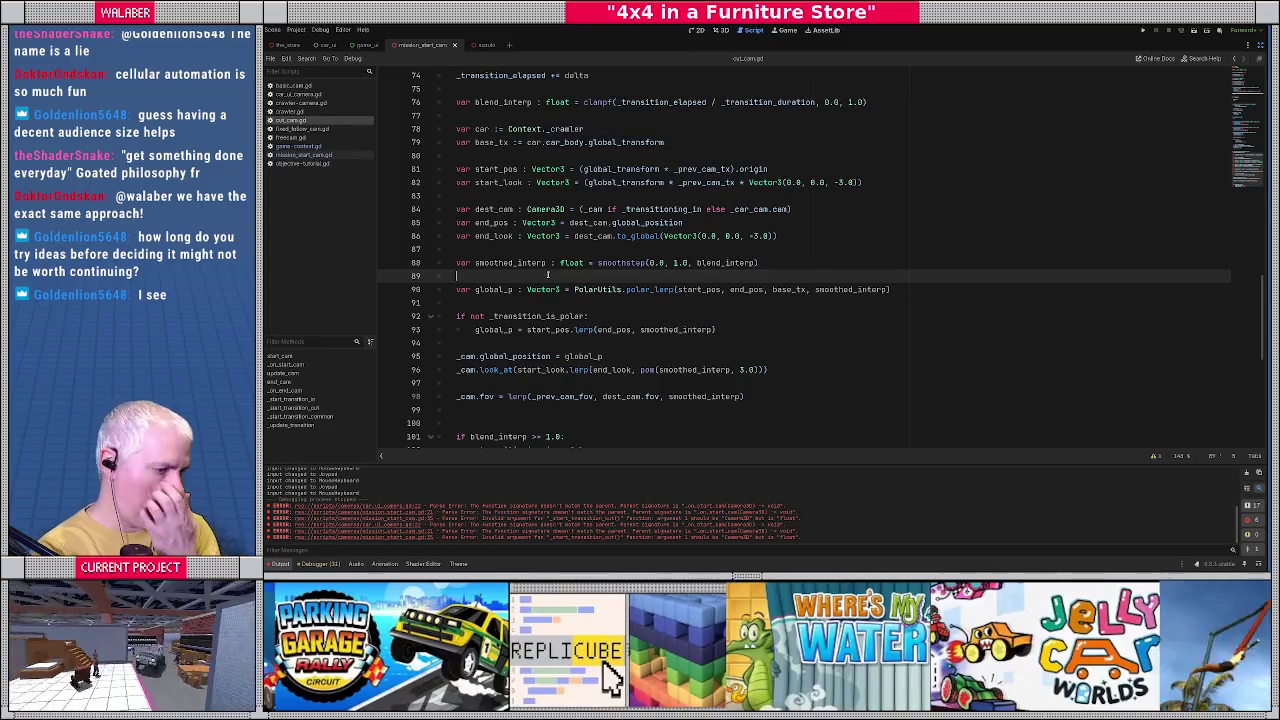
Review the camera blending code in cut_cam.gd, including _transition_is_polar and the dest_cam line.
mouse_move(457, 115)
mouse_down()
mouse_move(665, 142)
mouse_move(583, 370)
mouse_up()
click(583, 370)
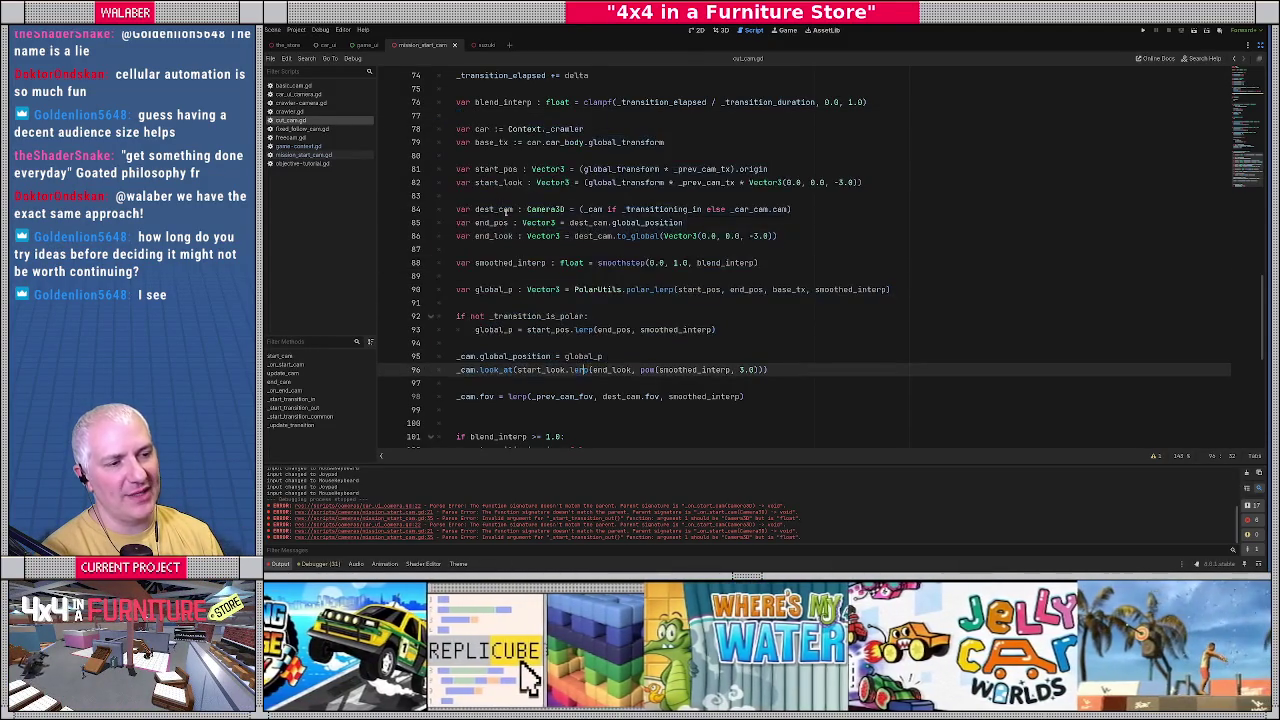
drag(457, 209, 555, 335)
click(555, 335)
double_click(537, 316)
click(559, 301)
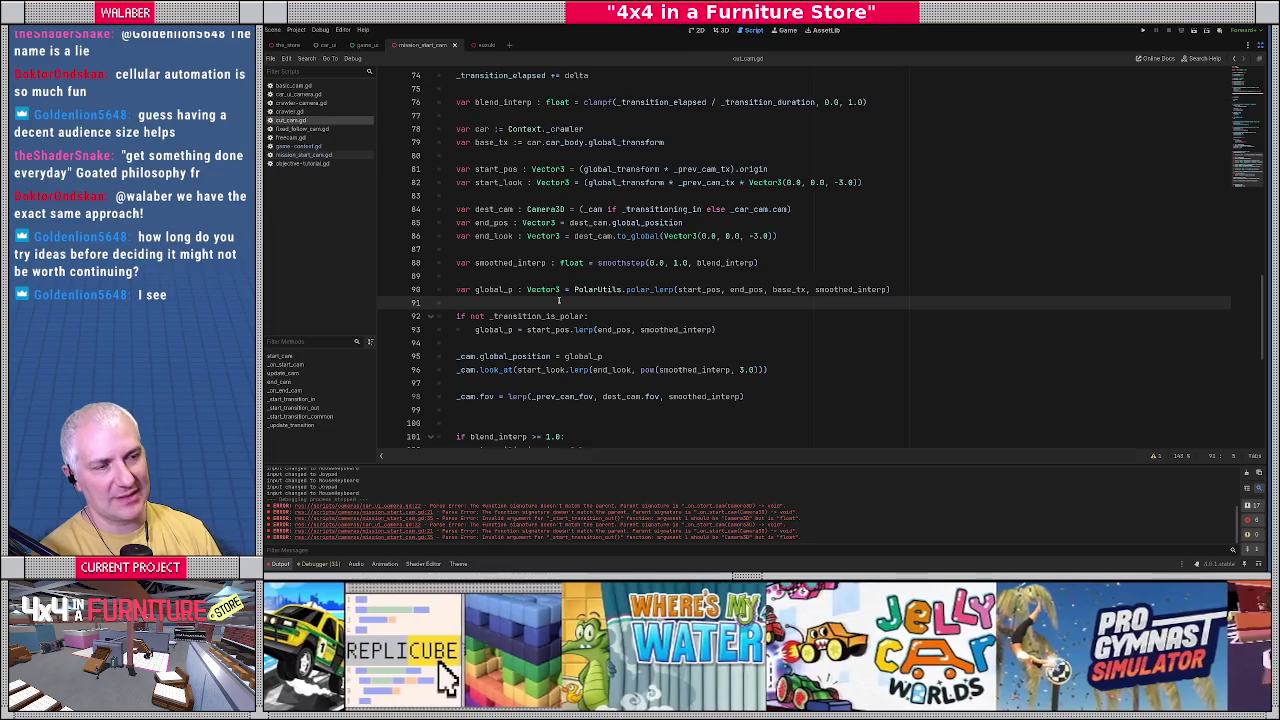
click(604, 209)
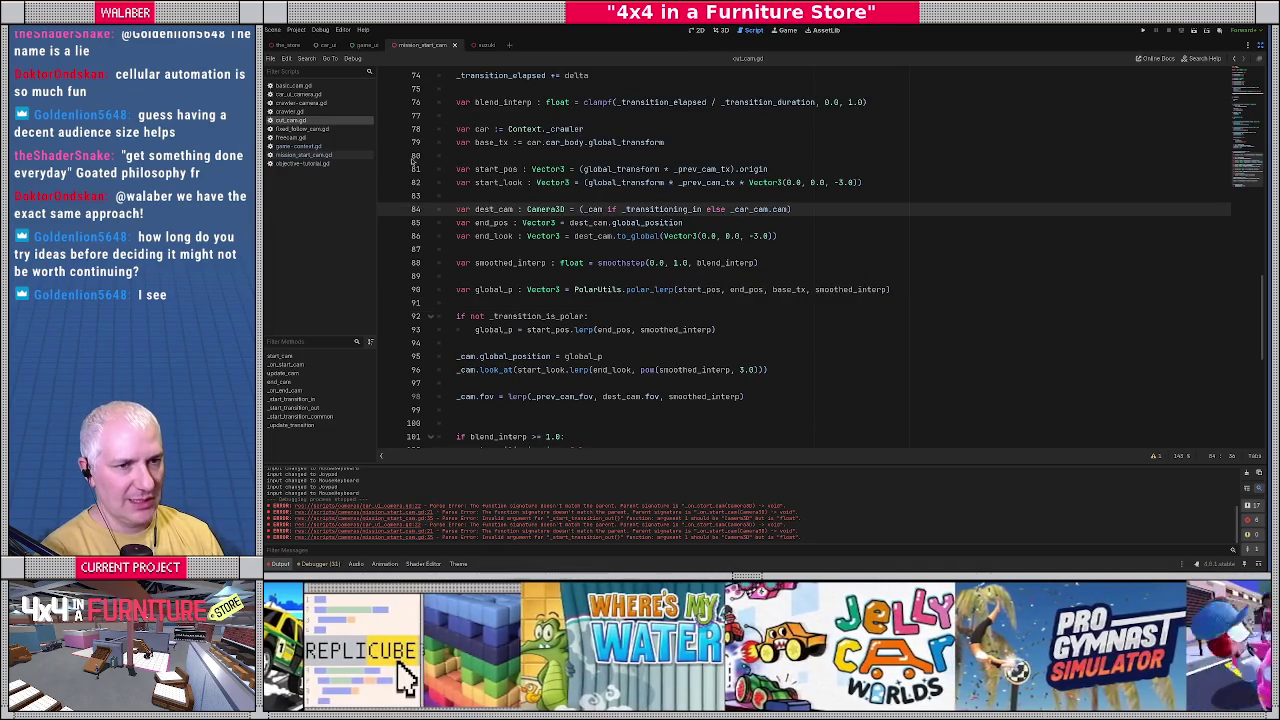
Copy active_cam:Camera3D from cut_cam.gd's _on_start_cam and open car_ui_camera.gd at its line-22 error.
click(376, 506)
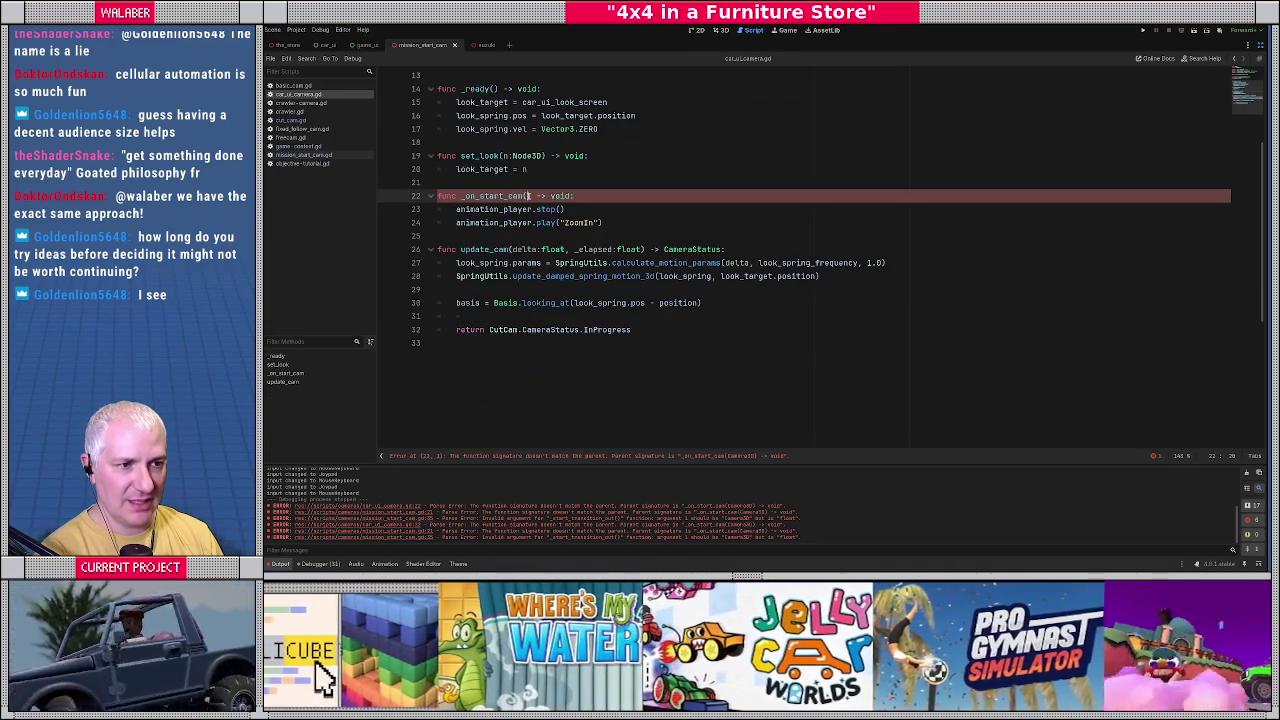
key(alt+Left)
scroll(515, 196, up, 12)
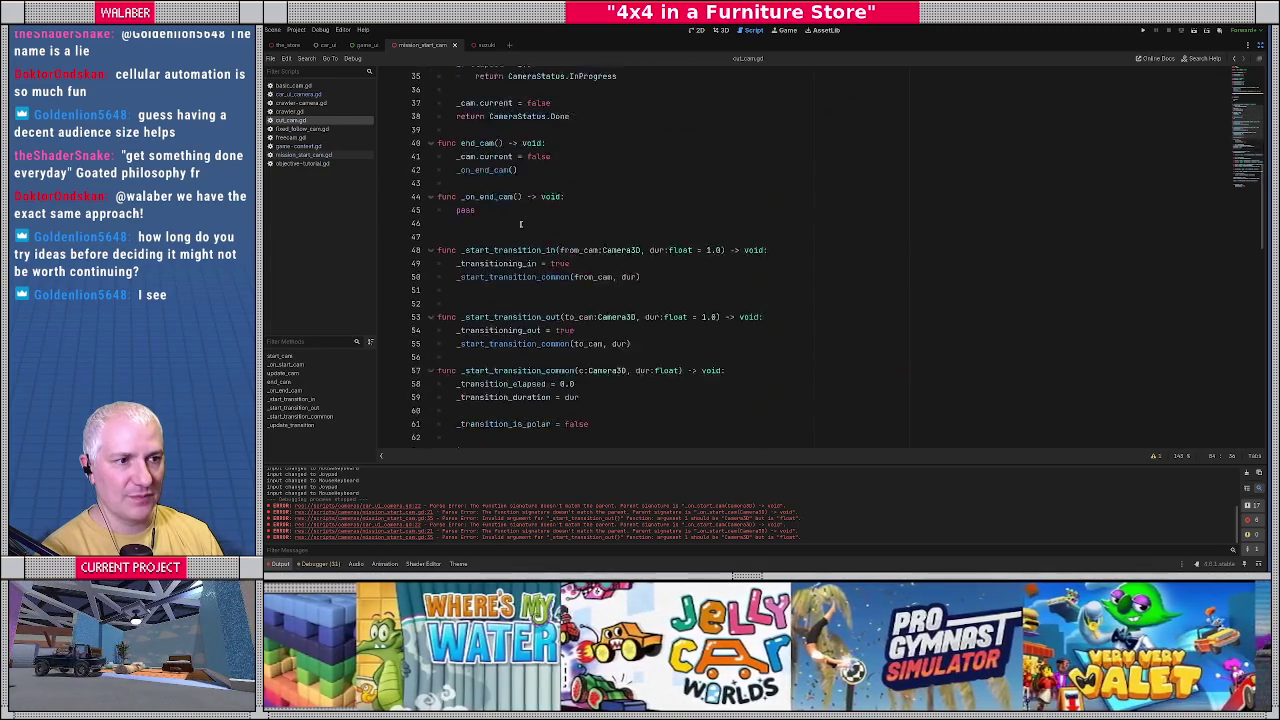
scroll(520, 228, up, 5)
scroll(512, 208, up, 1)
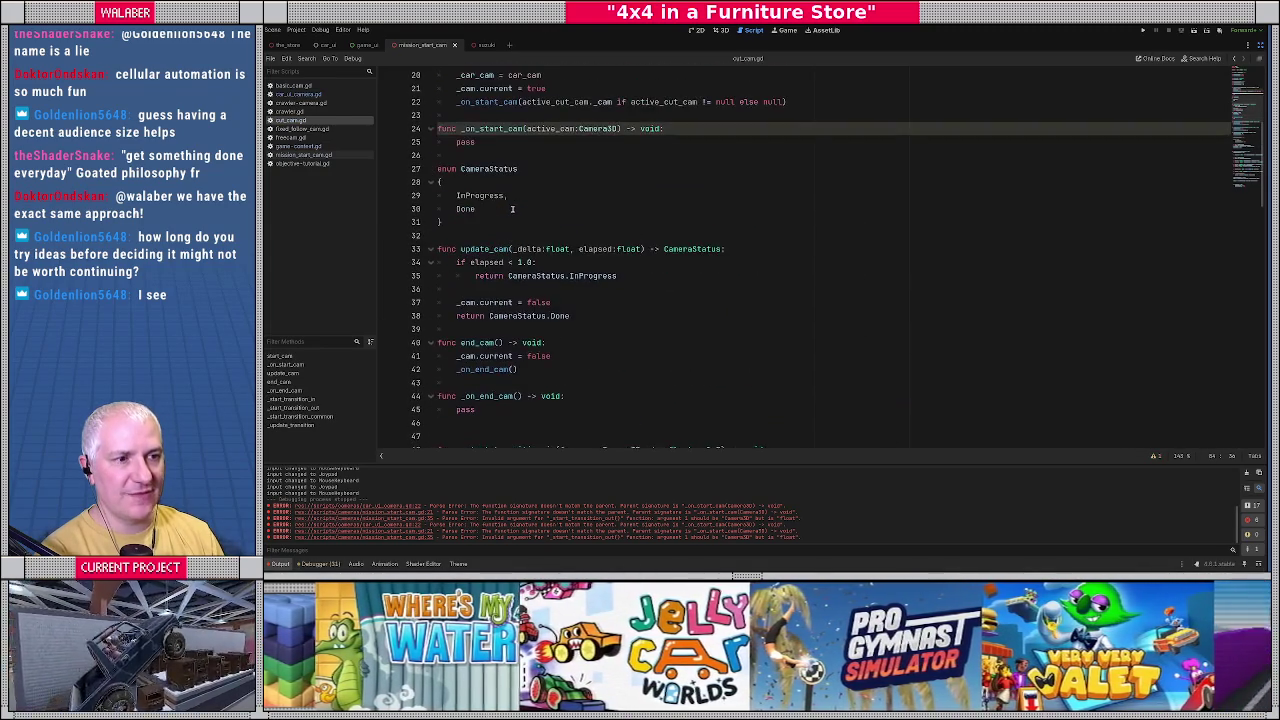
scroll(514, 204, up, 3)
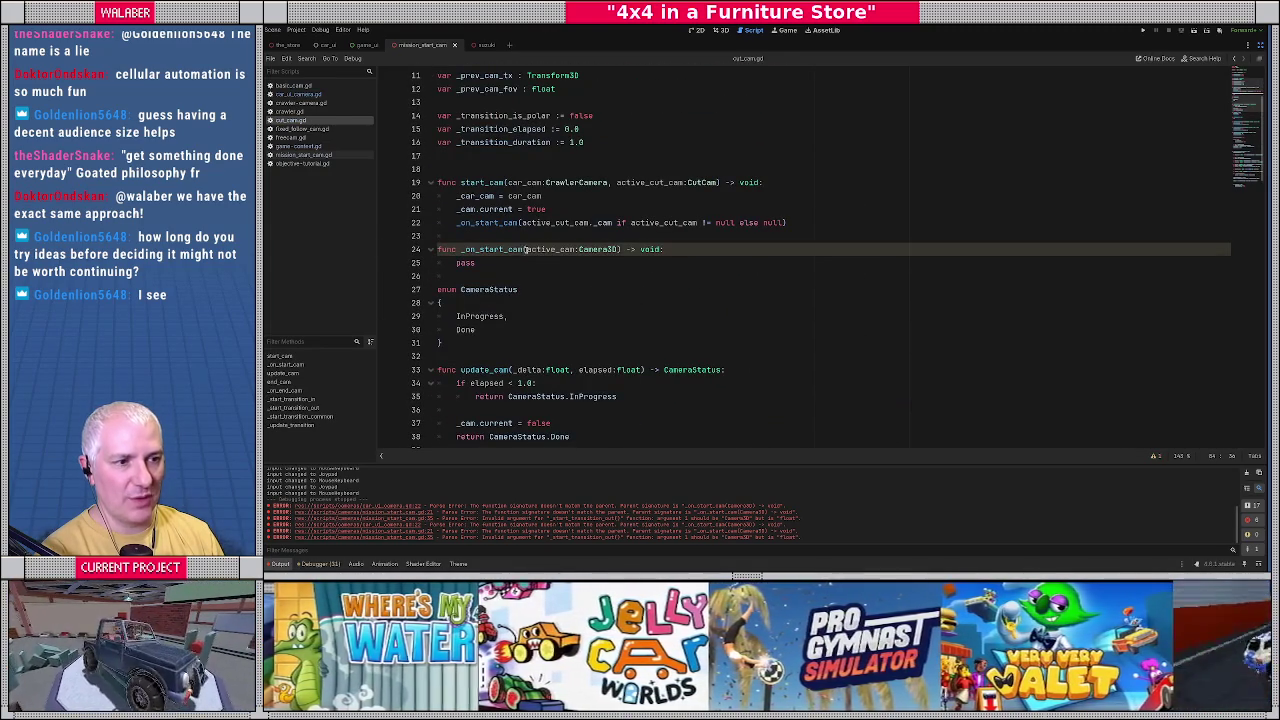
click(525, 249)
shift+click(616, 249)
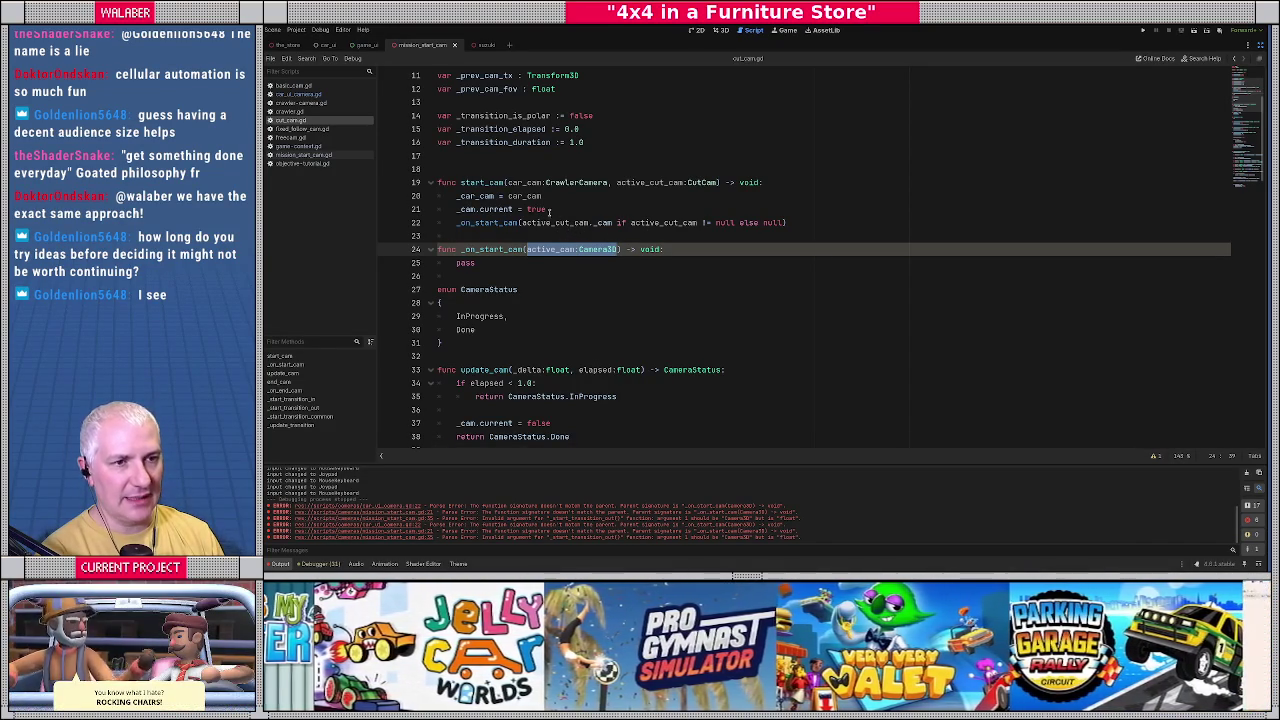
click(407, 506)
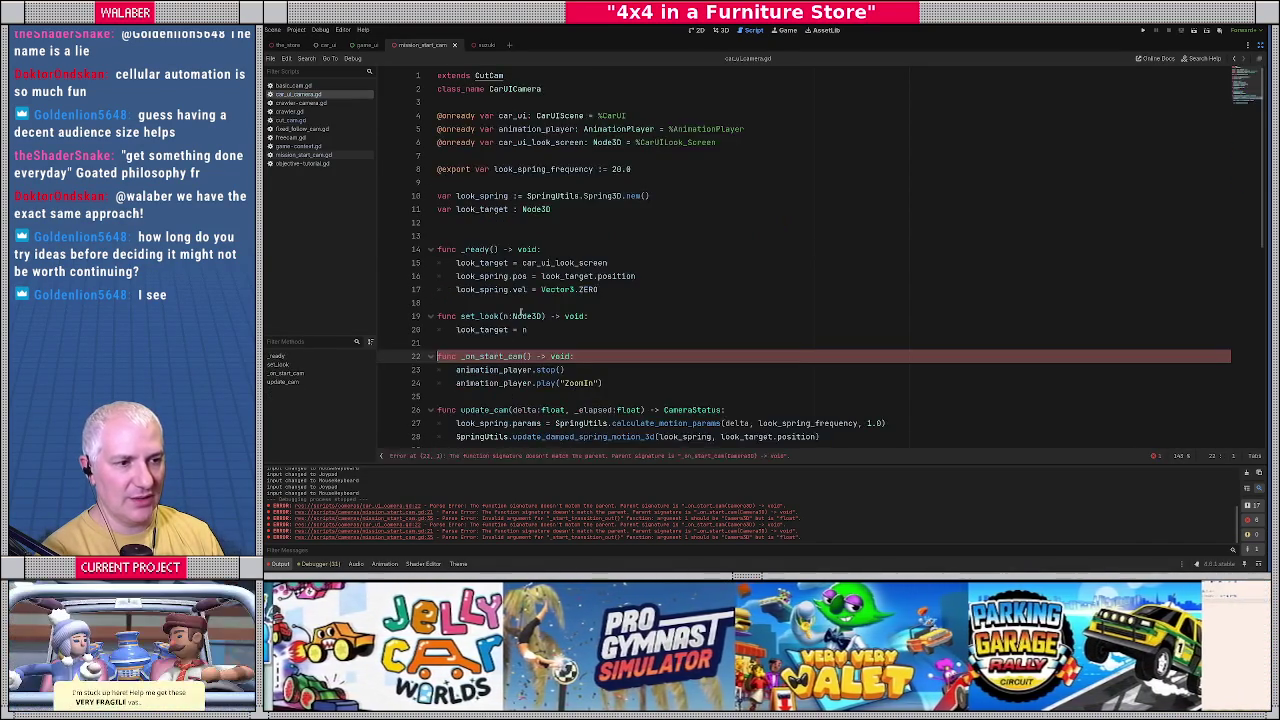
Paste active_cam:Camera3D into car_ui_camera.gd's _on_start_cam and save the script.
text(active_cam:Camera3D)
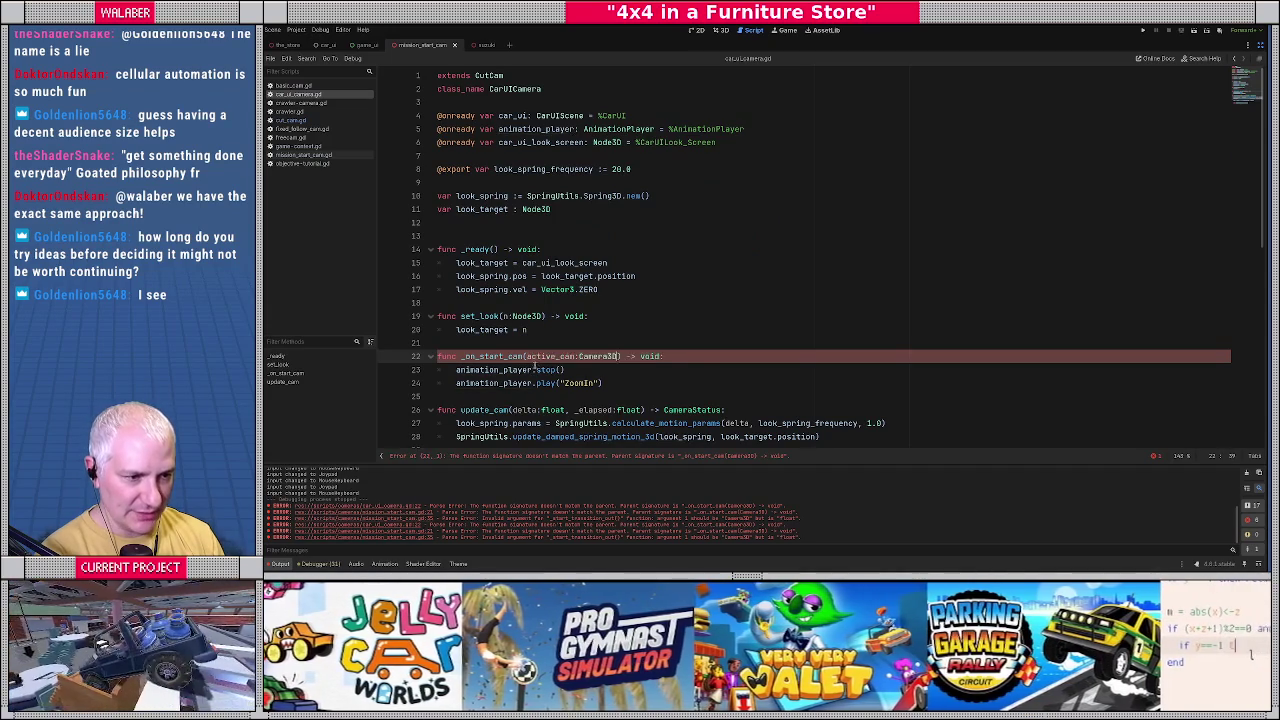
scroll(575, 340, down, 3)
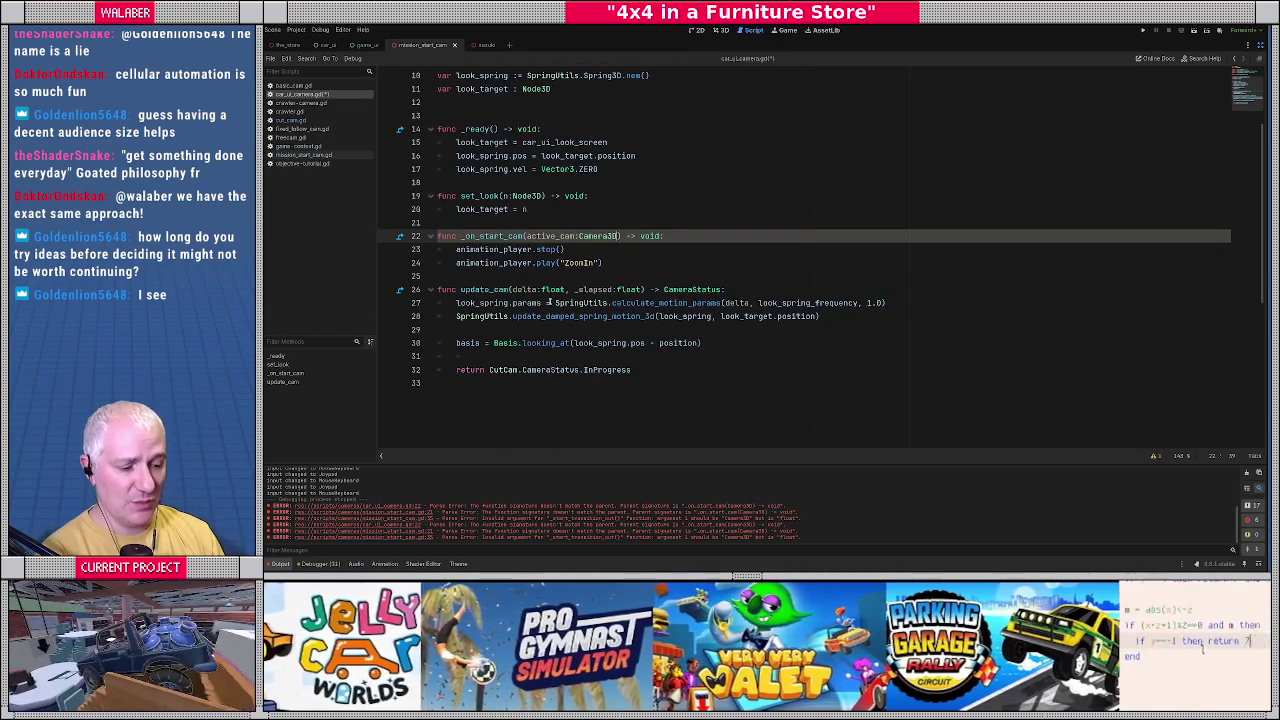
key(ctrl+s)
drag(440, 182, 530, 316)
click(555, 289)
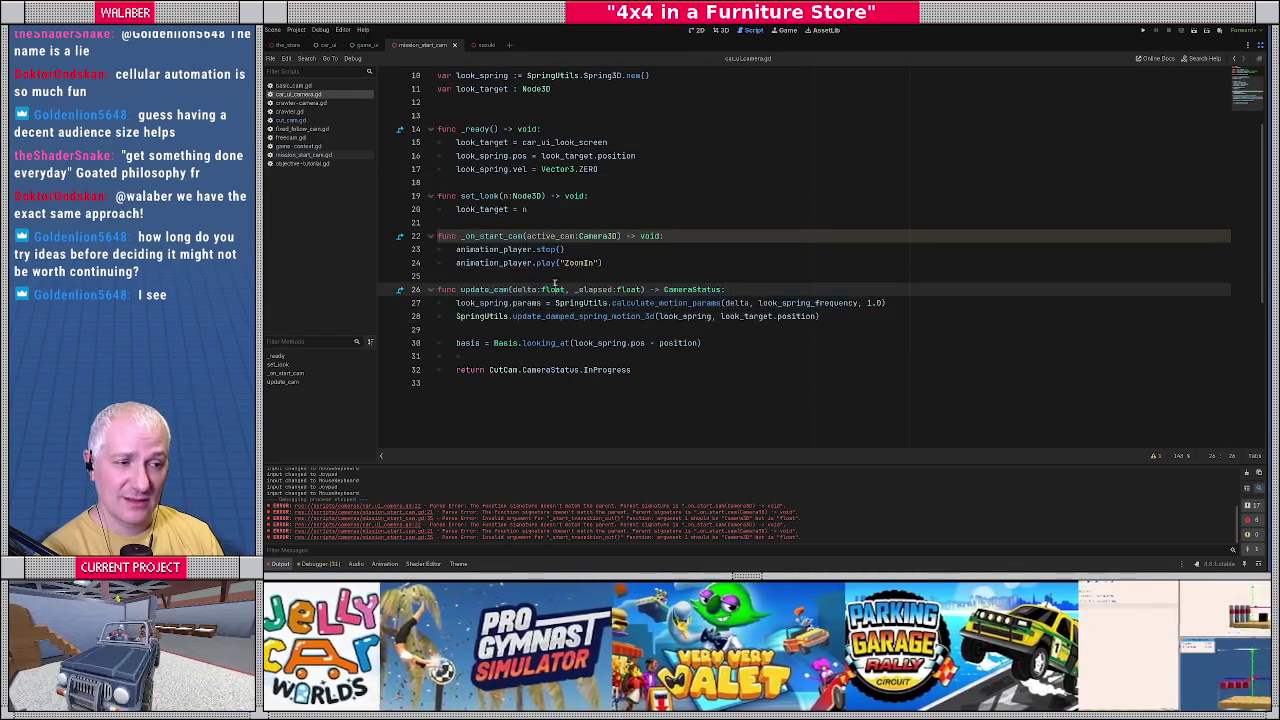
In mission_start_cam.gd, add the active_cam:Camera3D parameter, pass null first to _start_transition_out, and save.
click(383, 513)
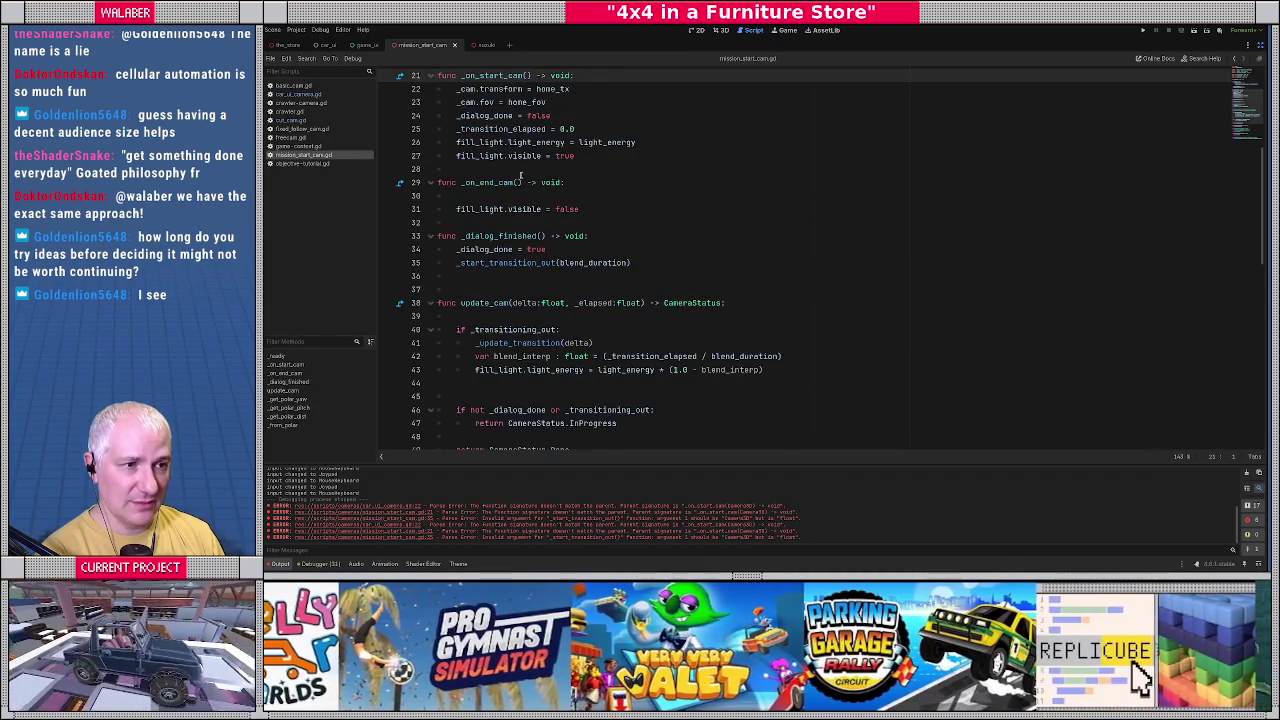
scroll(519, 177, up, 3)
double_click(535, 276)
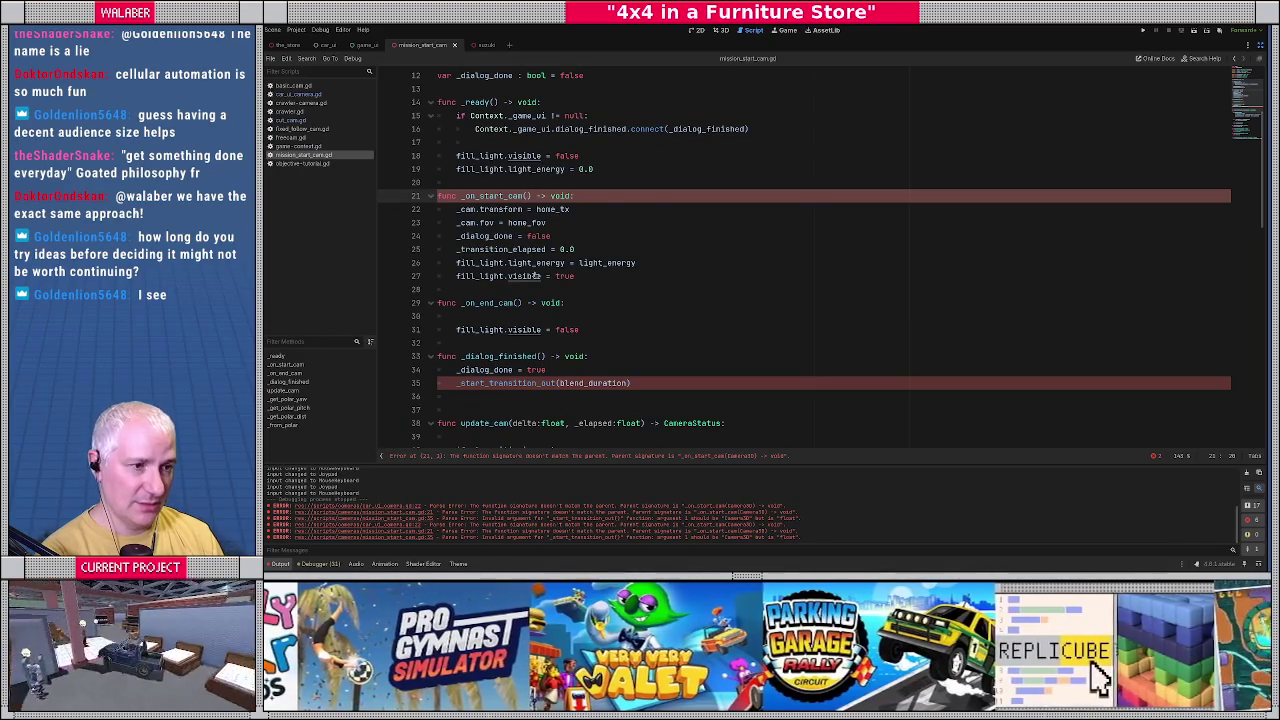
key(ctrl+z)
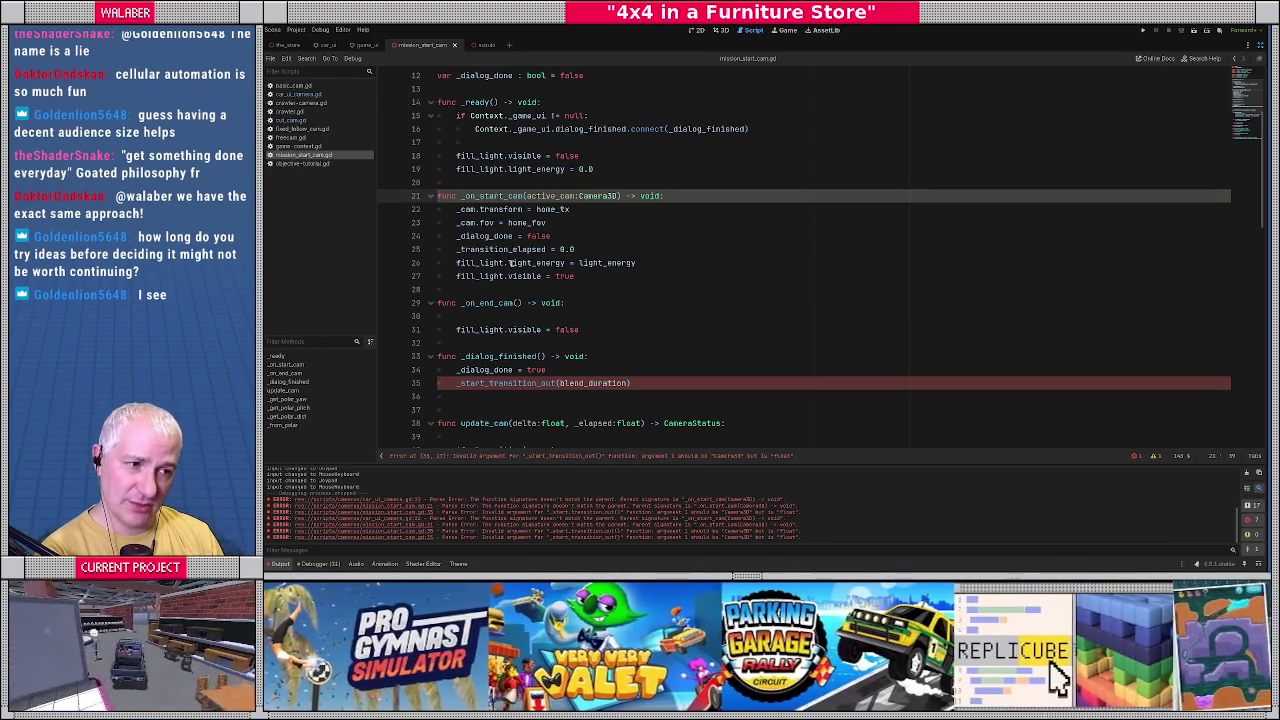
mouse_move(463, 230)
mouse_down()
mouse_move(560, 250)
mouse_move(605, 277)
mouse_up()
click(608, 277)
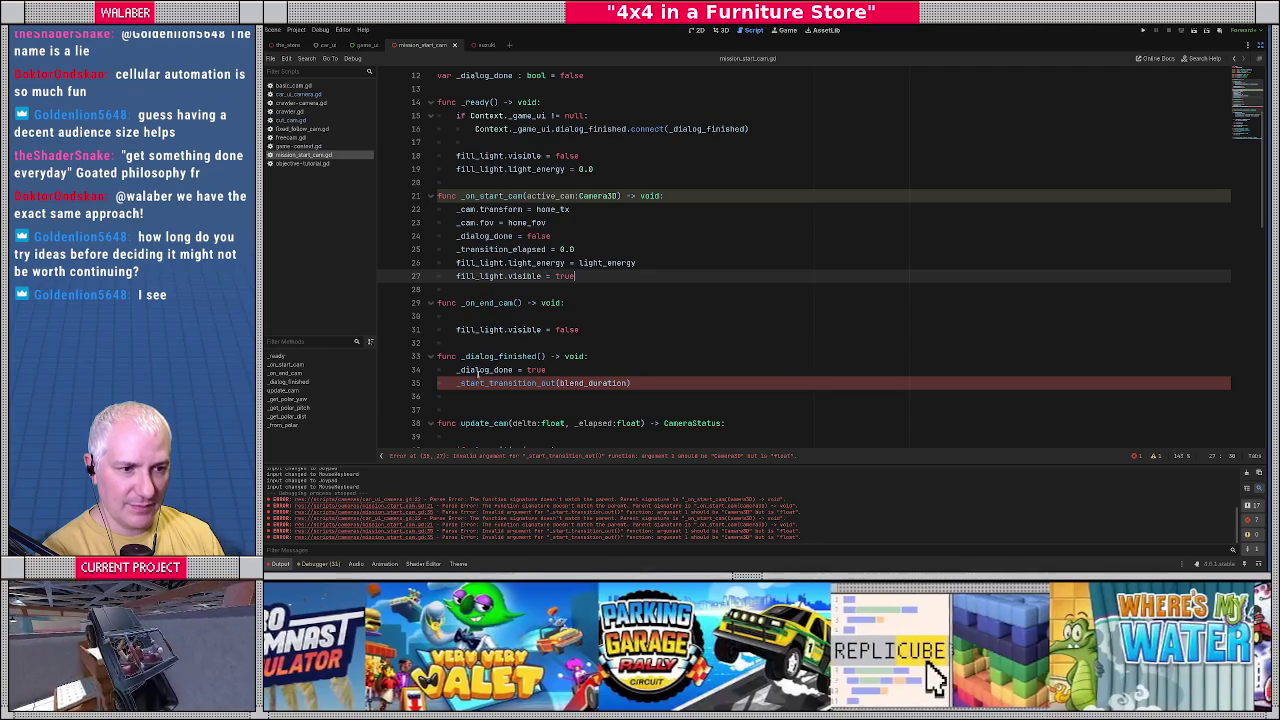
scroll(517, 390, down, 2)
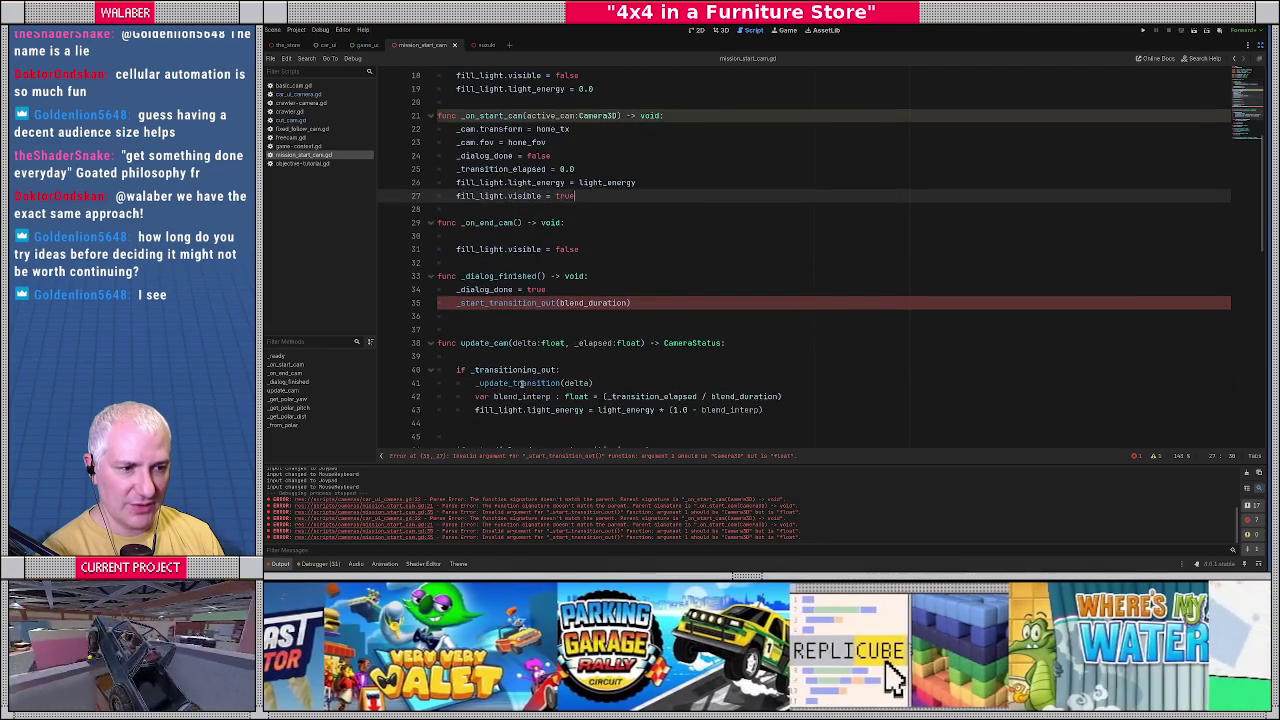
click(559, 302)
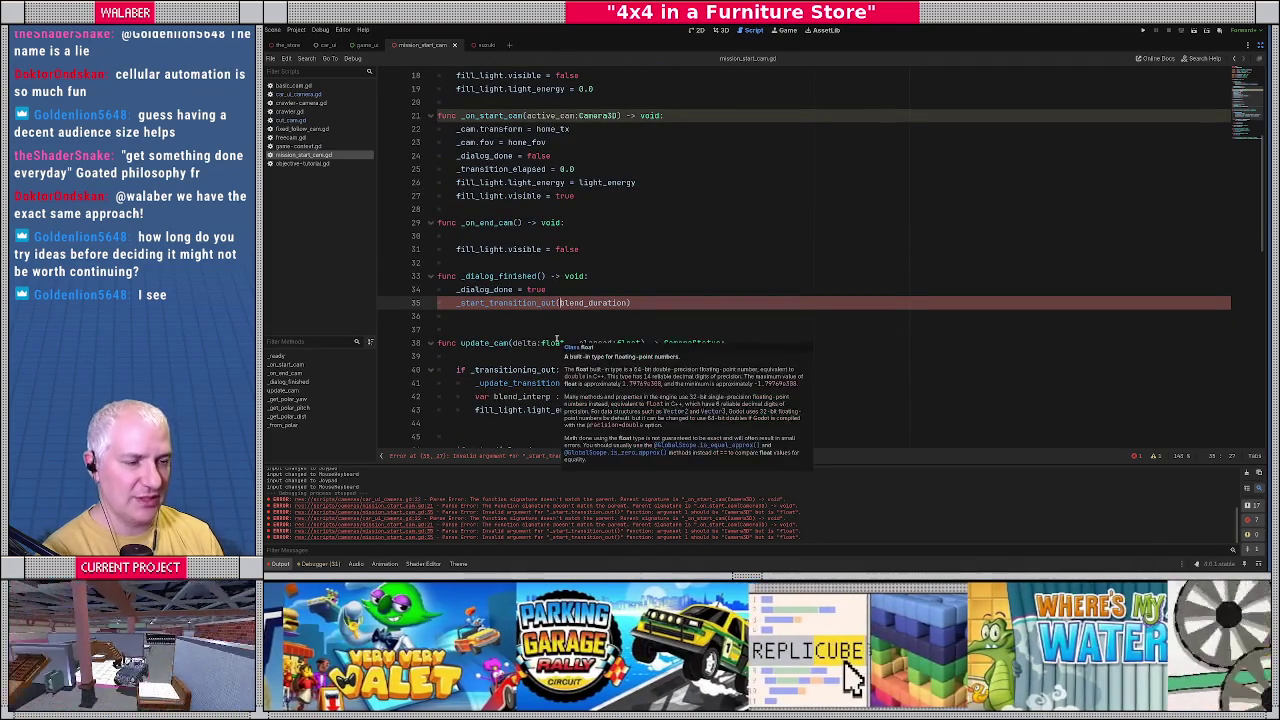
text(null,)
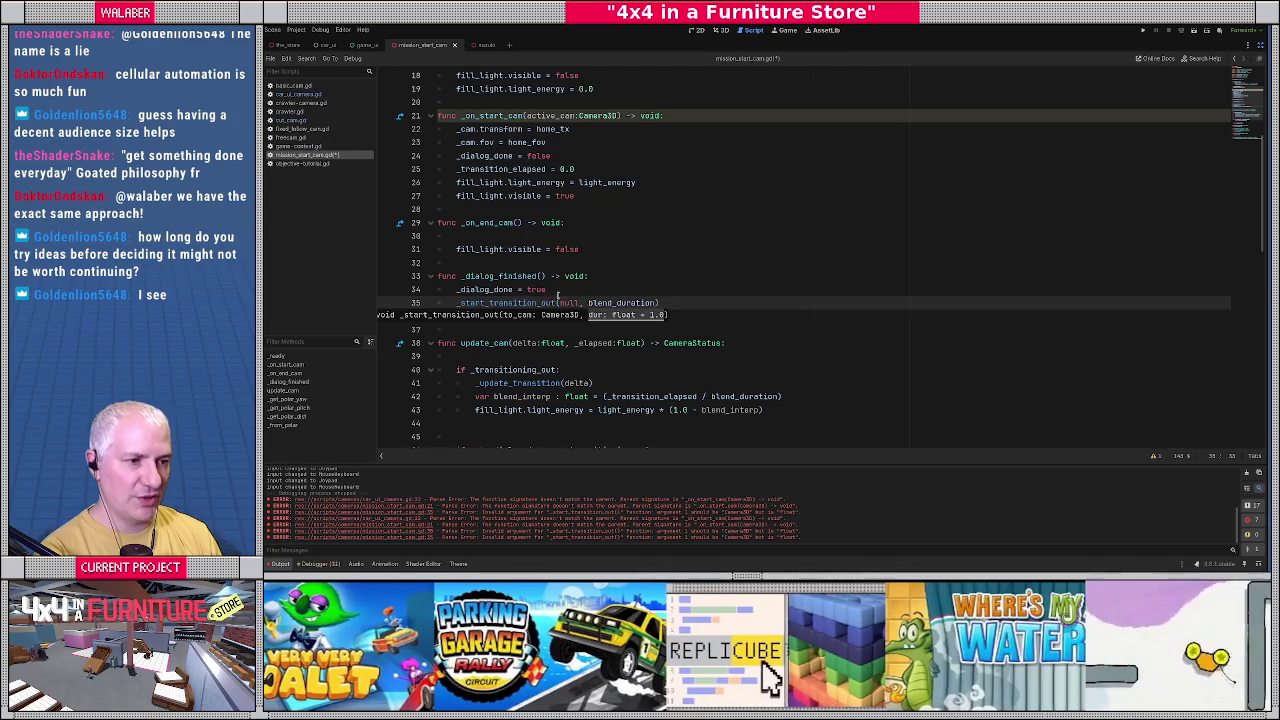
click(558, 276)
key(ctrl+s)
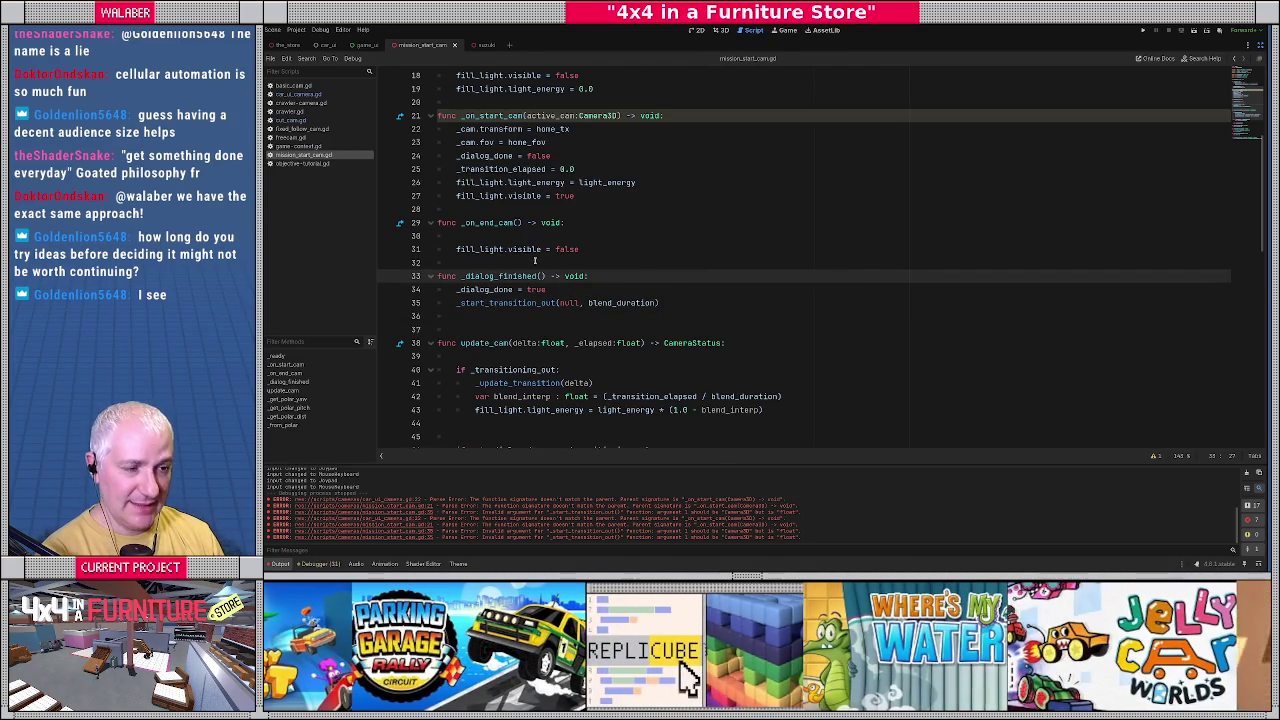
Recheck car_ui_camera.gd, save all scripts, and clear the Output error log.
key(alt+Left)
mouse_move(545, 262)
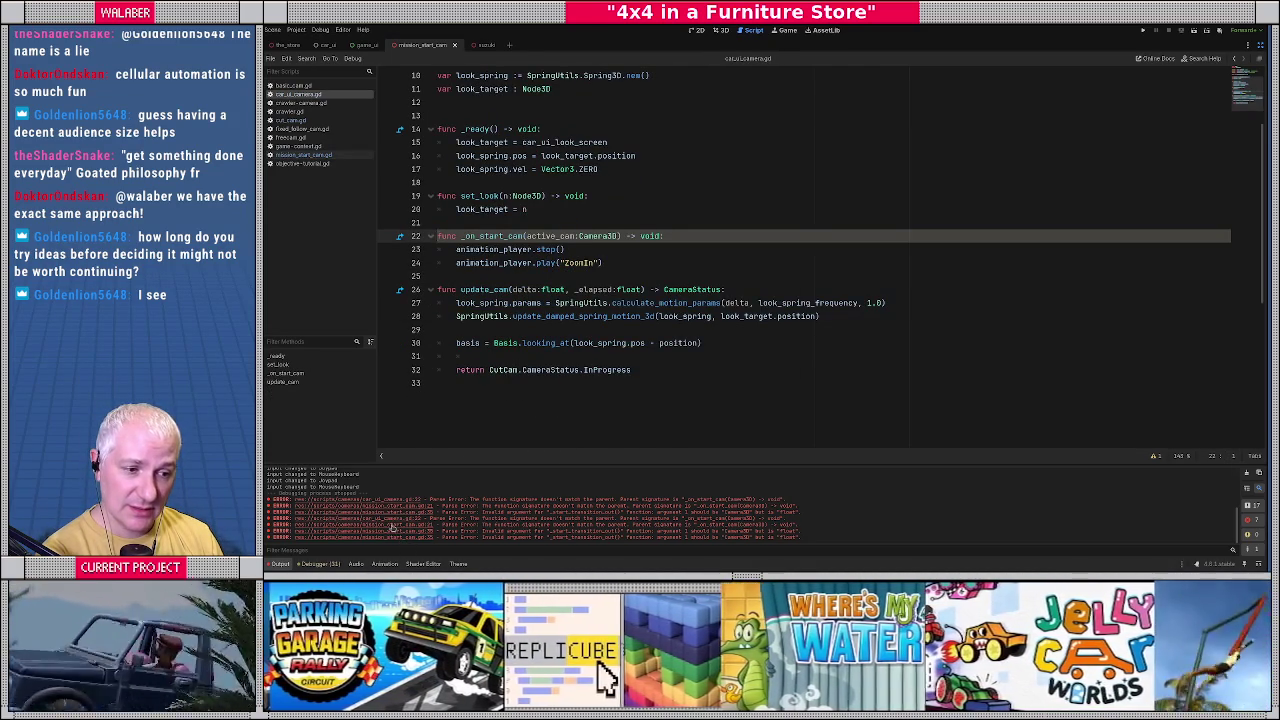
key(alt+Right)
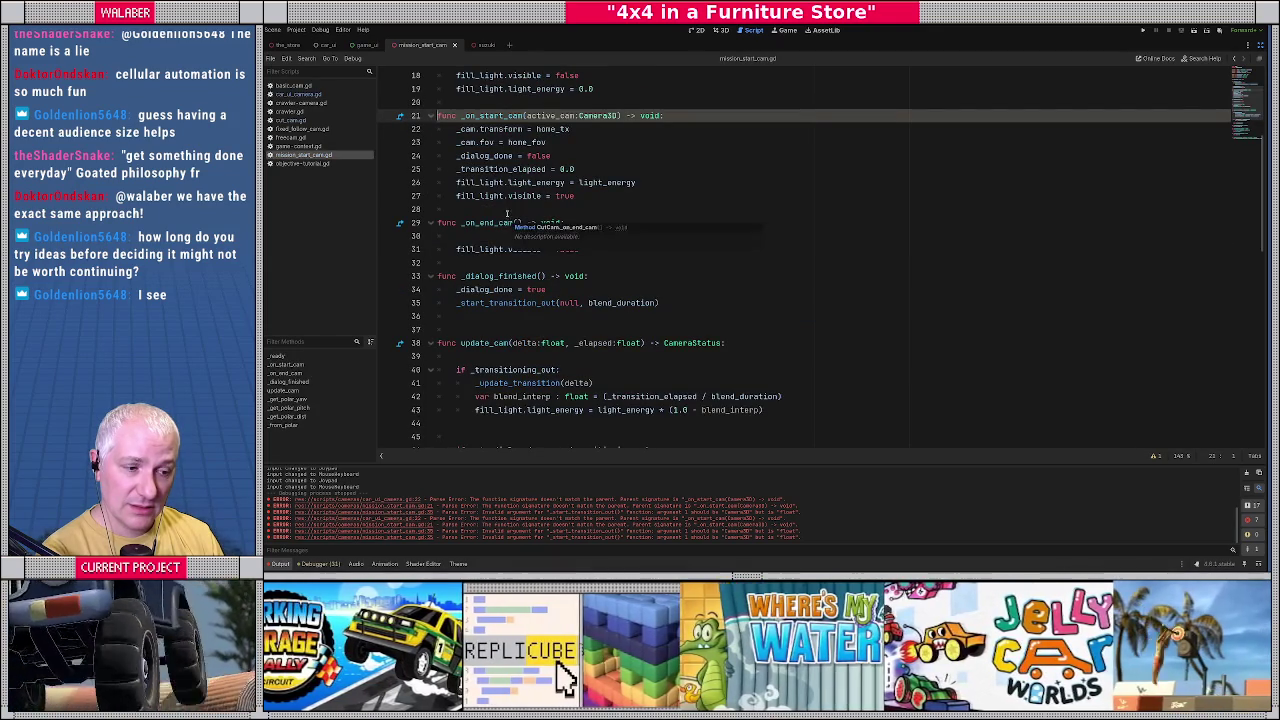
click(506, 209)
key(ctrl+s)
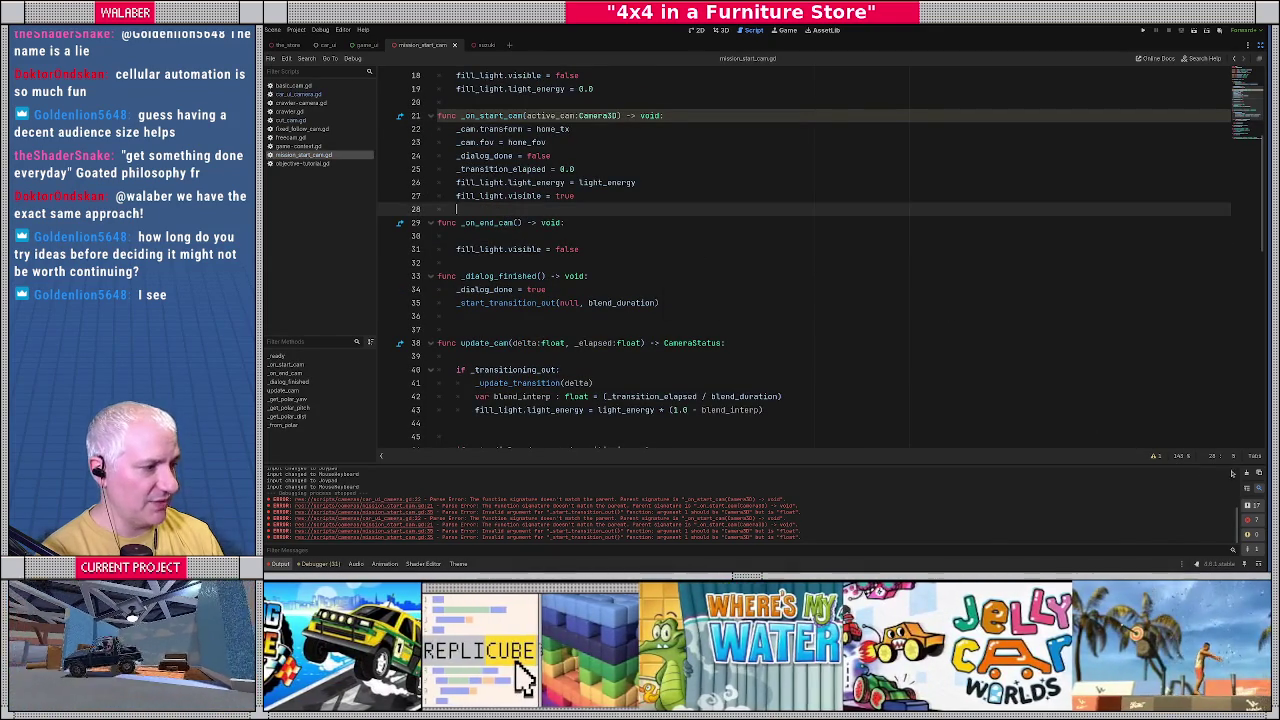
click(1247, 473)
click(700, 300)
Run the game, then declare var prev_active_cut_cam := active_cut_cam under the start_cut_cam header.
key(F5)
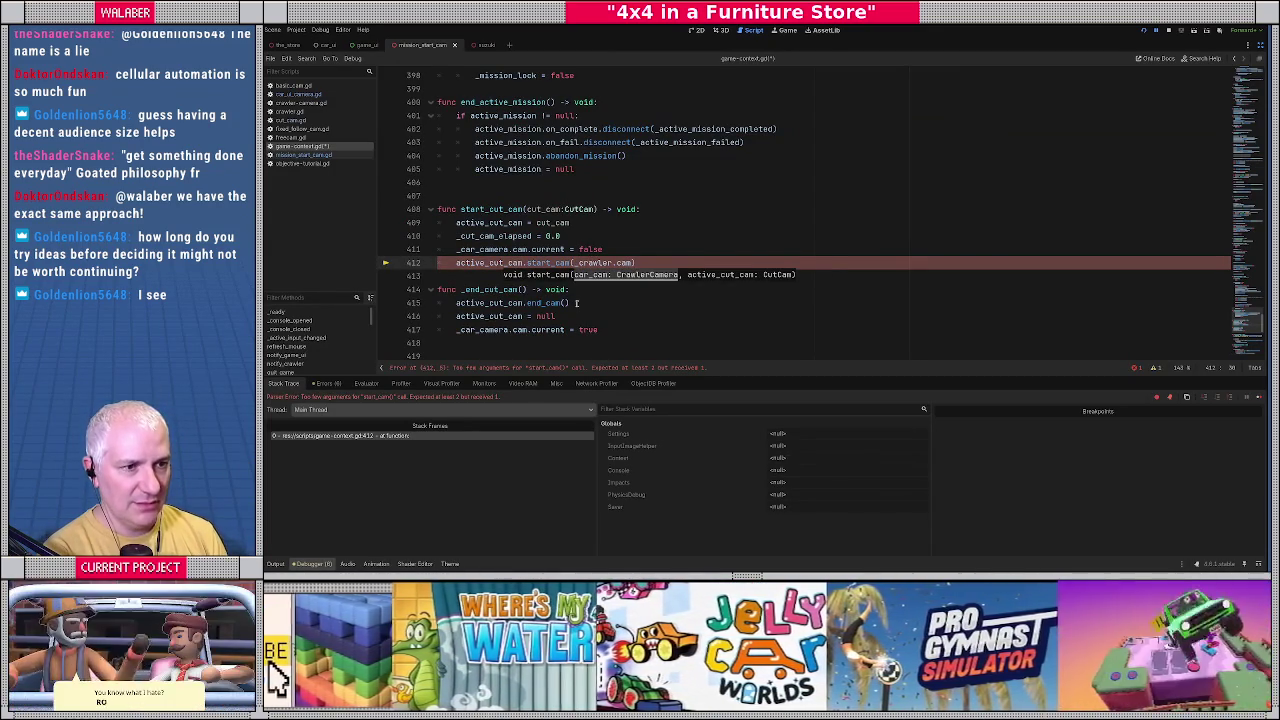
key(Escape)
key(Up)
key(Up)
key(Up)
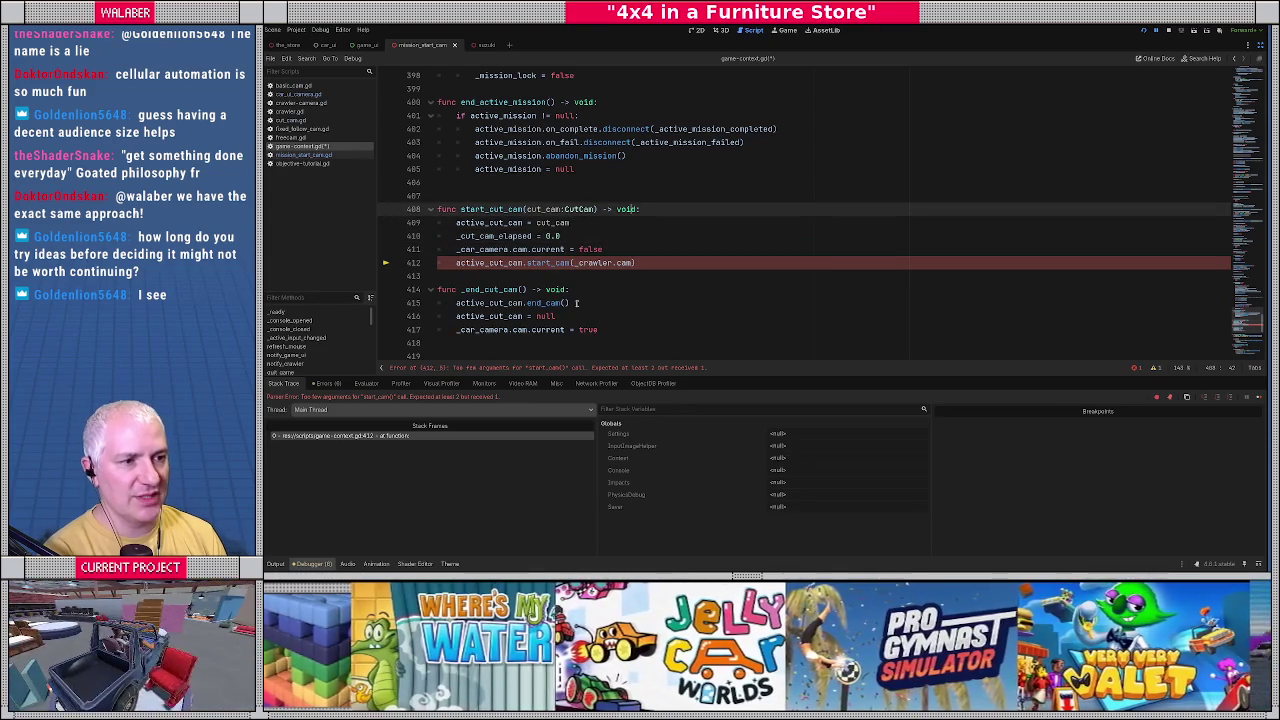
key(Return)
text(prev_acti)
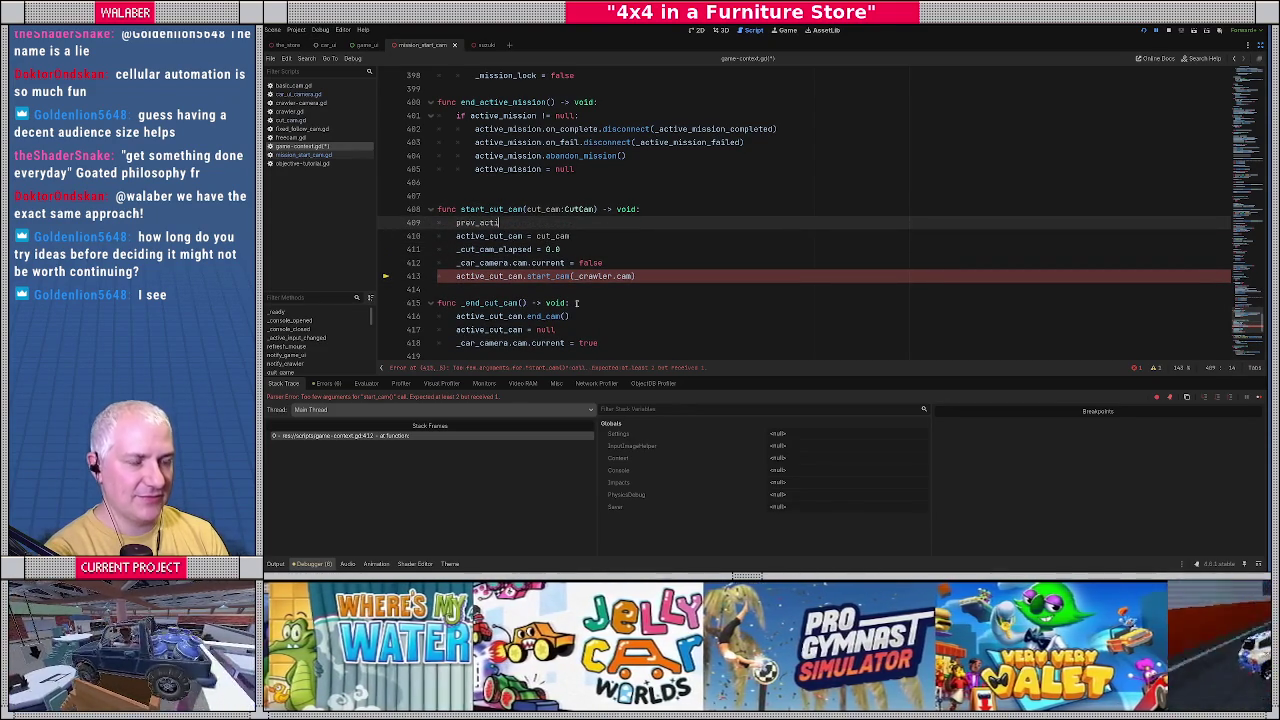
text(ve)
key(Home)
text(var prev)
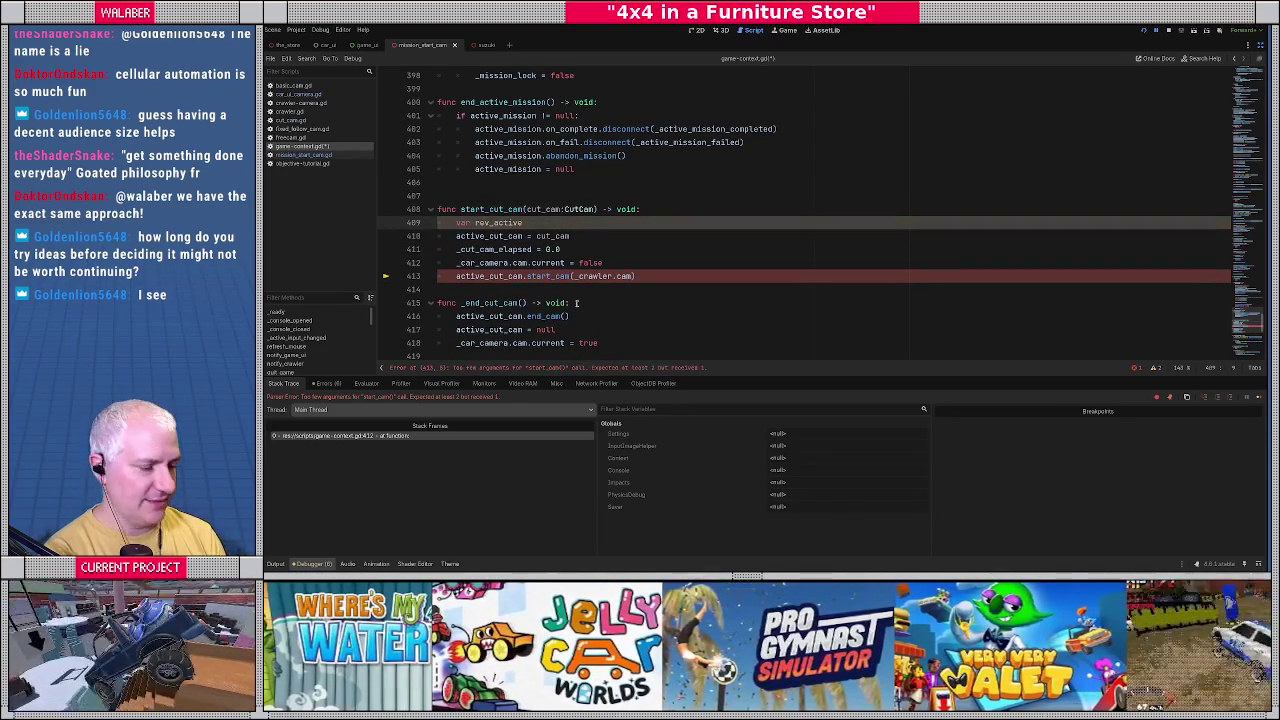
text(_active)
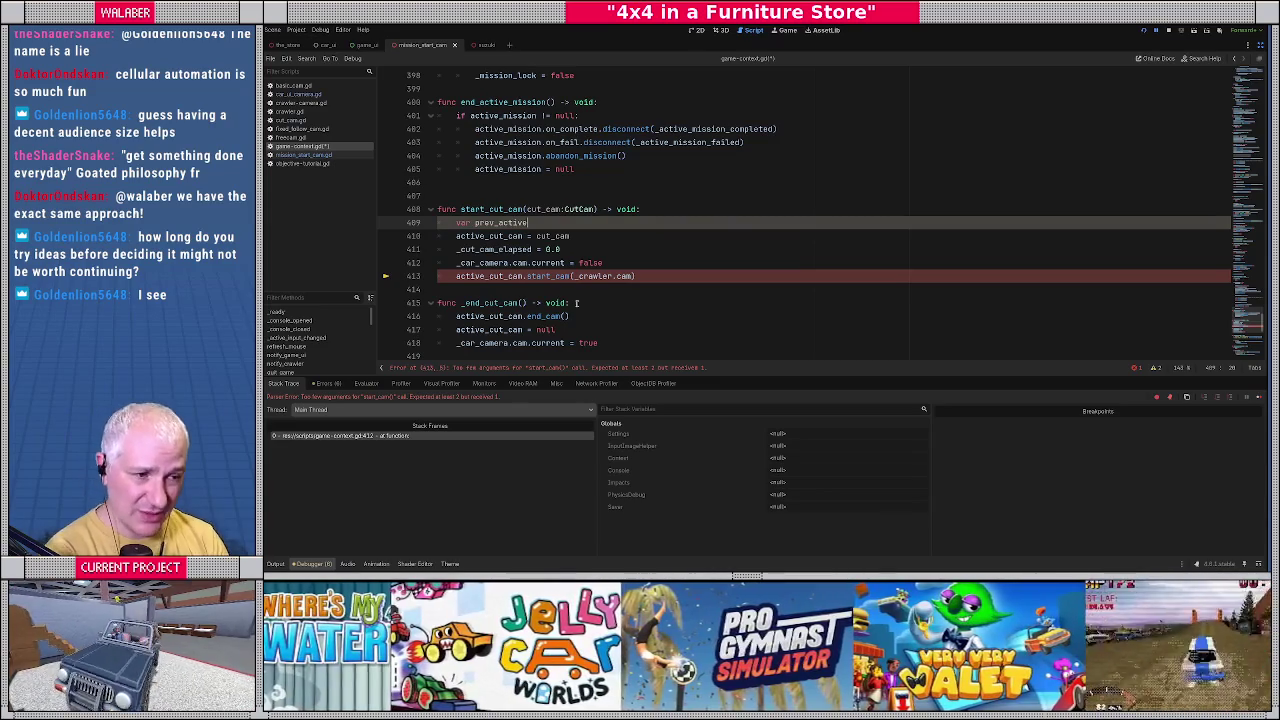
text(_cut_cam)
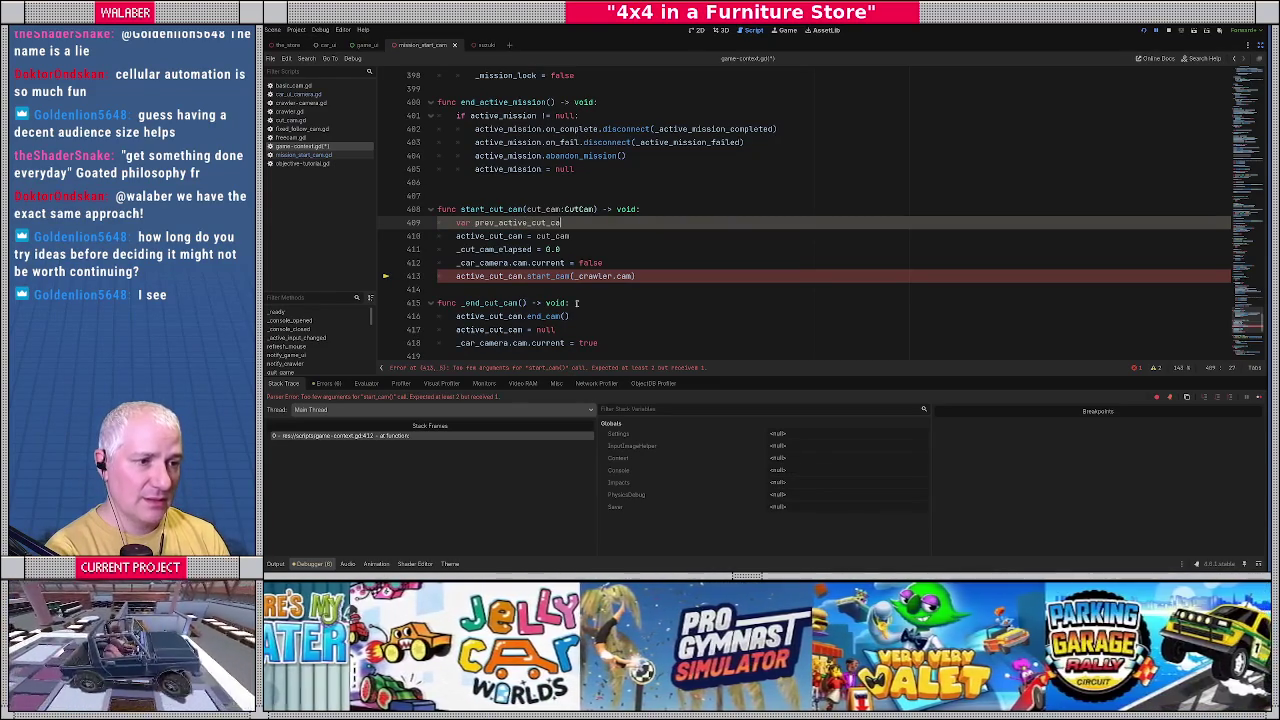
text( := active_)
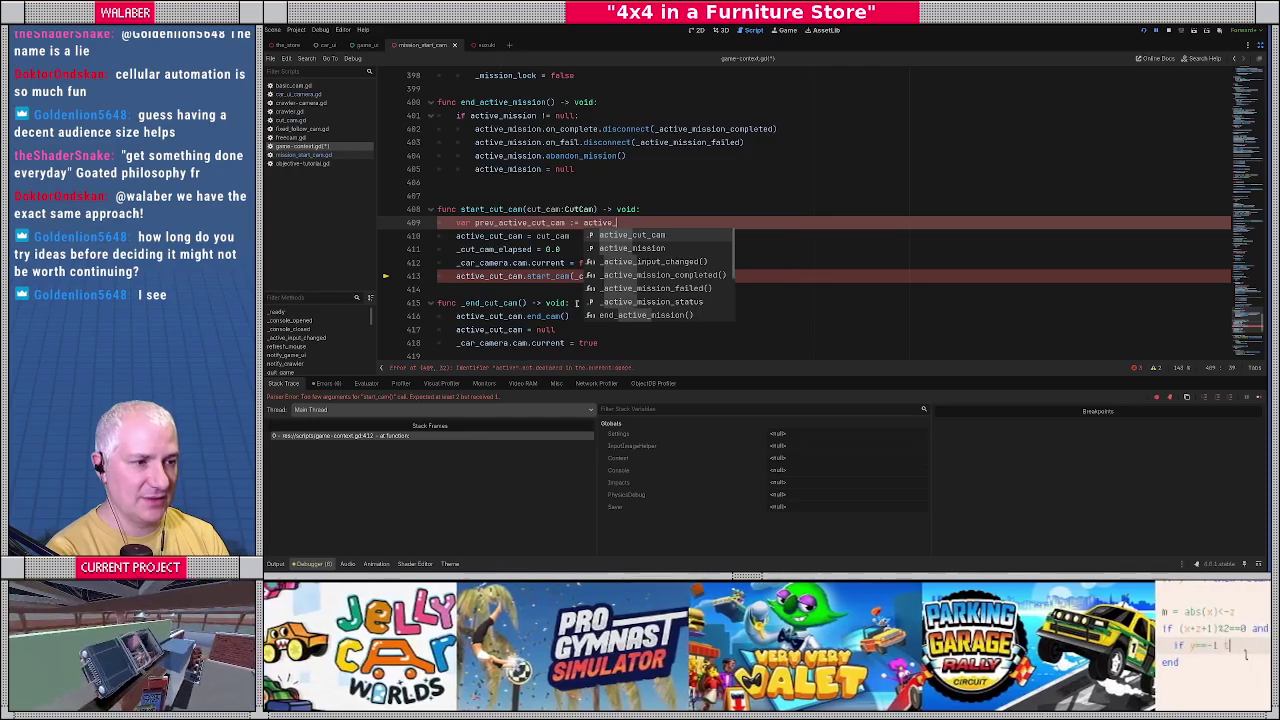
key(Return)
key(Return)
Pass prev_active_cut_cam as the second start_cam argument on line 414, save, and rerun.
key(Down)
key(Down)
key(Down)
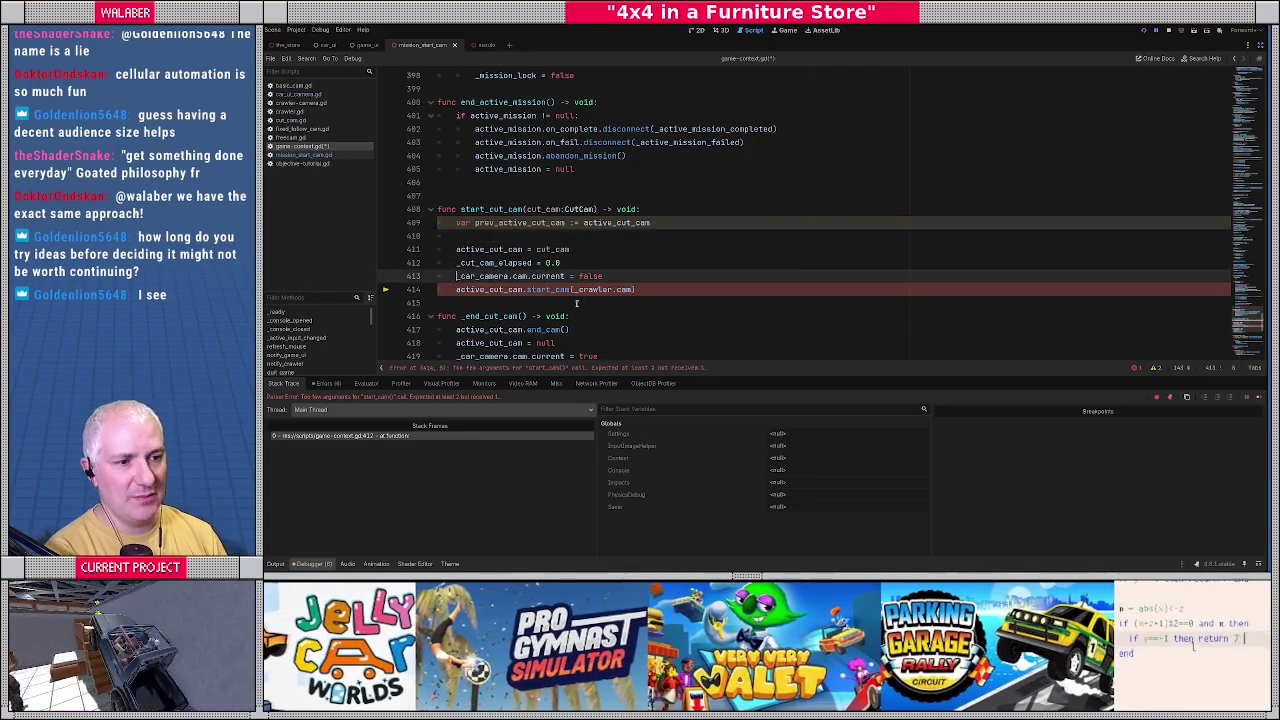
key(Down)
key(End)
key(Left)
text(, )
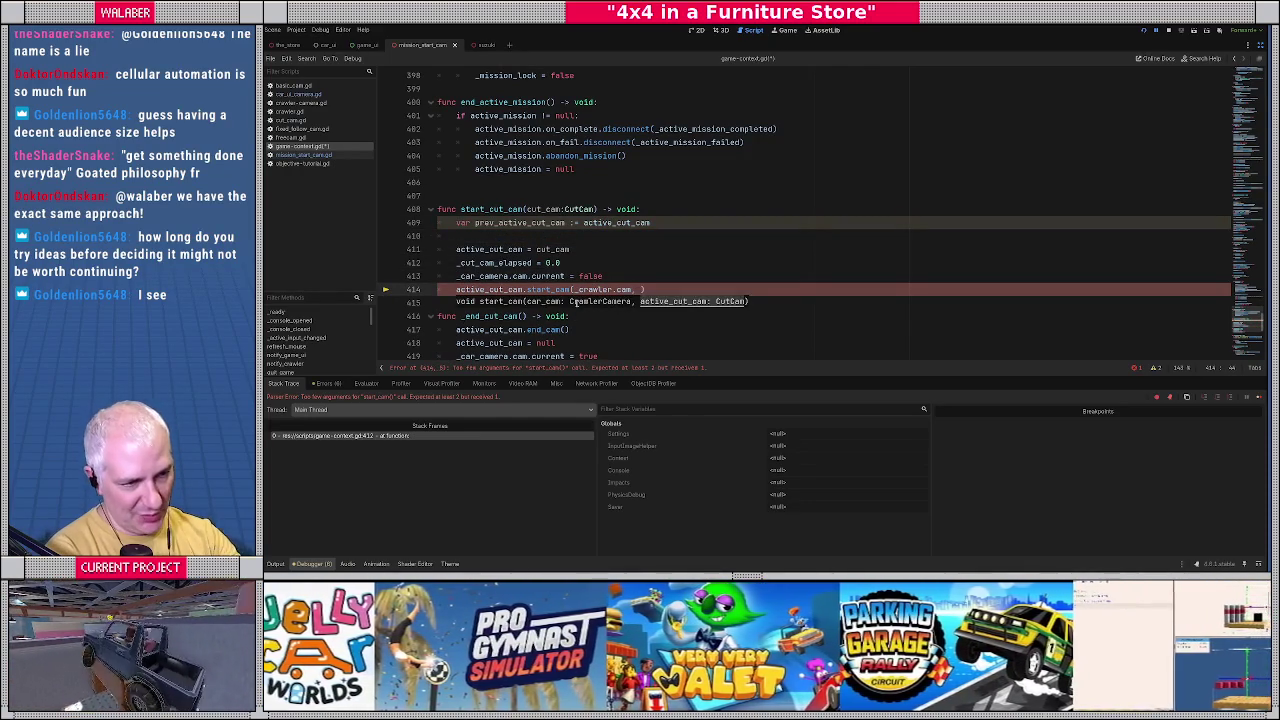
text(prev)
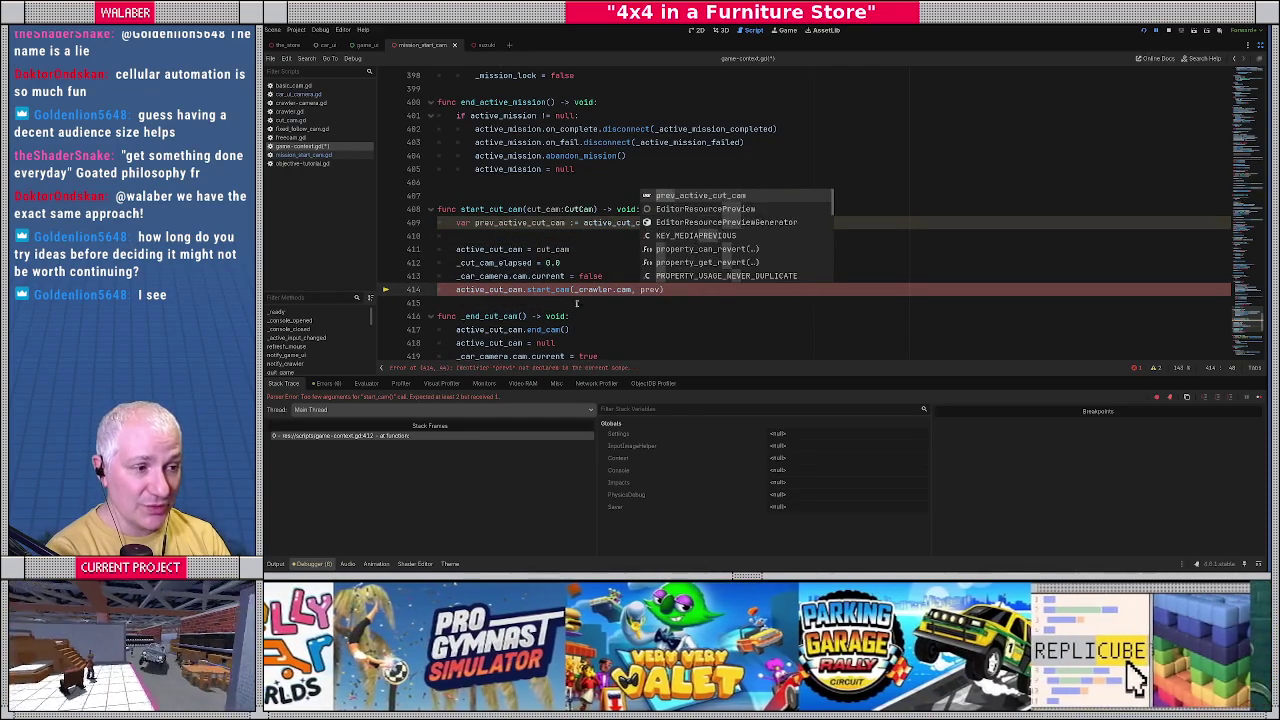
key(Return)
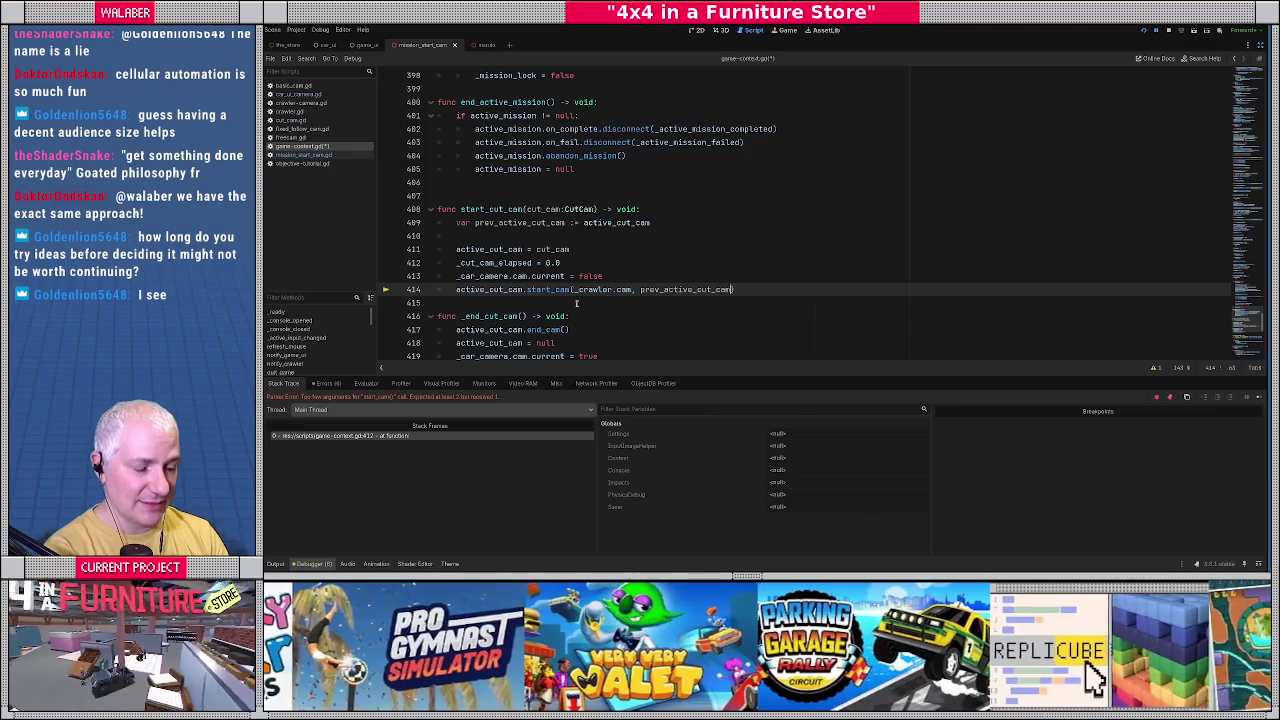
key(ctrl+s)
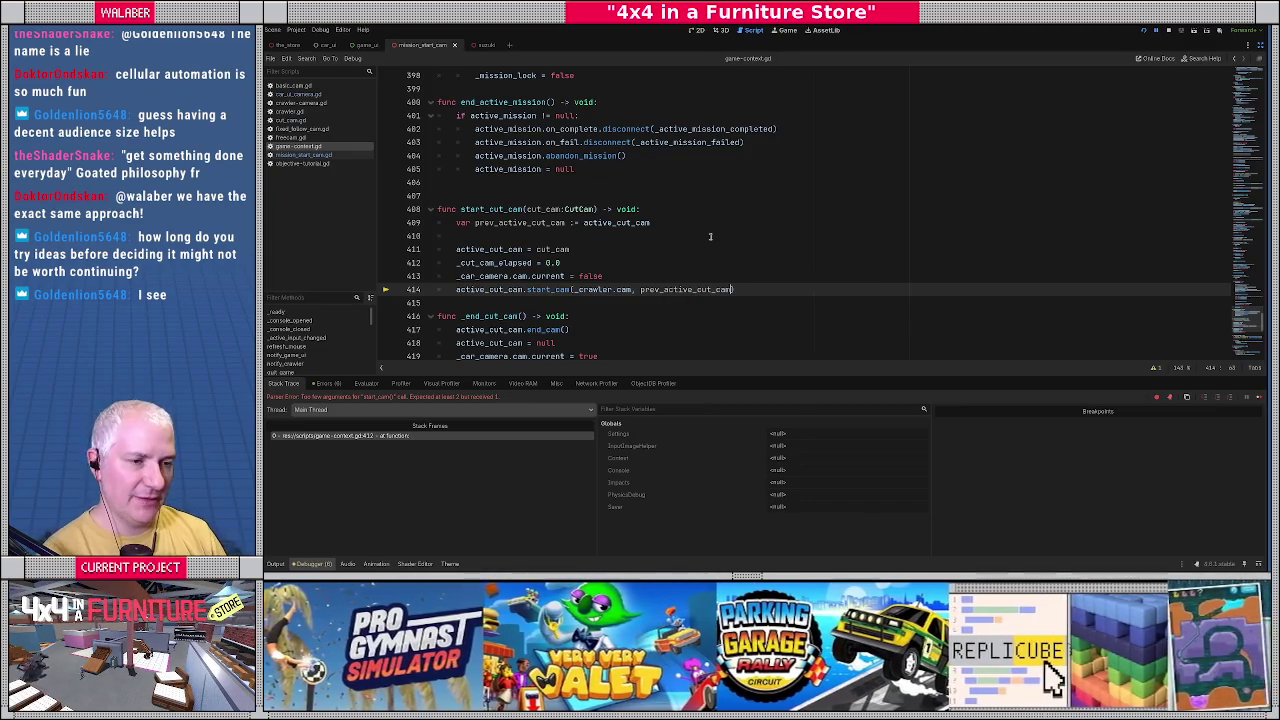
key(F5)
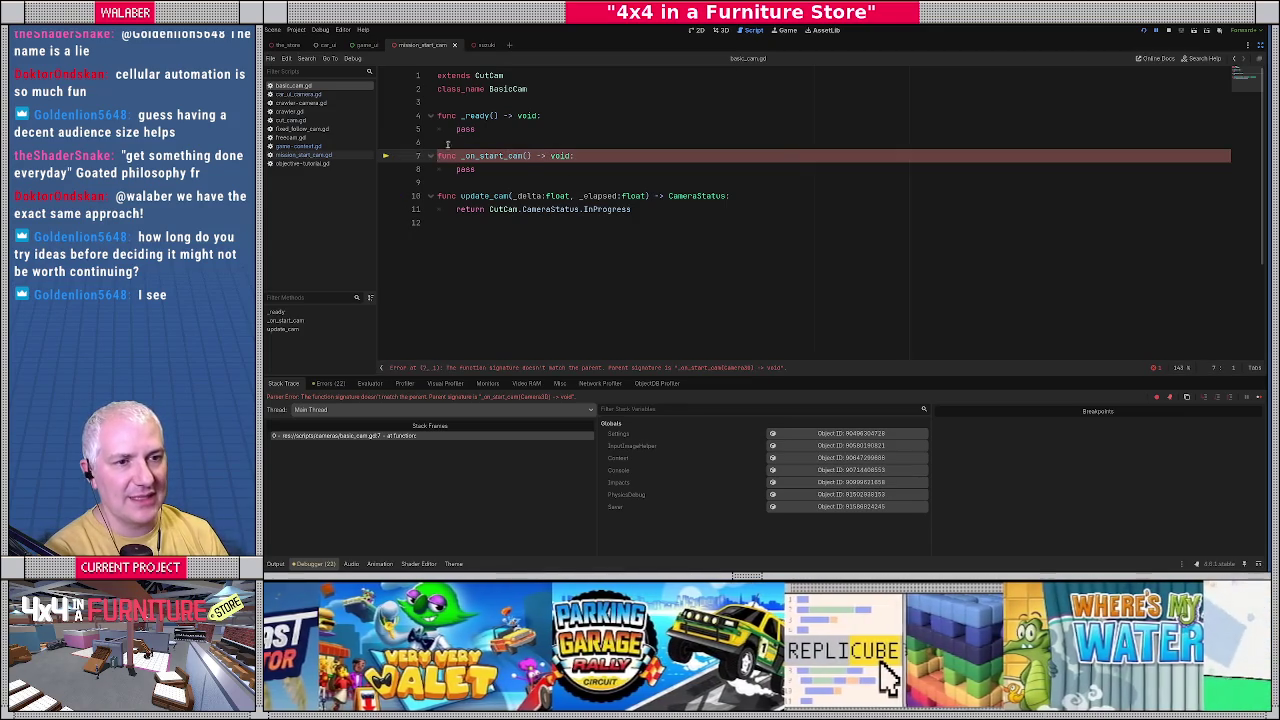
Copy active_cam:Camera3D from cut_cam.gd into basic_cam.gd's _on_start_cam on line 7, then run the game.
ctrl+click(497, 76)
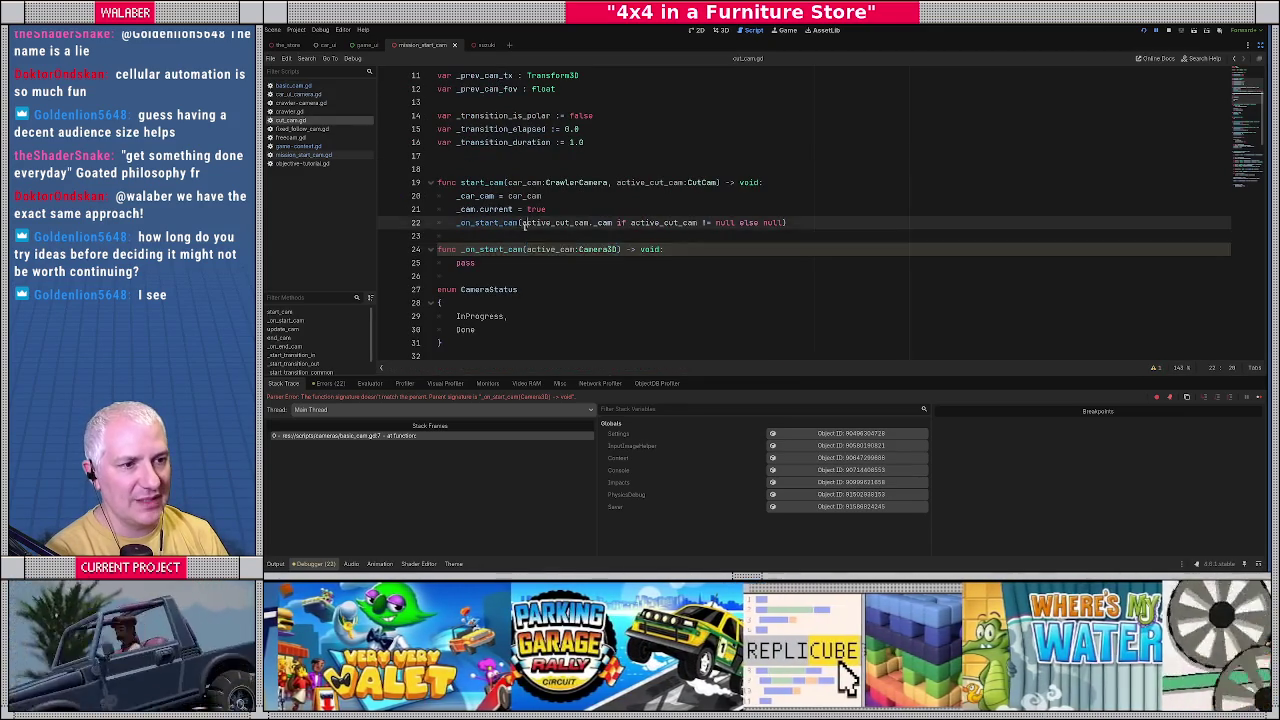
click(528, 222)
drag(526, 249, 617, 249)
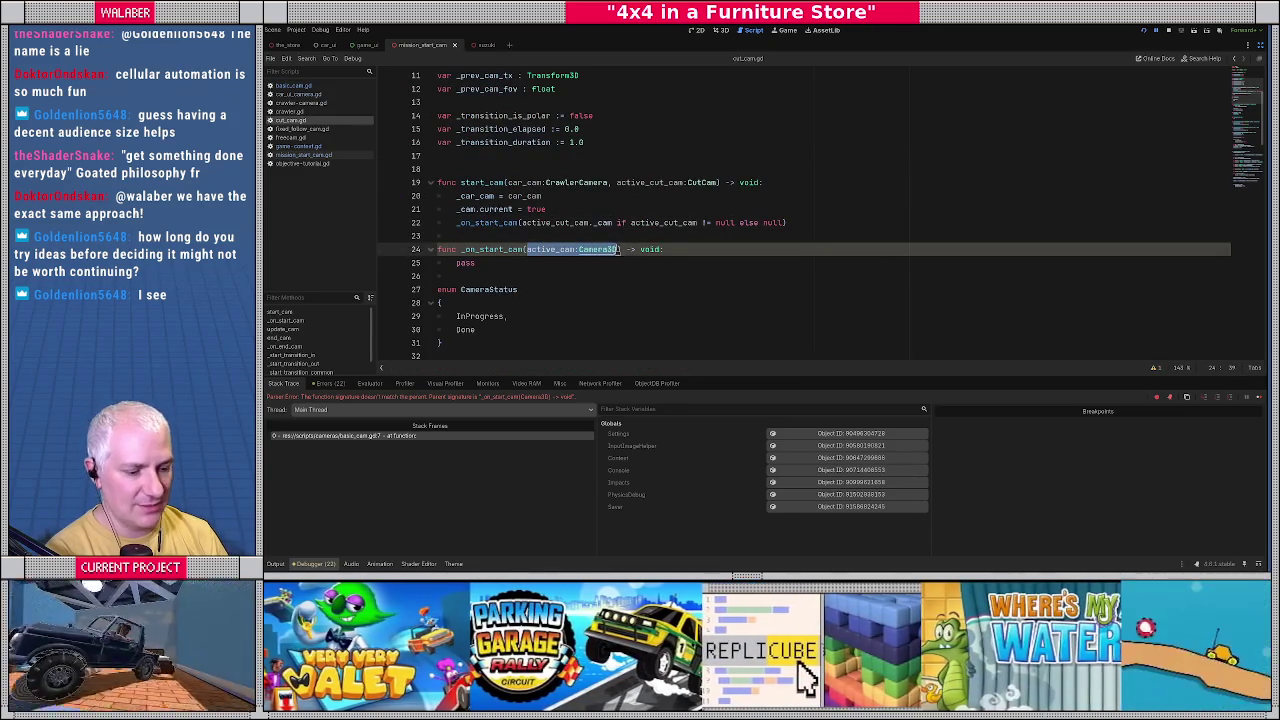
key(alt+Left)
click(527, 156)
text(active_cam:Camera3D)
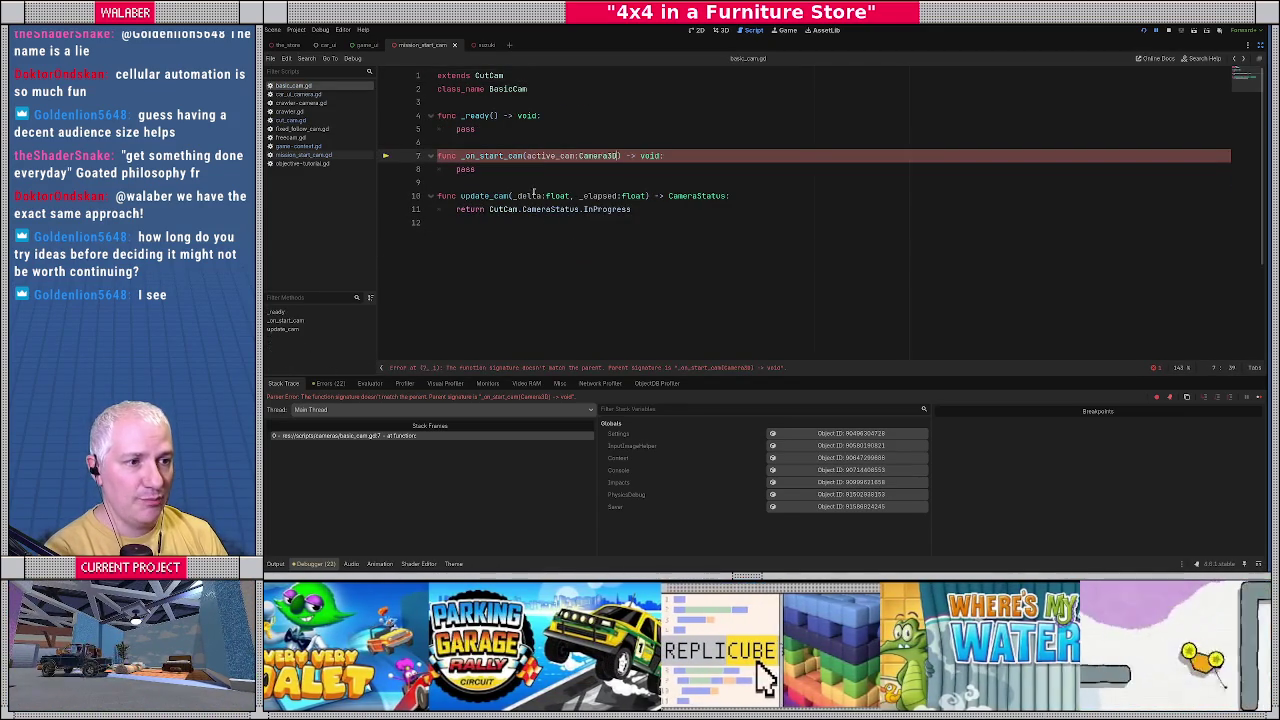
click(561, 184)
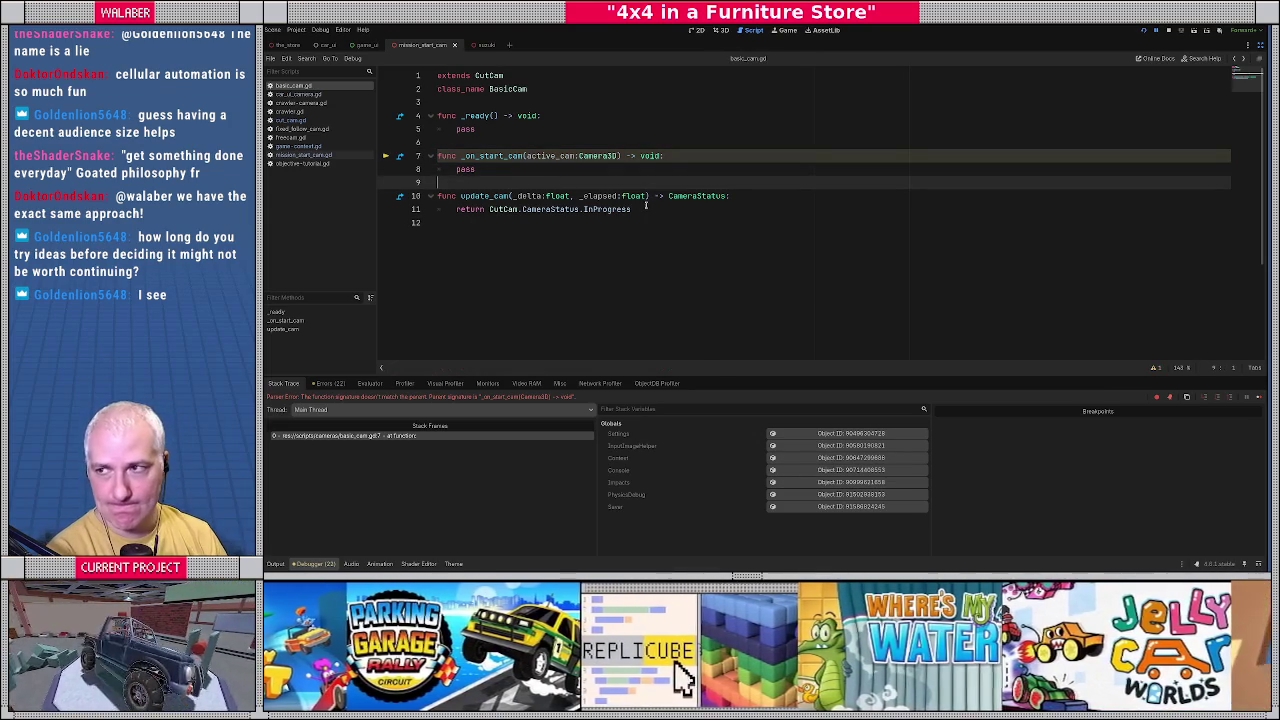
click(646, 206)
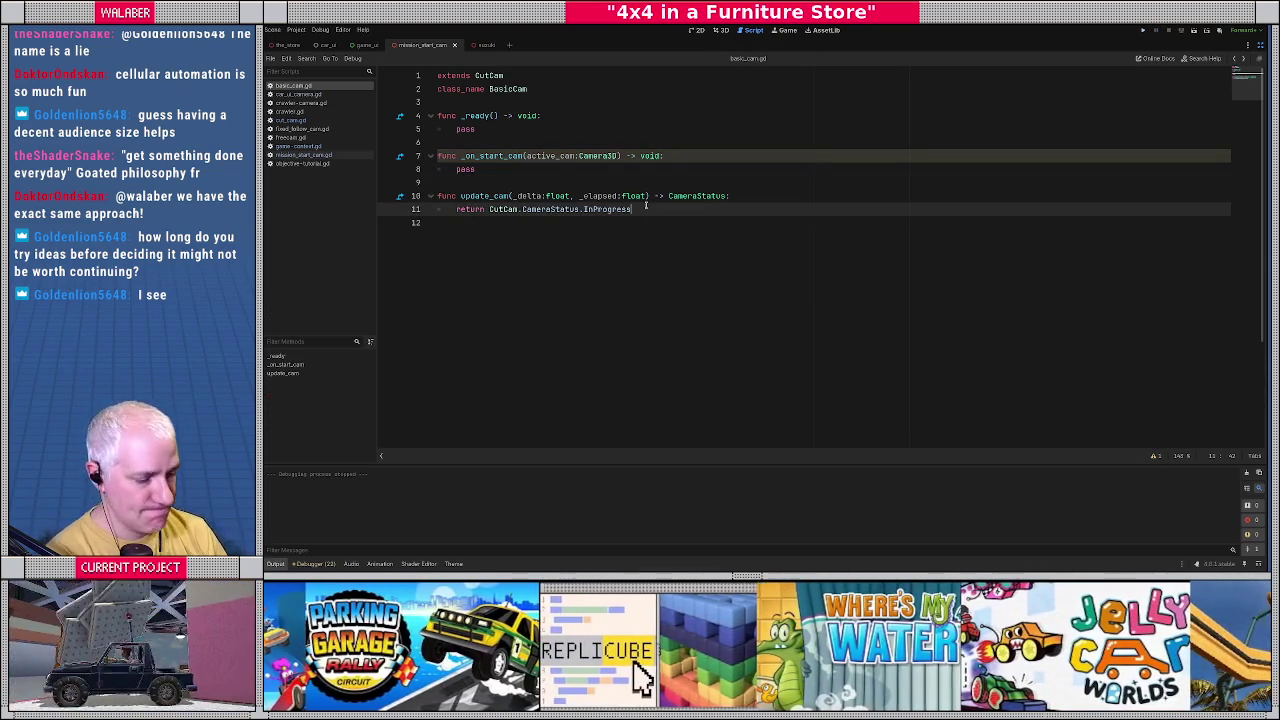
key(F5)
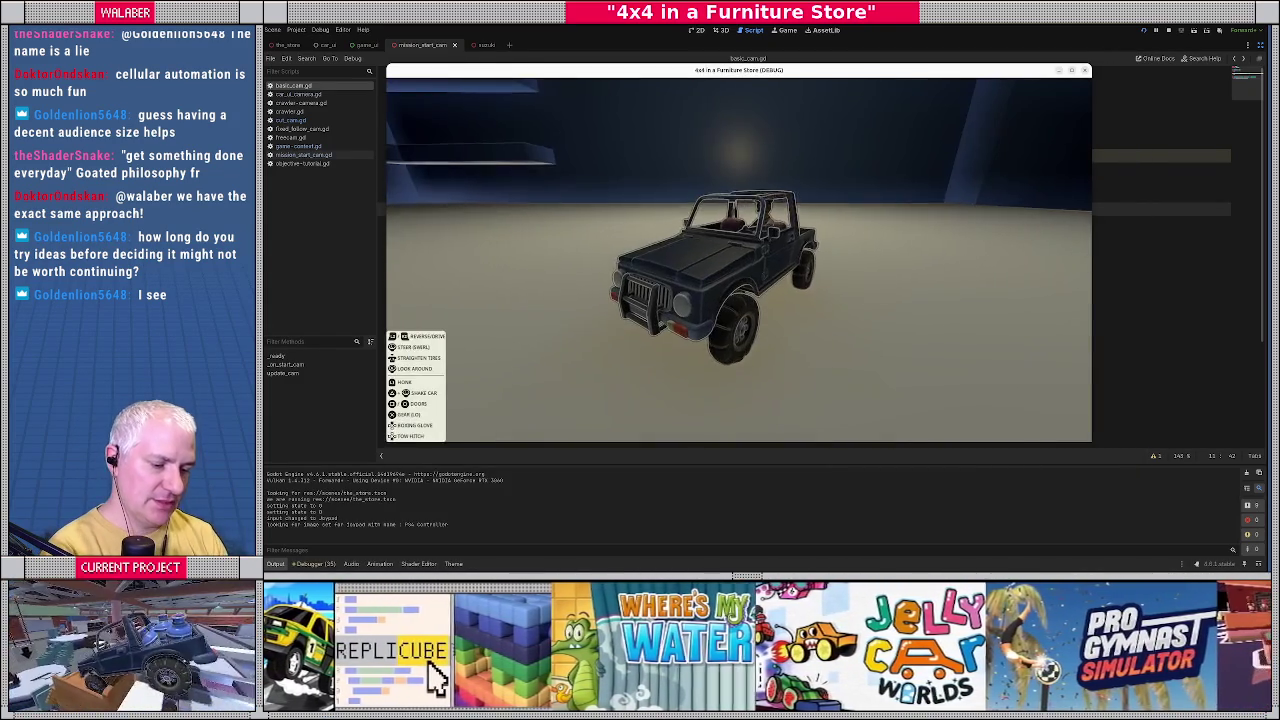
Teleport the car to the Bedding section via the dev console with 'bedding', then quit the game.
key(grave)
text(bedding)
key(Return)
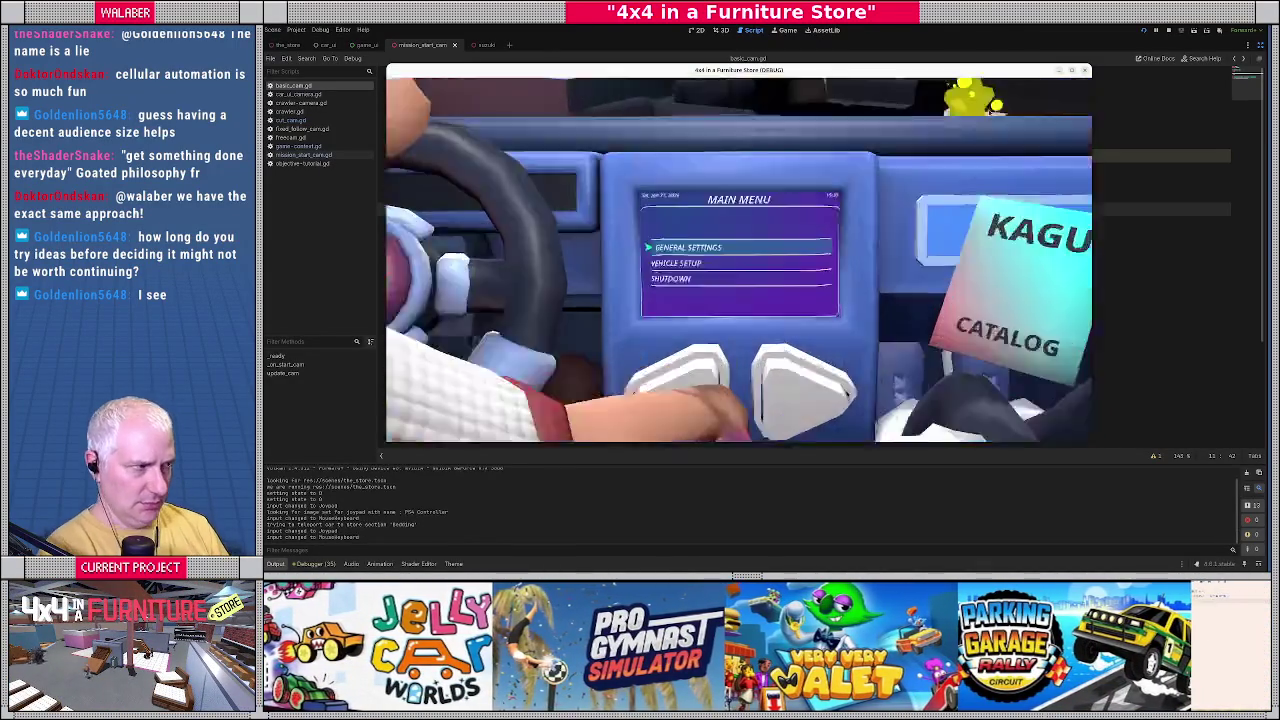
key(F8)
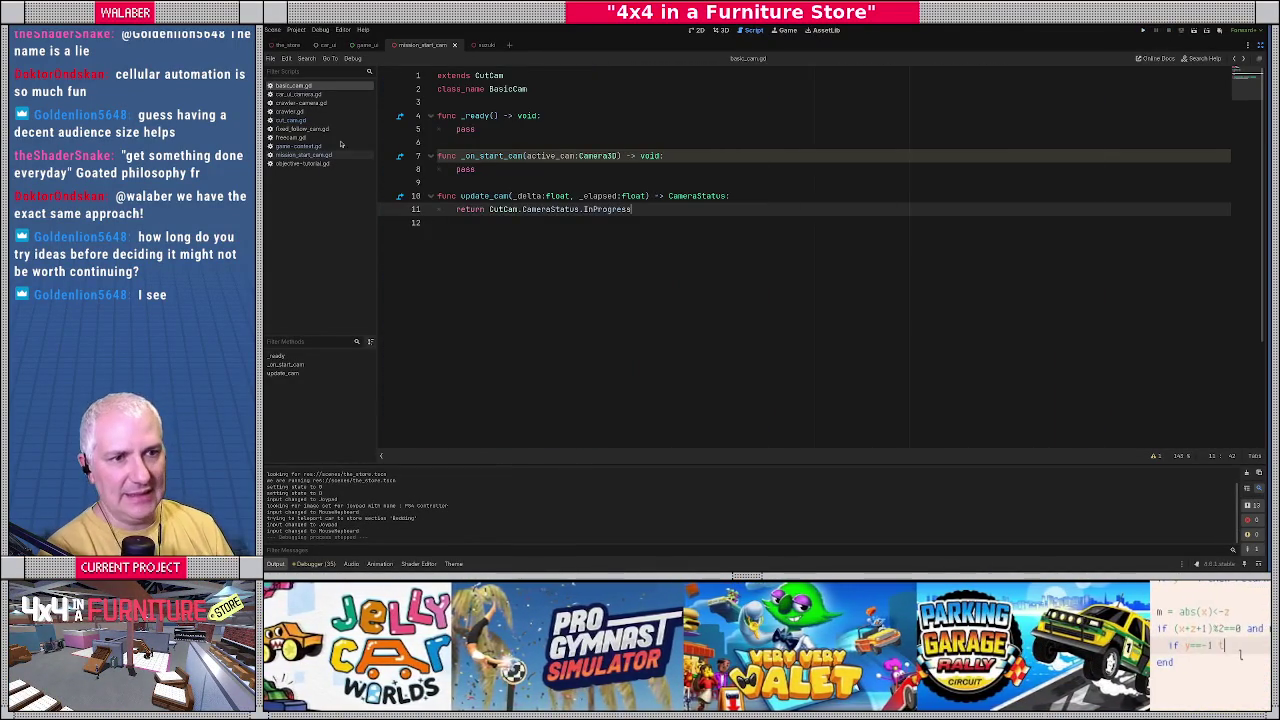
Open mission_start_cam.gd and scroll down to the _start_transition_out call.
click(296, 156)
scroll(517, 245, down, 2)
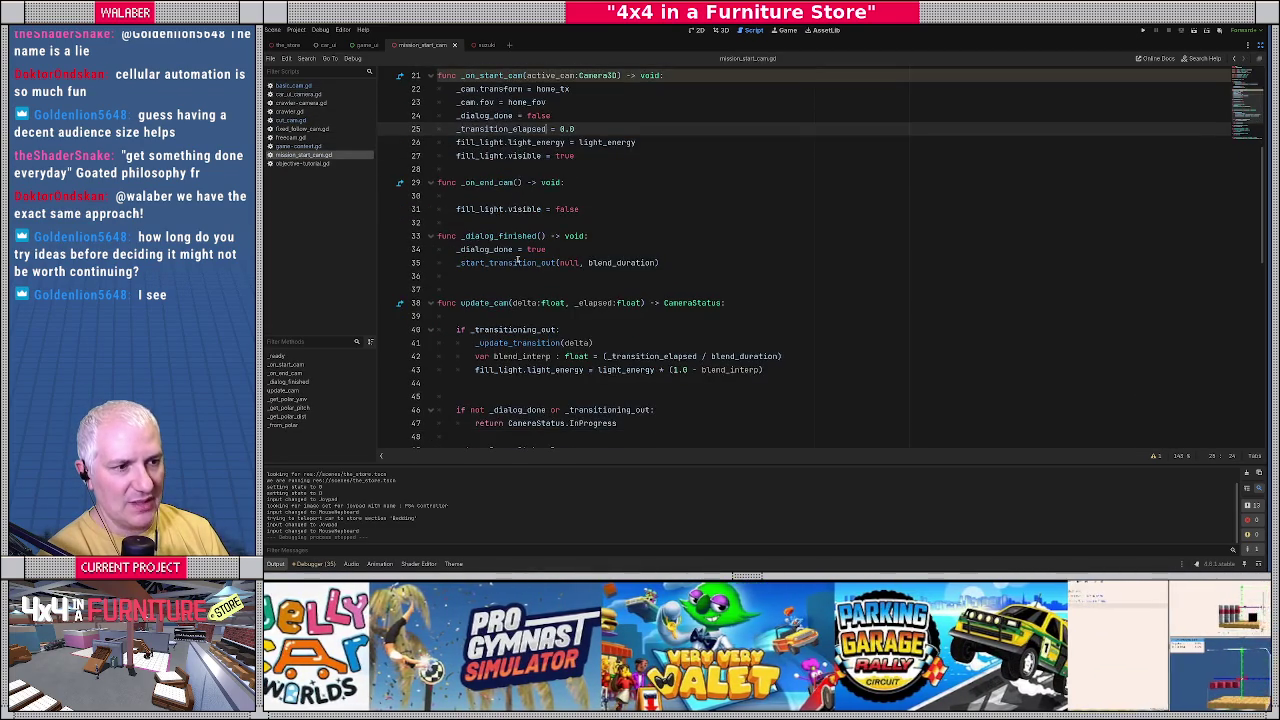
key(ctrl)
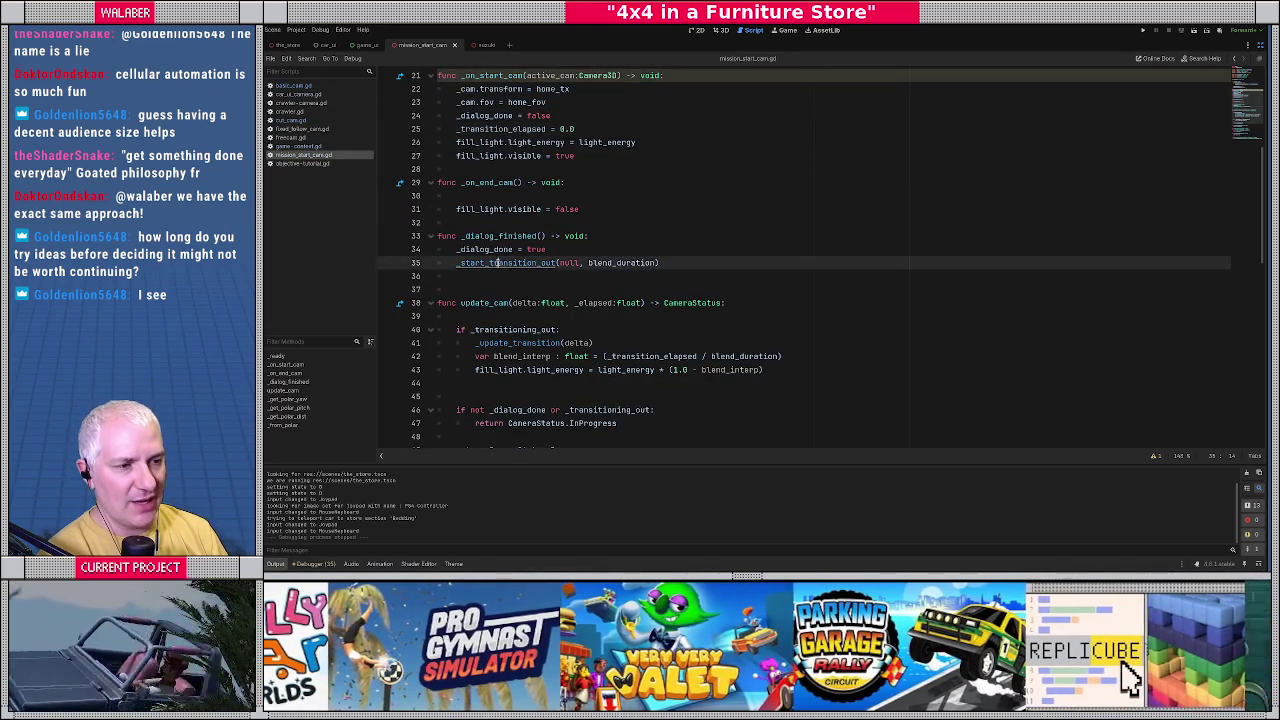
Jump to _start_transition_out in cut_cam.gd and inspect the null check and _prev_cam_tx calculation.
ctrl+click(500, 264)
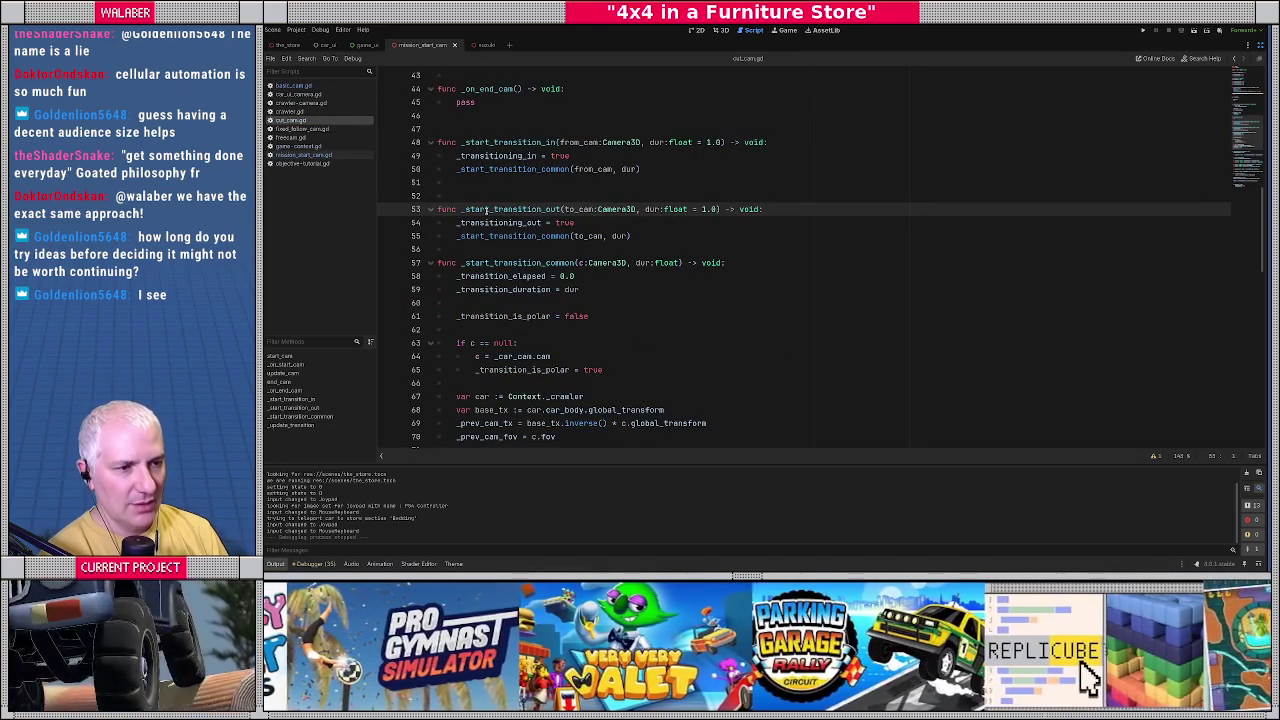
scroll(502, 263, down, 2)
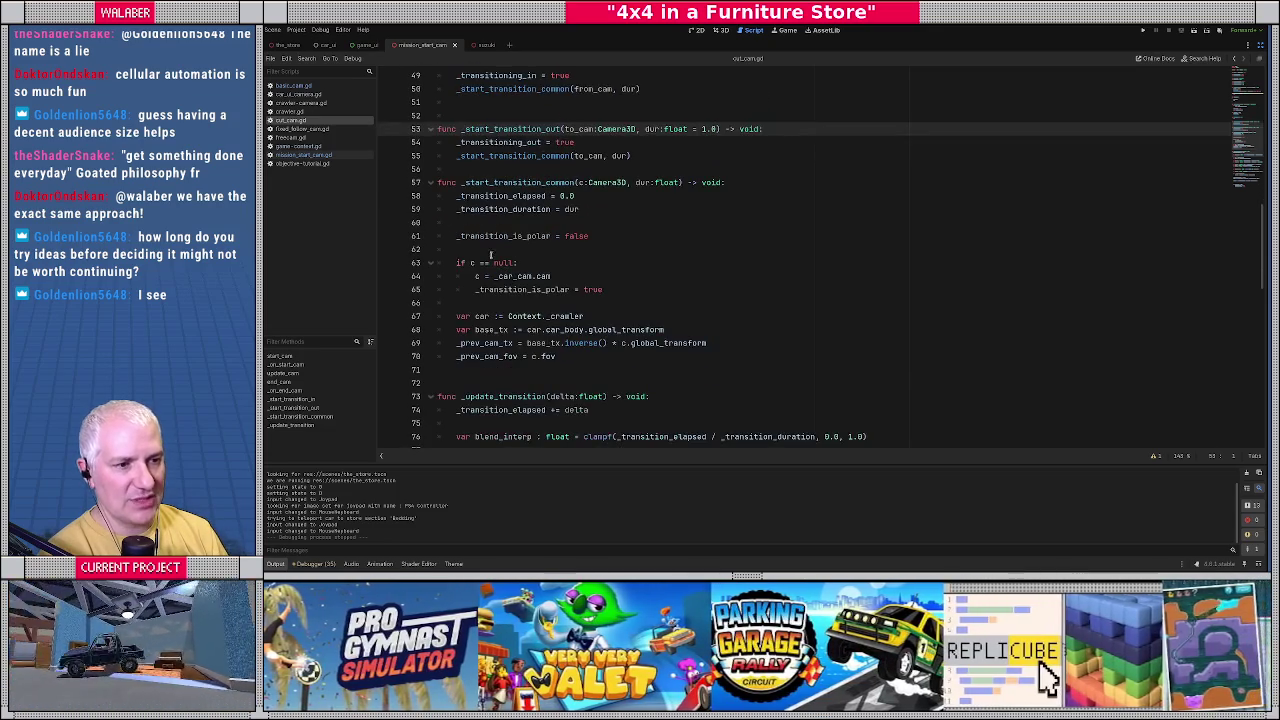
mouse_move(455, 263)
mouse_down()
mouse_move(538, 263)
mouse_move(548, 277)
mouse_move(623, 285)
mouse_up()
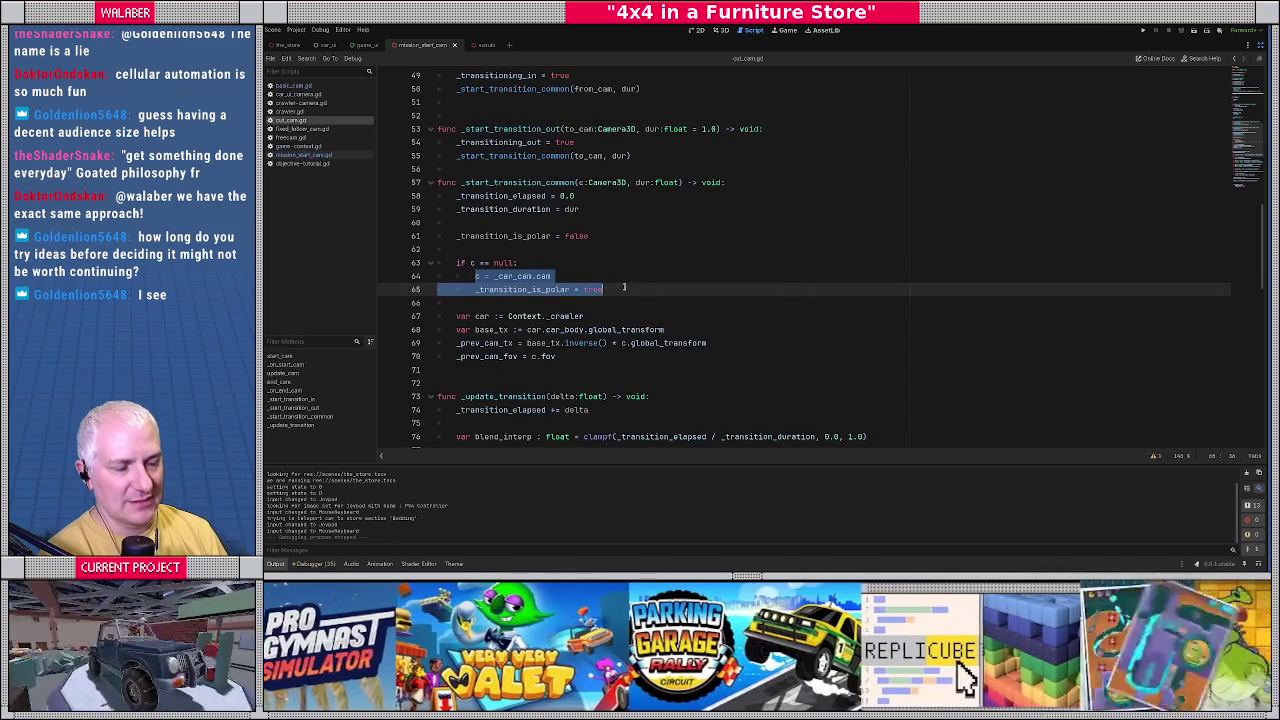
click(633, 271)
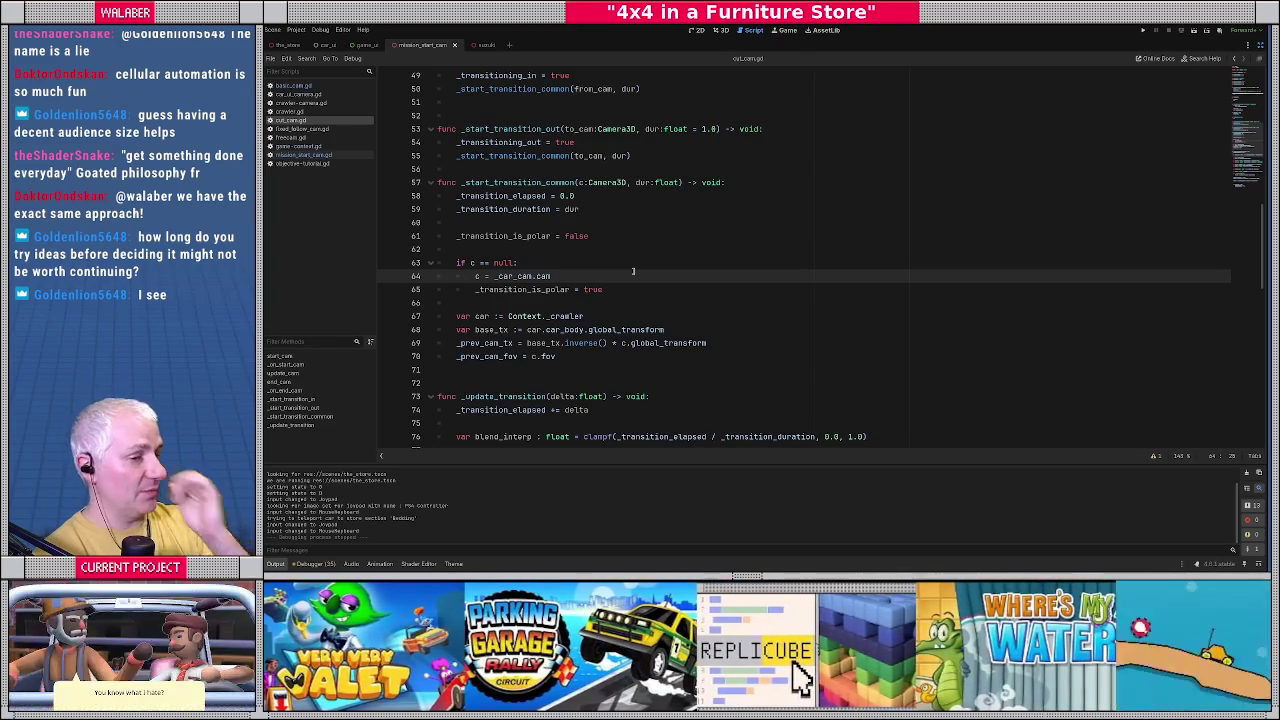
drag(459, 343, 690, 343)
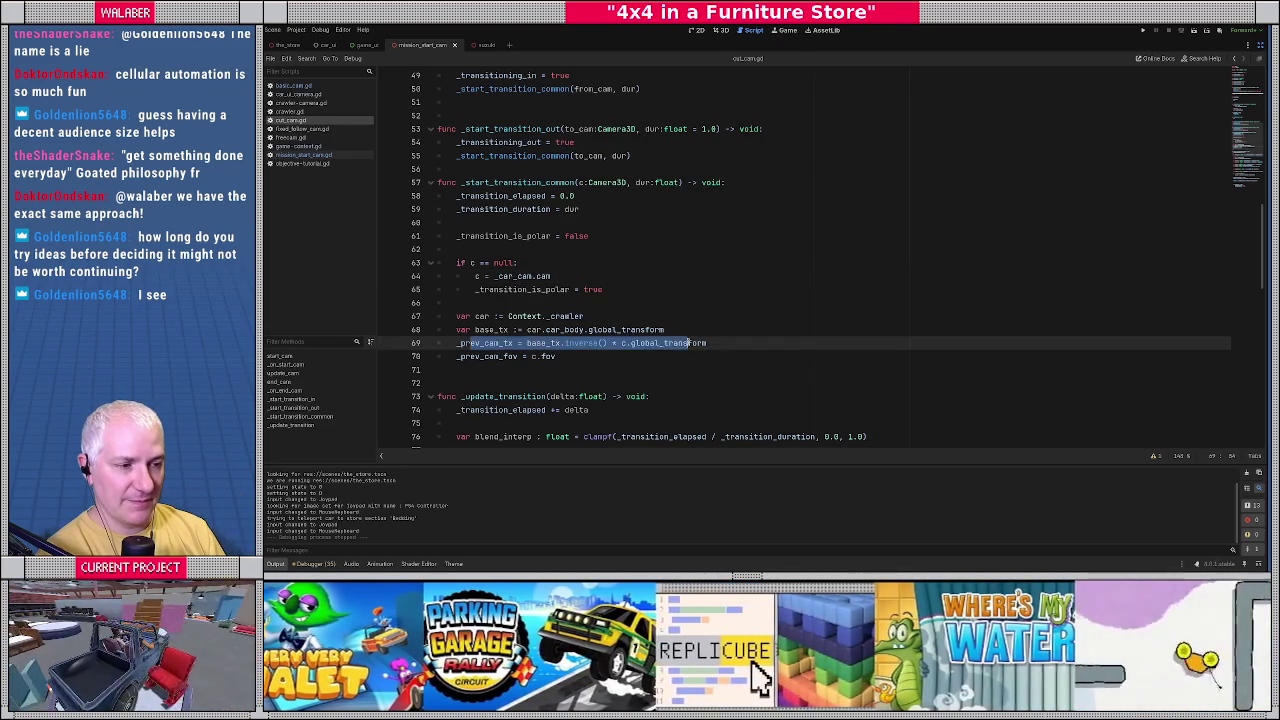
scroll(566, 328, down, 1)
drag(498, 303, 710, 303)
click(492, 313)
Scroll through the surrounding transition functions in cut_cam.gd to review them.
scroll(500, 318, down, 8)
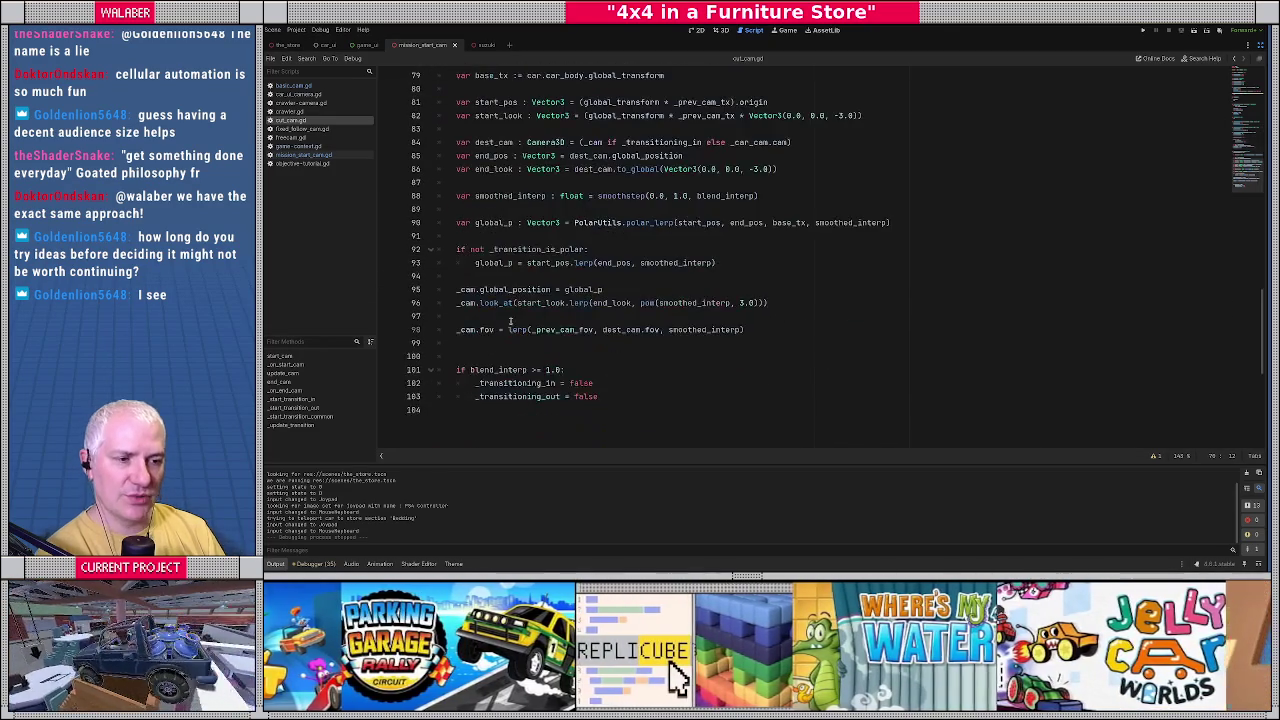
scroll(510, 320, up, 1)
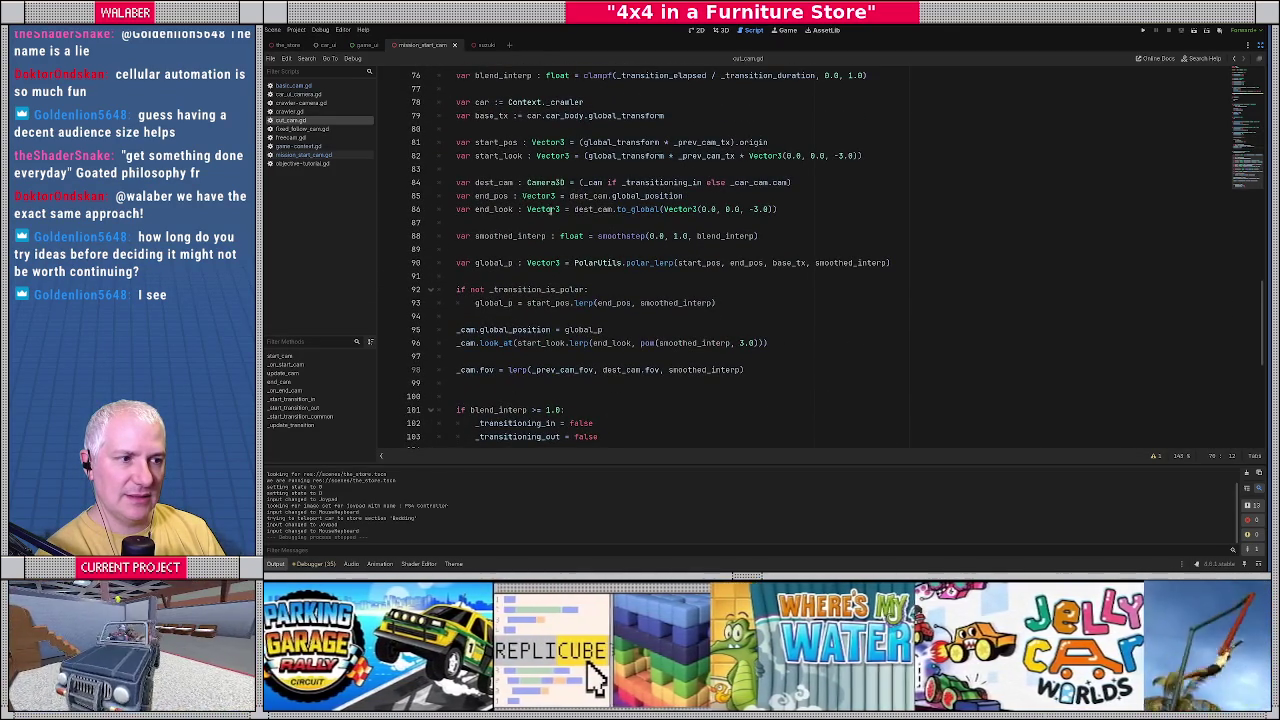
mouse_move(613, 229)
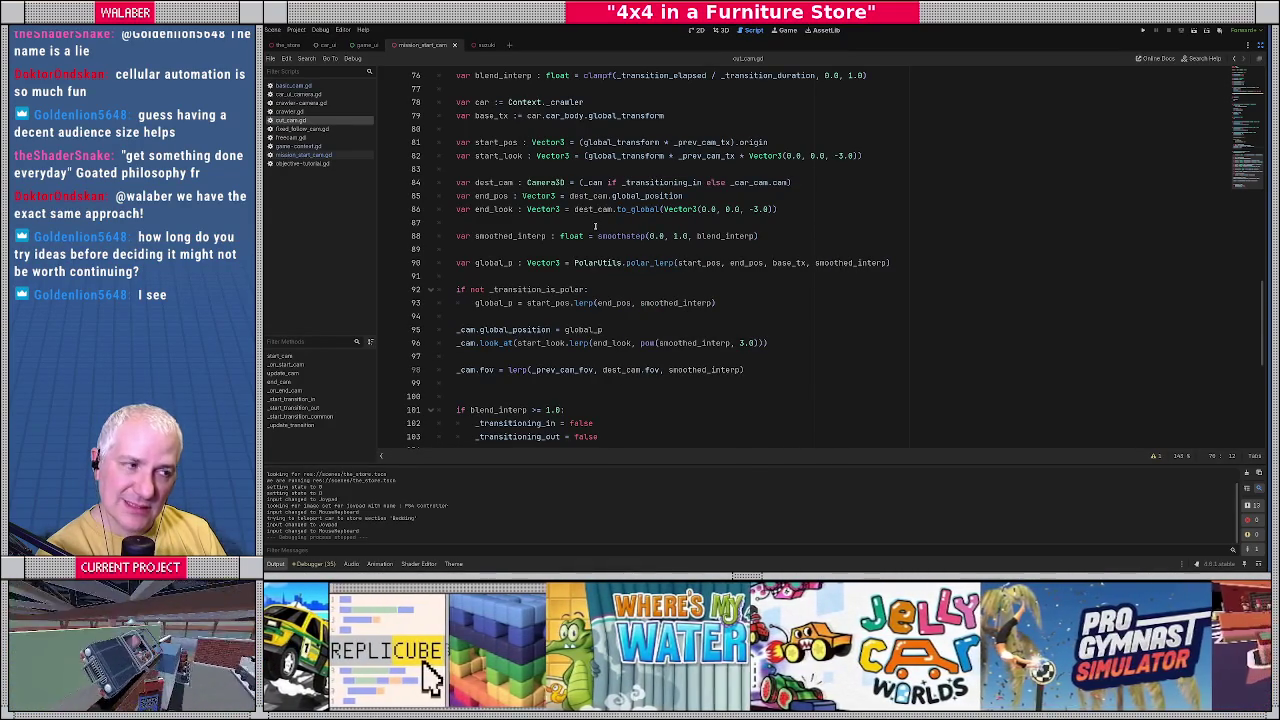
scroll(595, 227, up, 7)
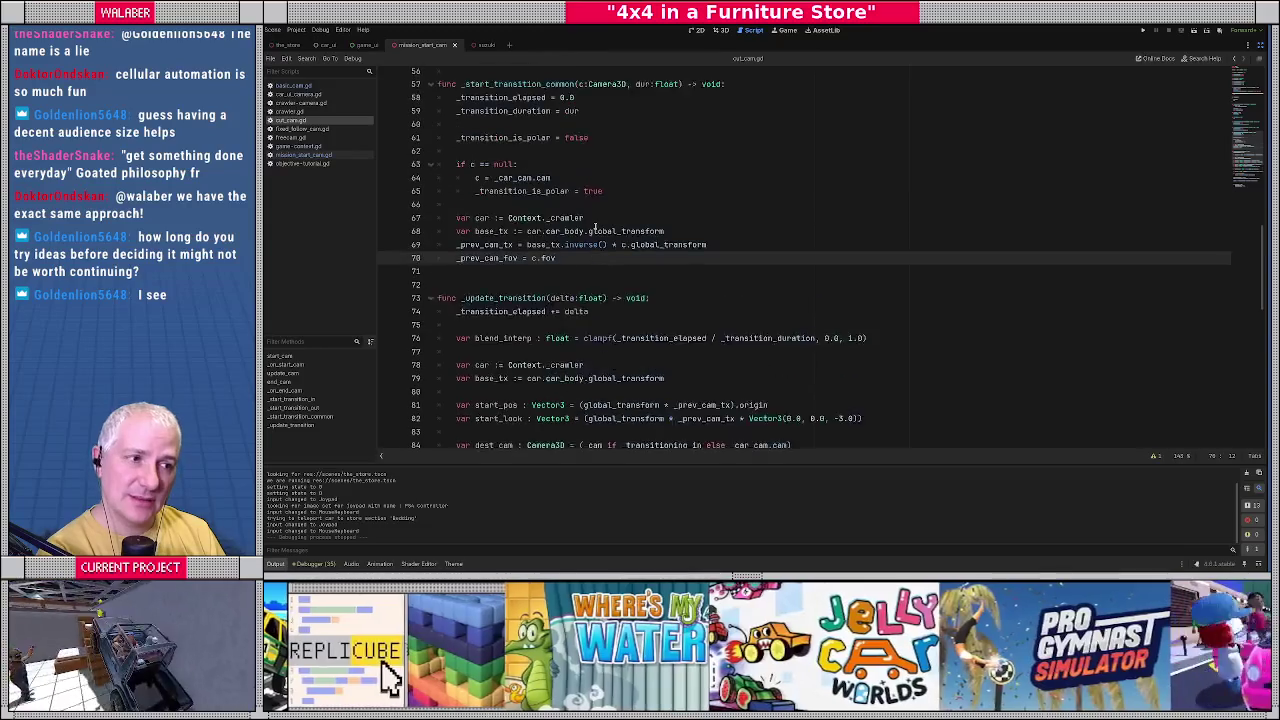
click(497, 225)
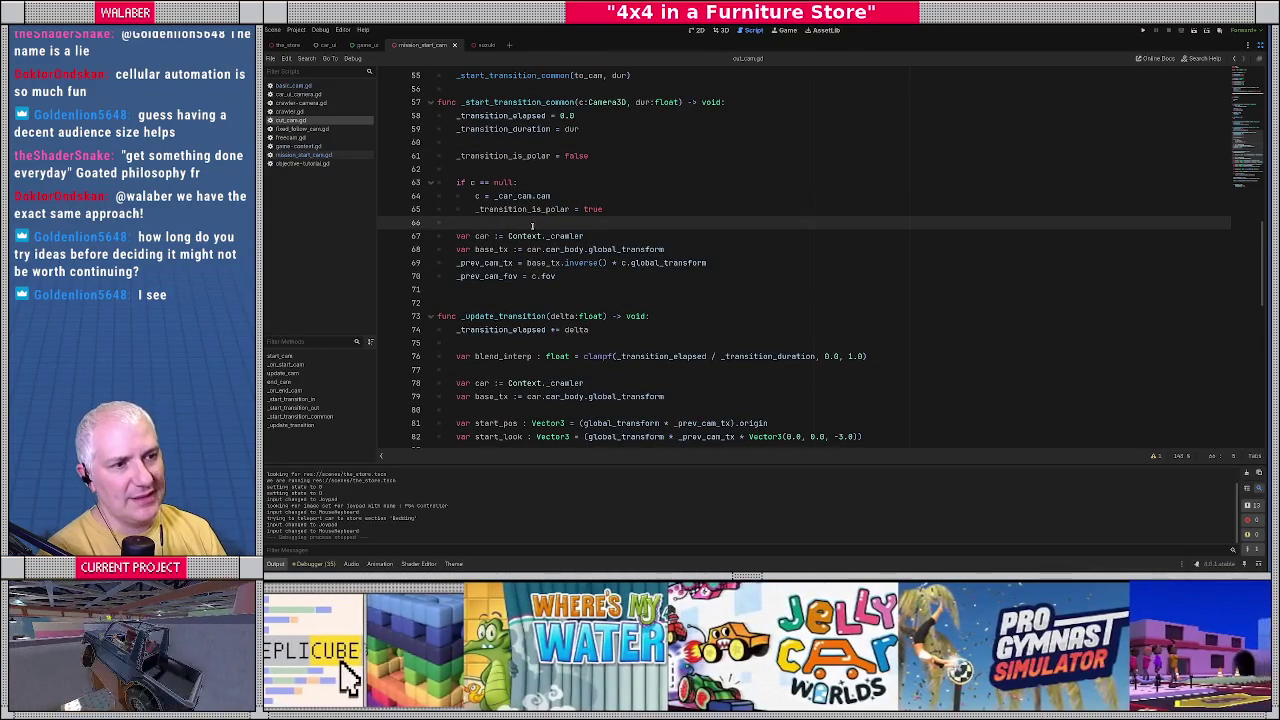
scroll(532, 226, up, 4)
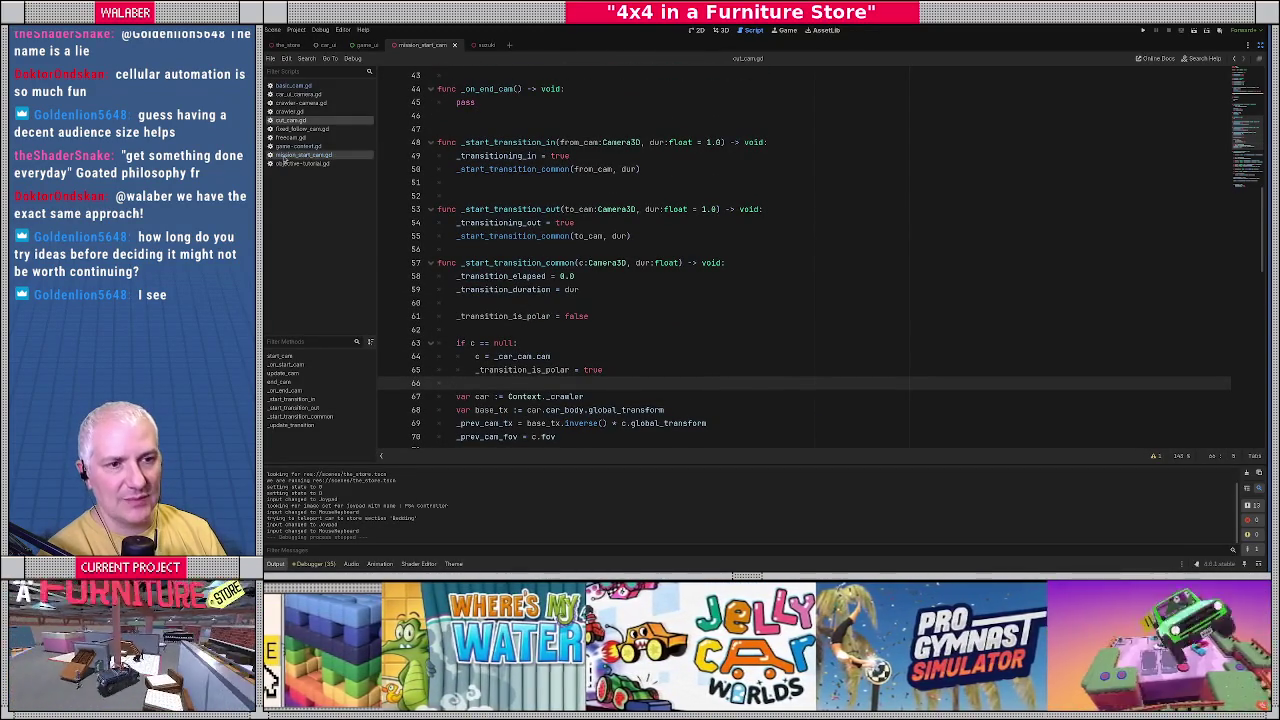
Switch to mission_start_cam.gd and run the game until it breaks at line 35 in _dialog_finished.
click(285, 157)
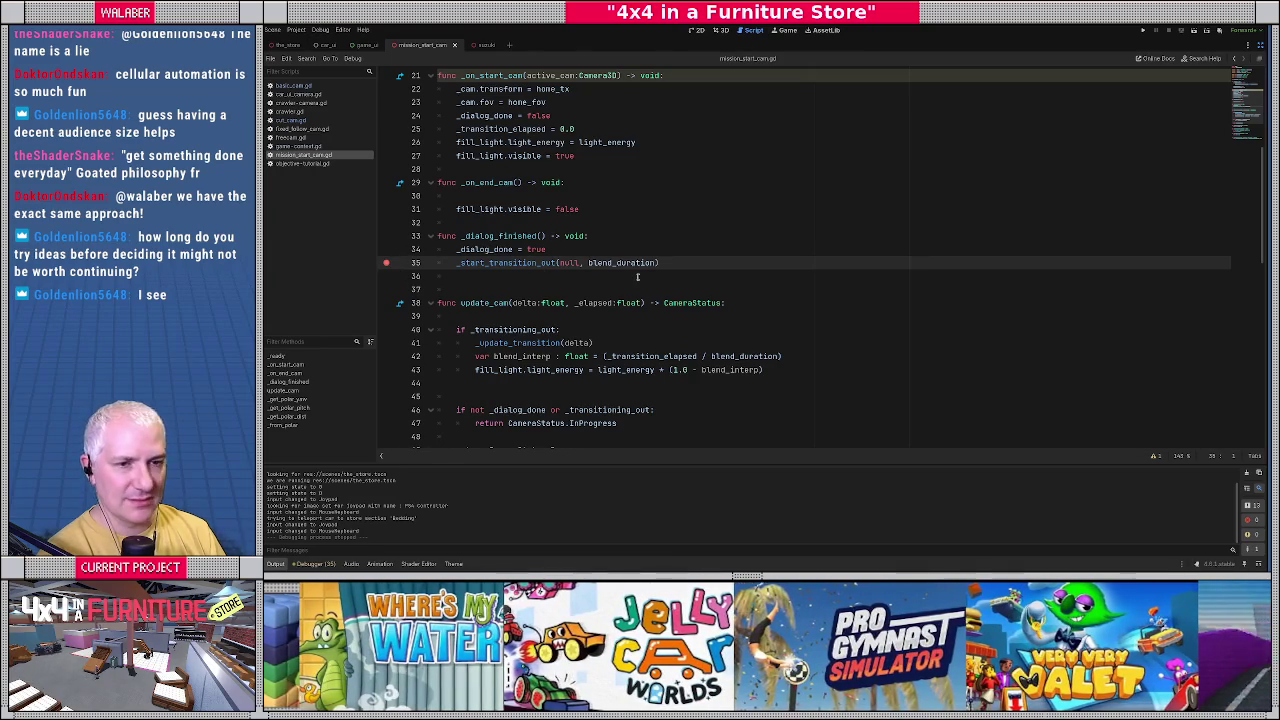
click(716, 218)
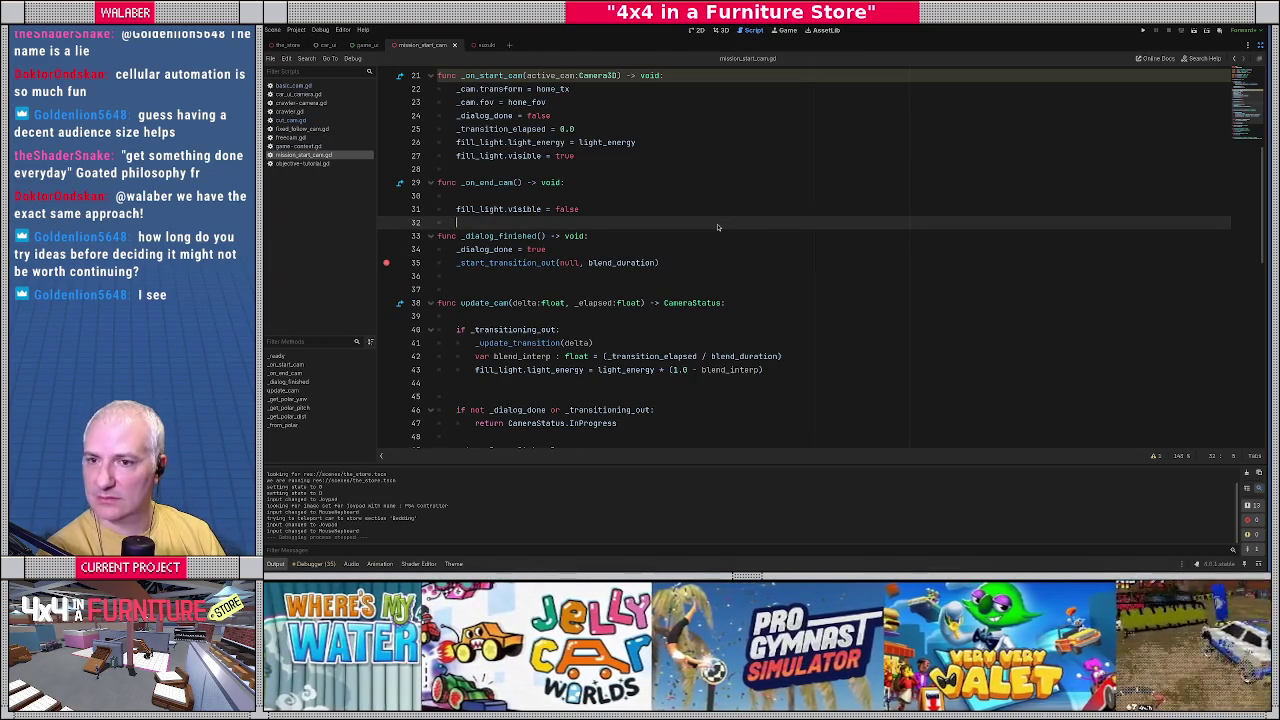
click(765, 200)
key(F5)
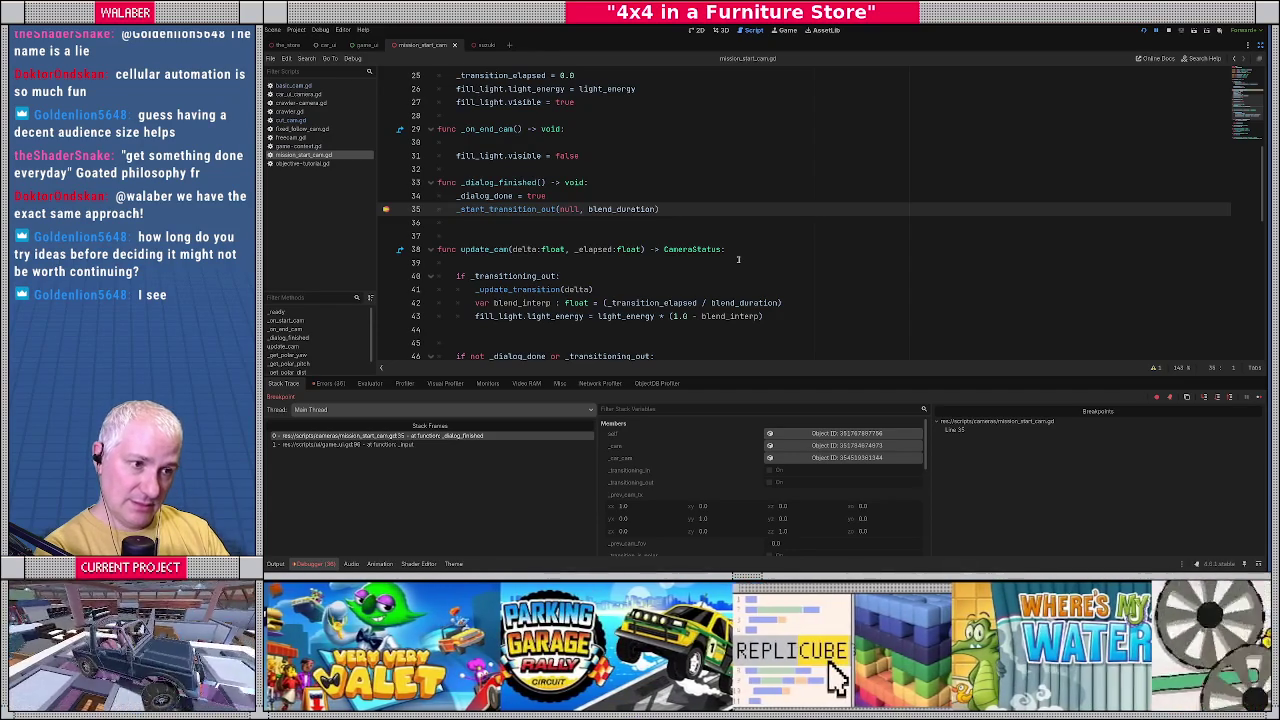
Continue past the breakpoint and step into the transition-out call on line 55, inspecting variables.
key(F12)
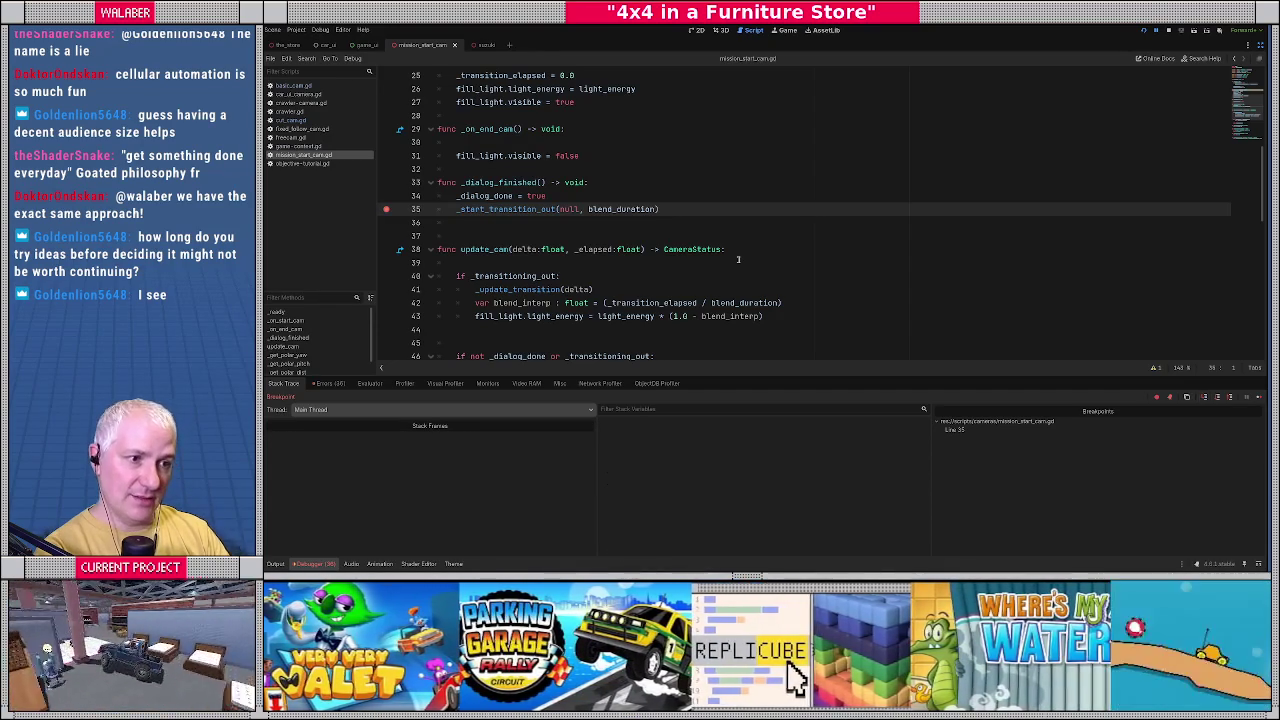
scroll(533, 225, down, 1)
key(F12)
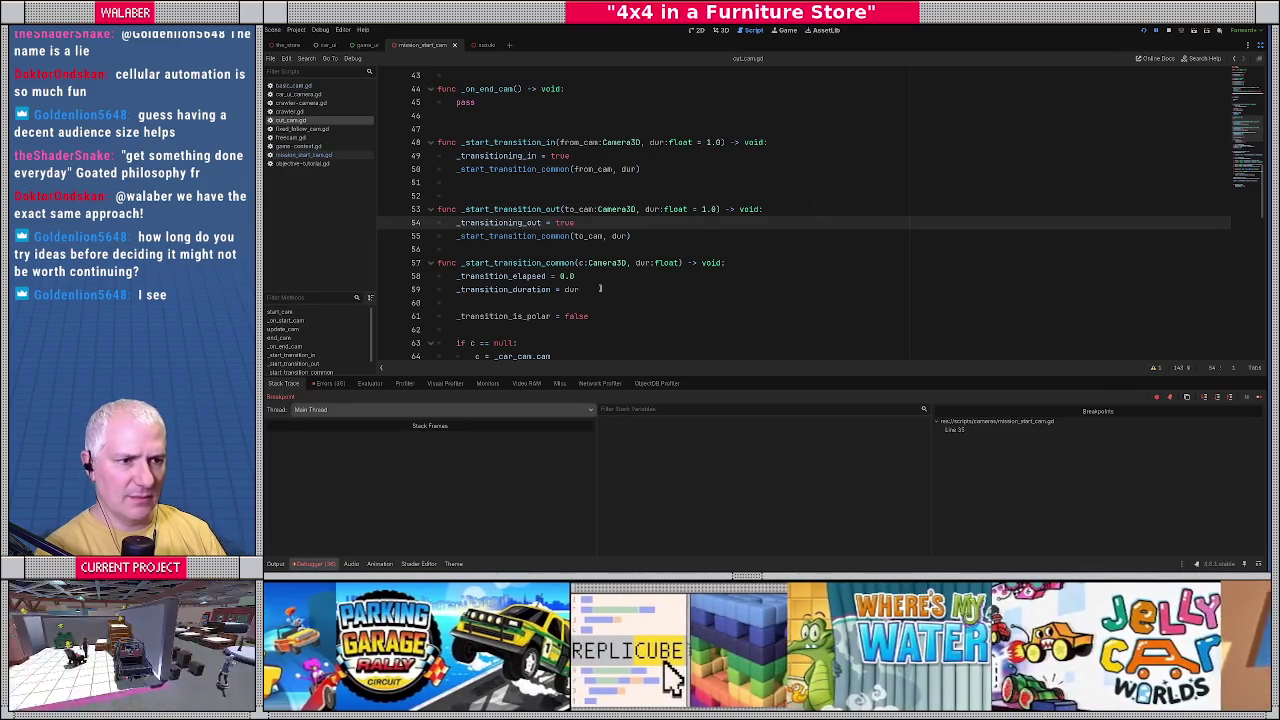
key(F10)
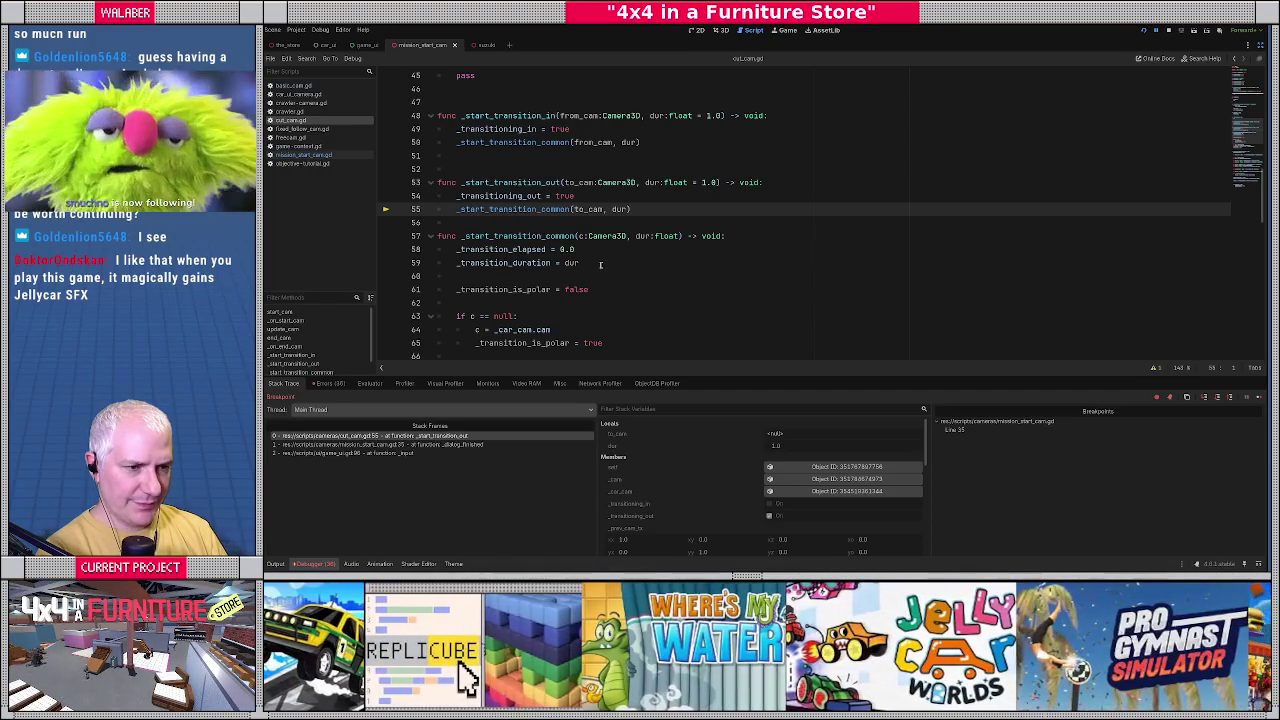
key(F12)
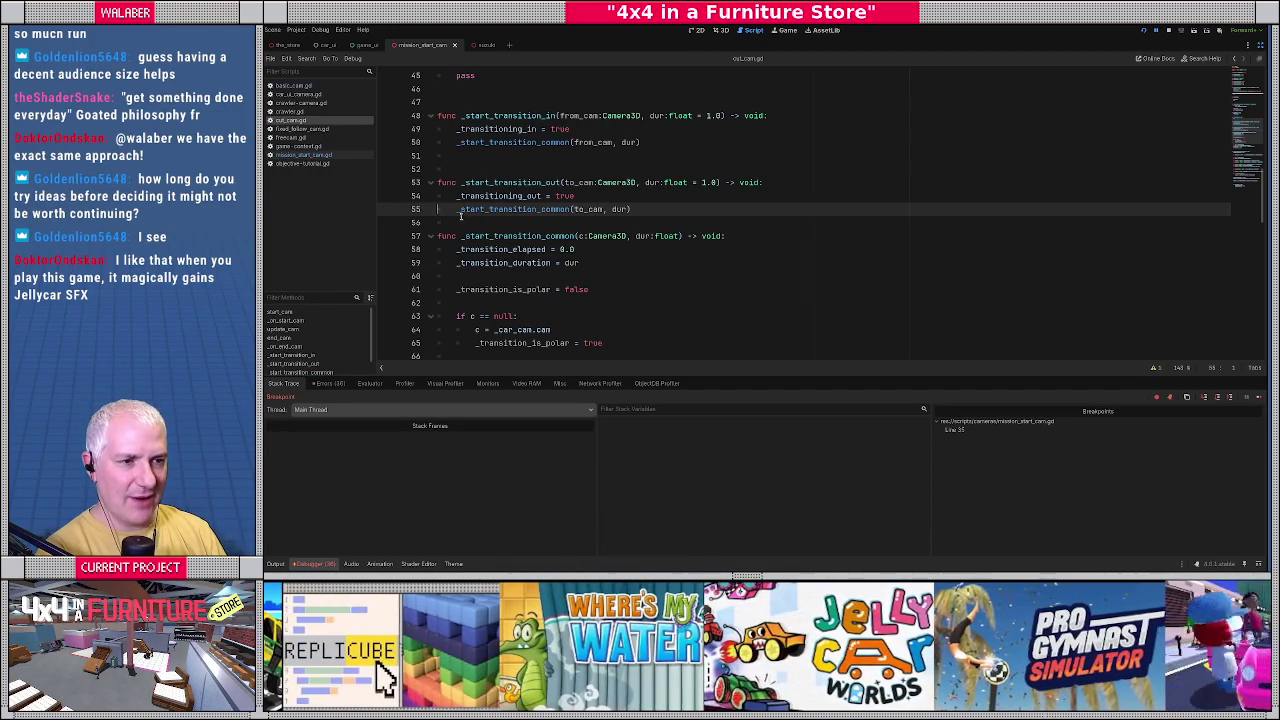
mouse_move(464, 249)
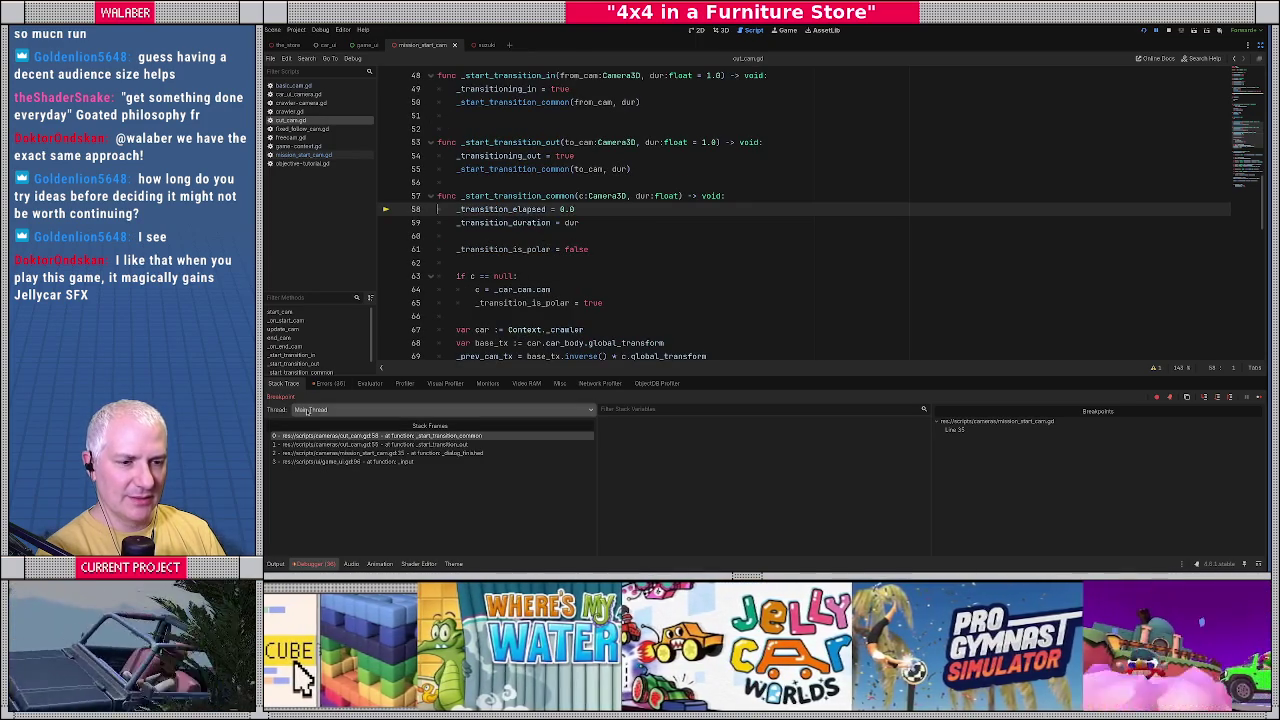
Step into _start_transition_common, inspect values around lines 58–59, then stop the debug session.
click(334, 384)
scroll(551, 470, down, 5)
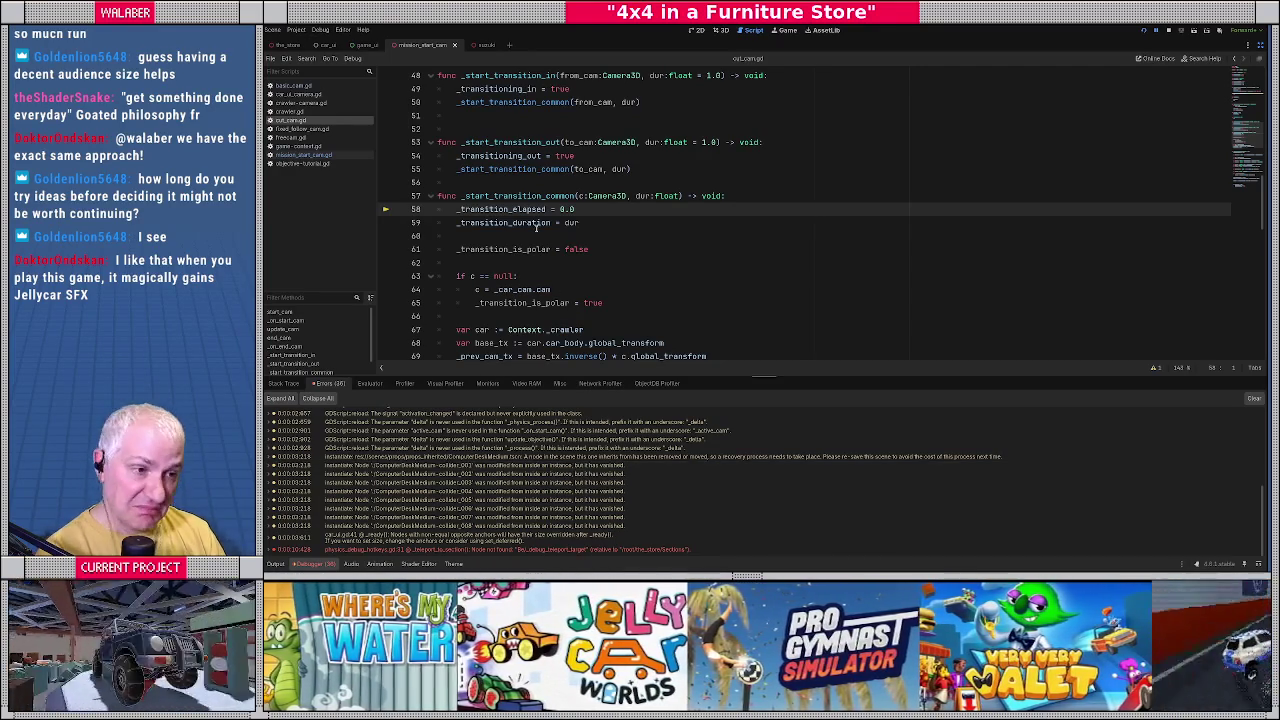
mouse_move(533, 224)
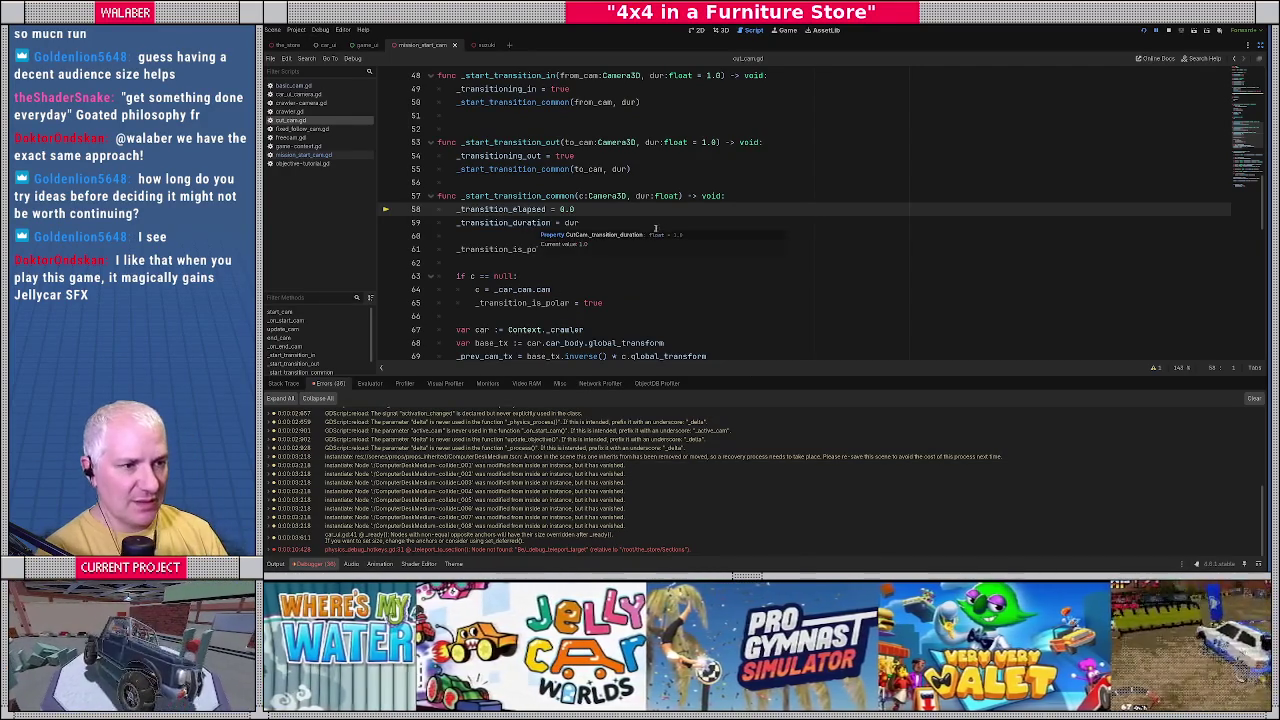
click(662, 228)
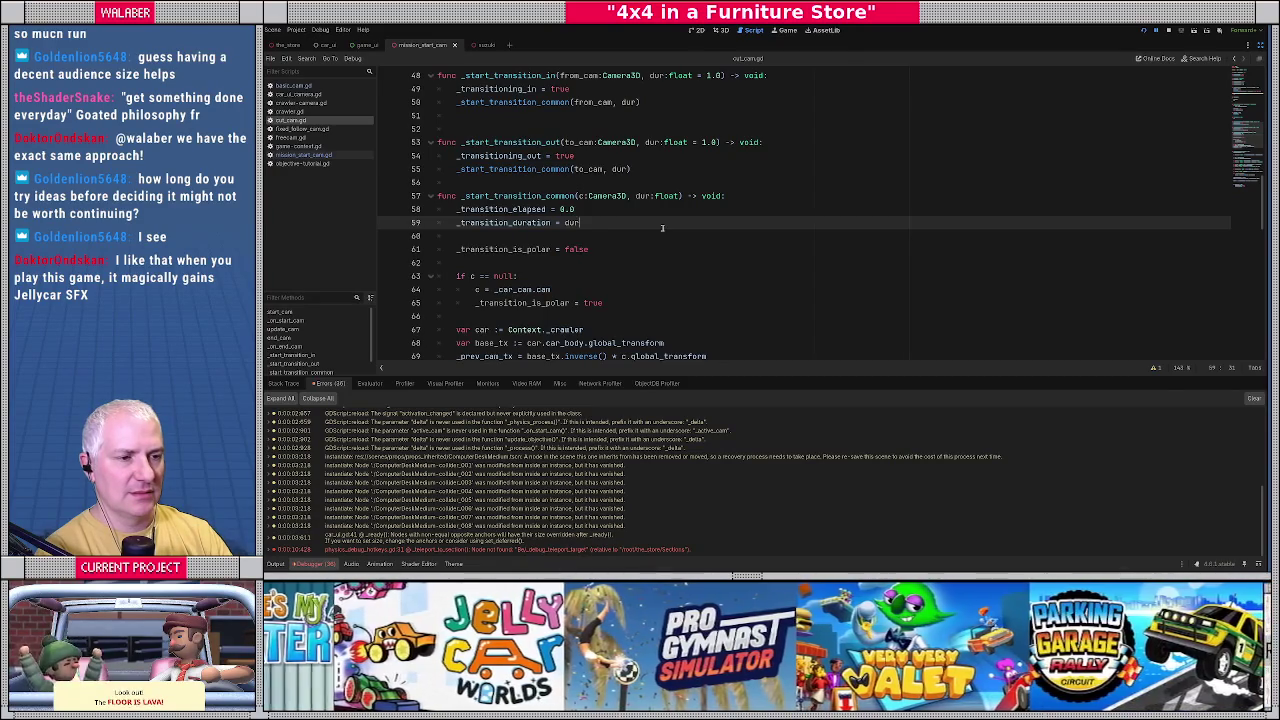
click(1168, 30)
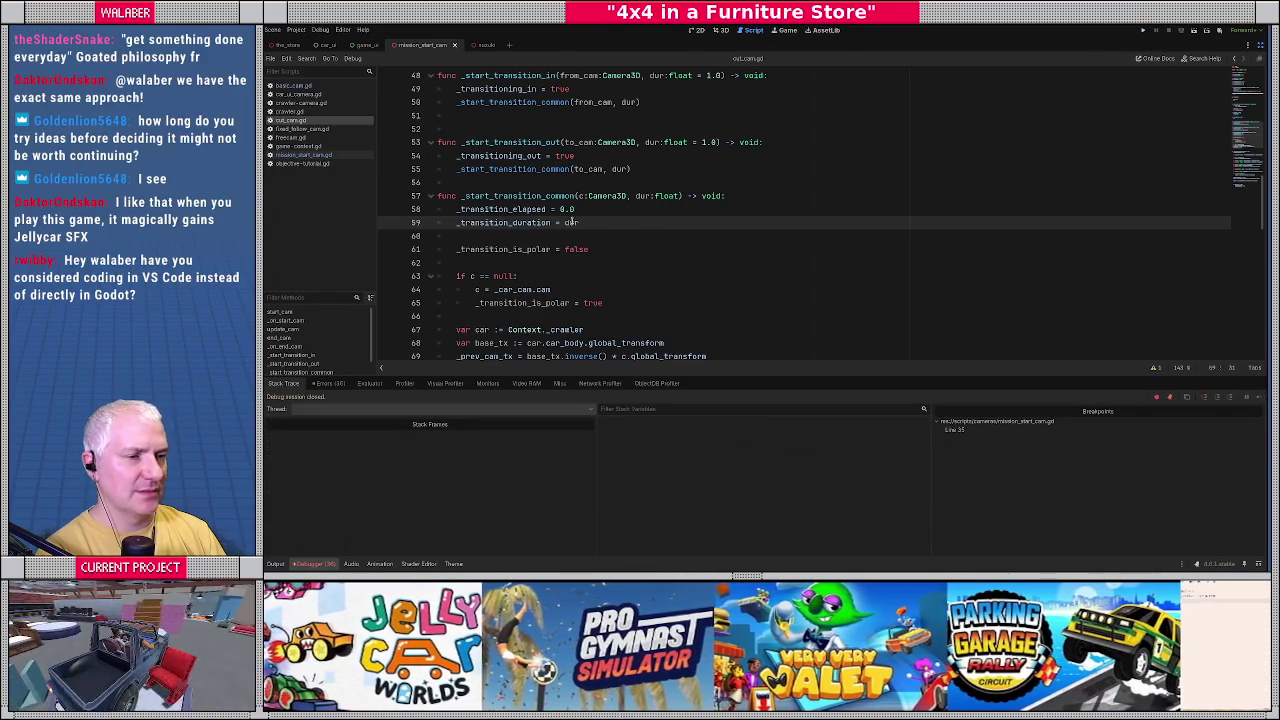
Review lines 55–56 of cut_cam.gd and rerun the game to retest the transition.
mouse_move(573, 222)
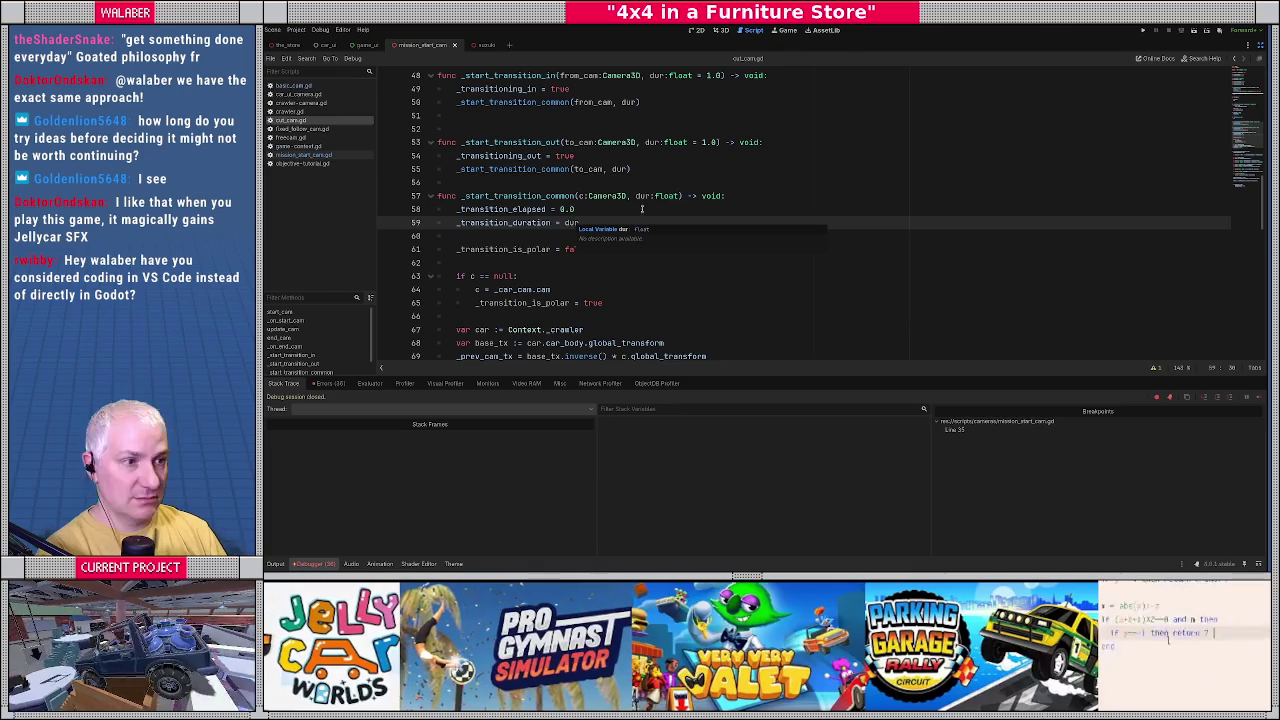
click(673, 183)
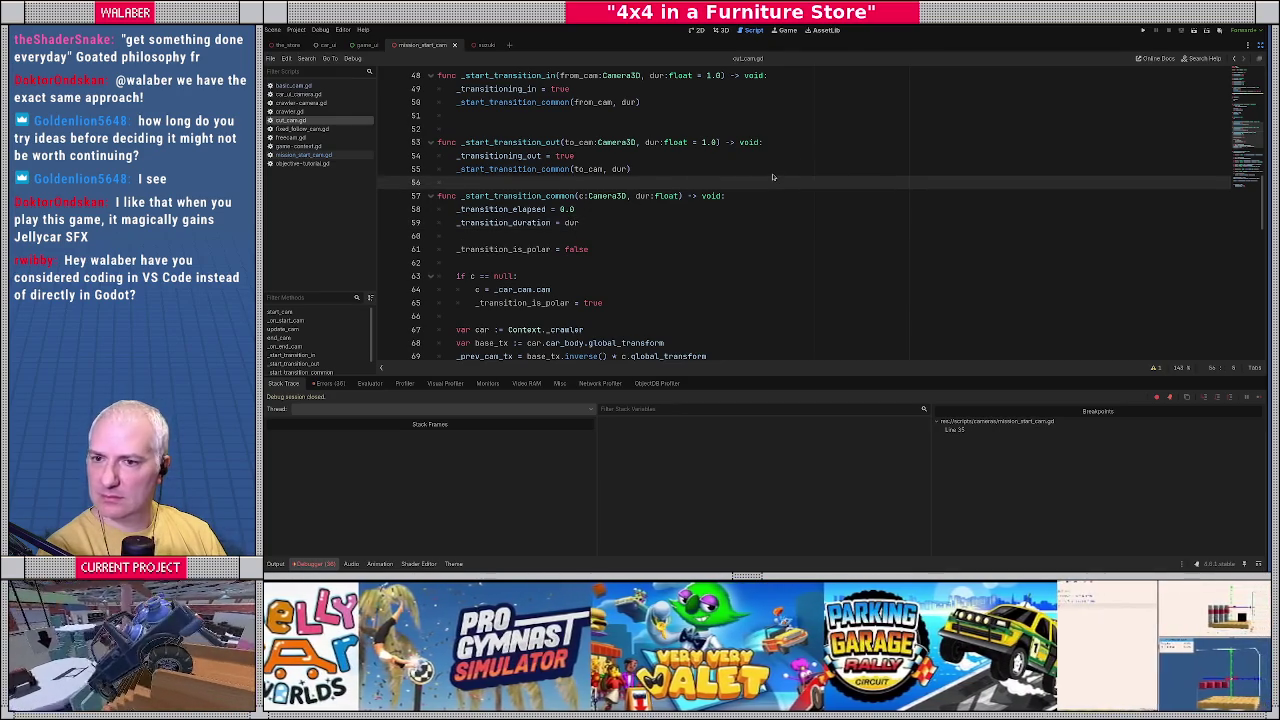
click(703, 166)
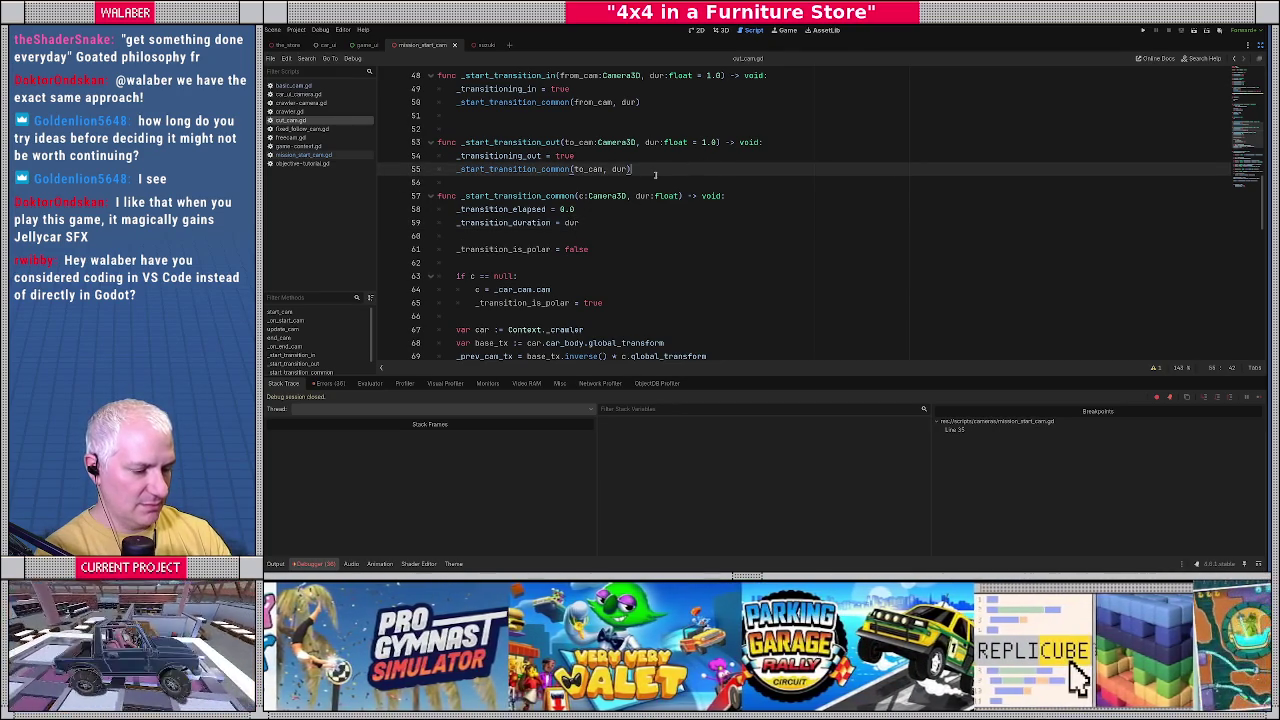
key(F5)
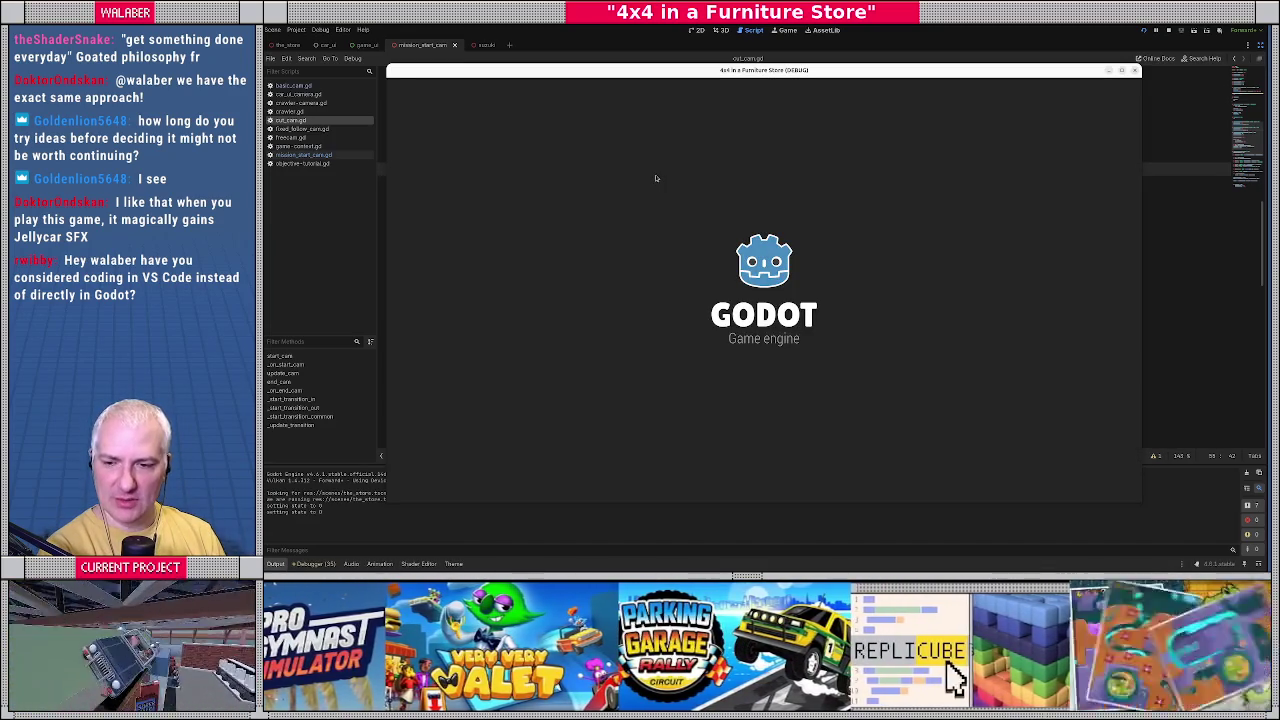
Skip the intro dialogs, teleport with 'tp bedding', and continue past the line-35 breakpoint.
key(Return)
key(Return)
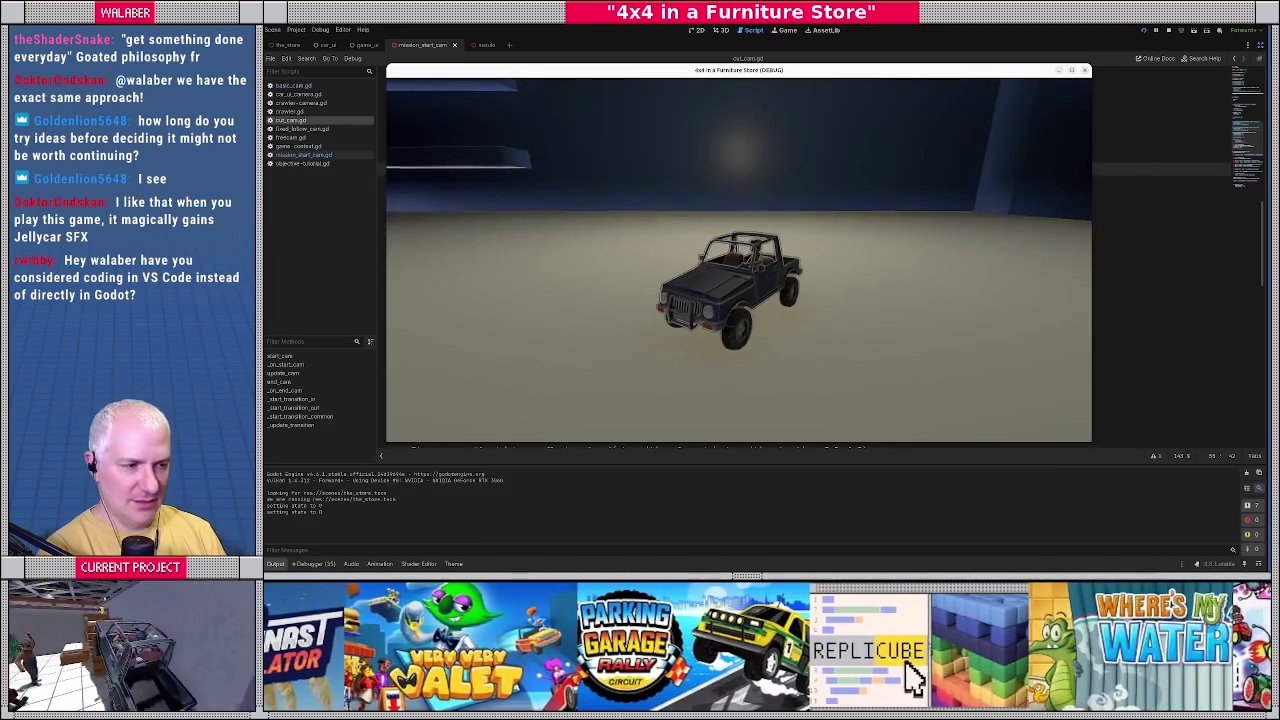
key(grave)
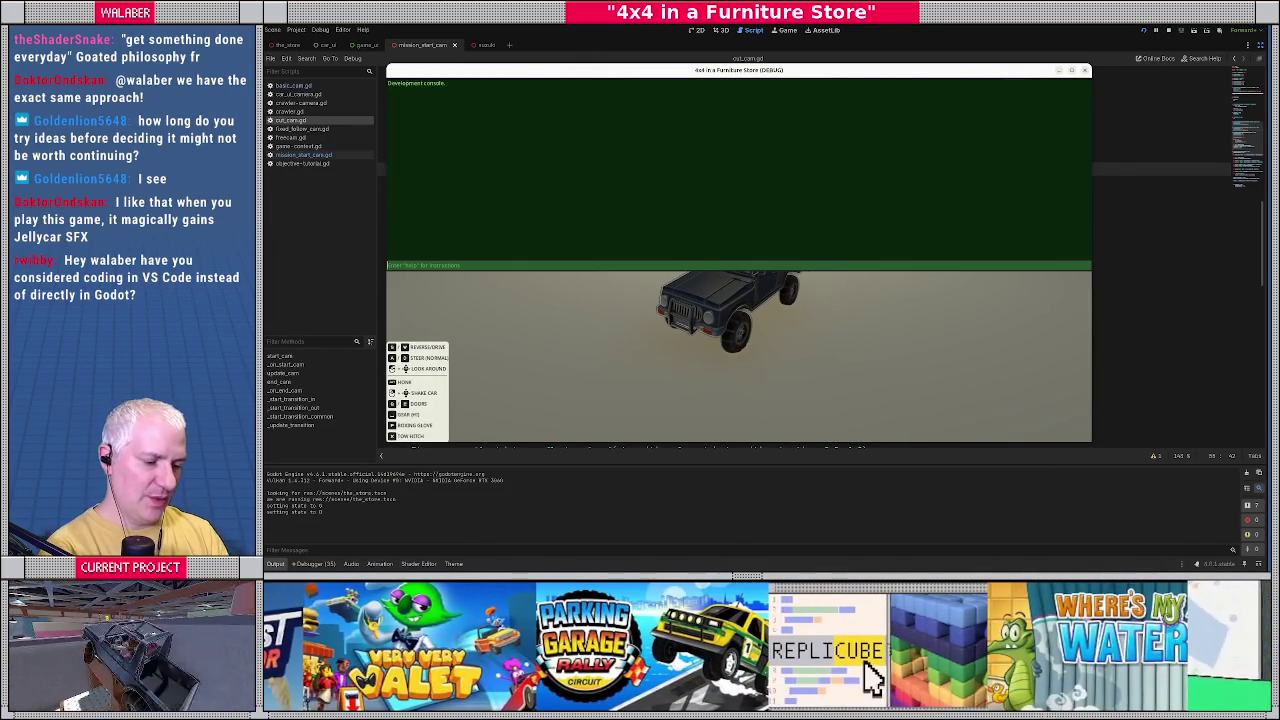
text(tp bedding)
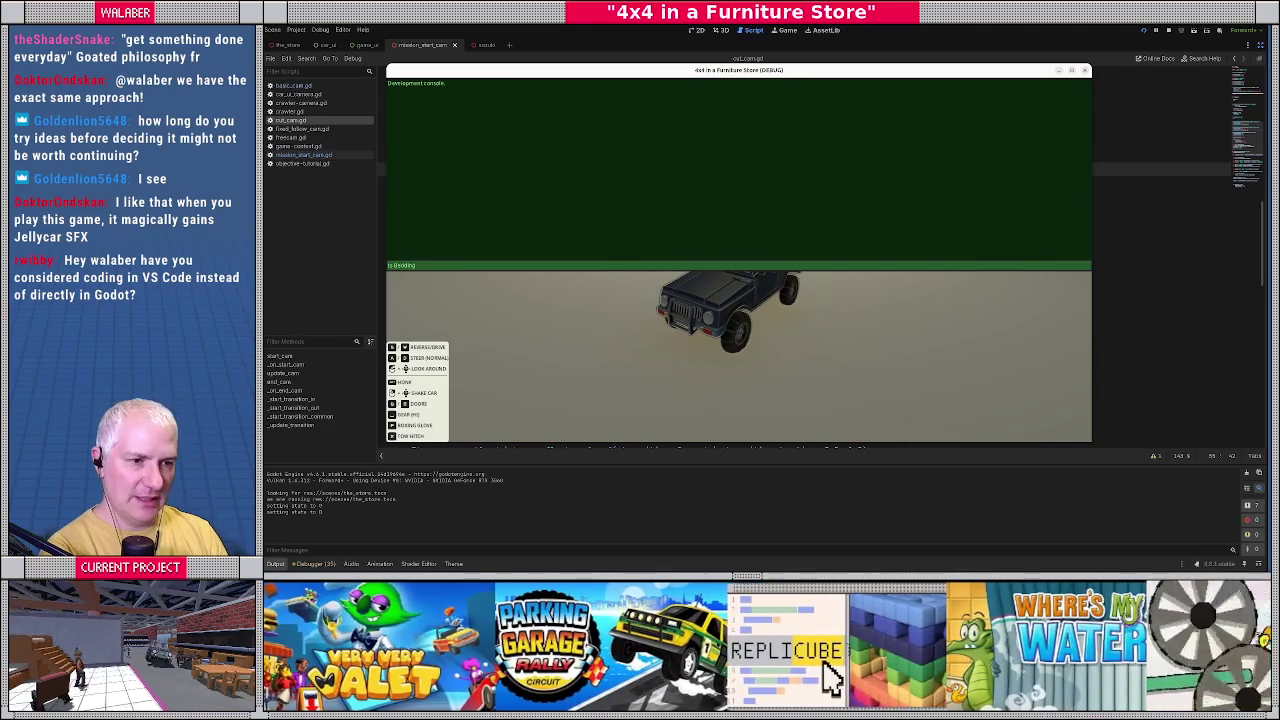
key(Return)
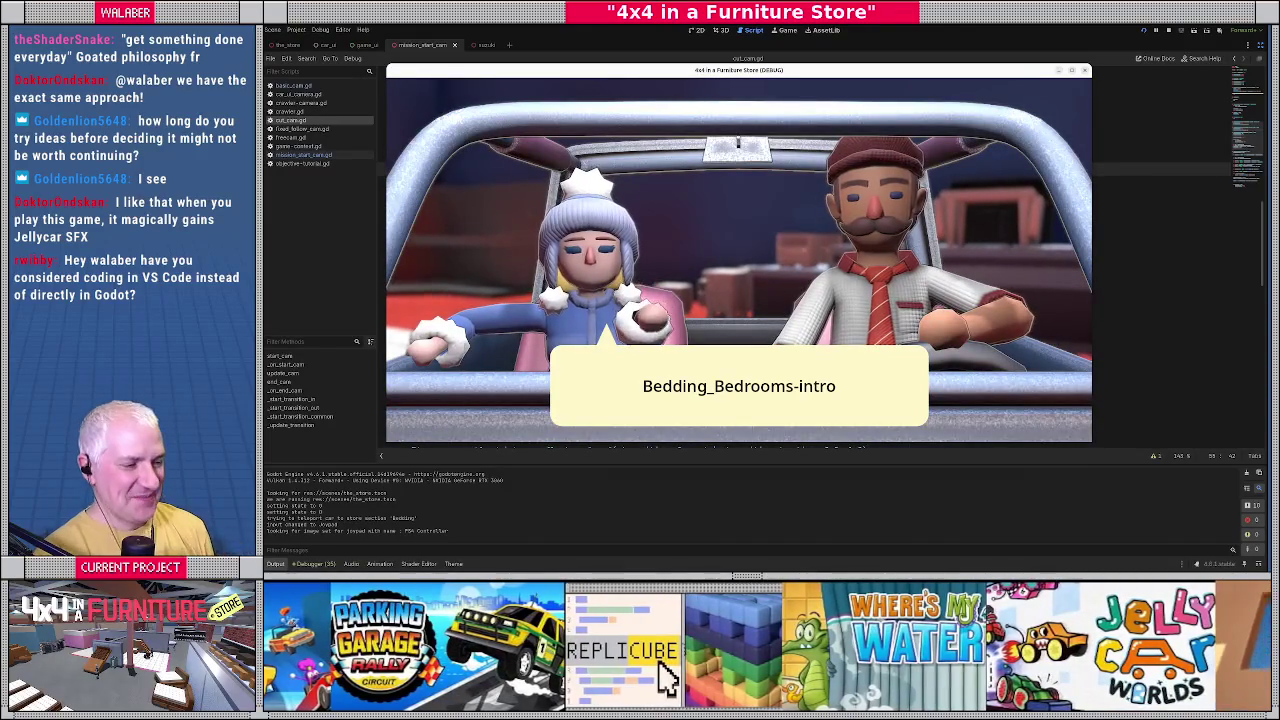
key(F12)
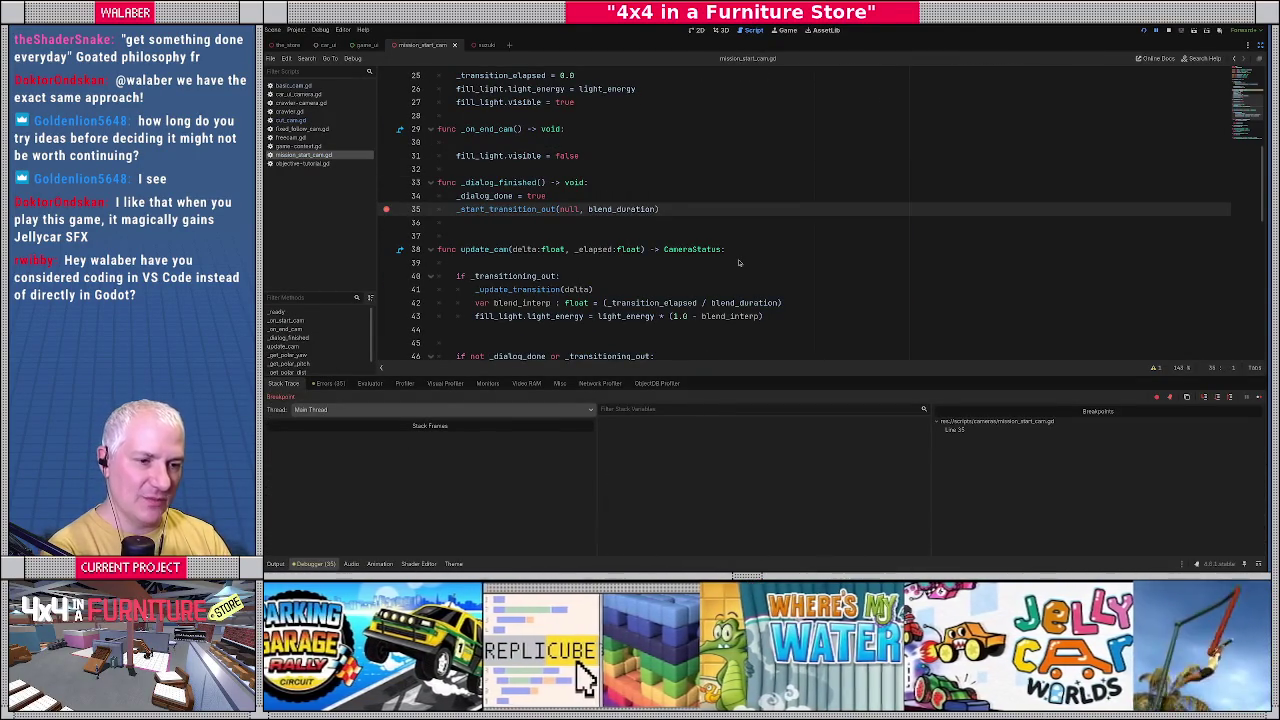
Step into _start_transition_out down to line 55, then stop the debug session.
key(F11)
key(F10)
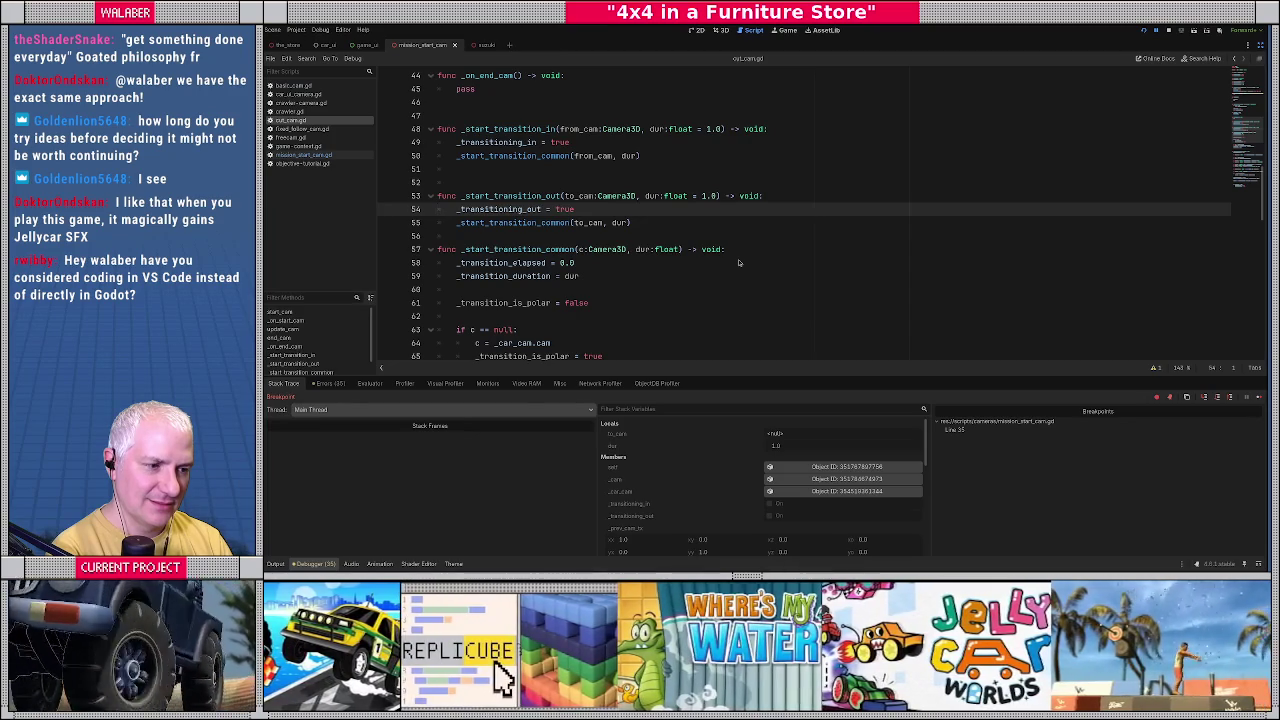
key(F10)
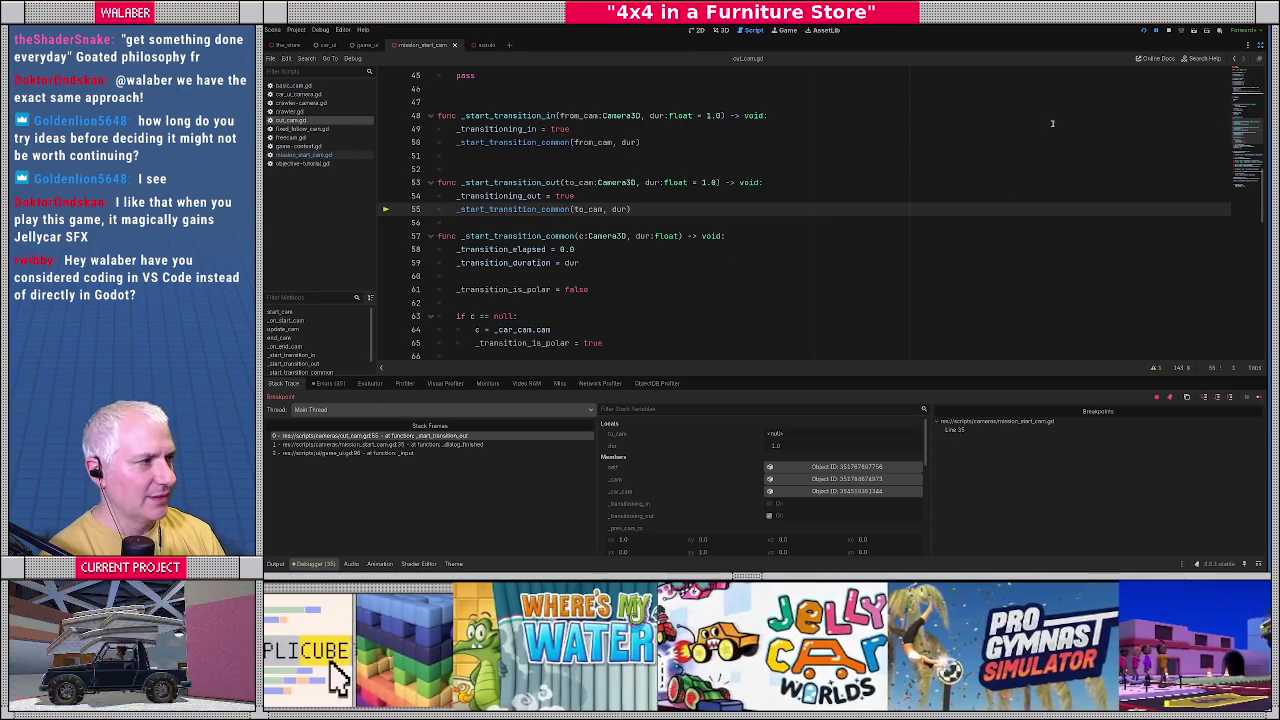
click(1168, 30)
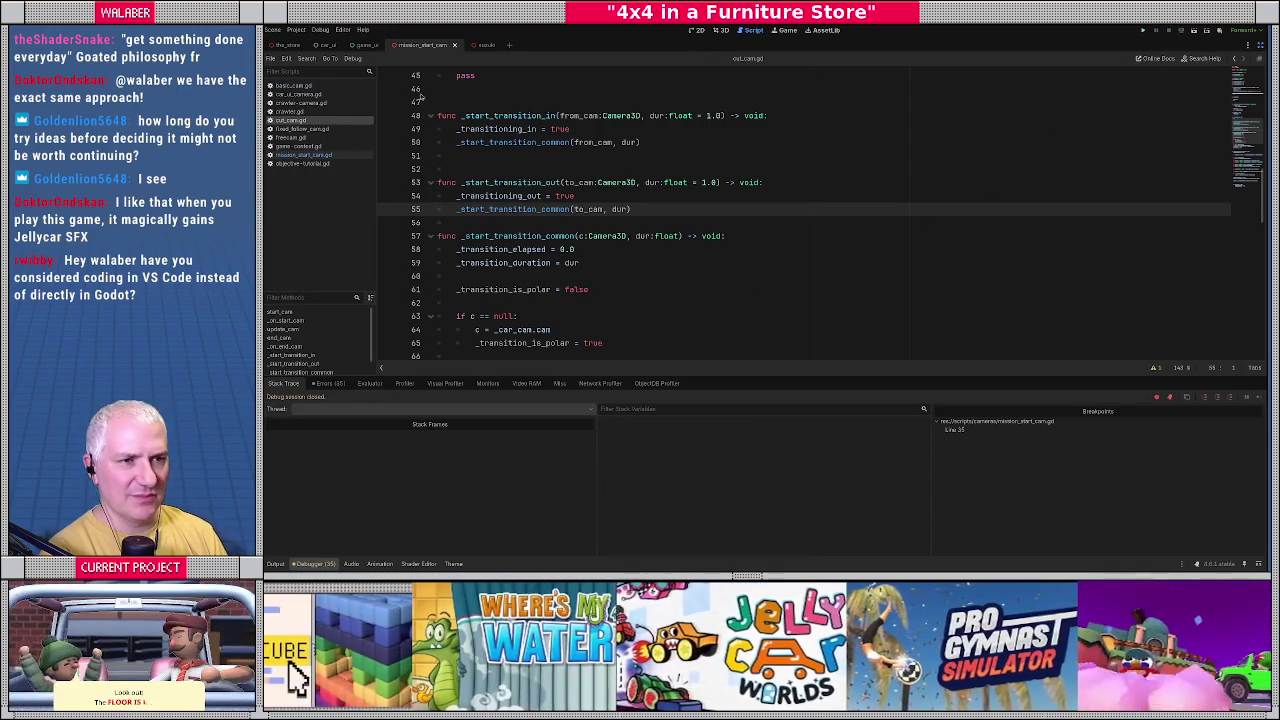
Reload the current project from the Project menu, then widen the scene tree and file dock.
click(296, 29)
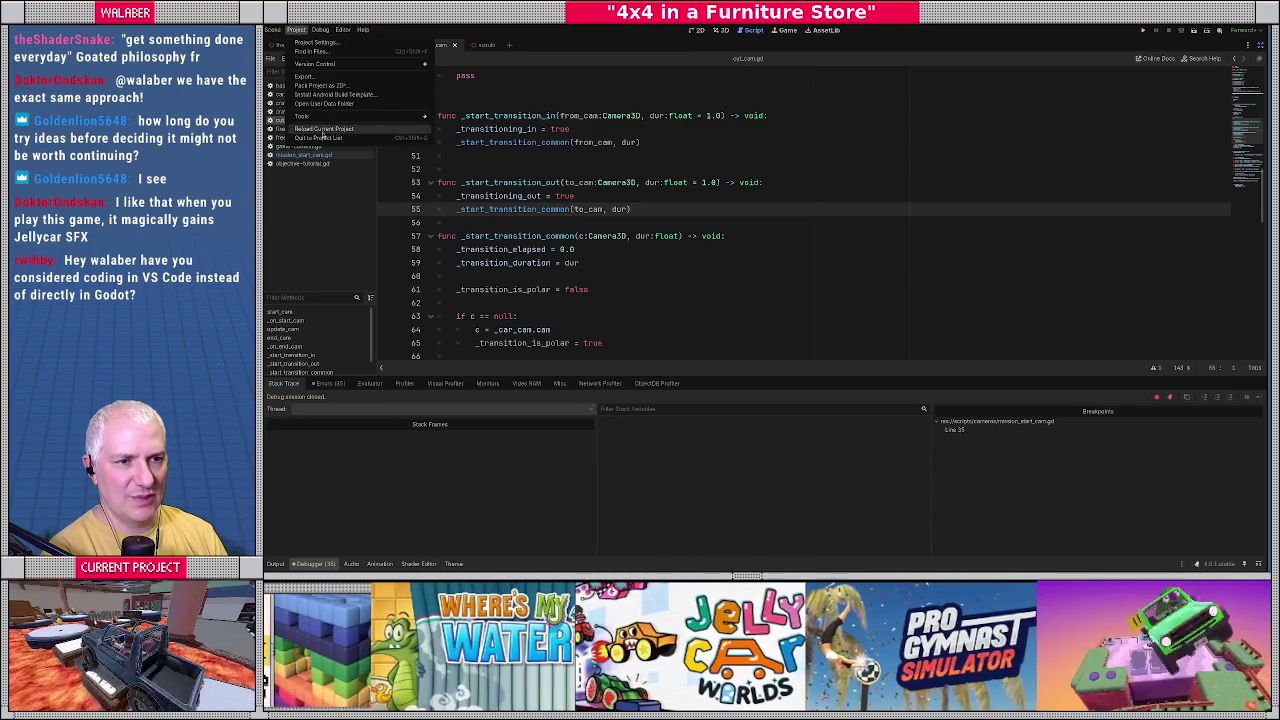
click(323, 130)
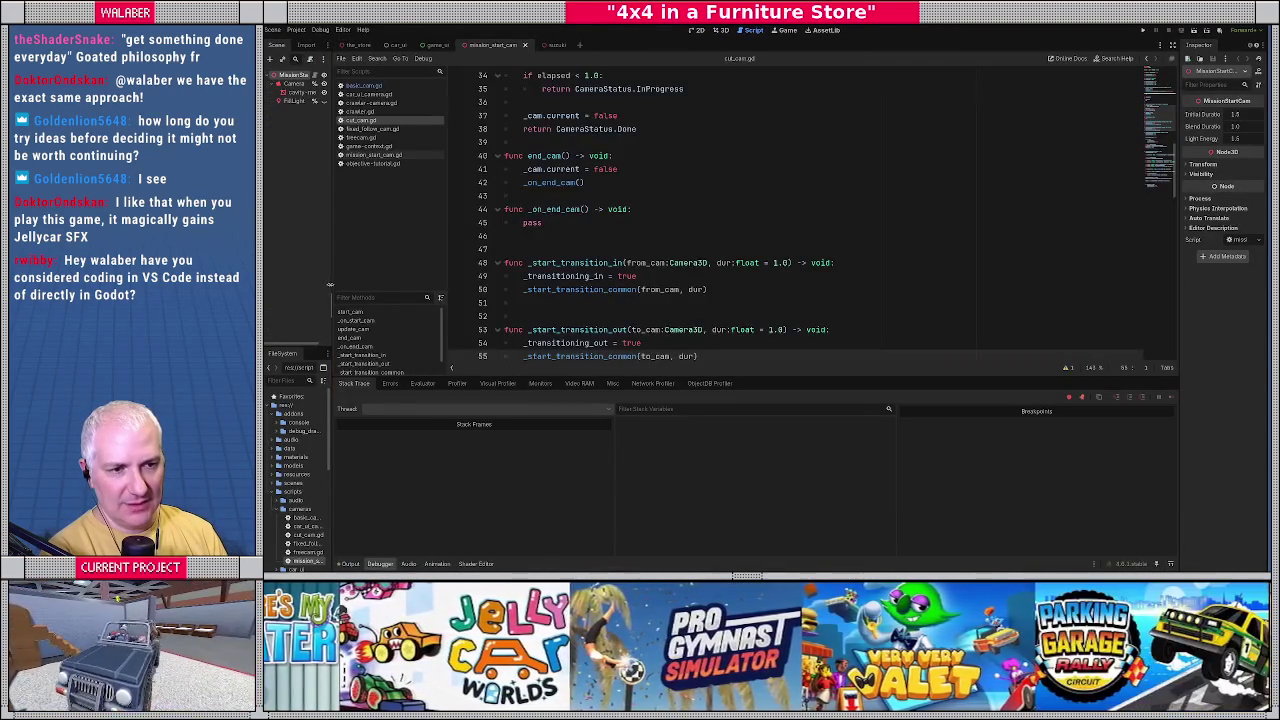
drag(330, 285, 362, 291)
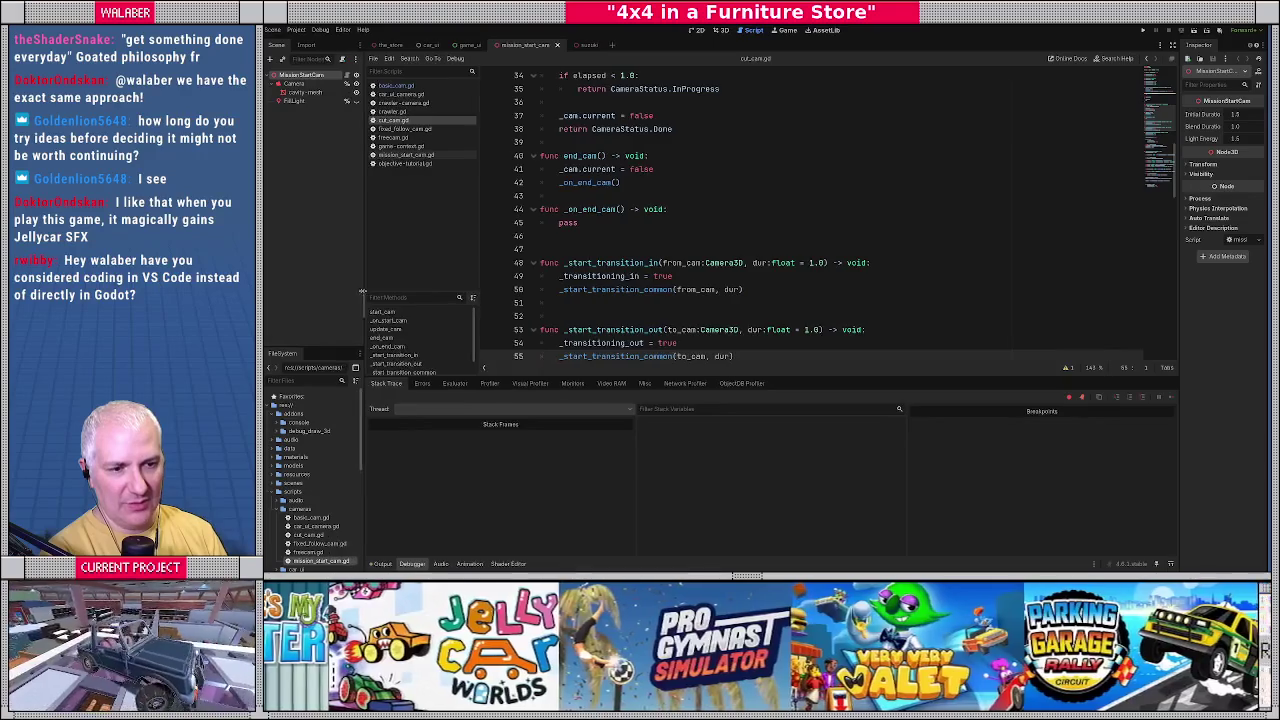
Enlarge the script editor, add a breakpoint on cut_cam.gd line 55, and run the game.
drag(762, 378, 765, 401)
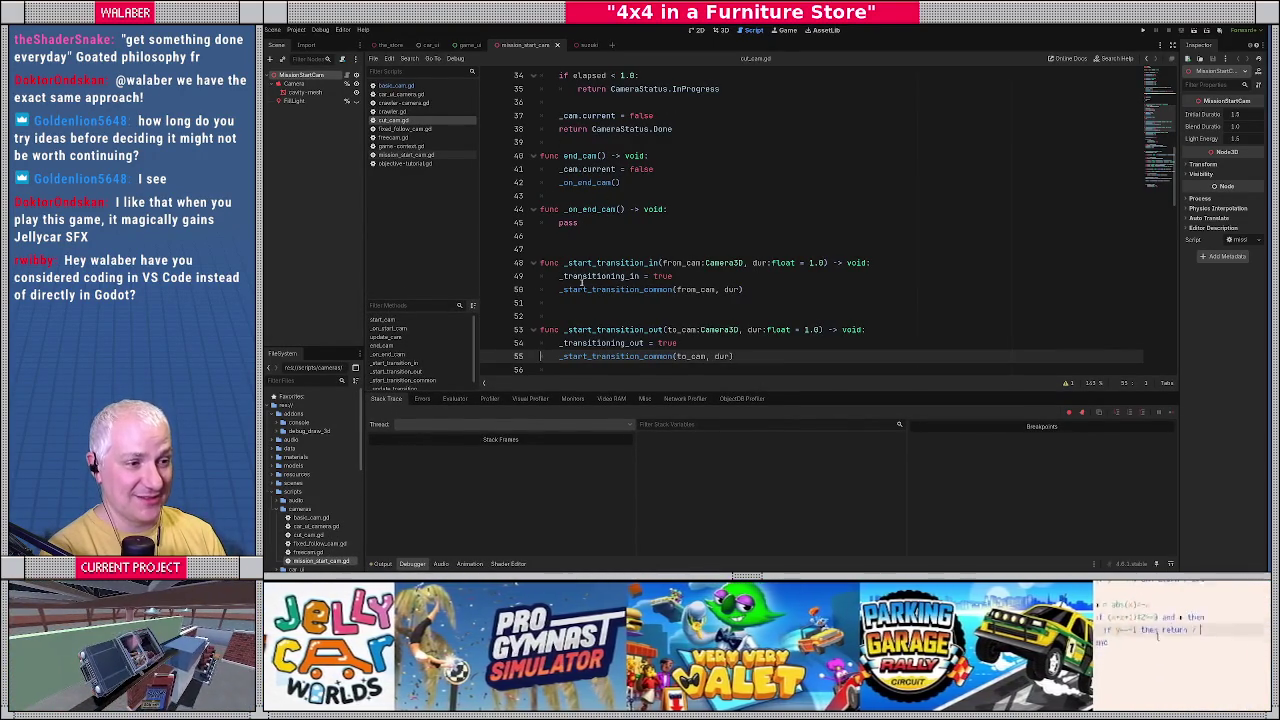
scroll(579, 281, down, 1)
click(490, 316)
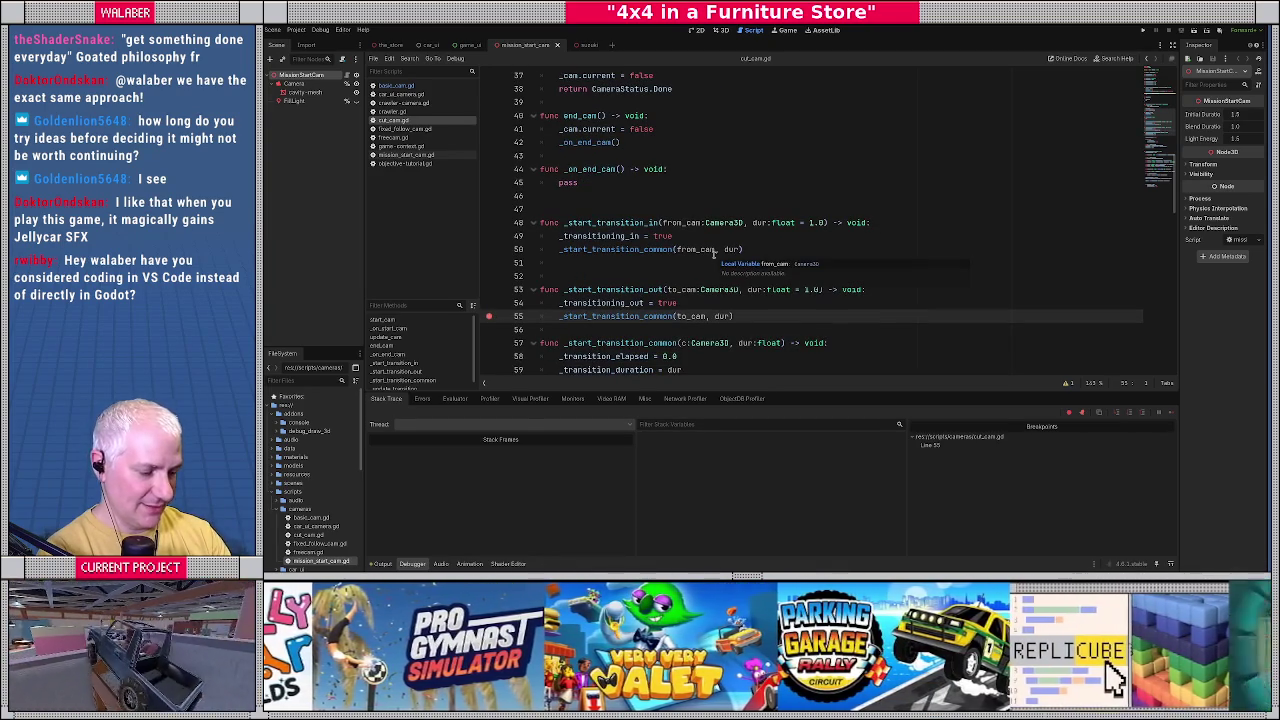
key(F5)
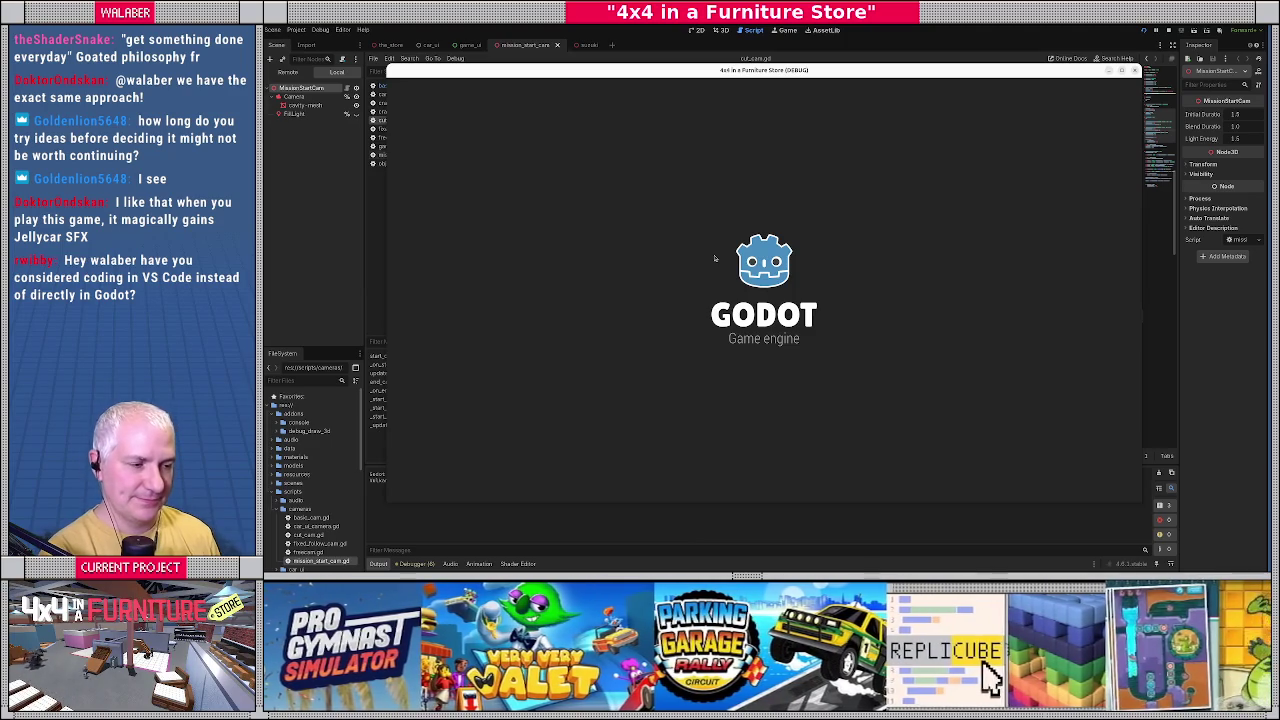
Teleport the jeep into the store via the dev console, accept the mission, and continue from line 55.
key(Return)
key(Return)
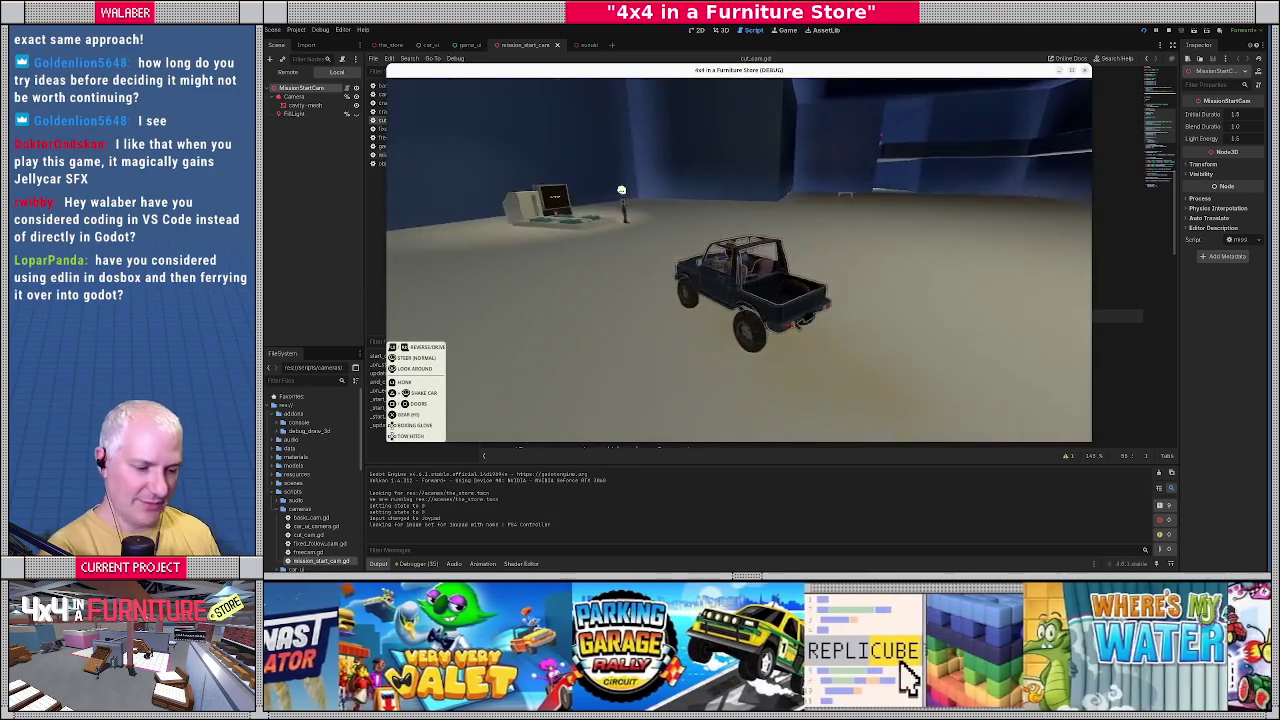
key(grave)
text(he)
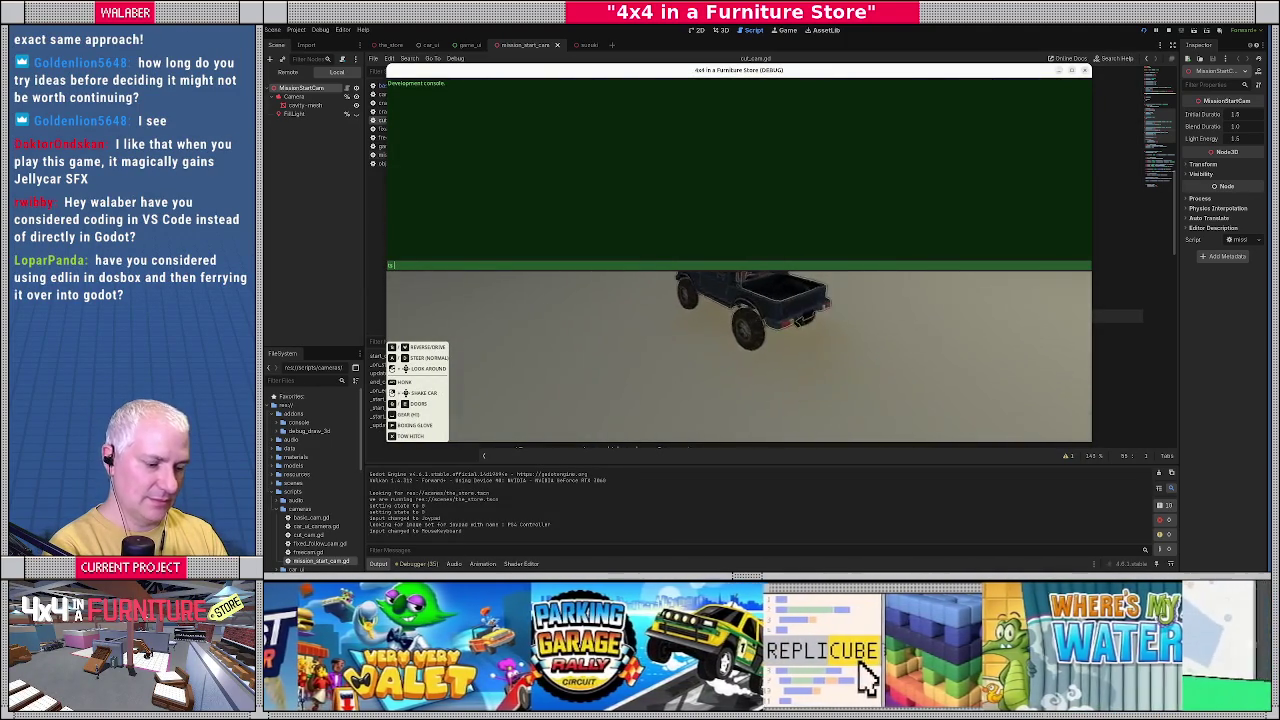
key(Return)
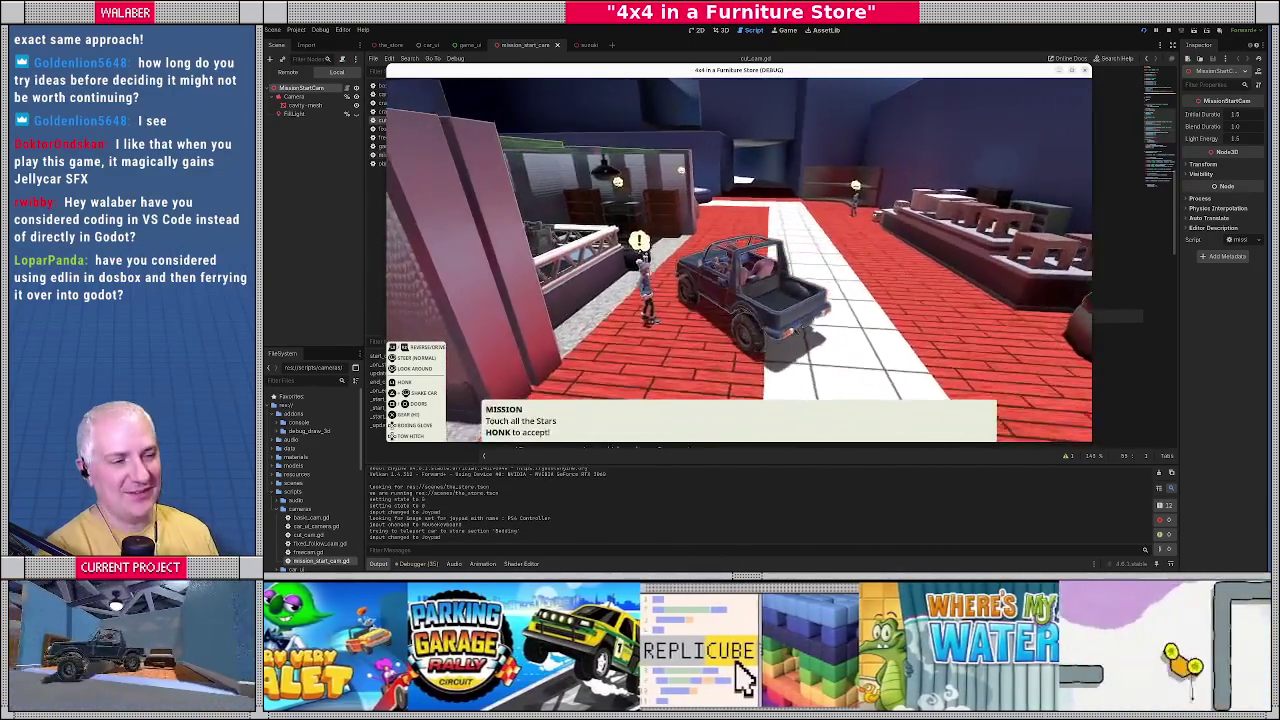
key(h)
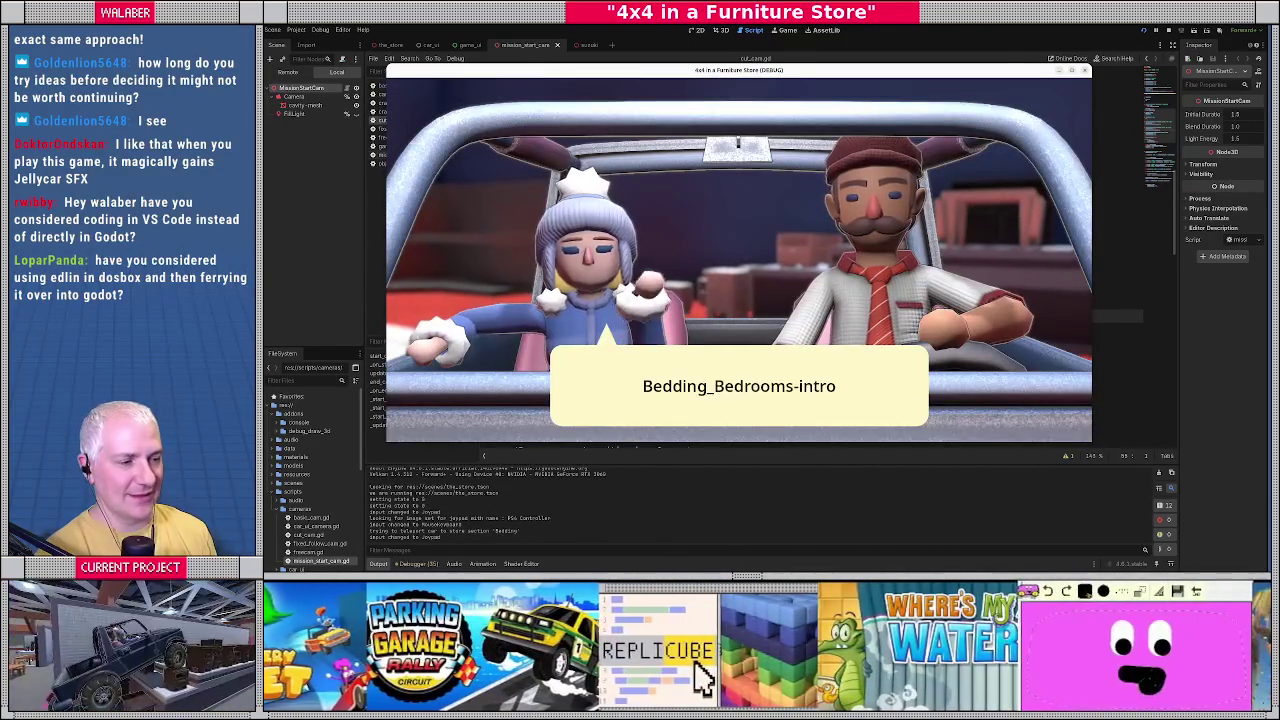
key(F12)
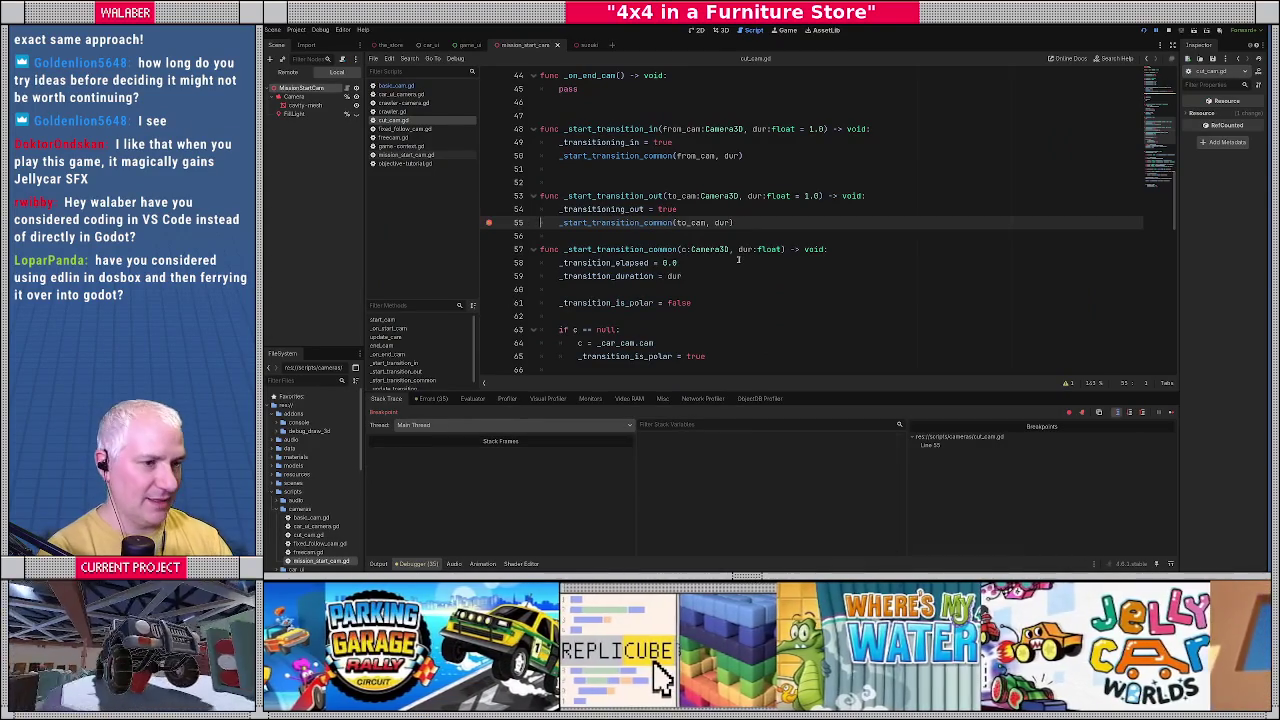
Step through _start_transition_common to the null camera check and resume until 'Touched 0/10 Stars' appears.
key(F11)
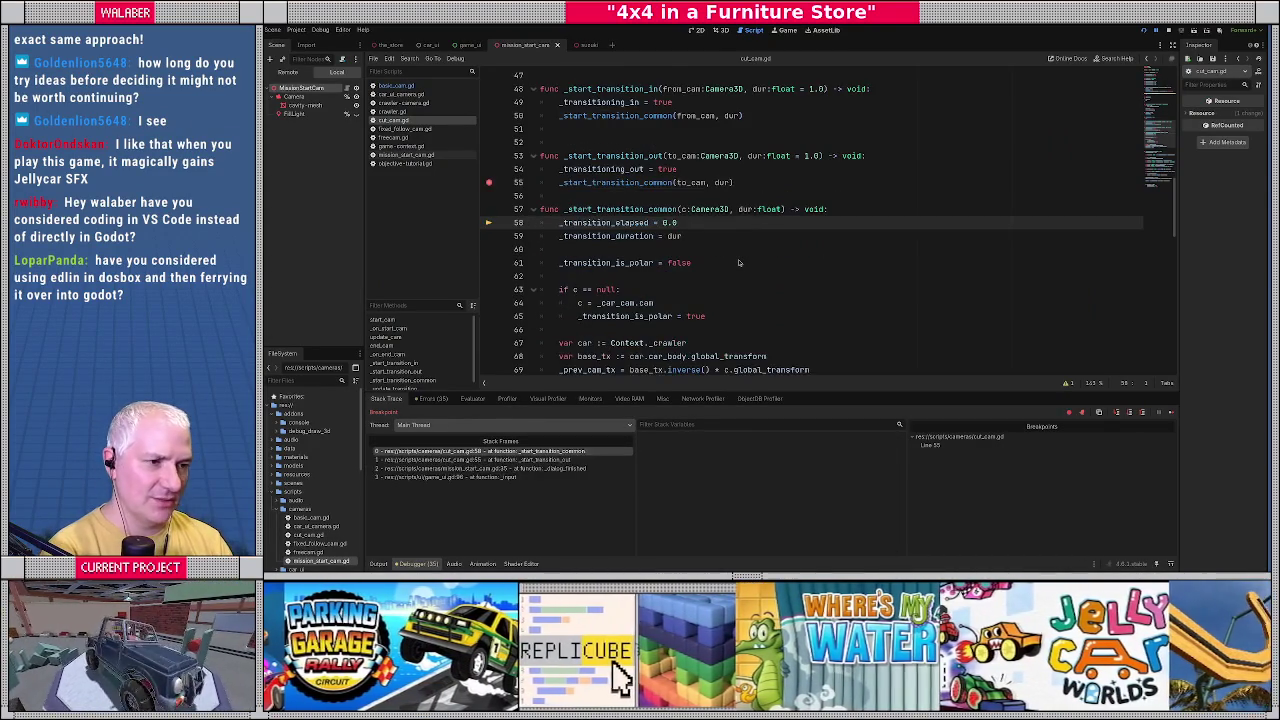
key(F12)
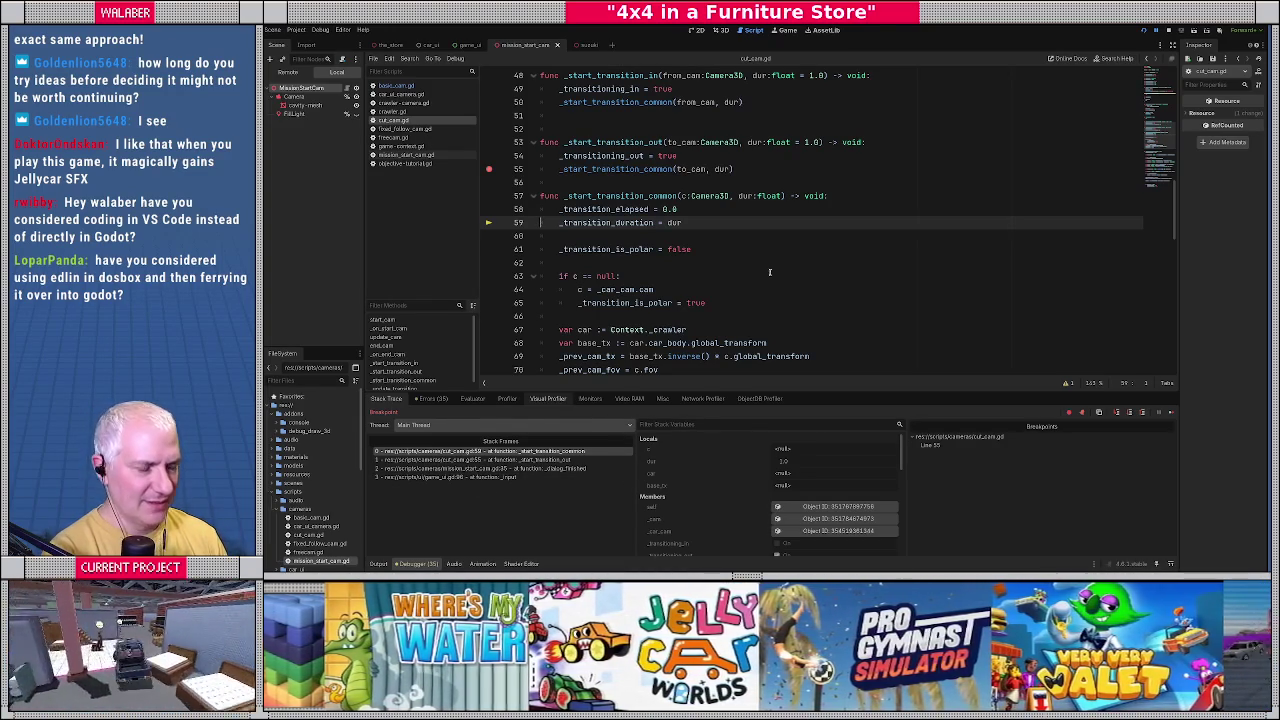
key(F12)
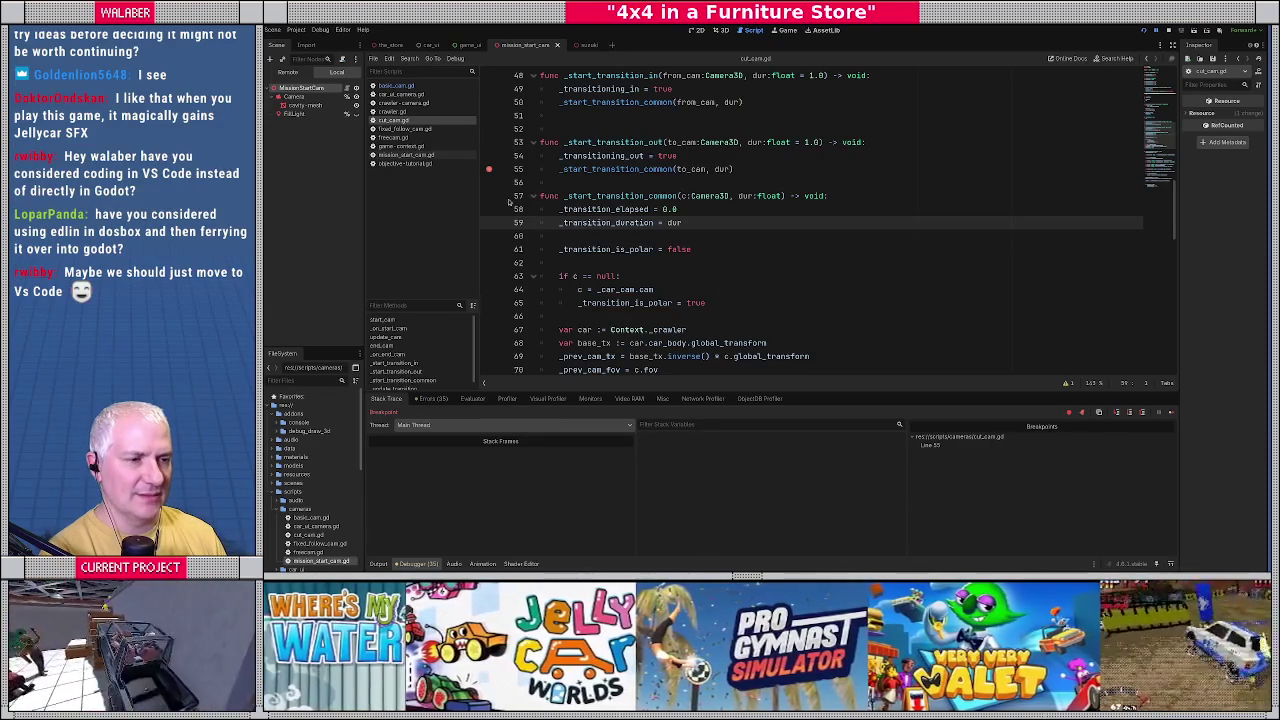
key(F10)
key(F10)
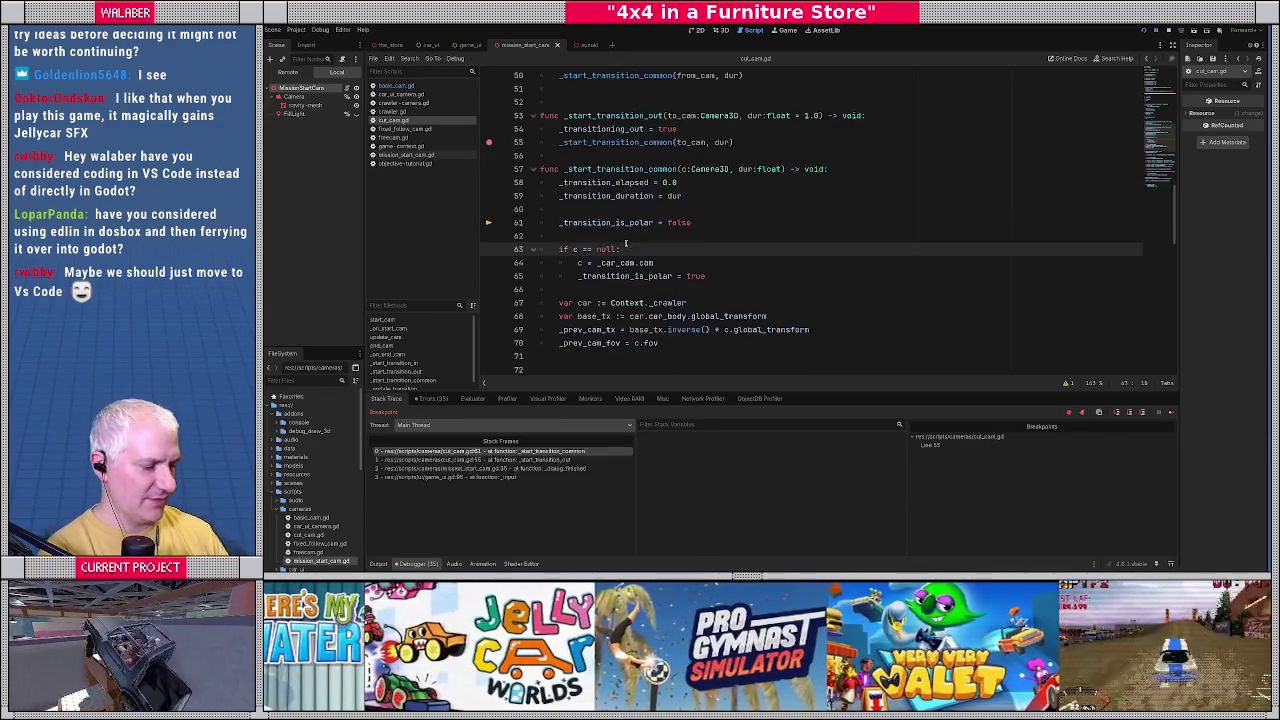
key(F12)
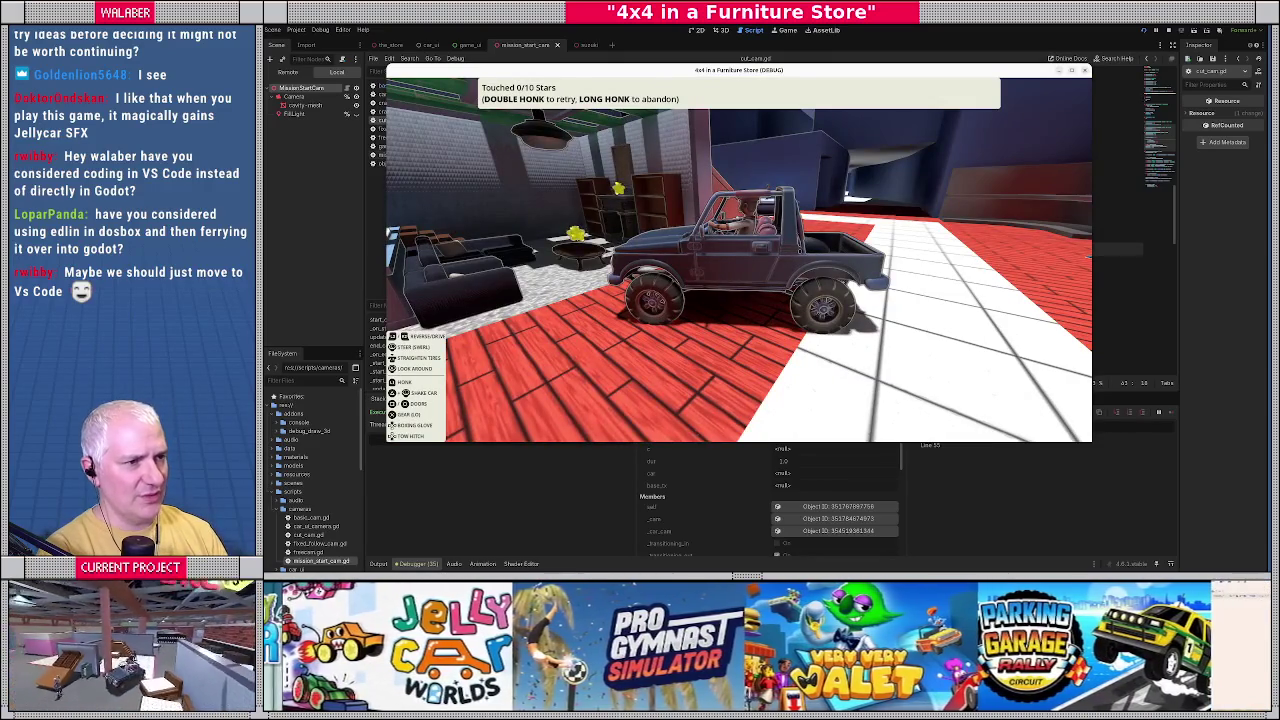
Return to the script editor and review start_cut_cam in game_context.gd.
key(alt+Tab)
scroll(693, 458, down, 1)
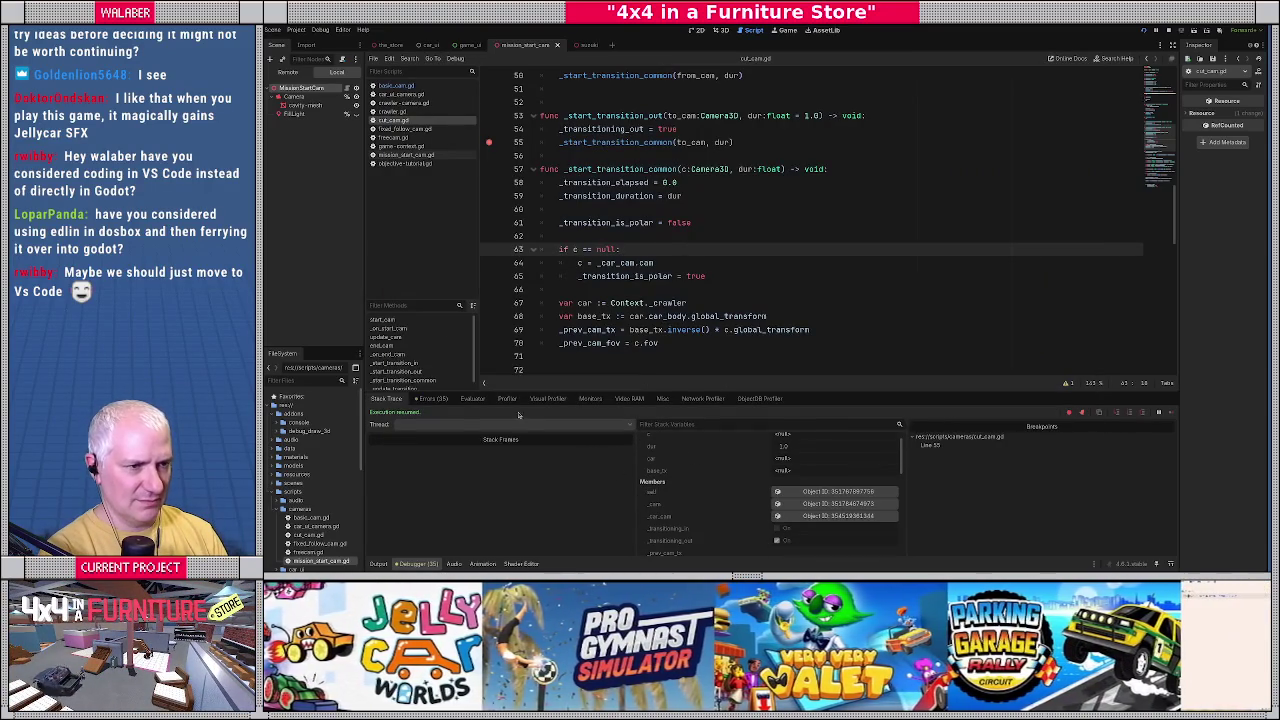
click(398, 146)
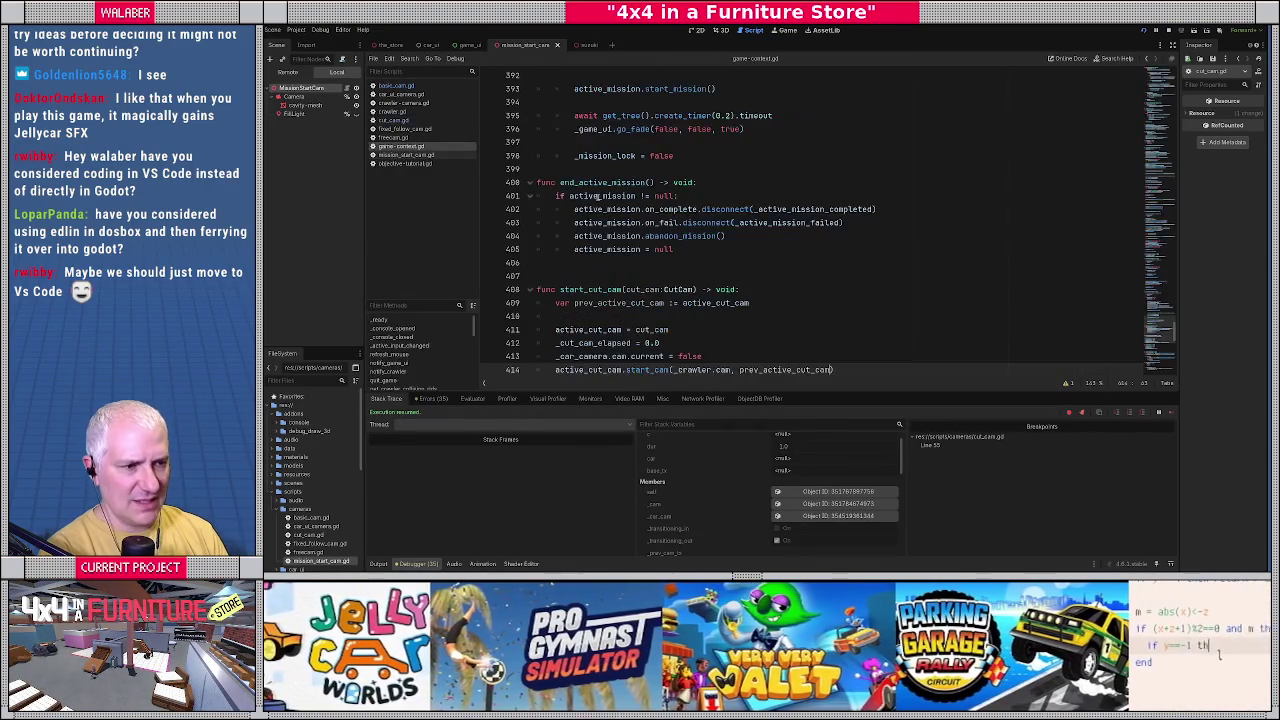
scroll(591, 236, down, 5)
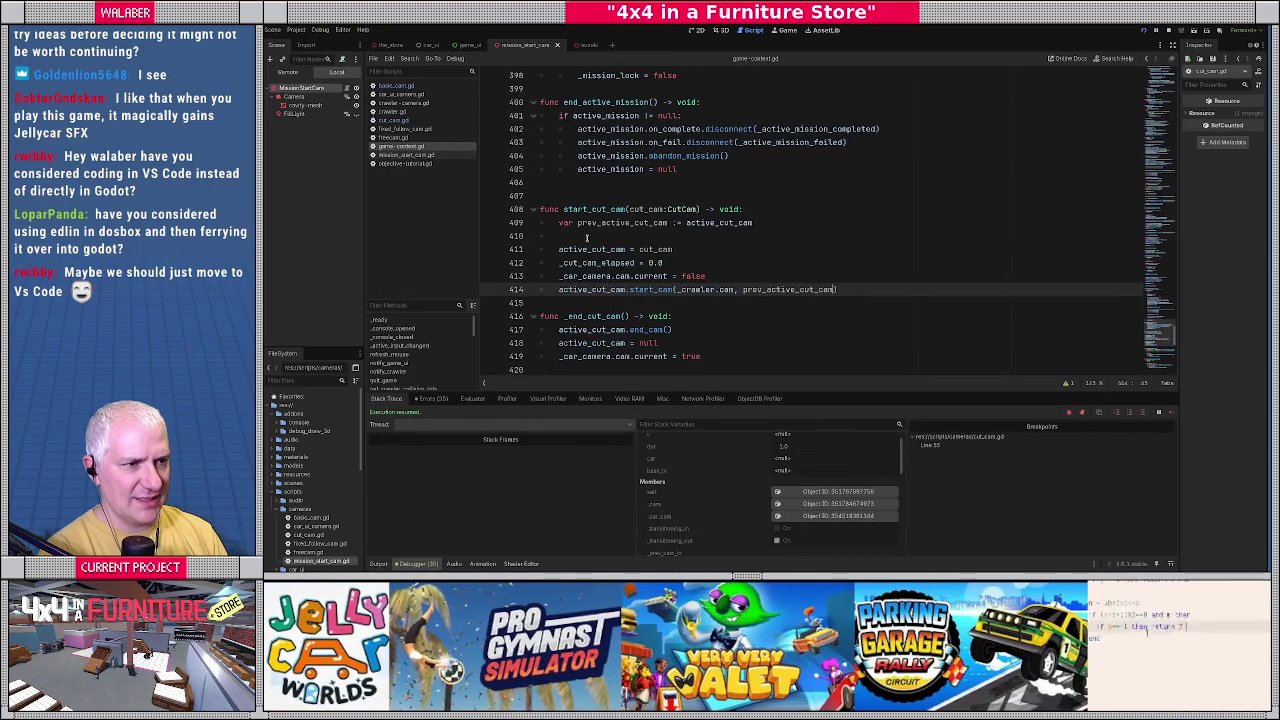
scroll(585, 240, down, 4)
scroll(570, 265, up, 10)
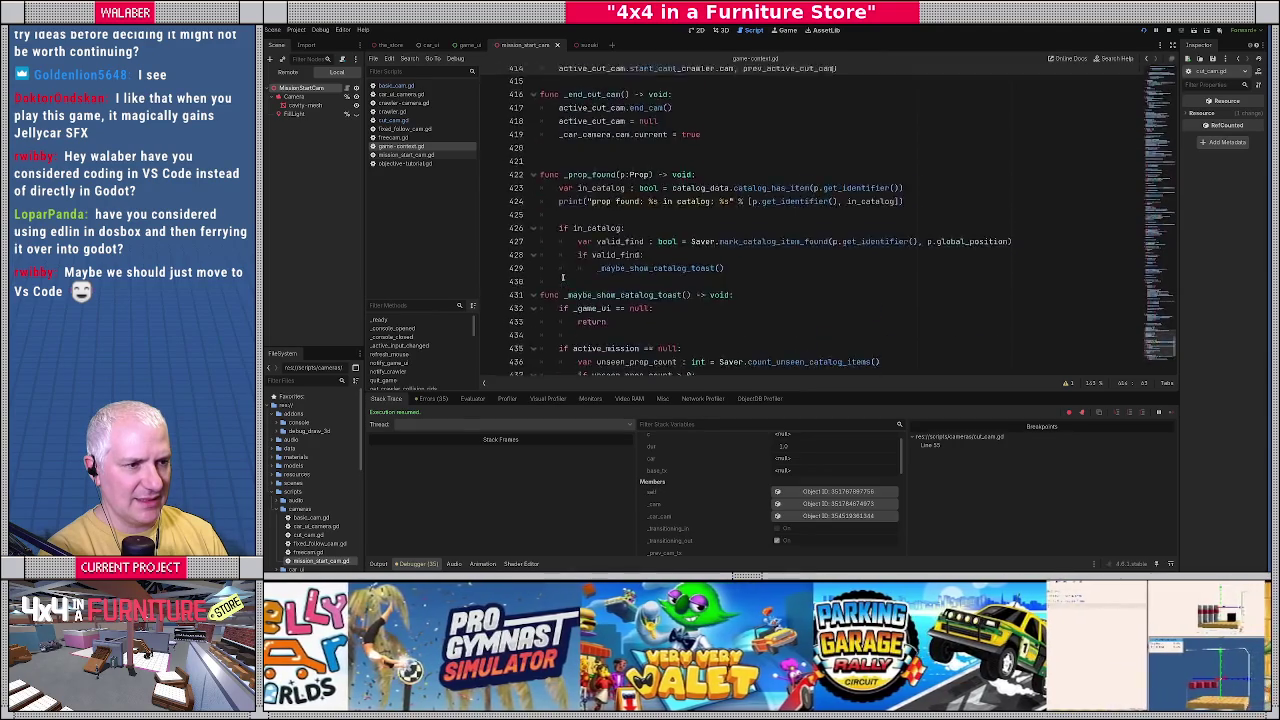
In mission_start_cam.gd, remove the line 35 breakpoint and add one at line 41.
click(405, 155)
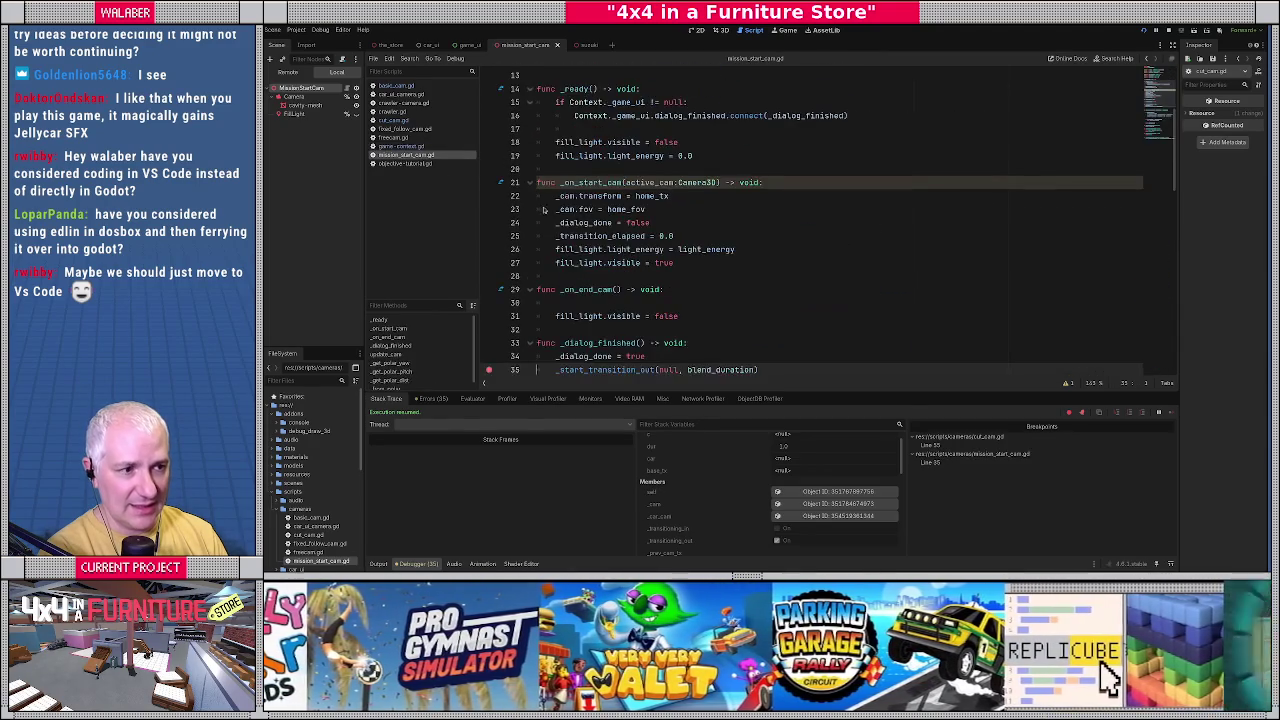
scroll(599, 248, down, 7)
click(491, 212)
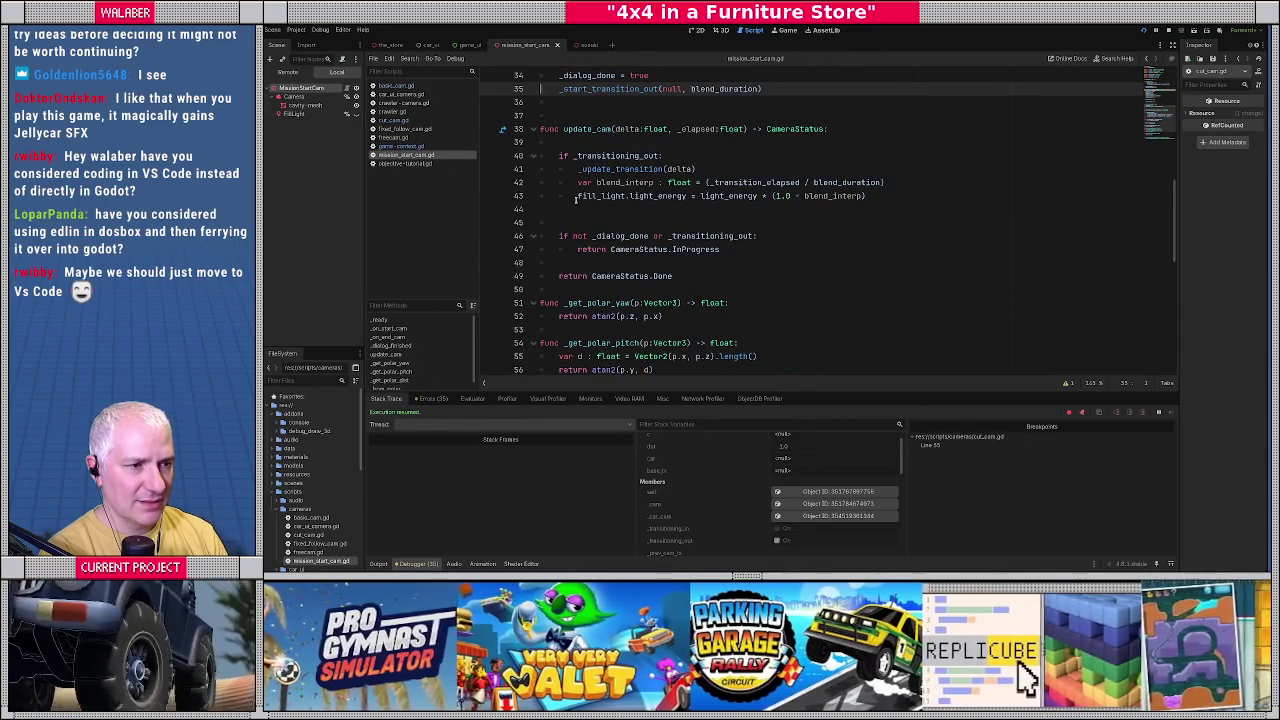
click(490, 170)
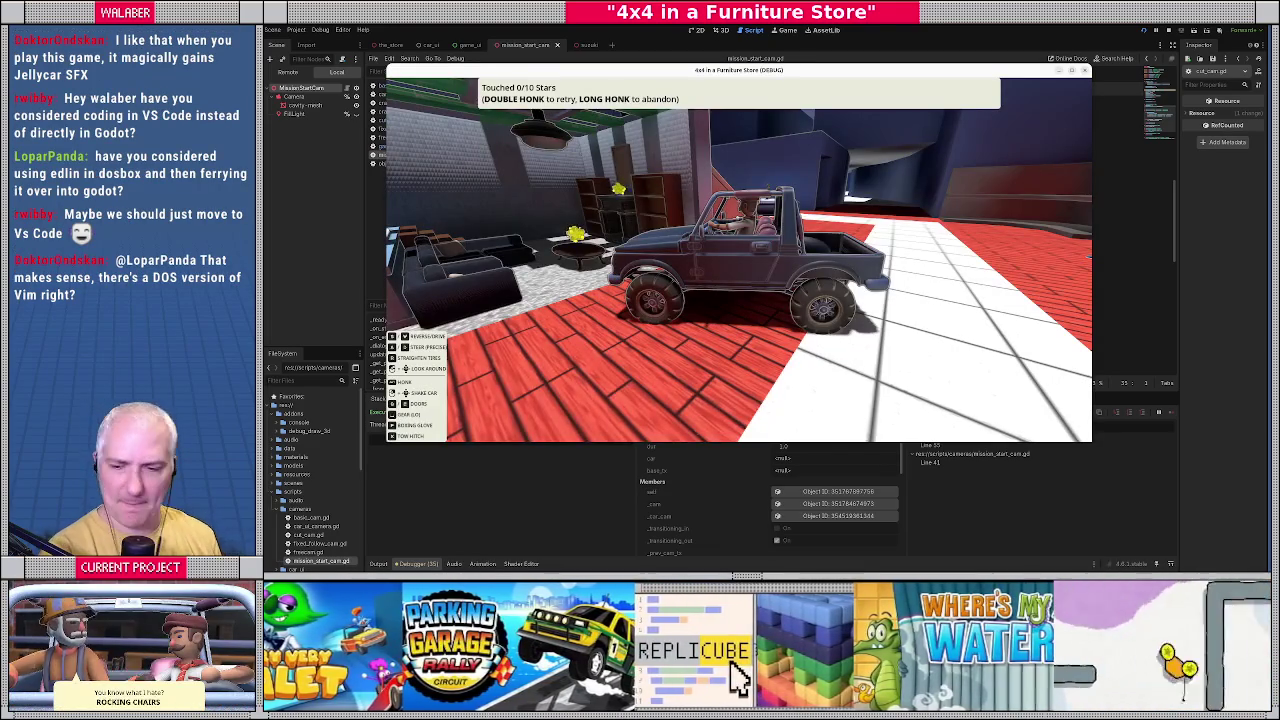
Retrigger the mission-start cutscene, removing the line 55 and line 41 breakpoints as they hit.
key(h)
key(h)
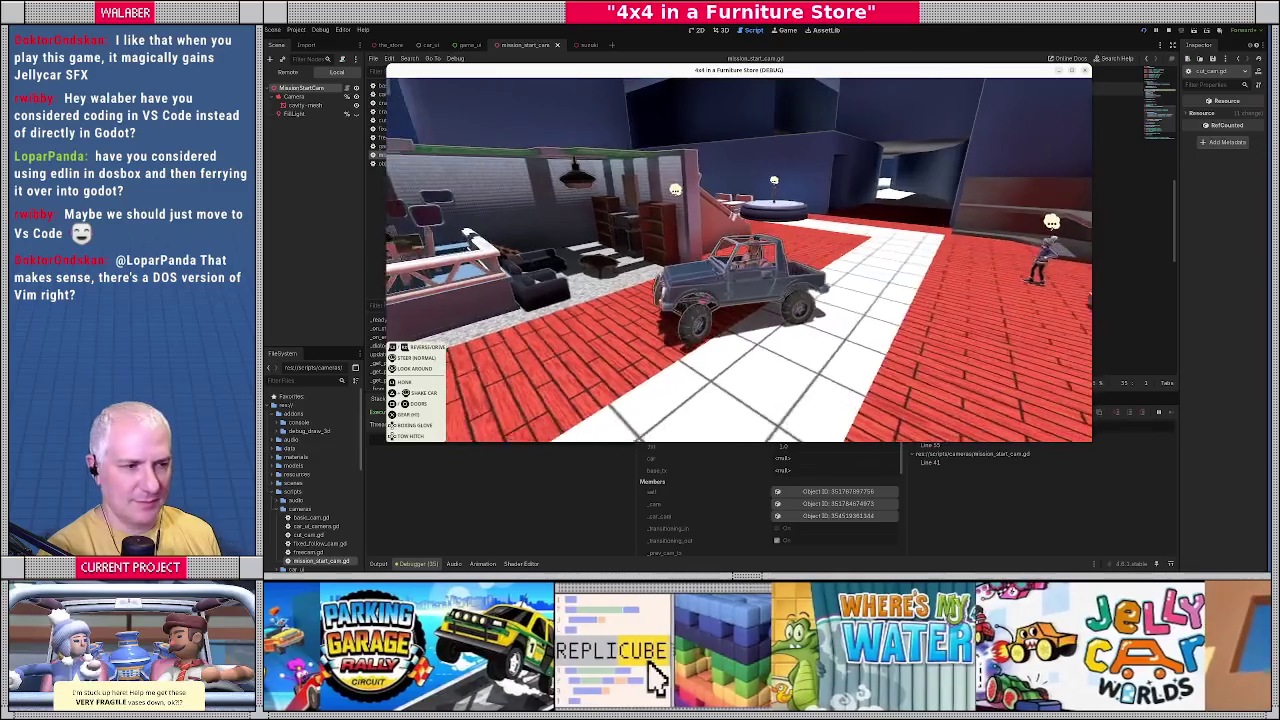
key(h)
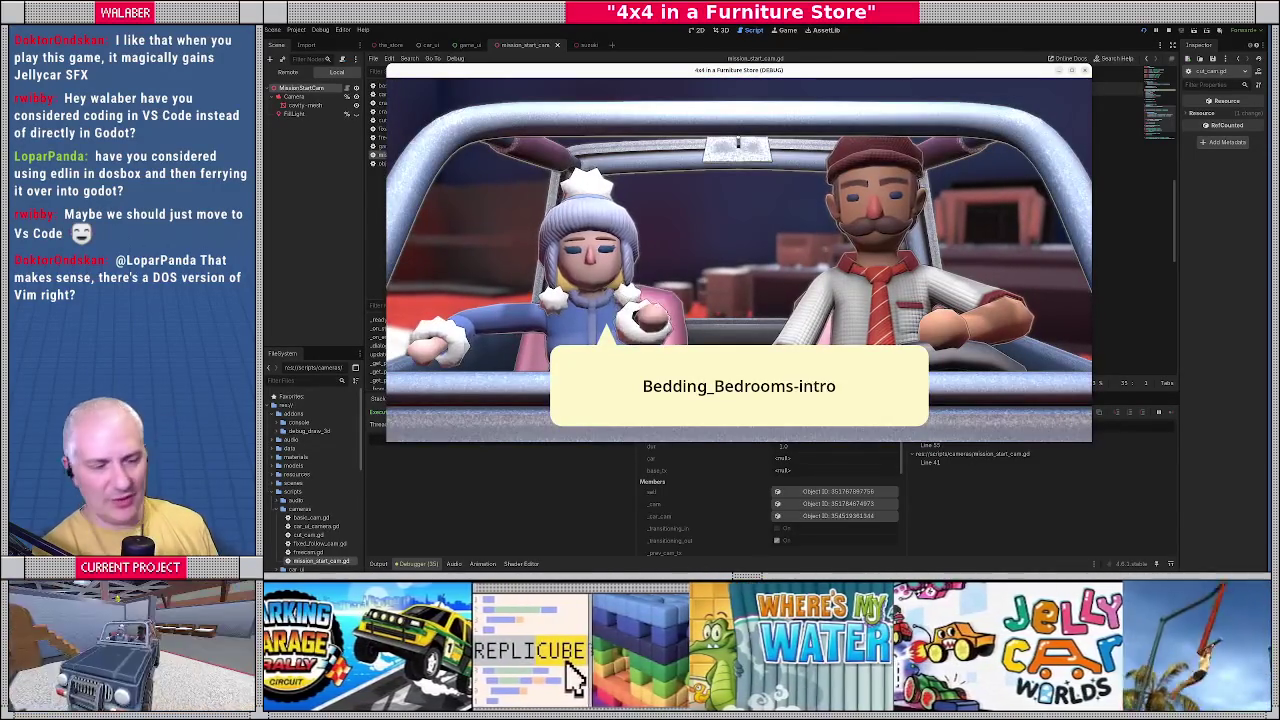
key(h)
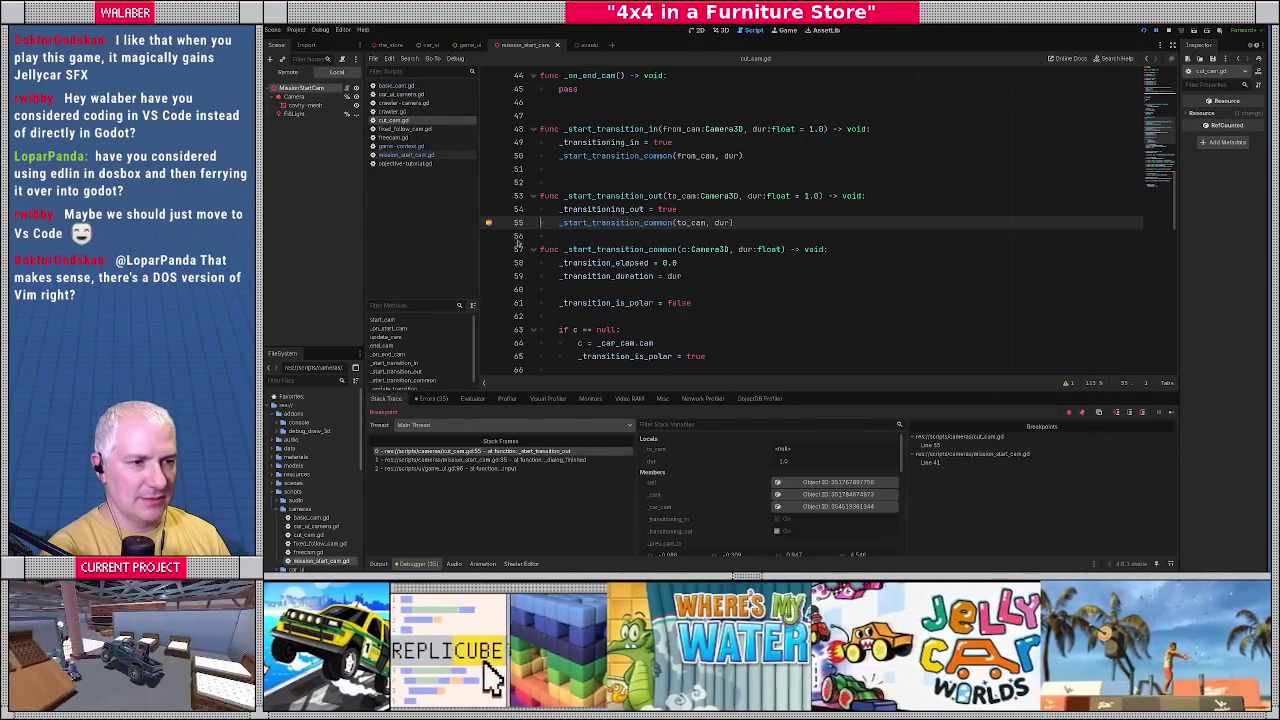
click(489, 222)
key(F12)
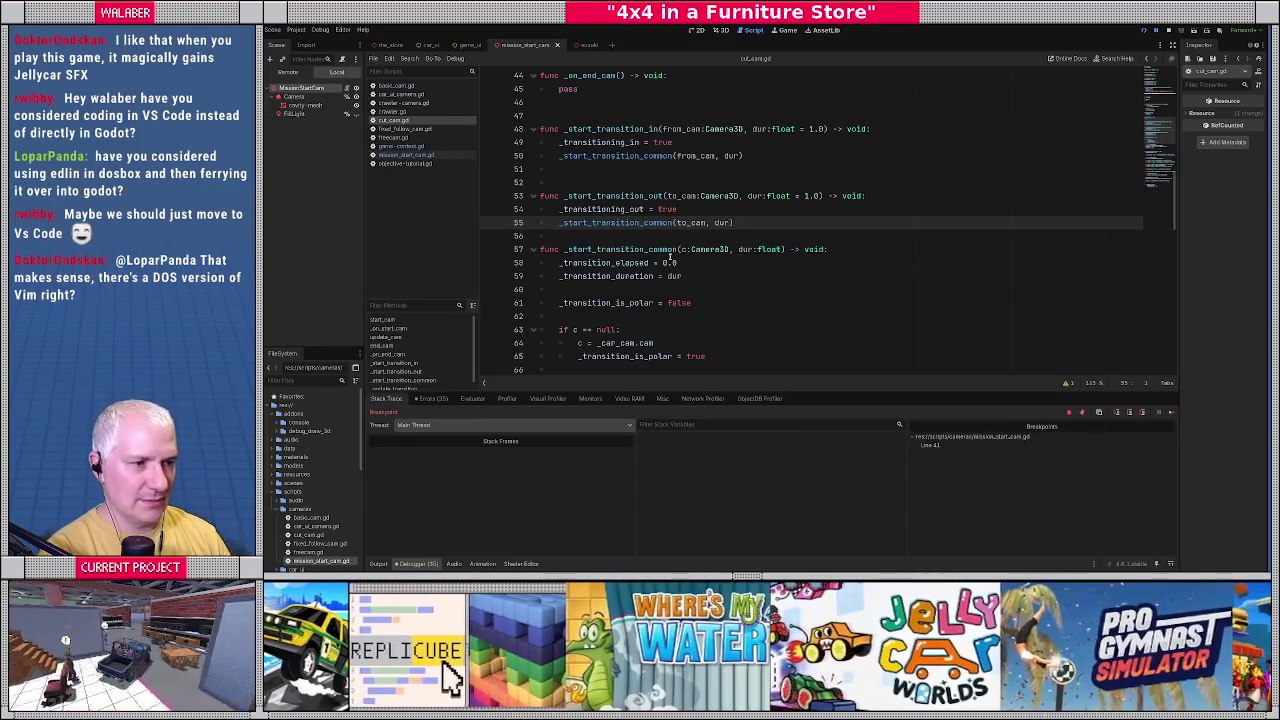
key(F12)
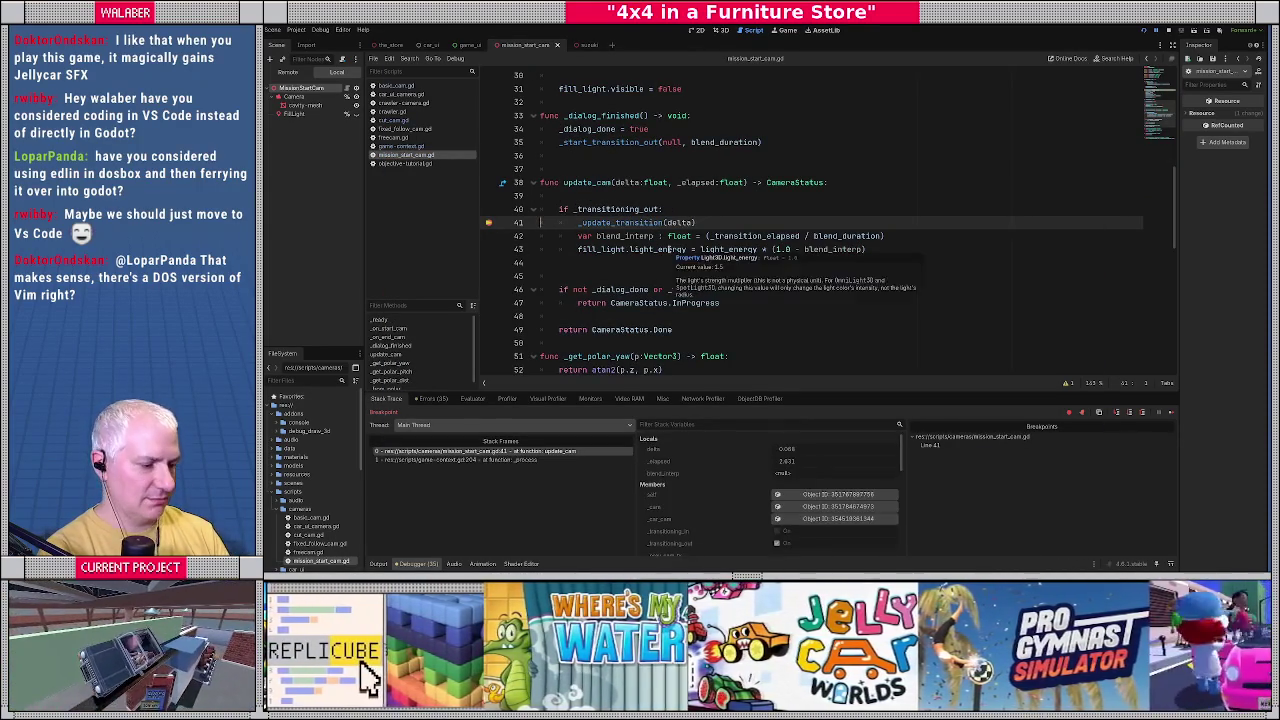
key(F12)
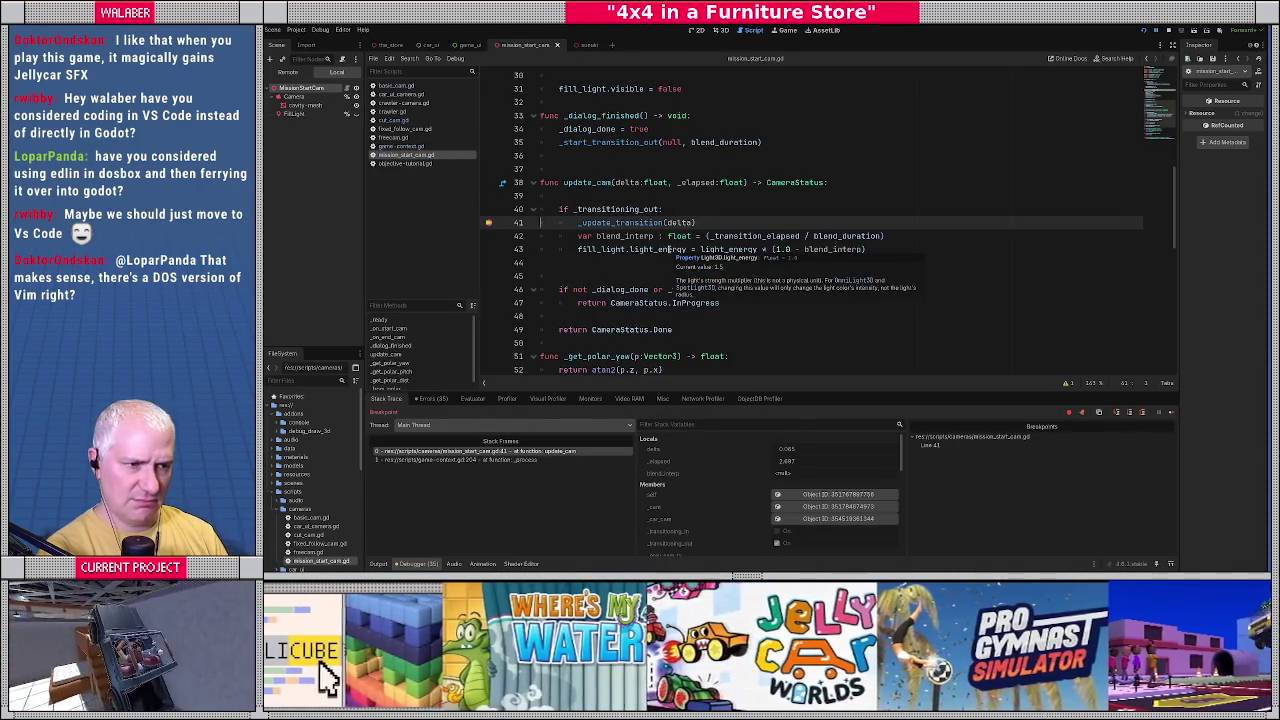
click(488, 222)
key(F12)
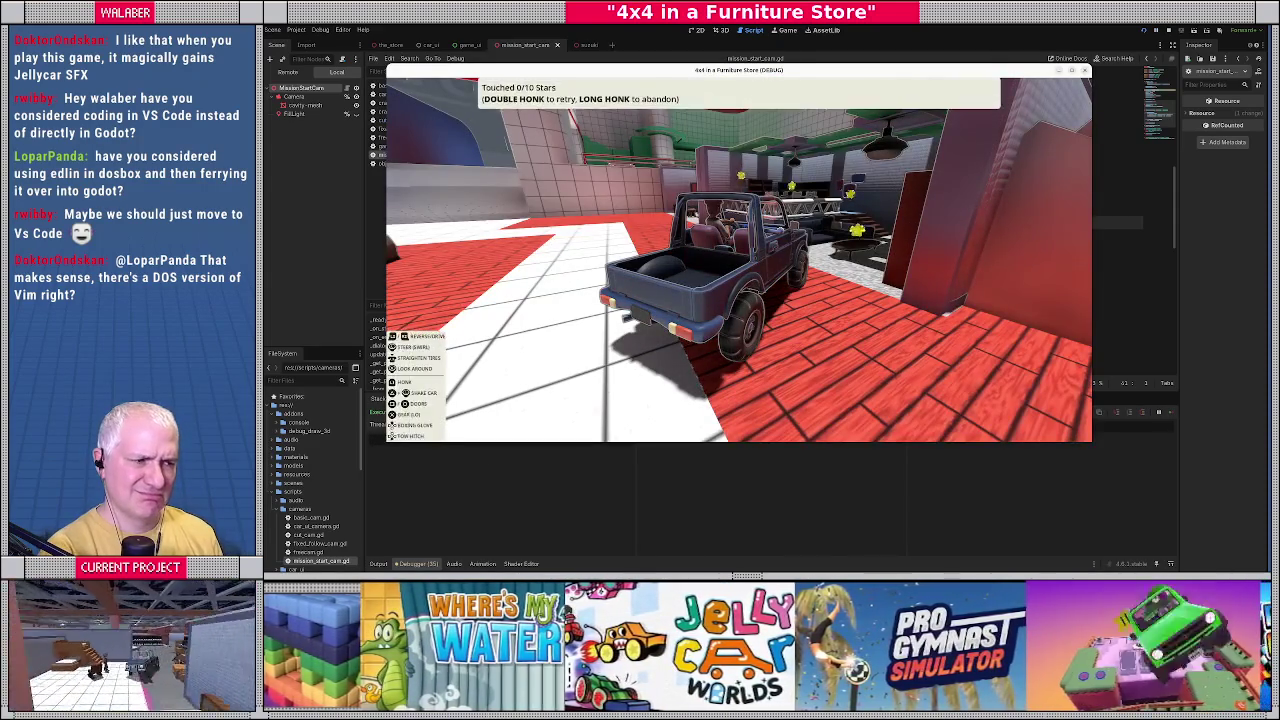
Drive the car up to the shop, finish the intro dialog, and return to the script editor.
key(w)
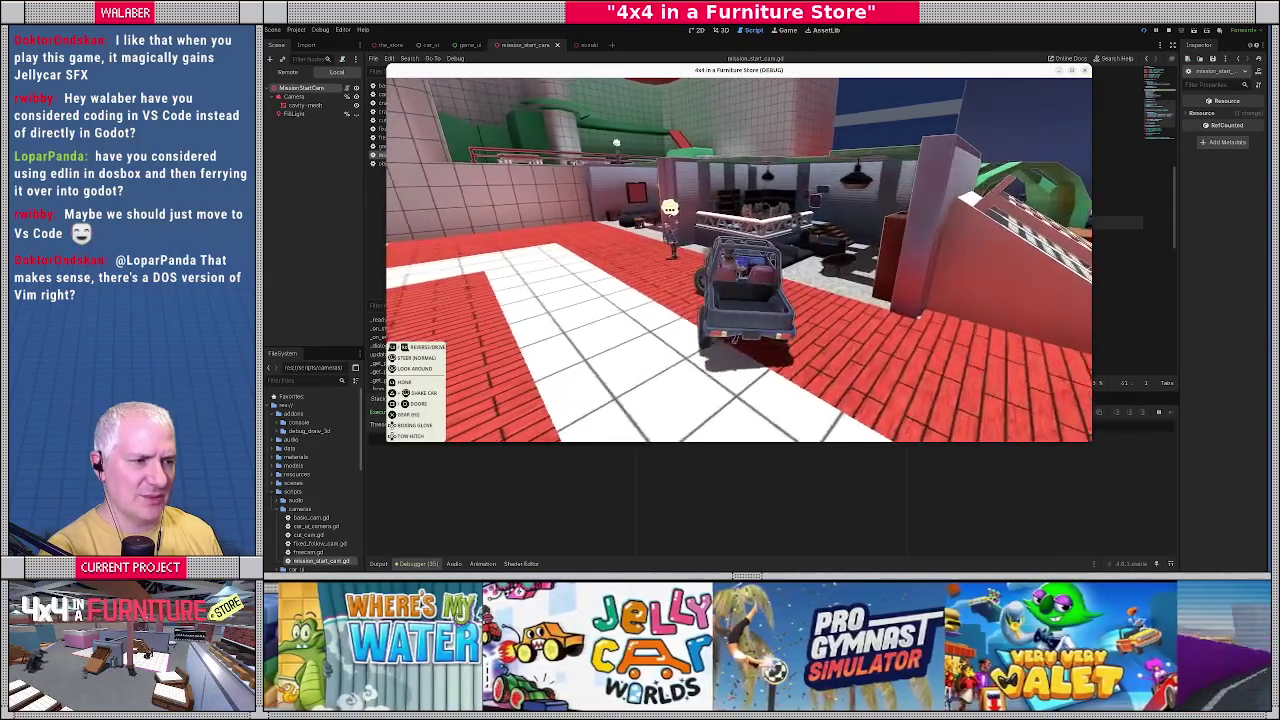
key(w)
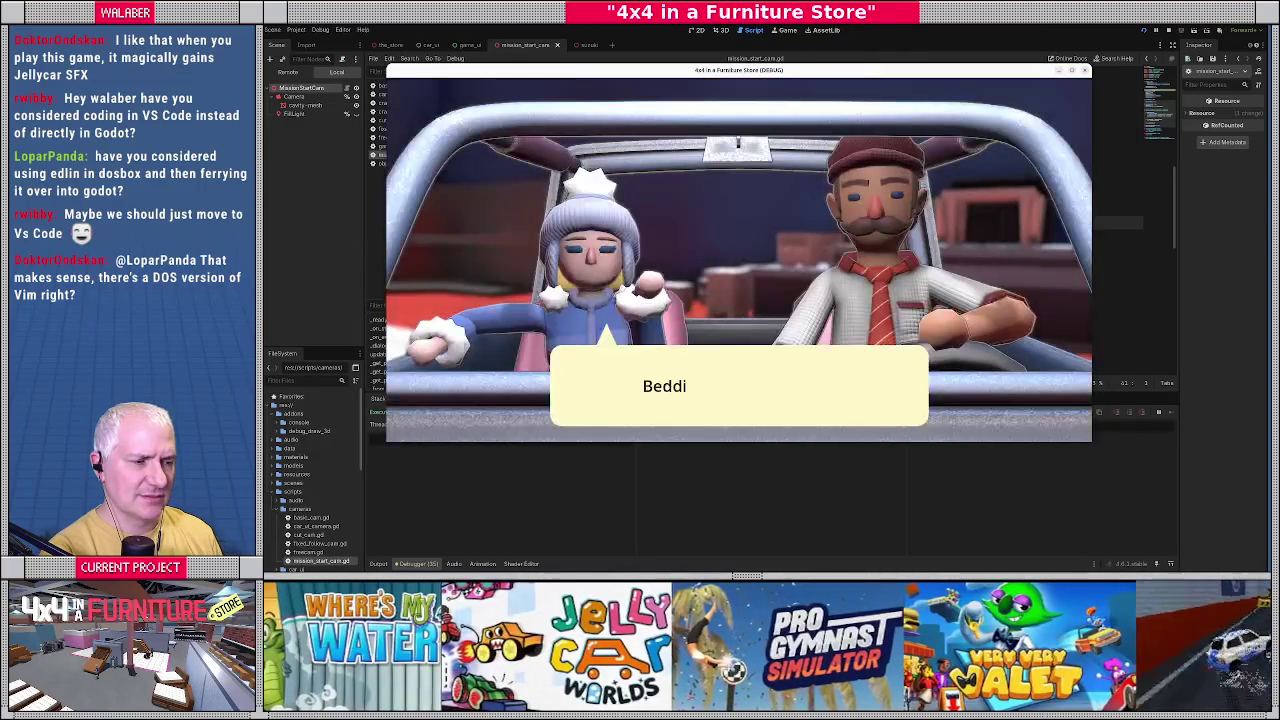
key(space)
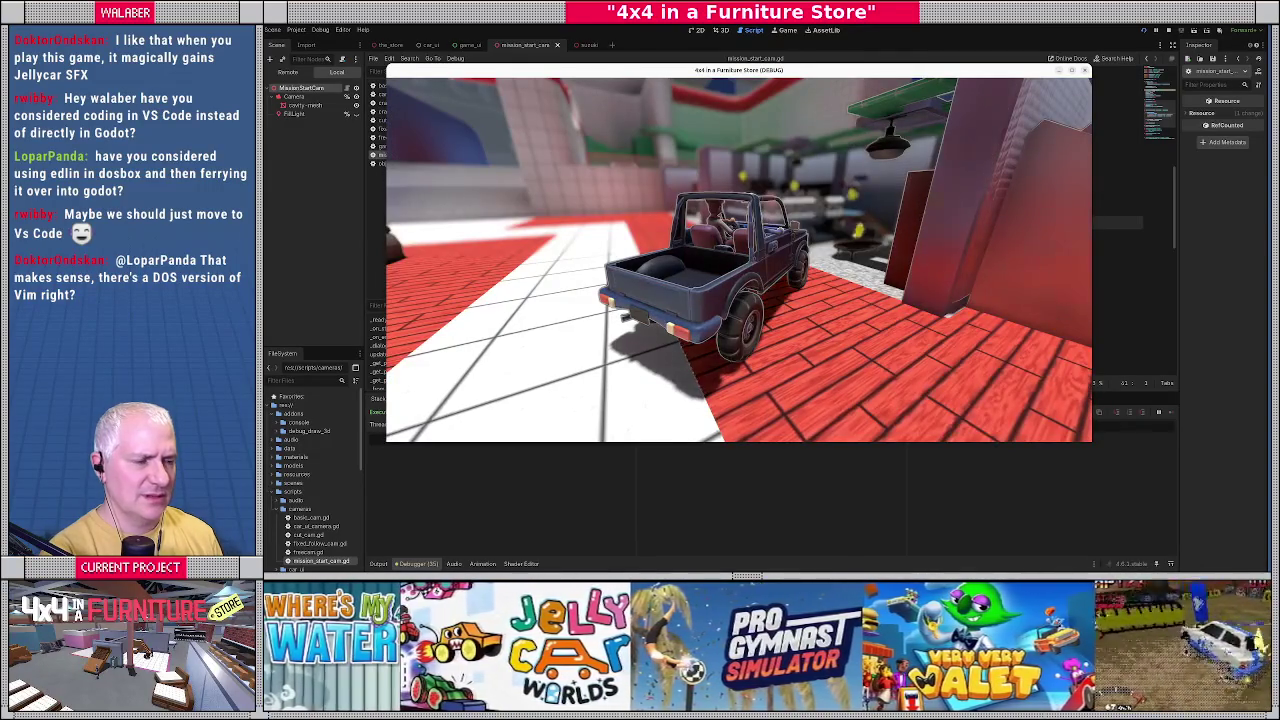
key(F8)
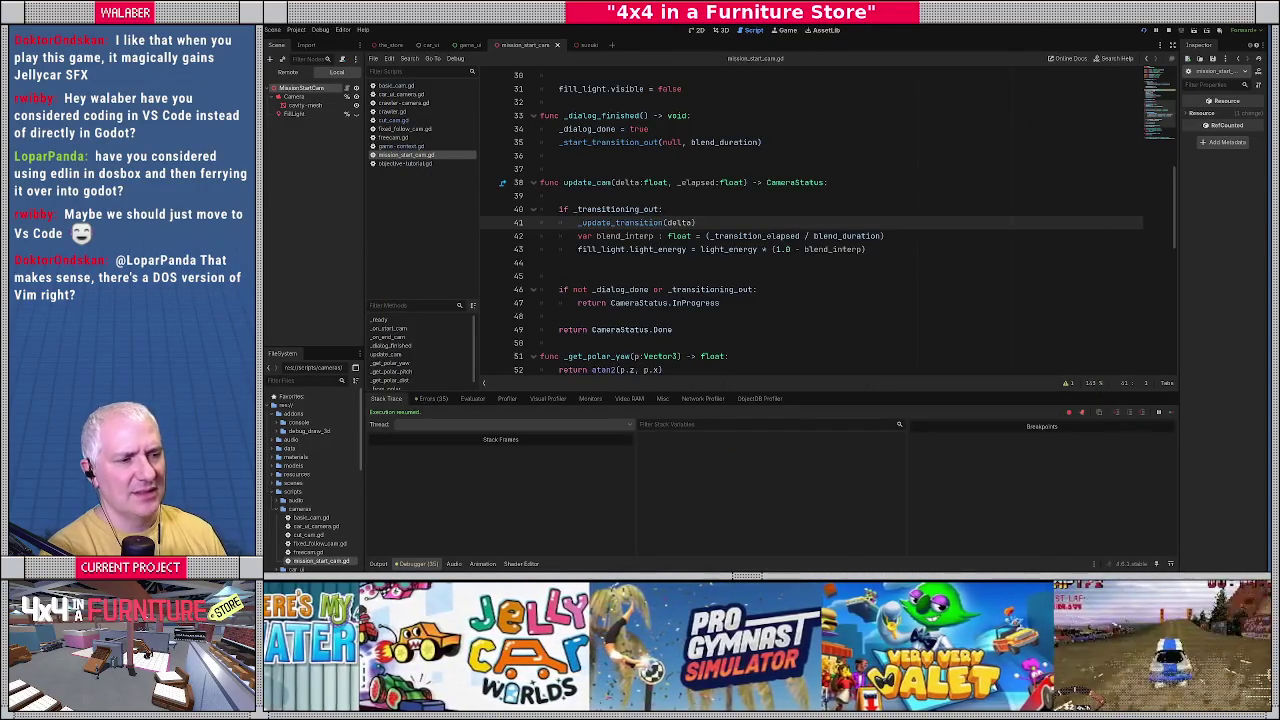
Review update_cam in mission_start_cam.gd around lines 37 to 44.
click(998, 170)
click(676, 265)
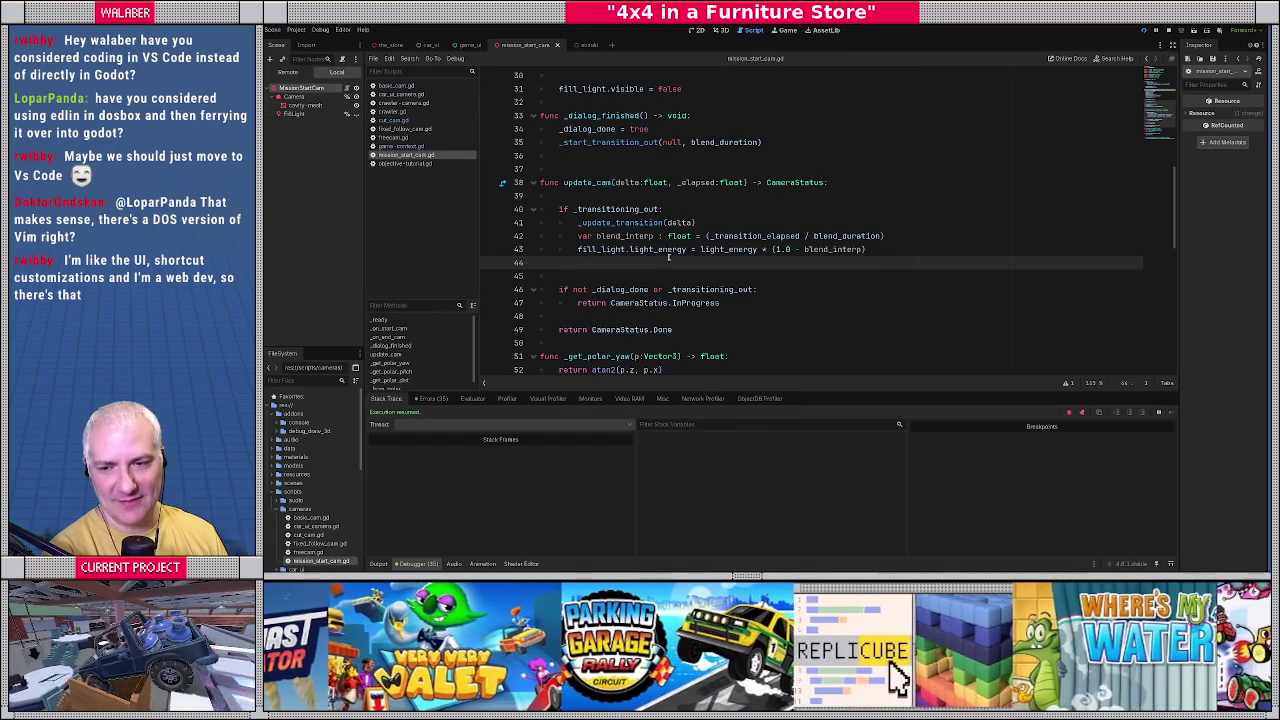
click(652, 197)
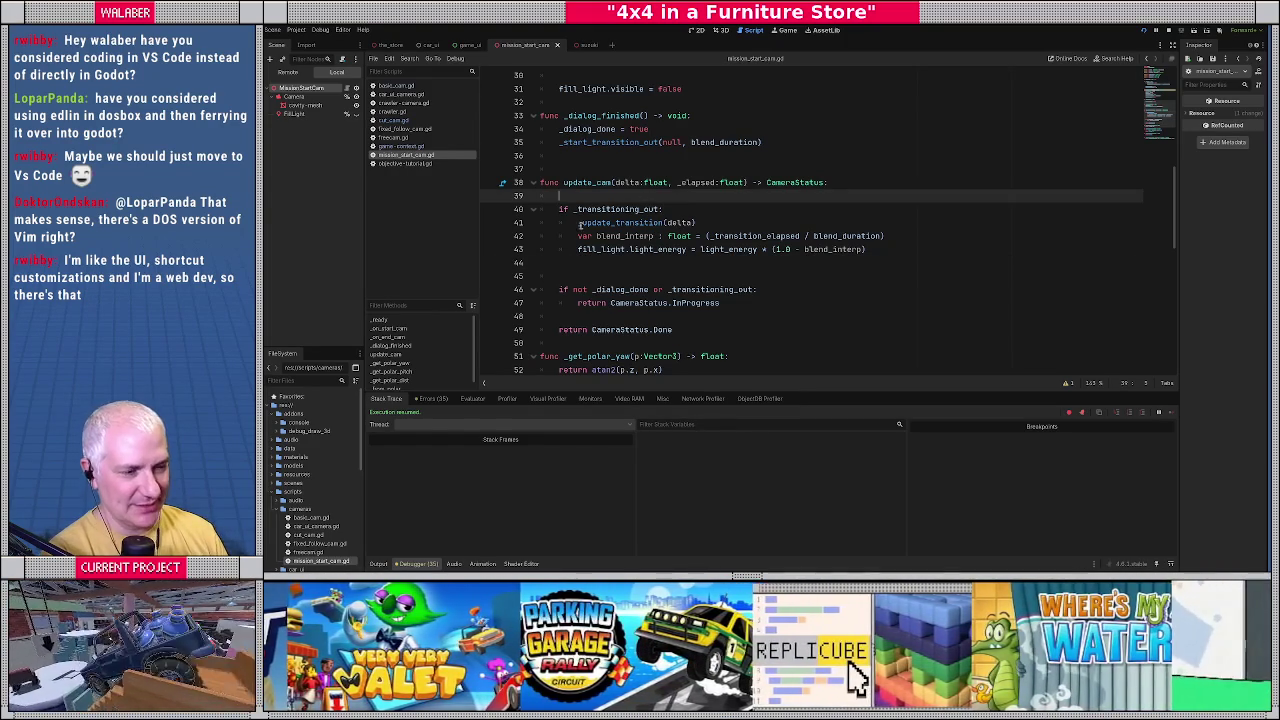
click(580, 266)
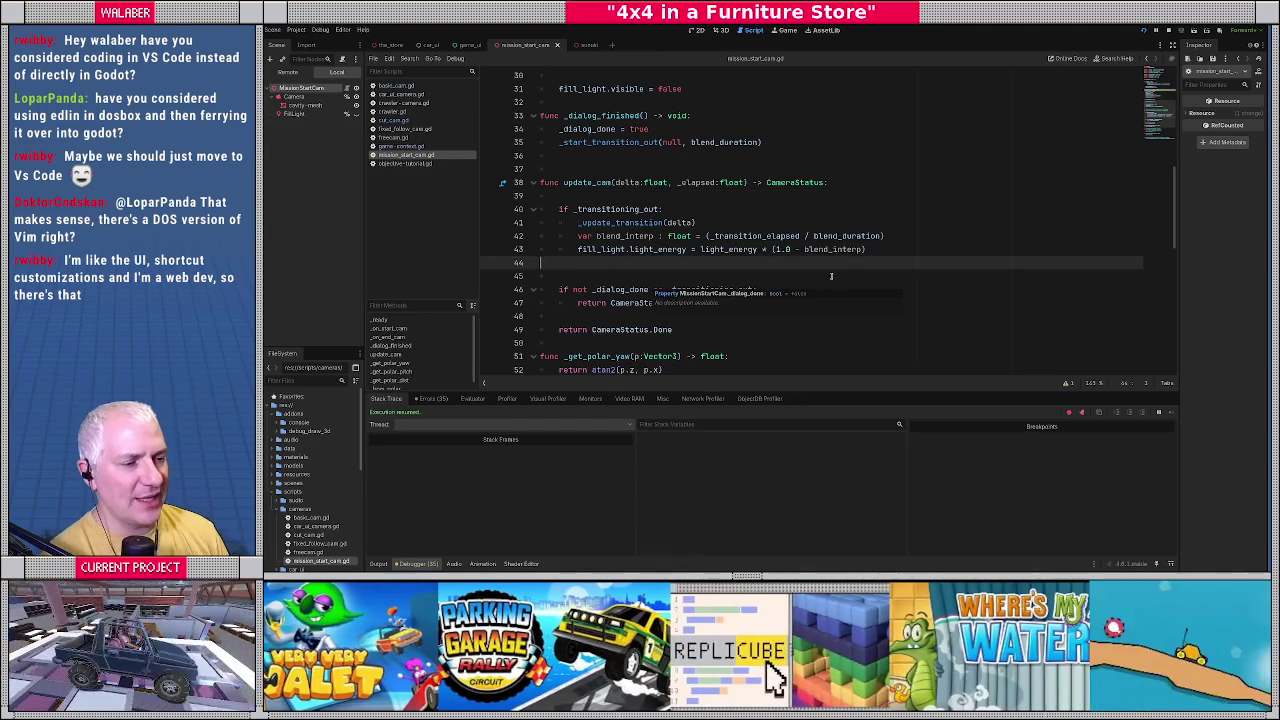
Stop the running game and open crawler_camera.gd.
key(F8)
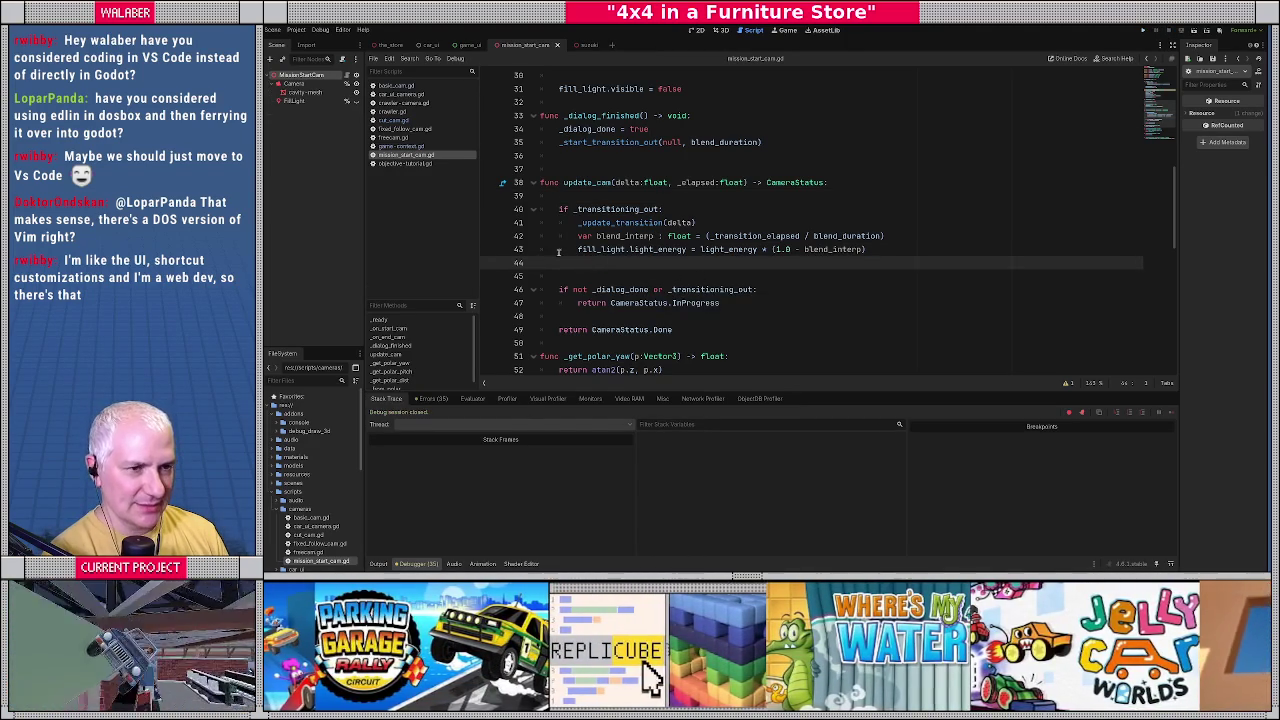
scroll(556, 244, down, 3)
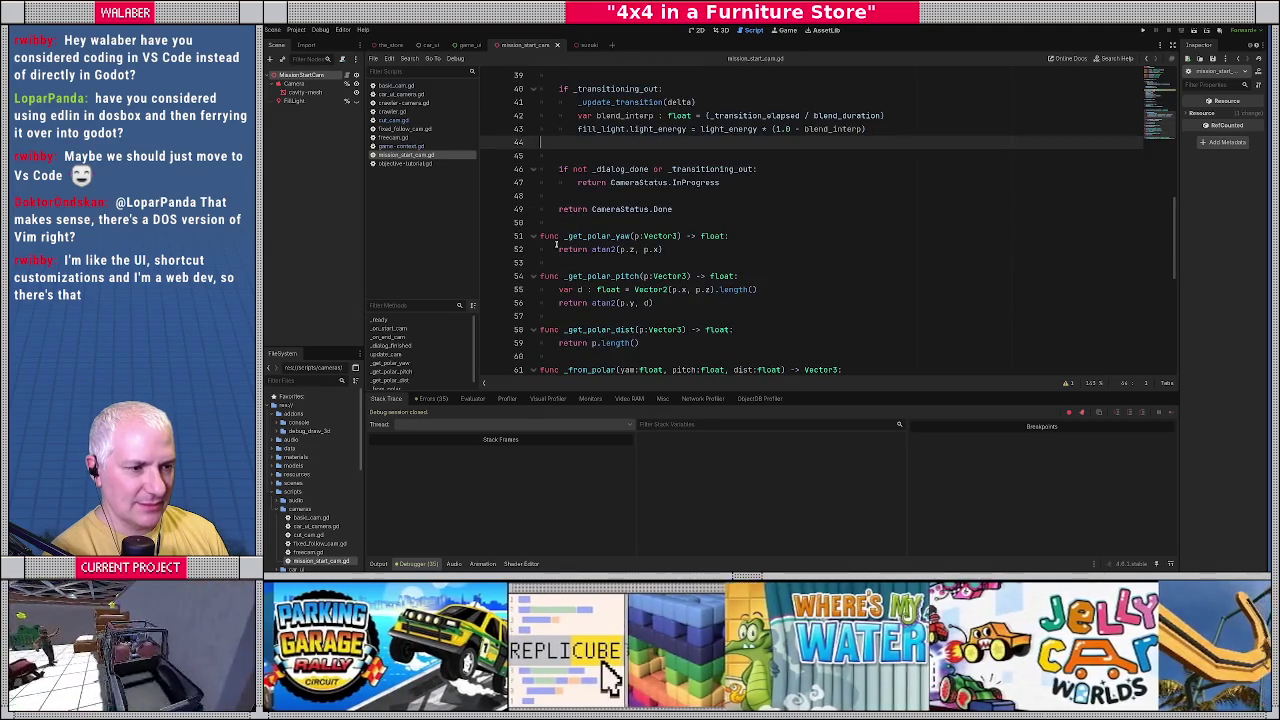
click(410, 103)
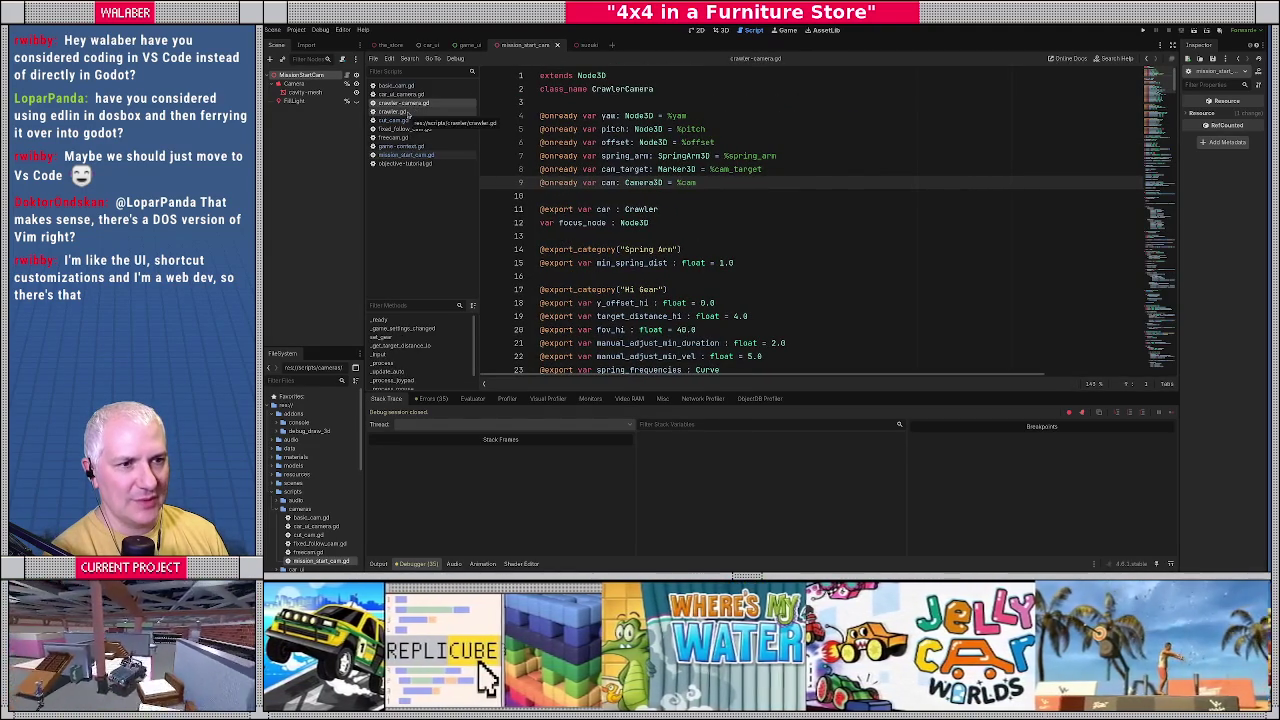
click(400, 120)
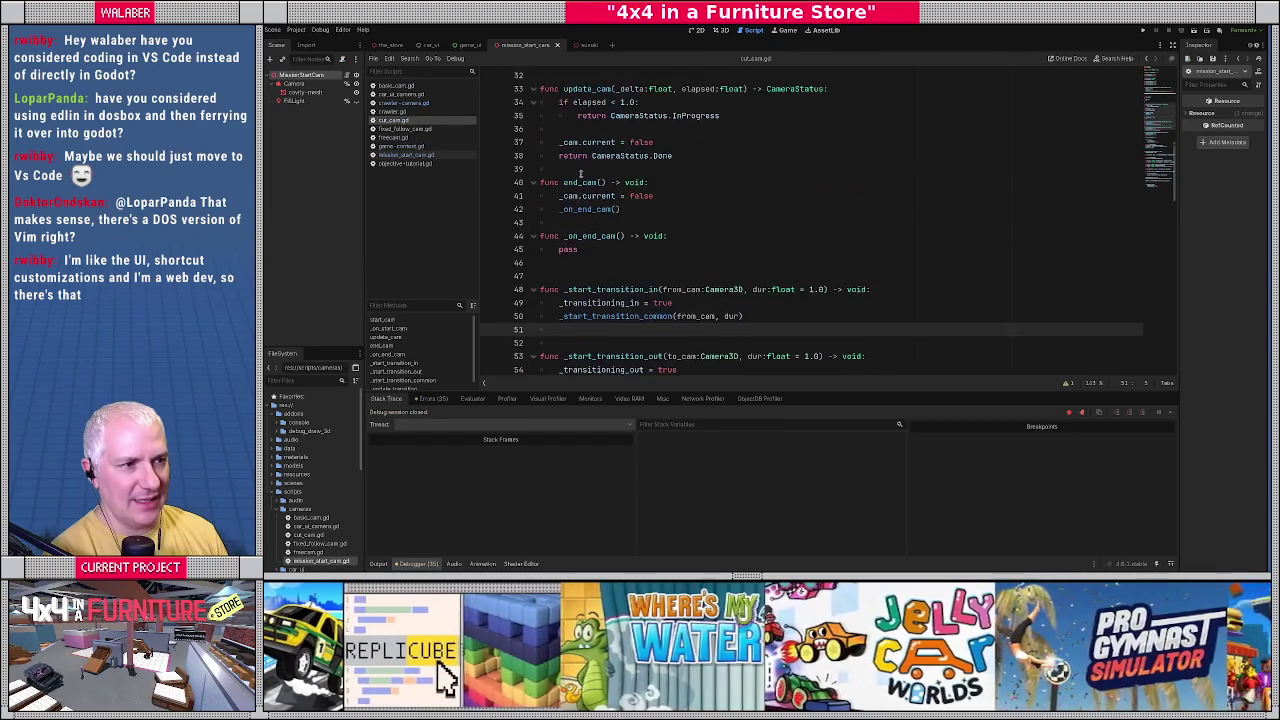
scroll(674, 290, down, 1)
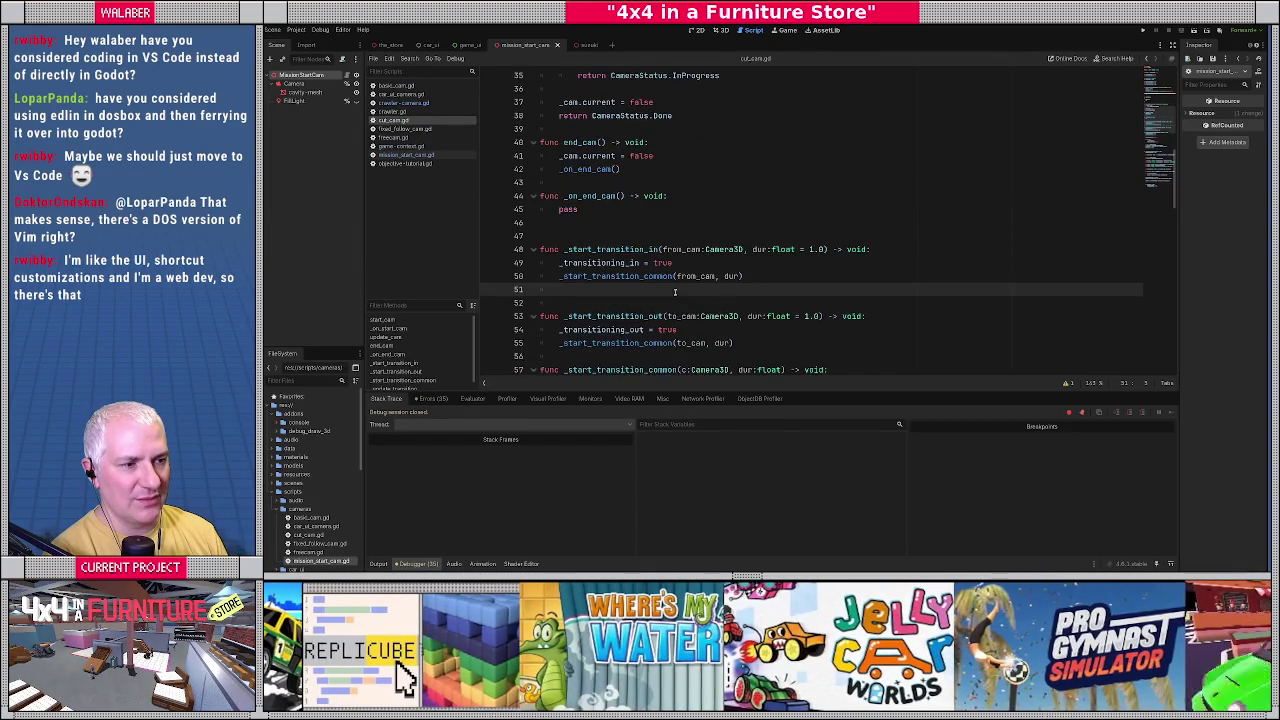
scroll(676, 316, down, 2)
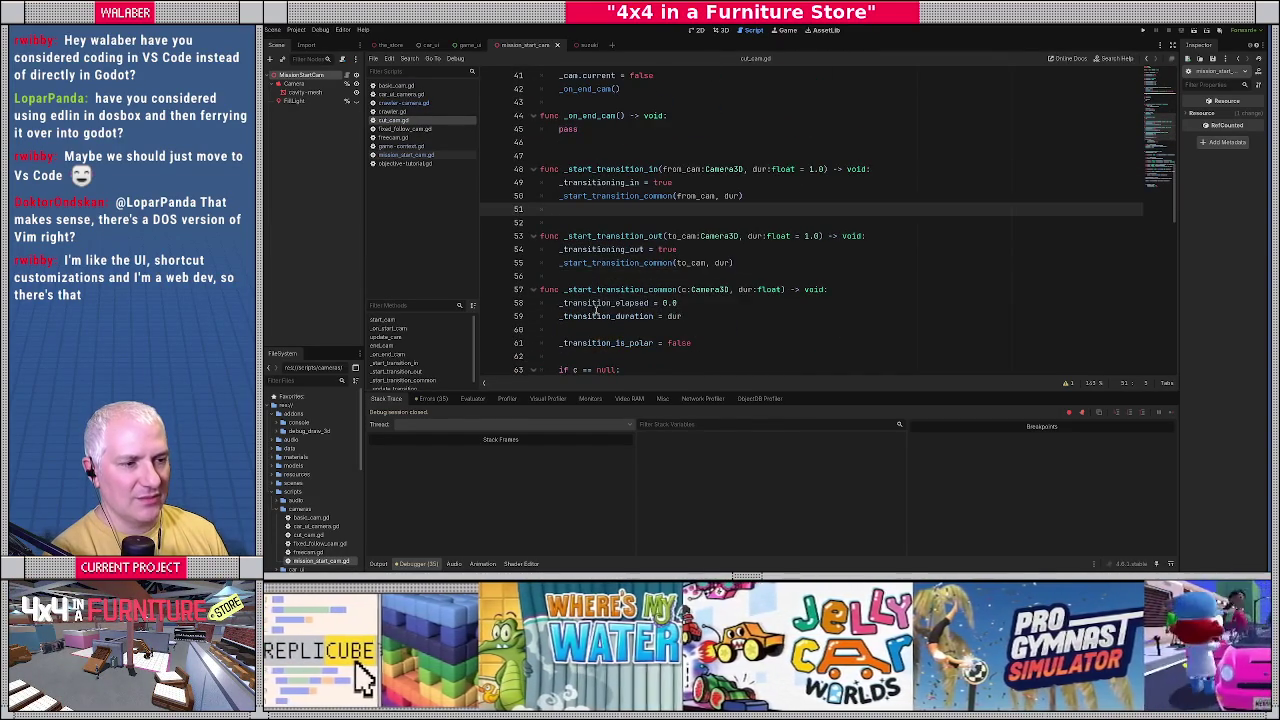
scroll(603, 314, down, 3)
drag(558, 249, 724, 274)
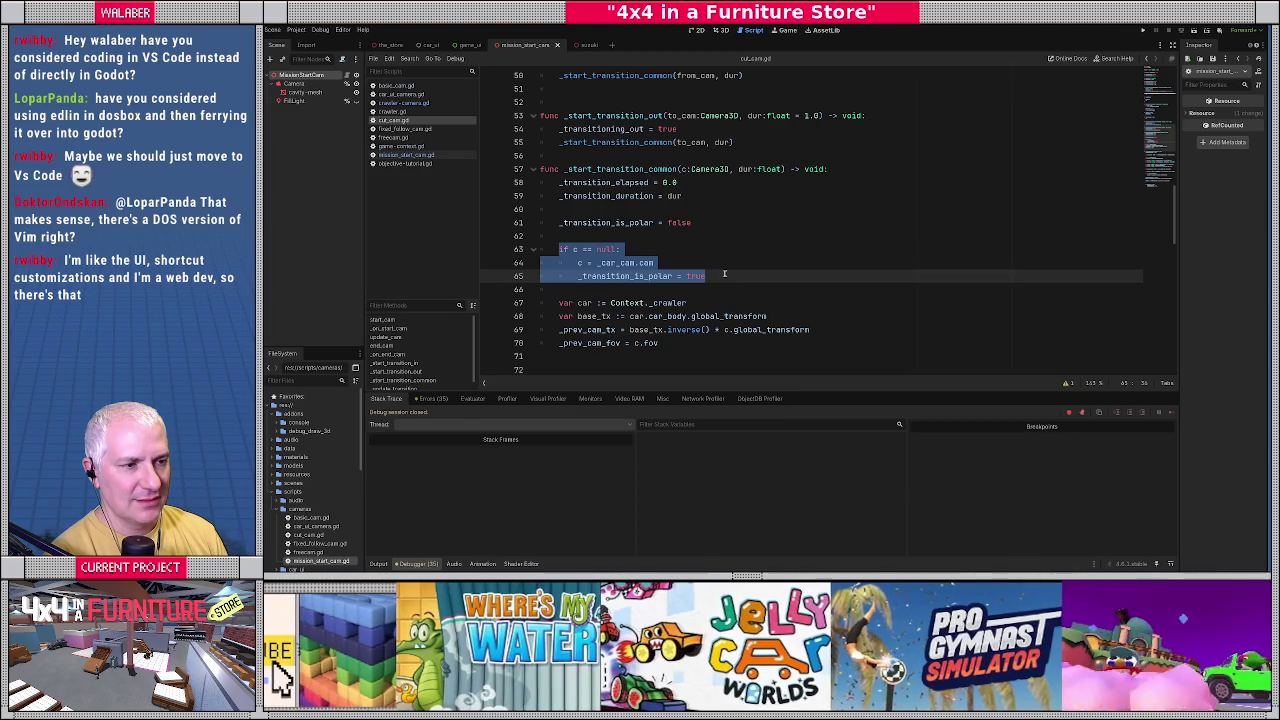
click(694, 250)
scroll(688, 251, down, 5)
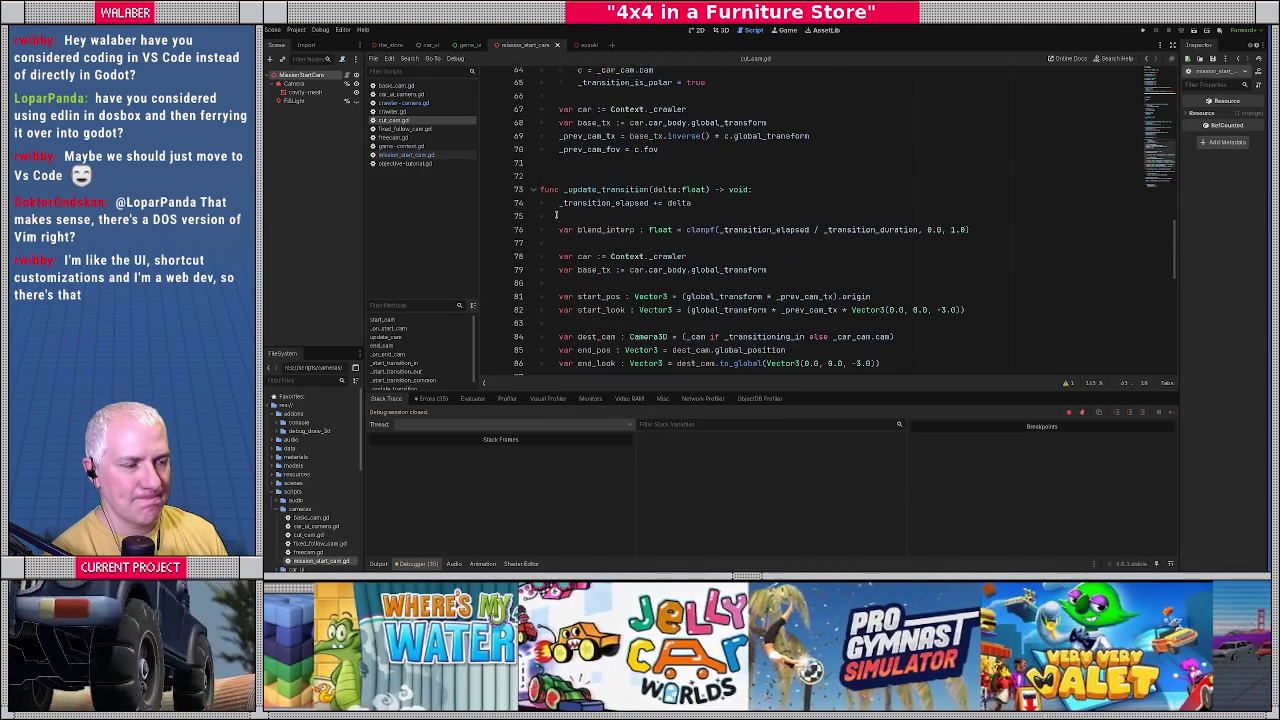
scroll(556, 213, up, 8)
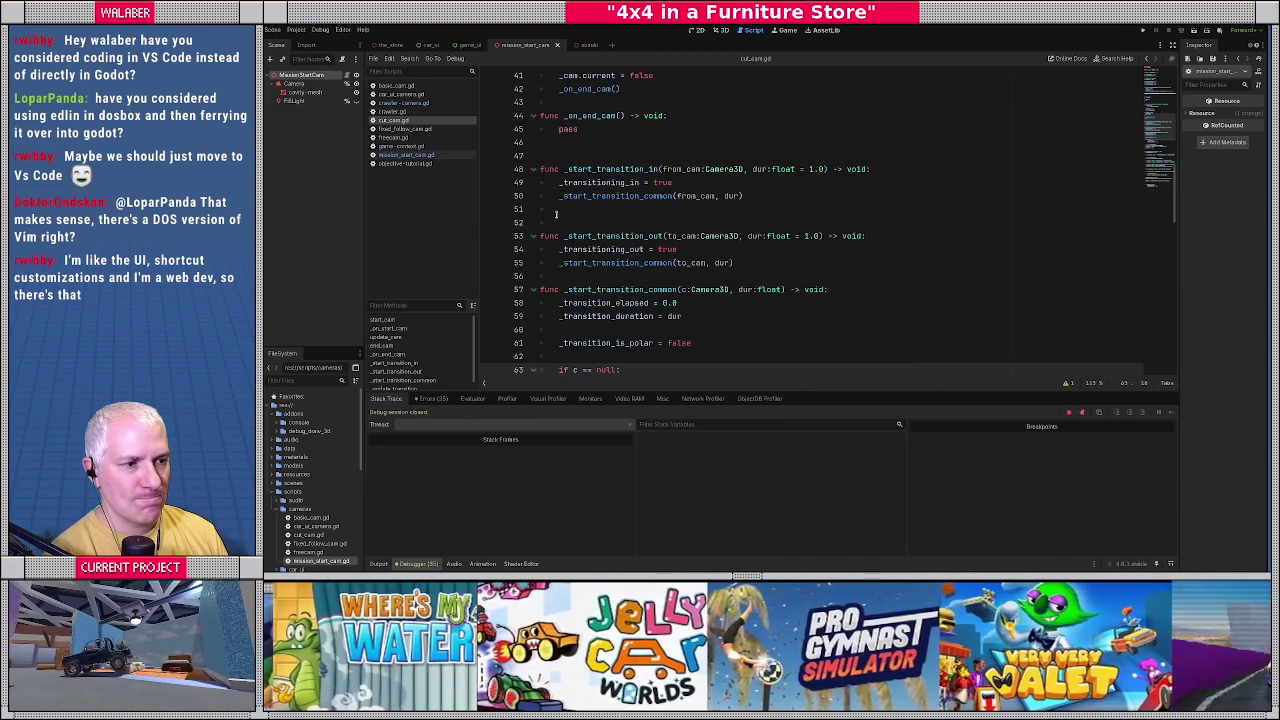
scroll(556, 213, down, 2)
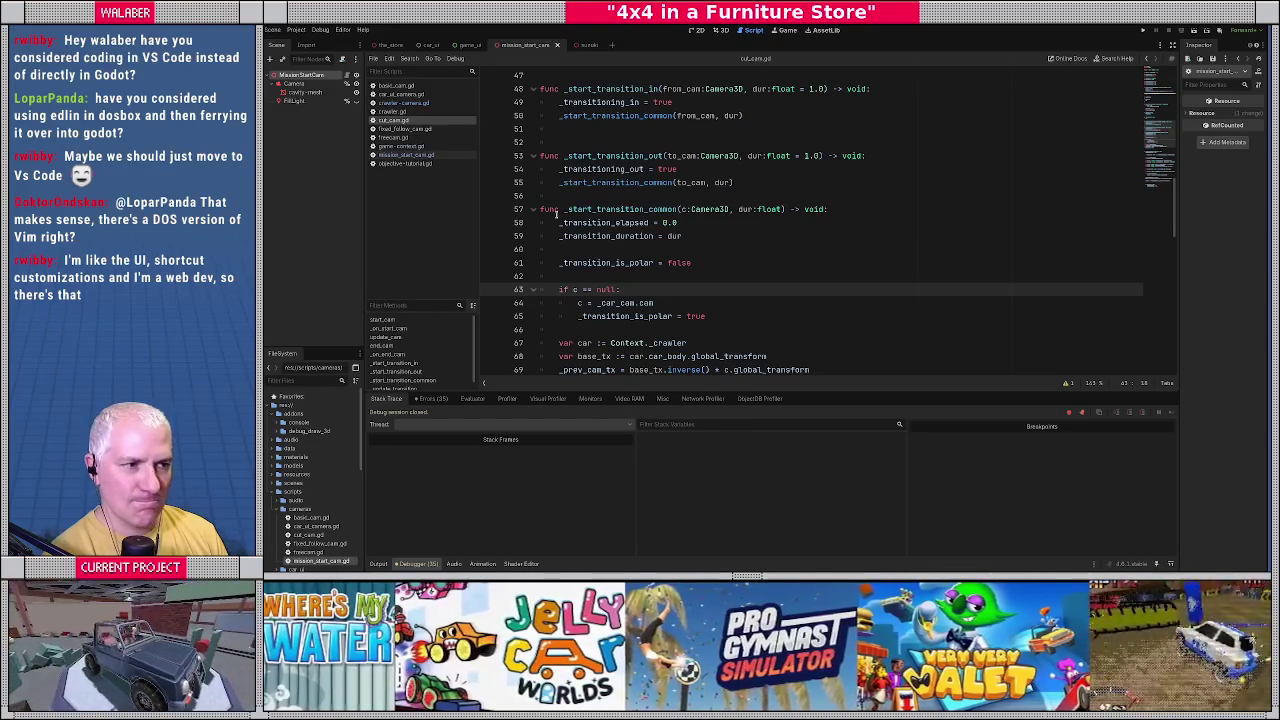
scroll(556, 213, up, 1)
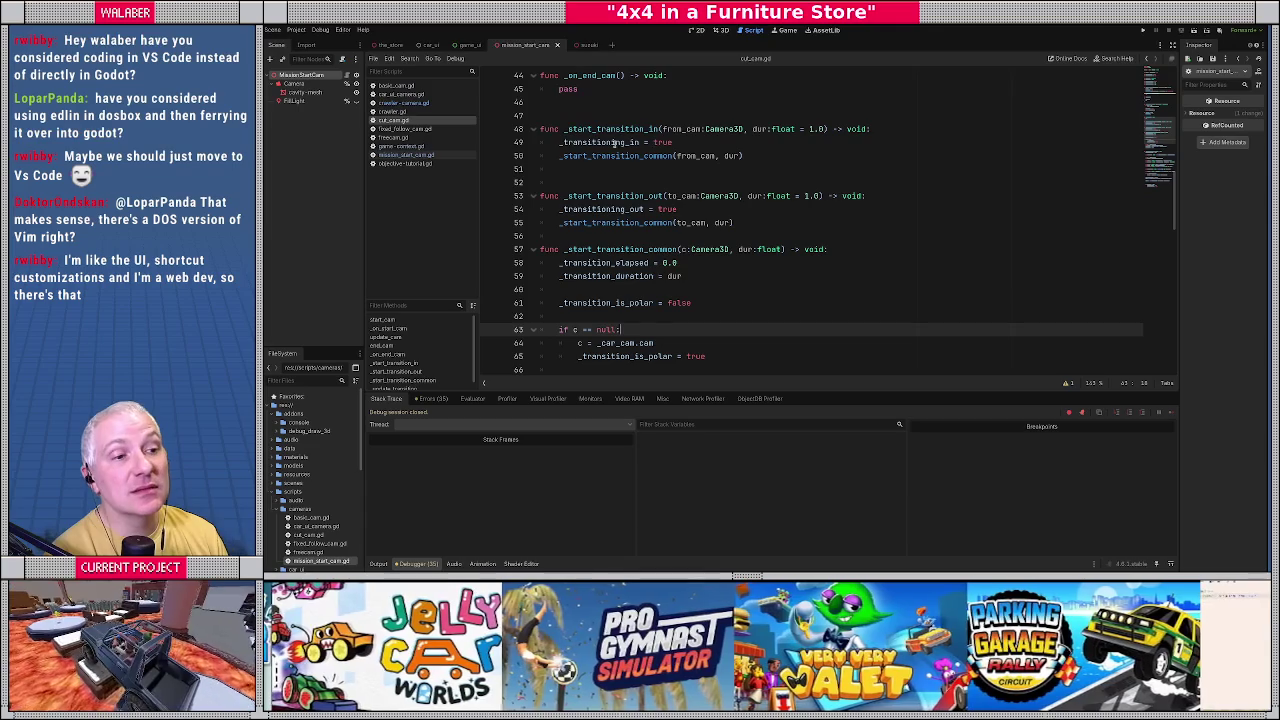
click(404, 155)
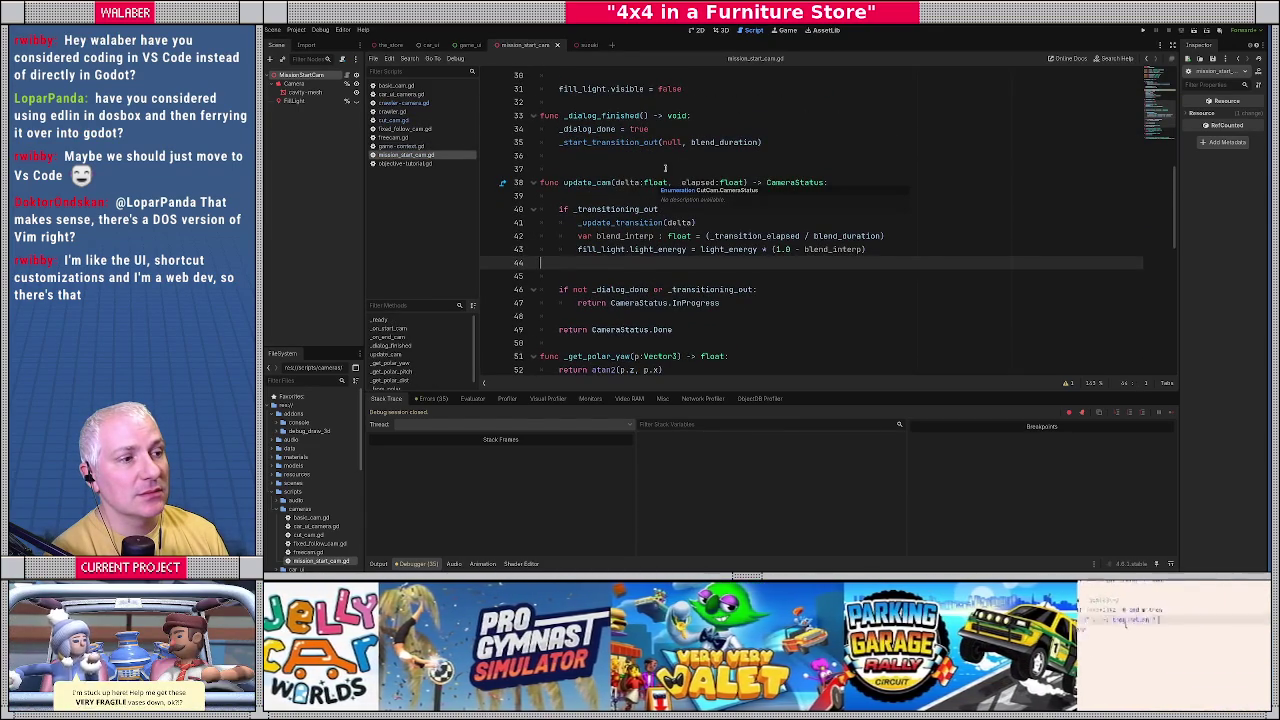
Rewrite the line 46 condition as (not _dialog_done) or (_transitioning_out).
double_click(705, 143)
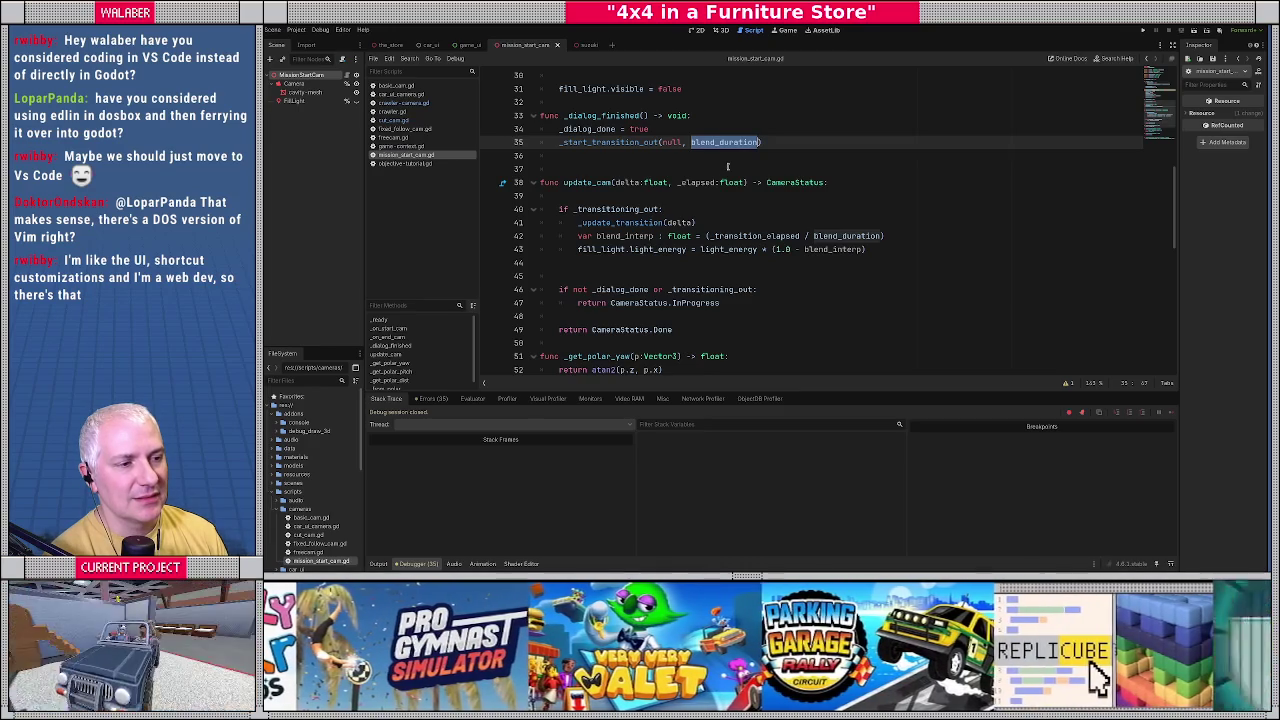
click(618, 184)
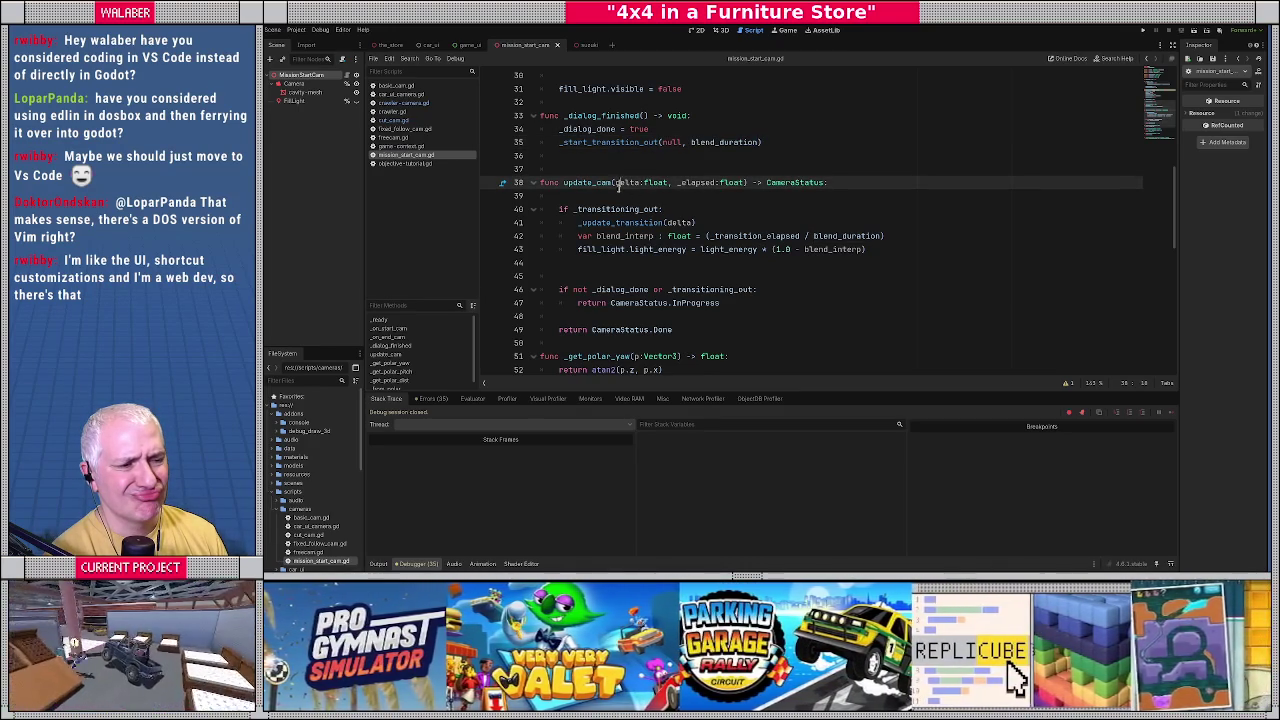
scroll(550, 222, down, 2)
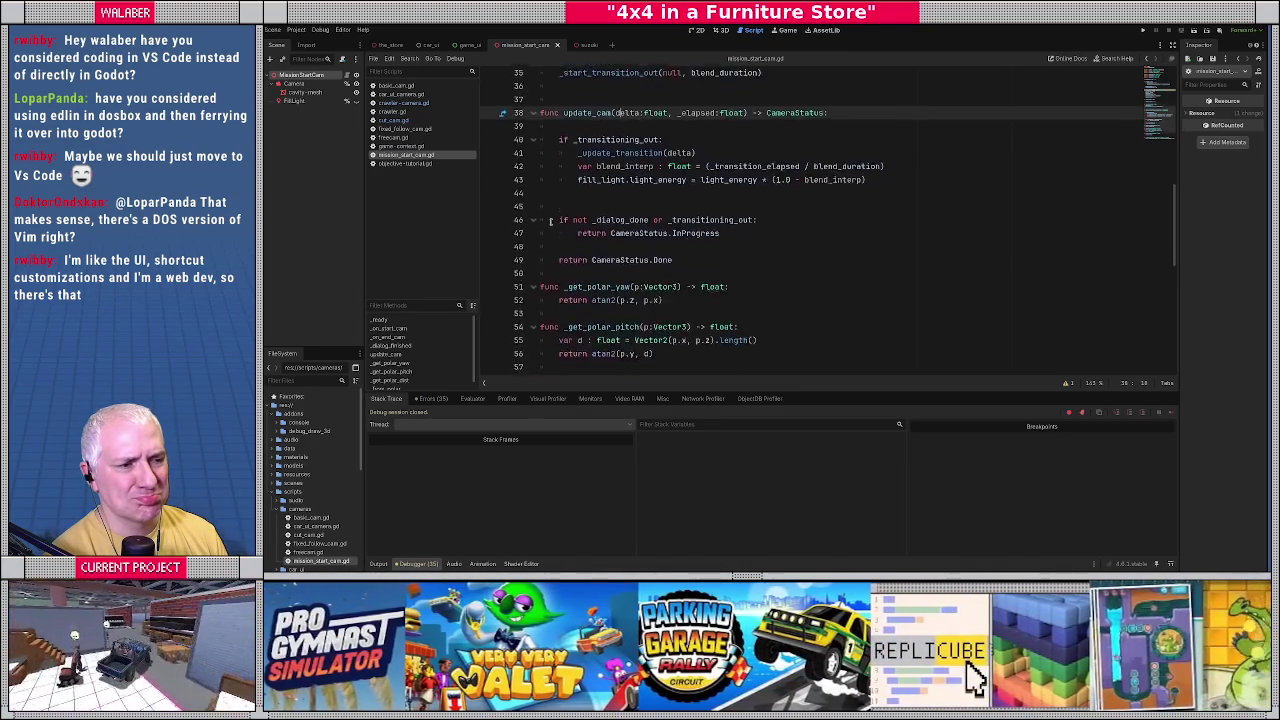
scroll(550, 222, down, 1)
drag(557, 210, 637, 210)
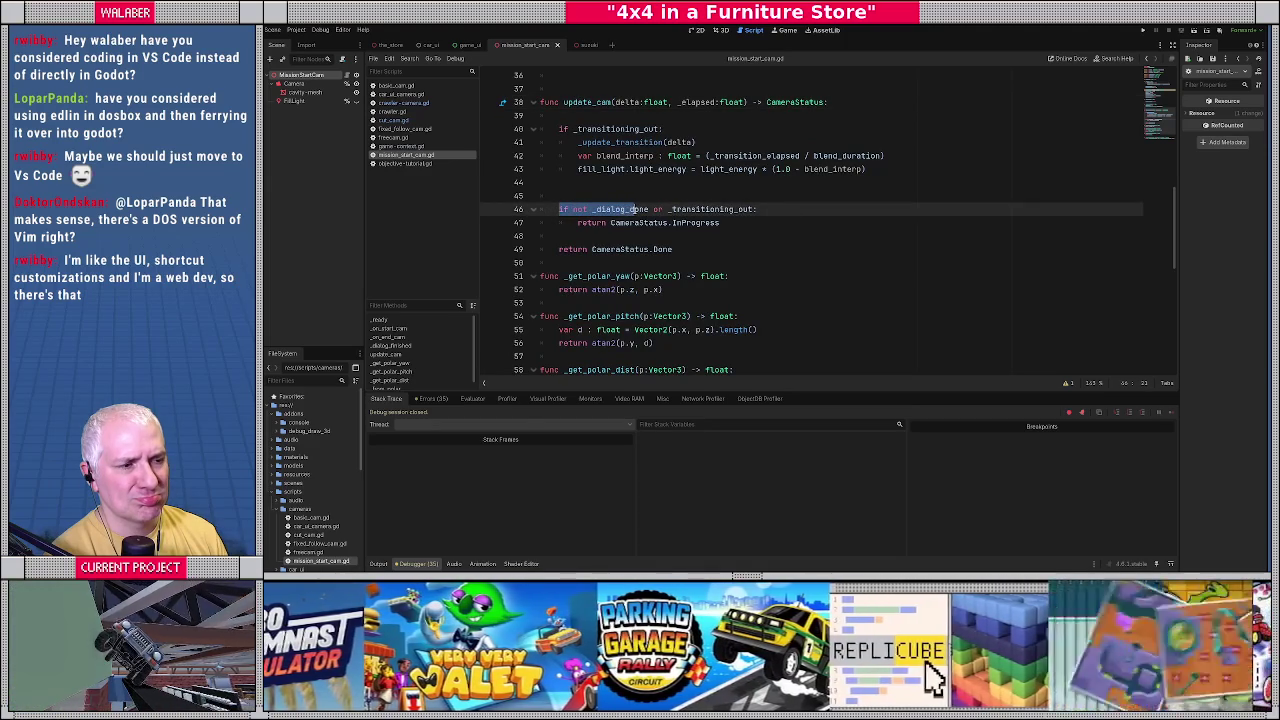
double_click(638, 210)
click(573, 209)
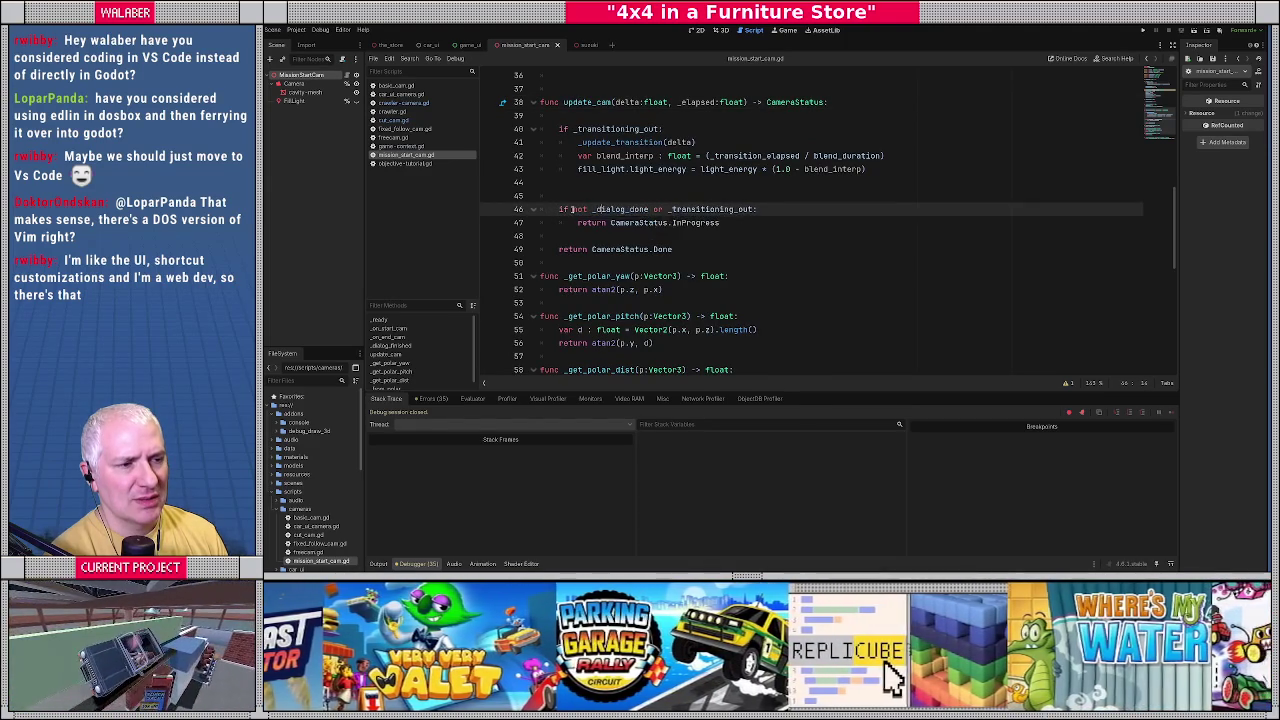
text(()
key(ctrl+Right)
key(ctrl+Right)
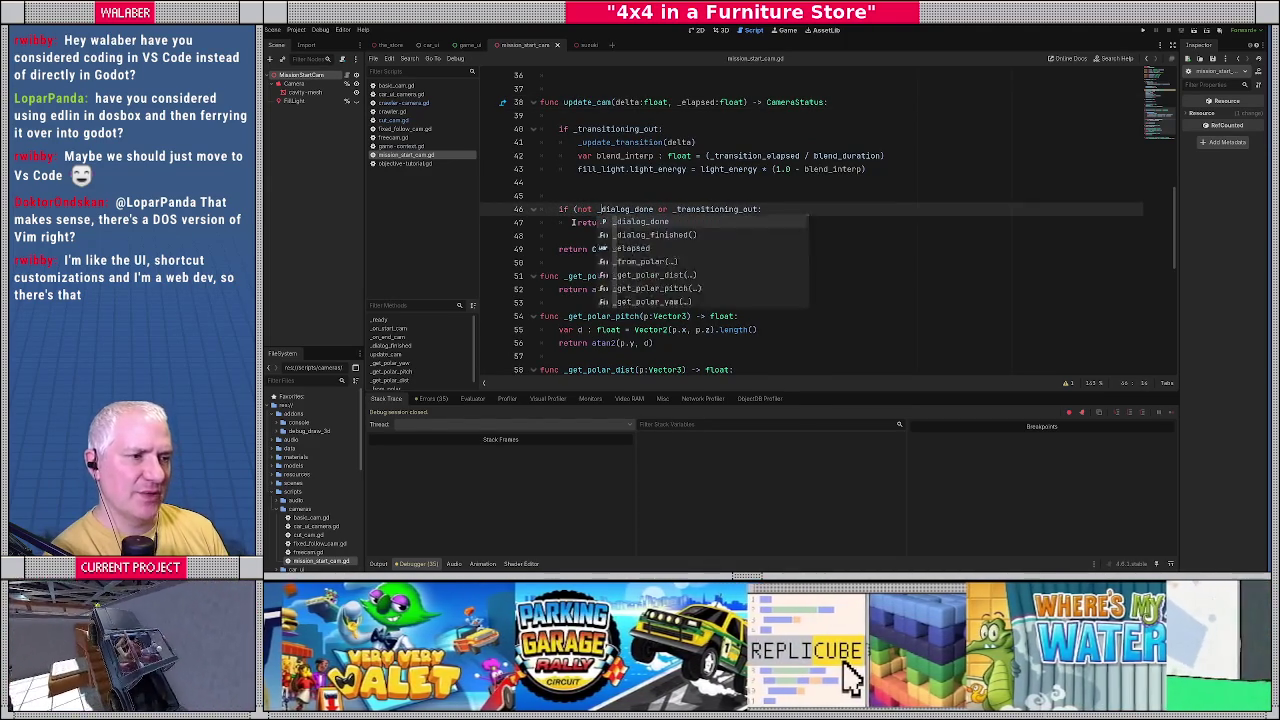
text() or )
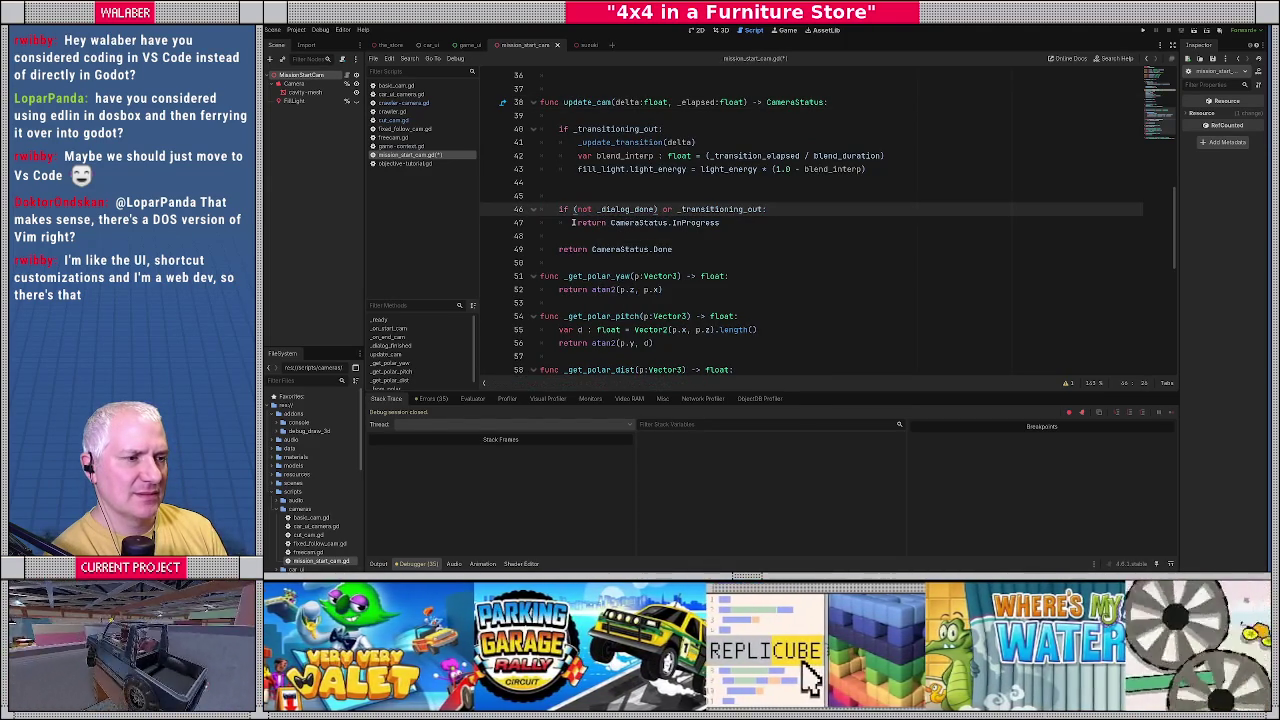
text(()
key(ctrl+Right)
text())
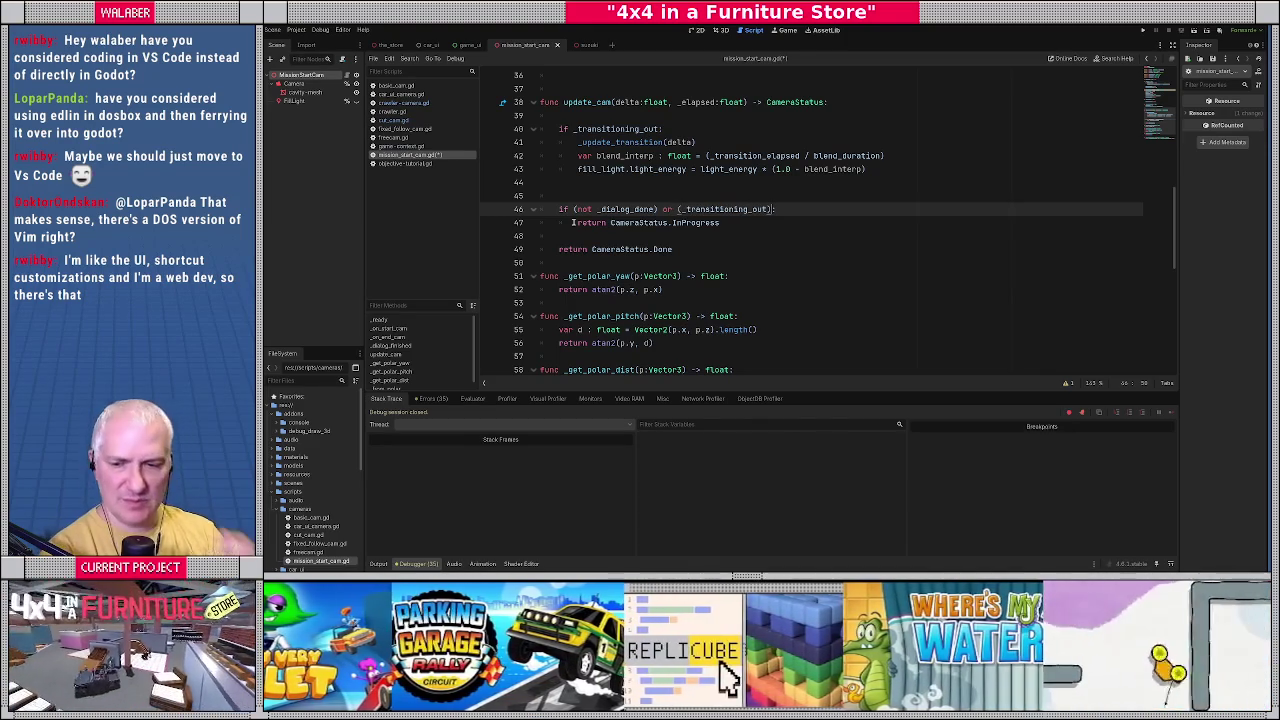
Run the game, teleport the jeep to Bedding via the dev console, then close the game.
key(F5)
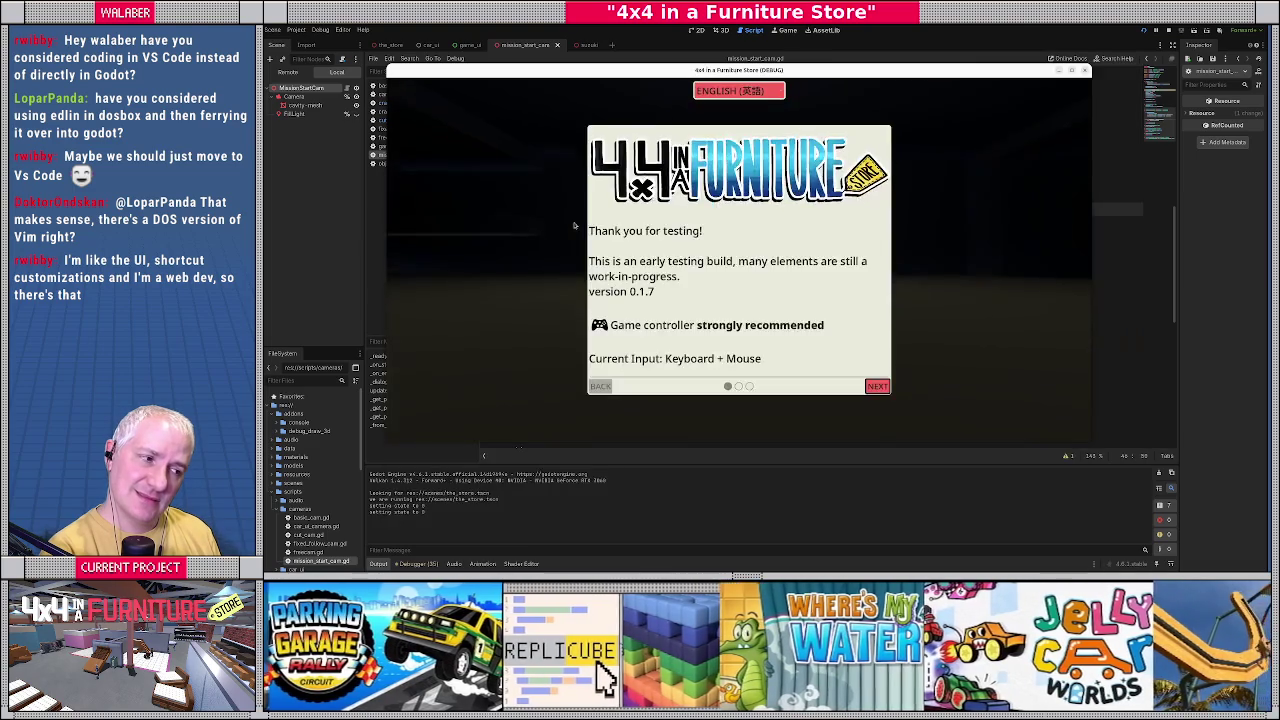
key(grave)
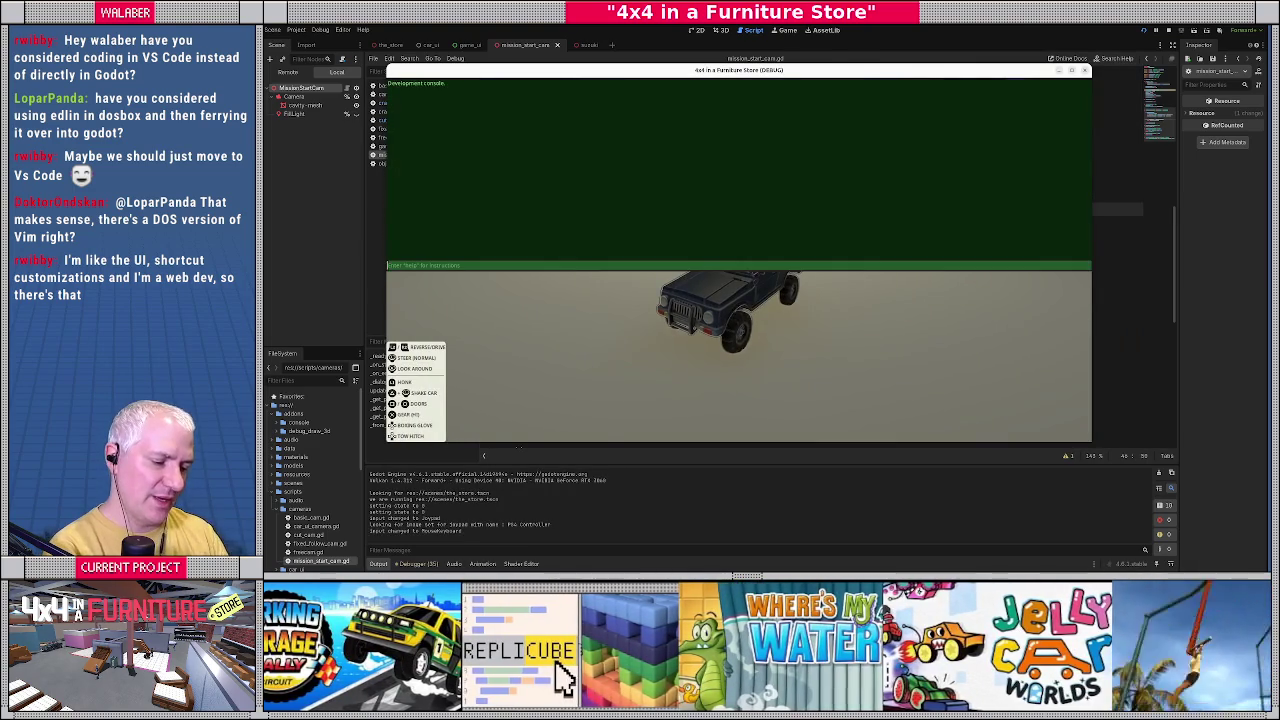
text(ls Bedding)
key(Return)
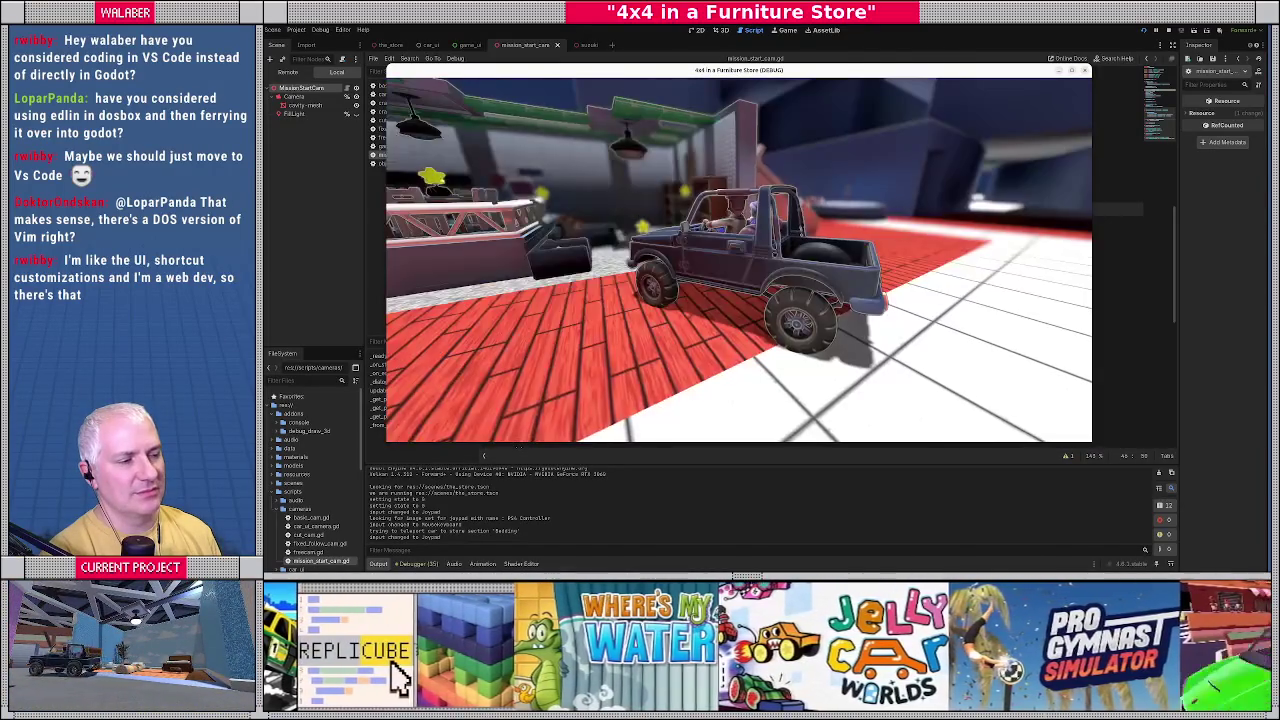
key(F8)
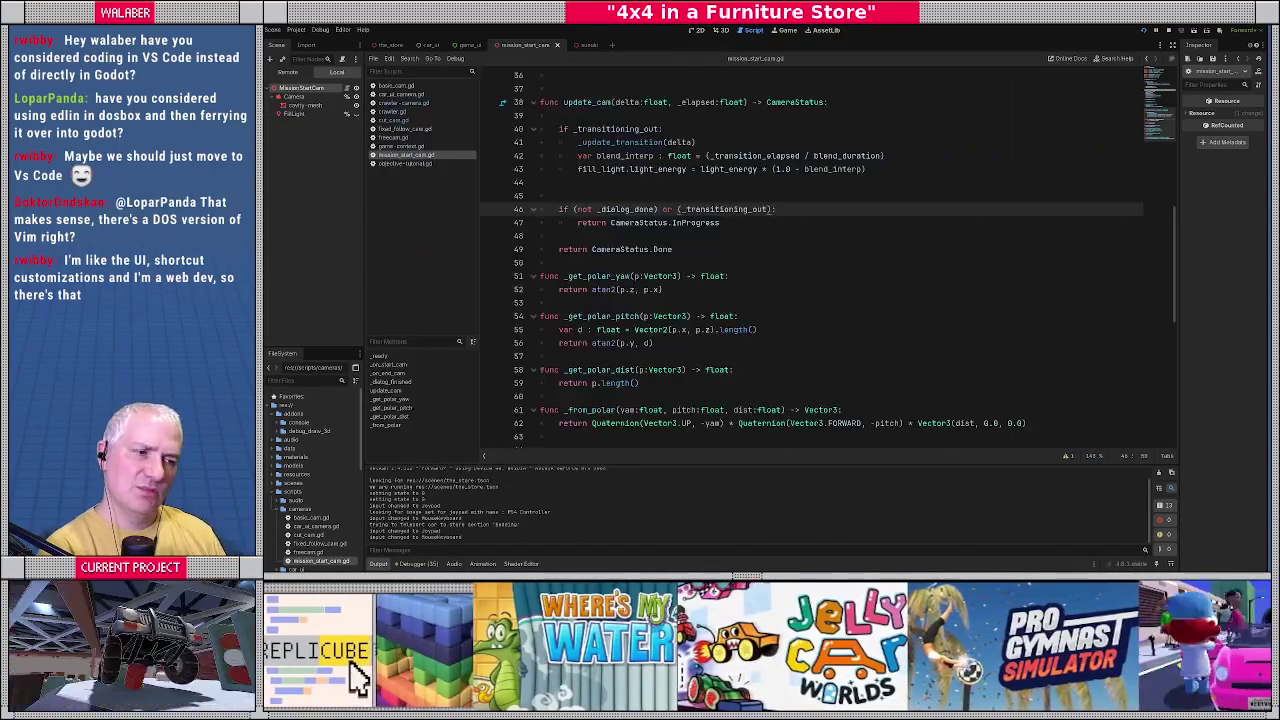
Add print("transitioning...") and print("done") to update_cam, then save, test-run, and close the game.
click(577, 222)
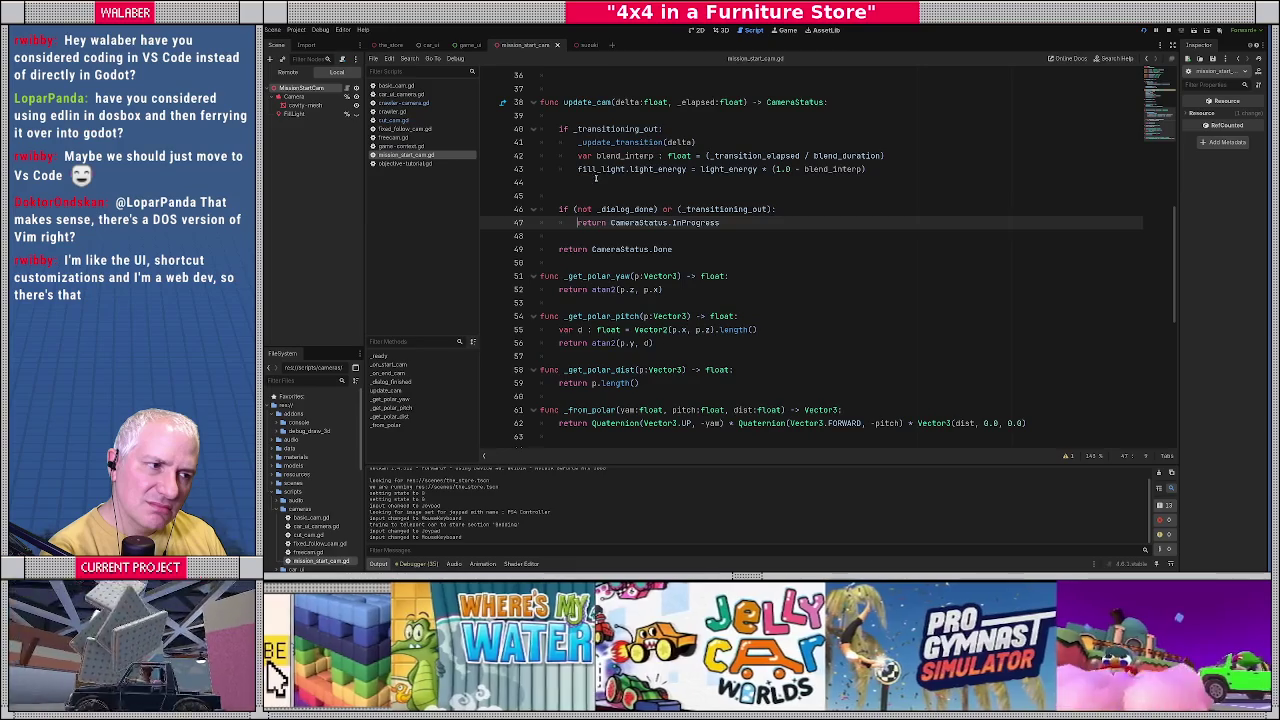
click(674, 129)
key(Return)
text(print(")
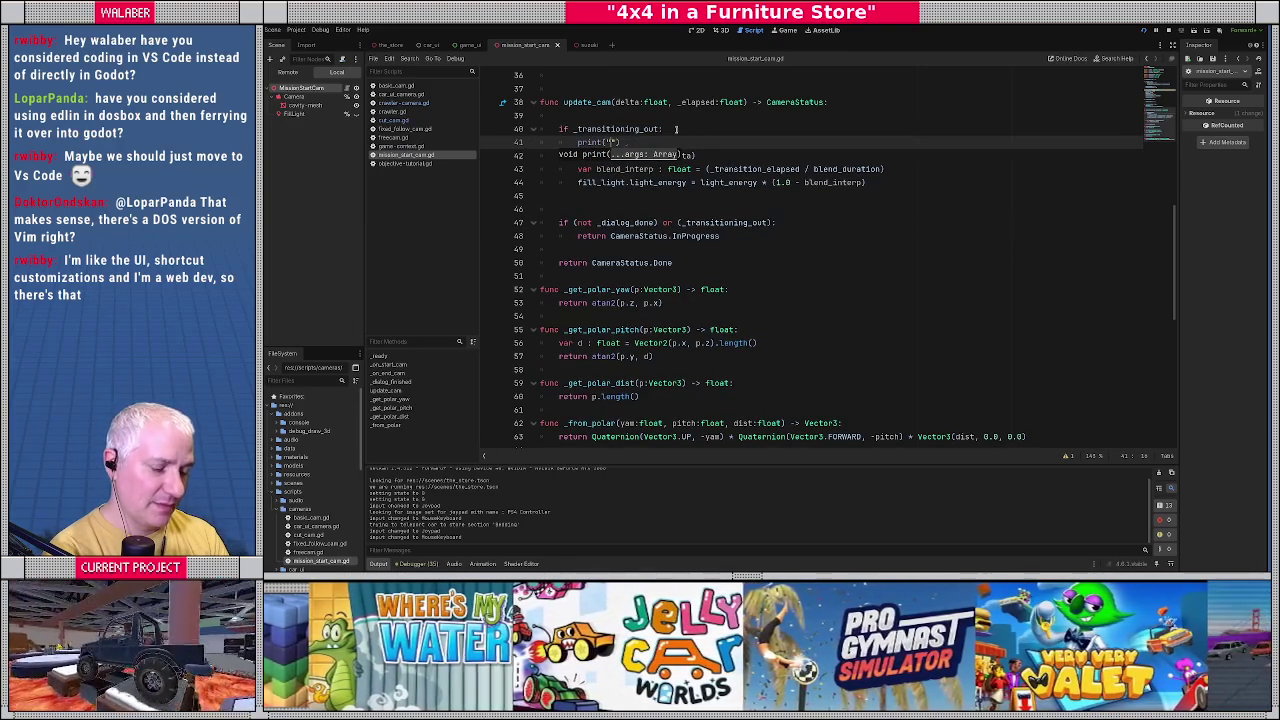
text(transitioning...)
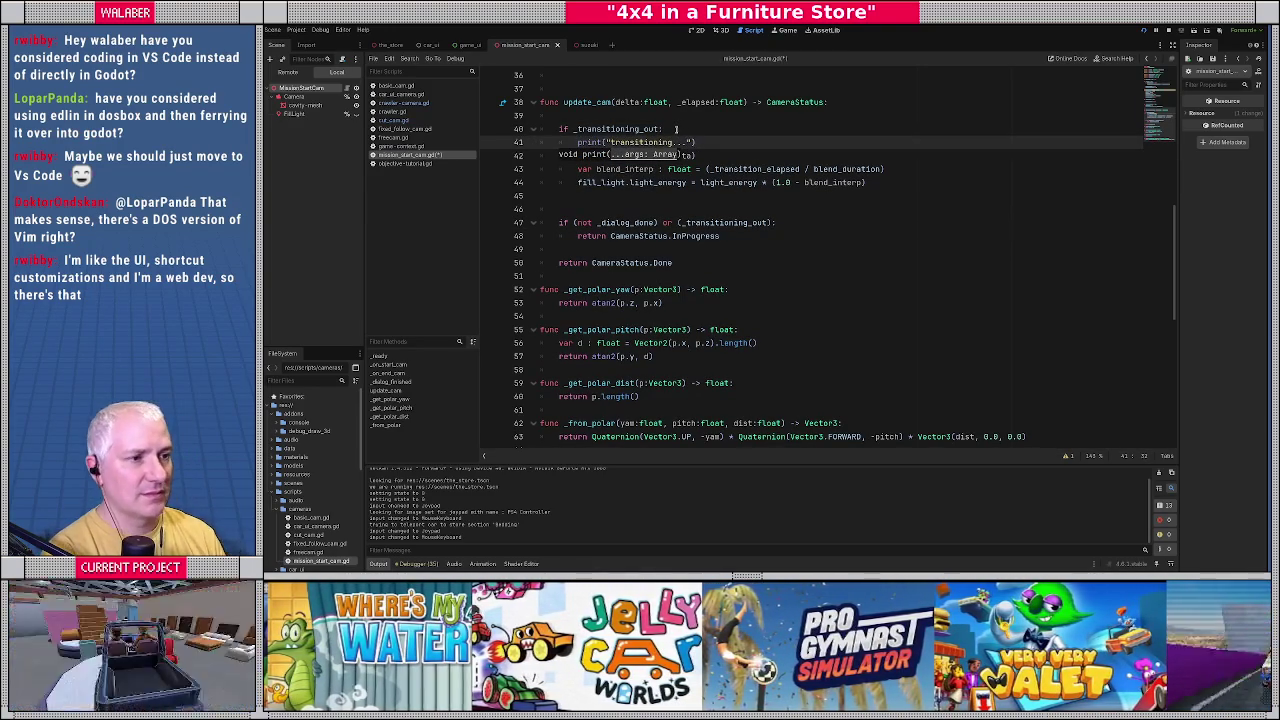
click(591, 247)
key(Return)
text(print("done)
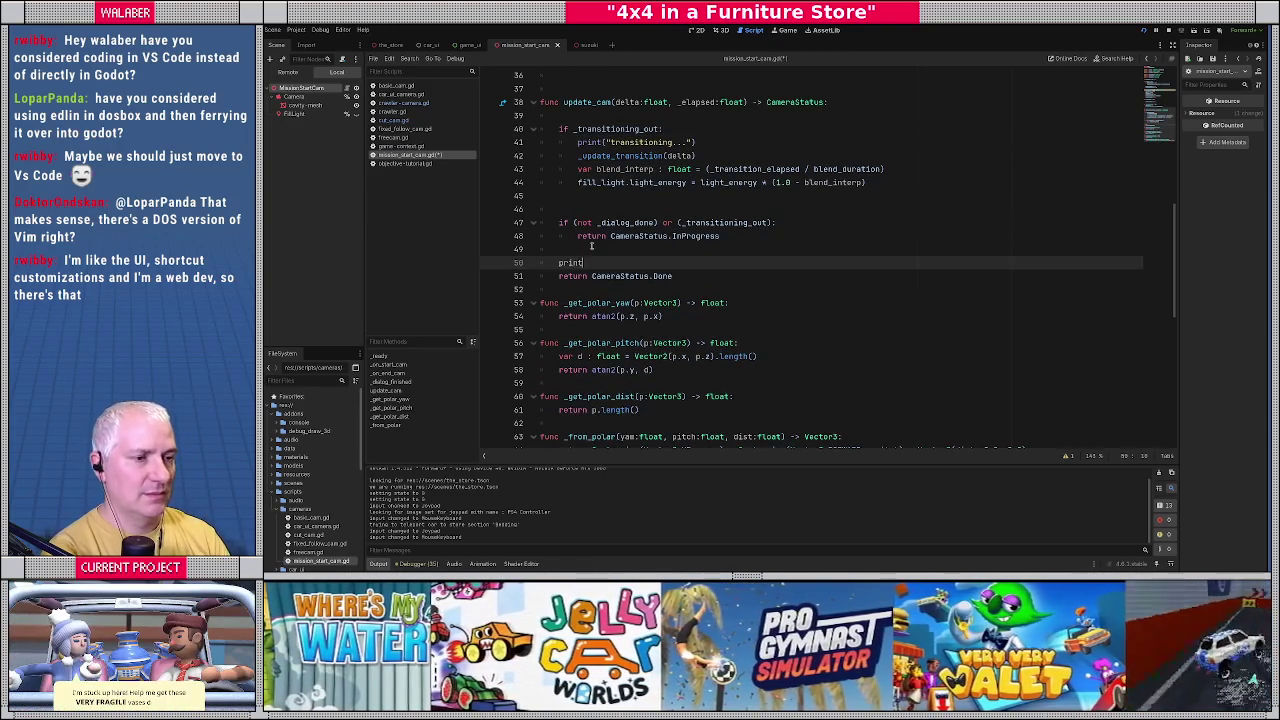
key(F5)
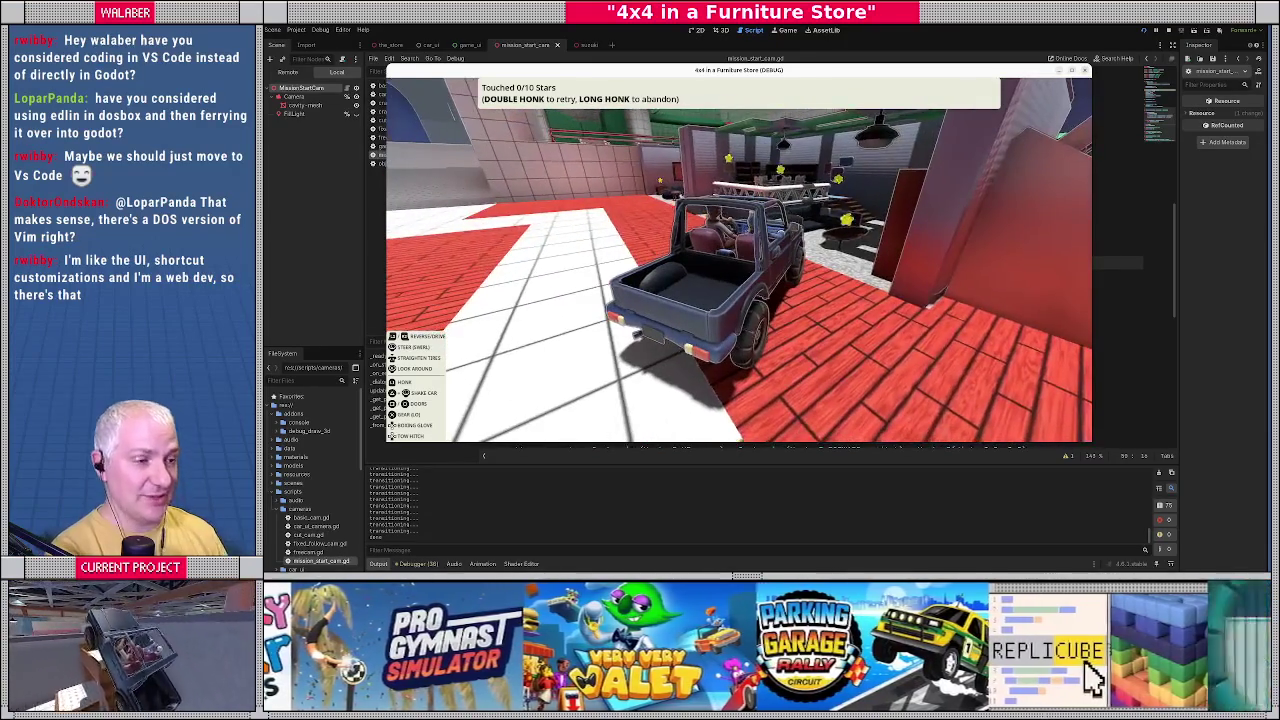
key(F8)
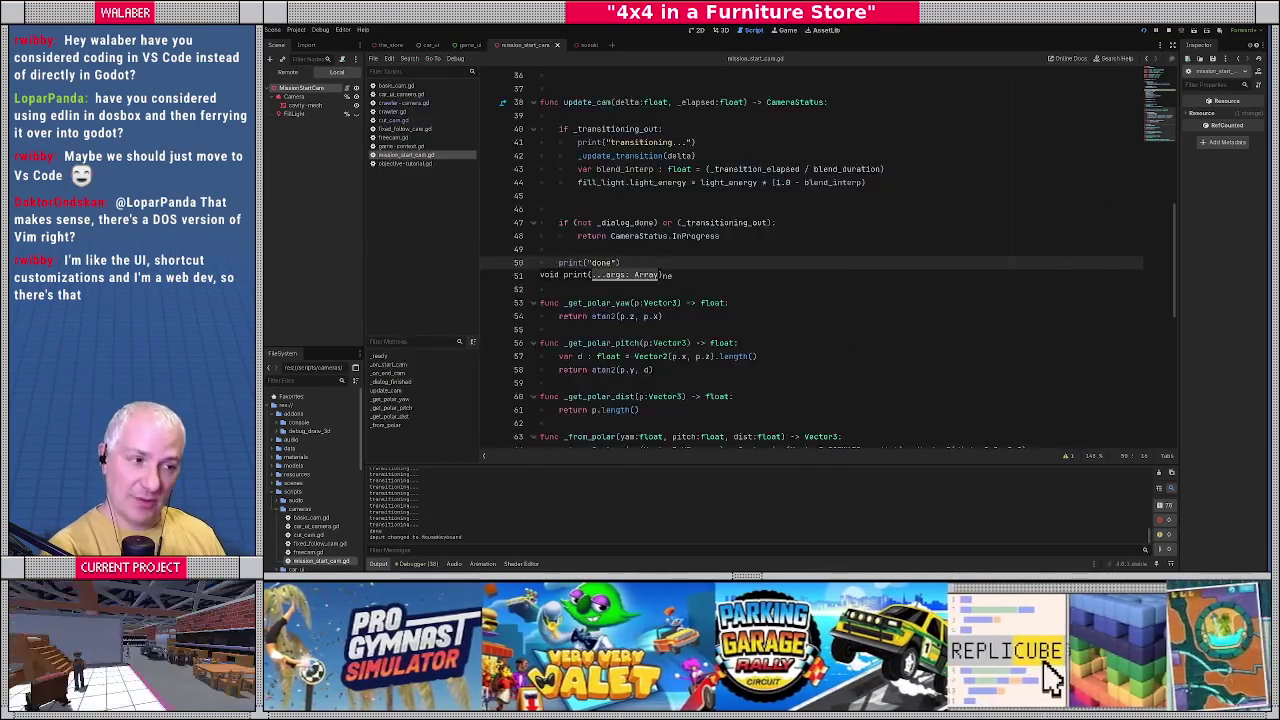
Delete the 'done' and 'transitioning' print lines from update_cam, then jump to _update_transition in cut_cam.gd.
click(669, 265)
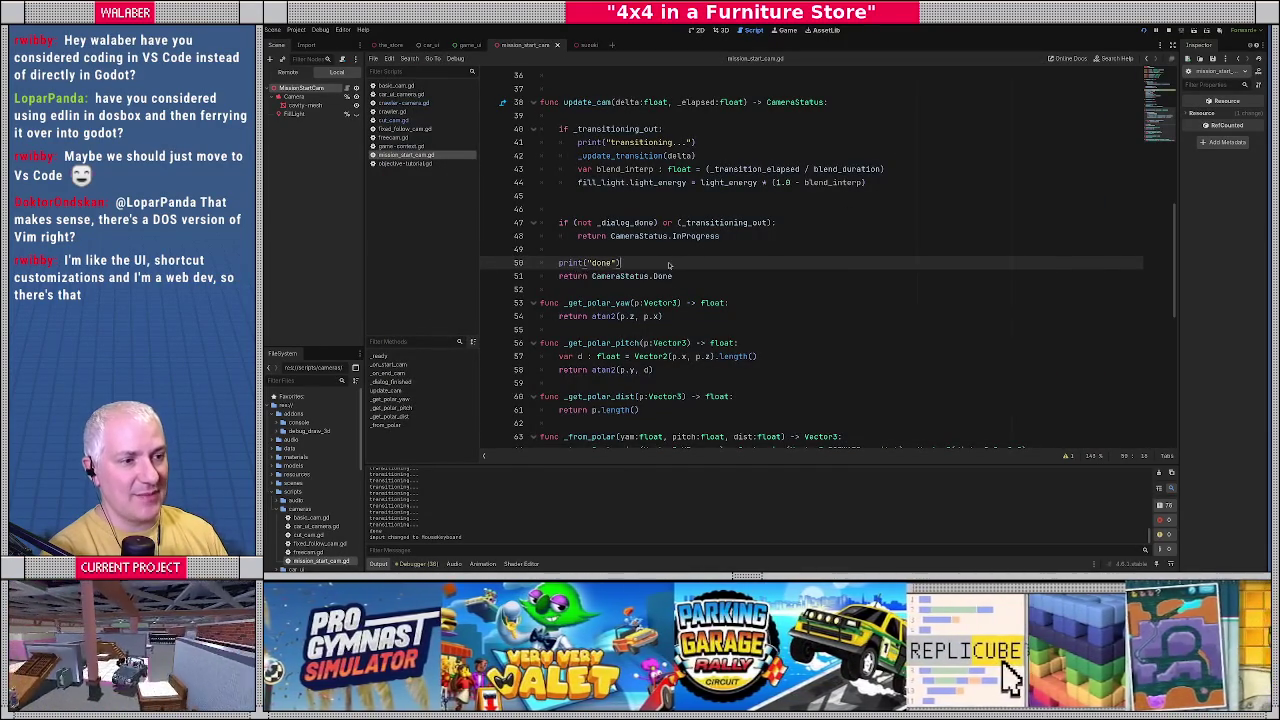
key(ctrl+shift+k)
key(Up)
key(Up)
key(Up)
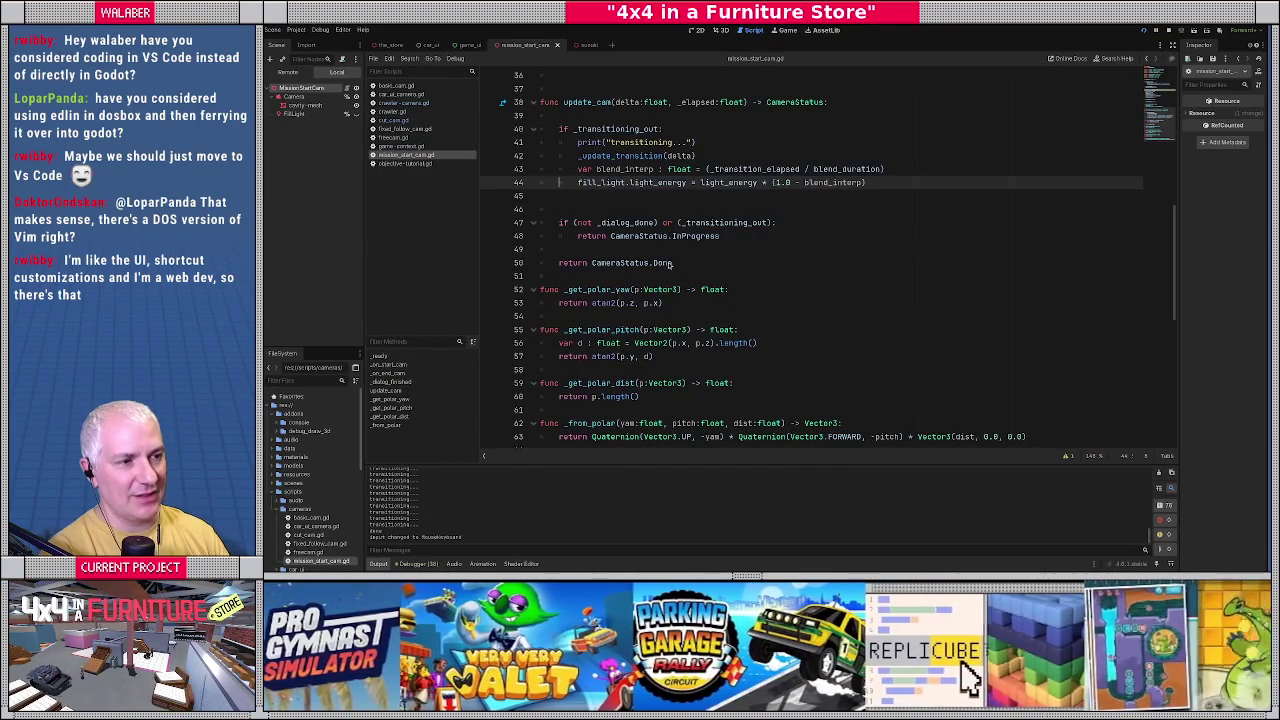
key(Up)
key(Up)
key(Up)
key(ctrl+shift+k)
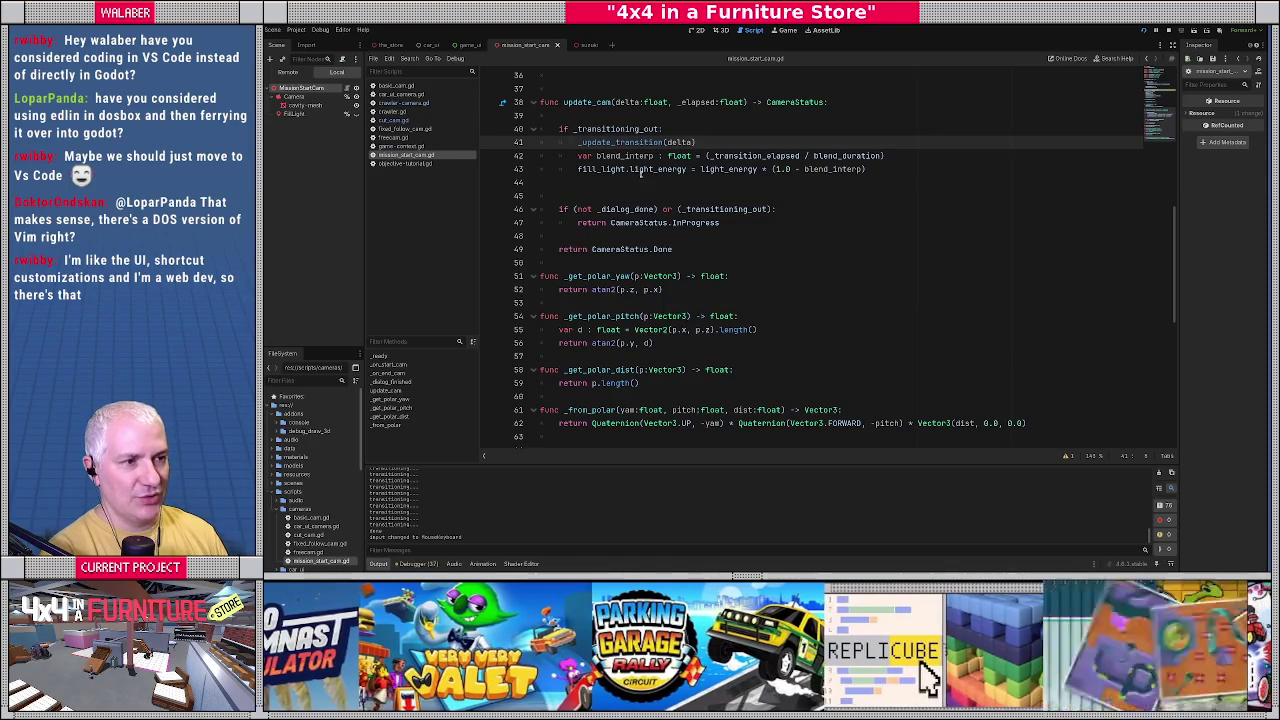
ctrl+click(628, 144)
scroll(630, 284, down, 3)
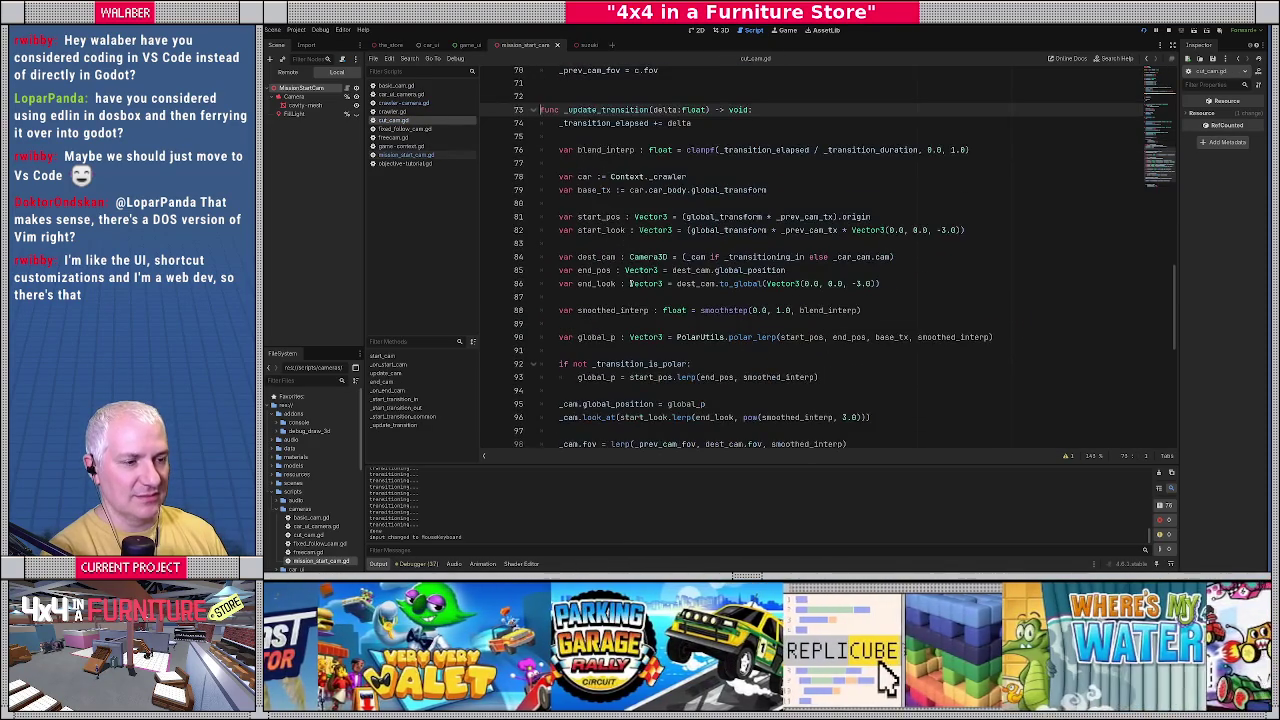
Review the polar-flag reset, the 'if c == null:' check and the car-camera fallback in _start_transition_common.
scroll(658, 272, down, 1)
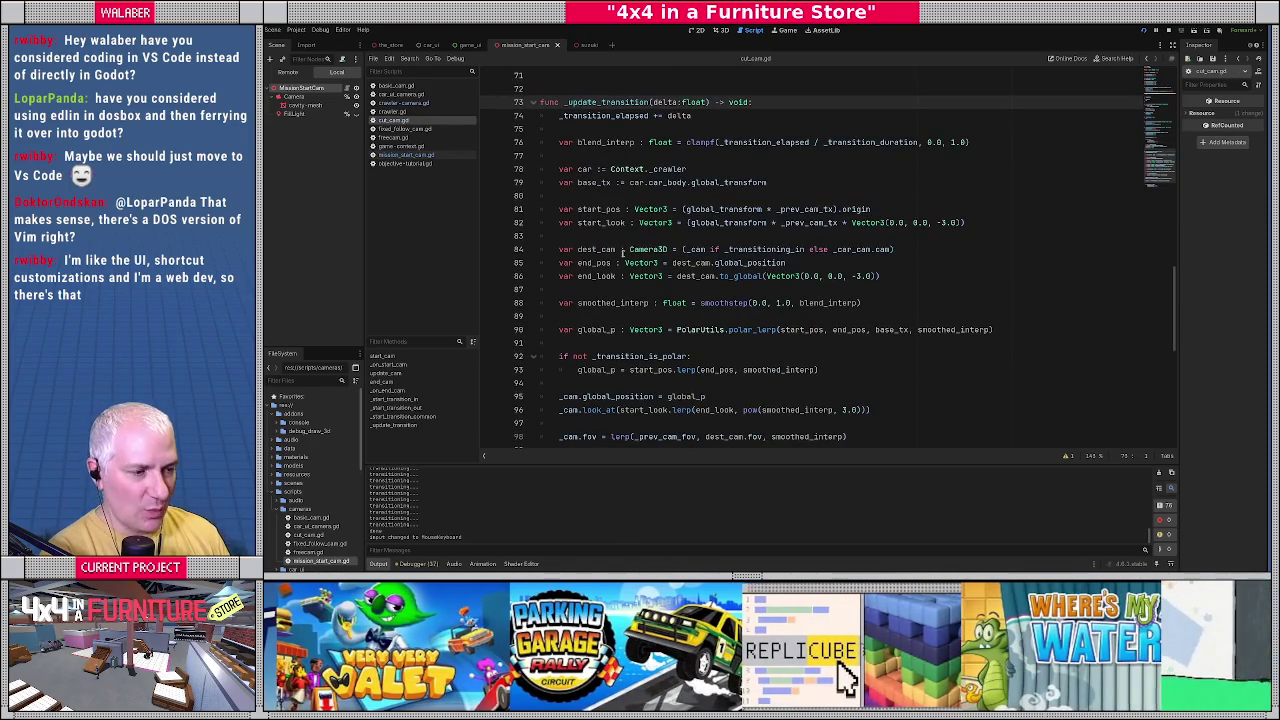
scroll(622, 252, down, 2)
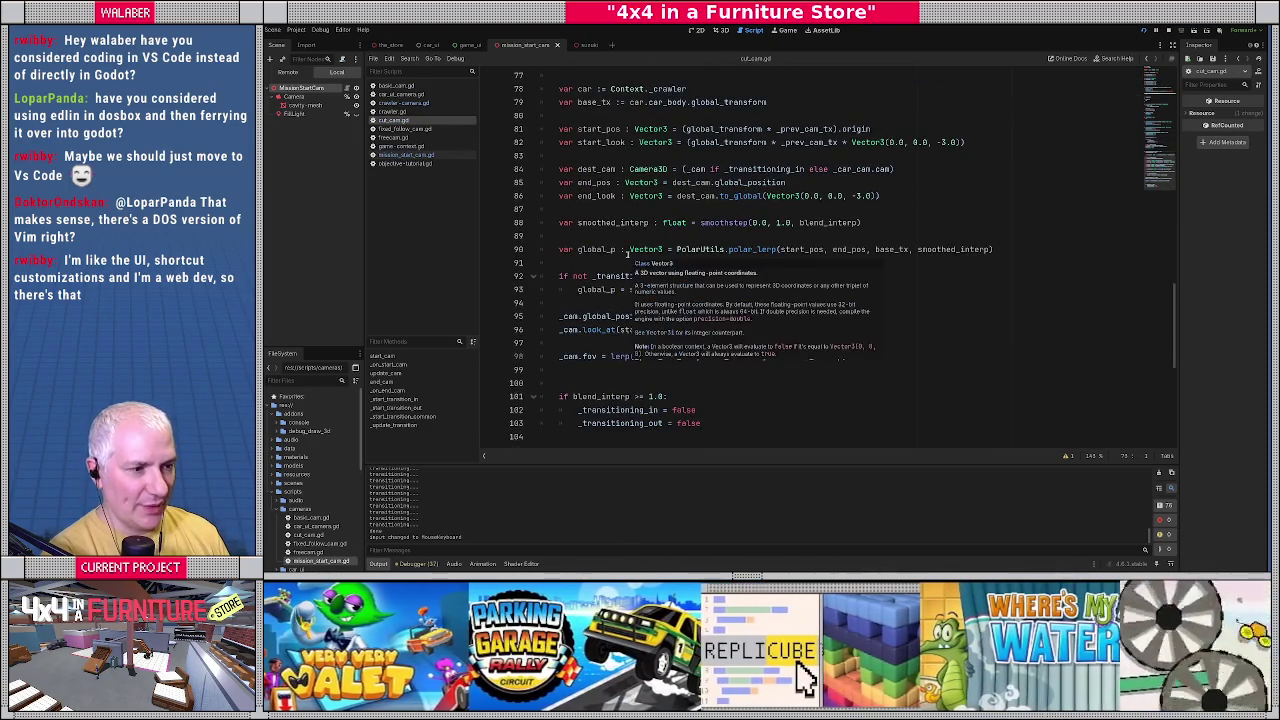
click(599, 302)
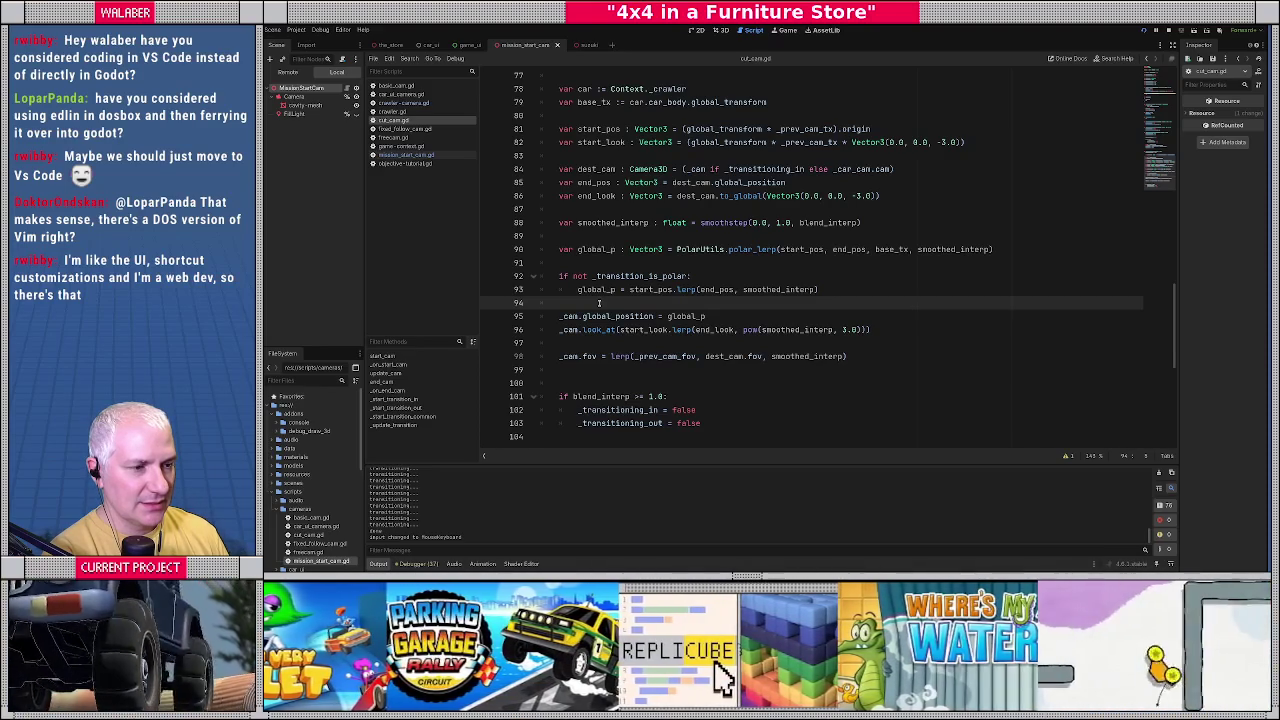
scroll(599, 302, up, 10)
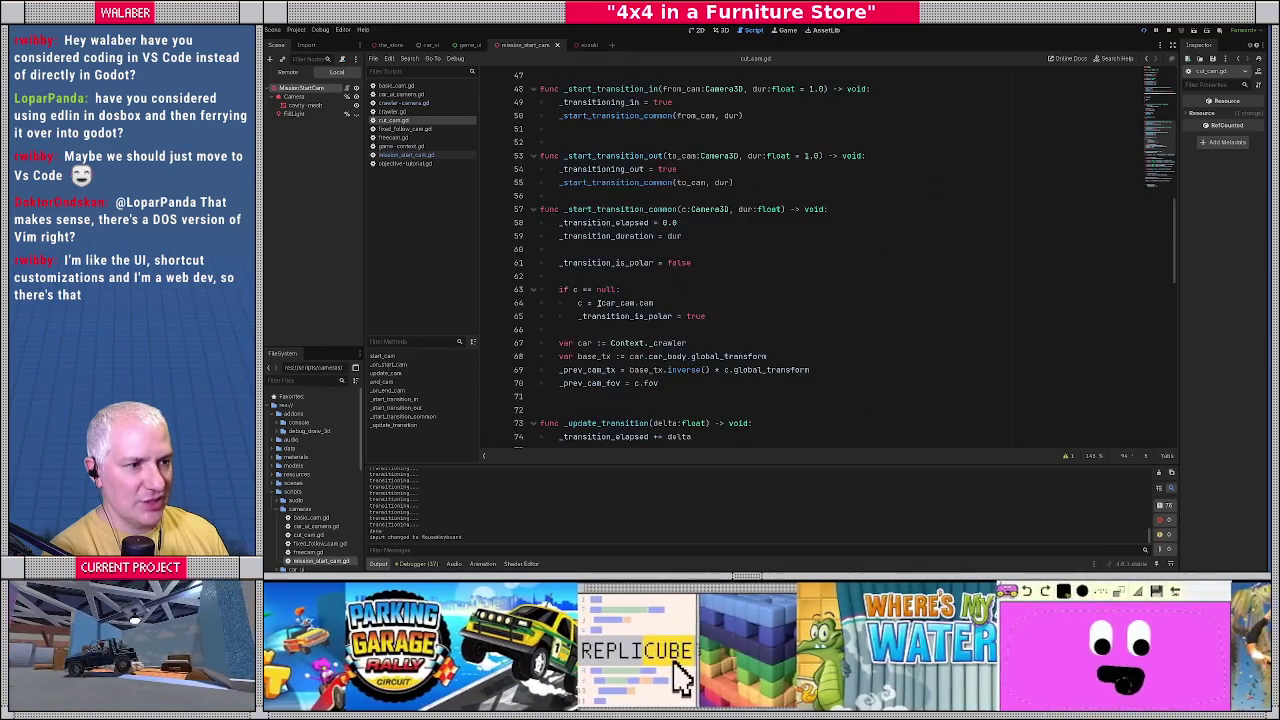
drag(558, 262, 719, 261)
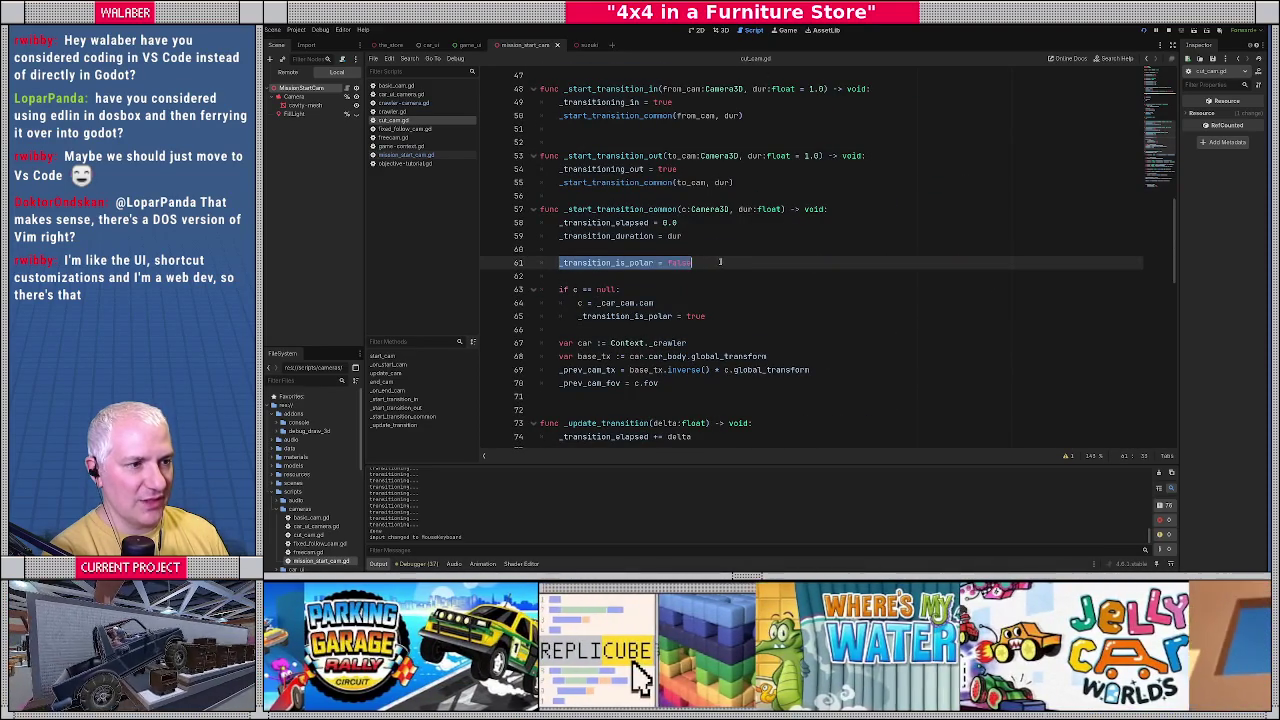
drag(556, 290, 657, 290)
drag(577, 316, 738, 312)
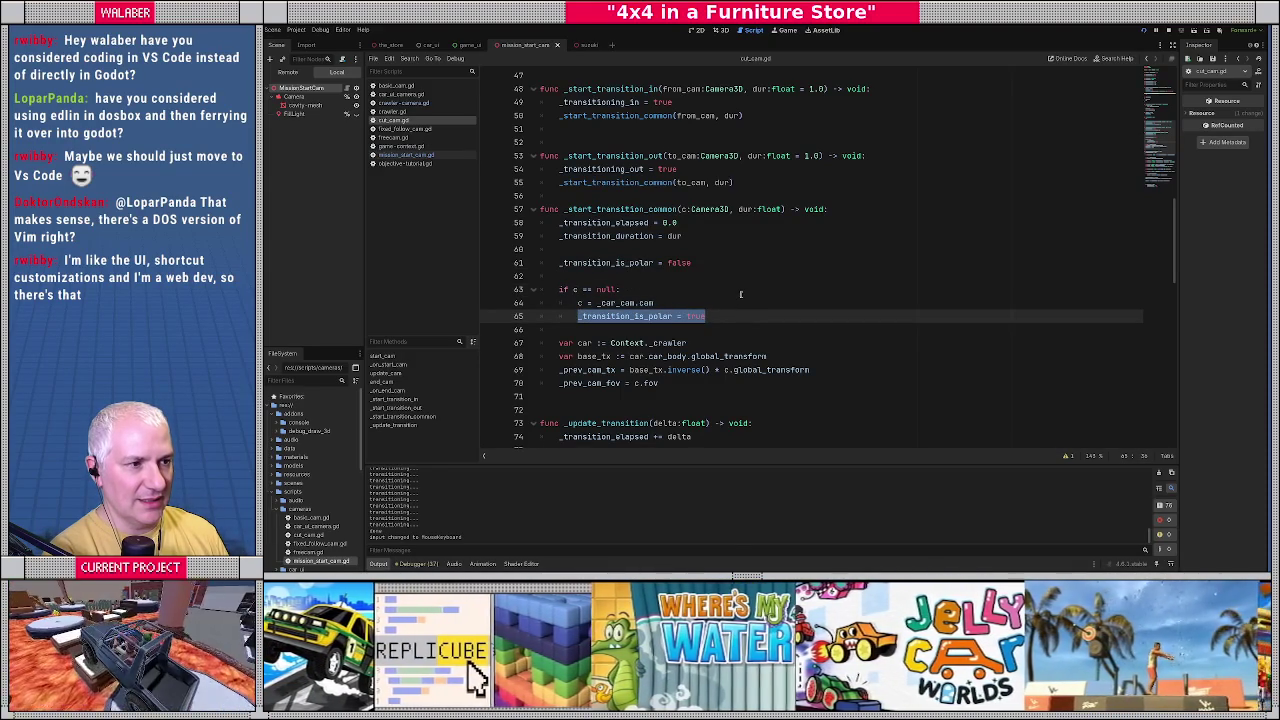
drag(562, 290, 656, 290)
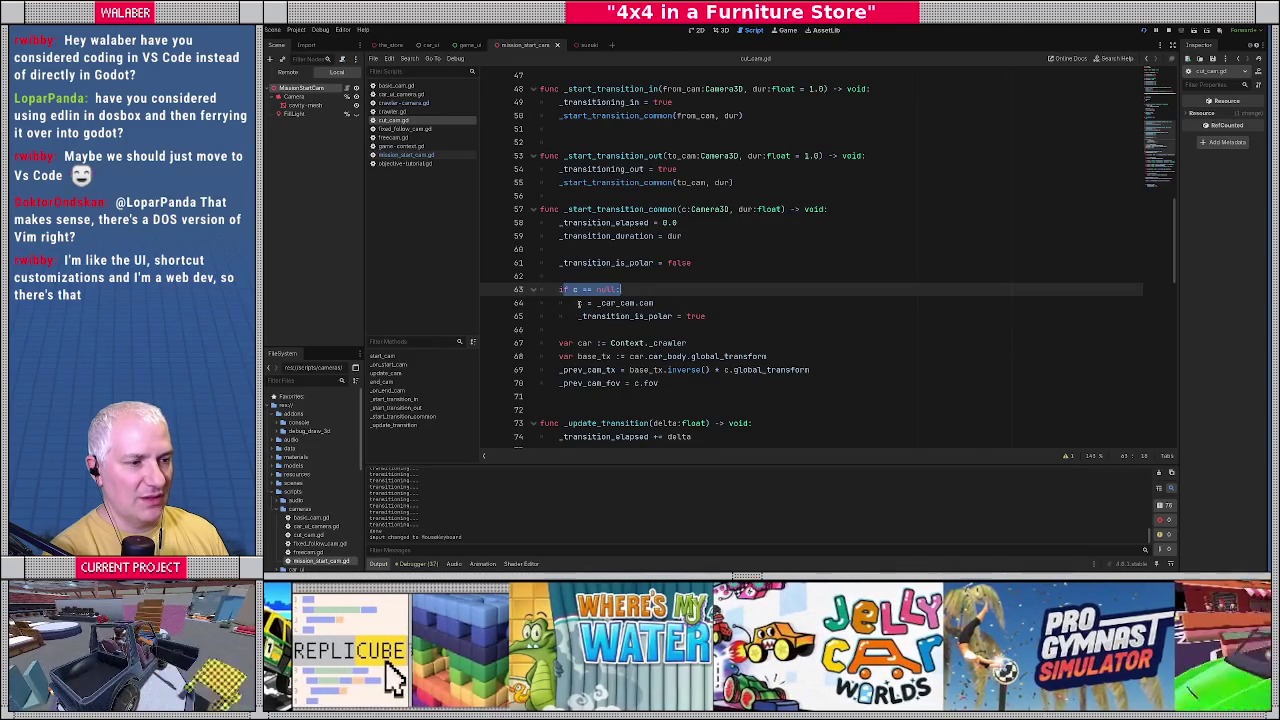
drag(577, 302, 702, 302)
drag(578, 316, 742, 316)
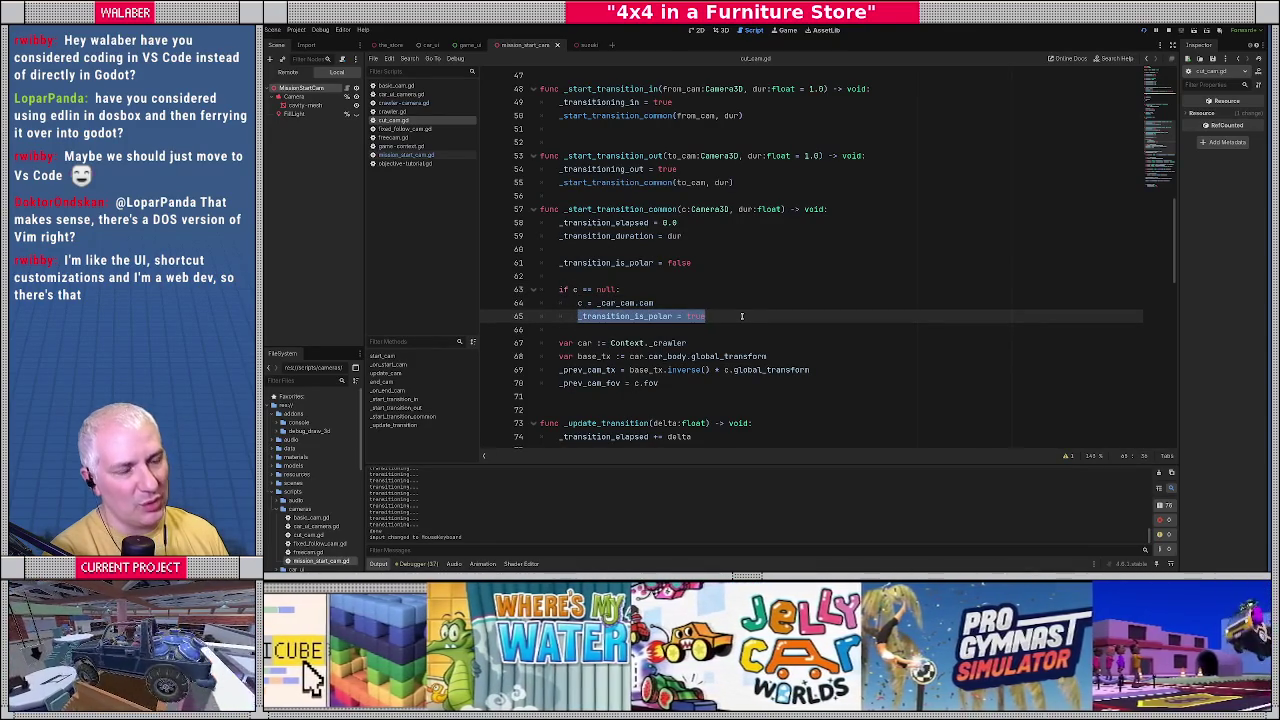
Add '_transition_is_polar = true' under the null check, after 'c = _car_cam.cam'.
click(675, 291)
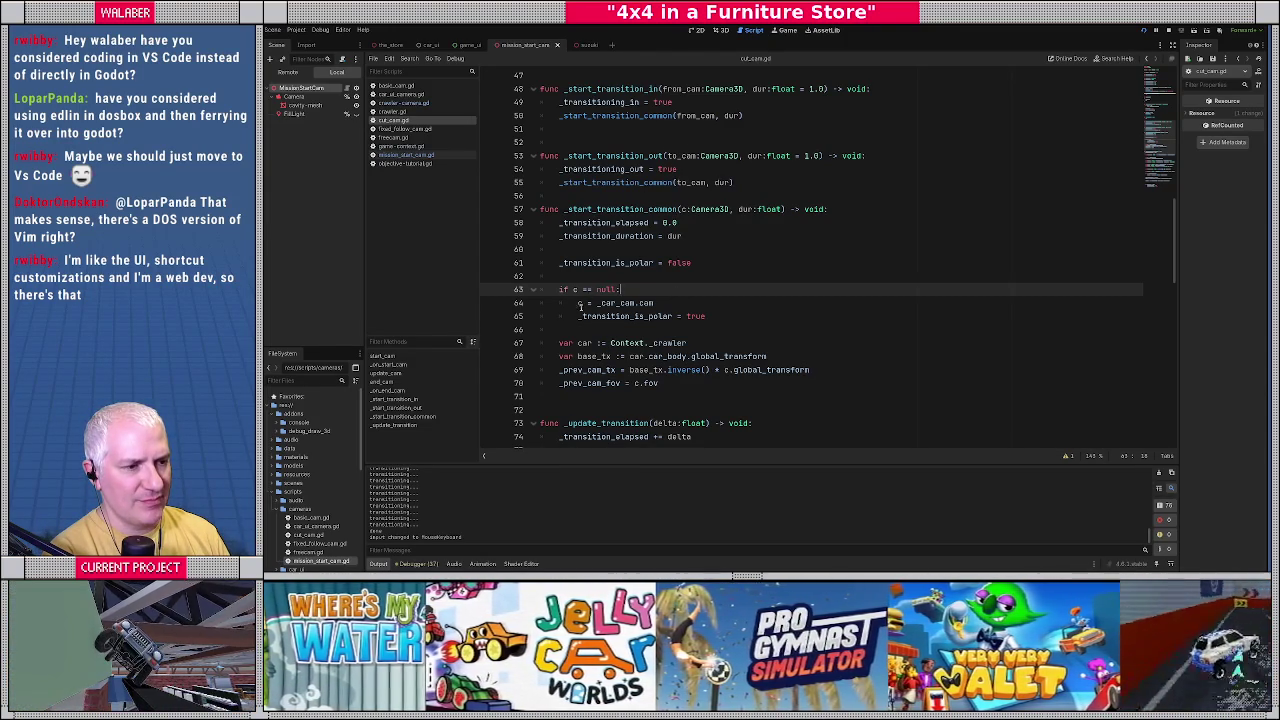
mouse_move(577, 305)
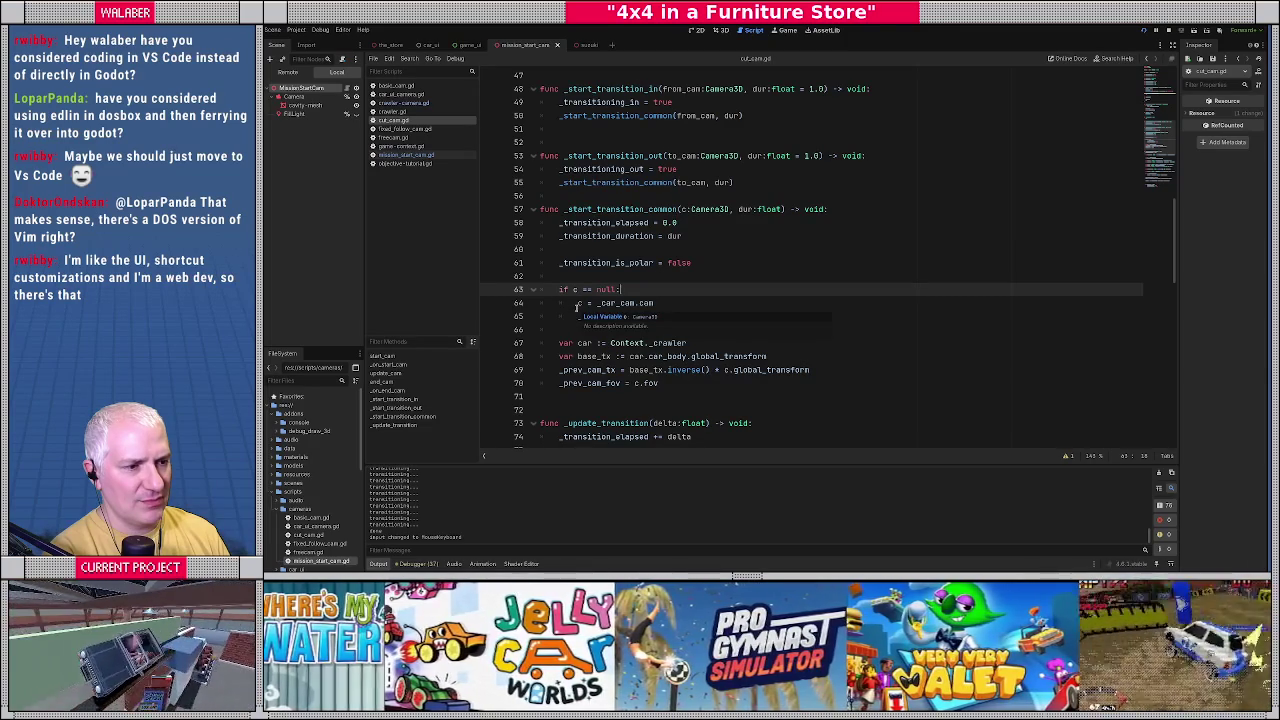
text(_transition_is_polar = true)
mouse_move(577, 370)
mouse_down()
mouse_move(620, 384)
mouse_move(866, 373)
mouse_up()
drag(587, 383, 708, 383)
click(666, 331)
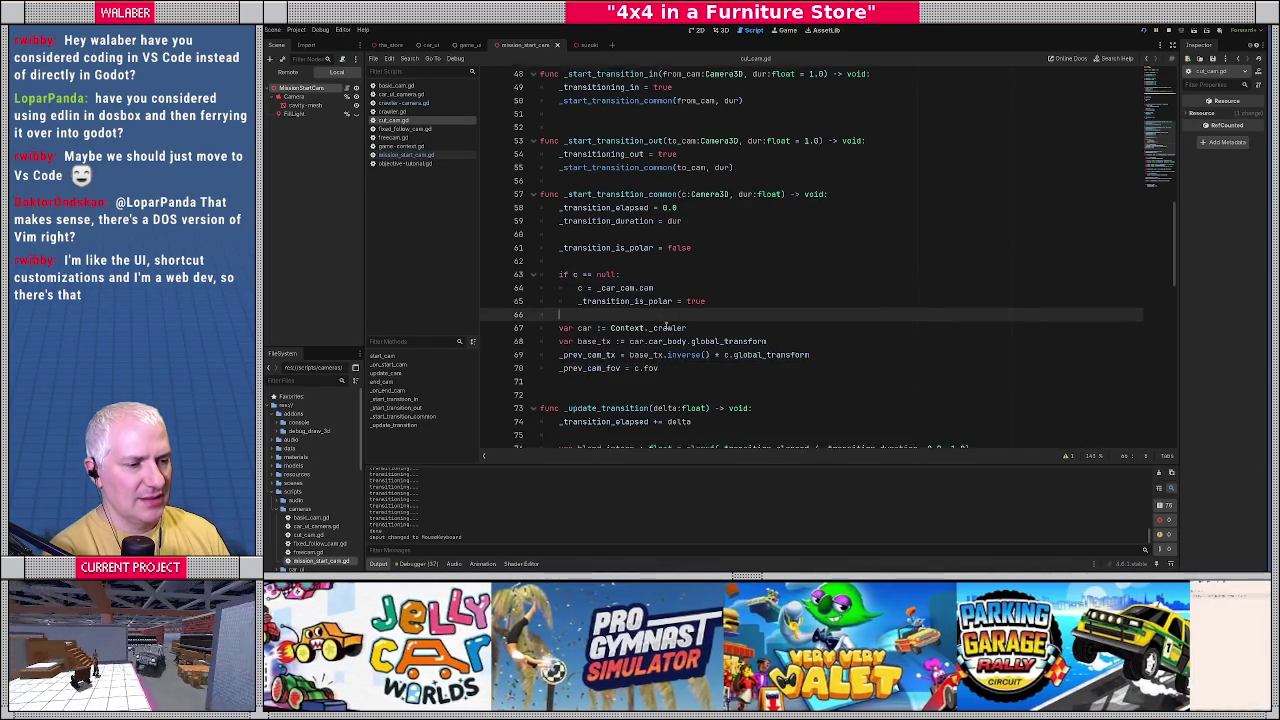
Review the _update_transition code in cut_cam.gd from line 83 down to line 91.
scroll(640, 290, down, 5)
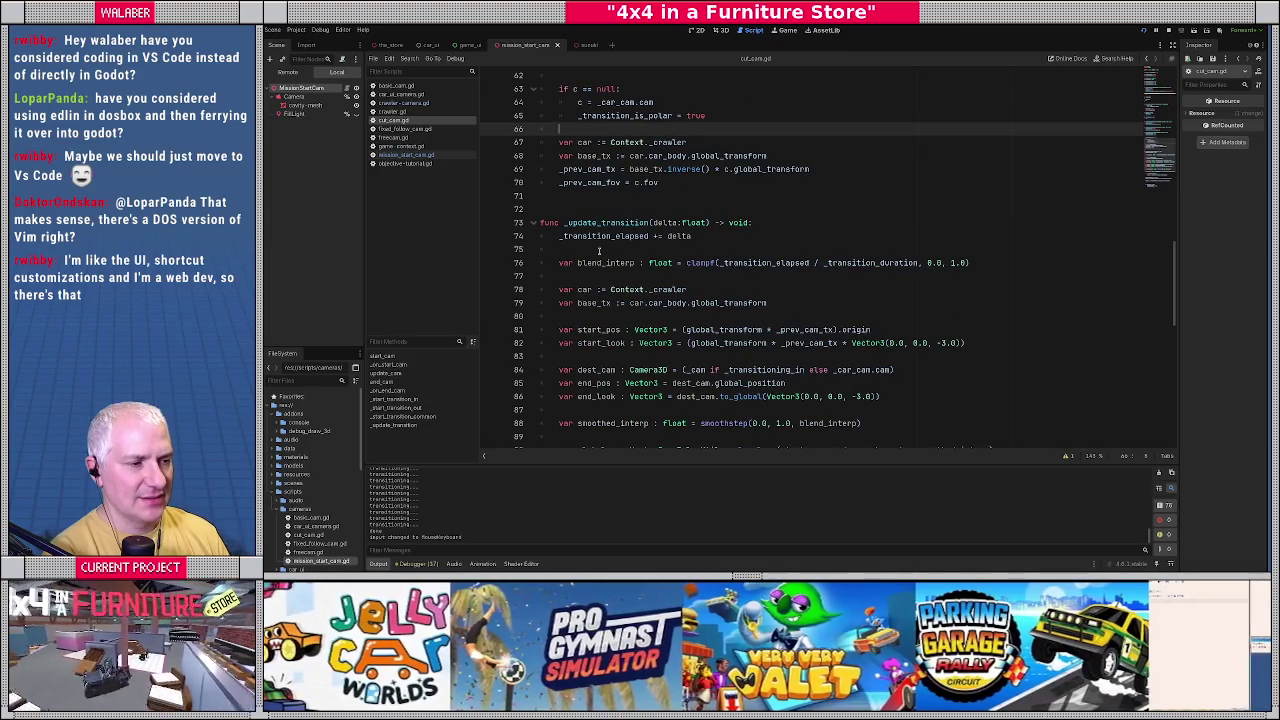
scroll(599, 251, down, 1)
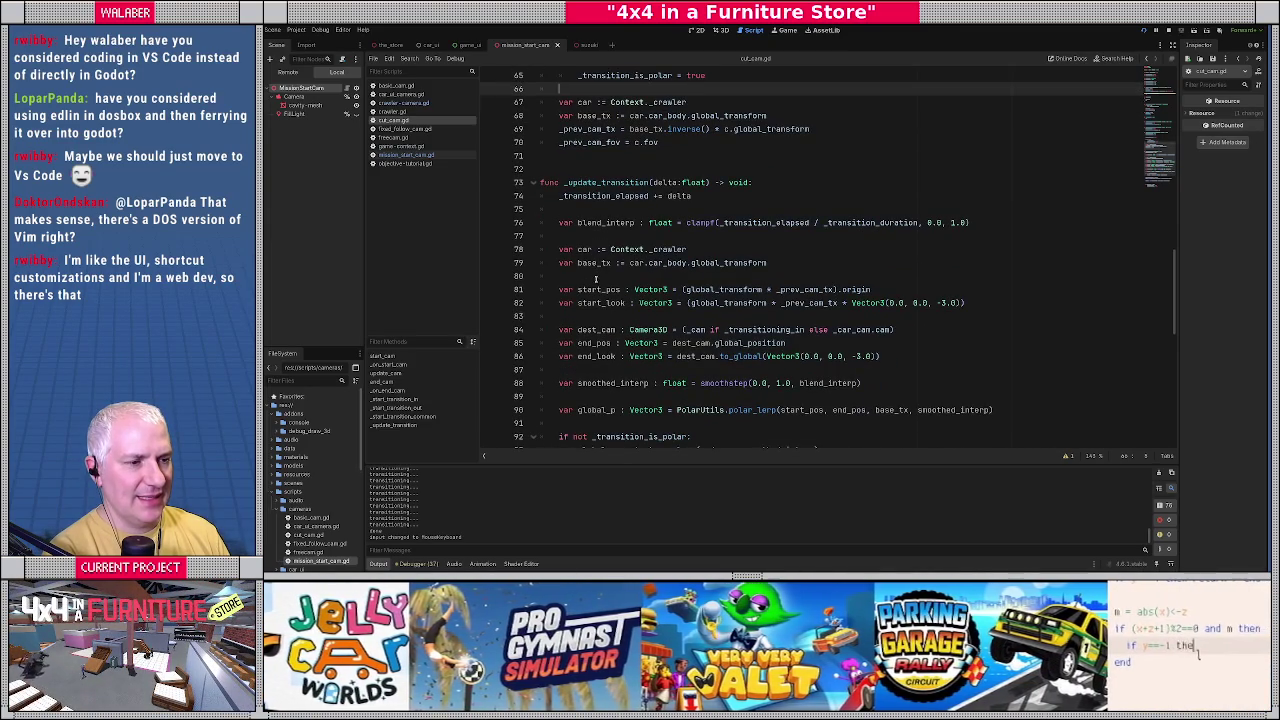
scroll(587, 280, down, 1)
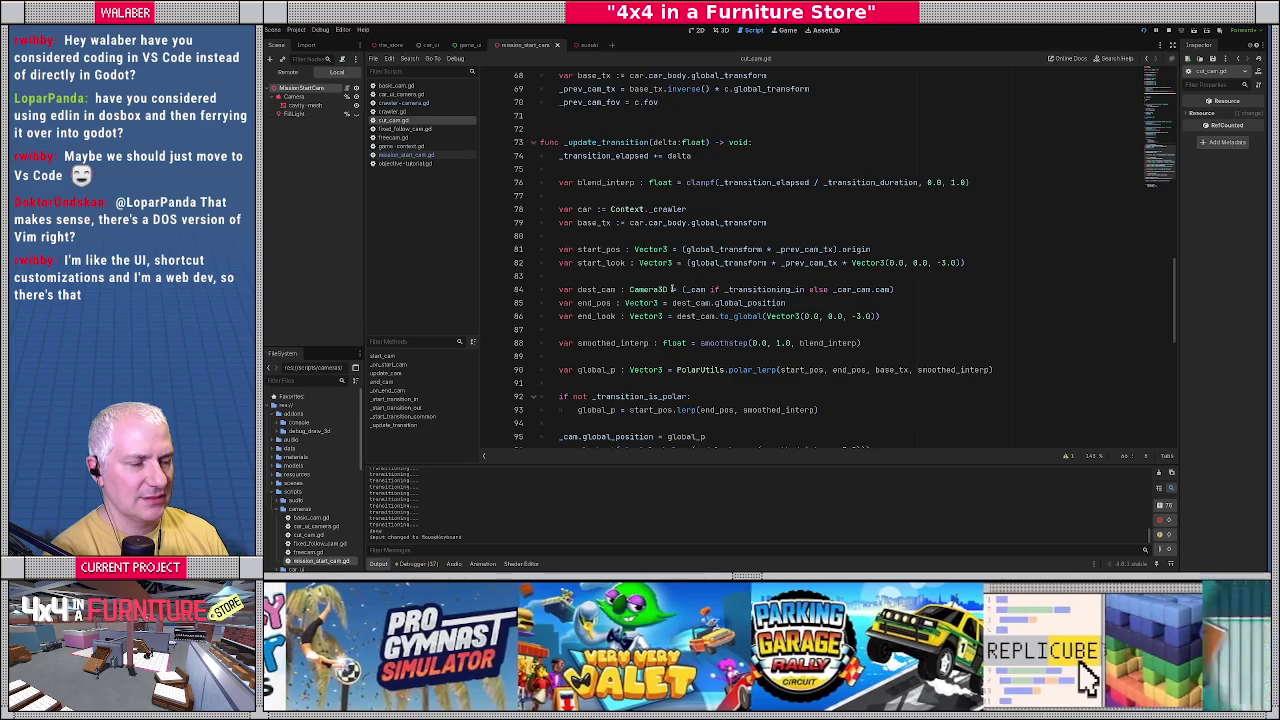
click(666, 276)
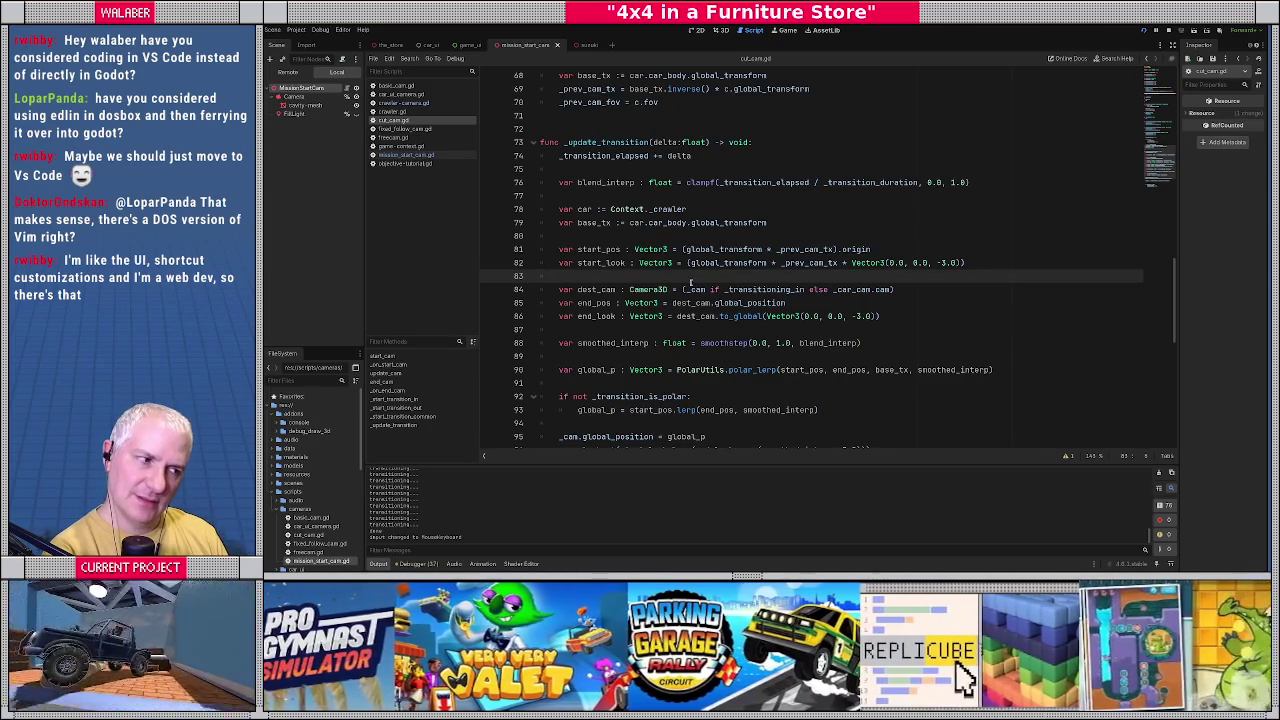
scroll(690, 283, down, 1)
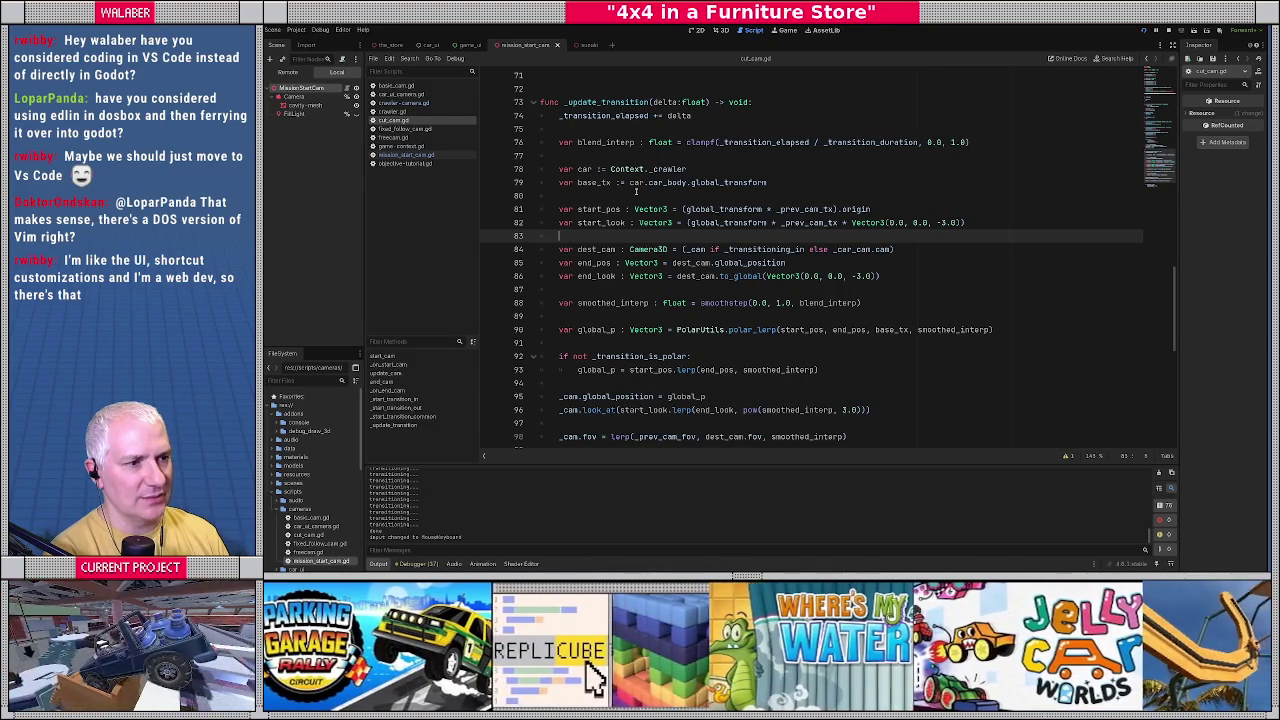
click(689, 292)
scroll(689, 294, down, 2)
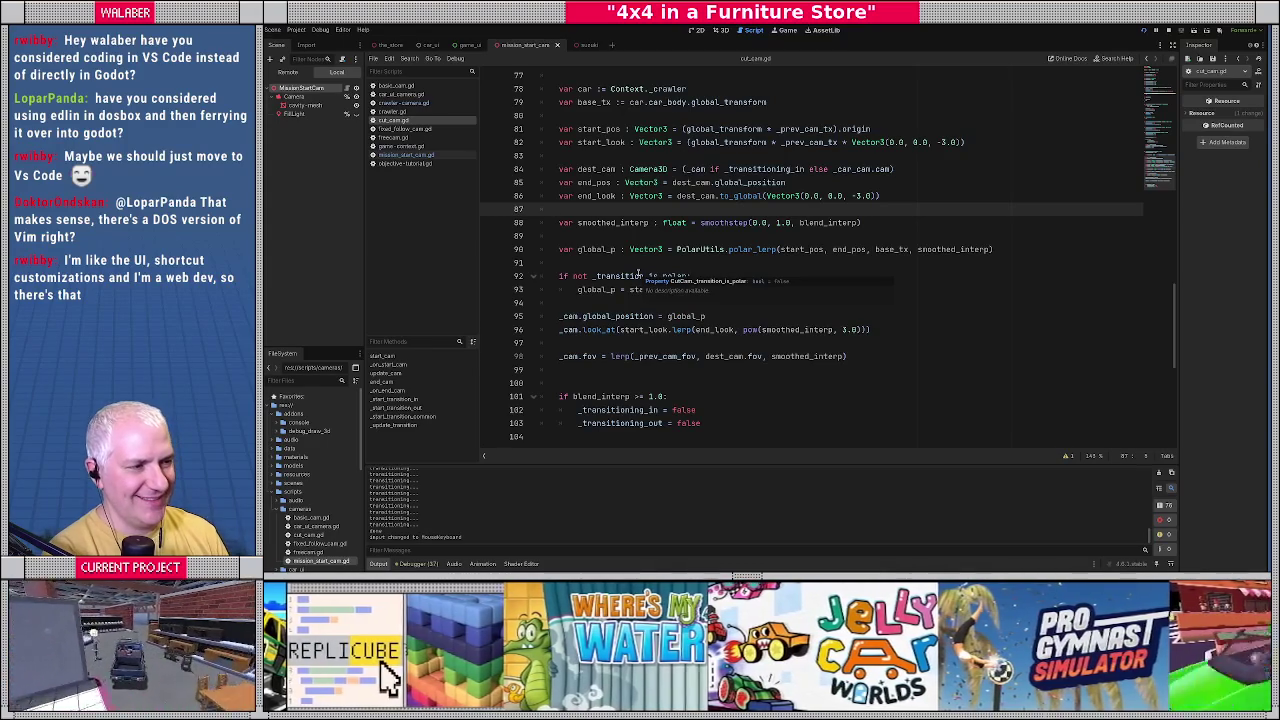
click(590, 263)
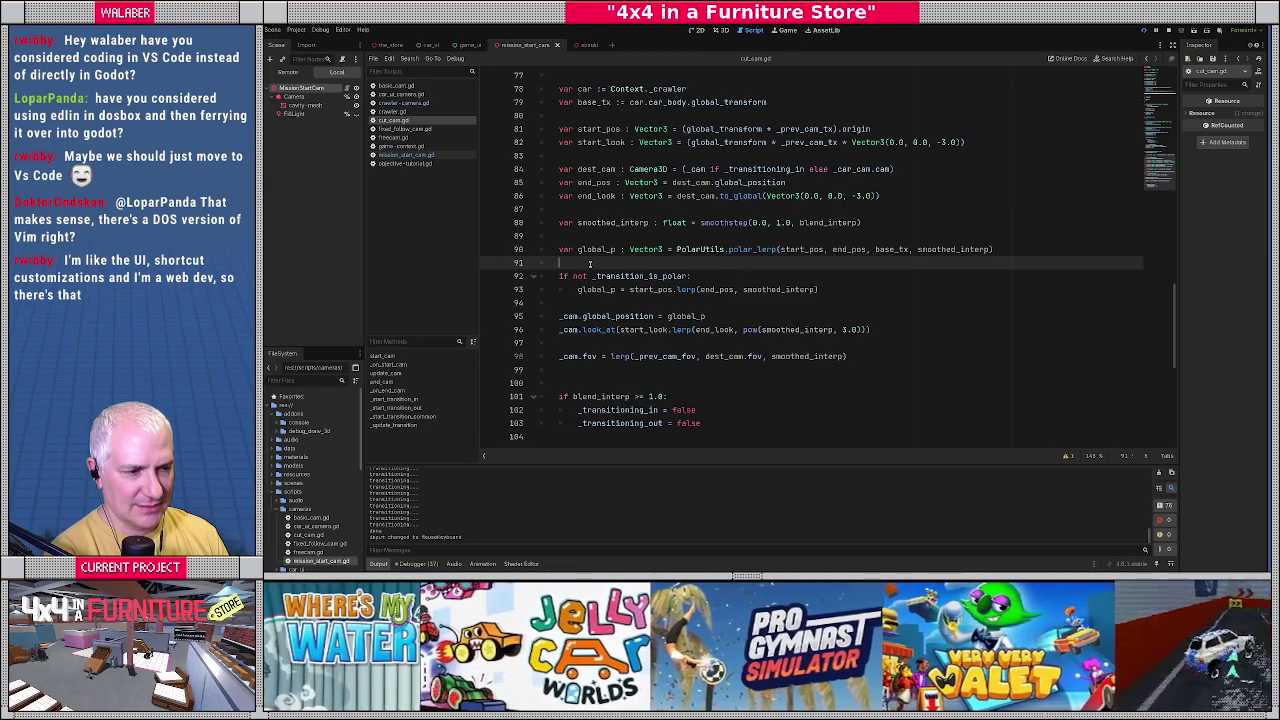
Check the non-polar lerp line 93 and run the game with F5.
click(562, 290)
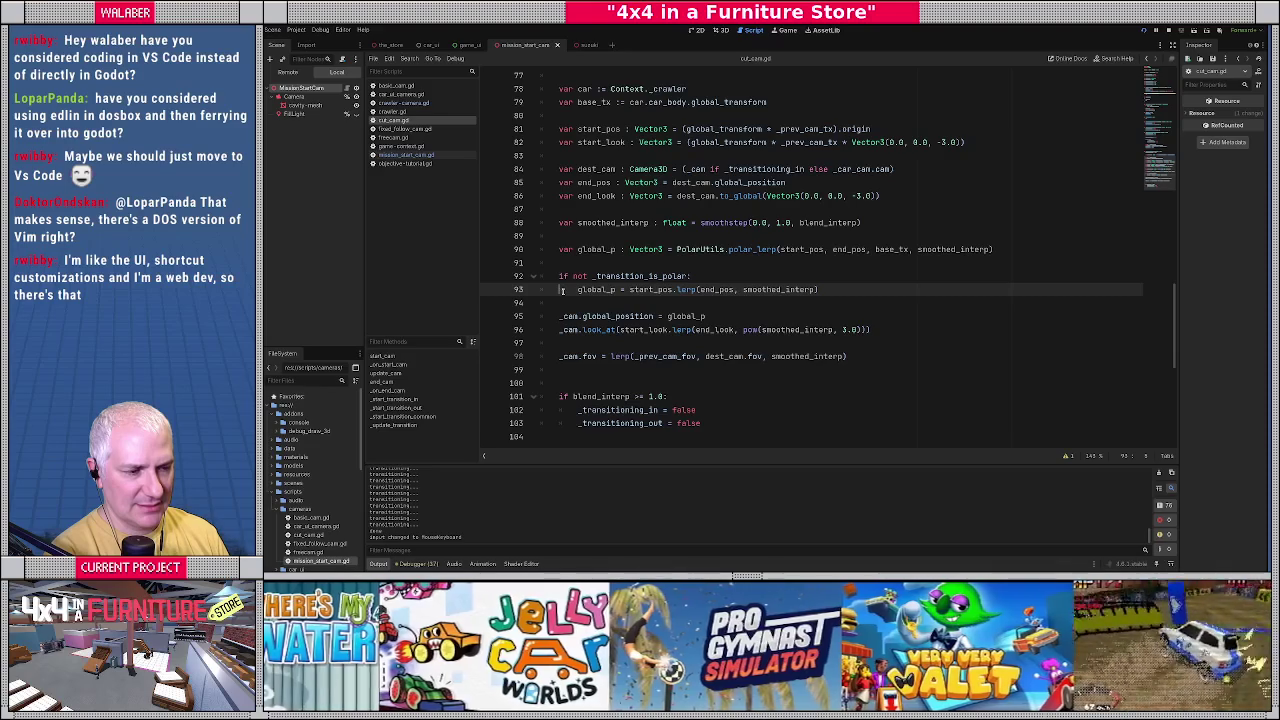
scroll(562, 290, down, 1)
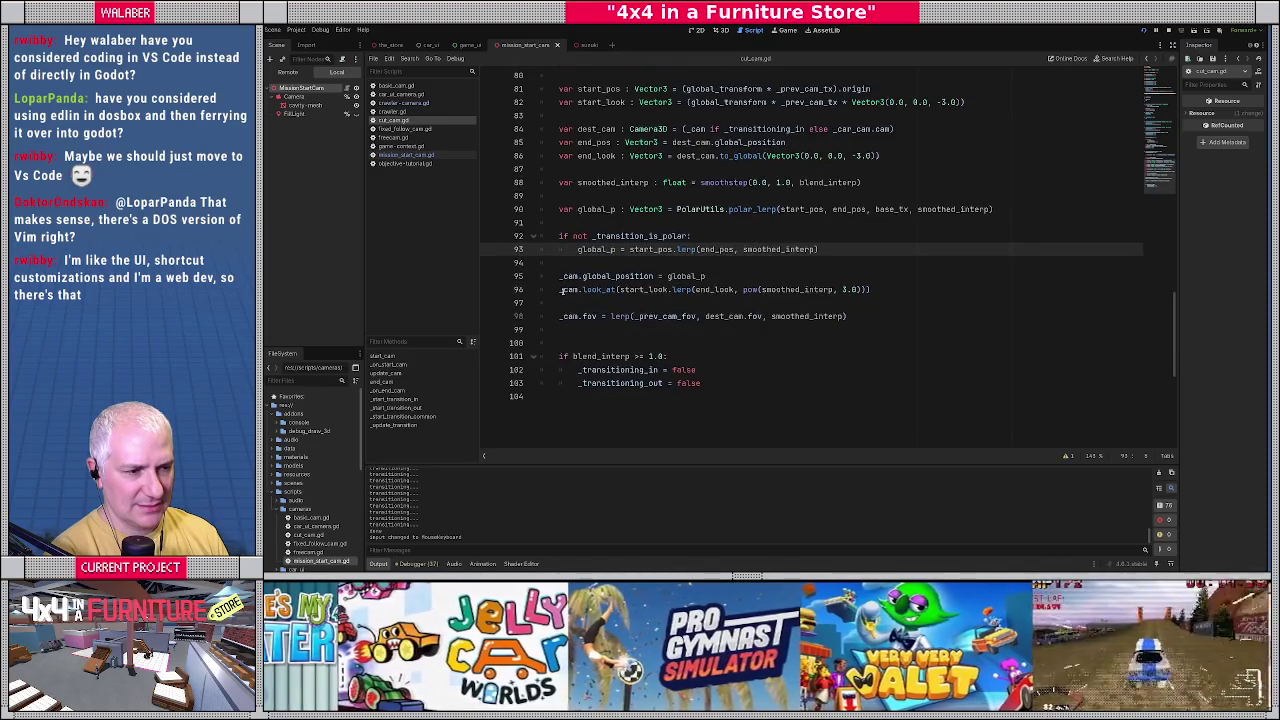
scroll(562, 290, up, 1)
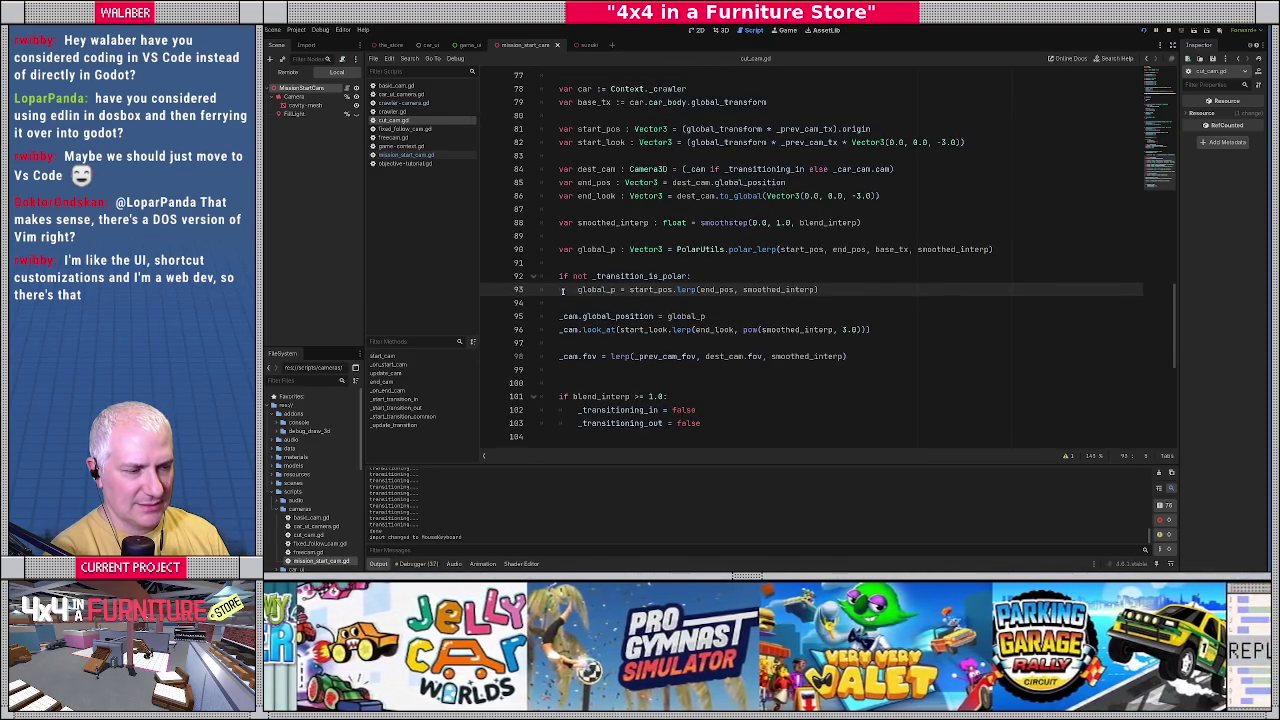
key(F5)
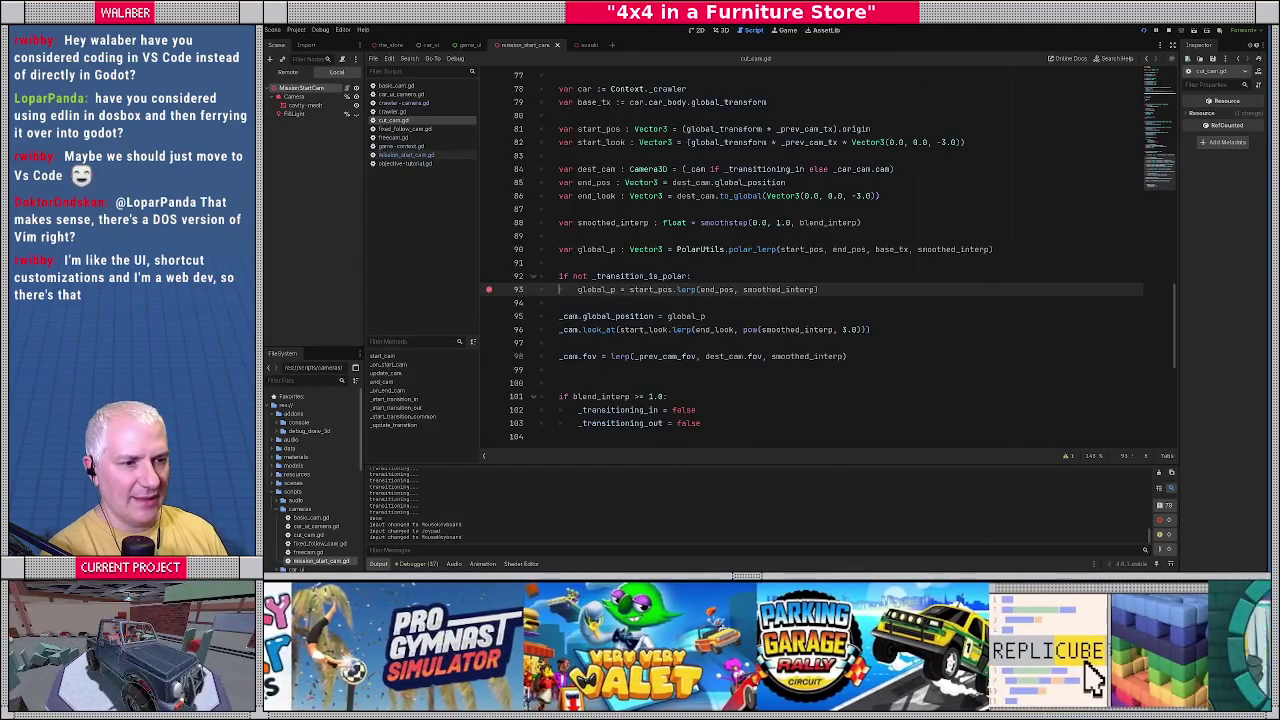
Return to cut_cam.gd and remove the breakpoint on line 93.
click(619, 236)
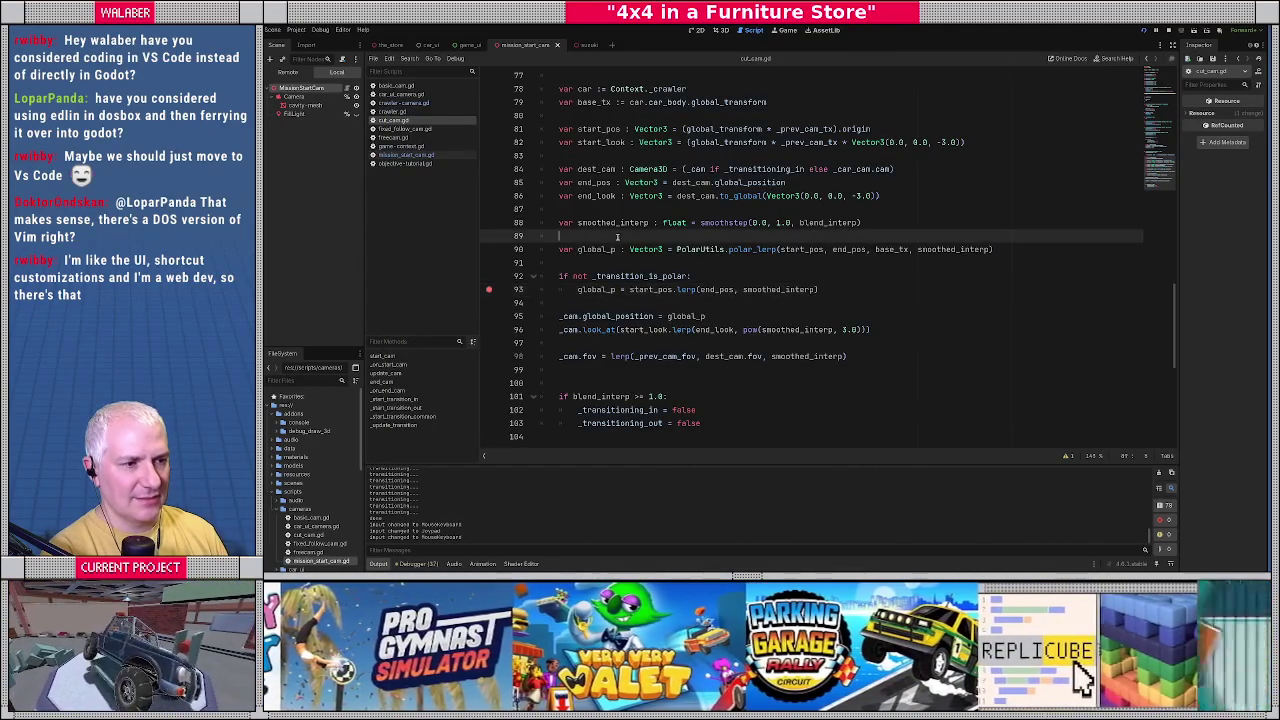
click(489, 289)
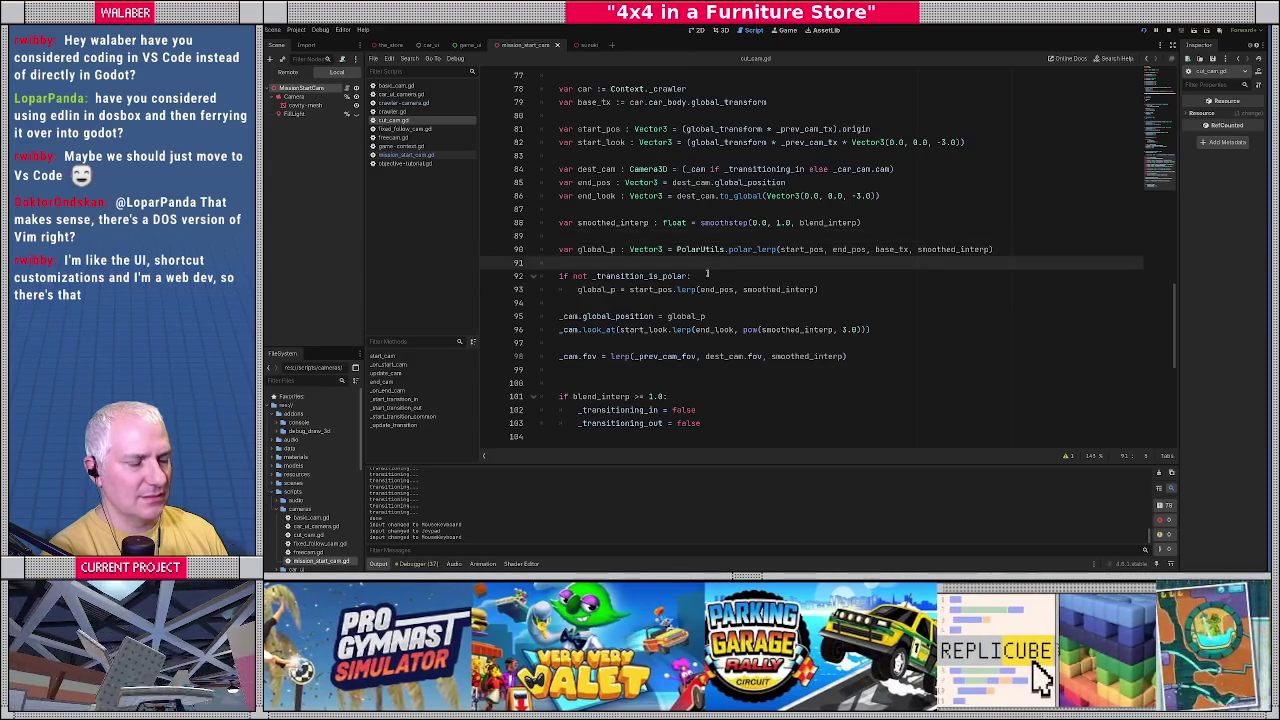
click(707, 268)
Open crawler_camera.gd, the CrawlerCamera script, from the Scripts list.
scroll(707, 268, up, 1)
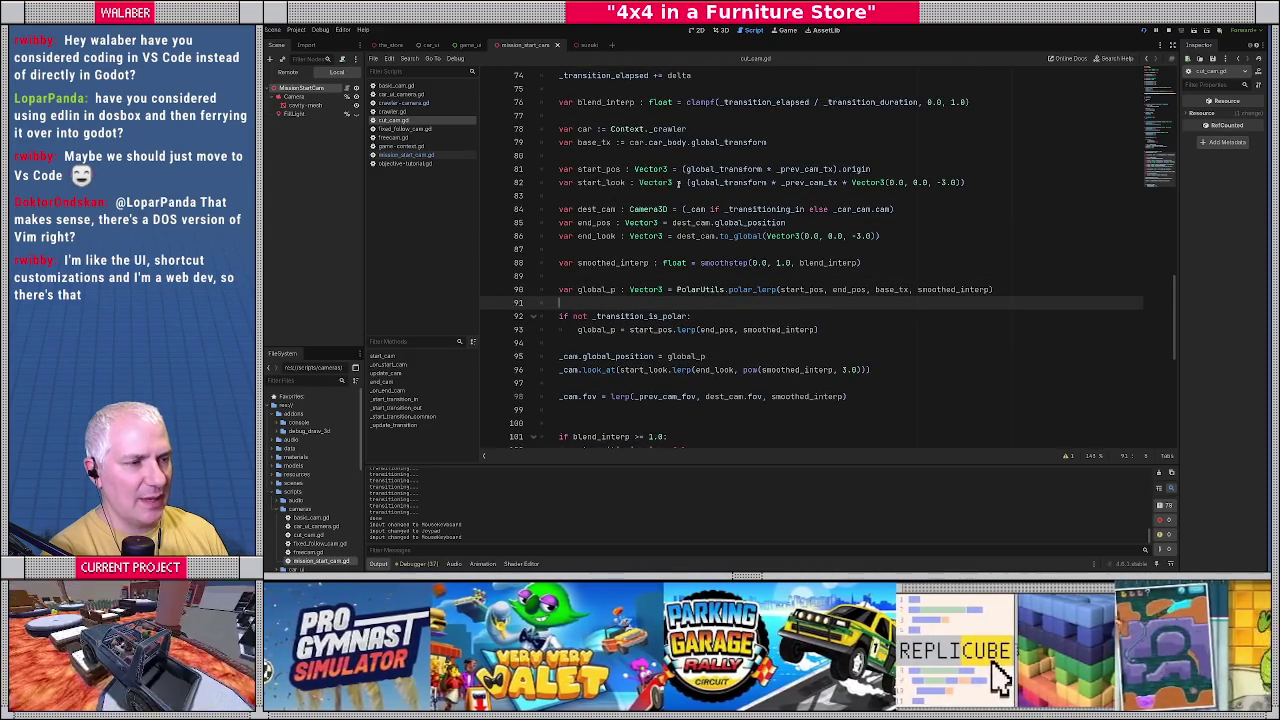
scroll(682, 205, up, 5)
scroll(684, 217, up, 5)
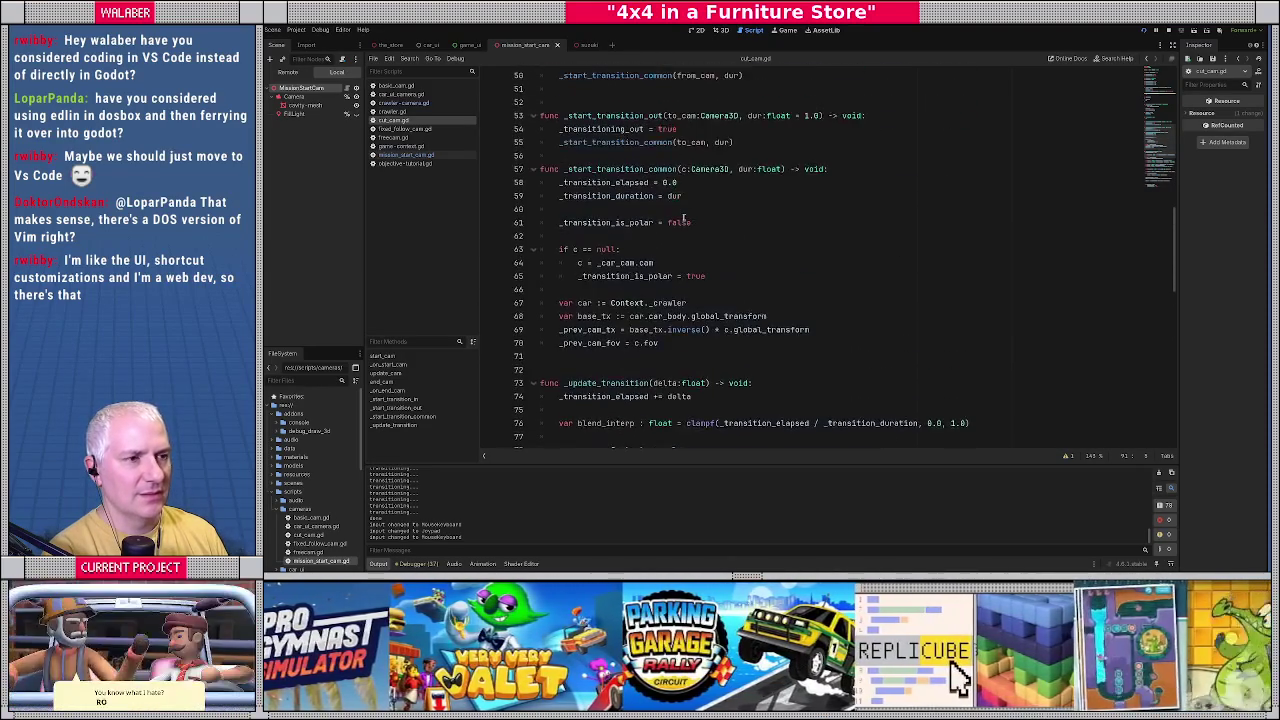
click(445, 103)
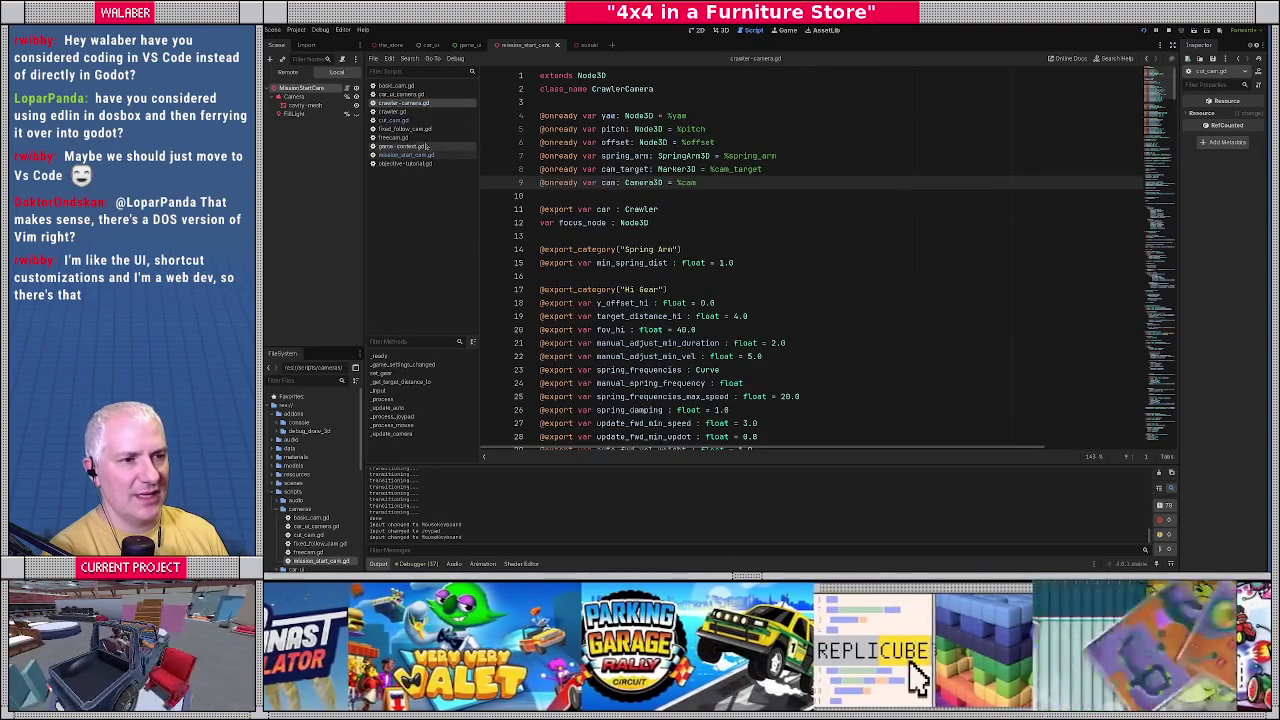
click(393, 120)
scroll(668, 250, up, 3)
double_click(620, 196)
double_click(672, 196)
click(670, 196)
drag(668, 196, 739, 196)
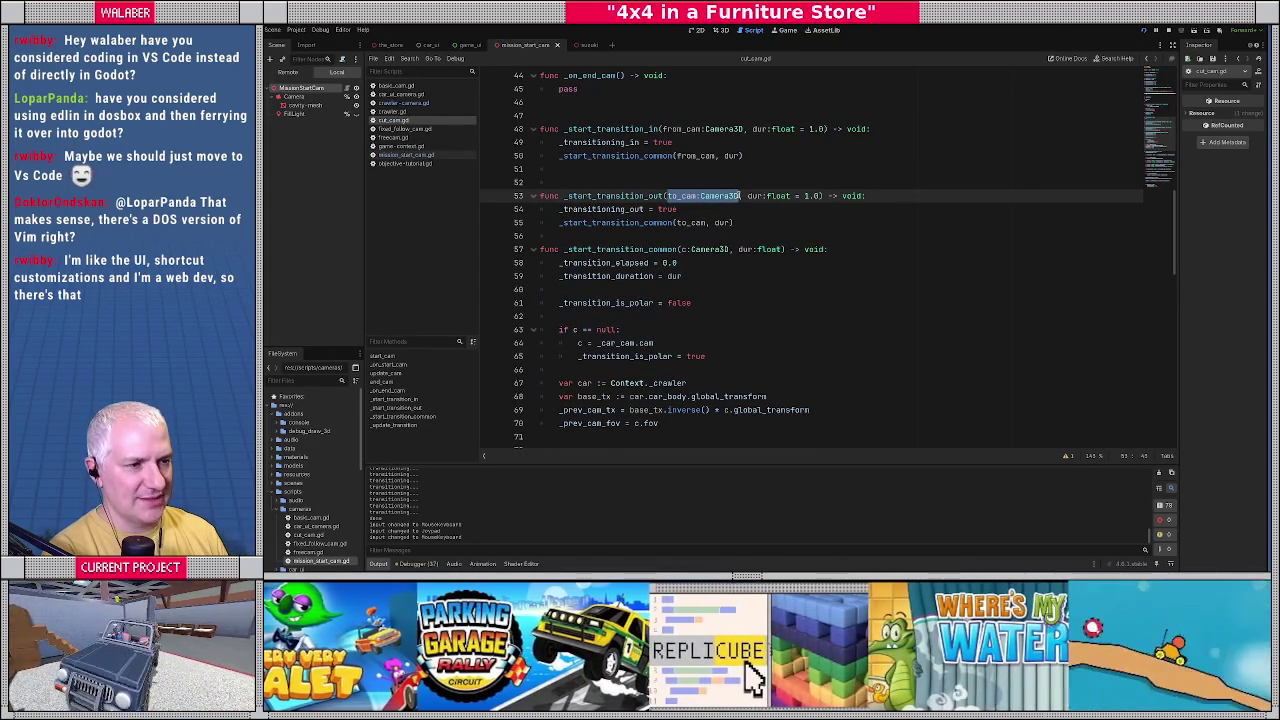
mouse_move(559, 264)
mouse_down()
mouse_move(678, 264)
mouse_move(682, 276)
mouse_up()
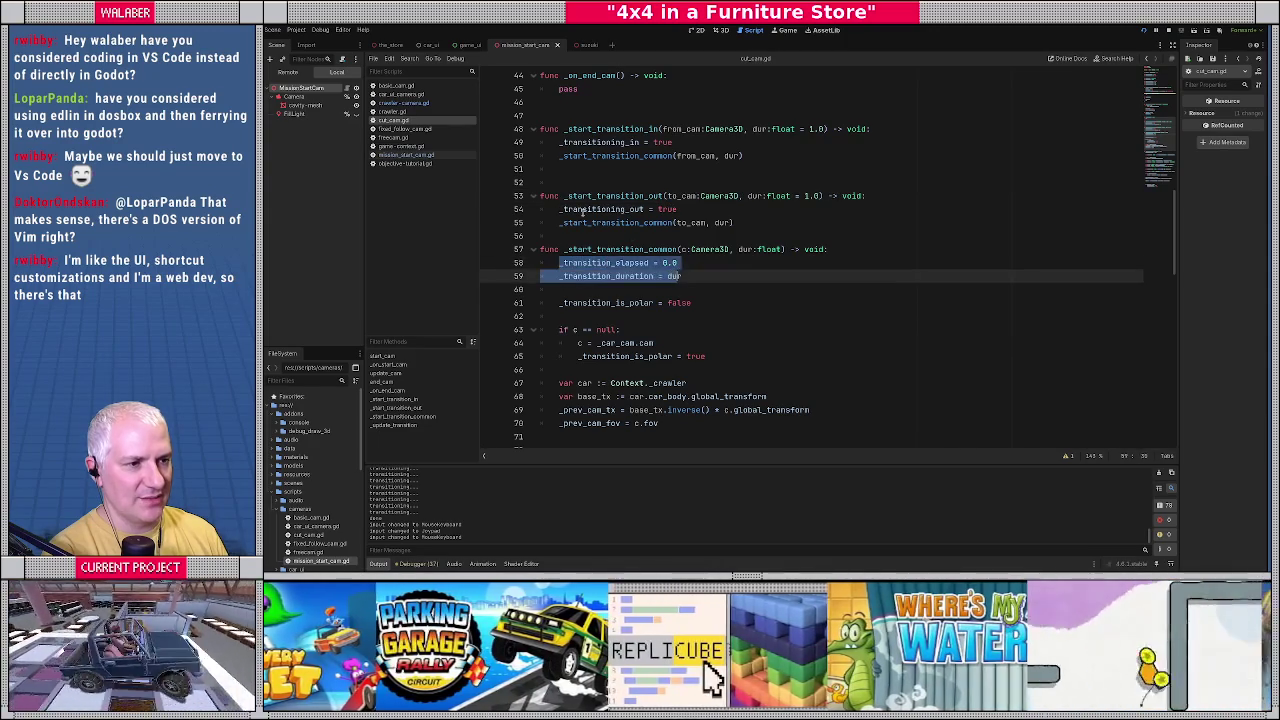
drag(573, 209, 694, 209)
click(613, 264)
click(711, 286)
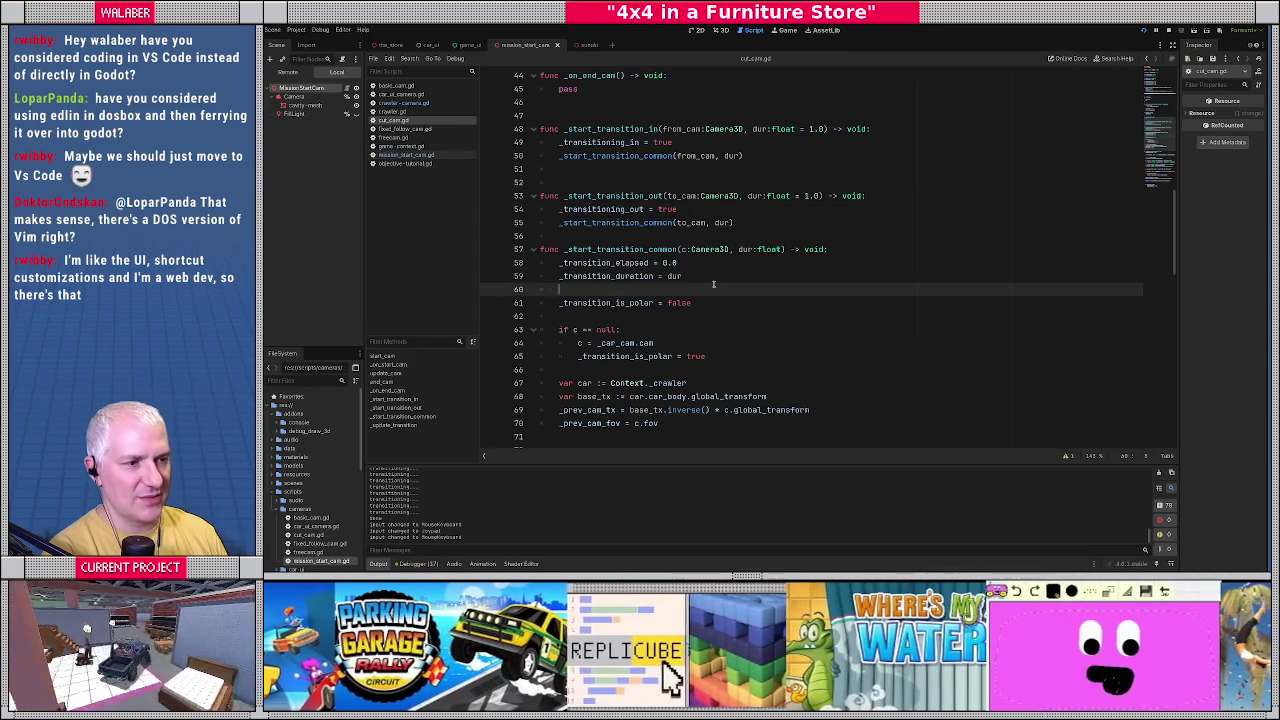
drag(573, 330, 660, 330)
scroll(658, 330, down, 1)
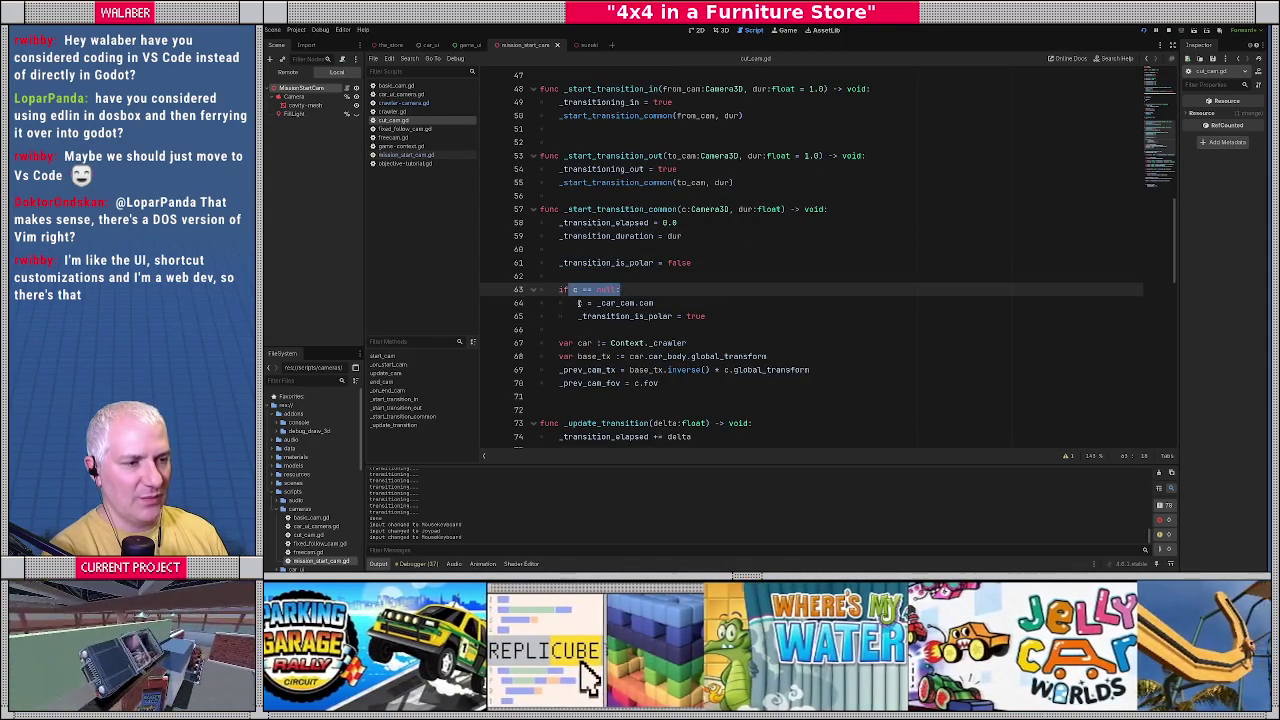
drag(576, 303, 717, 303)
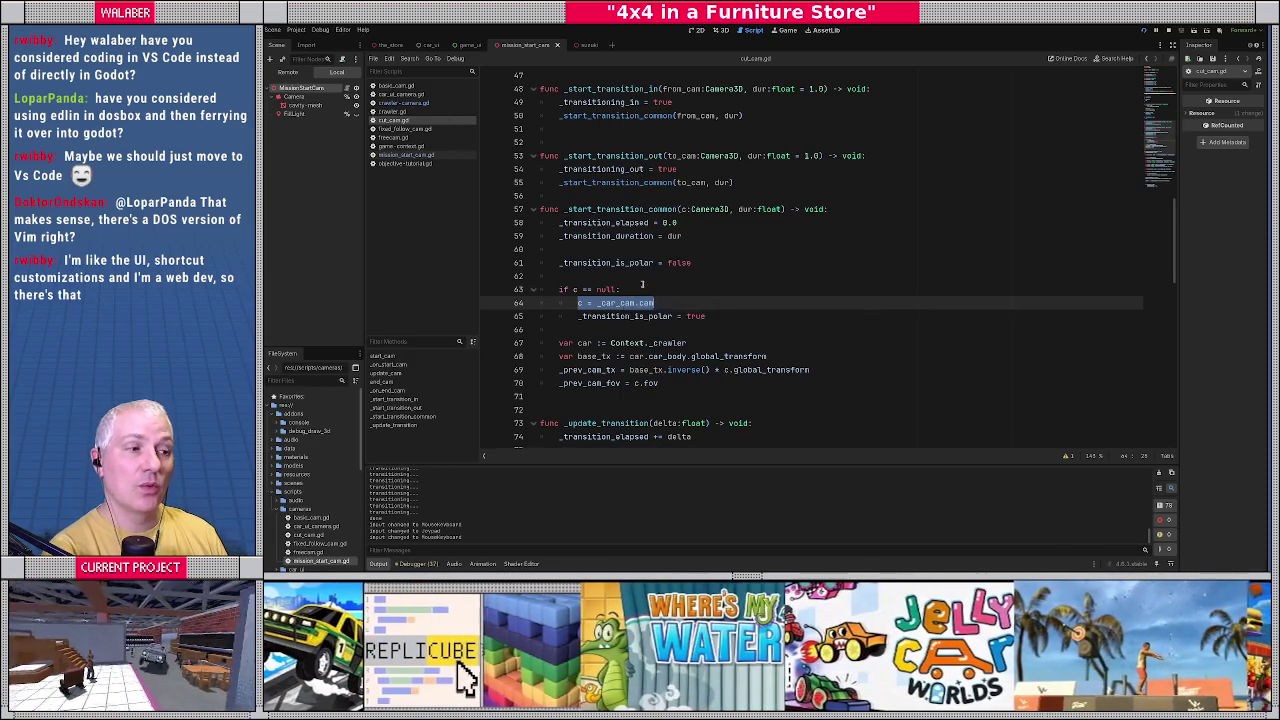
click(706, 279)
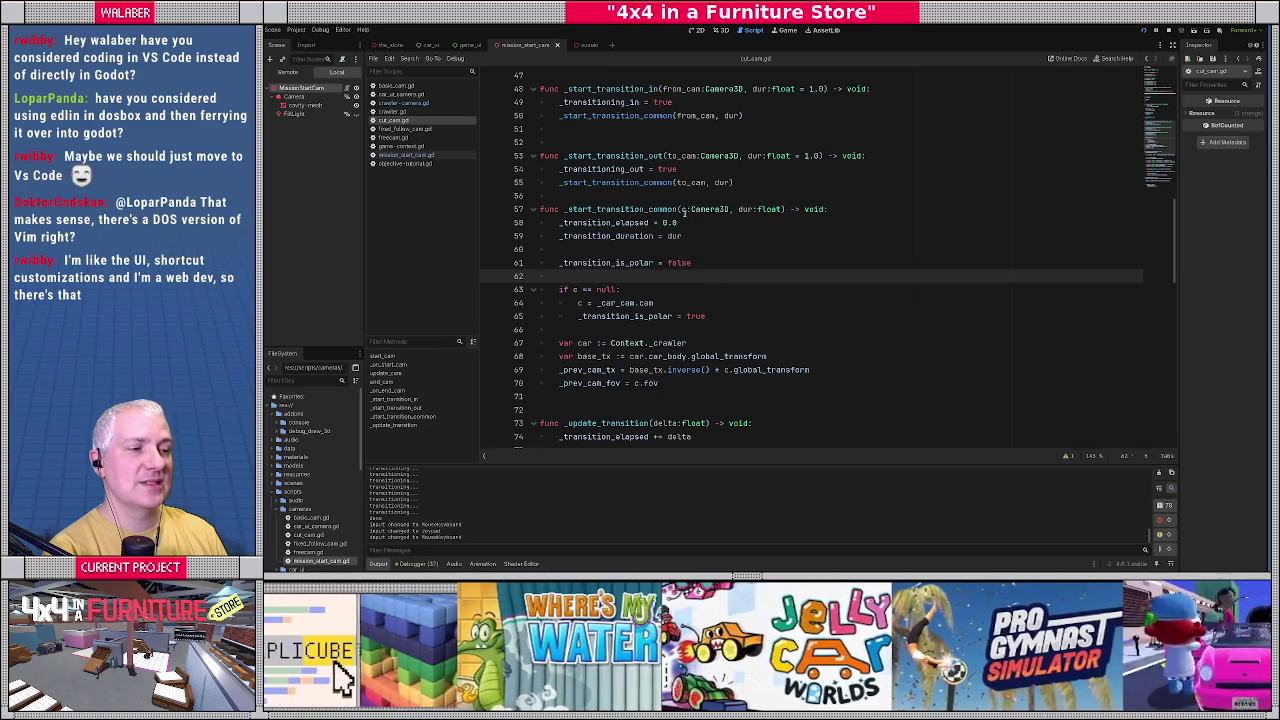
drag(680, 209, 735, 210)
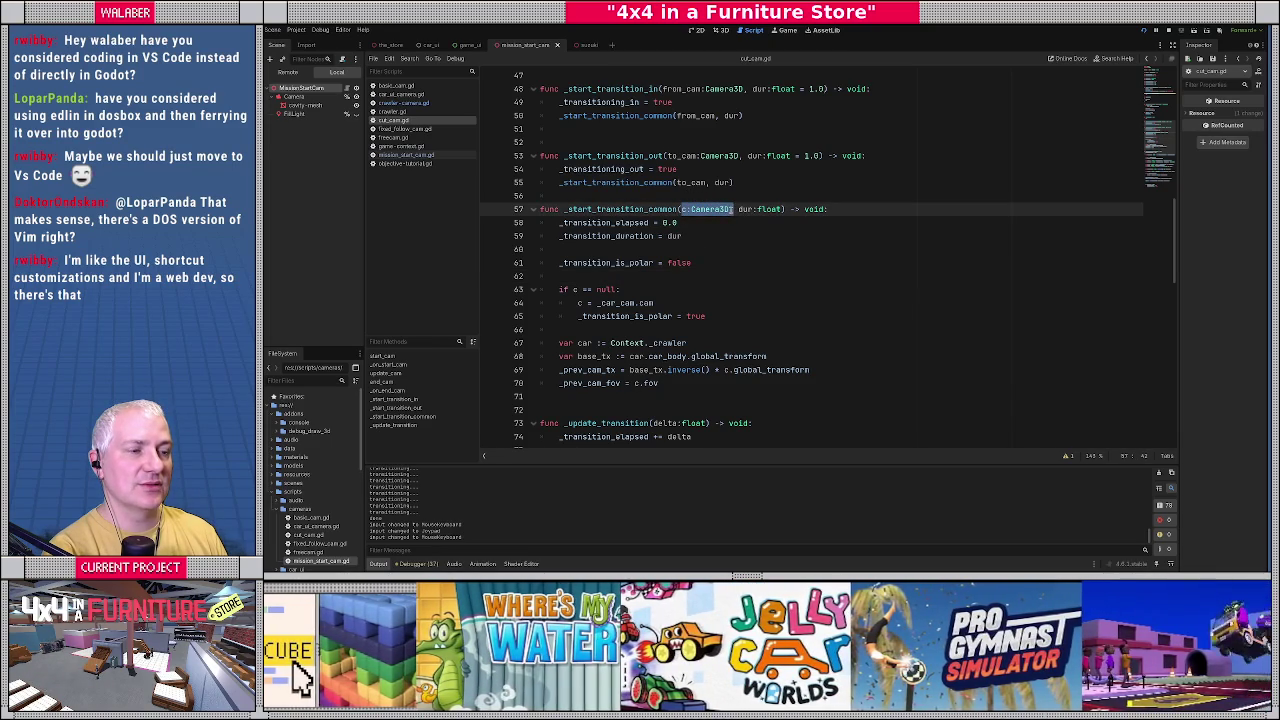
click(688, 290)
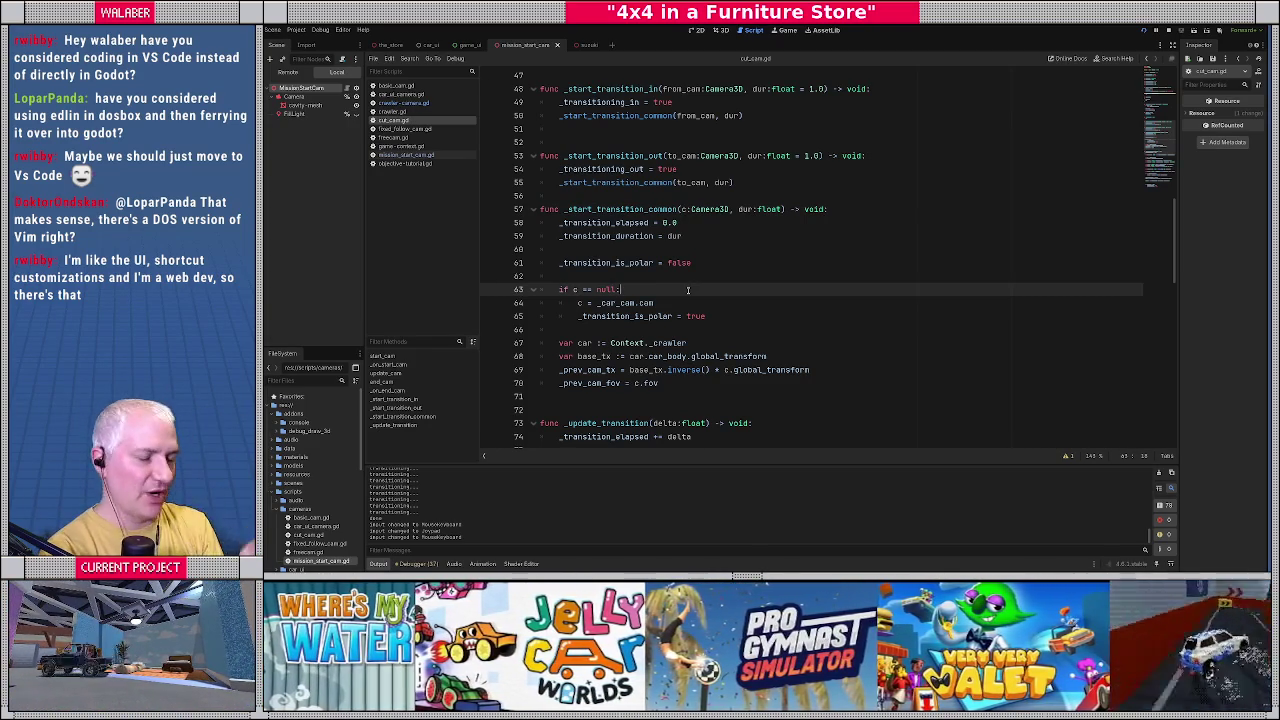
scroll(704, 265, up, 2)
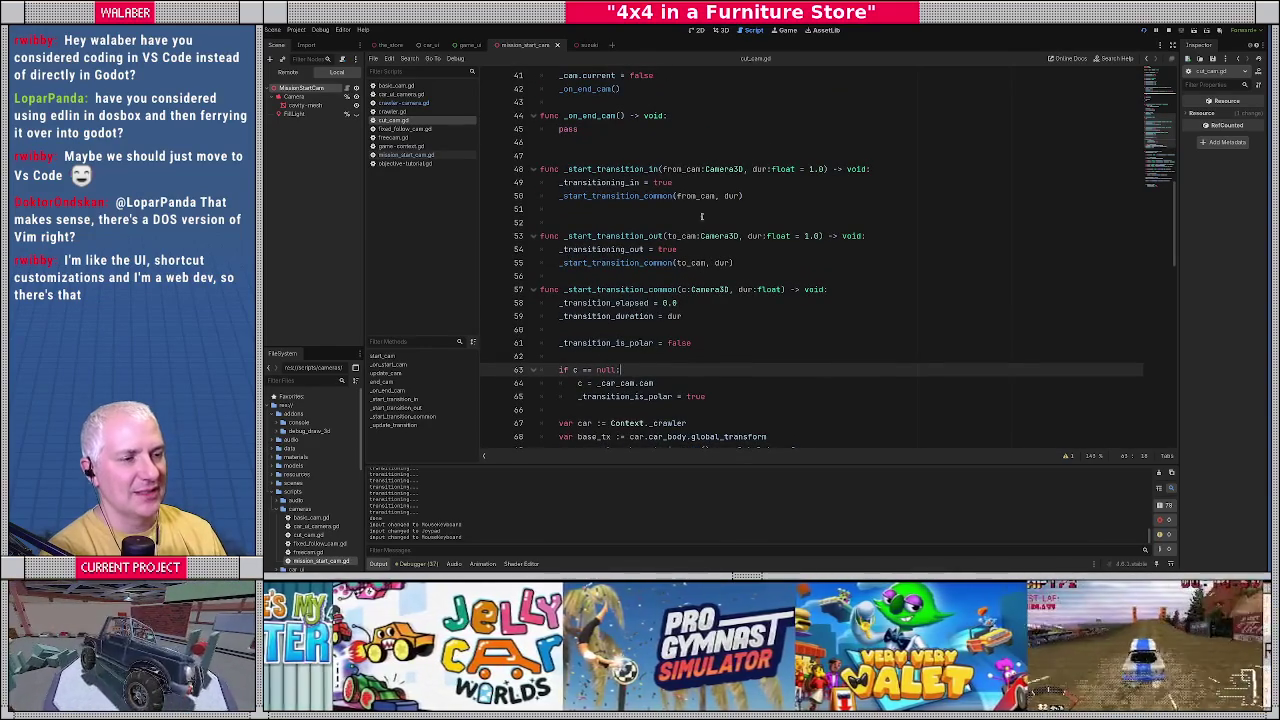
drag(576, 169, 658, 169)
double_click(684, 169)
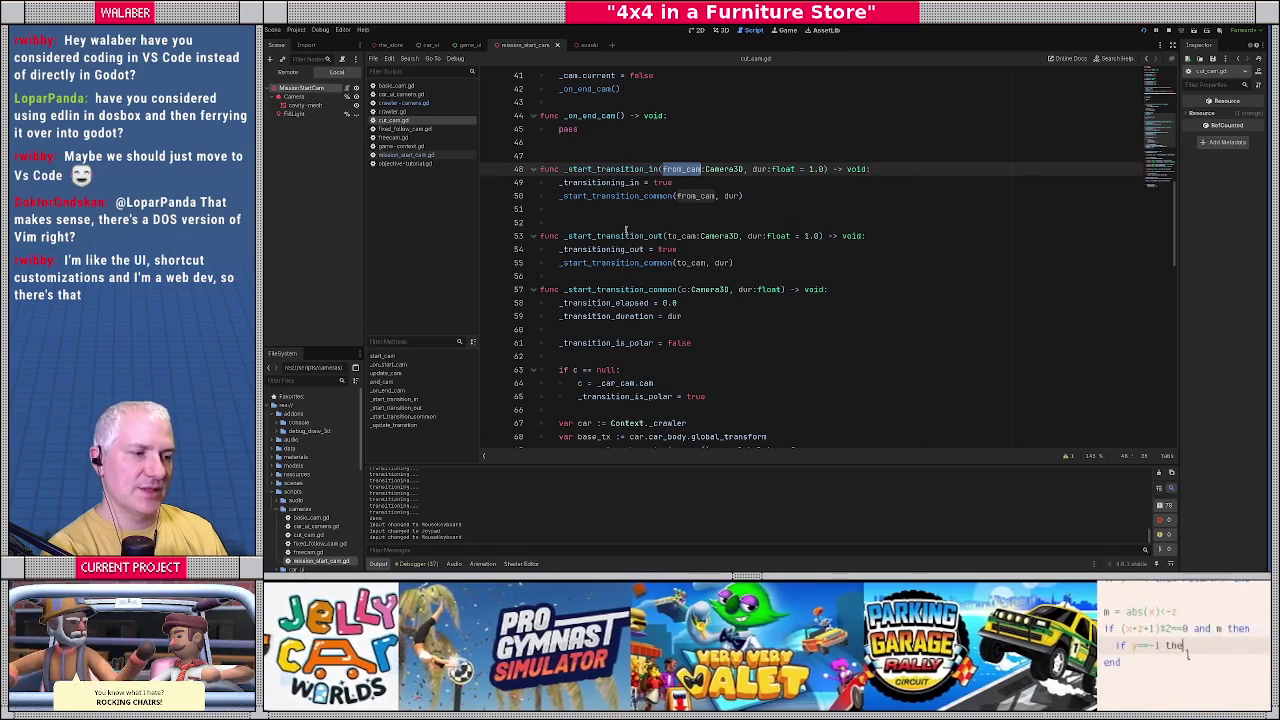
scroll(620, 208, down, 2)
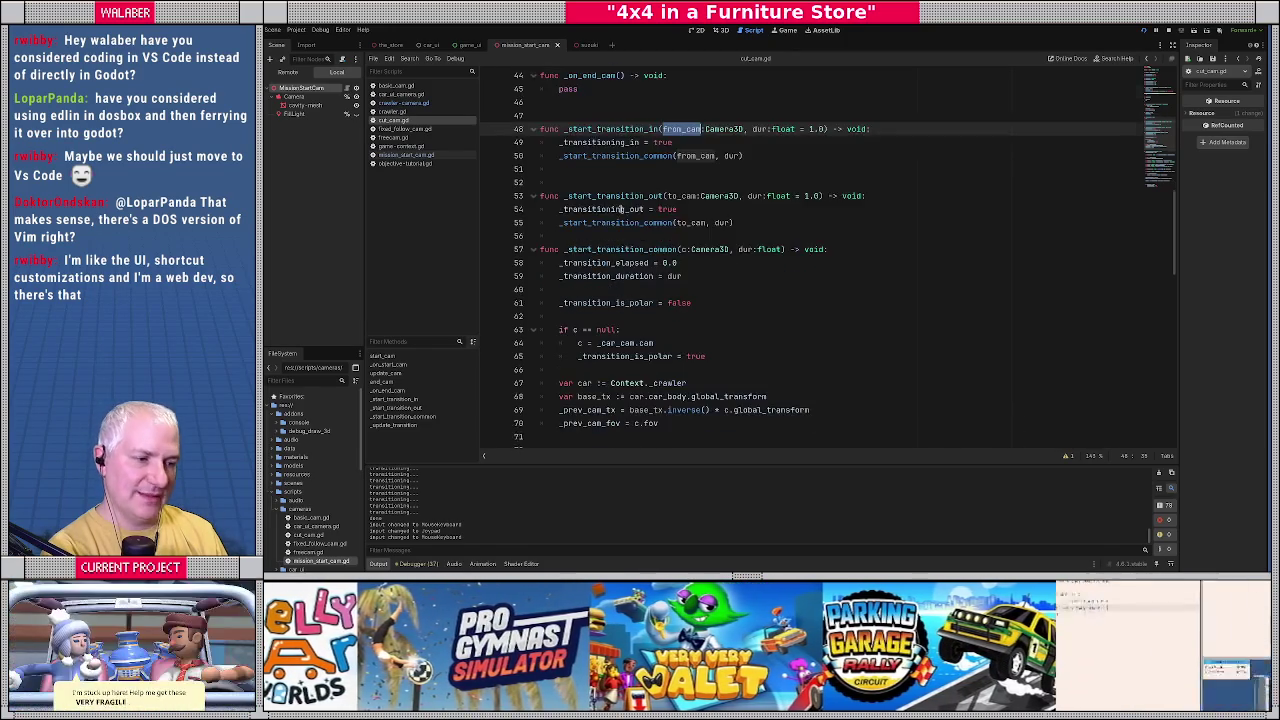
mouse_move(567, 289)
mouse_down()
mouse_move(660, 305)
mouse_move(707, 383)
mouse_up()
click(715, 264)
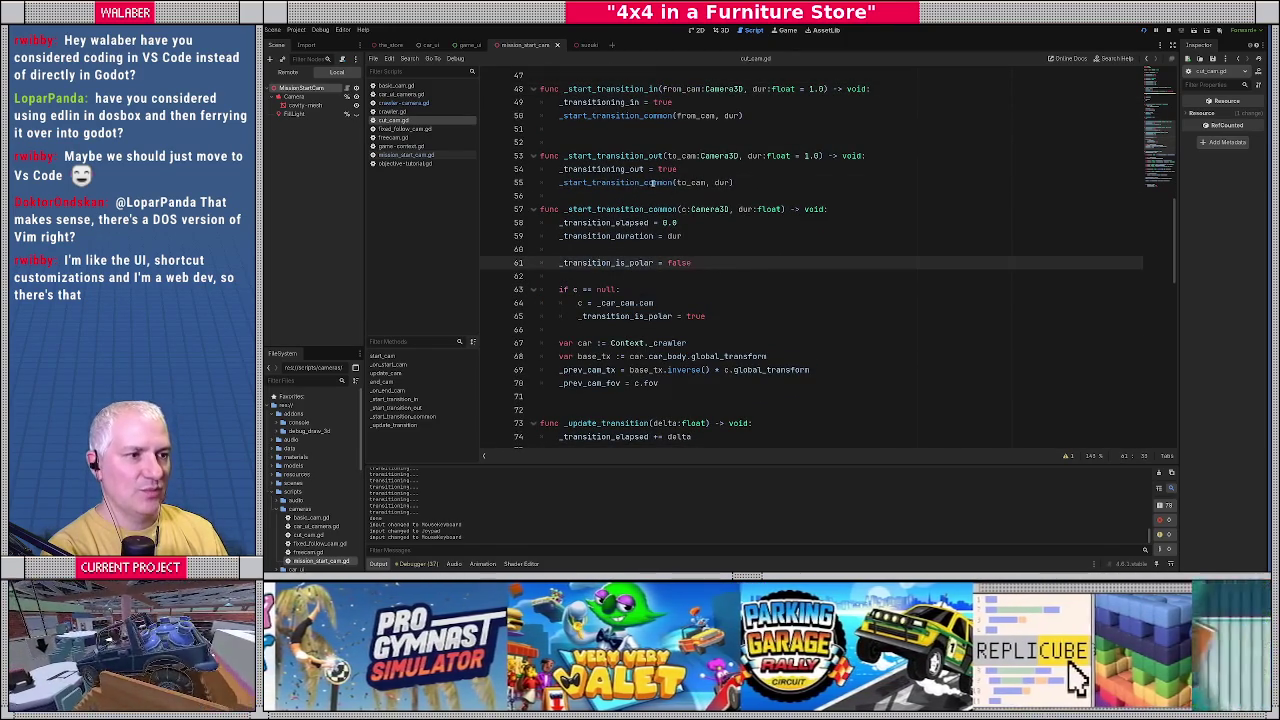
double_click(652, 183)
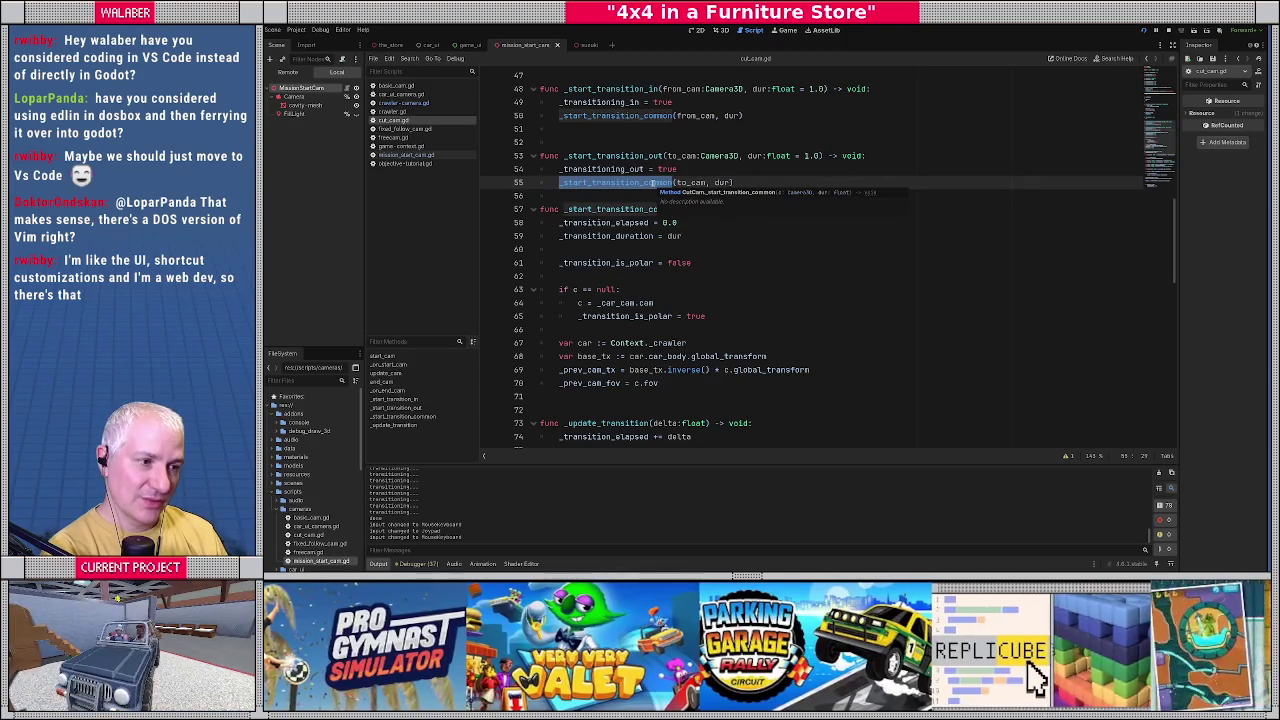
click(626, 248)
scroll(626, 248, up, 10)
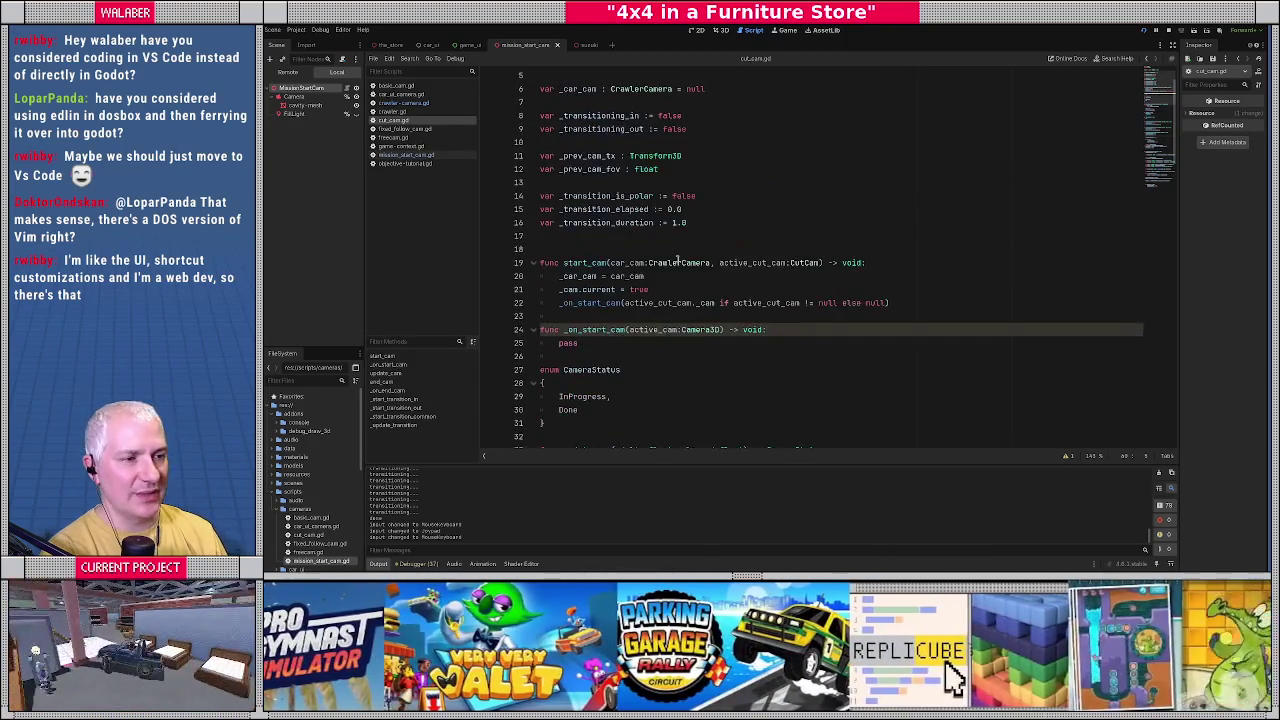
scroll(638, 242, up, 1)
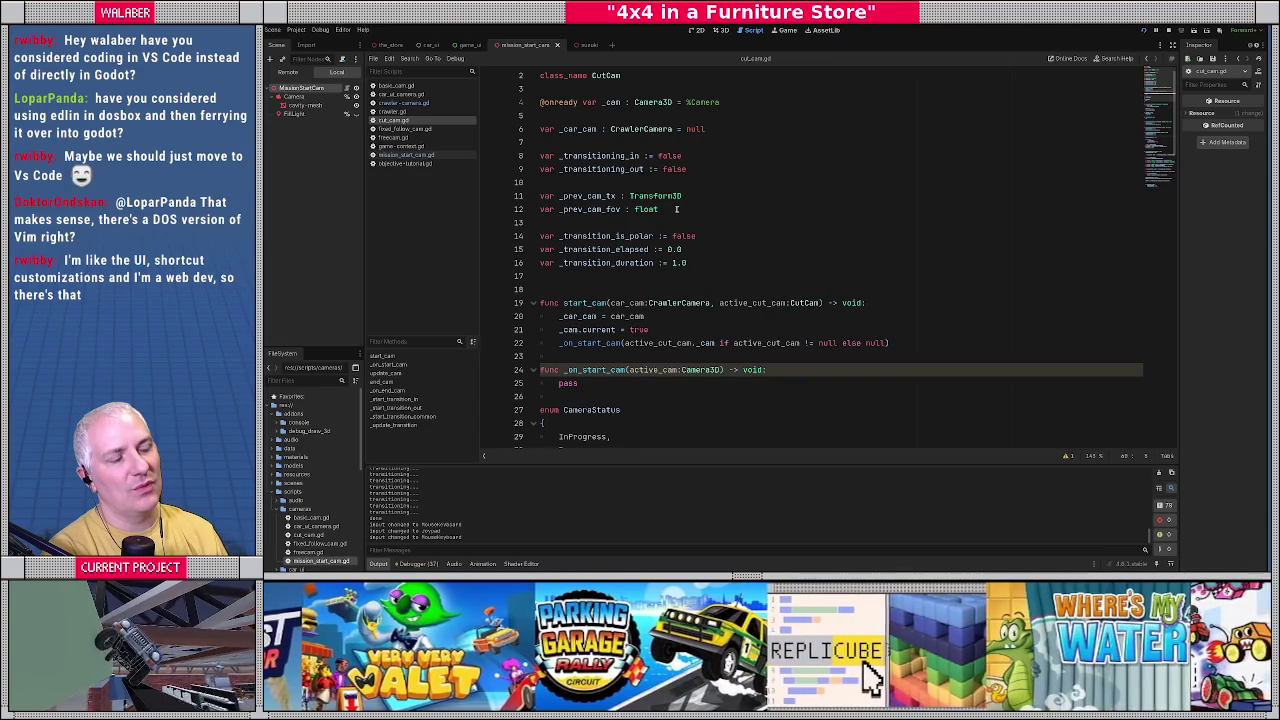
click(562, 196)
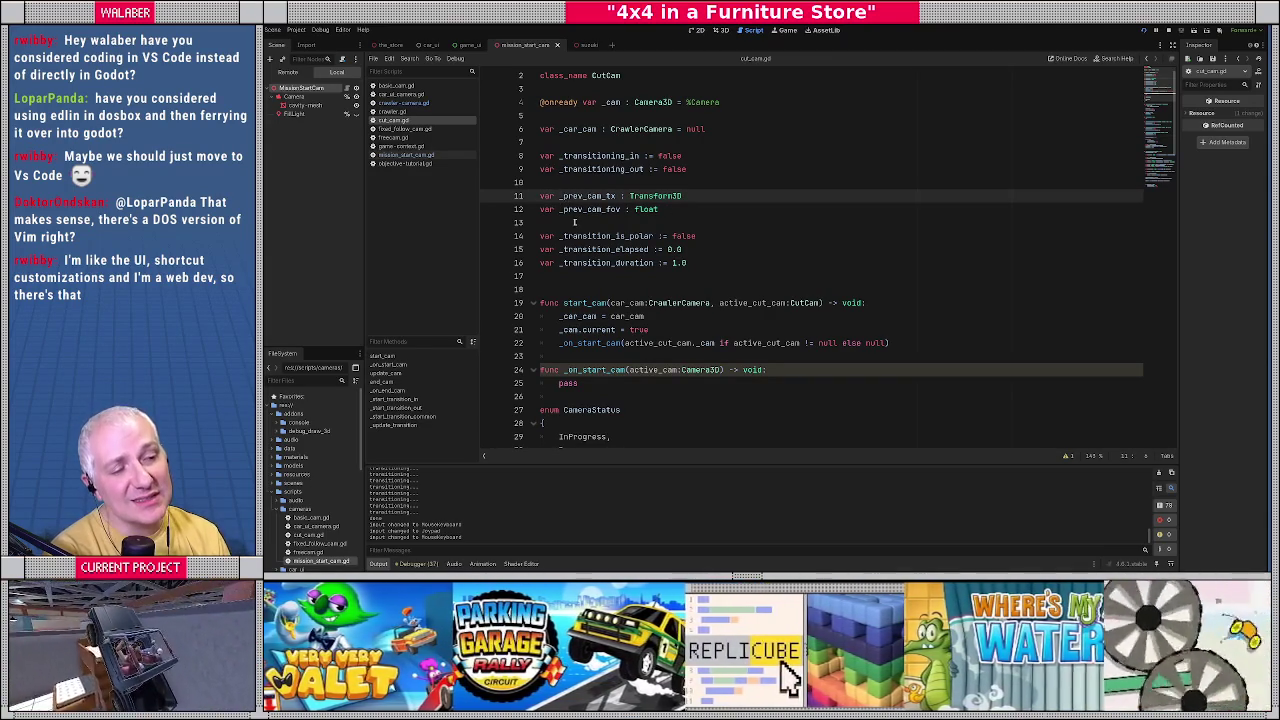
Rename the declarations _prev_cam_tx and _prev_cam_fov to _other_cam_tx and _other_cam_fov.
key(Delete)
key(Delete)
key(Delete)
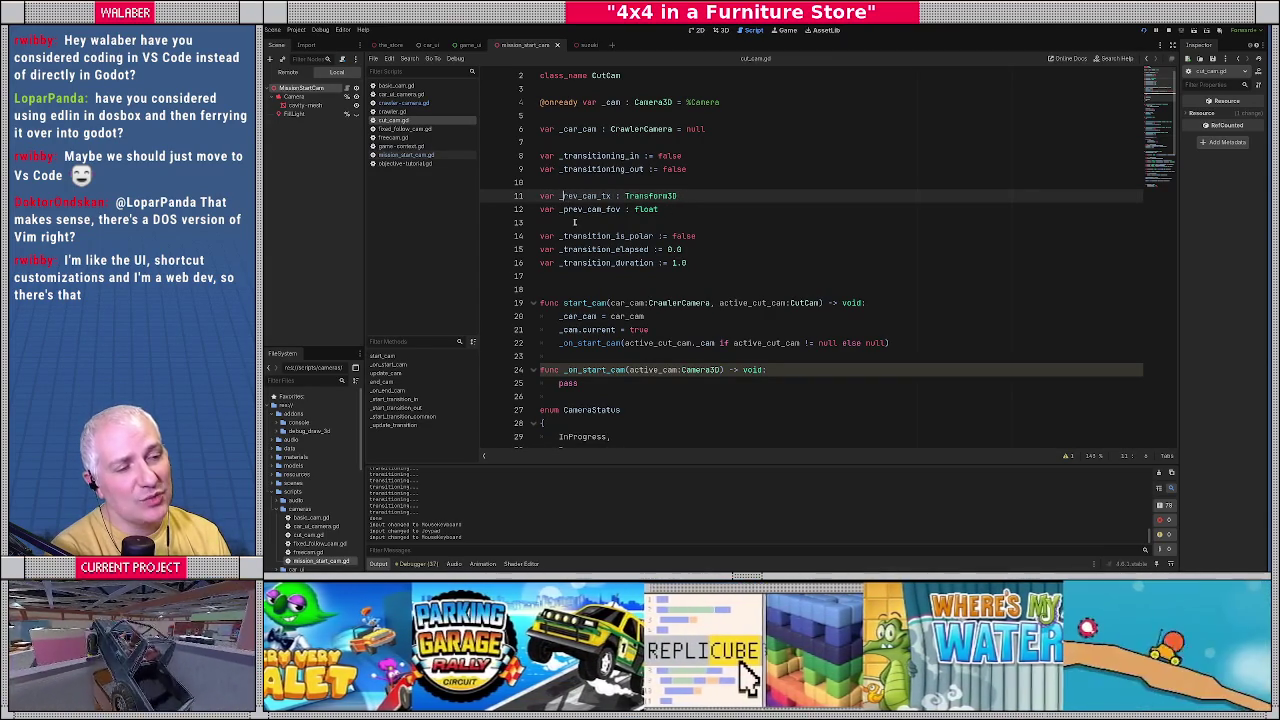
text(other)
click(562, 209)
key(Delete)
key(Delete)
key(Delete)
text(other)
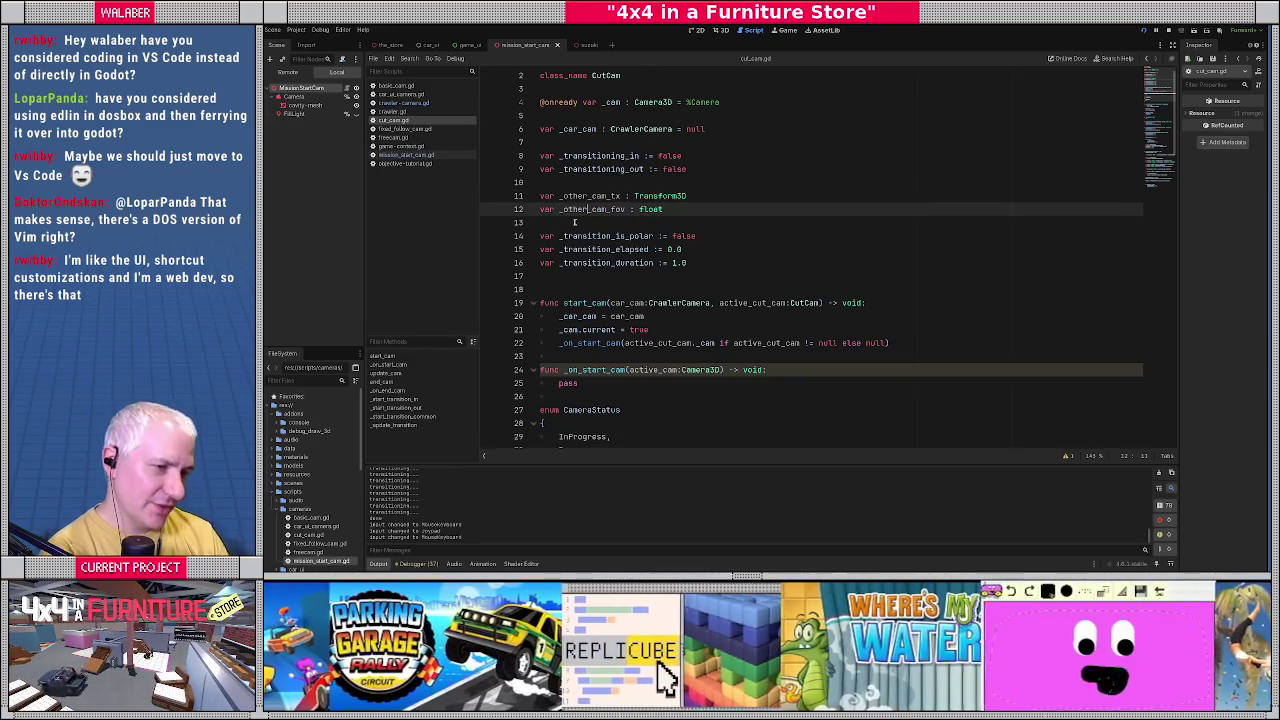
click(582, 222)
key(shift+Up)
key(shift+Up)
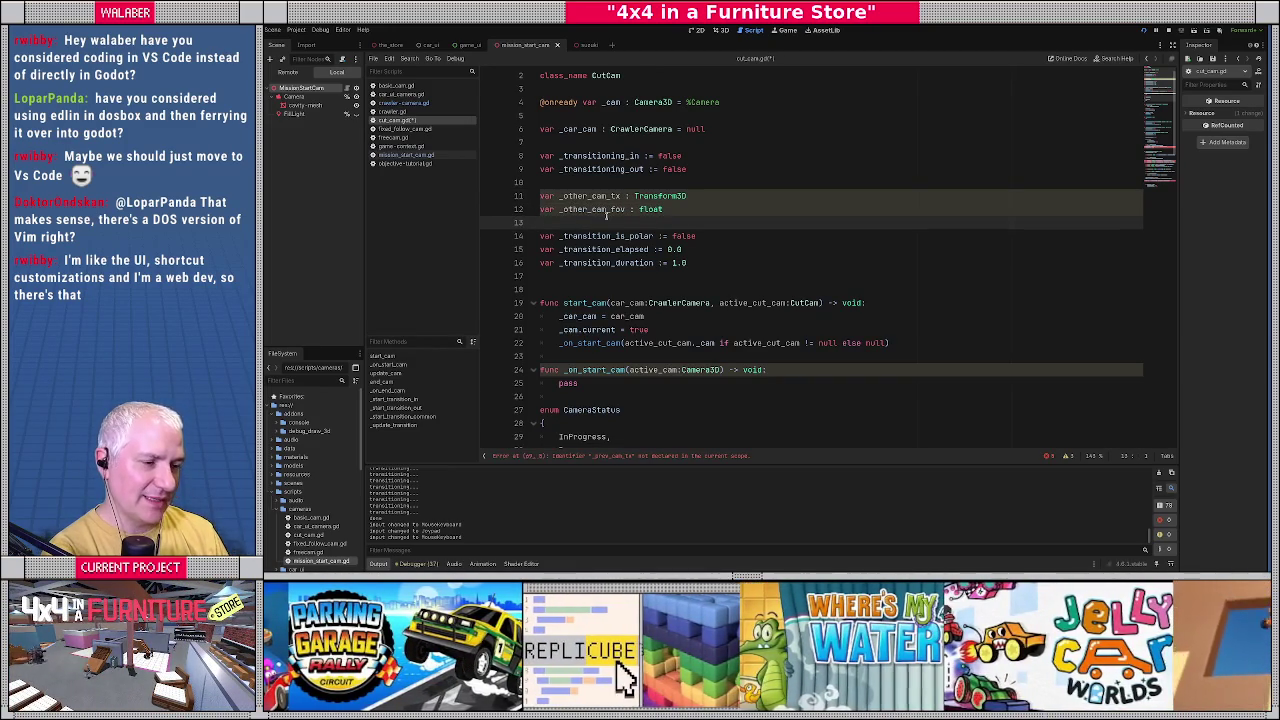
Inspect _start_transition_in and the from_cam argument it passes to the common transition call.
scroll(582, 222, down, 7)
scroll(632, 222, down, 5)
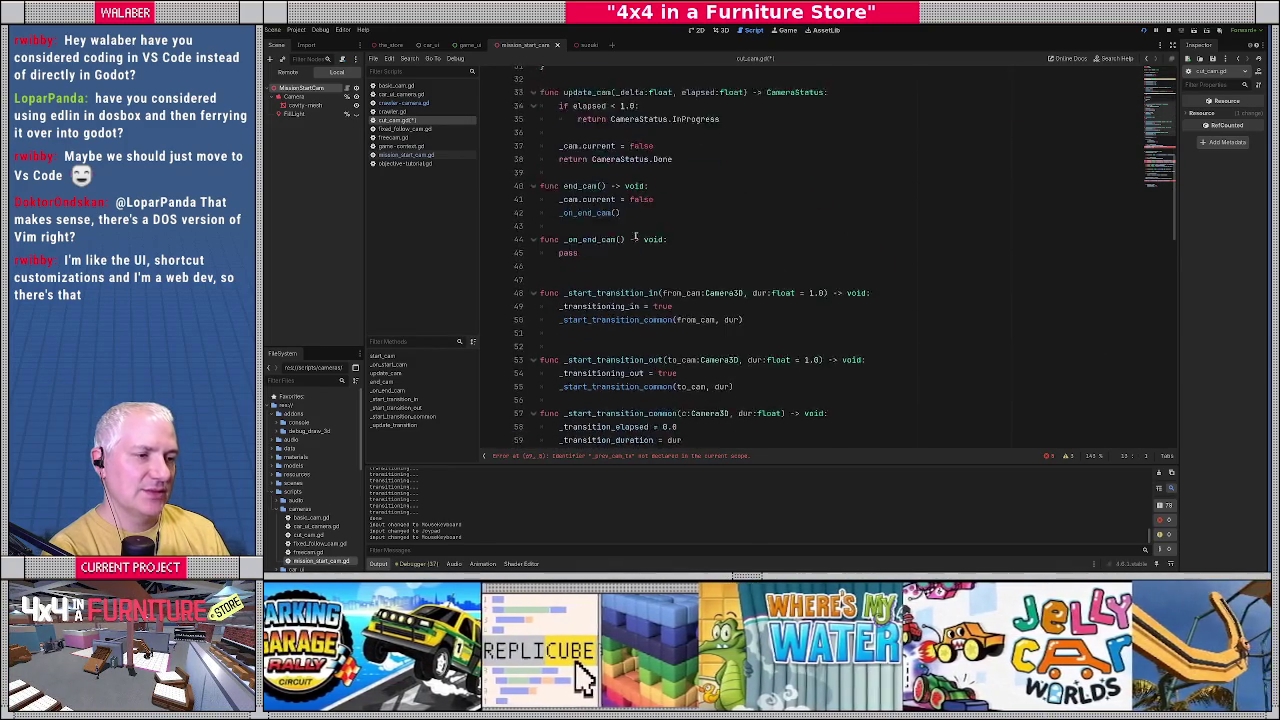
double_click(612, 209)
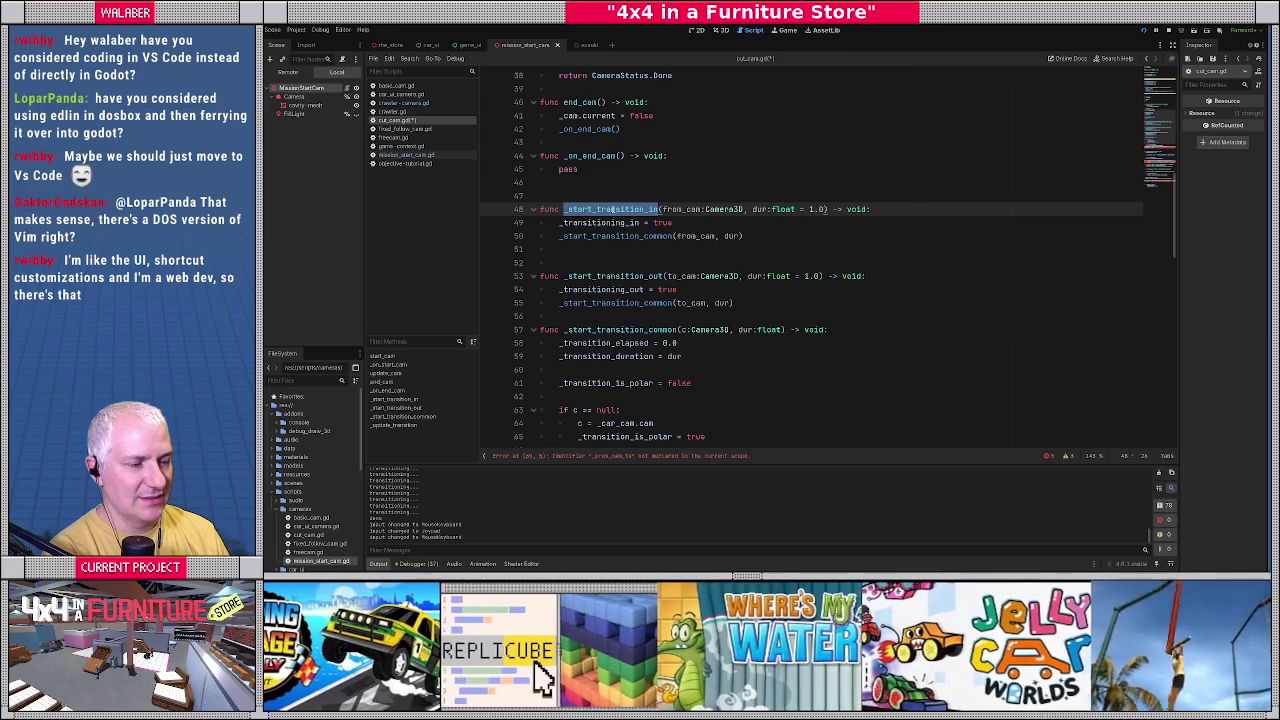
scroll(622, 222, down, 1)
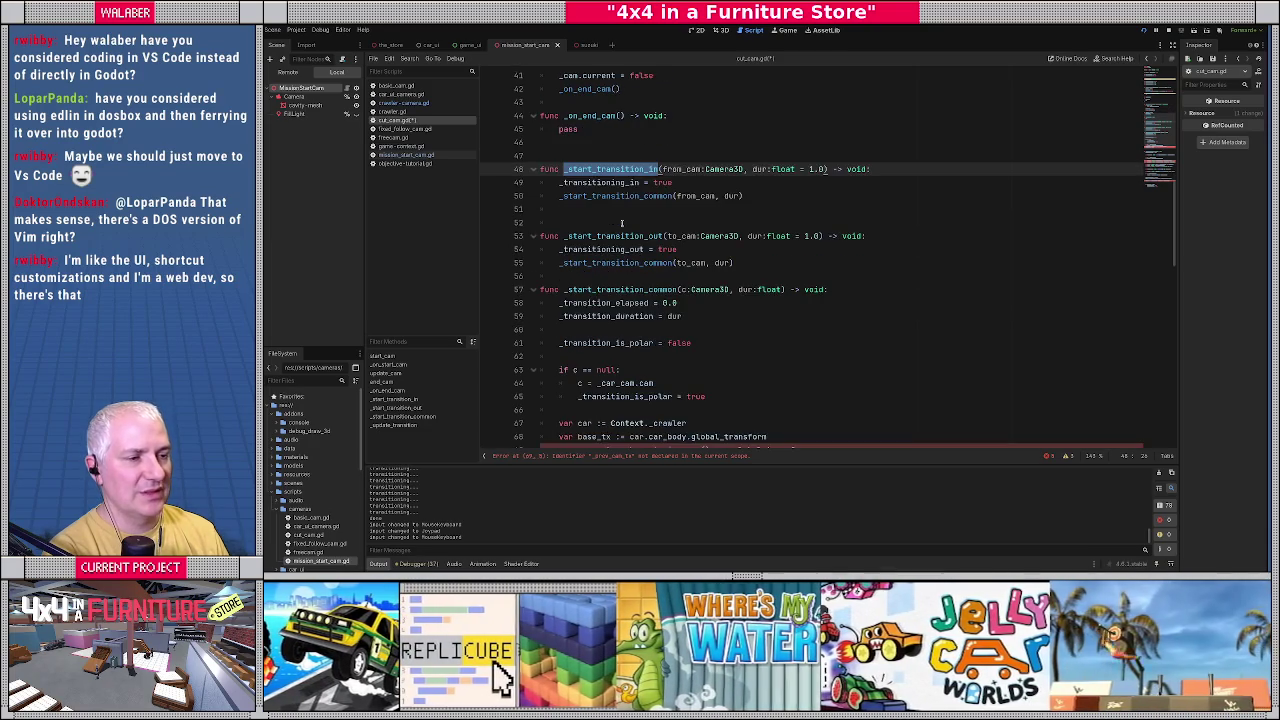
double_click(705, 196)
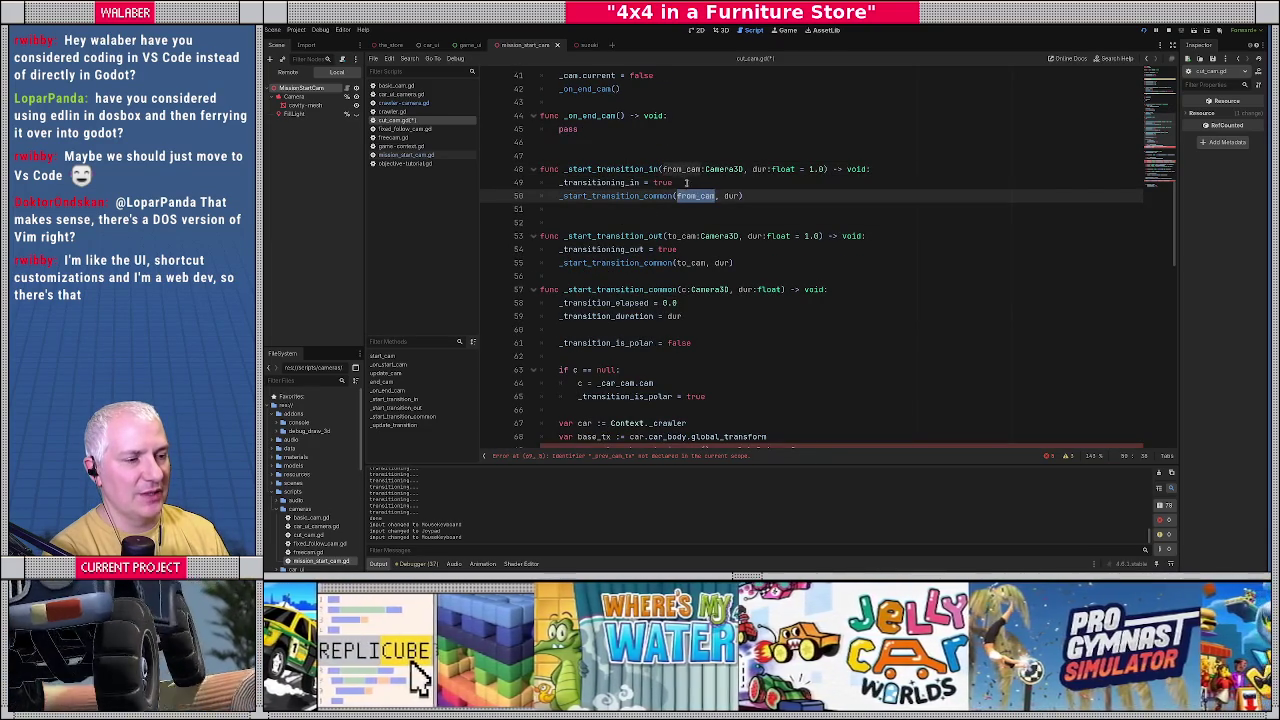
click(694, 182)
scroll(724, 198, up, 10)
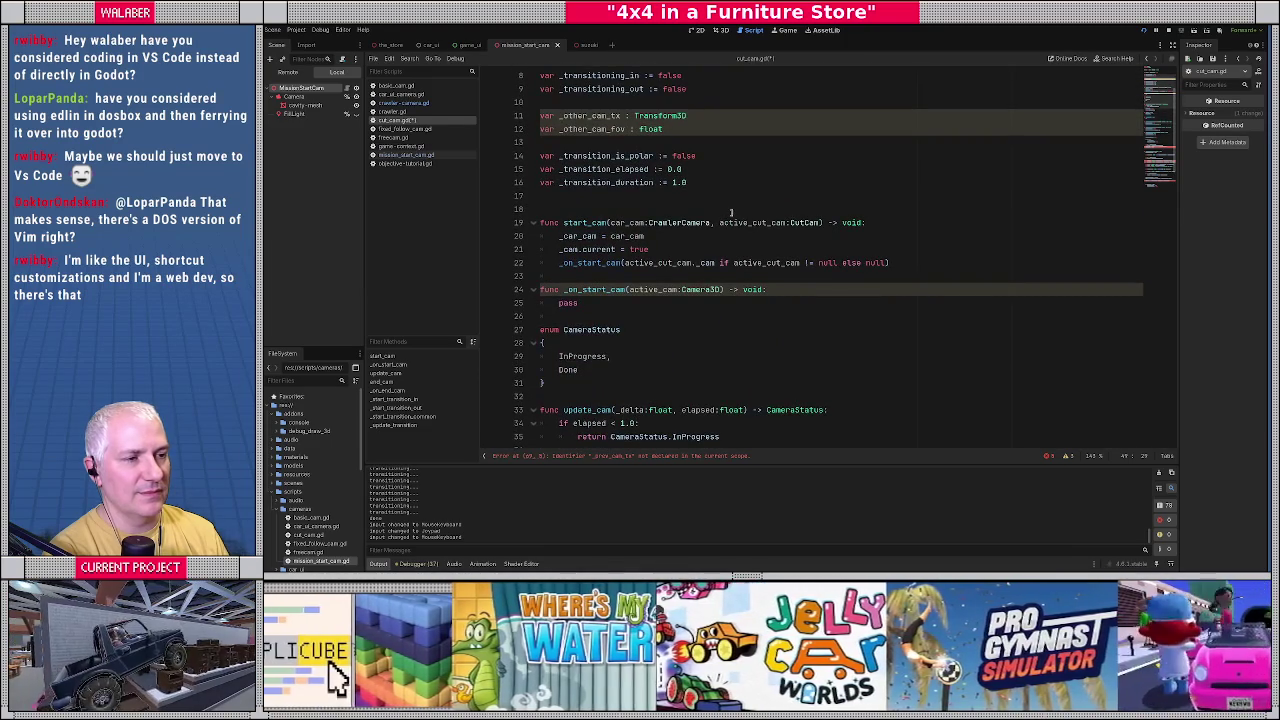
scroll(731, 212, down, 8)
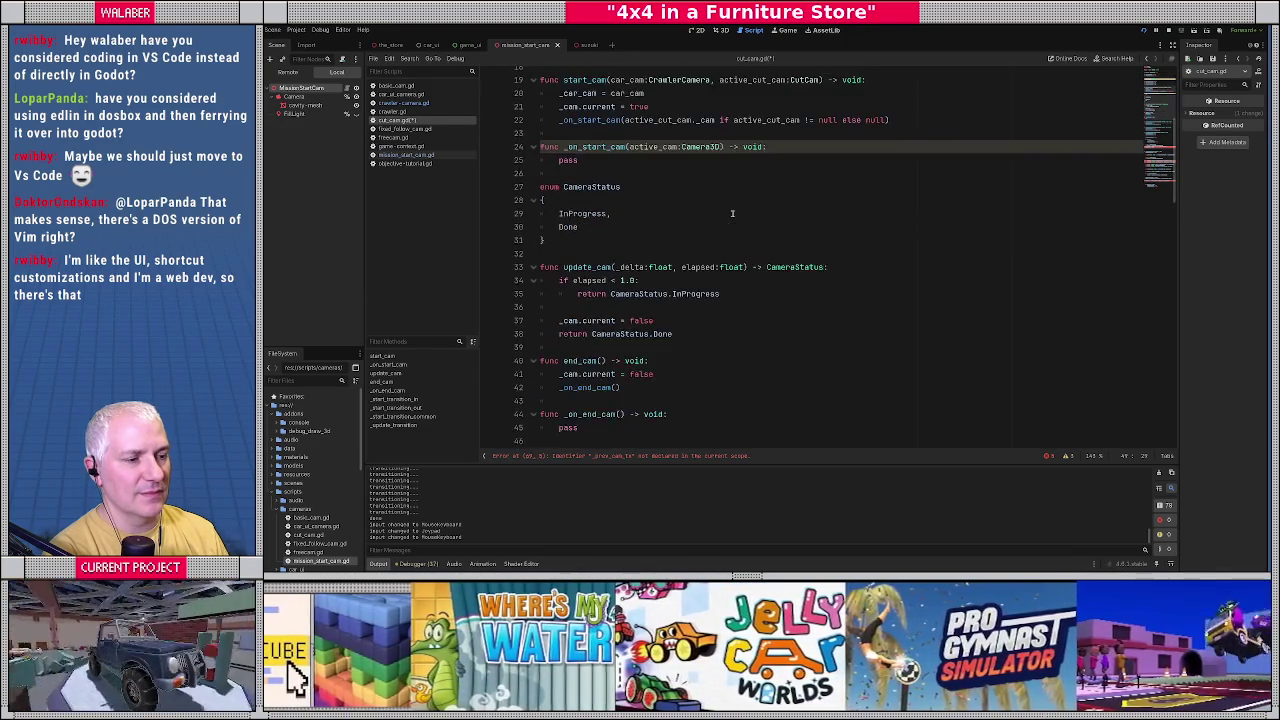
scroll(732, 213, down, 1)
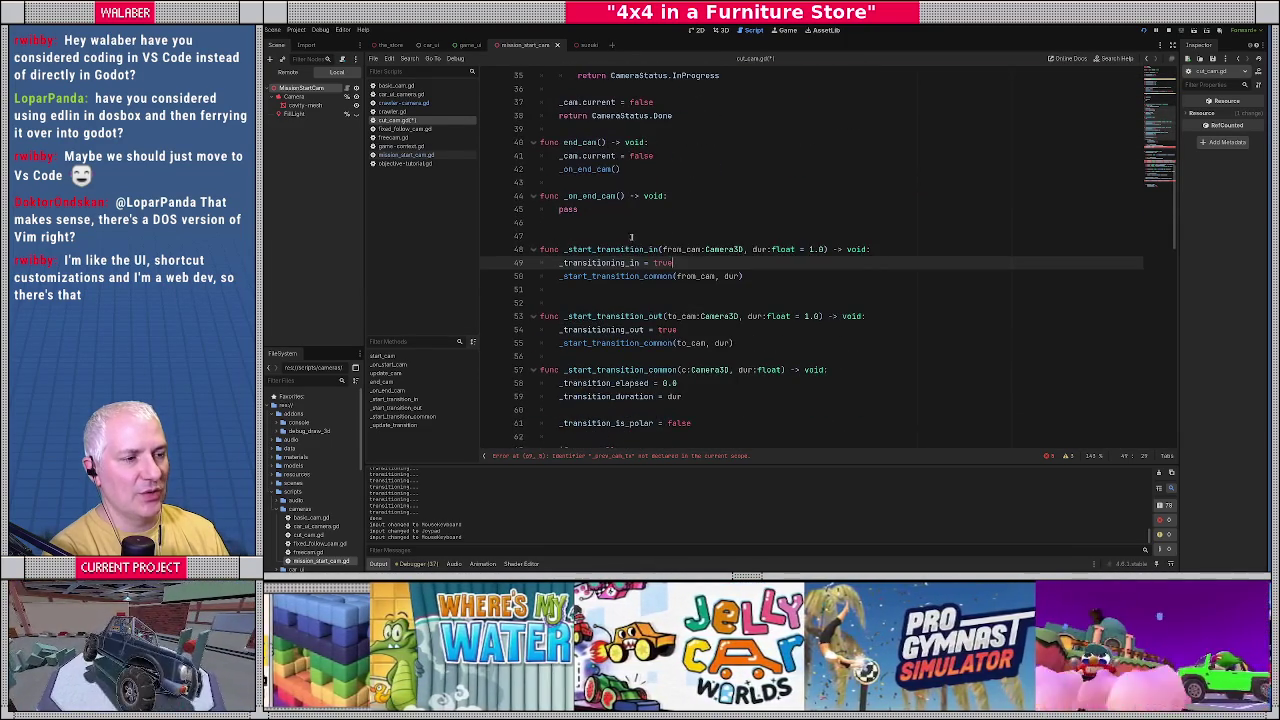
click(619, 250)
double_click(619, 249)
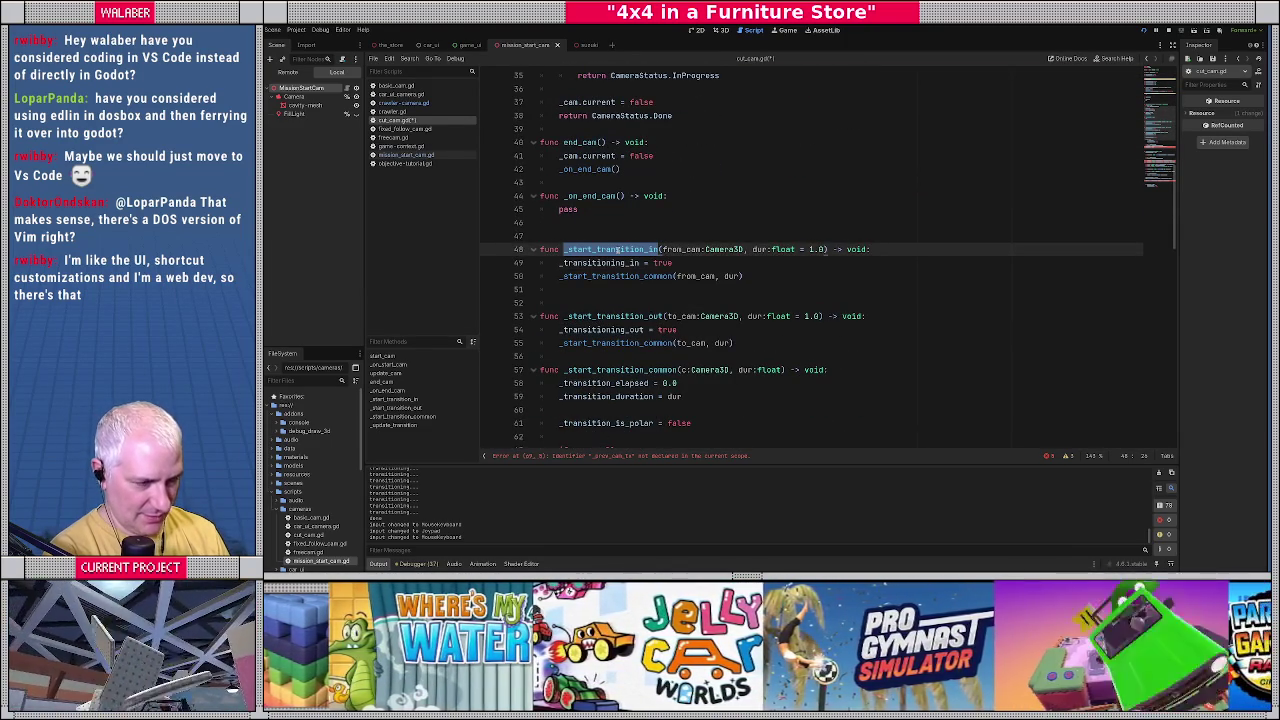
double_click(697, 276)
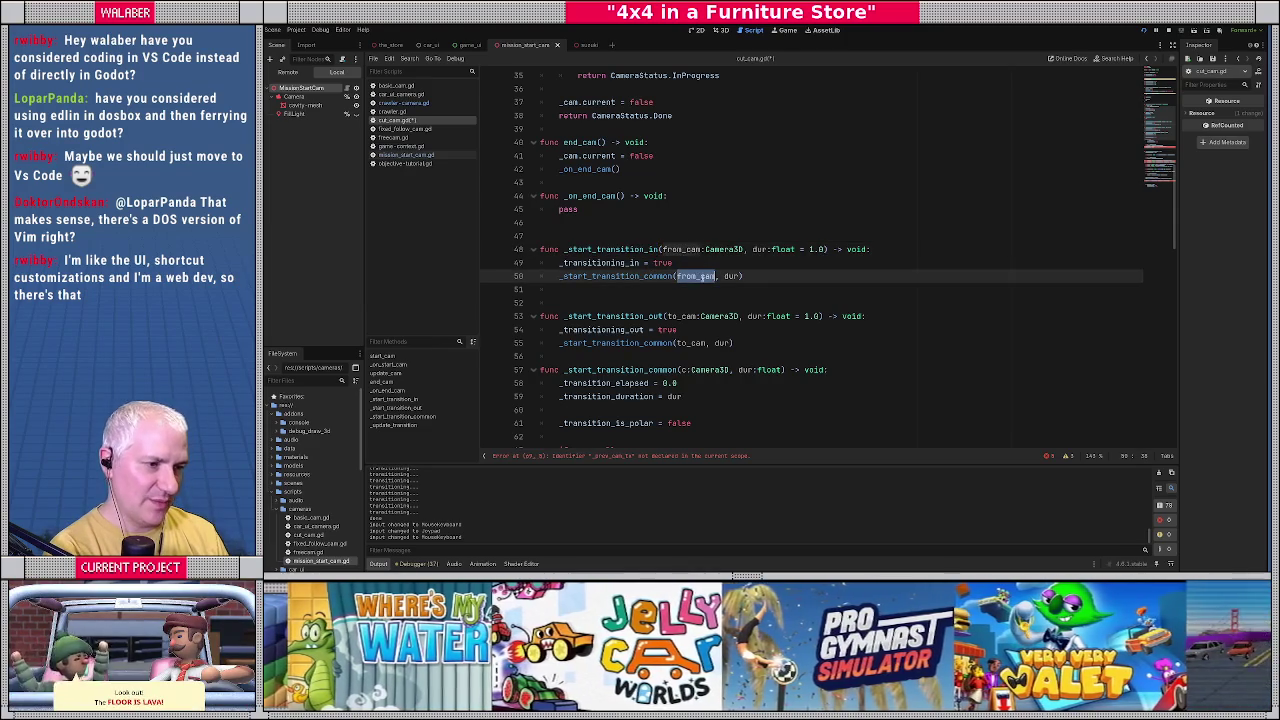
scroll(611, 275, down, 1)
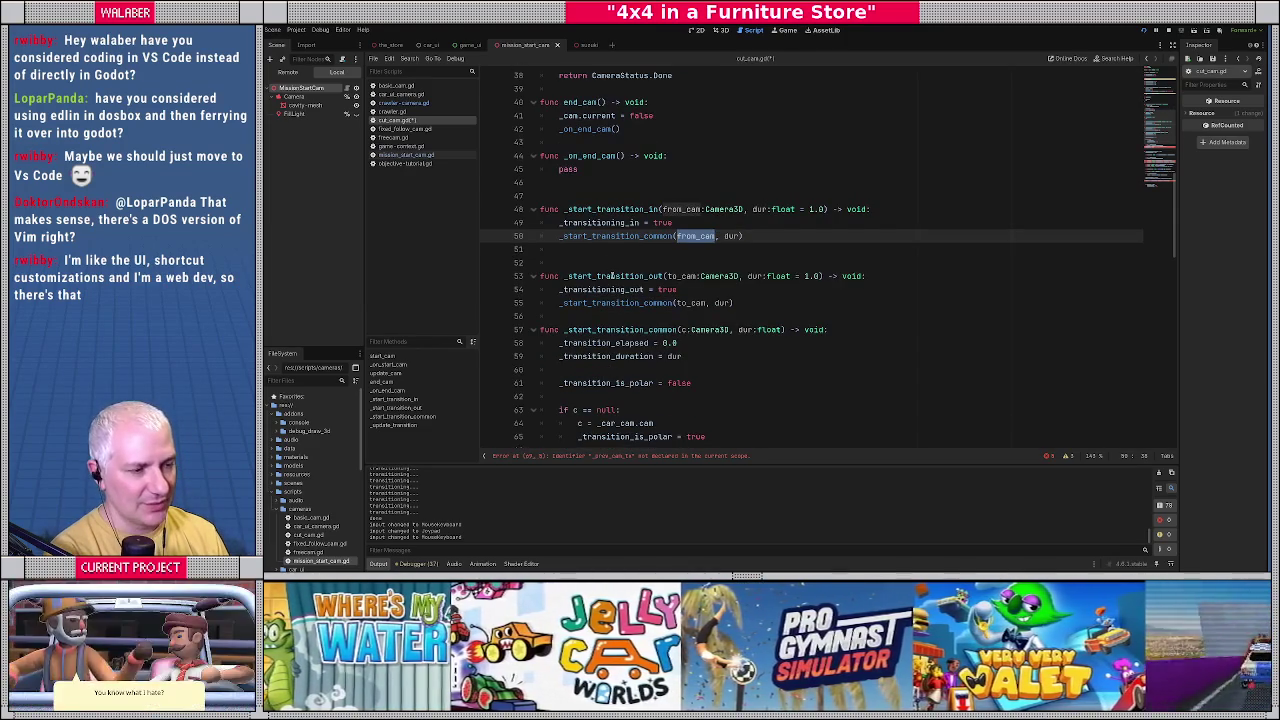
scroll(611, 275, down, 2)
scroll(612, 276, down, 1)
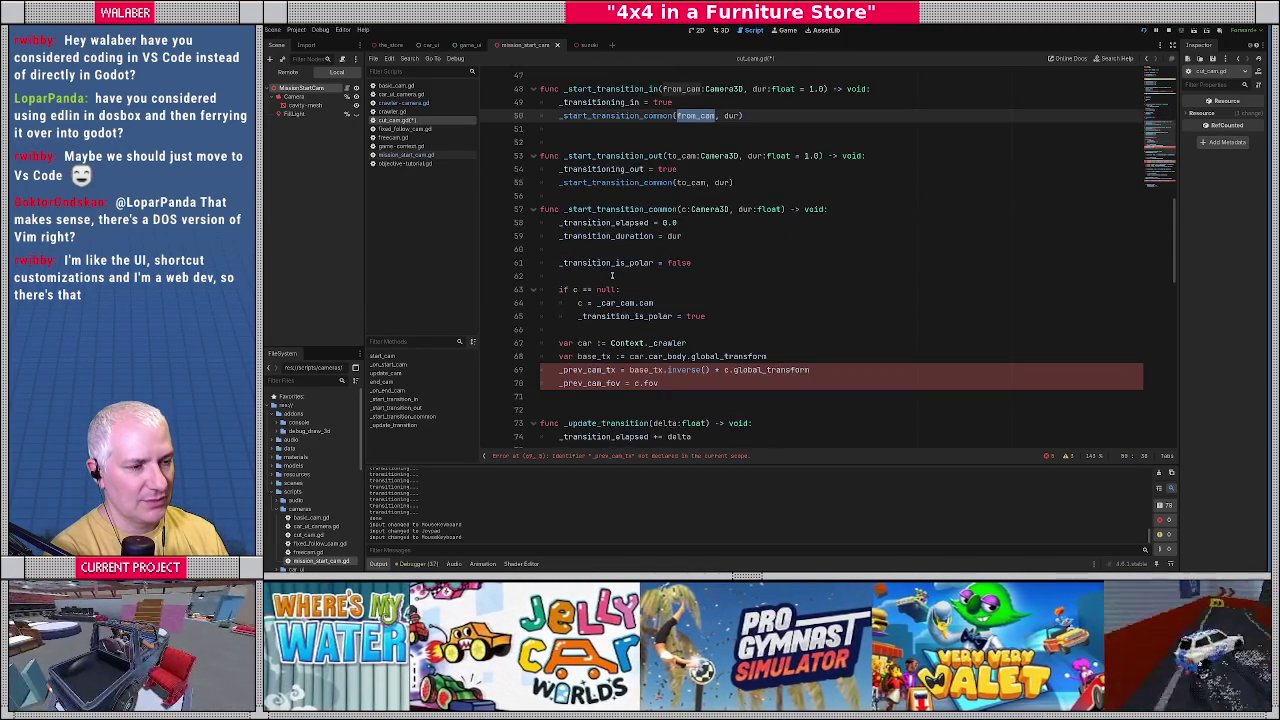
Replace the usages on lines 69–70 with _other_cam_tx and _other_cam_fov.
double_click(590, 370)
text(_other_cam_tx)
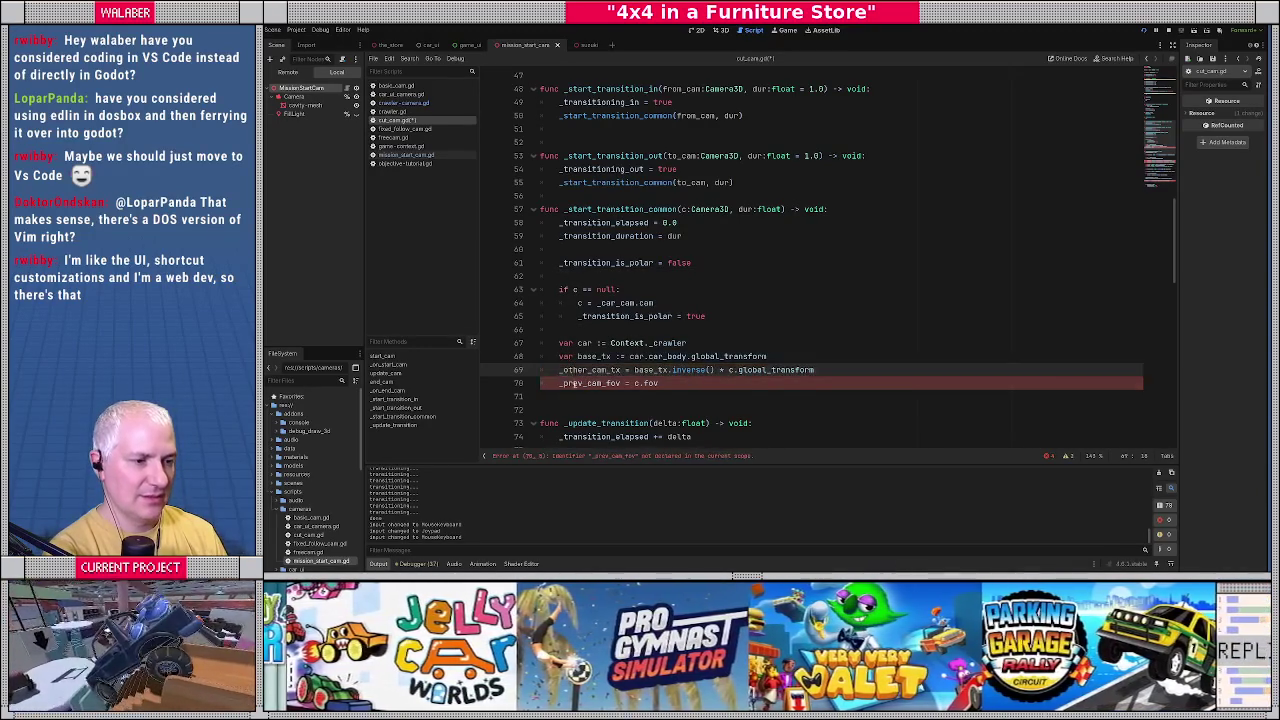
double_click(590, 383)
text(_other_ca)
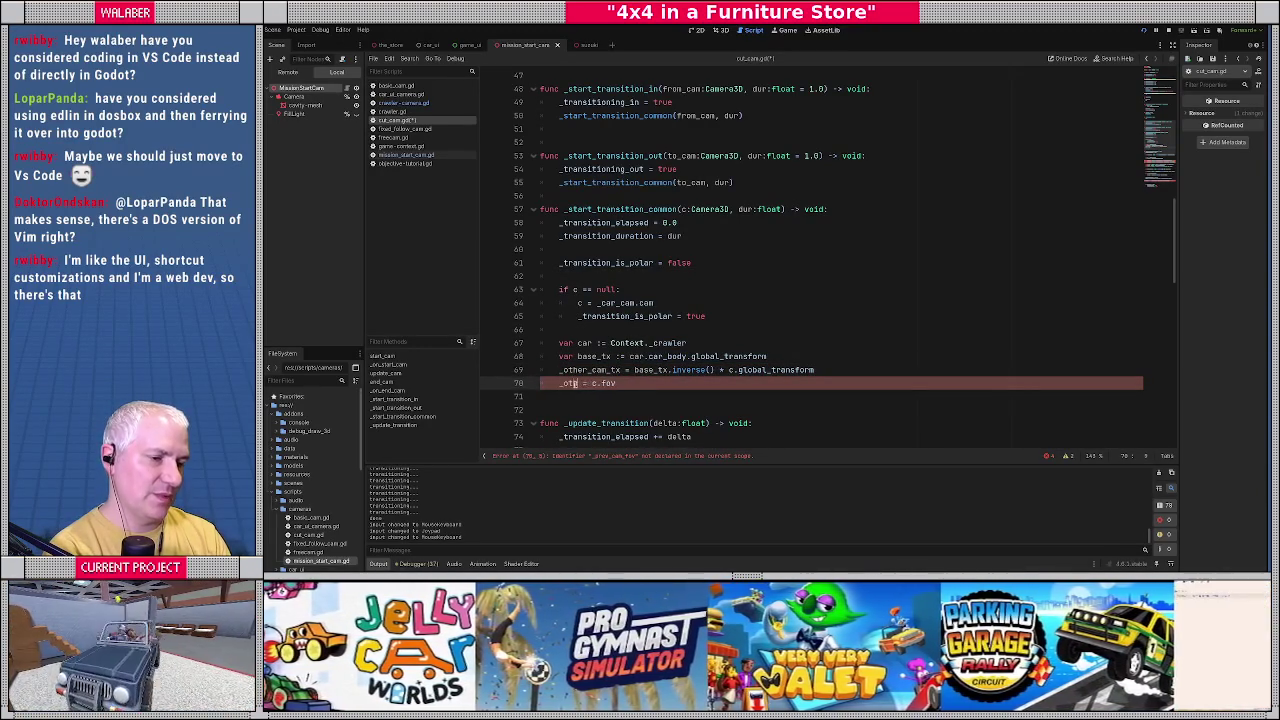
text(m_fov)
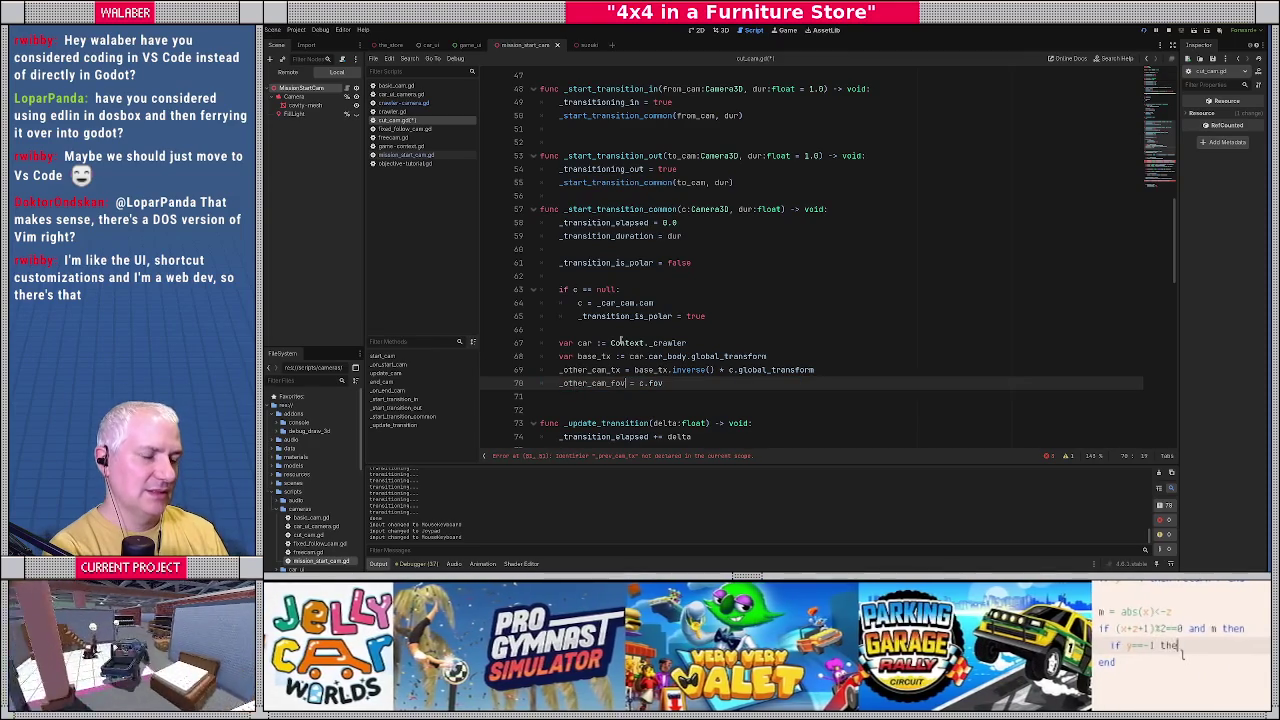
scroll(688, 258, up, 12)
scroll(687, 258, up, 3)
key(ctrl+z)
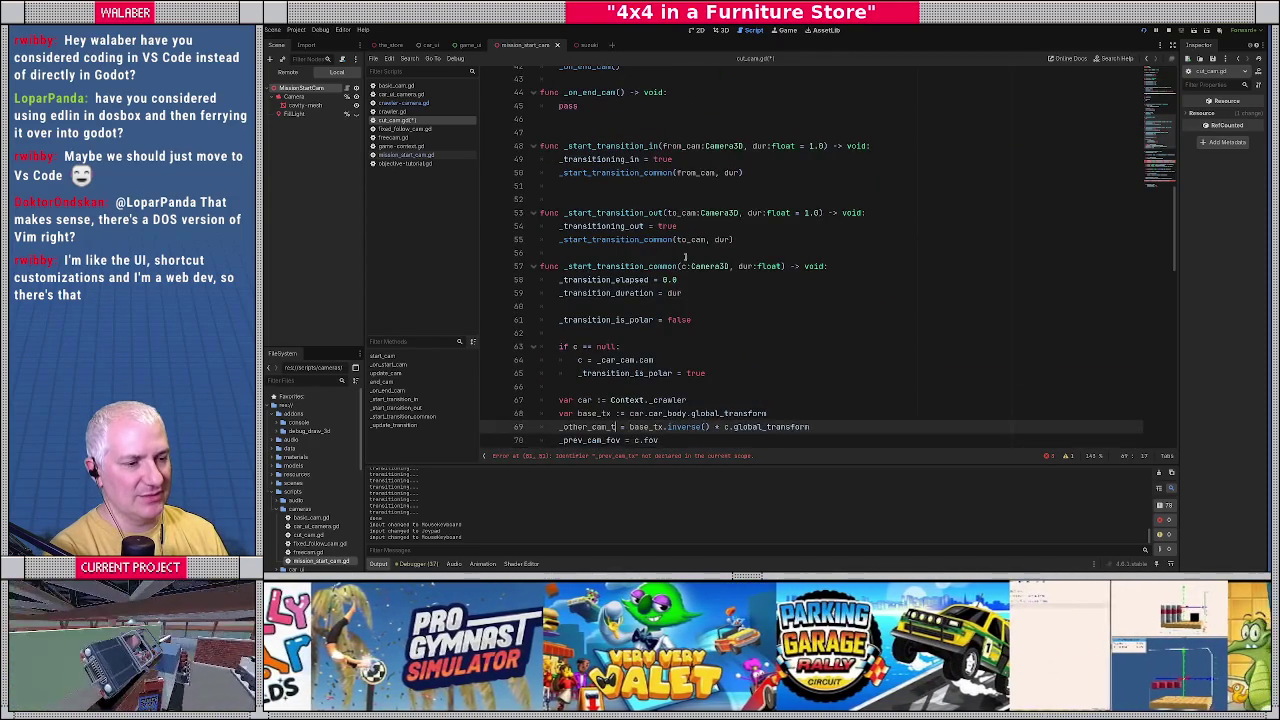
key(ctrl+z)
key(ctrl+z)
key(ctrl+z)
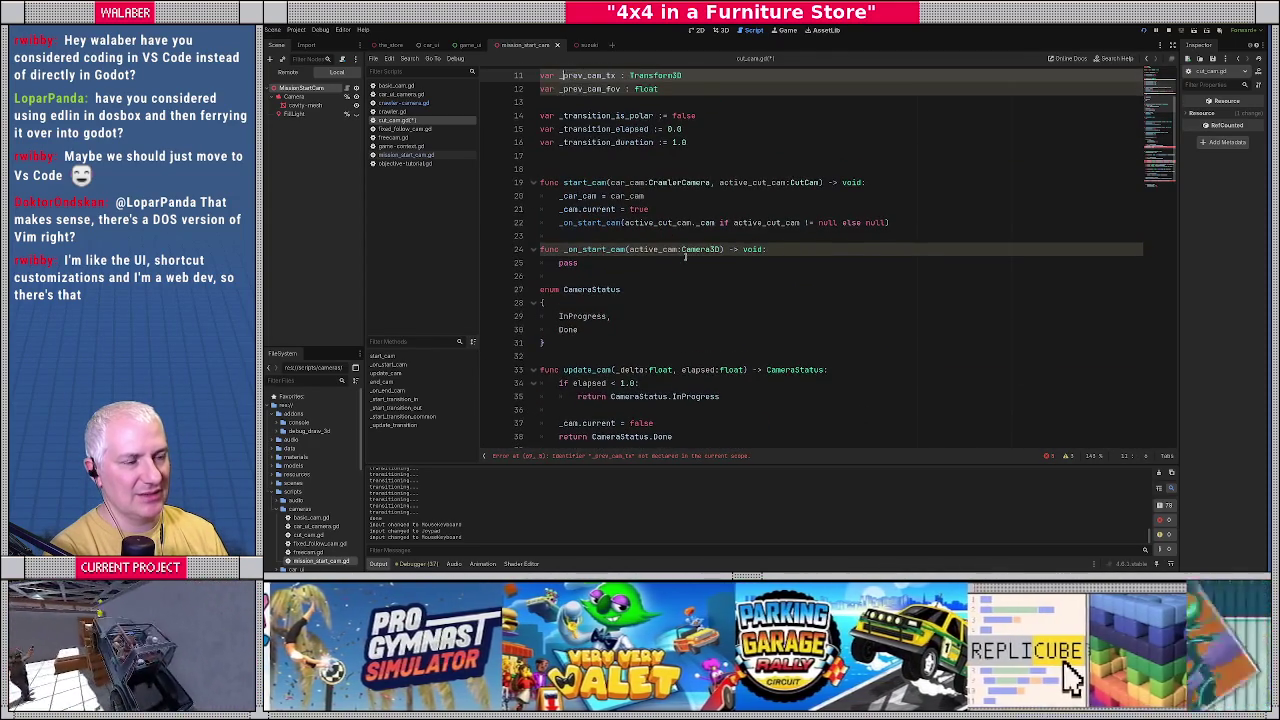
scroll(686, 257, up, 2)
drag(615, 182, 560, 152)
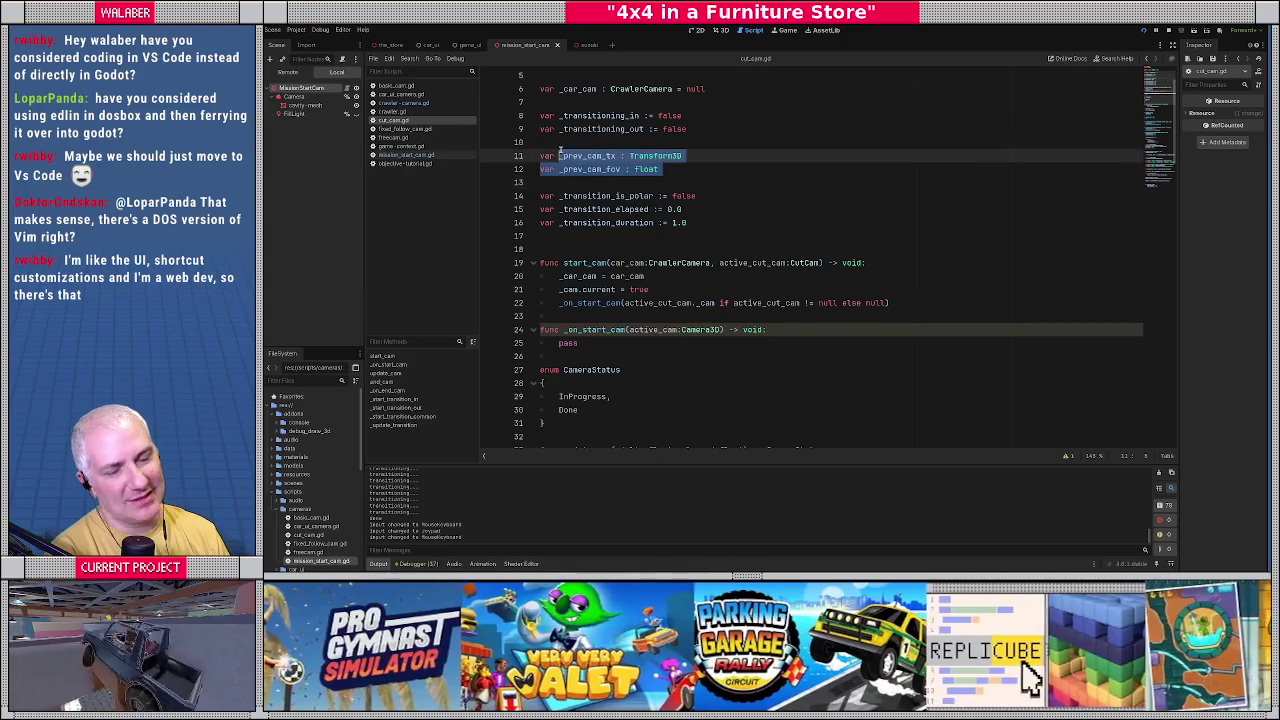
click(560, 147)
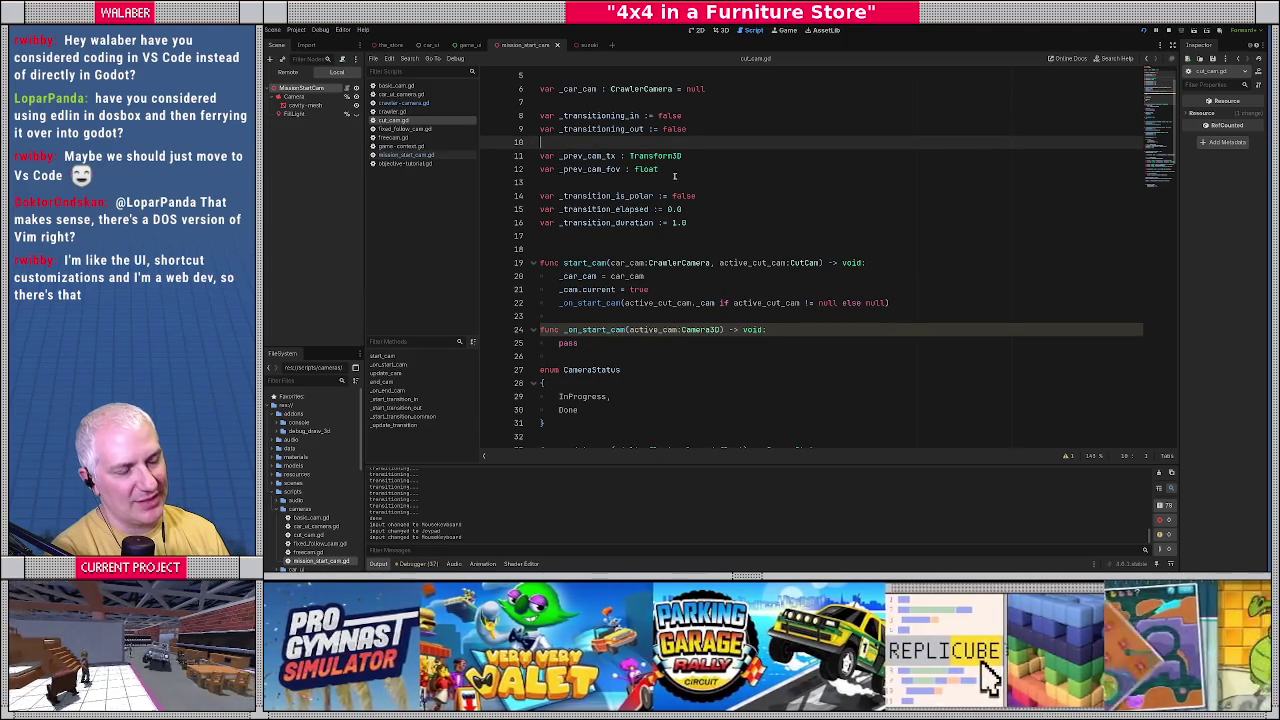
scroll(674, 176, down, 20)
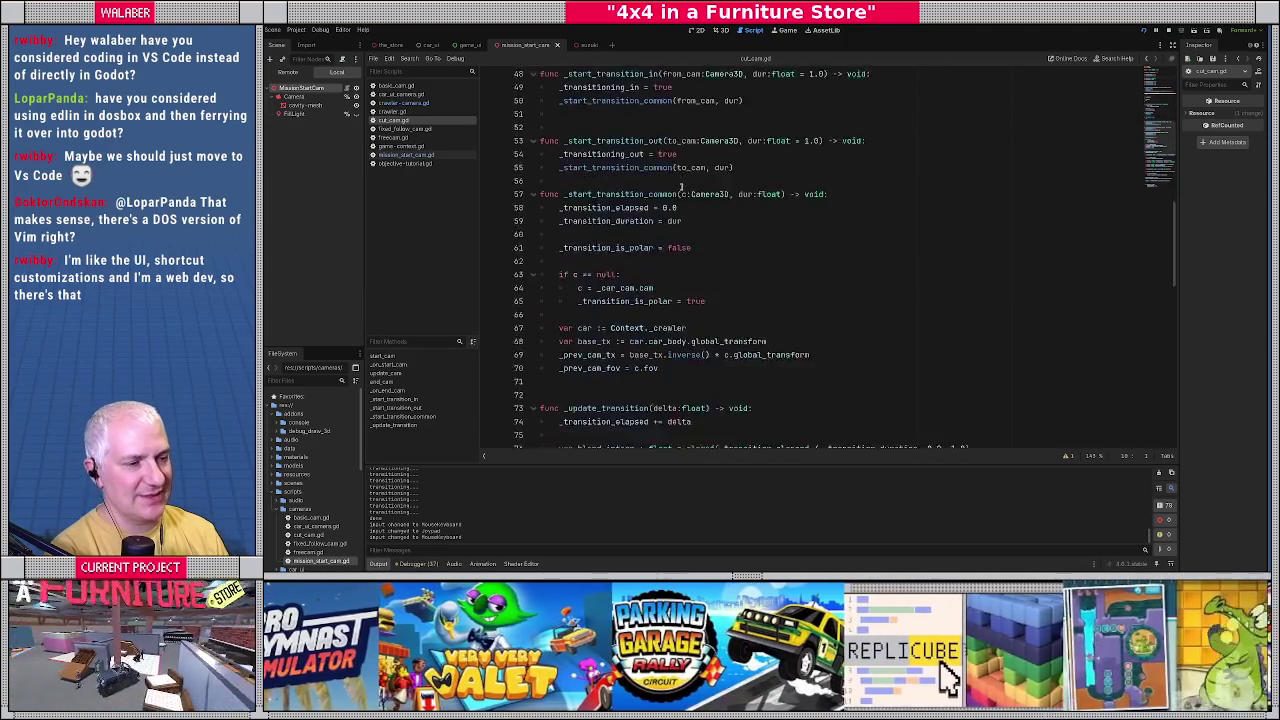
scroll(687, 210, down, 1)
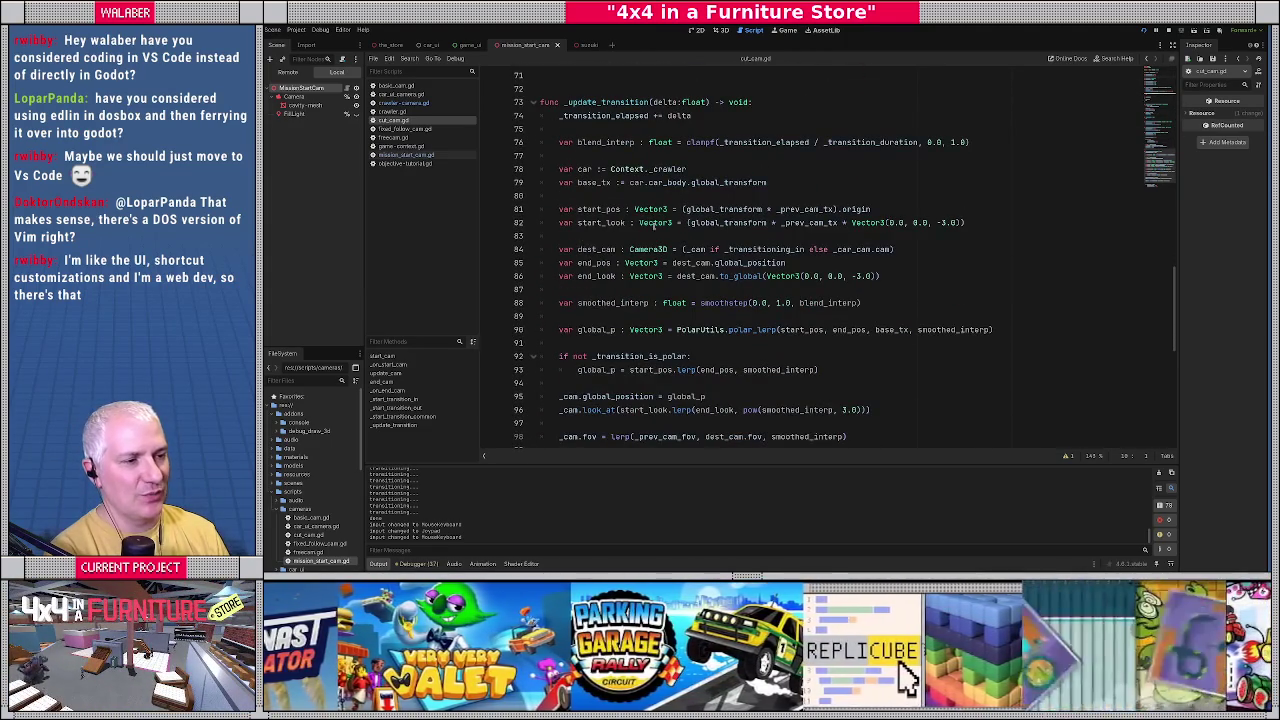
drag(563, 249, 908, 249)
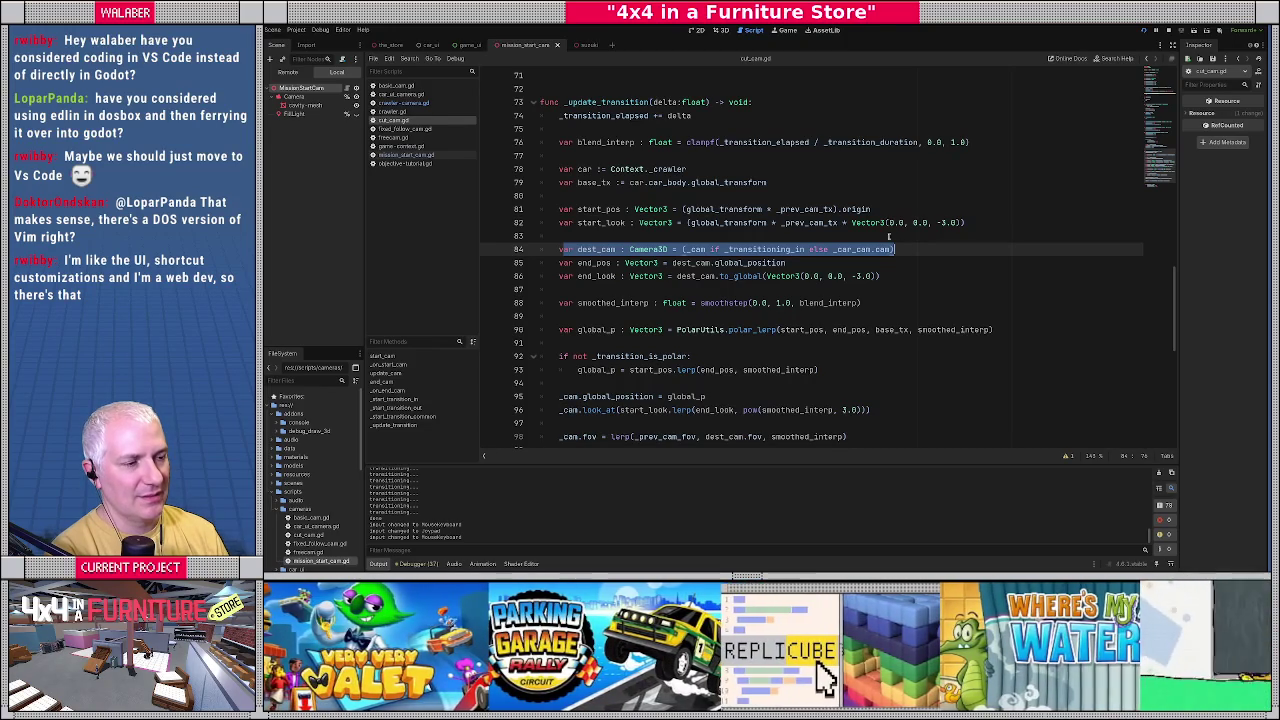
scroll(888, 237, up, 20)
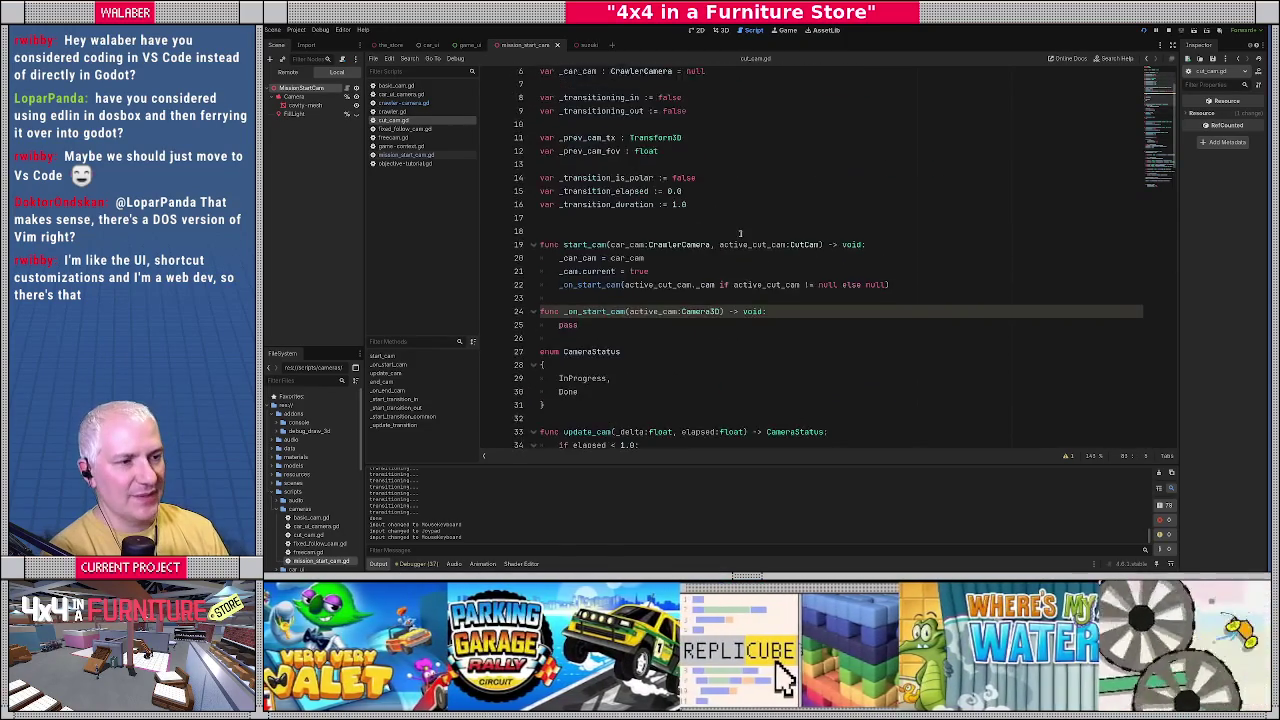
scroll(740, 230, up, 2)
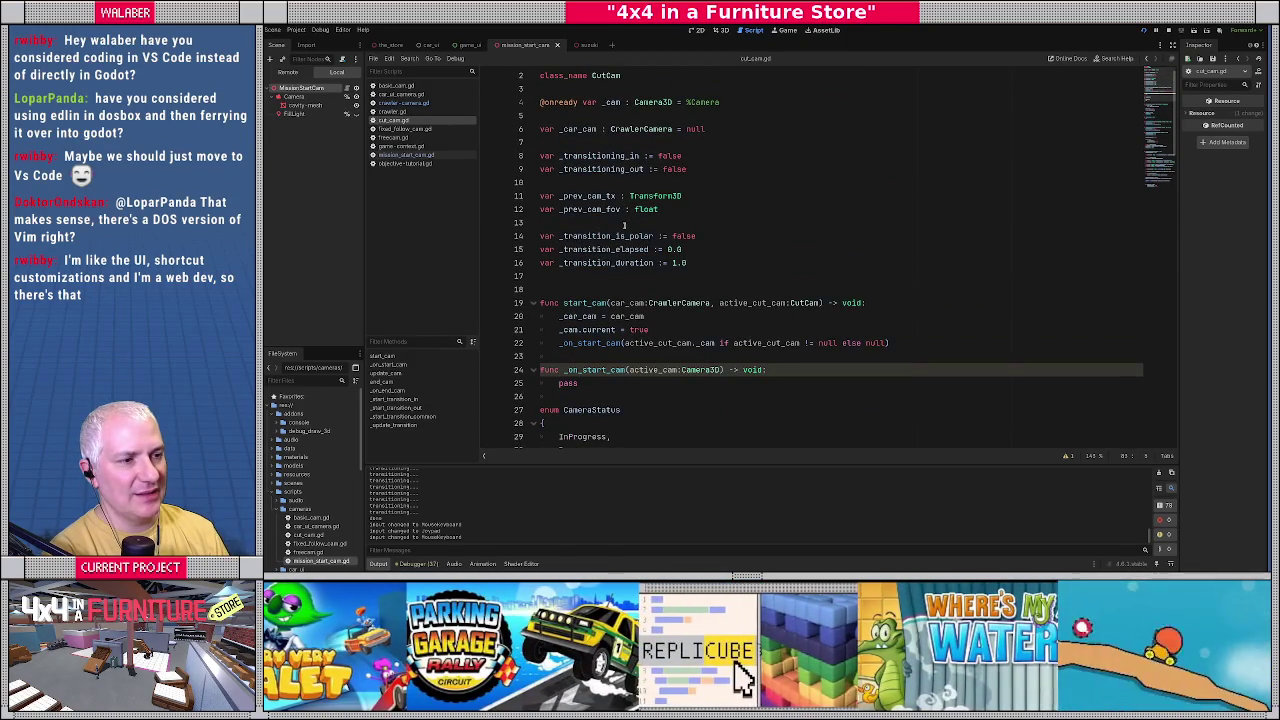
Declare a new member variable 'var _transition_out_cam : Camera3D' on line 13.
click(625, 223)
text(var)
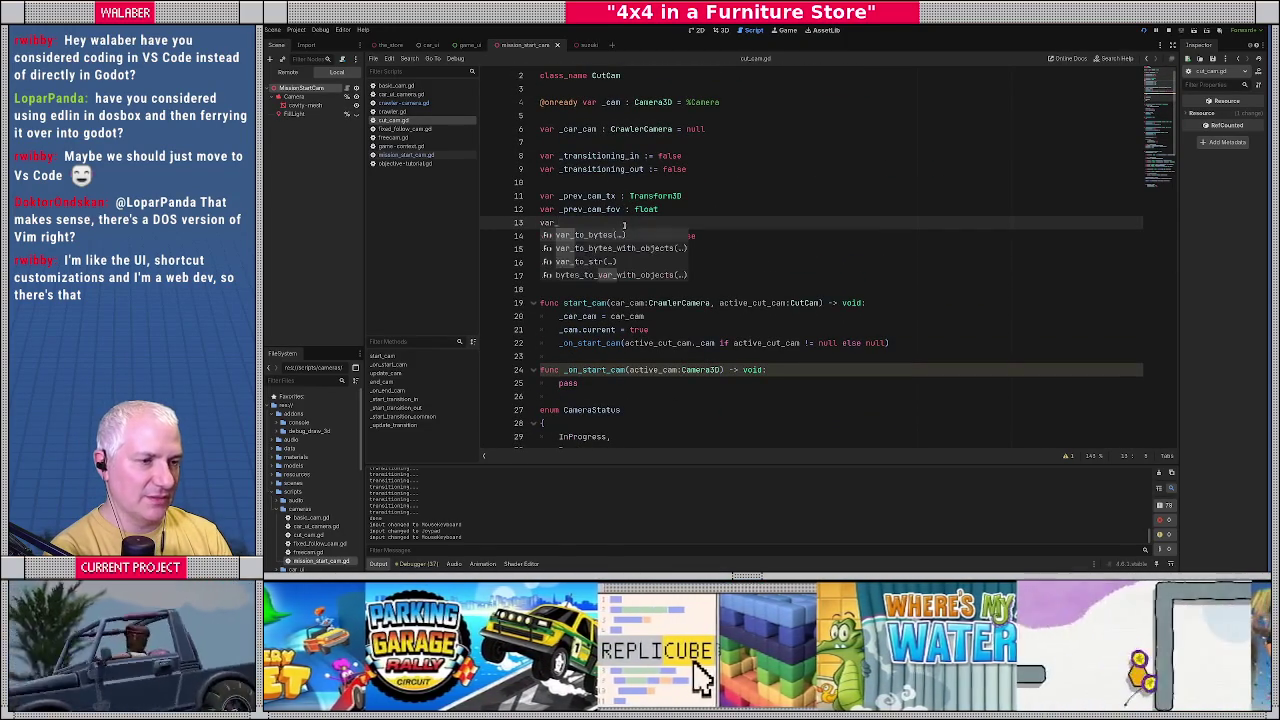
text( _transi)
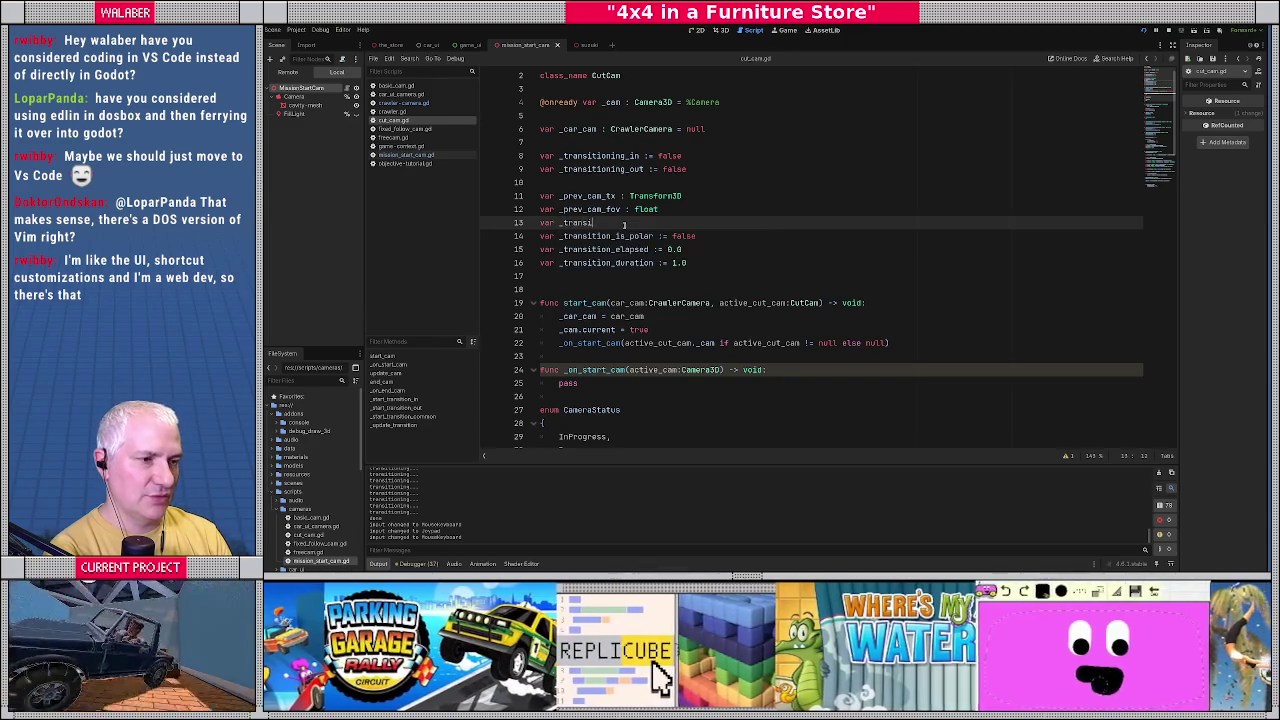
text(tion_out_cam : Camera3D)
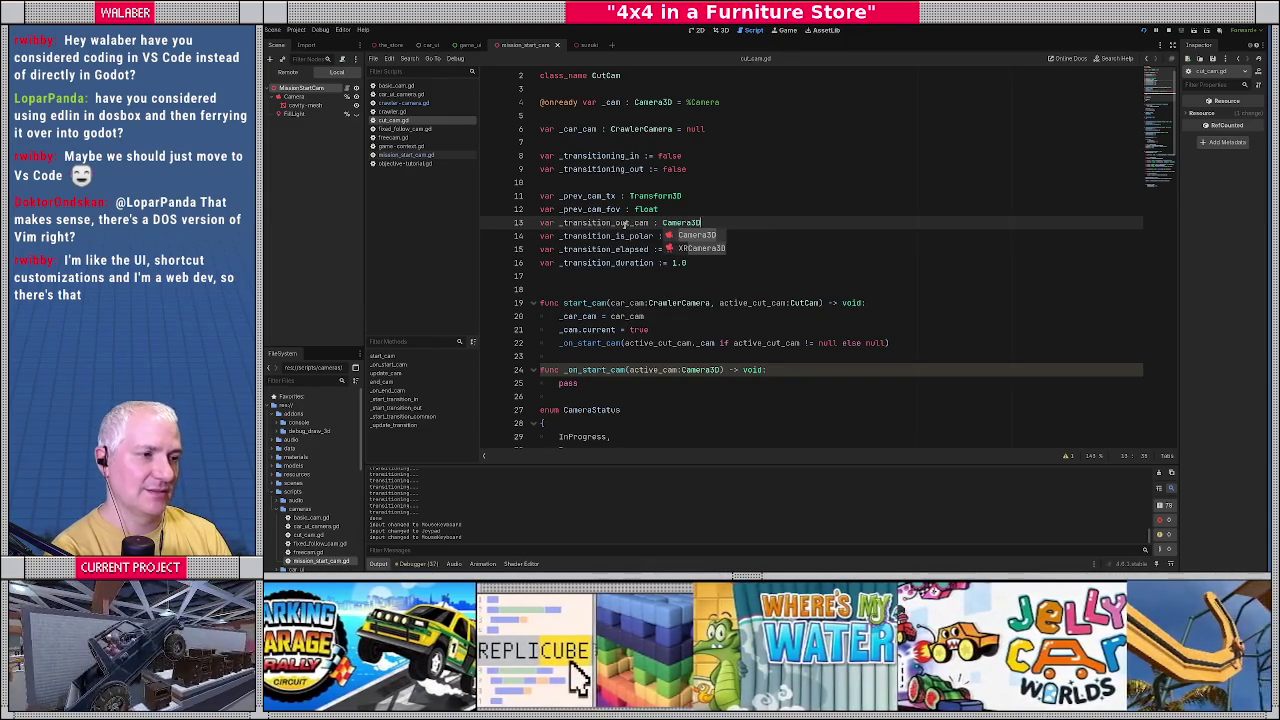
key(Return)
key(Return)
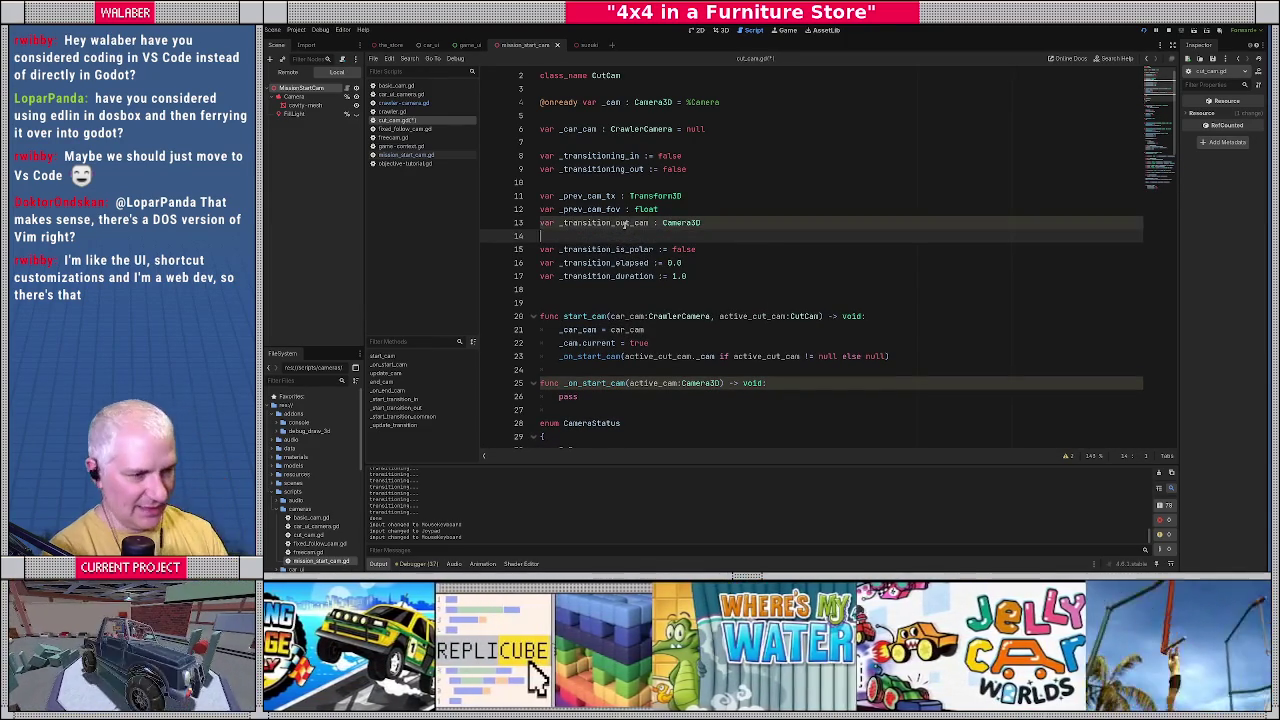
double_click(625, 224)
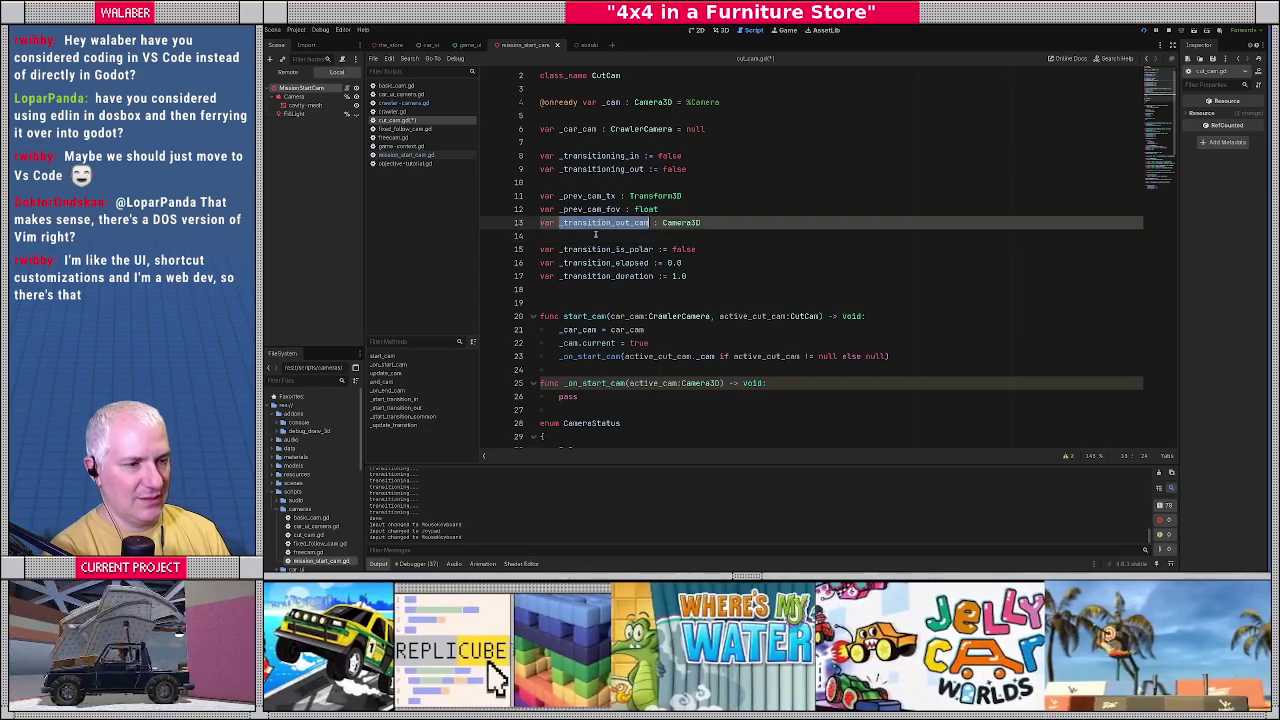
In _start_transition_out, add '_transition_out_cam = to_cam' after '_transitioning_out = true'.
scroll(629, 250, down, 5)
scroll(629, 256, down, 5)
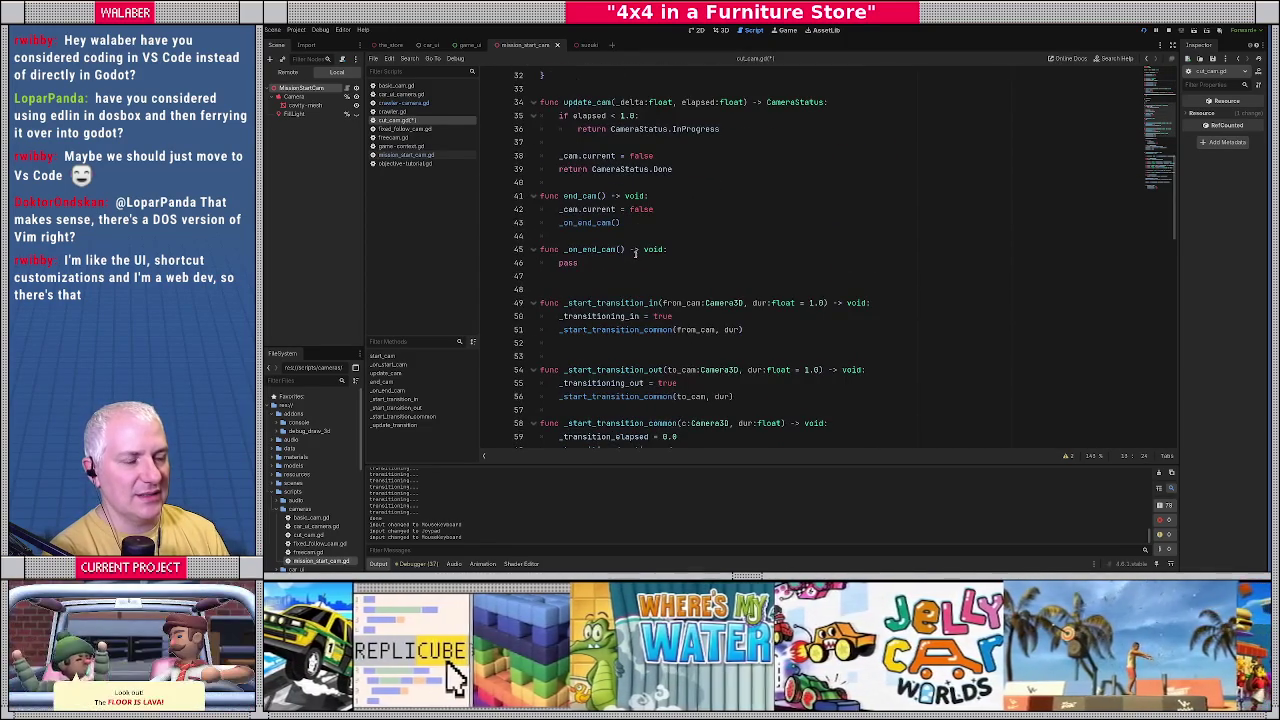
scroll(635, 252, down, 2)
scroll(645, 256, down, 1)
mouse_move(565, 184)
mouse_down()
mouse_move(860, 190)
mouse_move(775, 213)
mouse_up()
scroll(643, 257, down, 2)
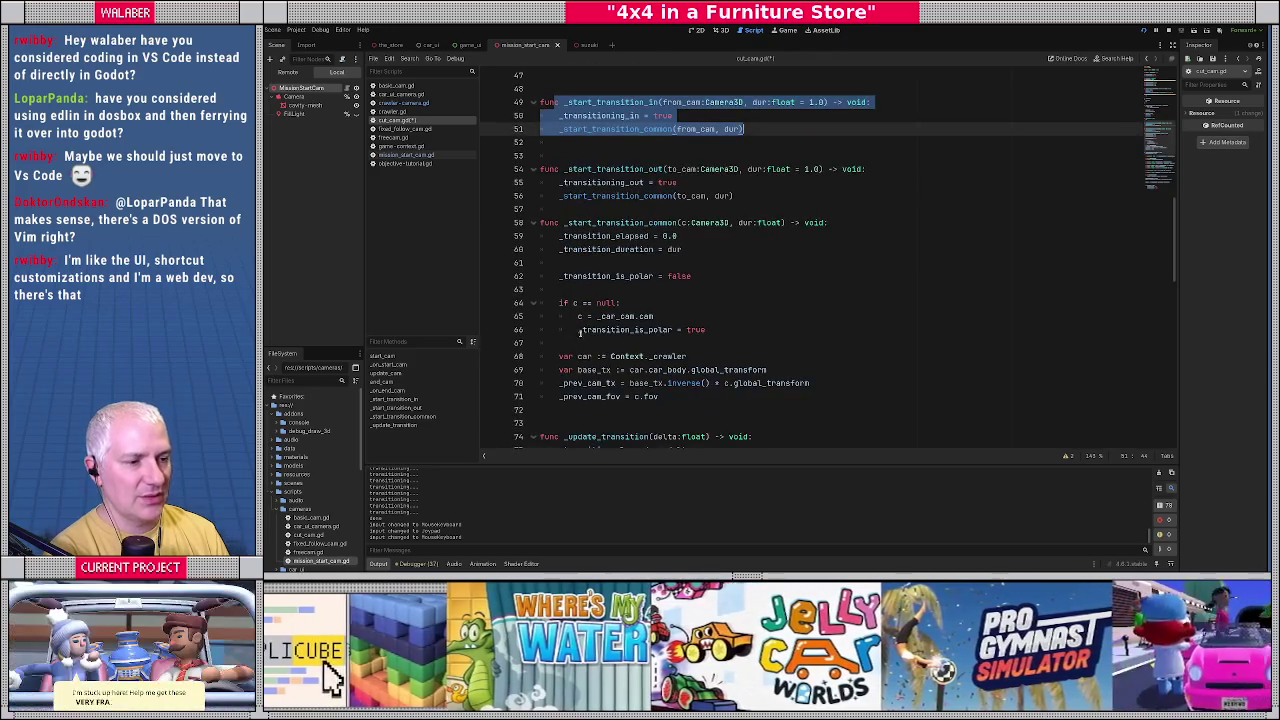
click(583, 383)
key(Down)
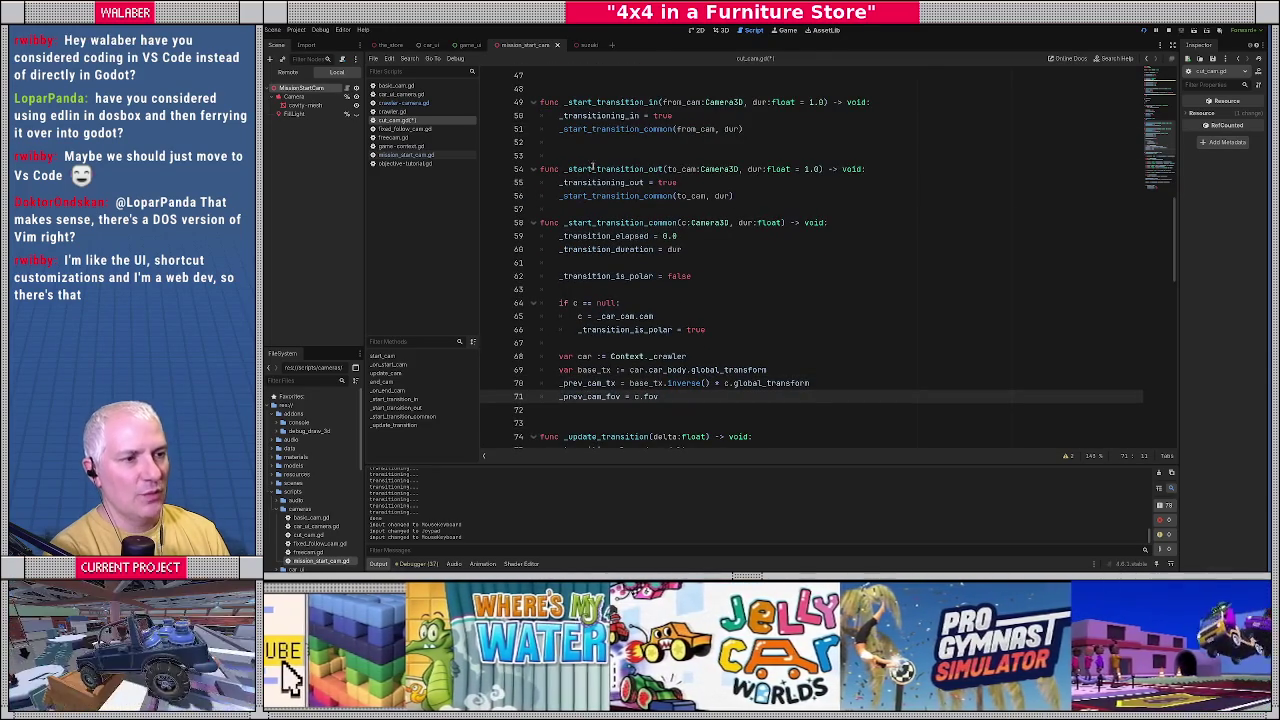
double_click(600, 169)
click(709, 183)
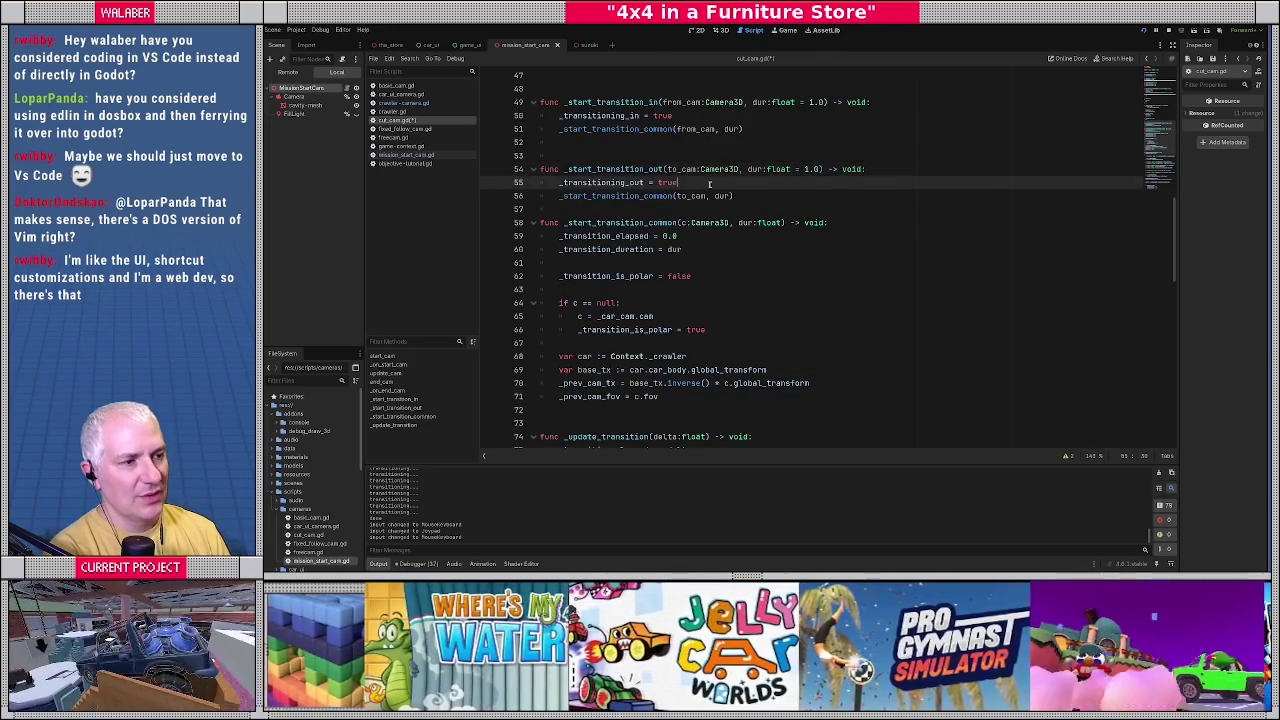
key(Return)
text(_transition_out_cam)
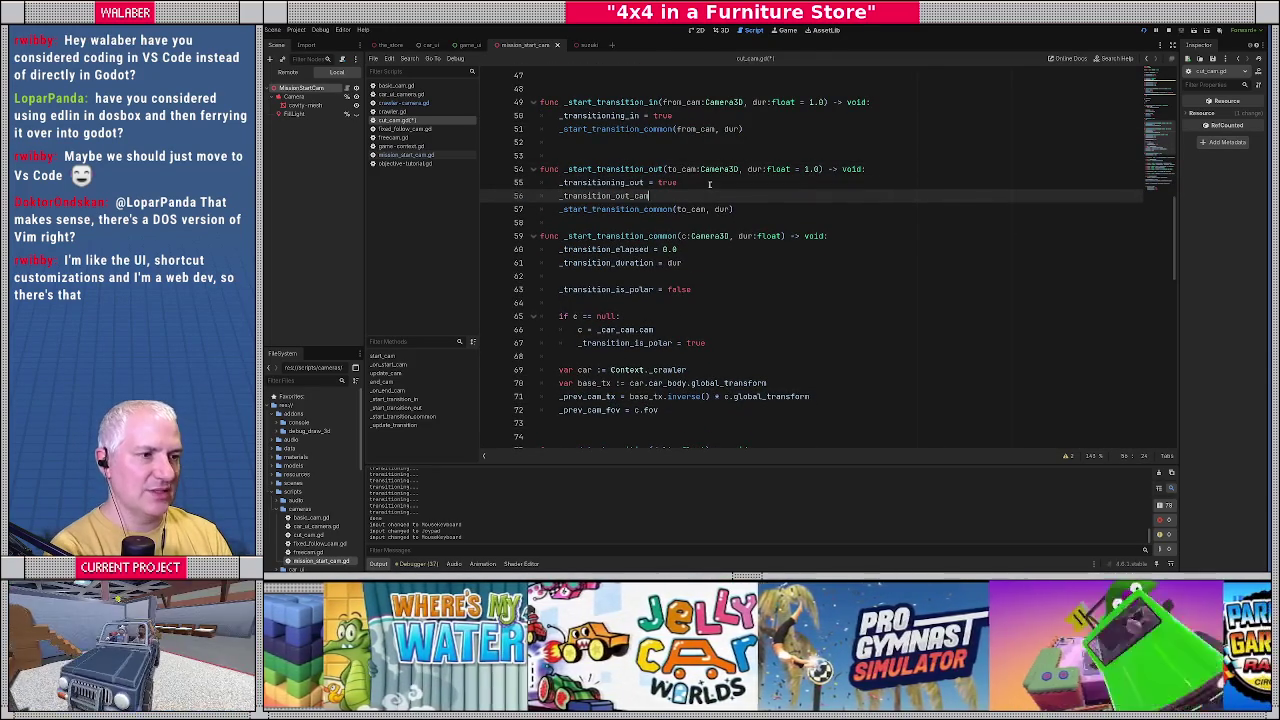
text( = to_cam)
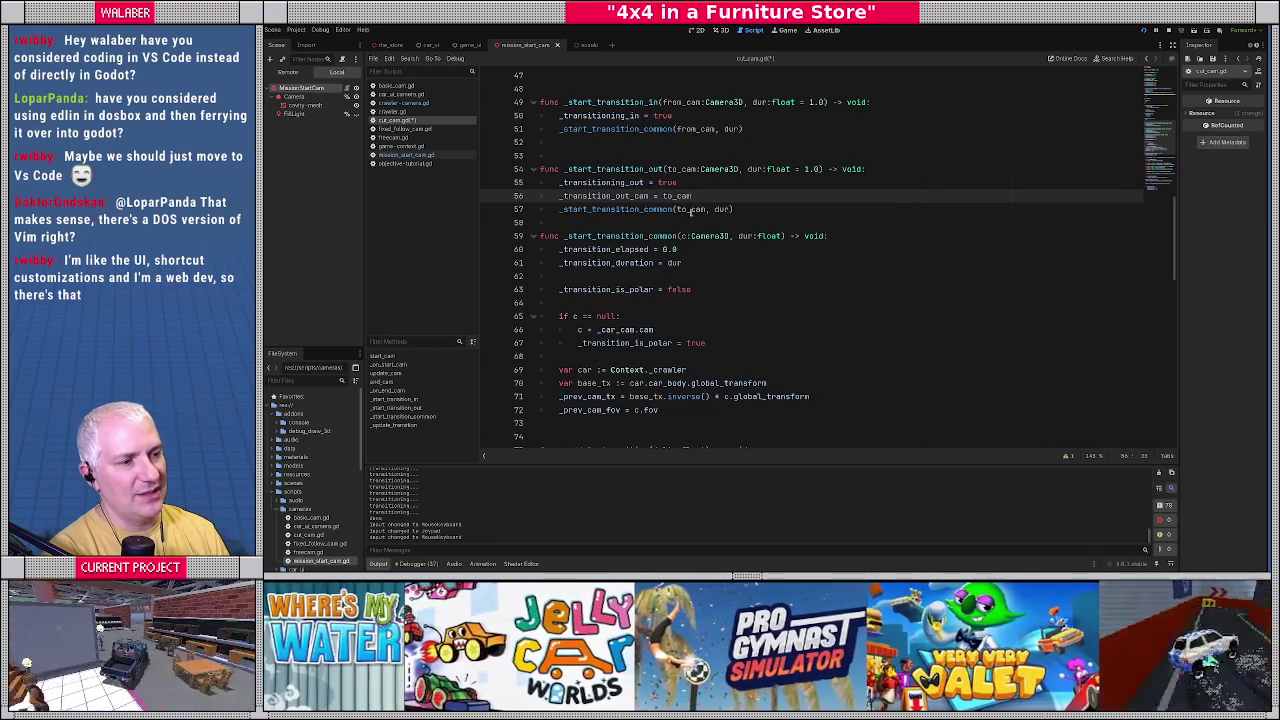
Pass _cam instead of to_cam to _start_transition_common.
double_click(691, 210)
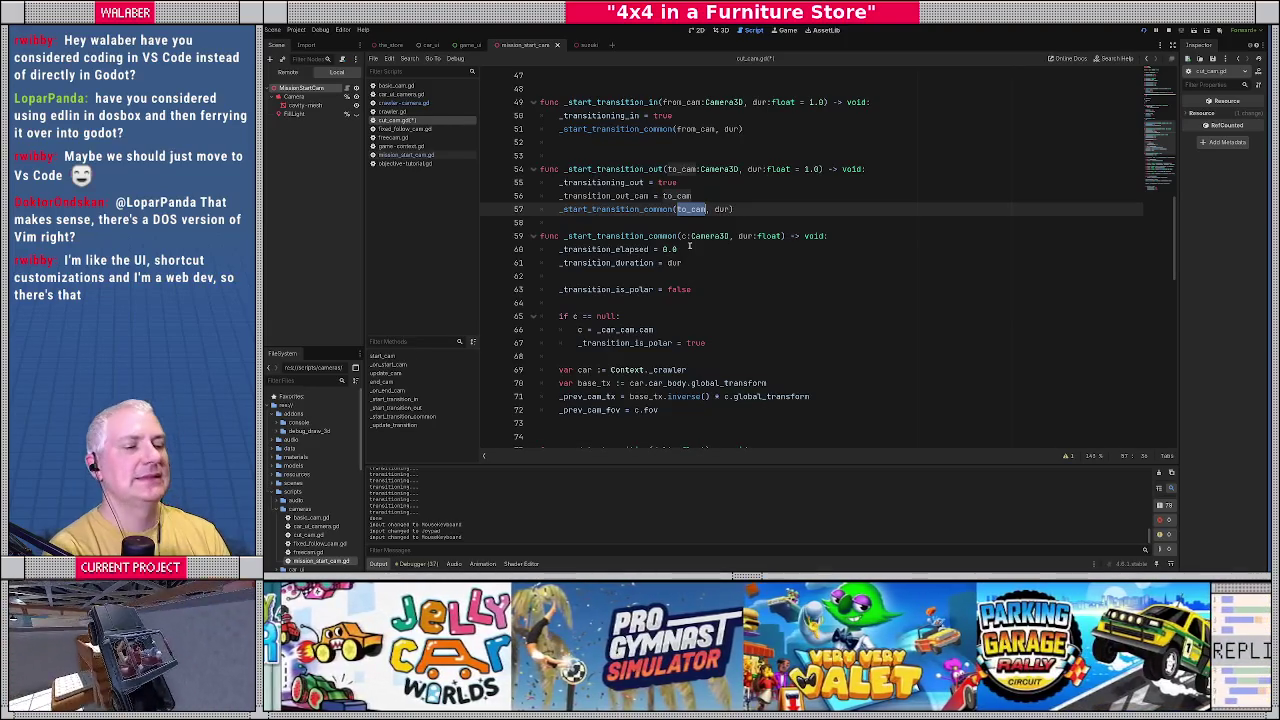
text(_cam)
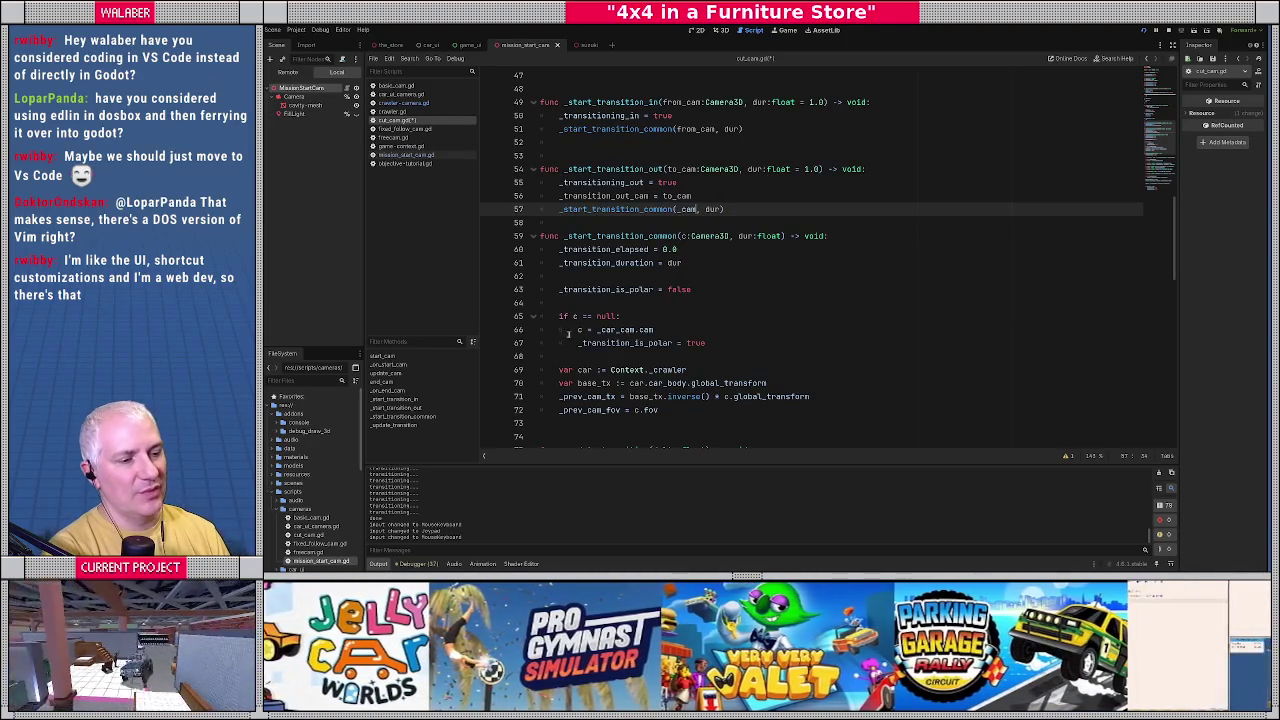
mouse_move(571, 360)
mouse_down()
mouse_move(600, 390)
mouse_move(676, 408)
mouse_up()
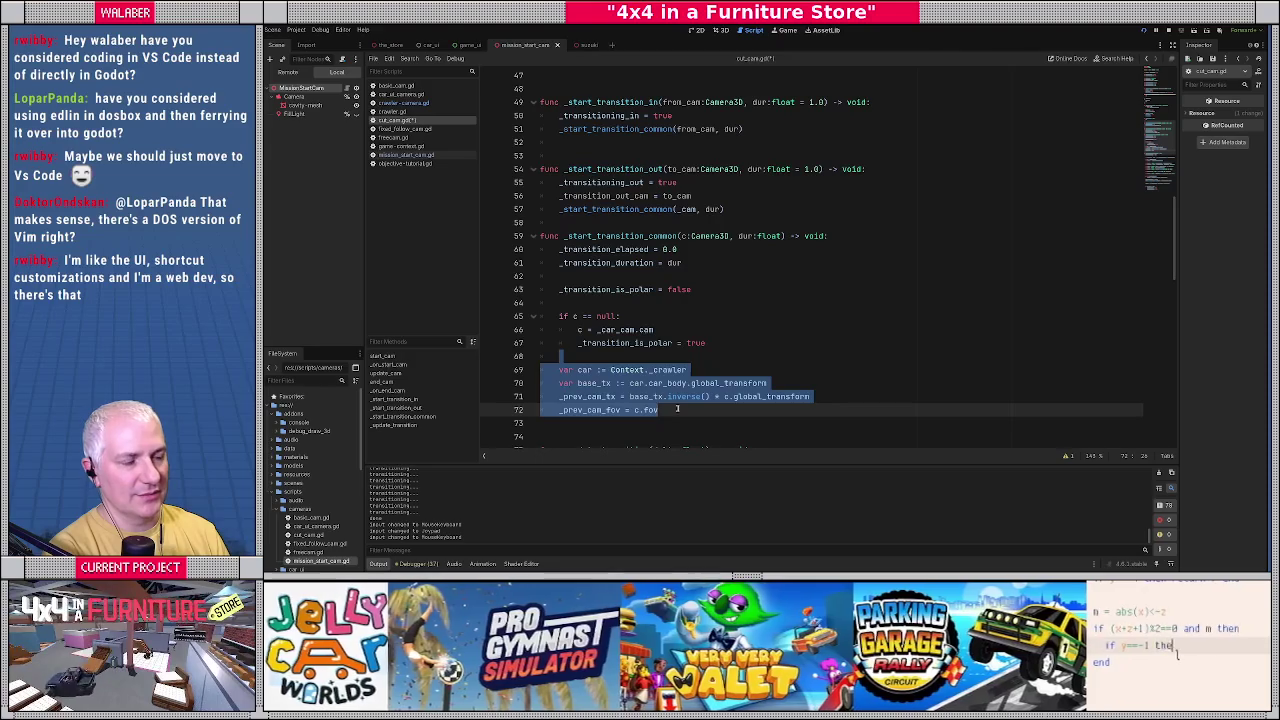
click(676, 408)
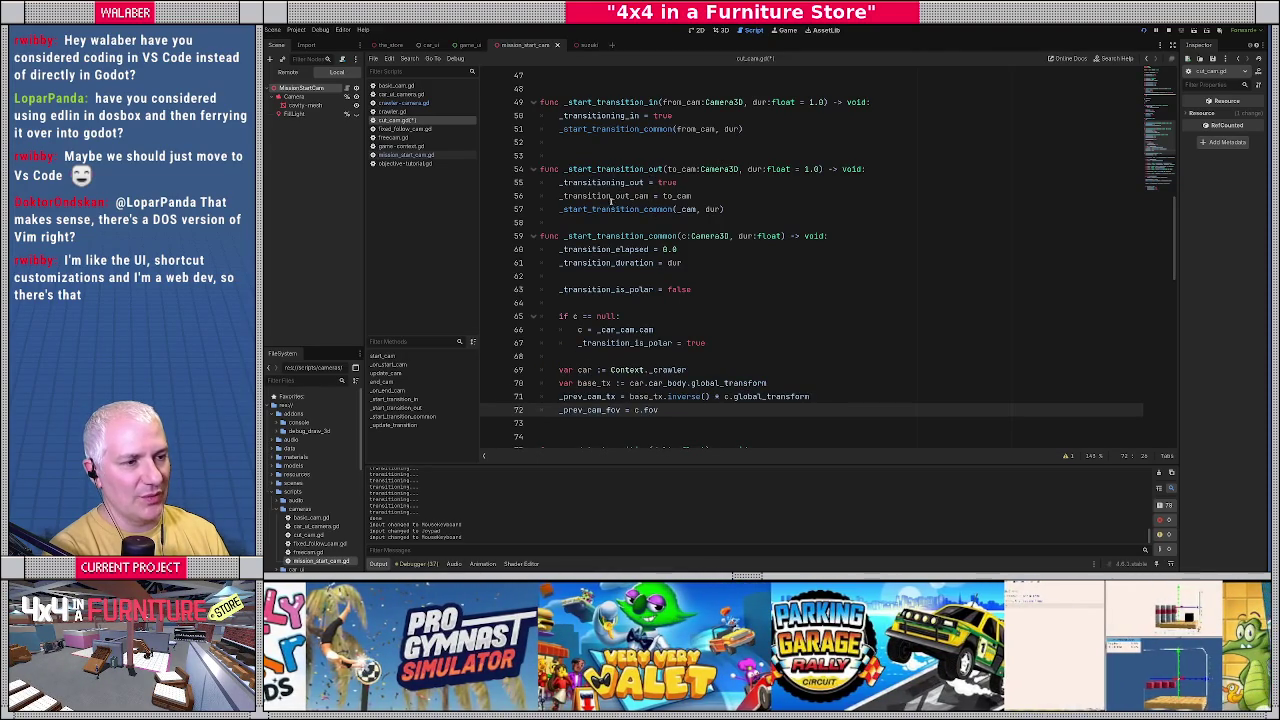
double_click(611, 197)
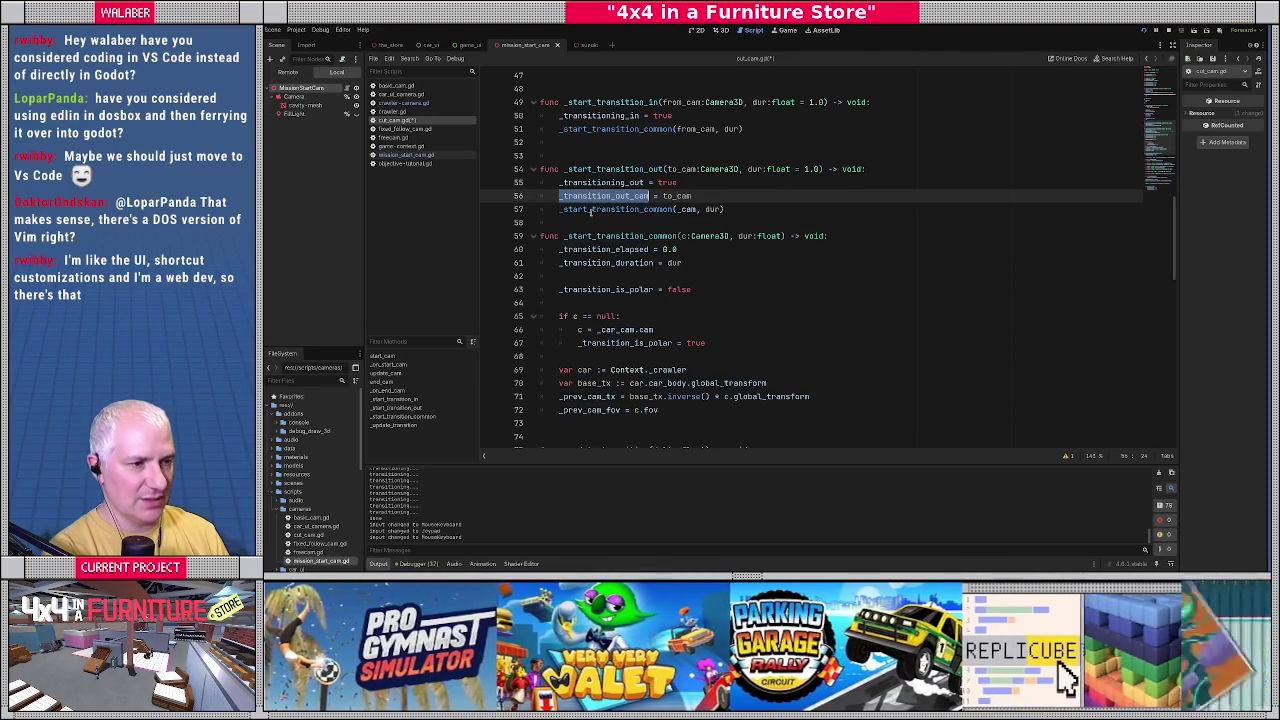
click(592, 210)
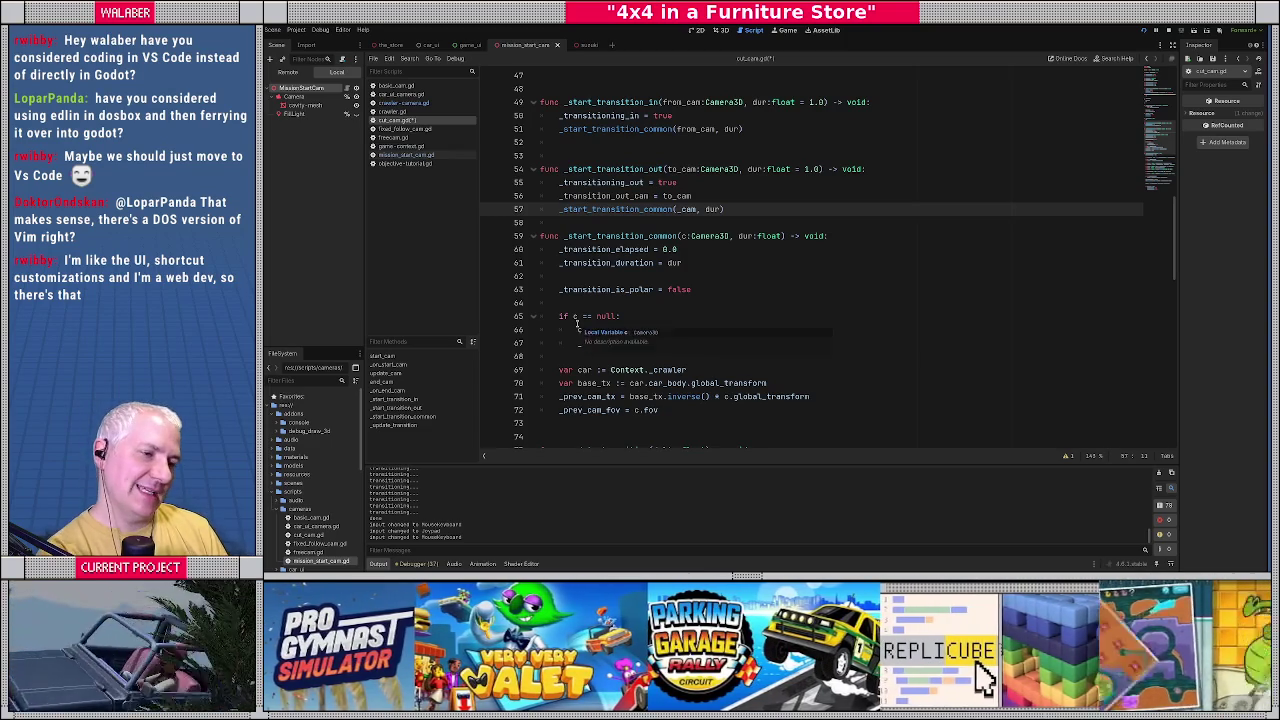
Delete the '_transition_is_polar = true' line from the null-camera branch.
click(655, 298)
click(740, 343)
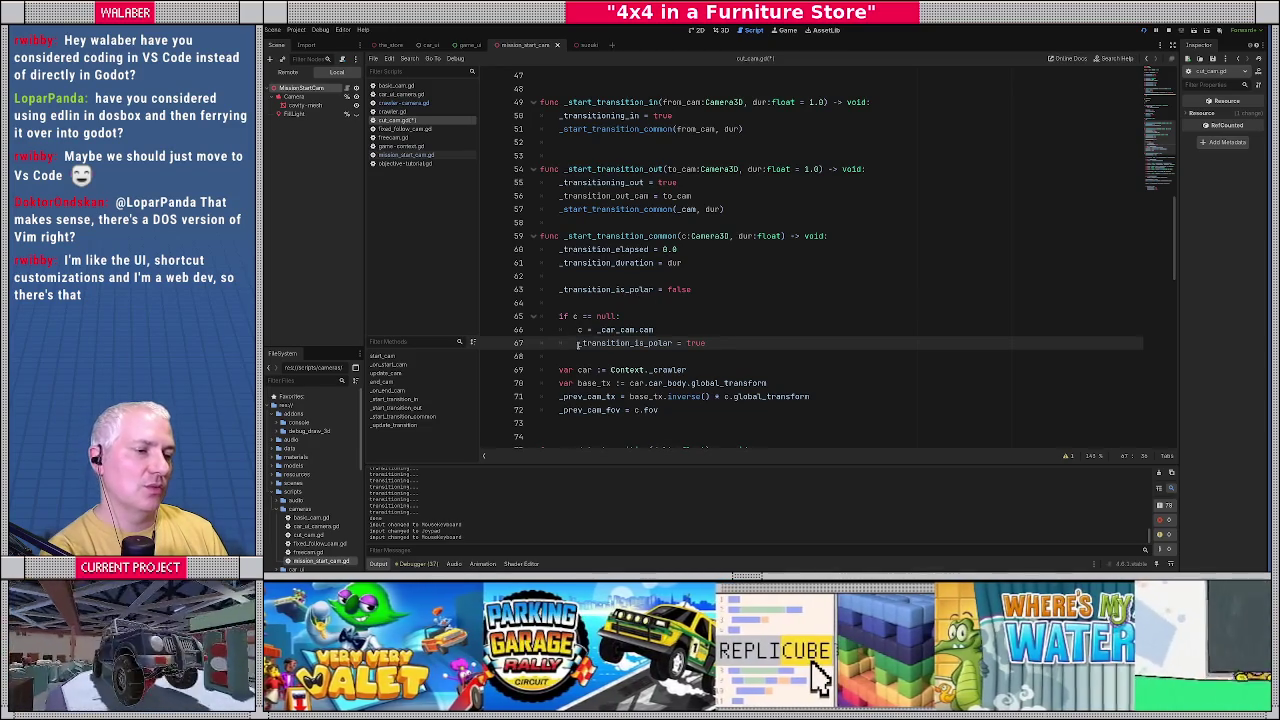
key(shift+End)
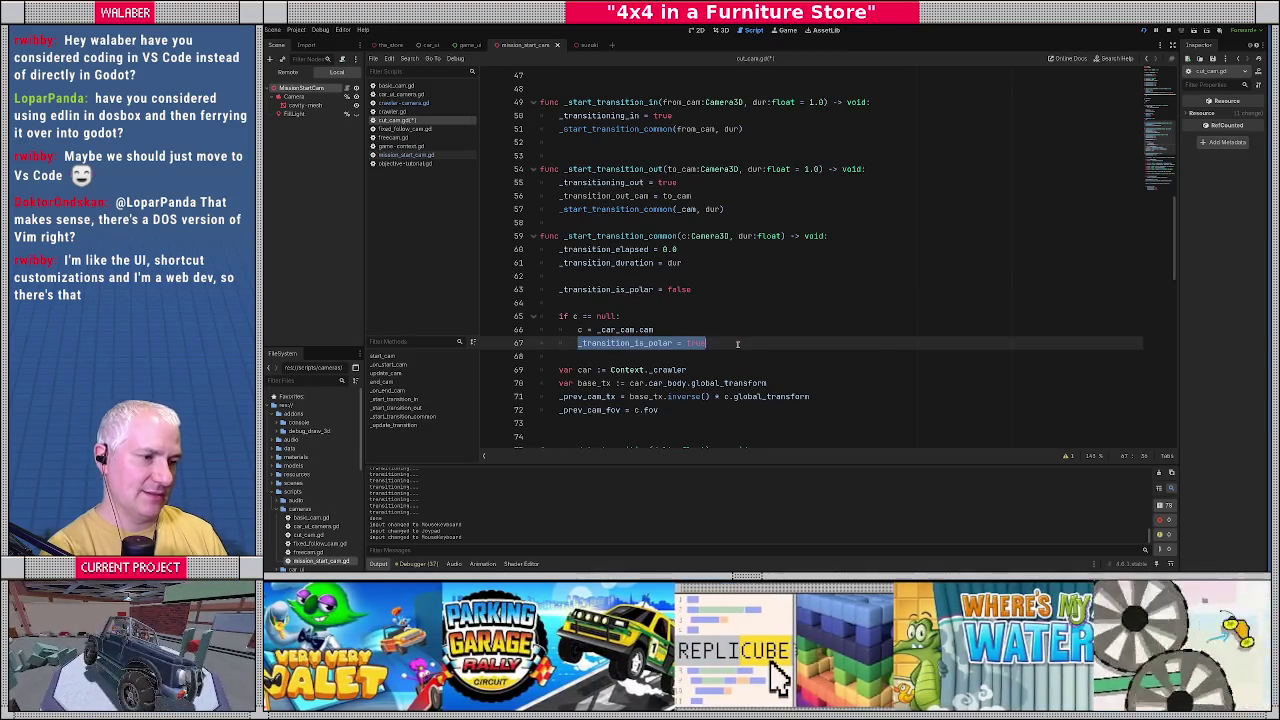
key(Delete)
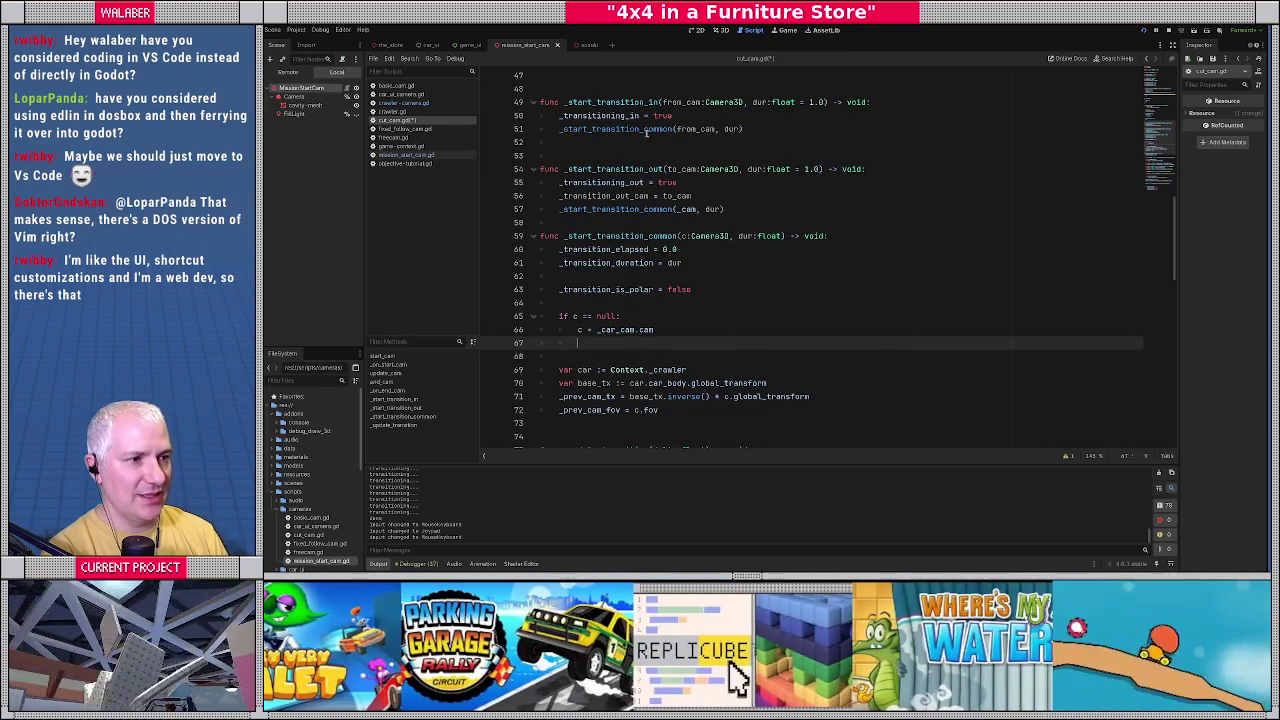
Add '_transition_is_polar = to_cam == null' with a comment about POLAR mode when returning to the car cam.
scroll(646, 133, up, 2)
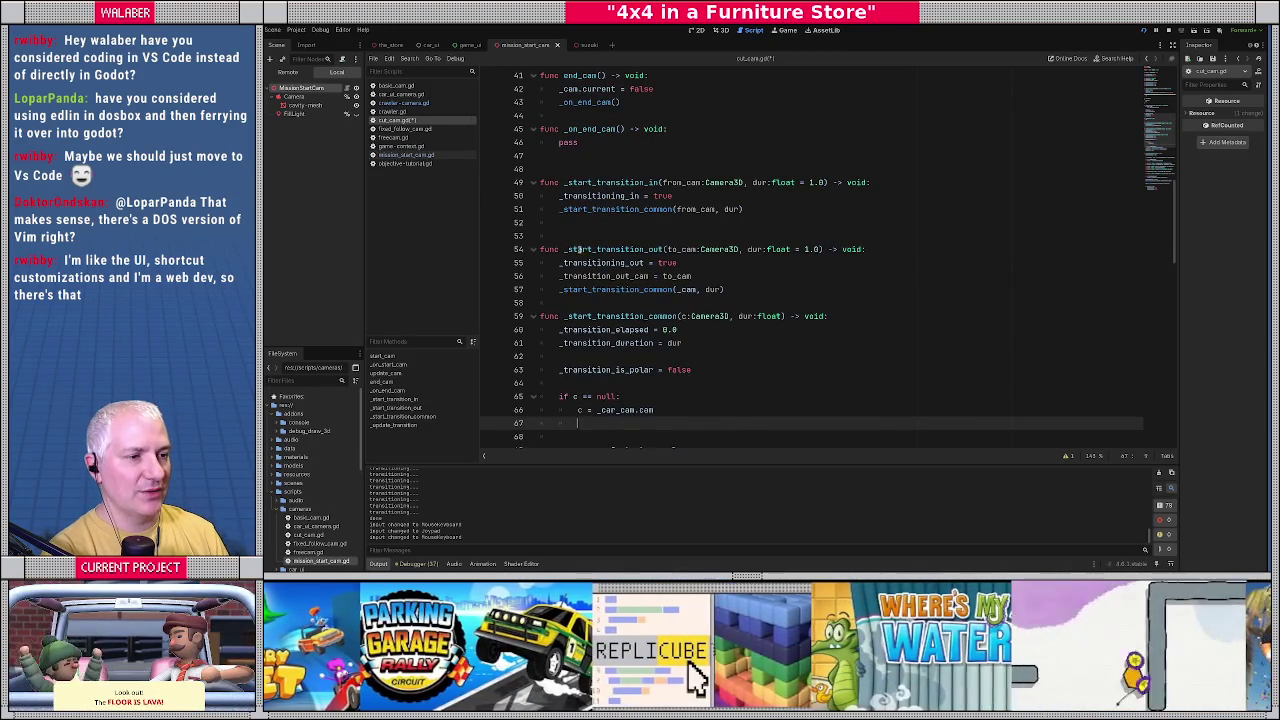
drag(568, 249, 667, 250)
click(704, 276)
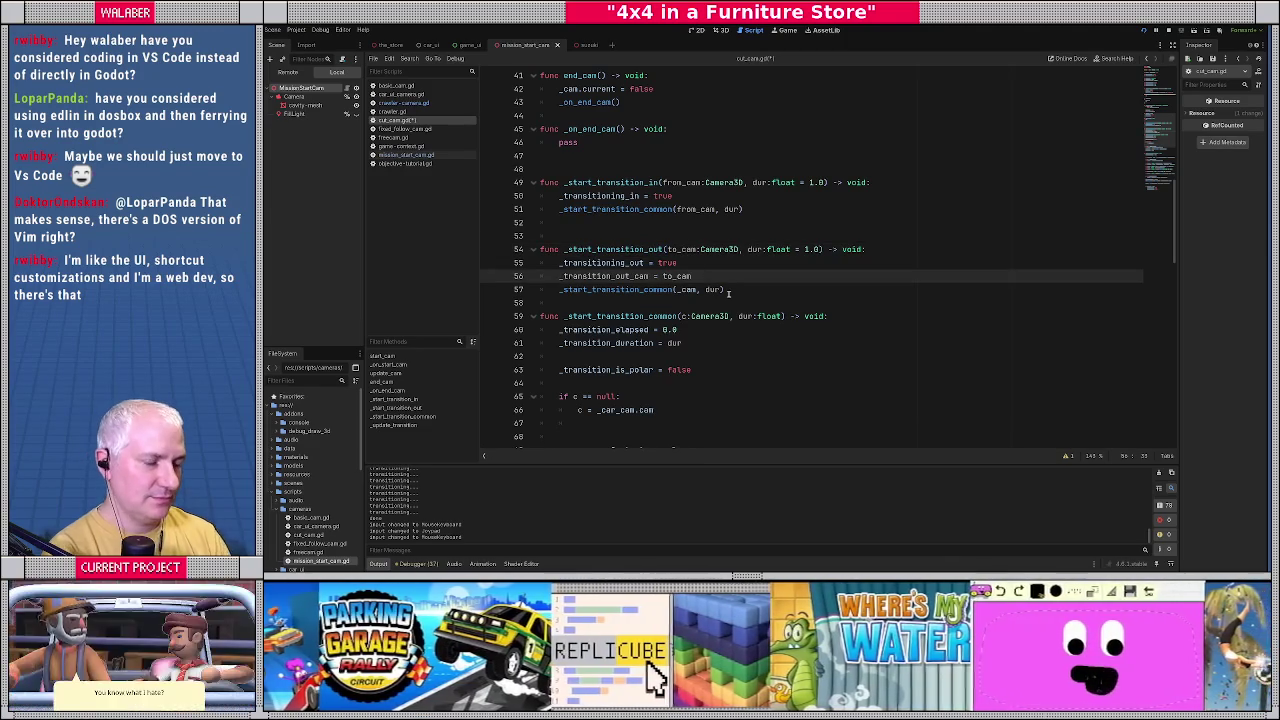
key(Return)
text(_transition_is_polar = true)
key(BackSpace)
key(BackSpace)
key(BackSpace)
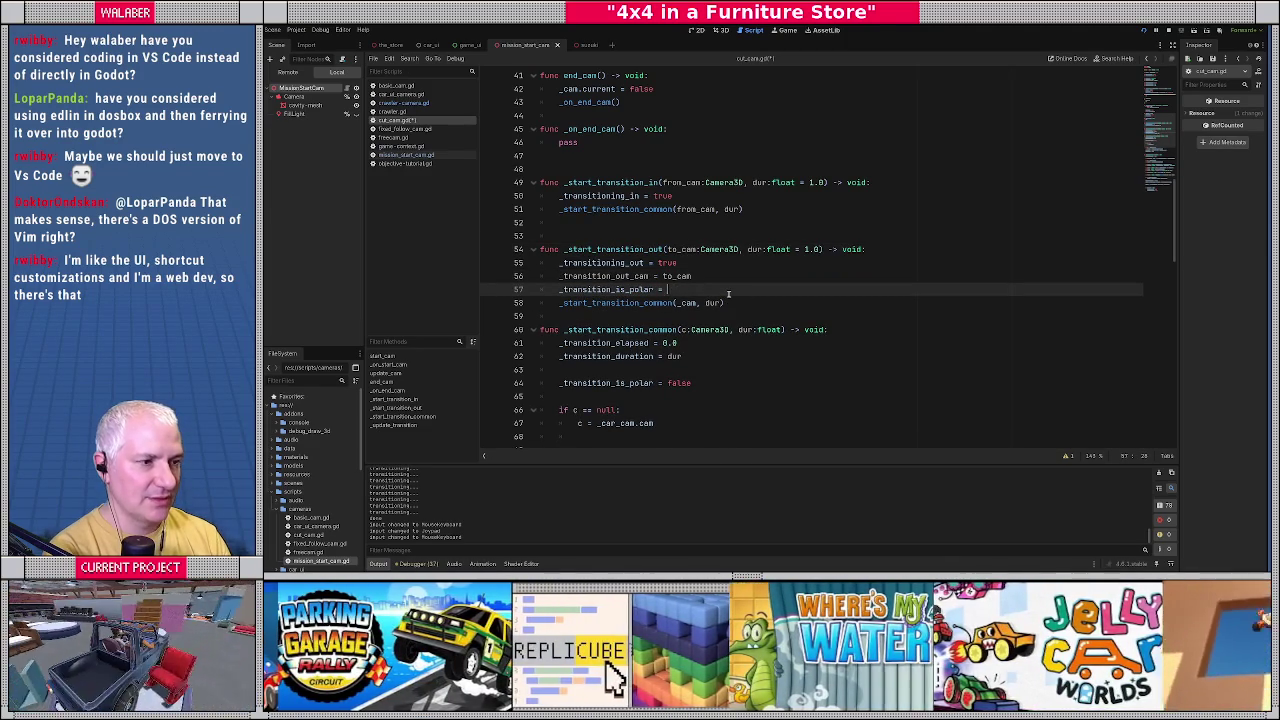
text(to_cam )
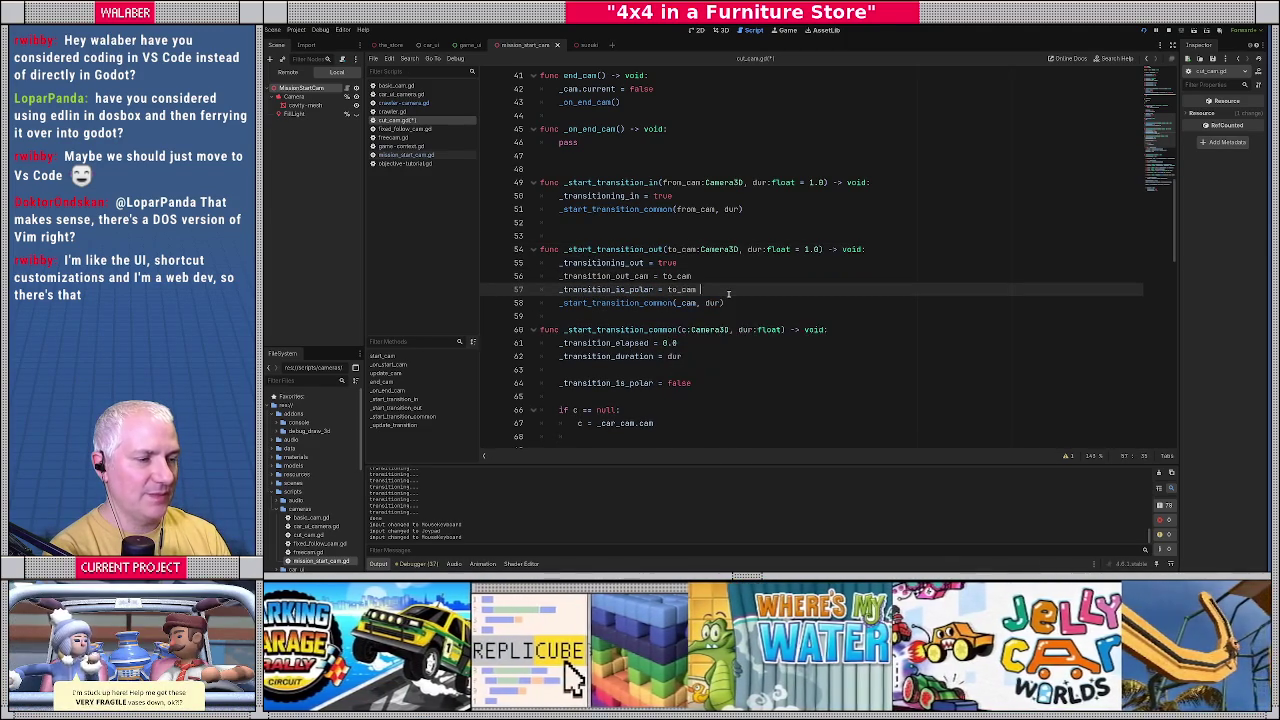
text(== null)
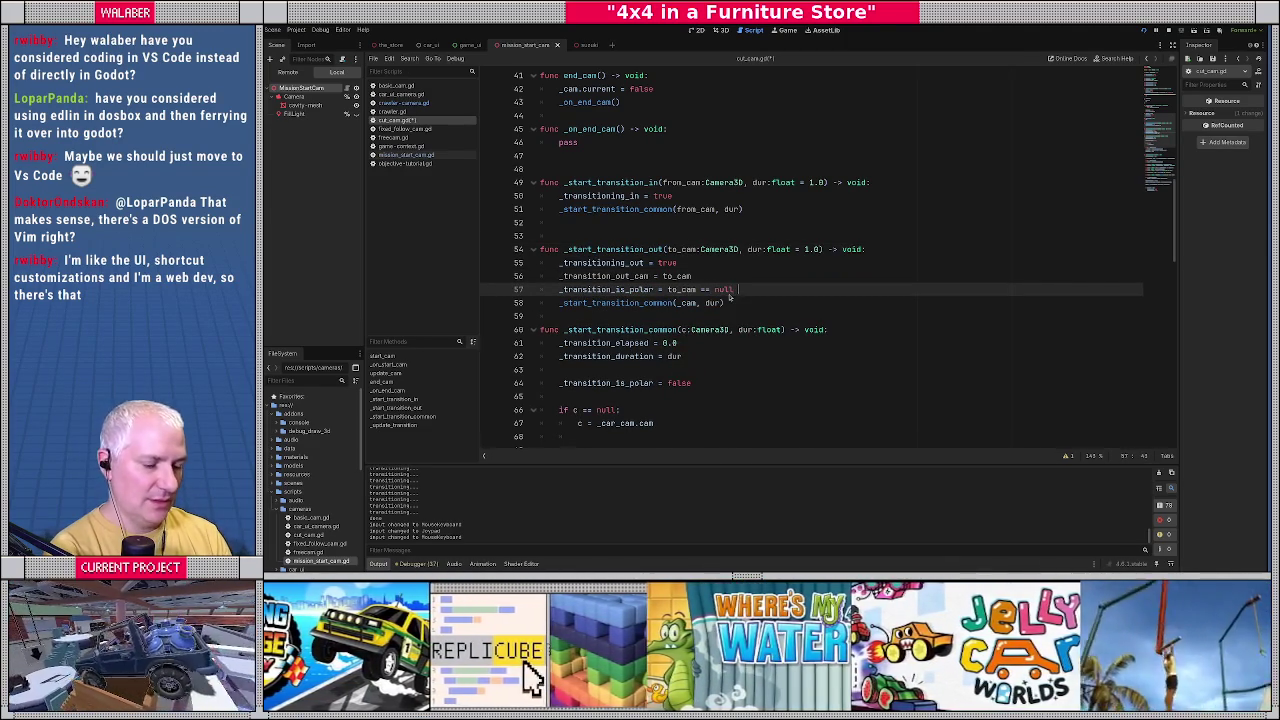
text( # when going b)
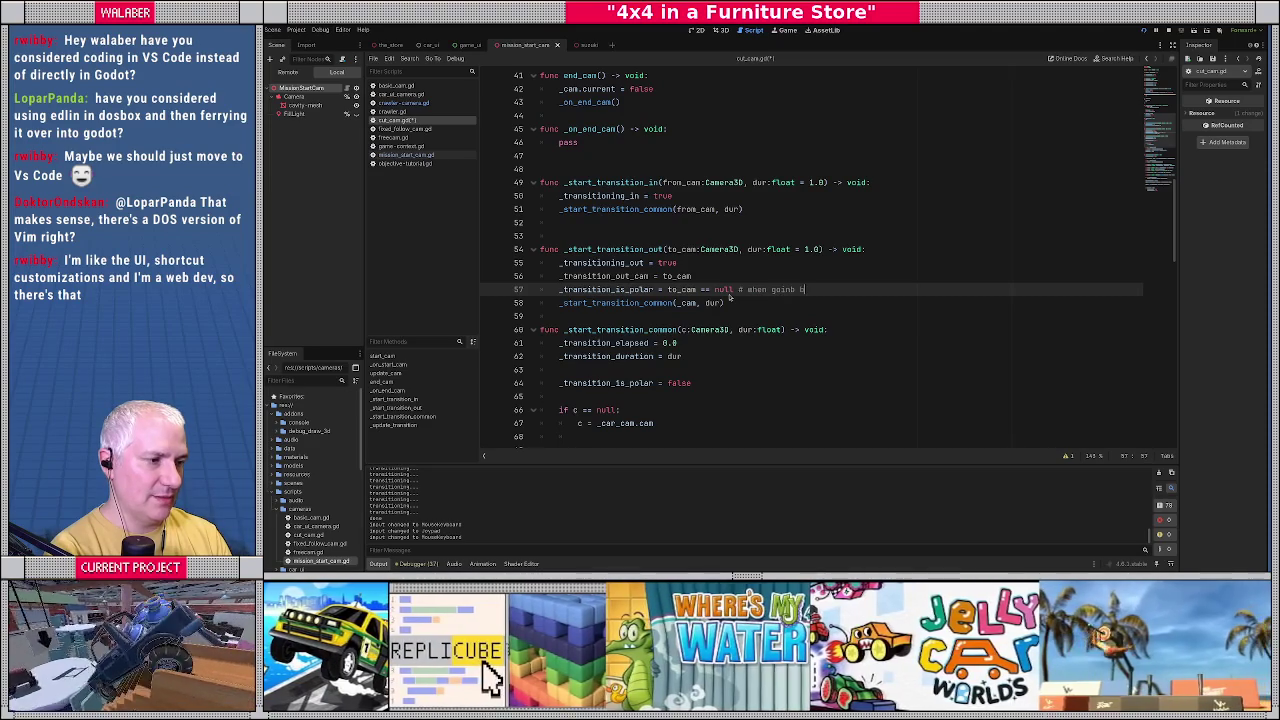
text(ack to th)
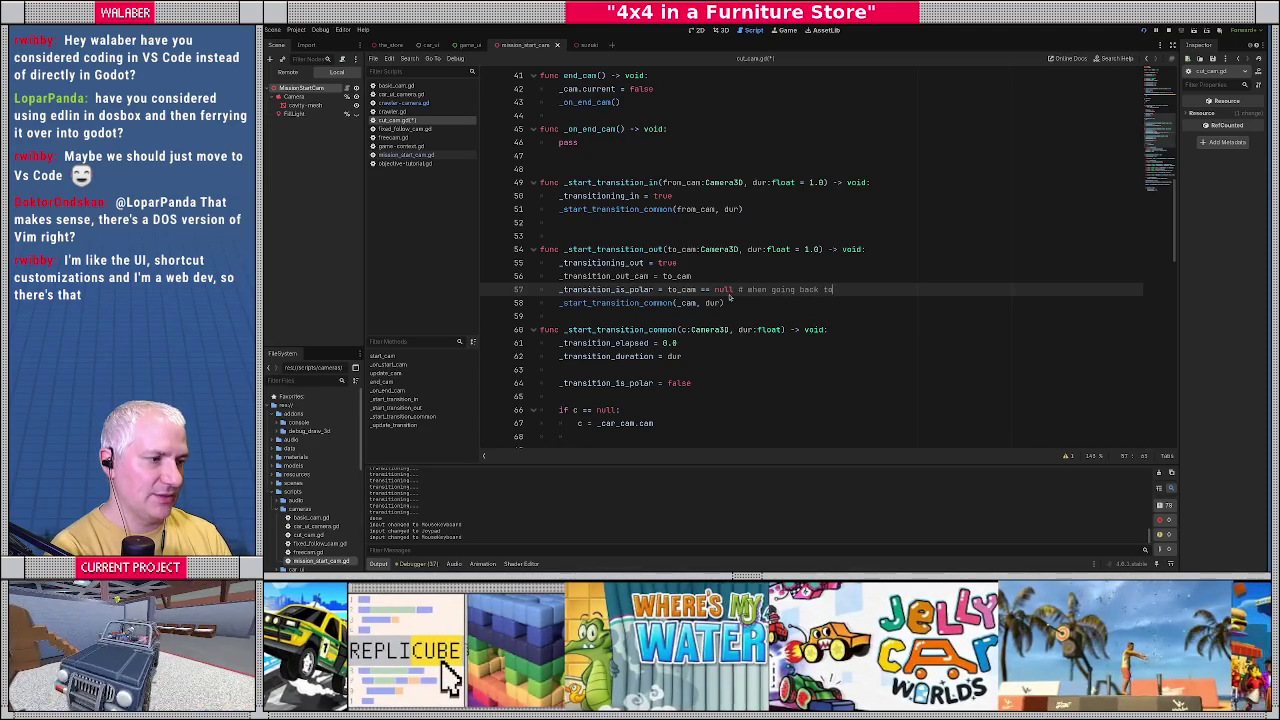
text(e CAR cam, we w)
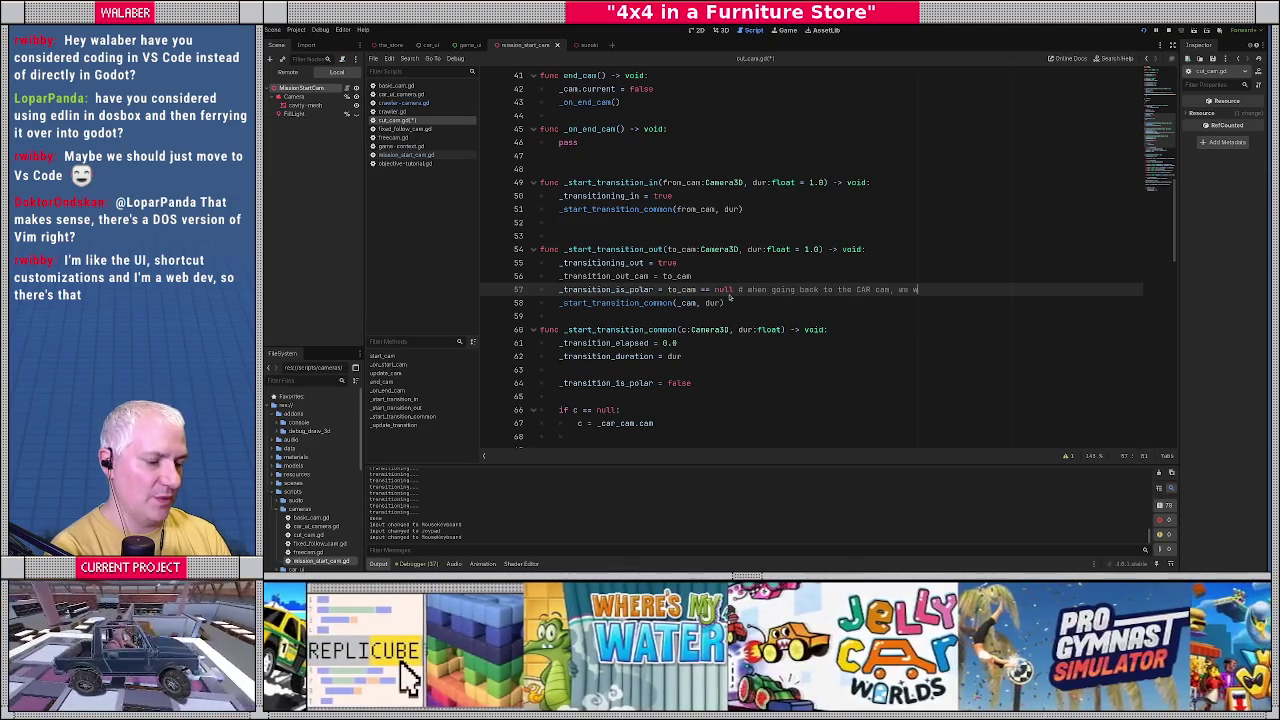
text(ant POLAR mod)
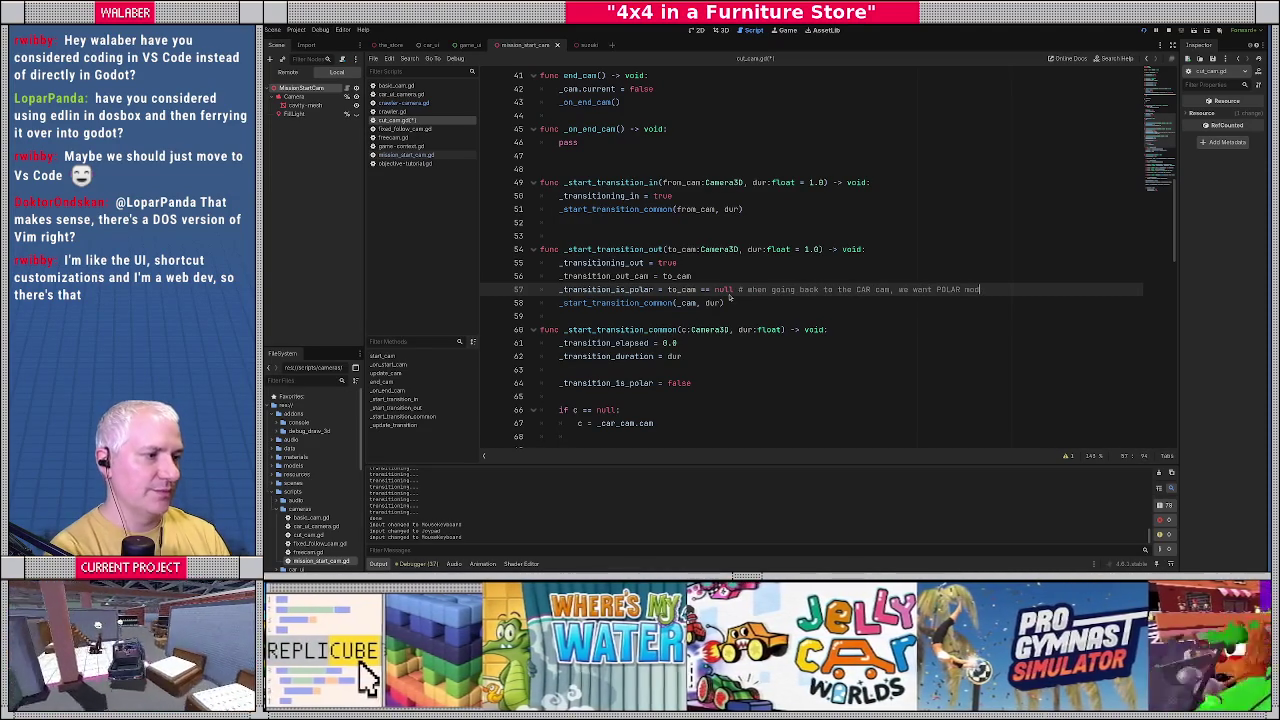
text(e)
key(ctrl+shift+z)
key(ctrl+shift+z)
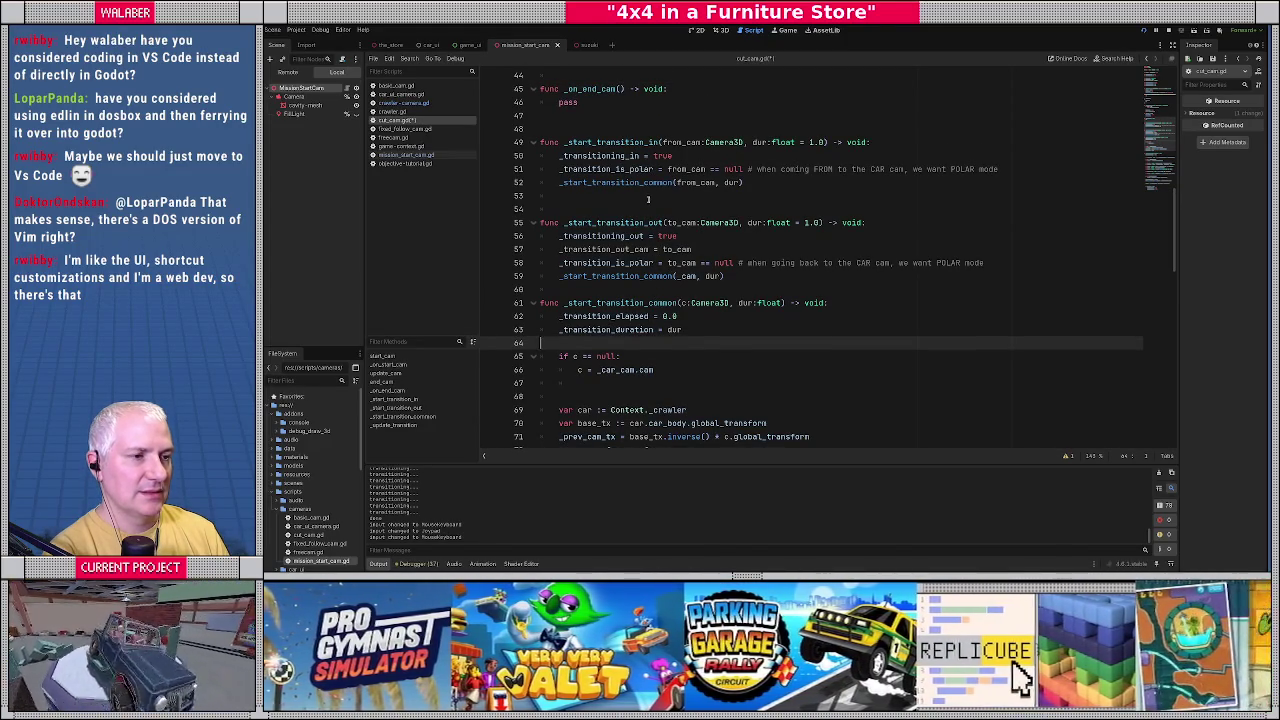
Remove the stray blank line beneath the _car_cam.cam fallback block.
scroll(620, 320, down, 1)
click(612, 342)
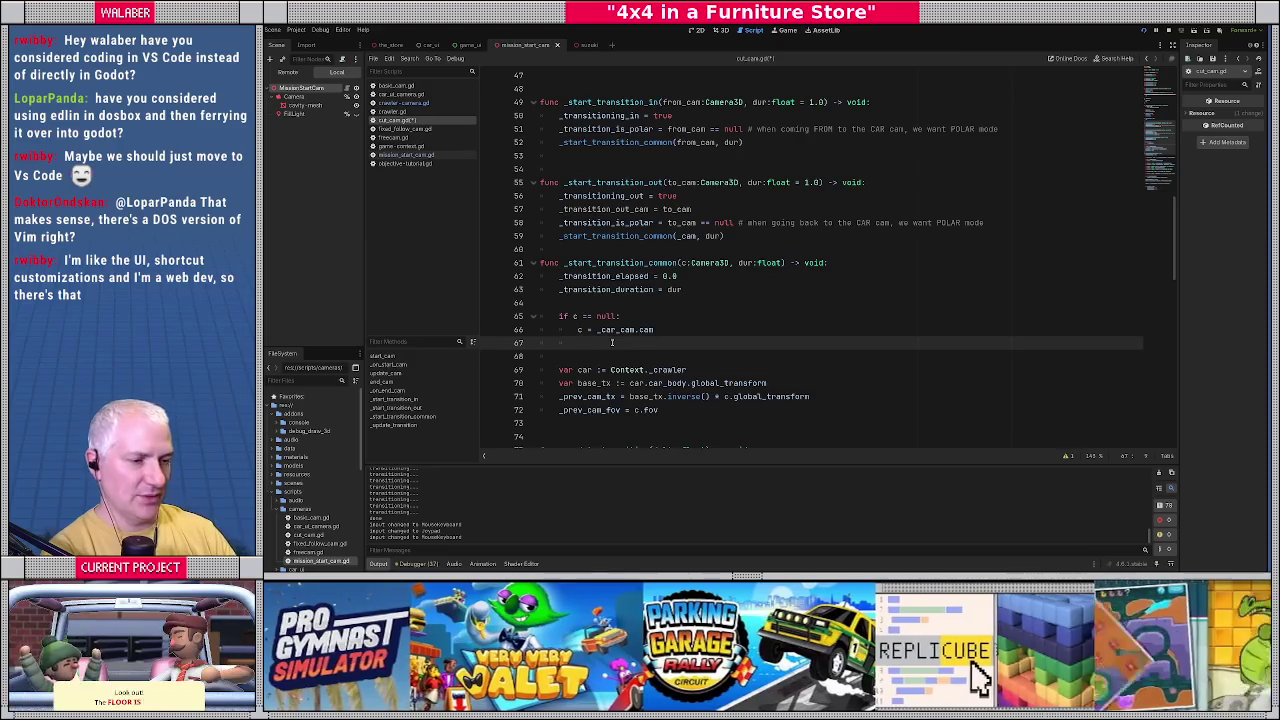
key(BackSpace)
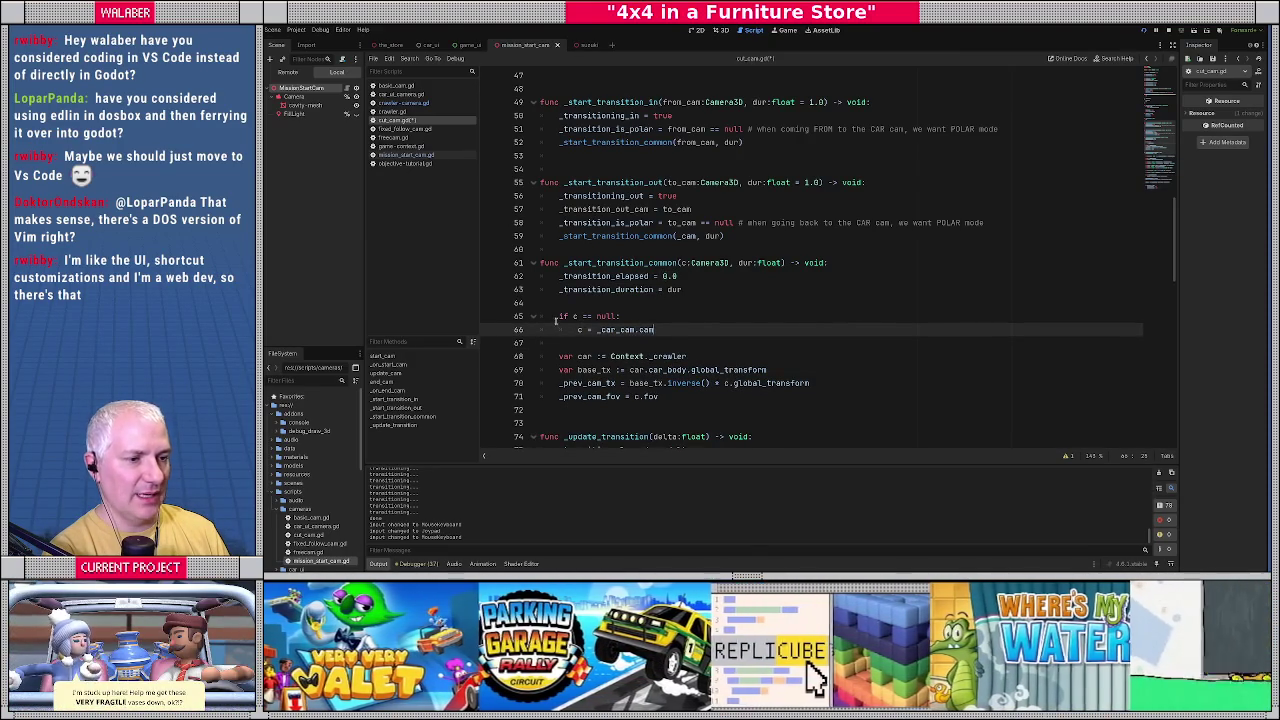
drag(557, 321, 656, 330)
click(635, 129)
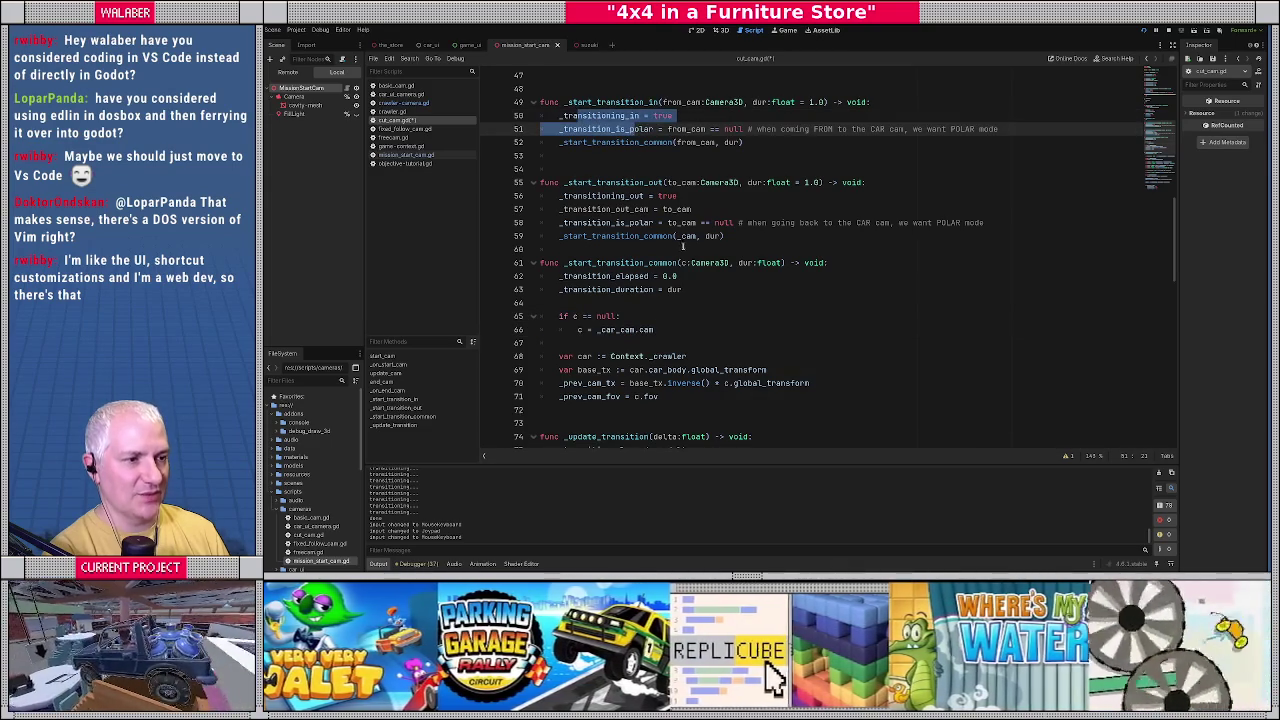
click(700, 236)
click(645, 276)
scroll(641, 279, down, 2)
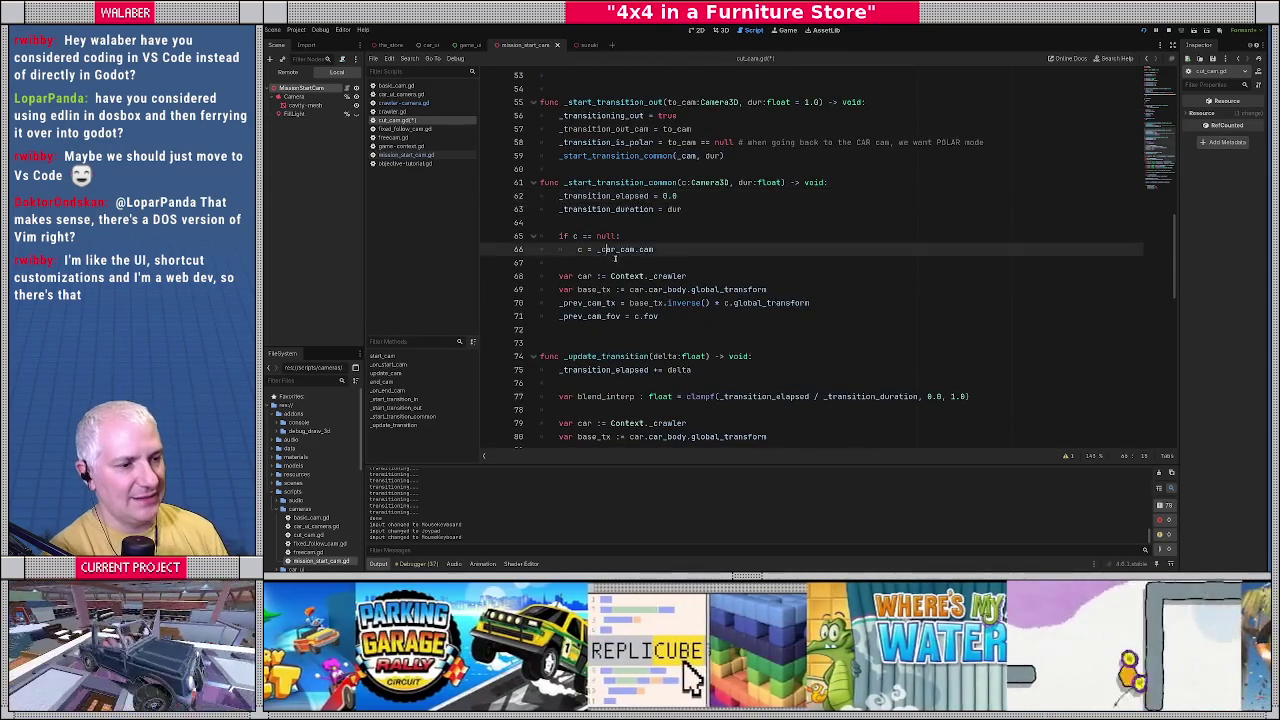
Change dest_cam's fallback to '_transition_out_cam if _transition_out_cam != null else _car_cam.cam'.
scroll(697, 276, down, 6)
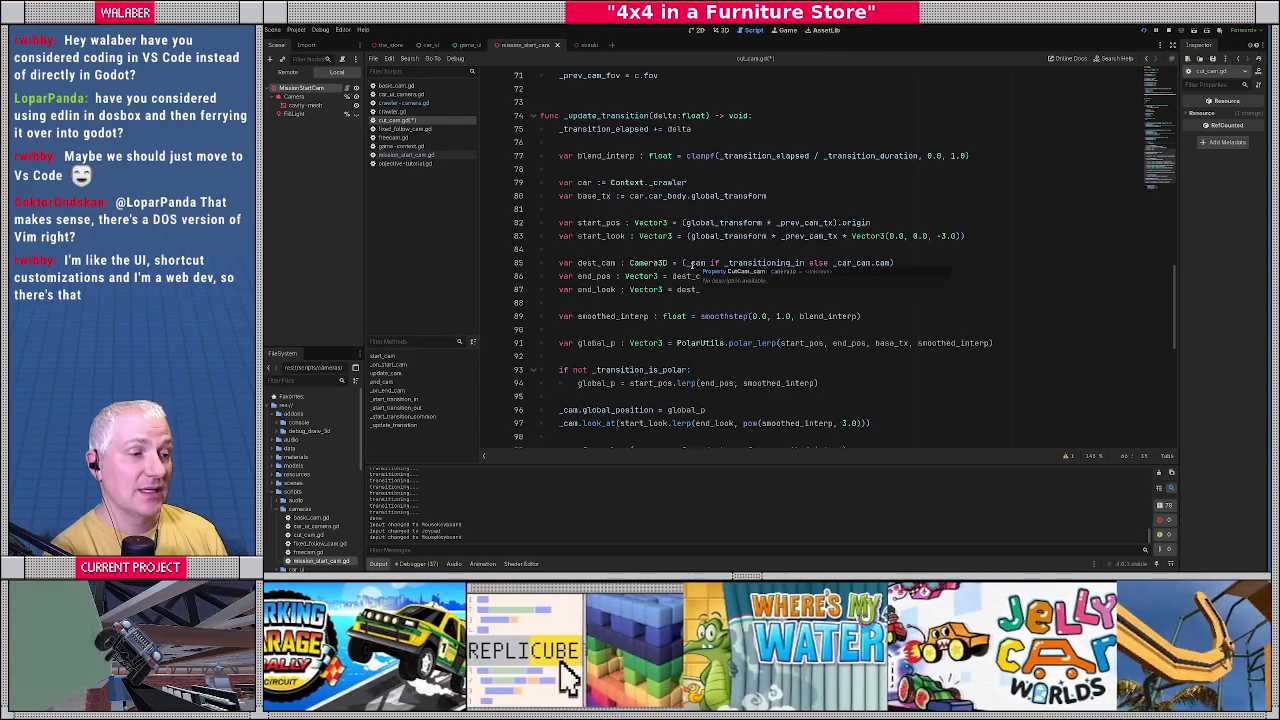
double_click(693, 264)
triple_click(693, 264)
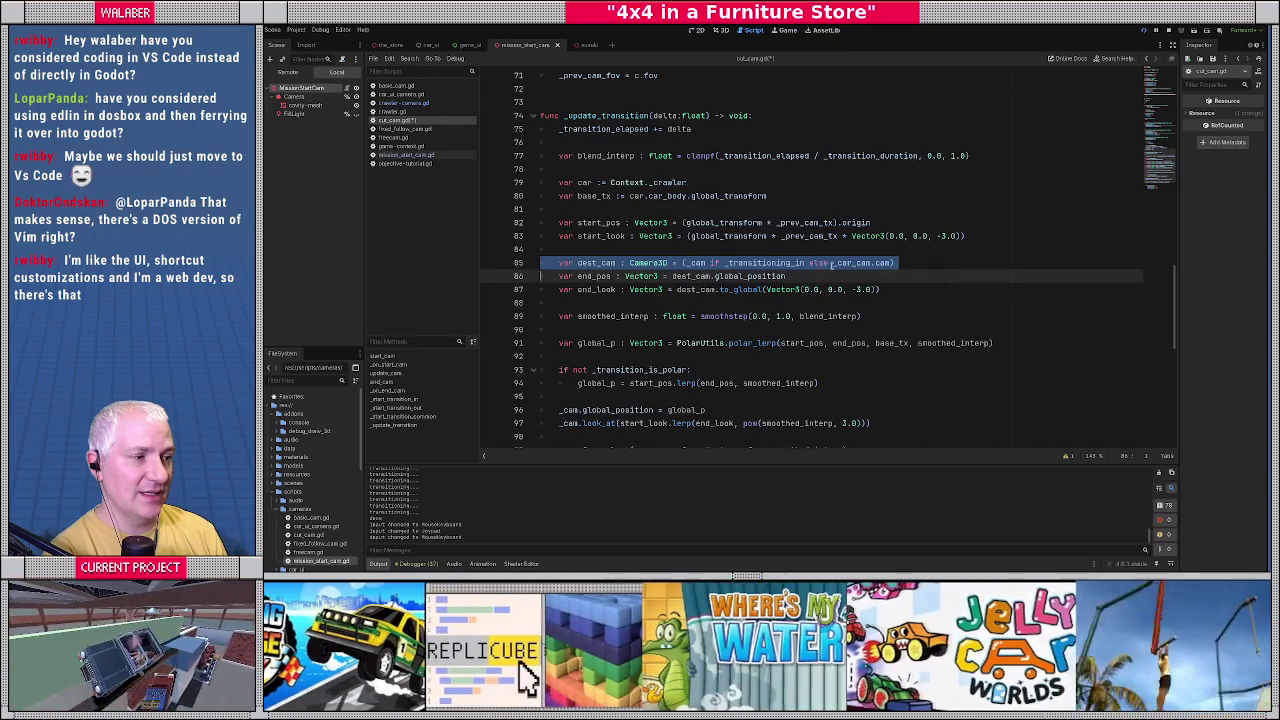
drag(834, 265, 915, 263)
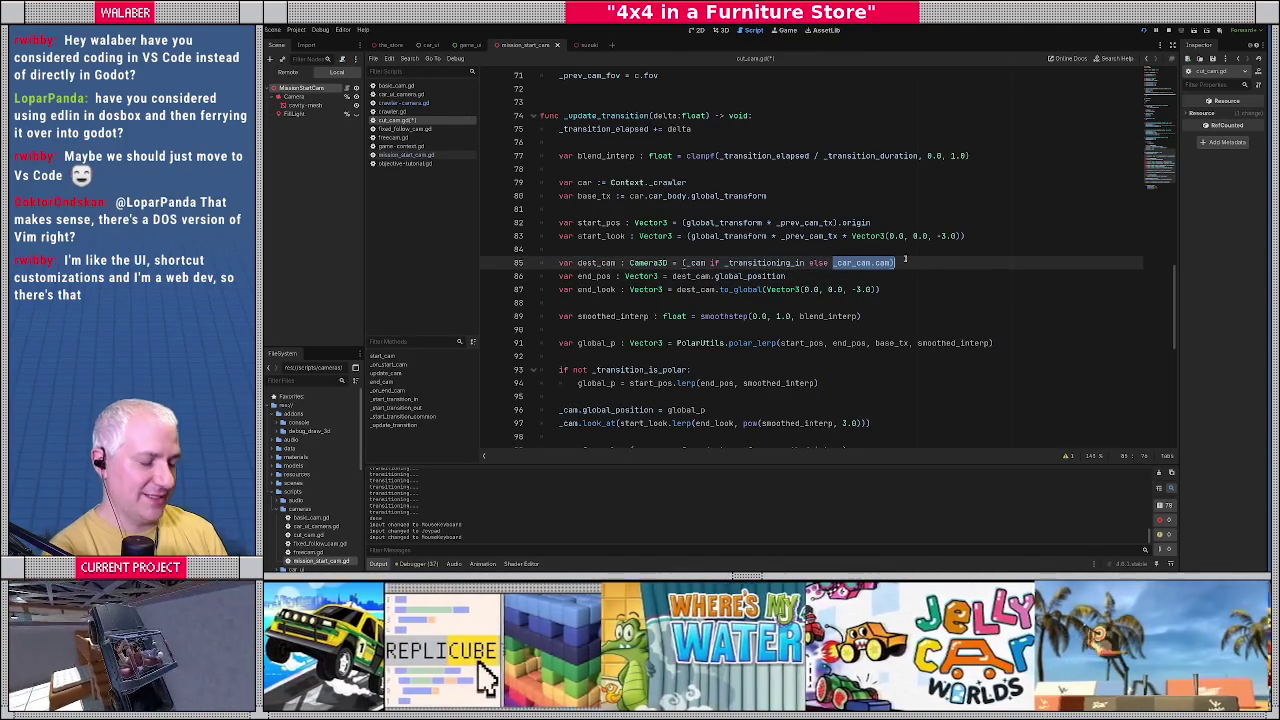
key(BackSpace)
text(((_)
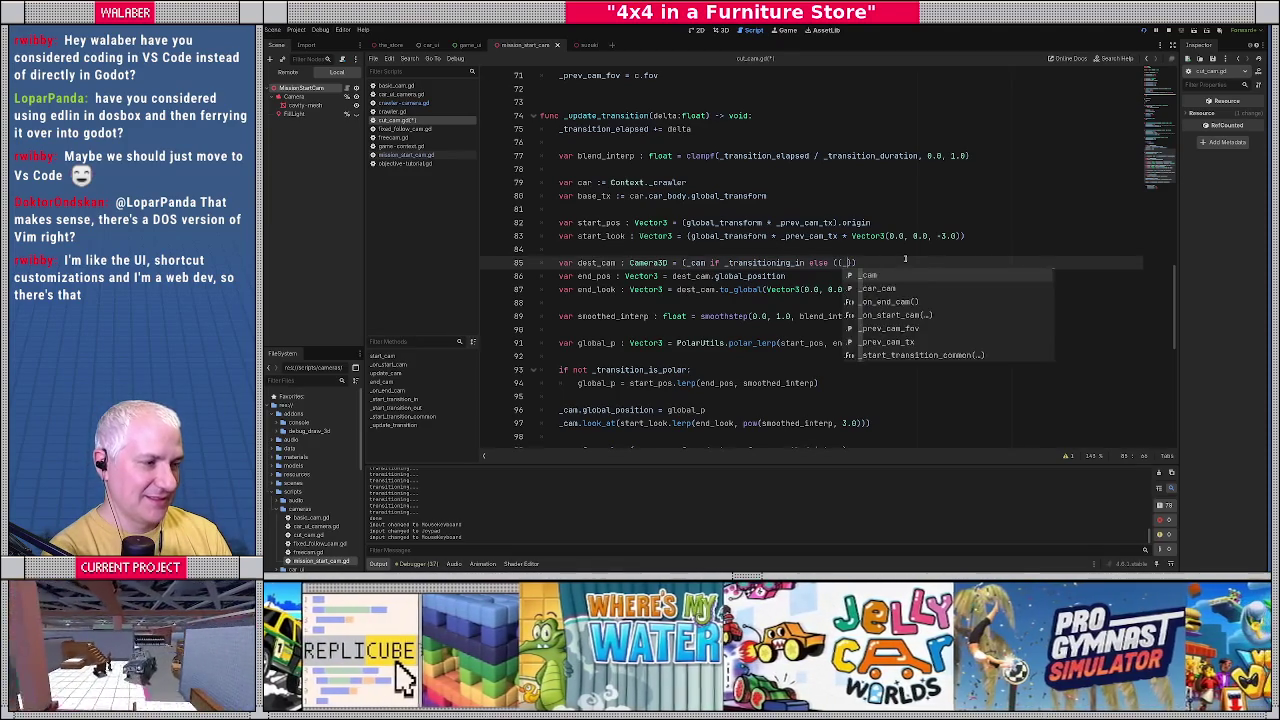
text(tran)
key(Down)
key(Down)
key(Down)
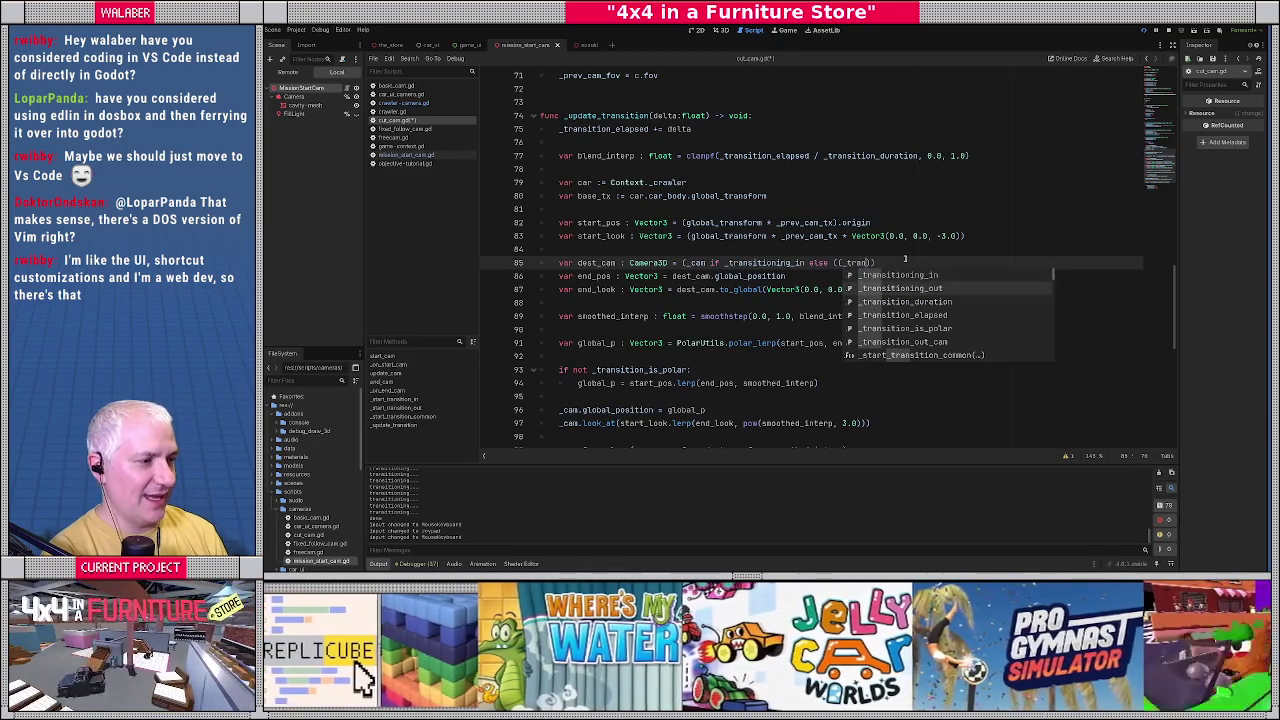
key(Return)
text(if _tra)
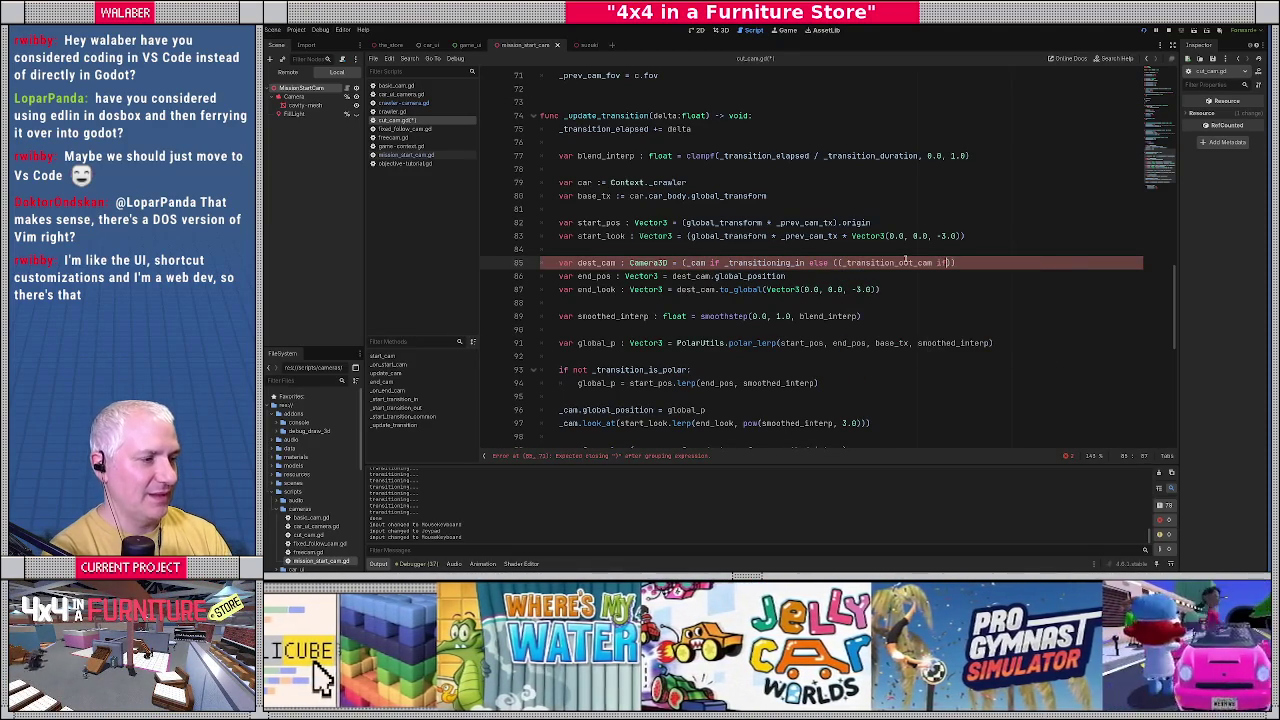
key(Down)
key(Down)
key(Return)
text(!= n)
text(ull else _car_c)
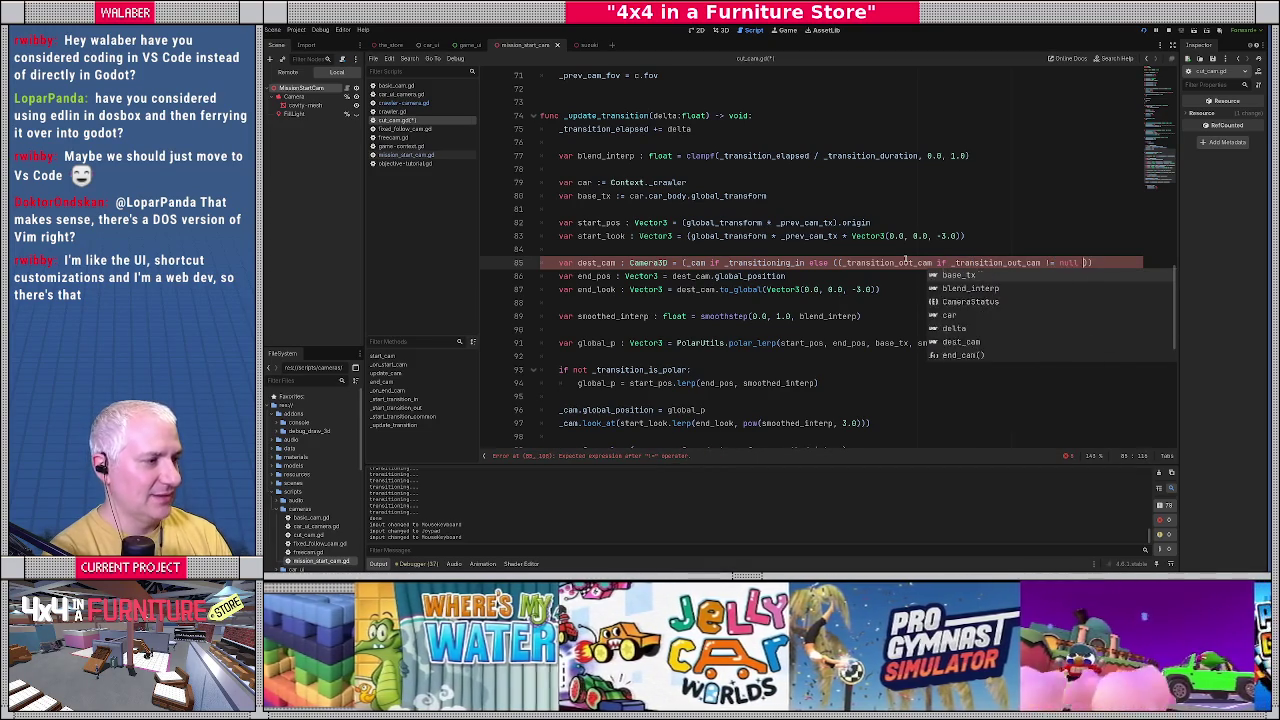
key(Return)
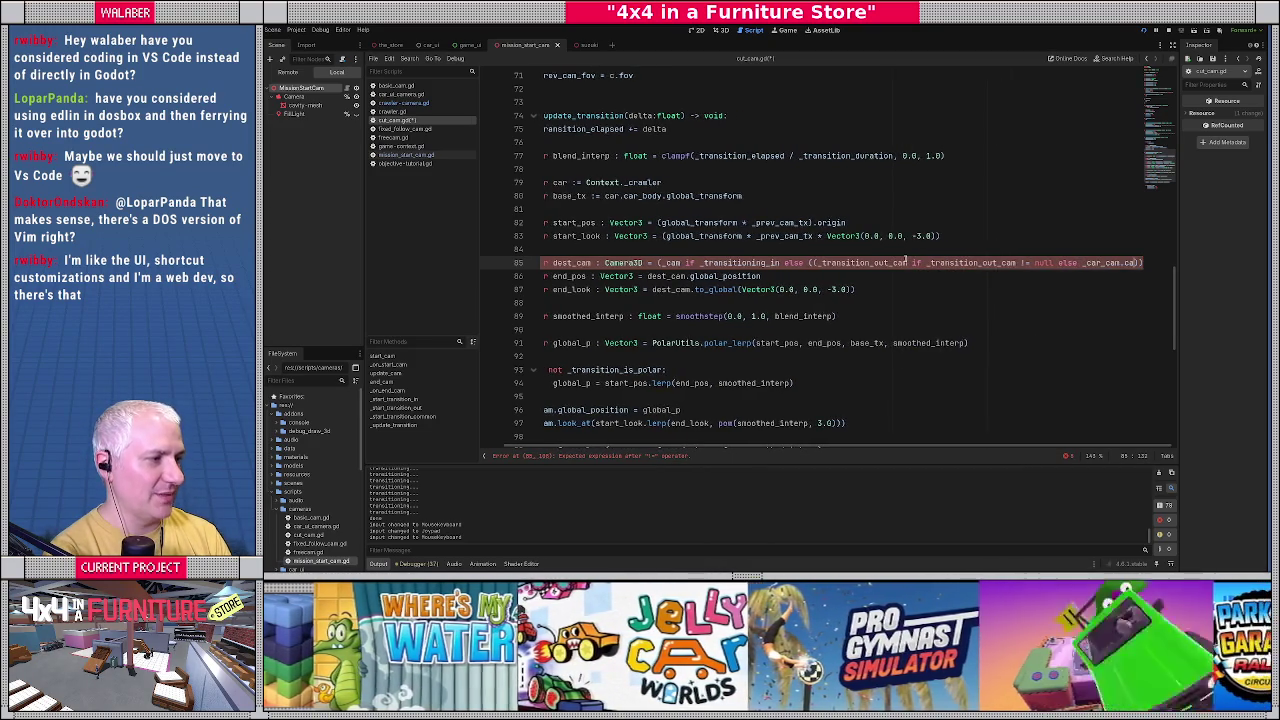
text(.cam)
key(Return)
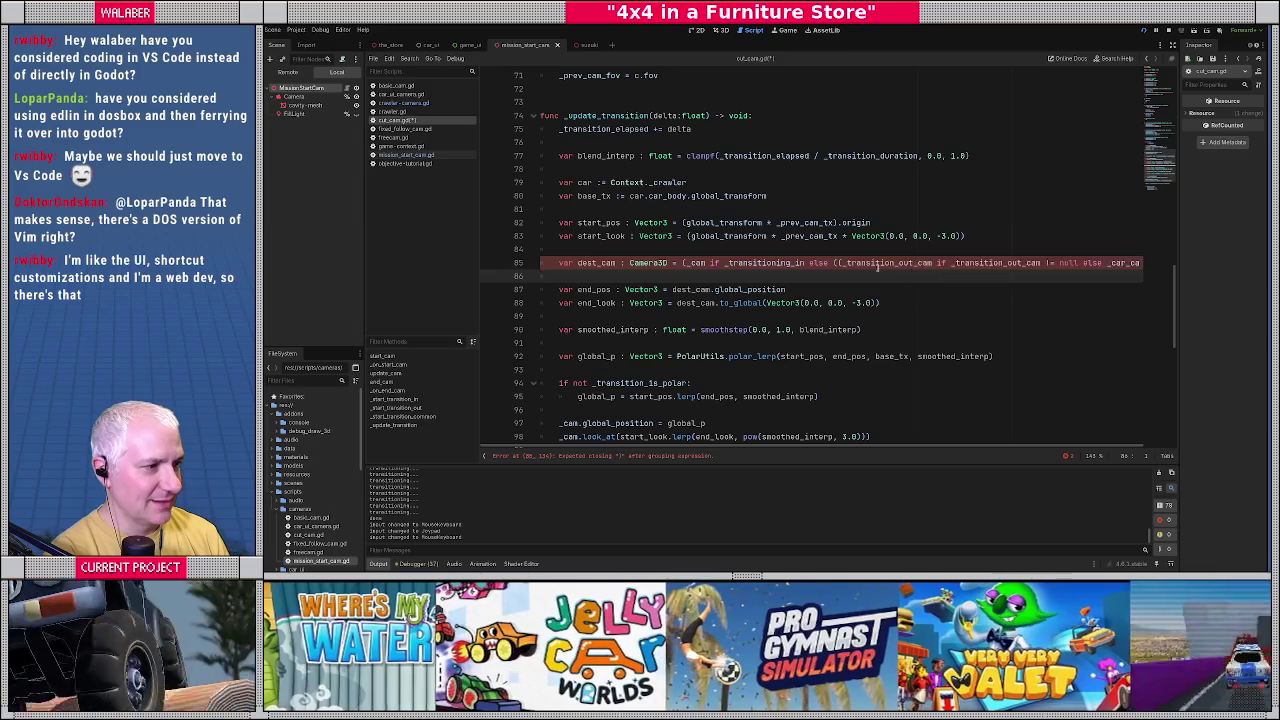
Remove the extra parentheses on the dest_cam line, save cut_cam.gd and run the game.
click(918, 263)
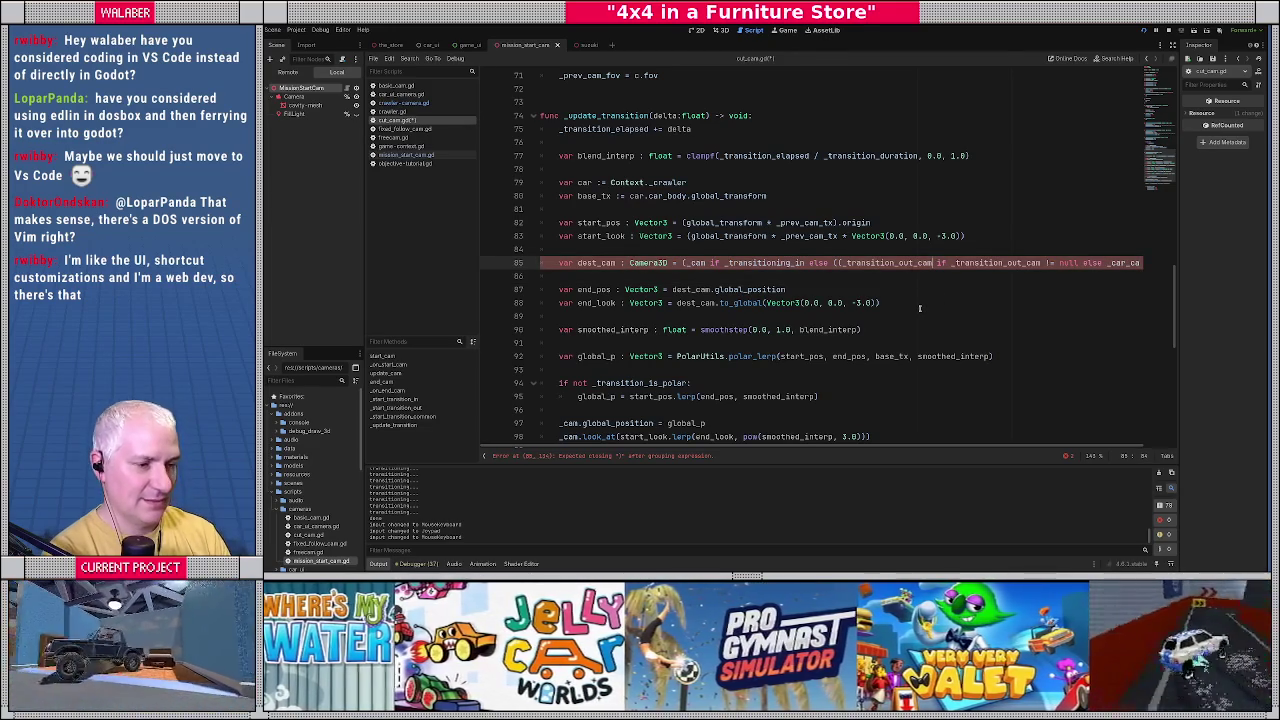
click(831, 263)
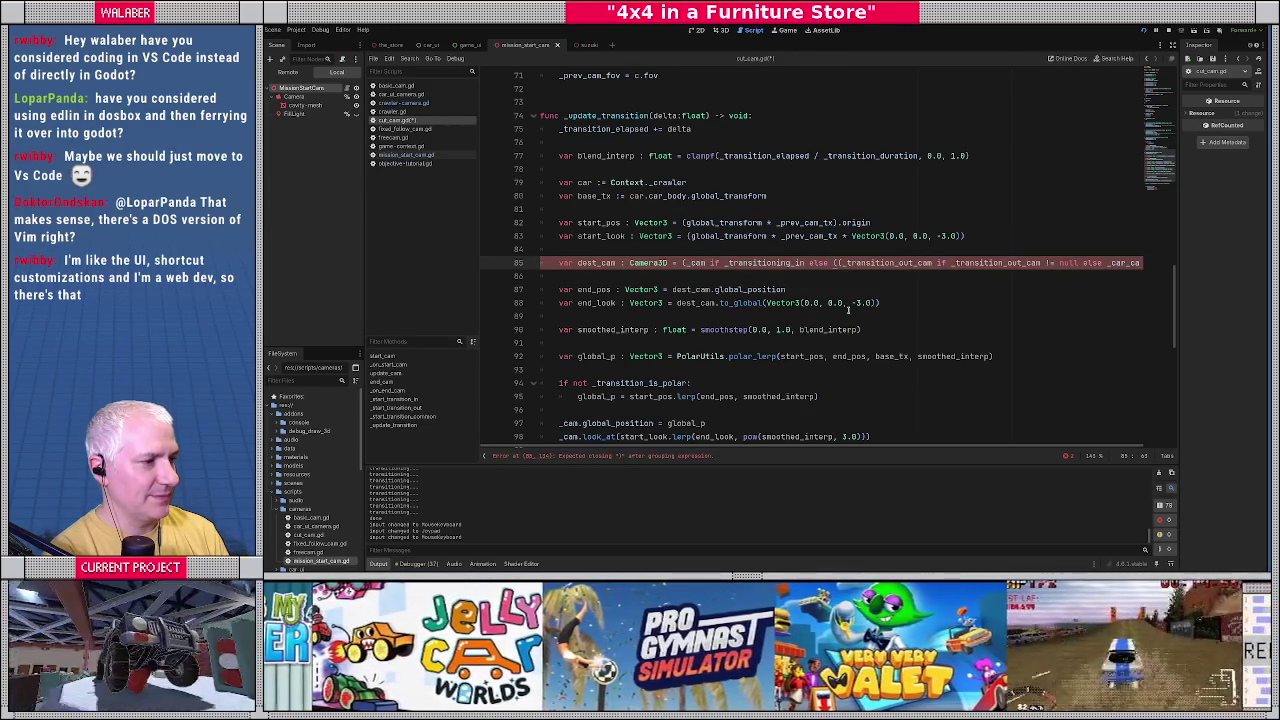
key(Delete)
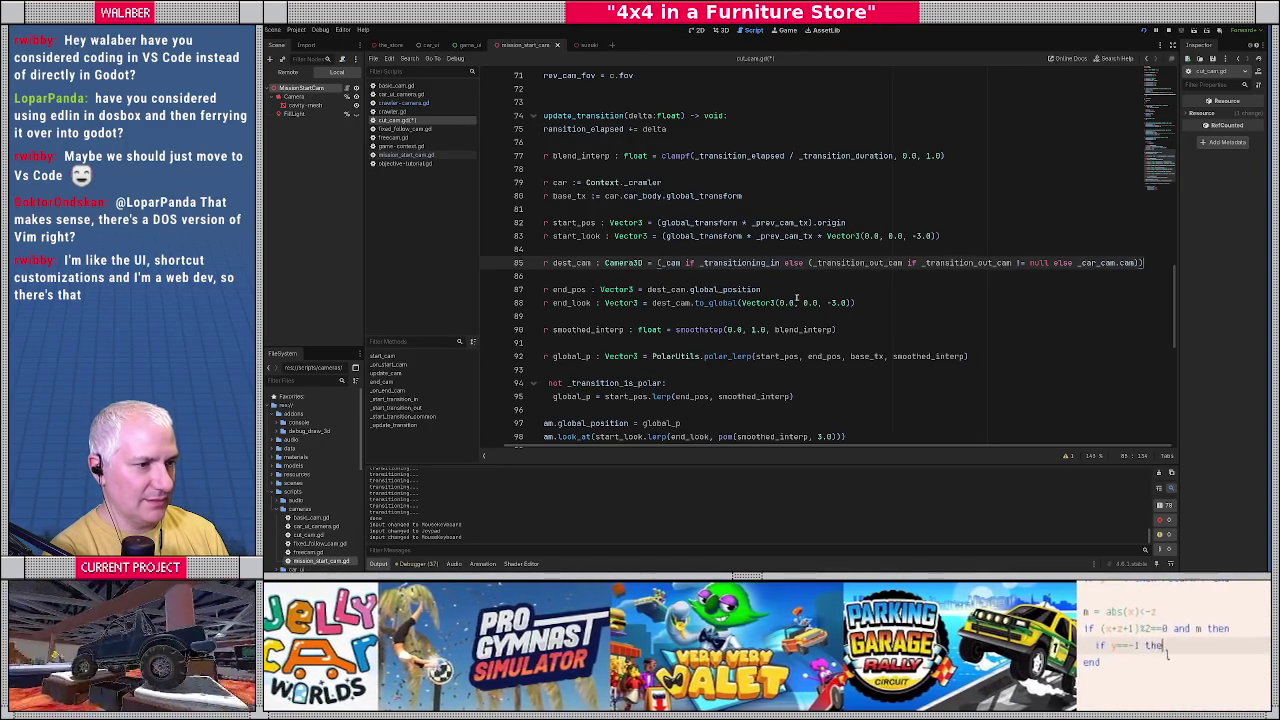
click(660, 268)
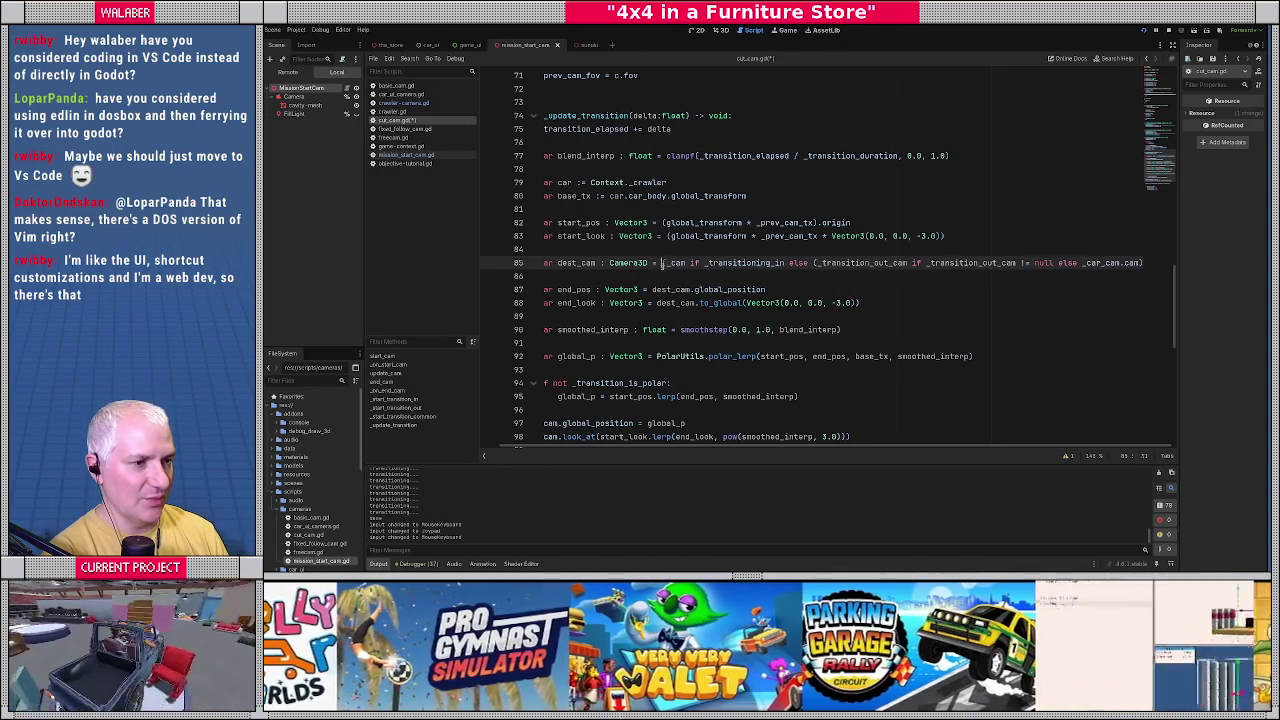
key(BackSpace)
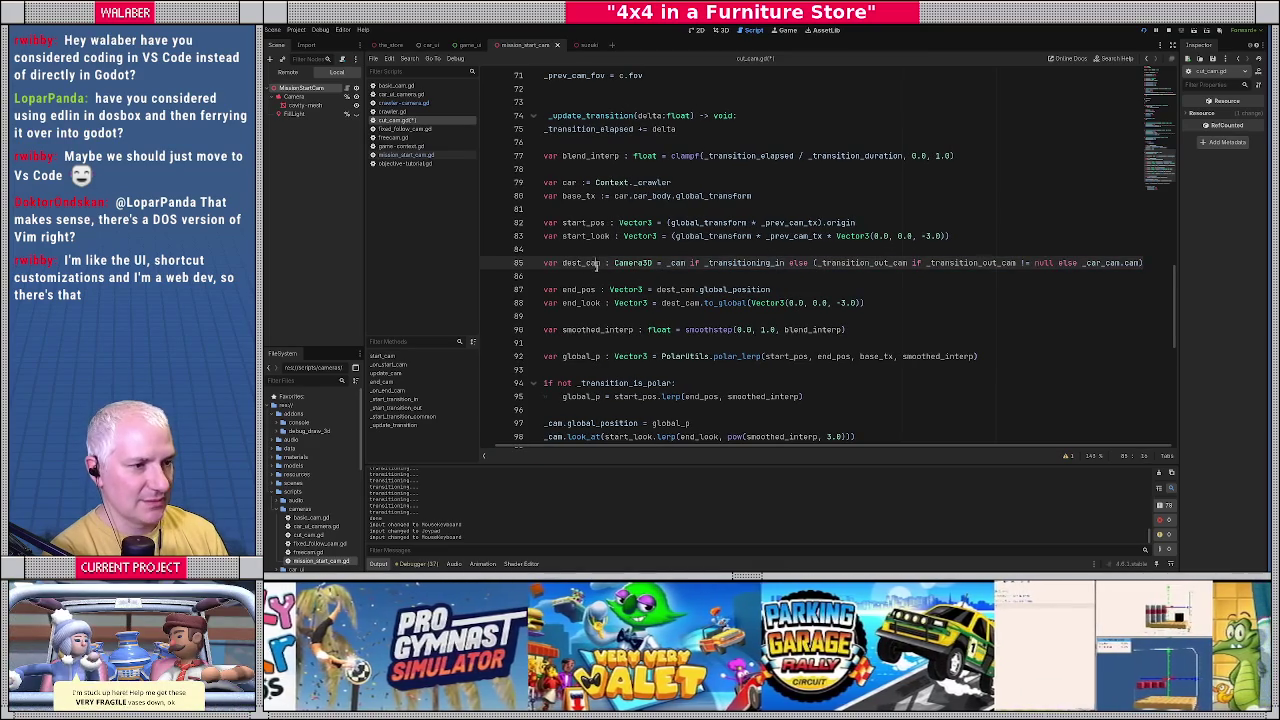
scroll(592, 268, down, 1)
key(ctrl+s)
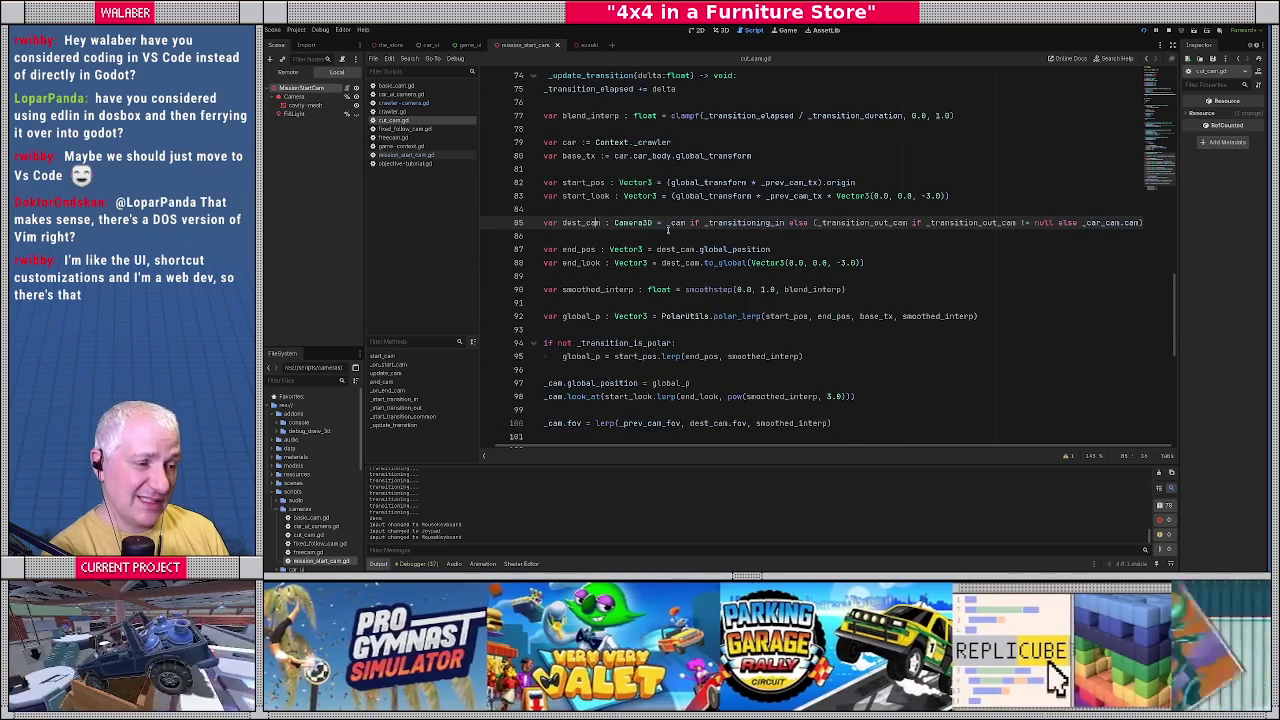
key(F5)
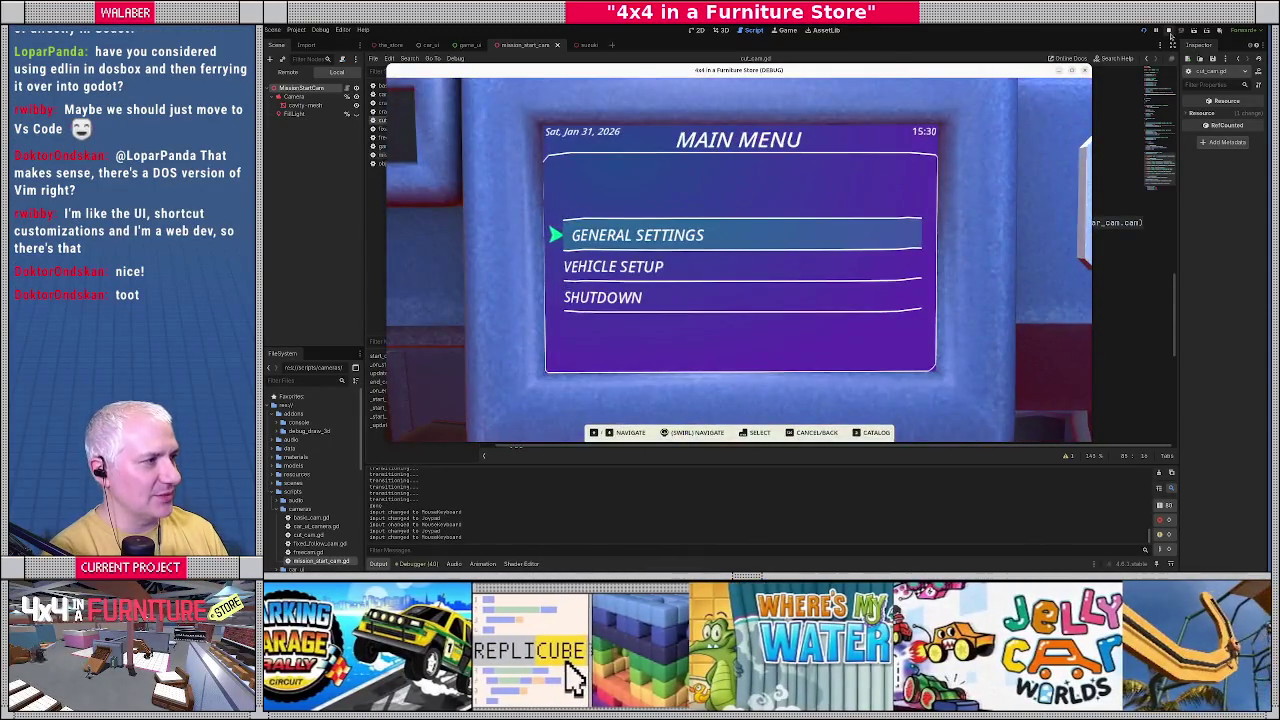
click(1165, 31)
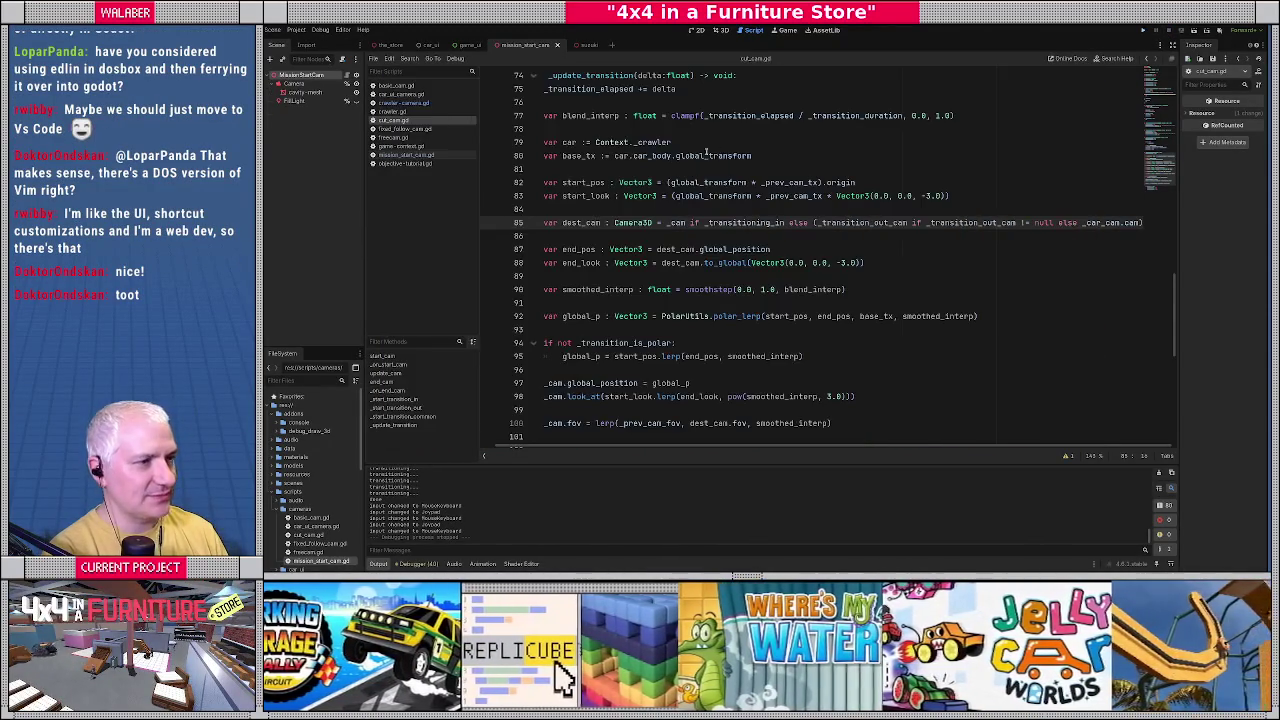
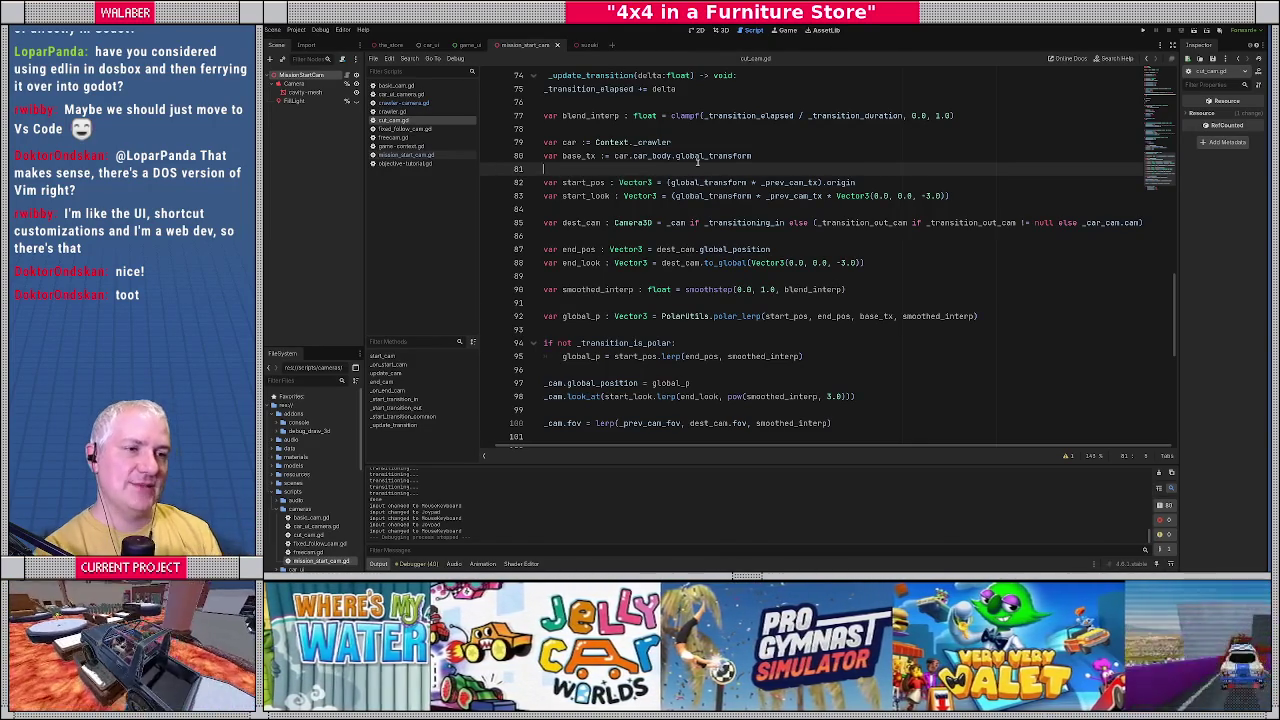
Open mission_start_cam.gd and inspect its _on_start_cam function.
mouse_move(693, 157)
click(640, 142)
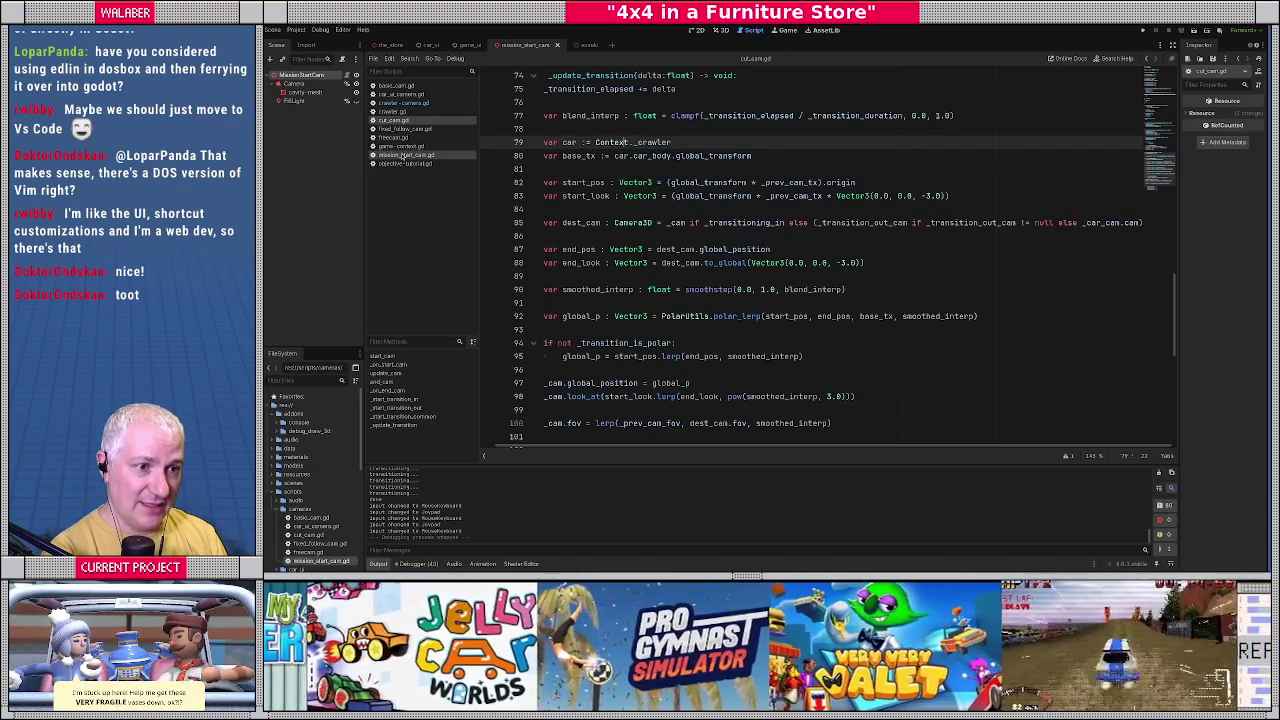
click(408, 155)
scroll(560, 250, up, 8)
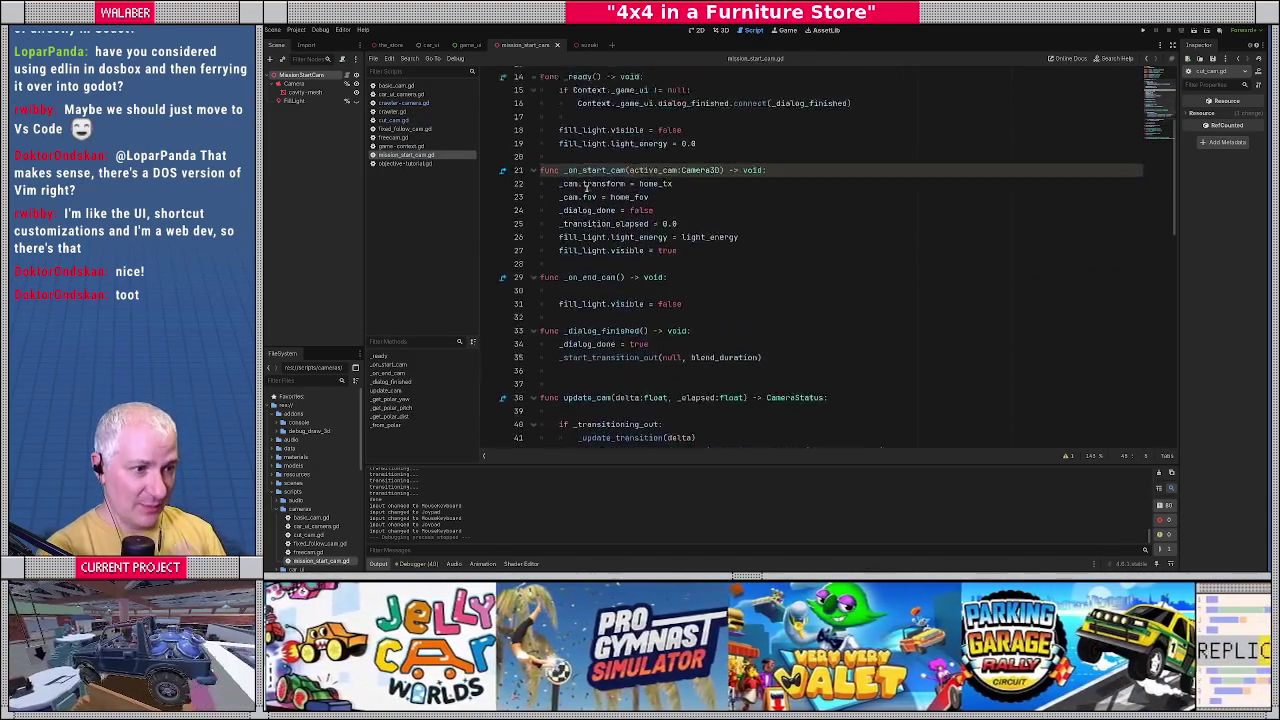
click(586, 195)
scroll(586, 250, down, 6)
click(606, 366)
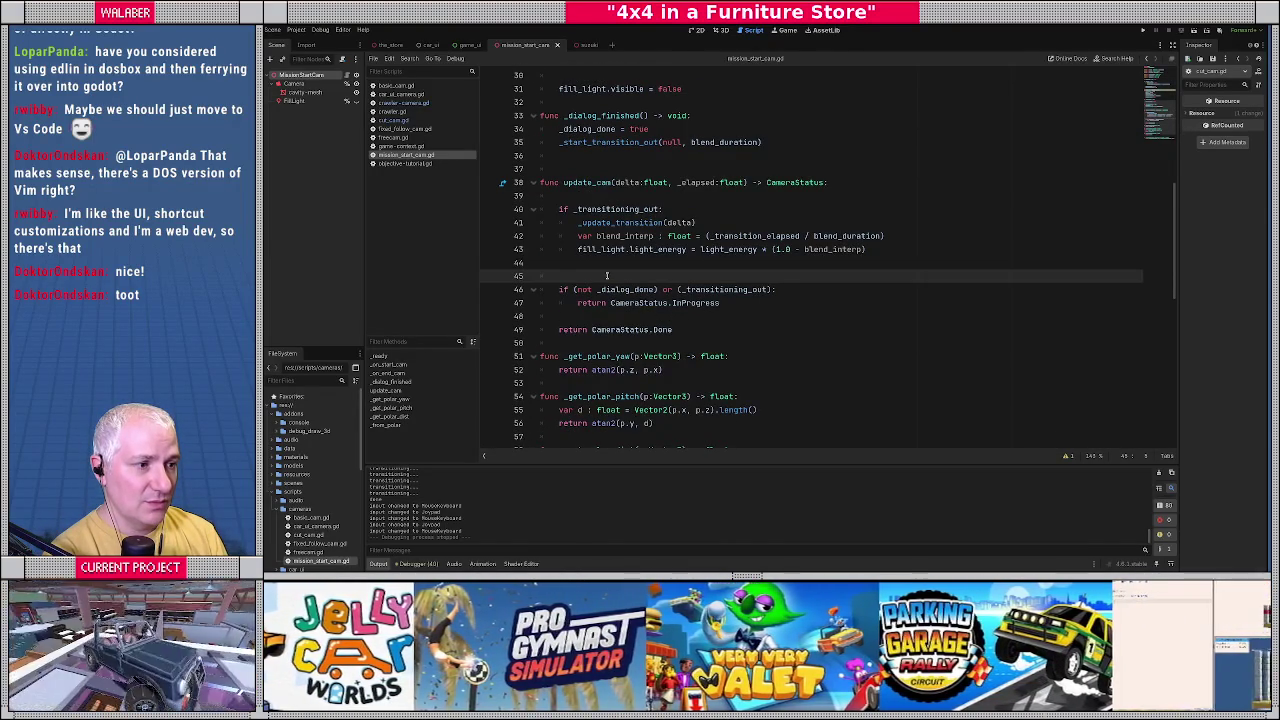
key(alt+Left)
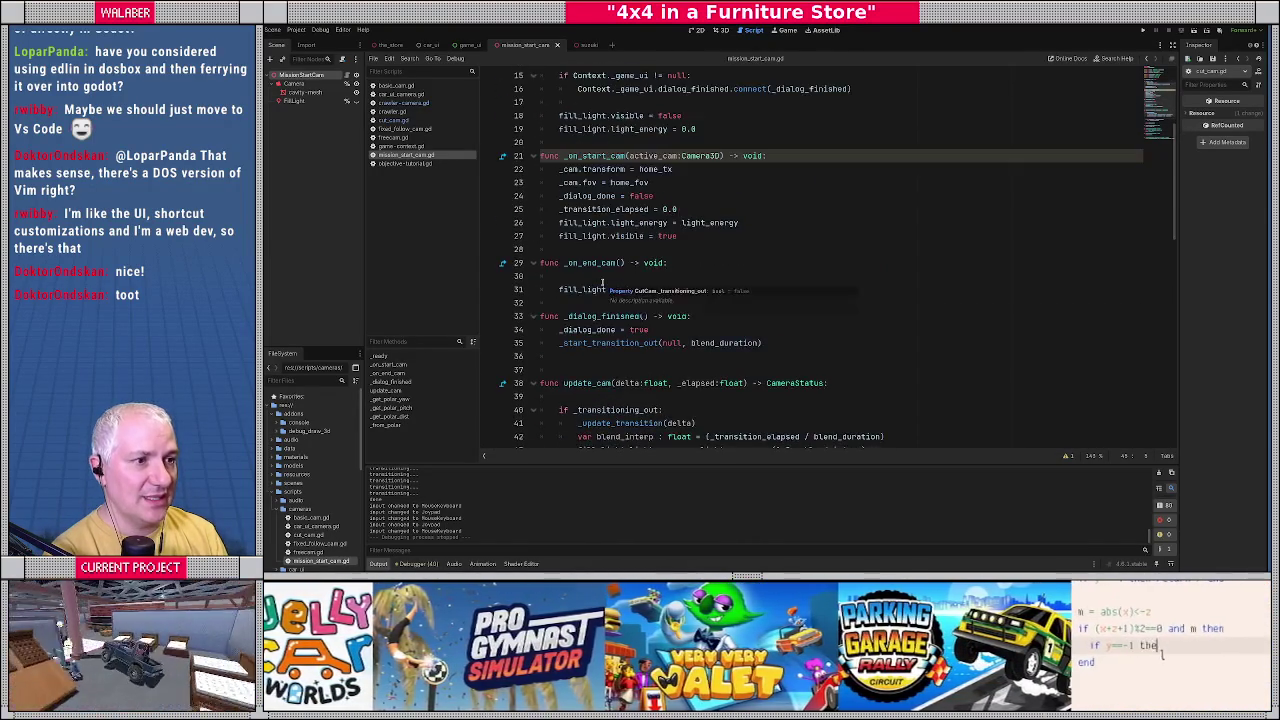
scroll(690, 275, up, 2)
Review the null check, the _dialog_done = true line and the dialog_finished hookup in _ready.
drag(560, 236, 901, 240)
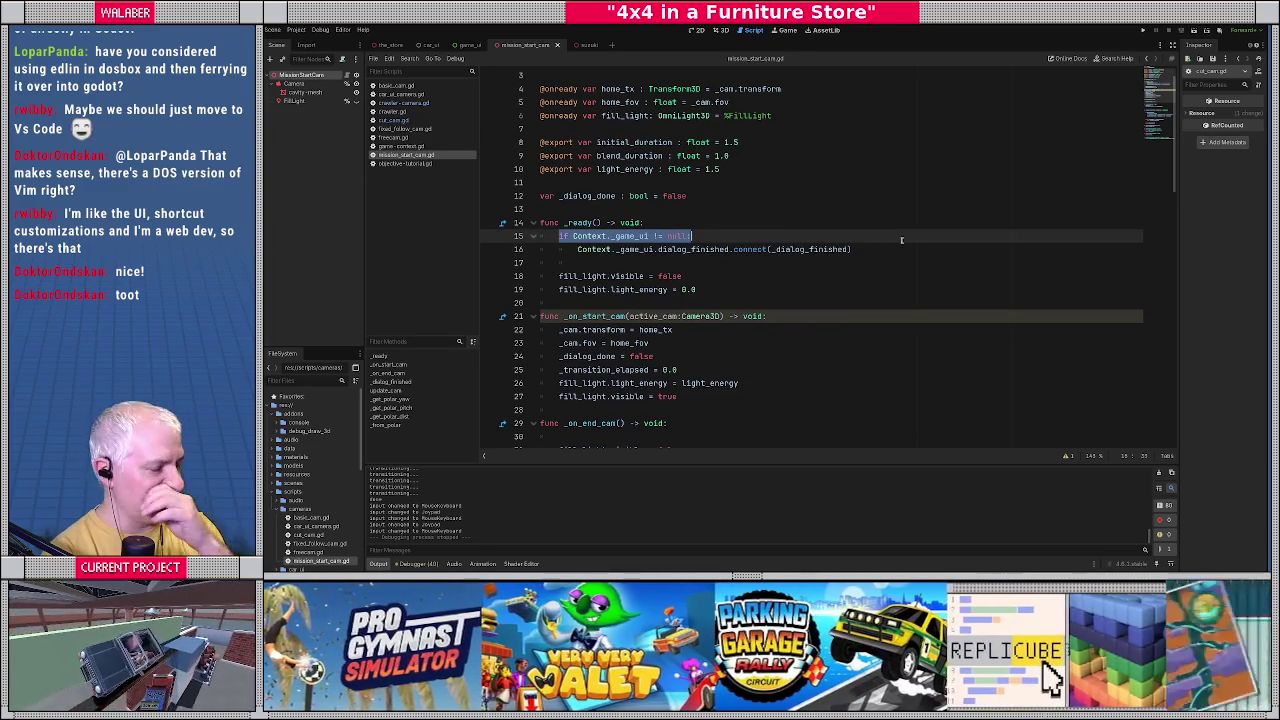
scroll(945, 284, down, 7)
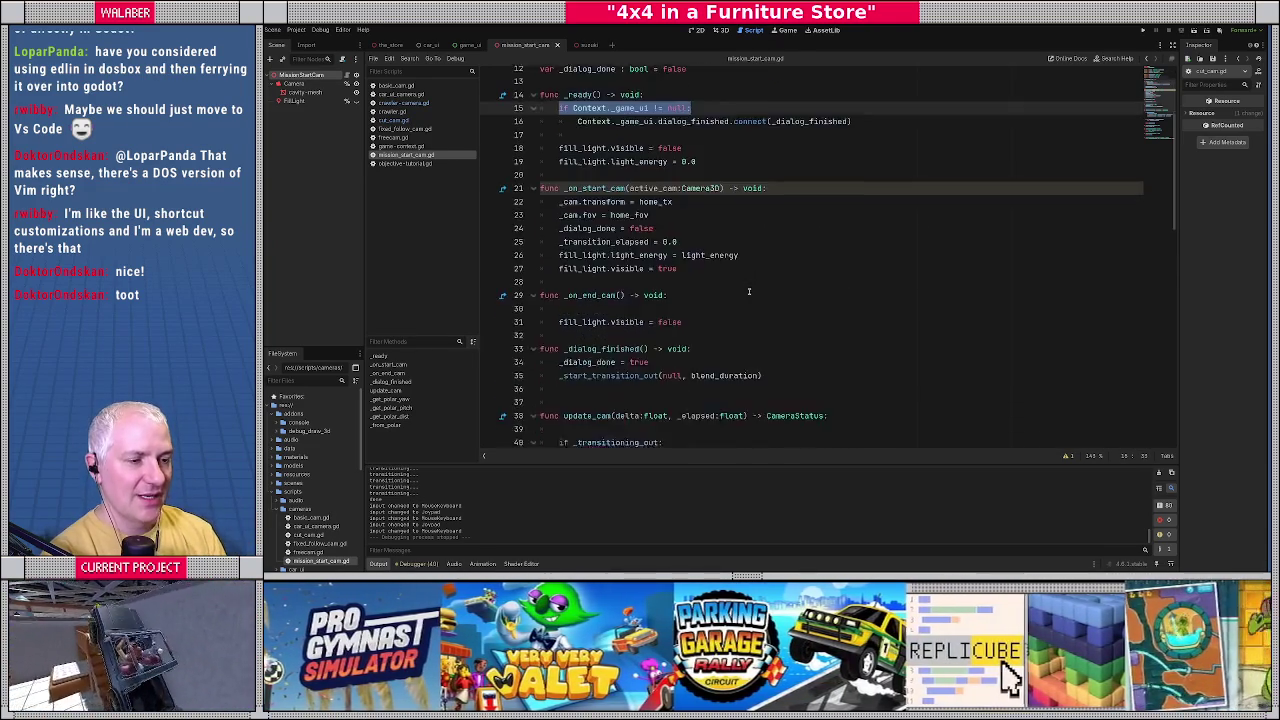
drag(561, 209, 684, 208)
click(701, 196)
scroll(710, 200, up, 5)
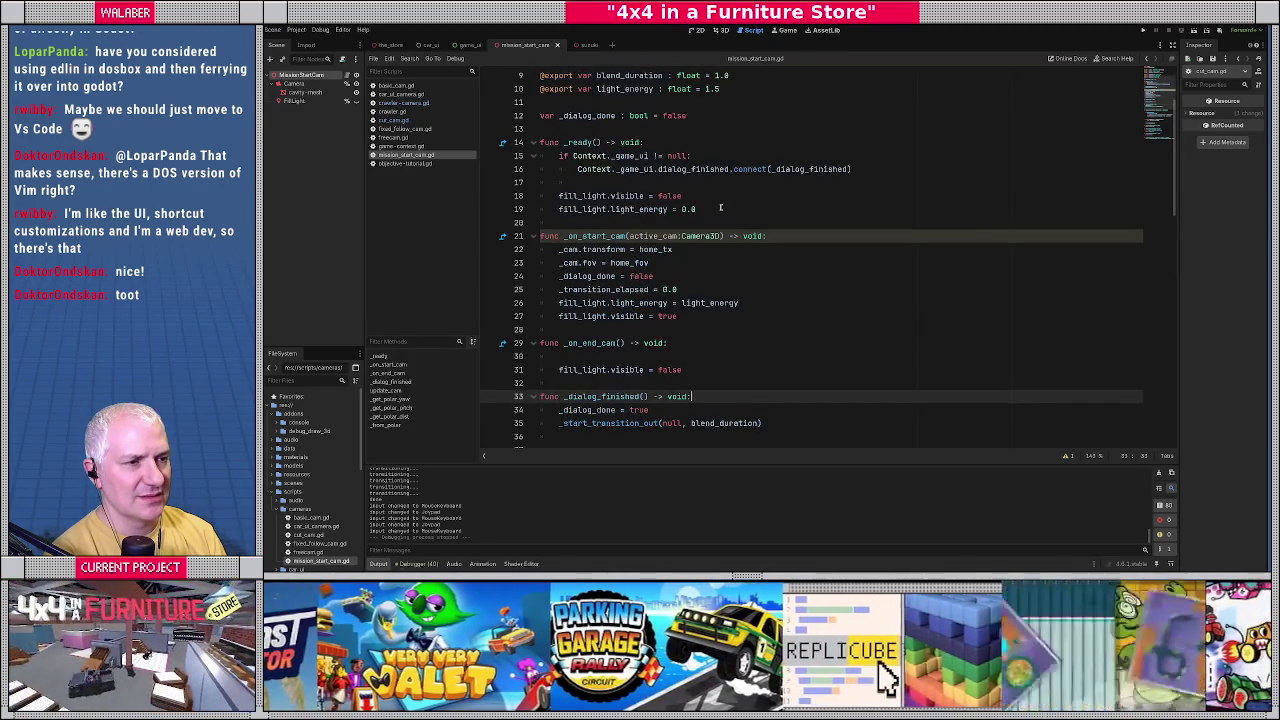
scroll(571, 163, up, 3)
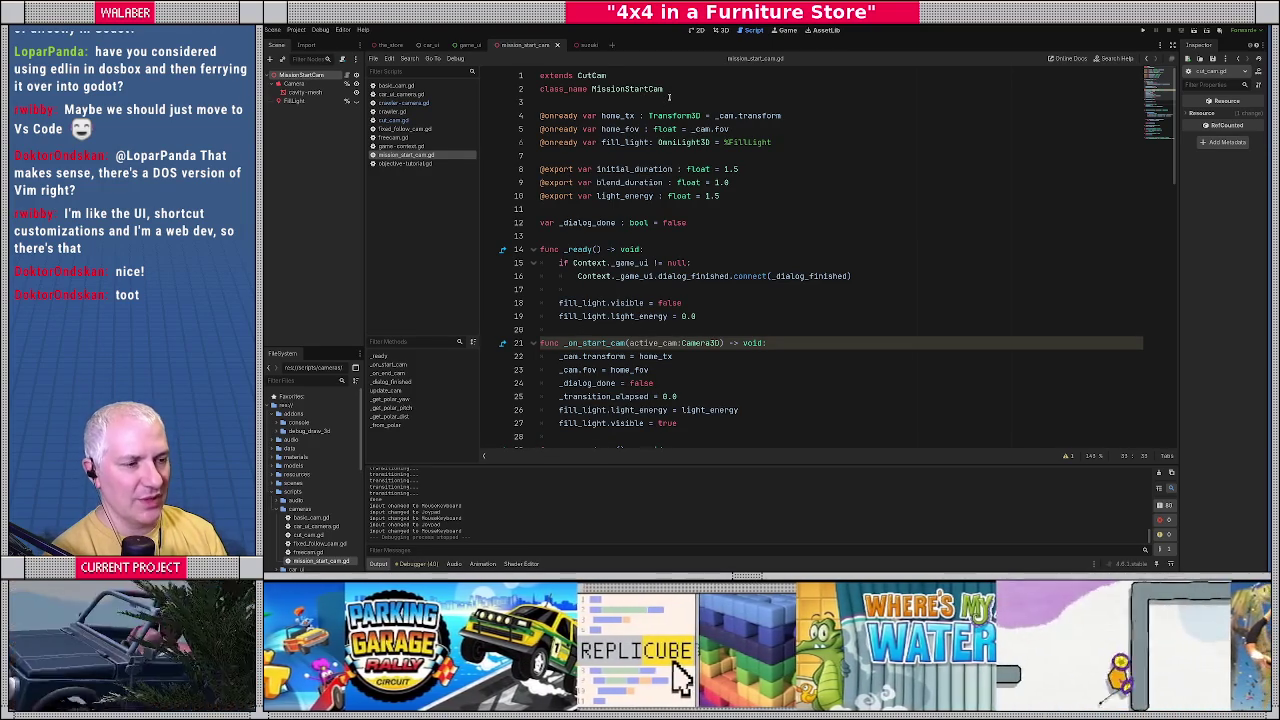
drag(558, 262, 917, 278)
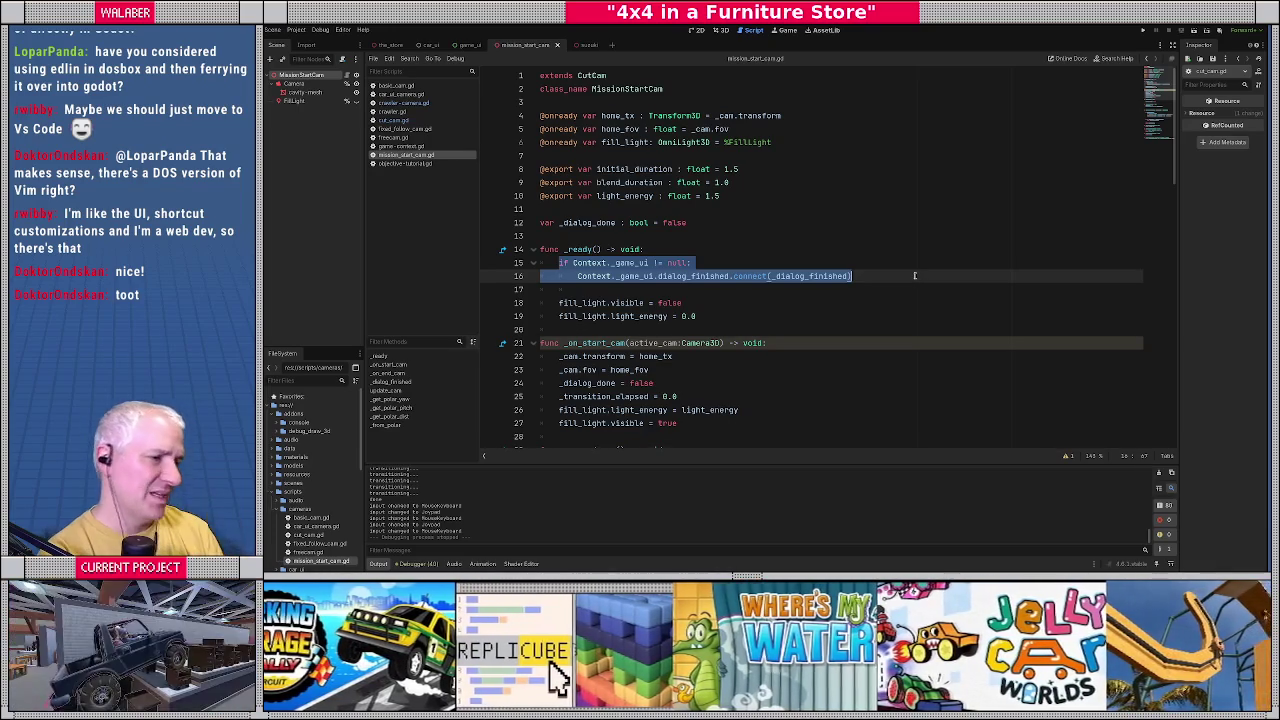
scroll(822, 293, down, 5)
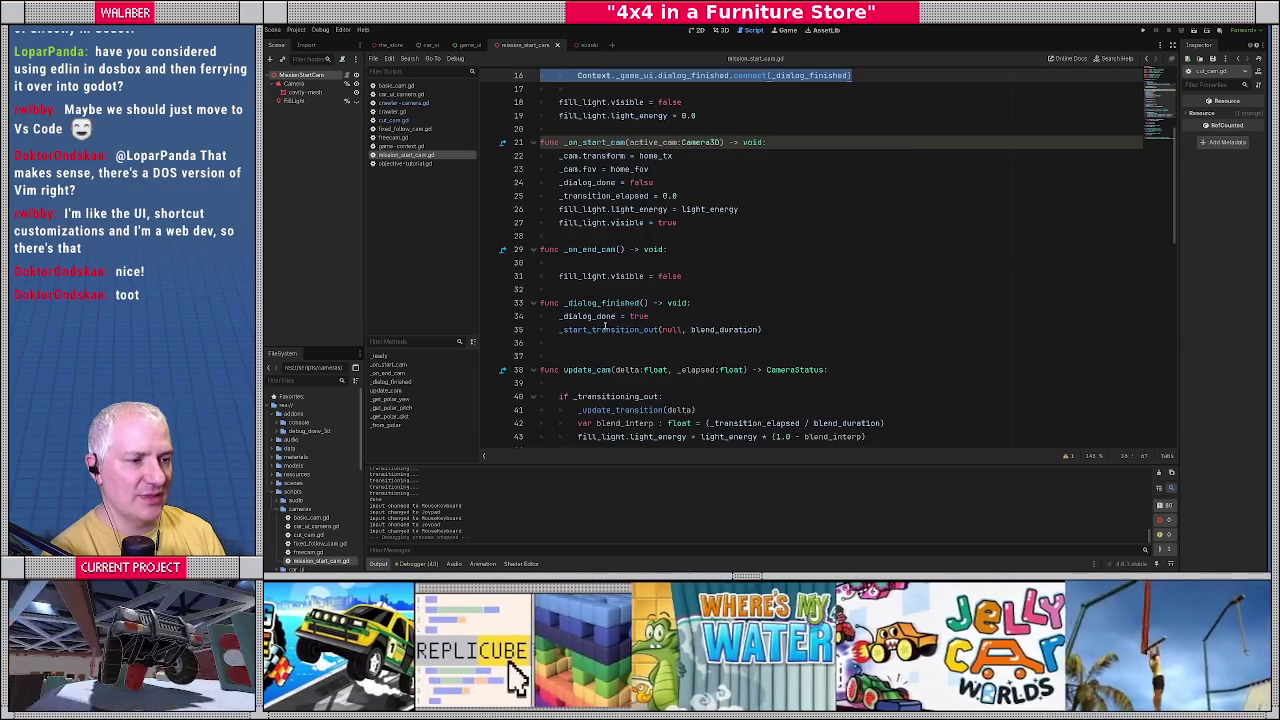
Follow the _start_transition_out call to its definition in cut_cam.gd and come back.
drag(560, 330, 779, 330)
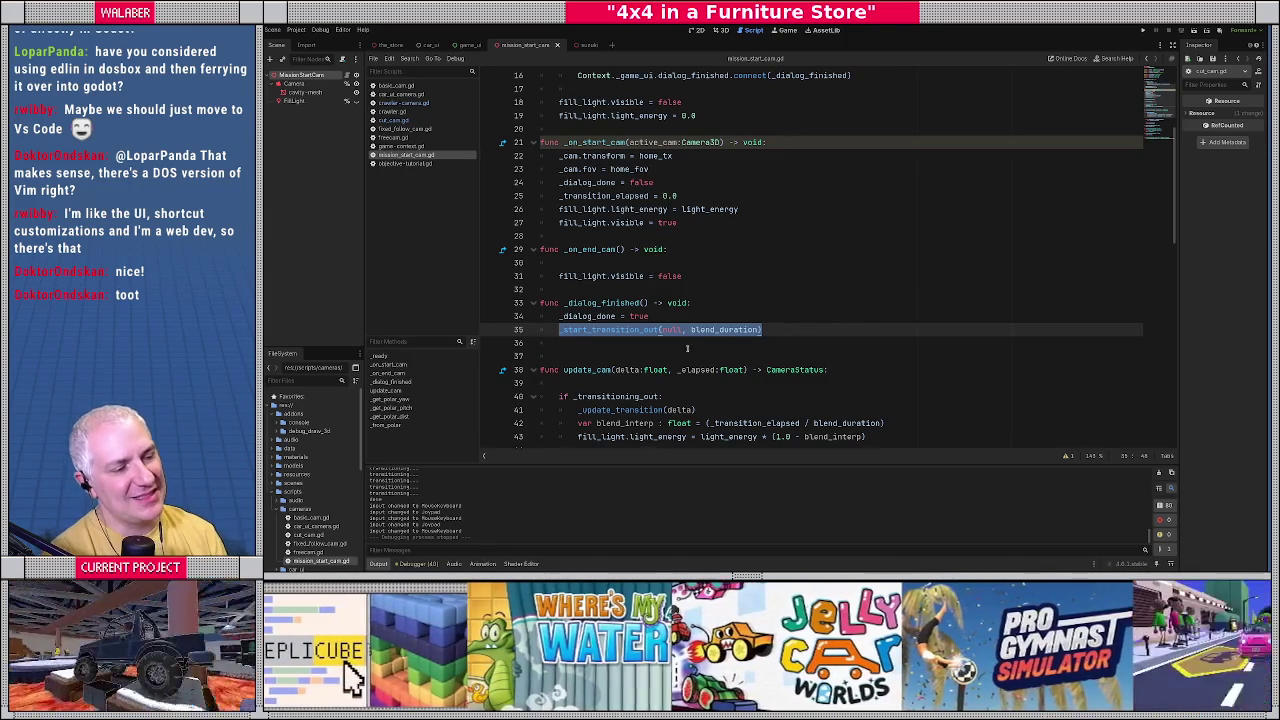
ctrl+click(610, 330)
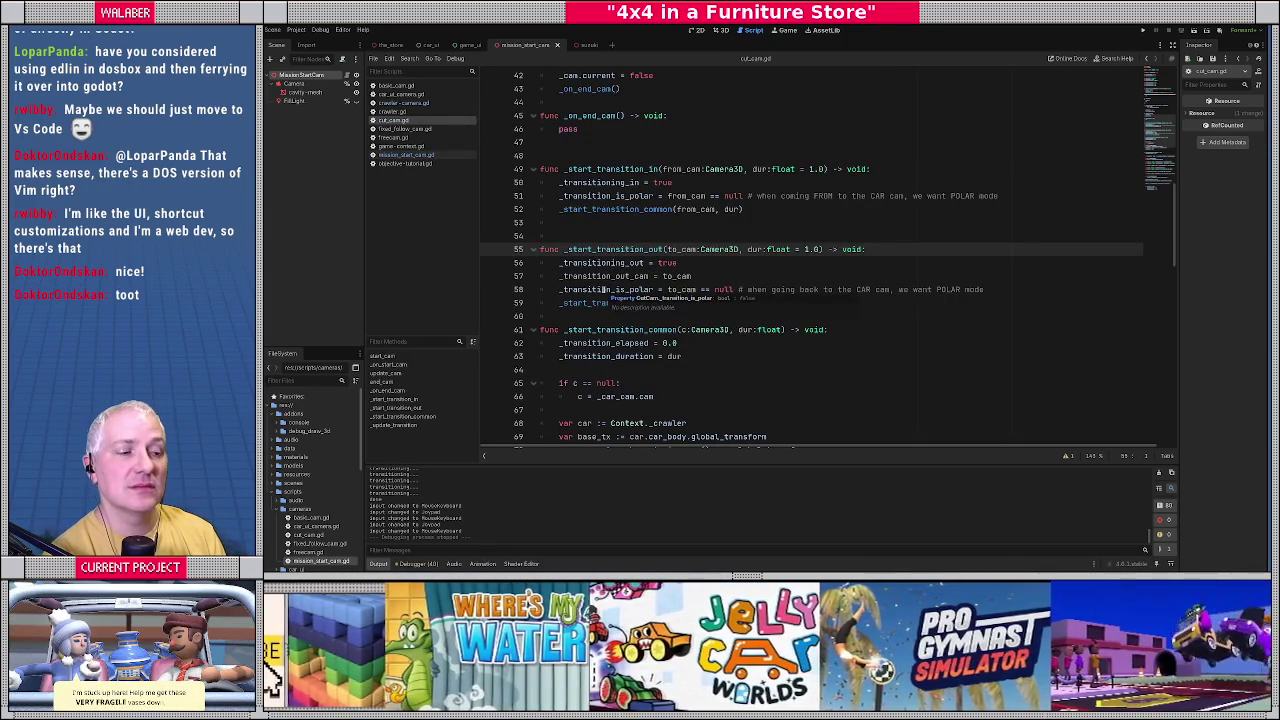
key(alt+Left)
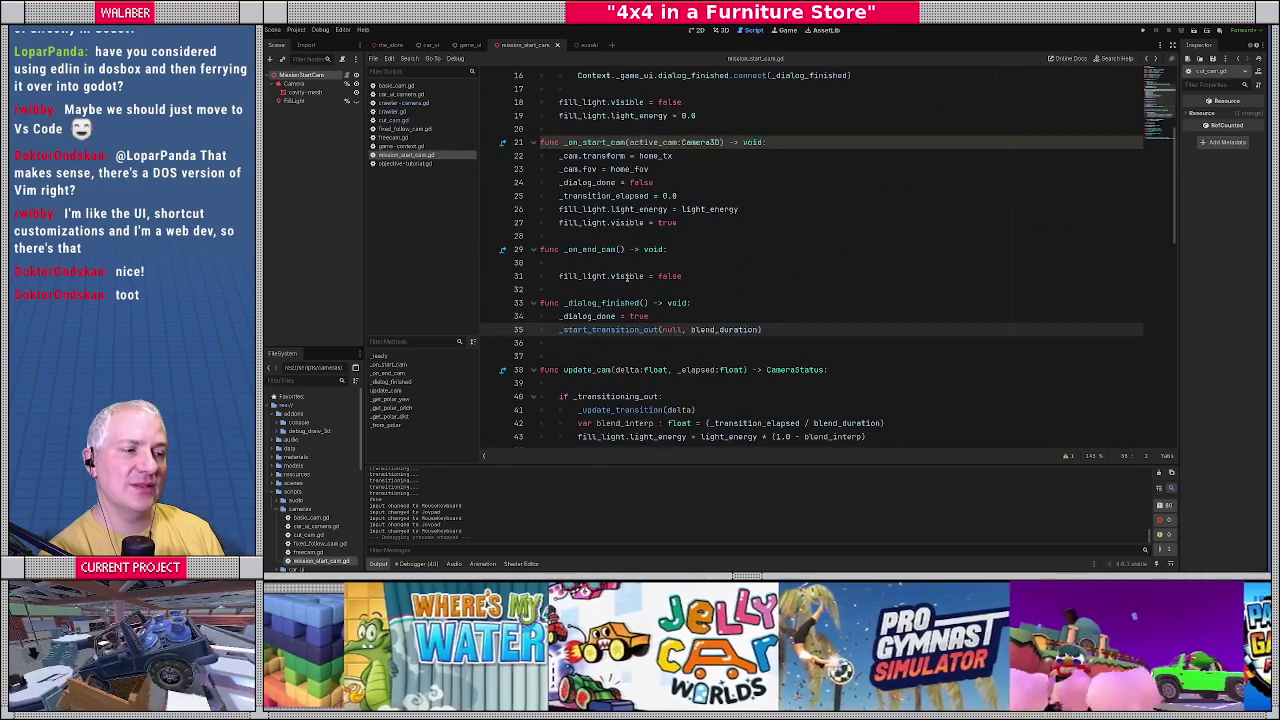
scroll(603, 218, up, 4)
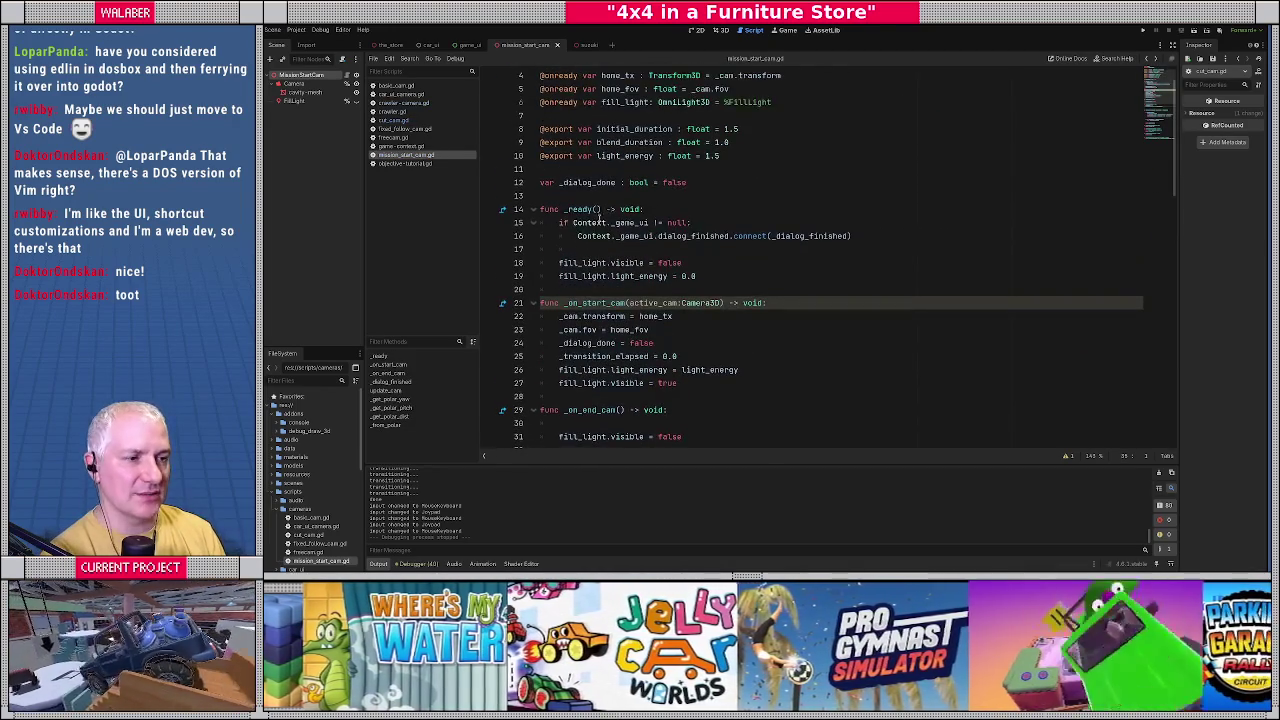
Select the dialog_finished hookup on lines 15–16, then switch to objective_tutorial.gd.
drag(560, 223, 883, 231)
key(ctrl+c)
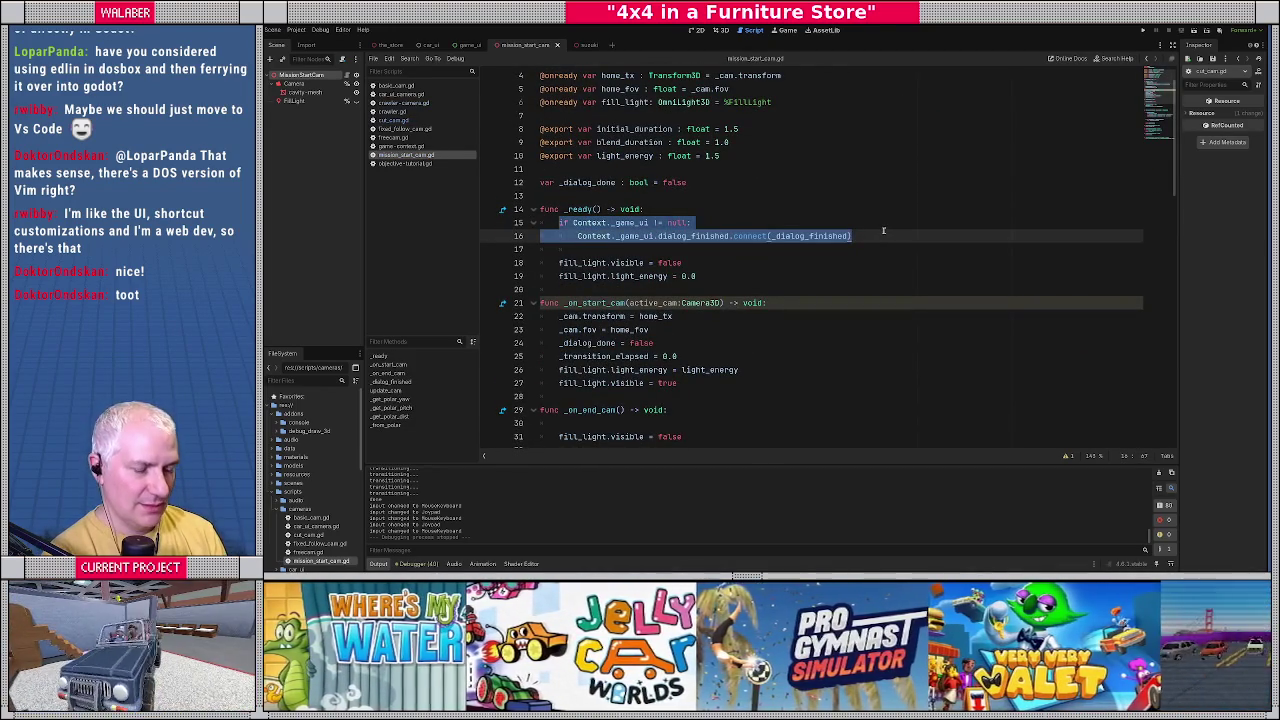
click(406, 164)
scroll(590, 212, down, 4)
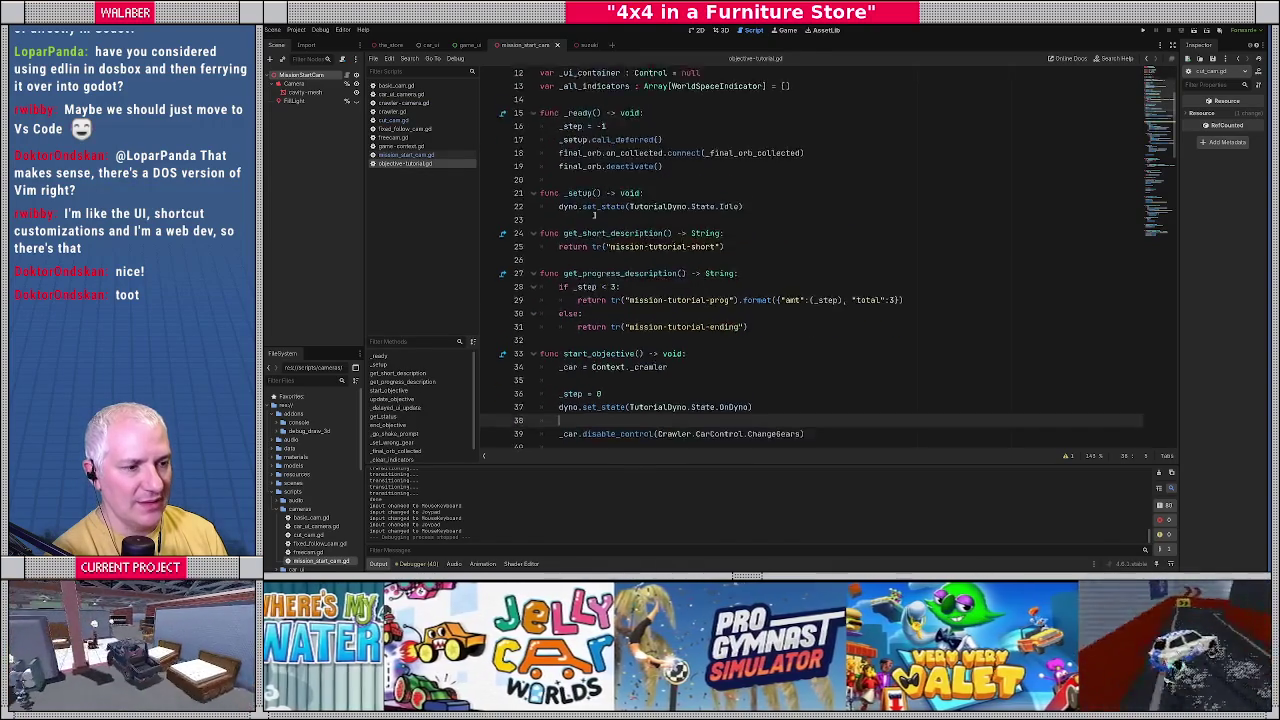
Paste the Context._game_ui dialog_finished connect block into start_objective.
click(695, 221)
key(Return)
key(ctrl+v)
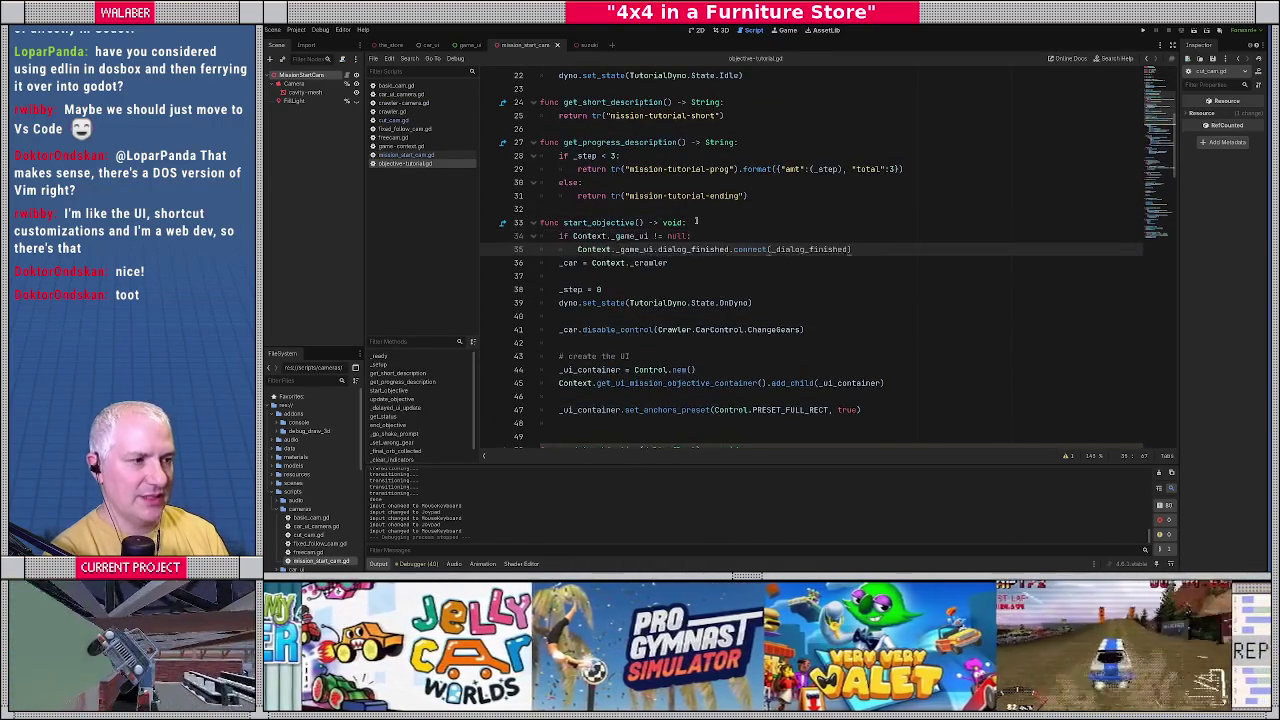
key(Return)
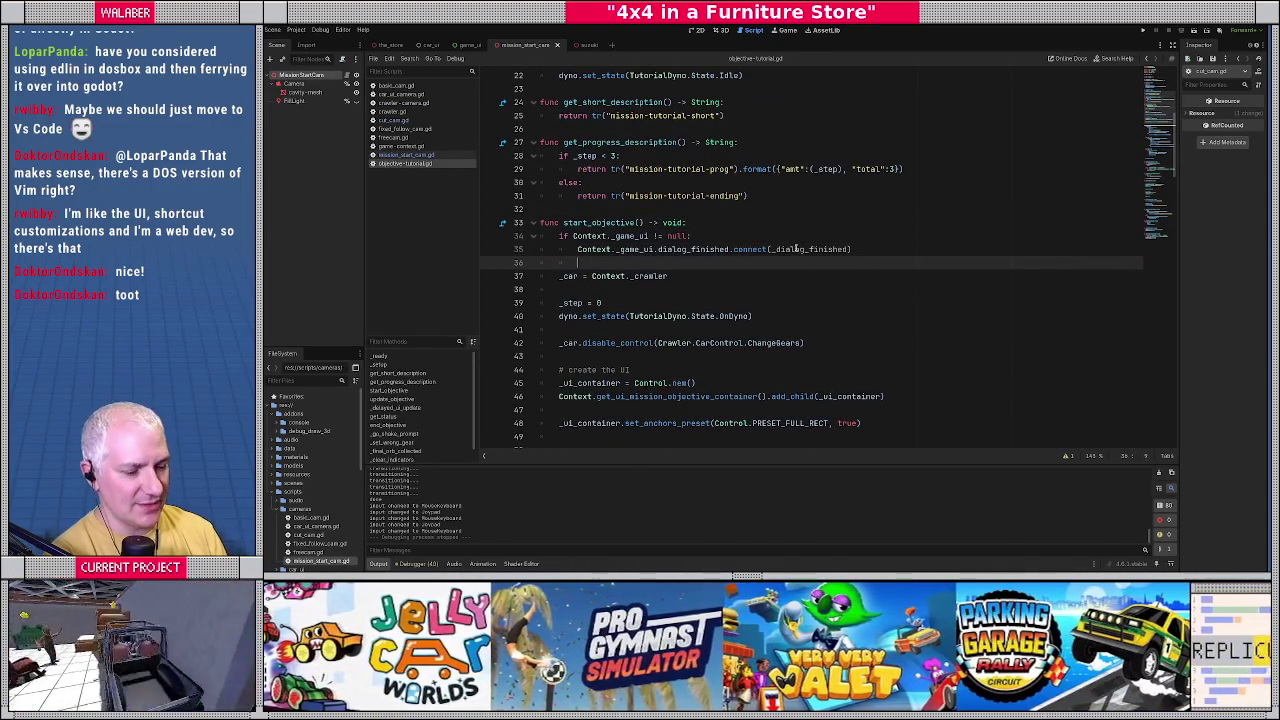
drag(561, 236, 884, 248)
scroll(600, 290, down, 12)
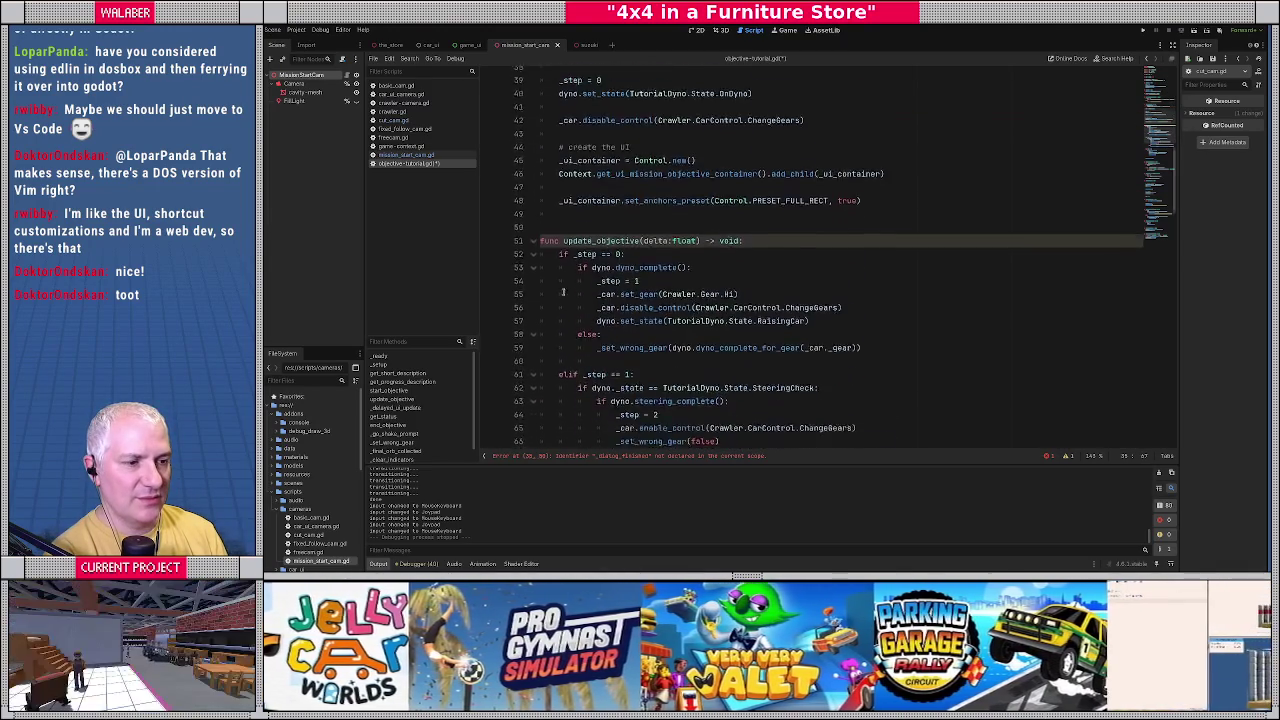
scroll(563, 296, down, 9)
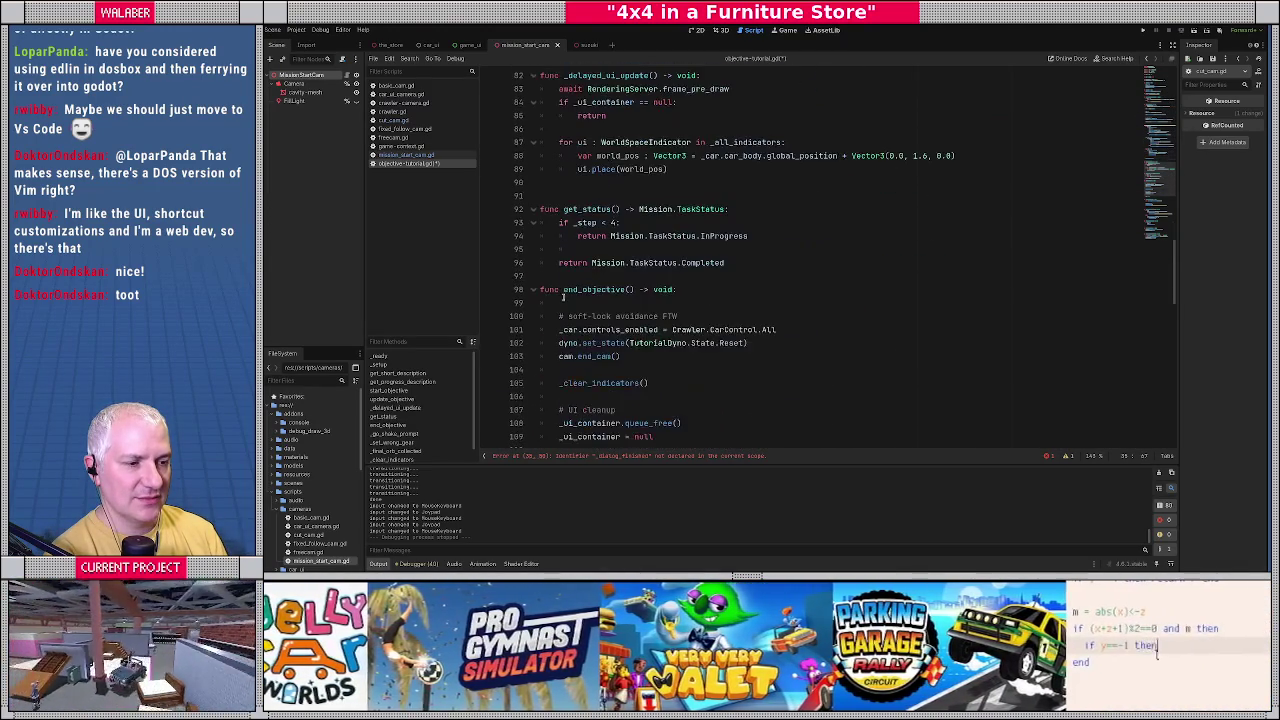
Paste the same block into end_objective, changing connect to disconnect.
click(684, 249)
key(Return)
key(Return)
key(ctrl+v)
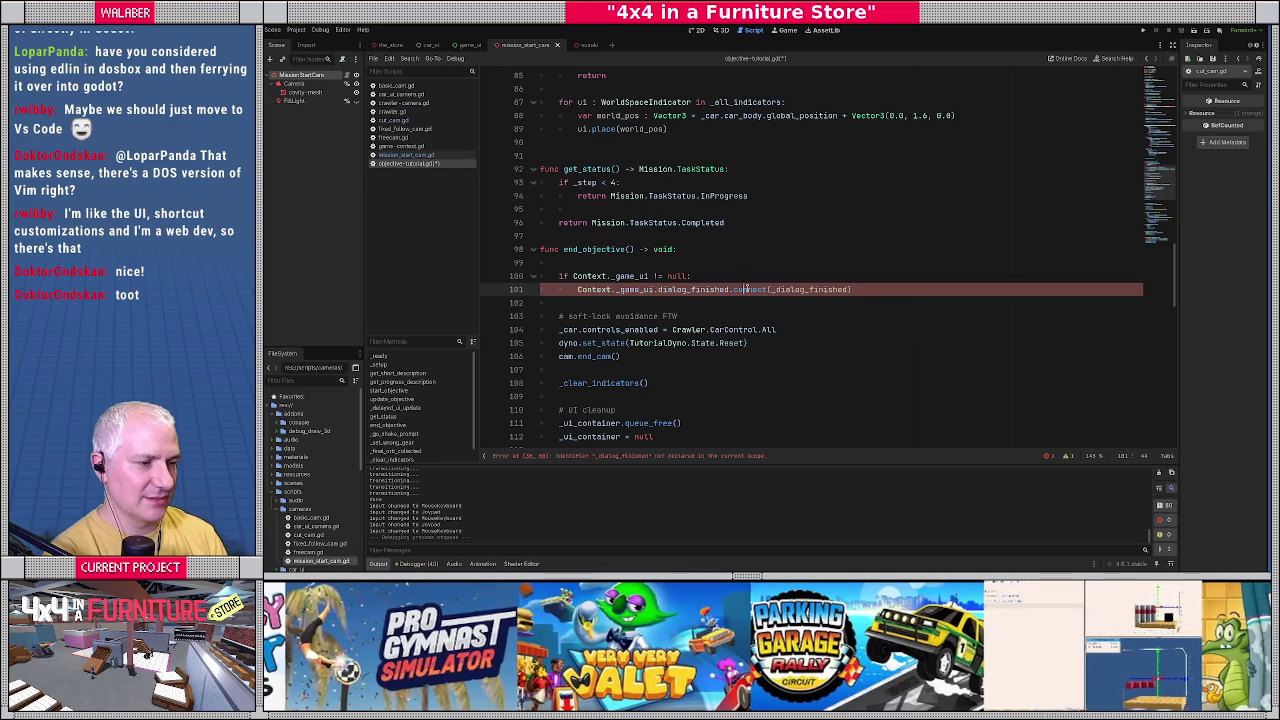
text(dis)
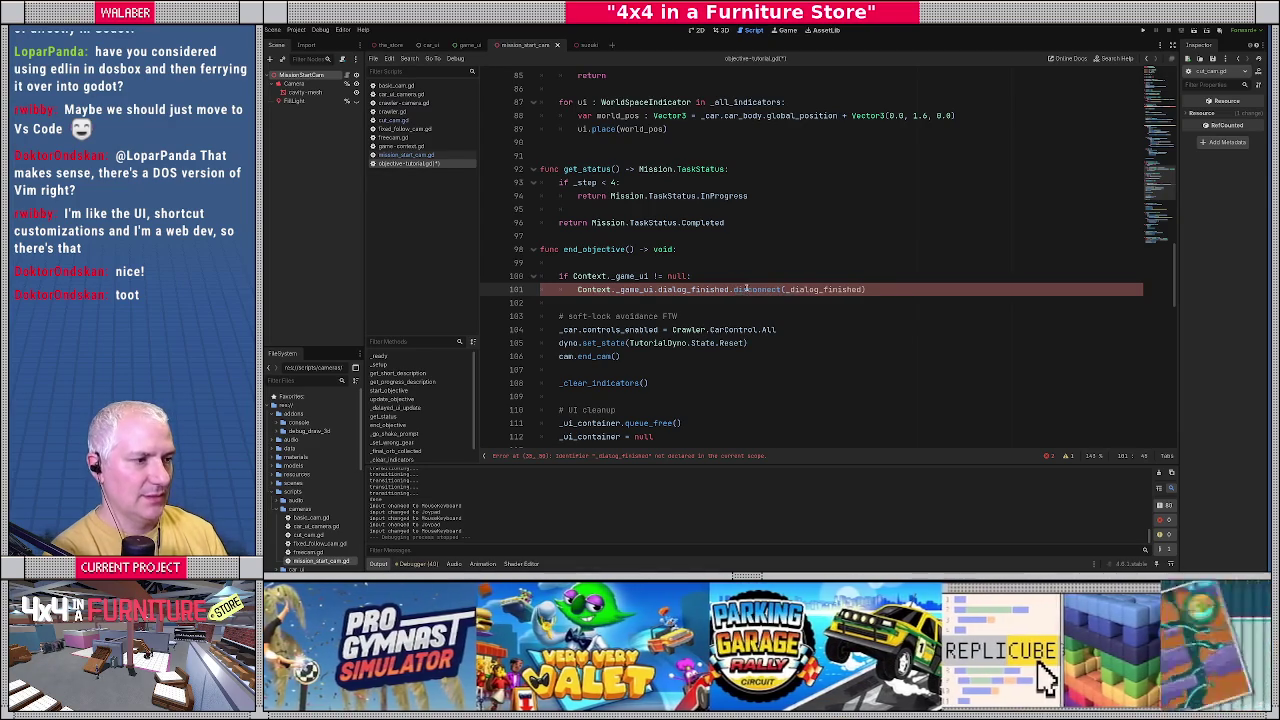
double_click(811, 289)
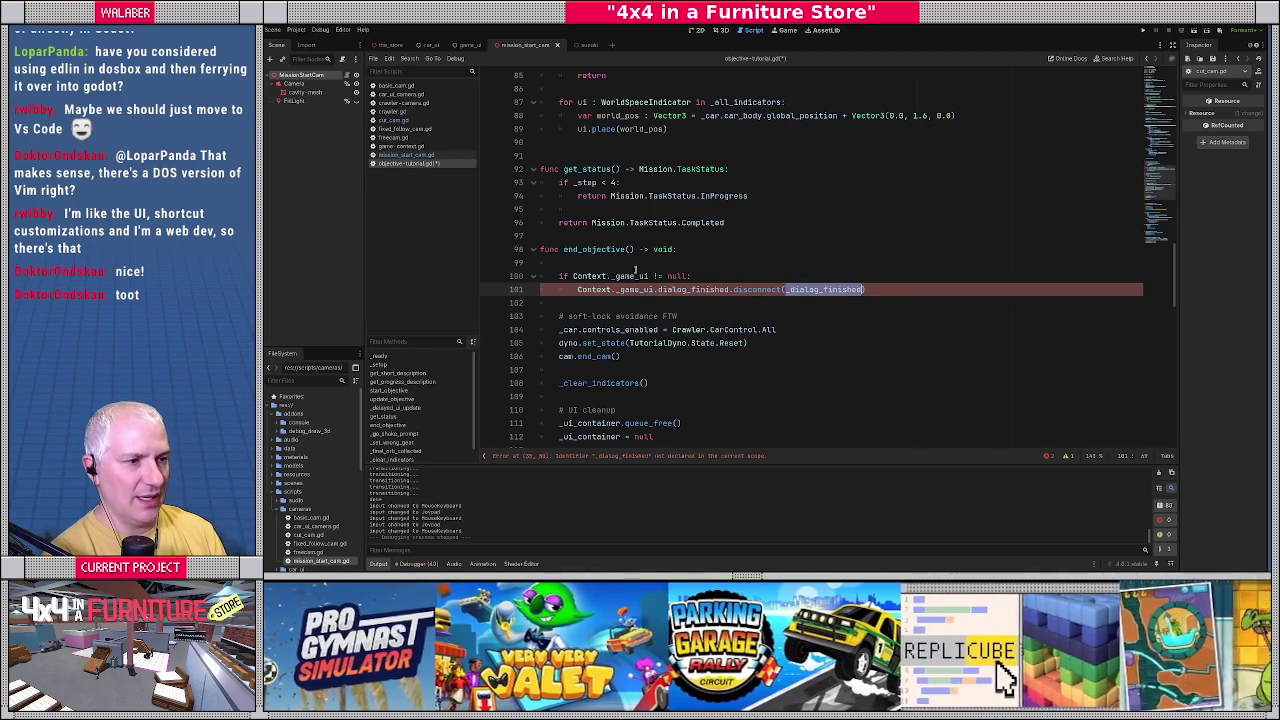
scroll(635, 271, up, 8)
scroll(635, 271, up, 8)
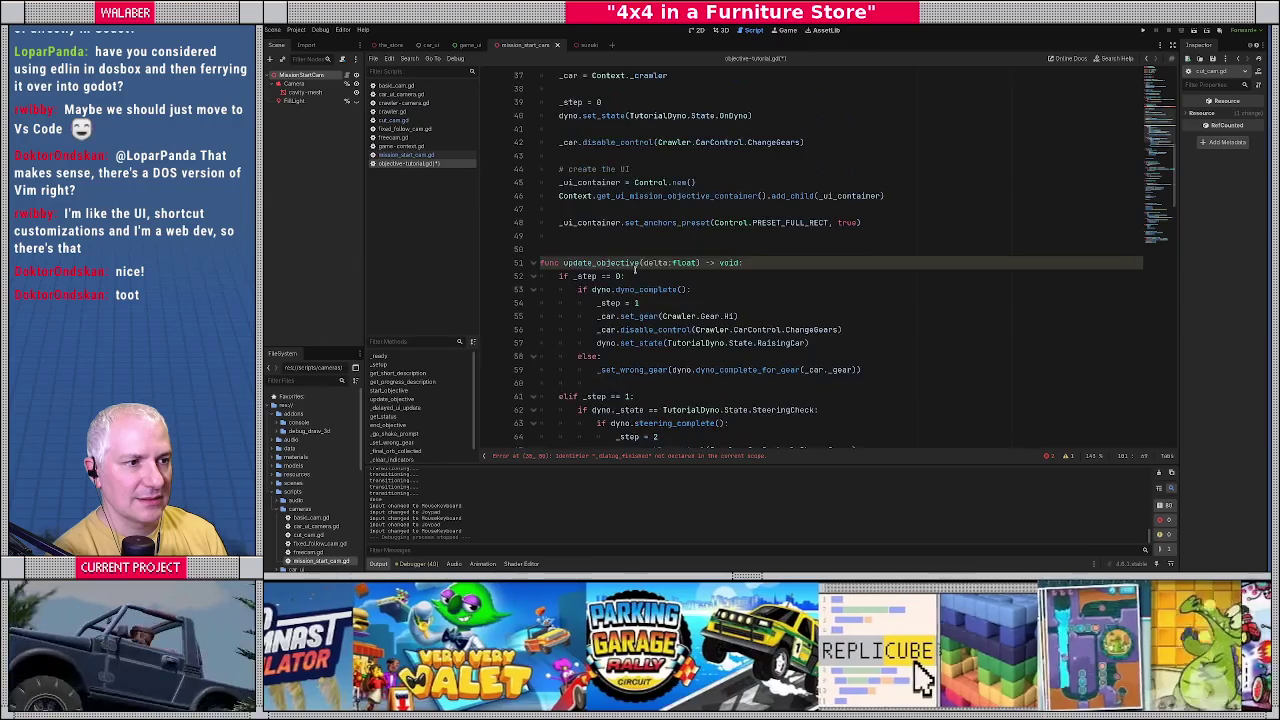
scroll(635, 270, up, 3)
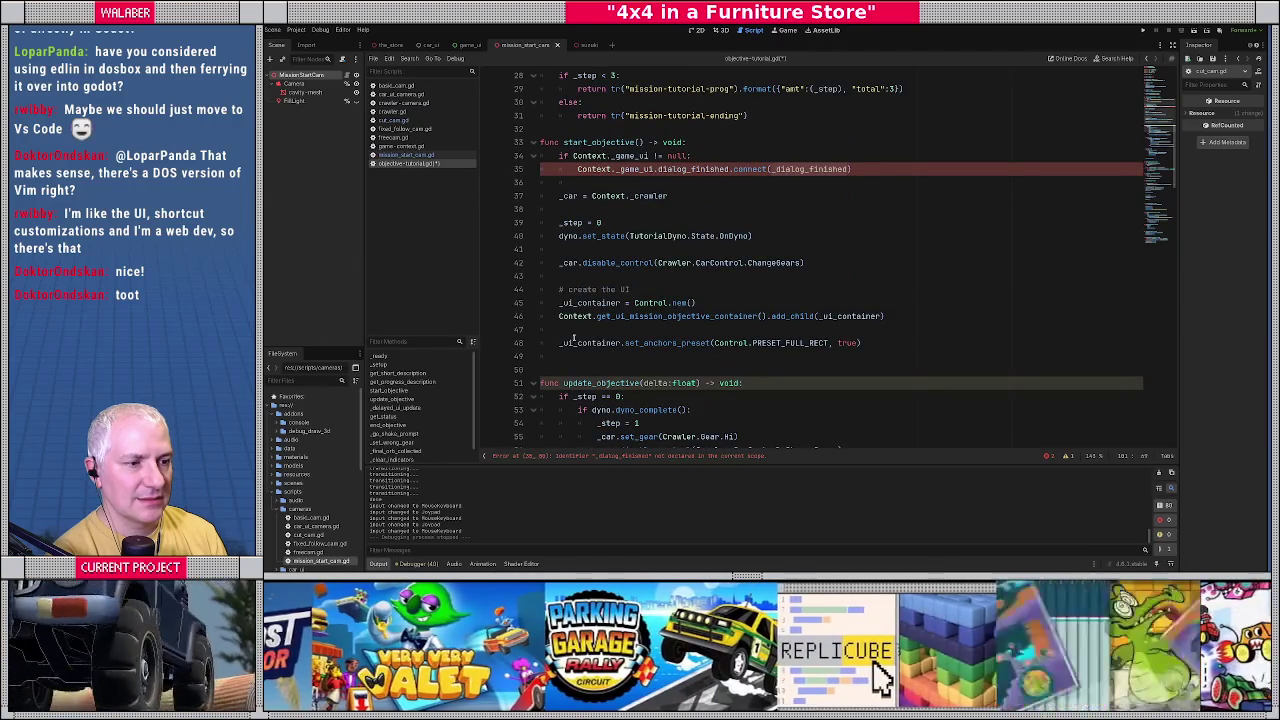
Add a _dialog_finished() -> void handler that calls Context.start_cut_cam(cam).
click(550, 358)
key(Return)
text(func _dialog_finished)
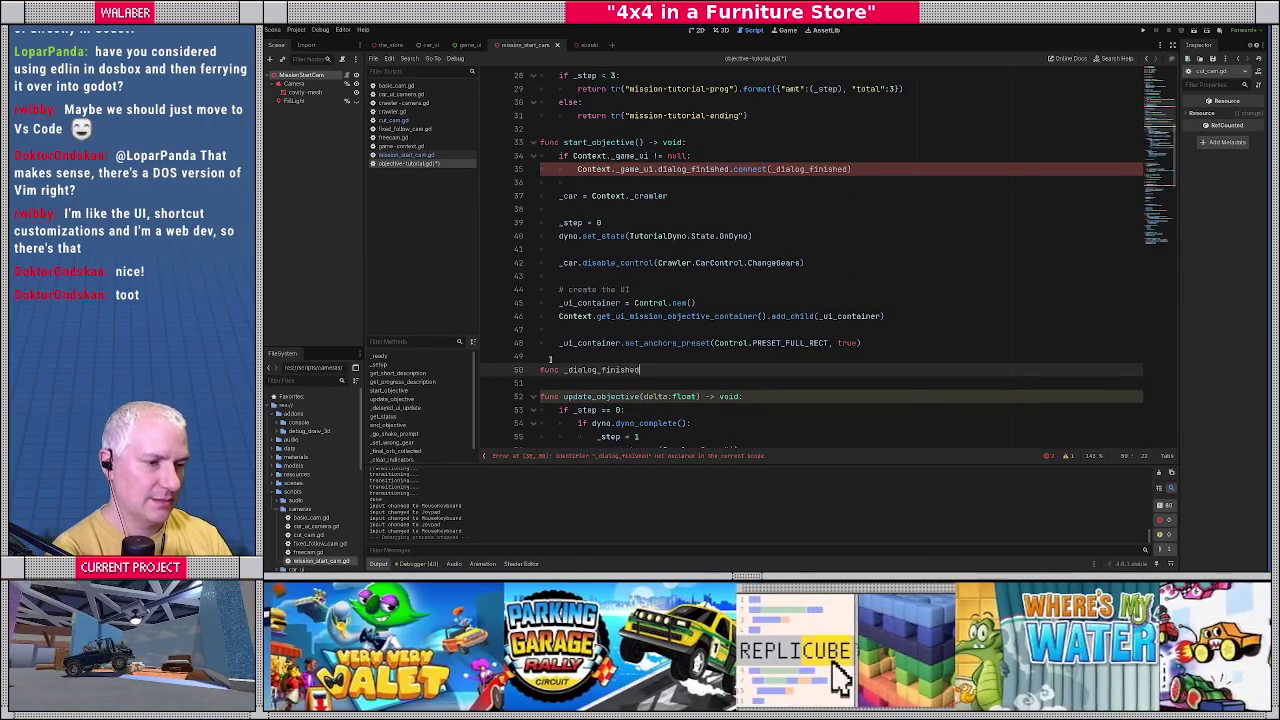
text(() -> void:)
key(Return)
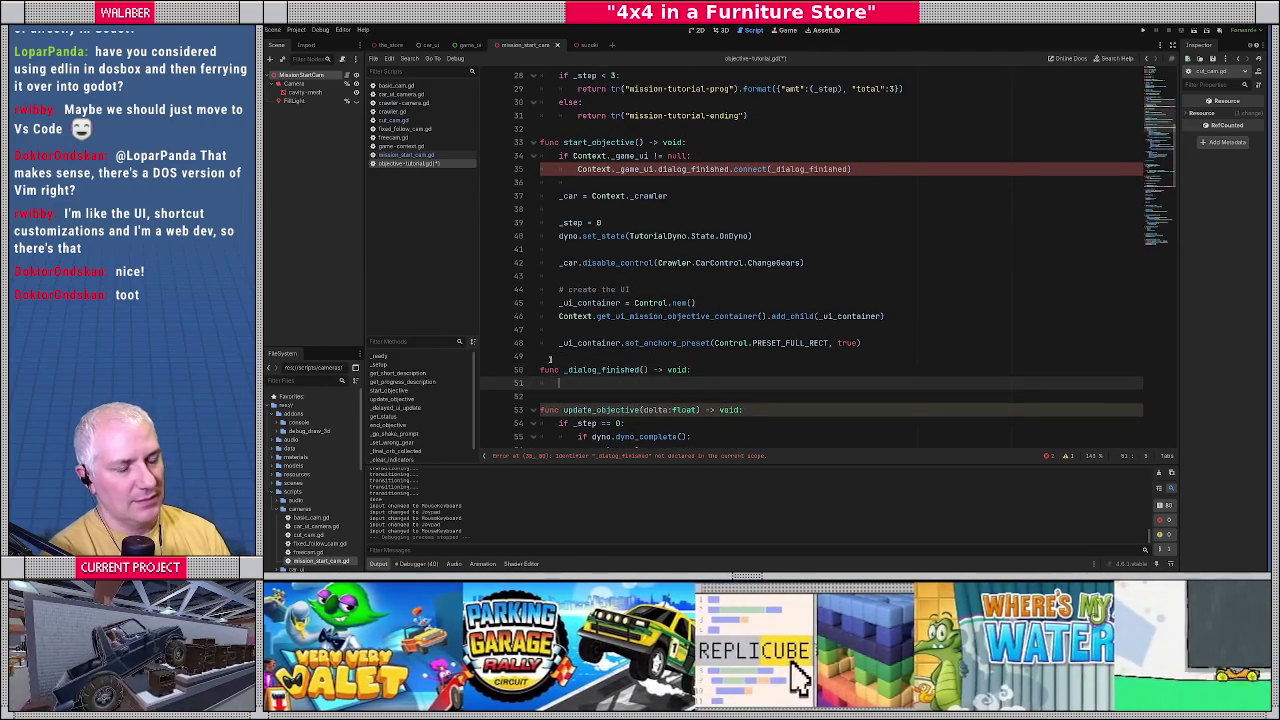
text(Context.start_cut_cam()
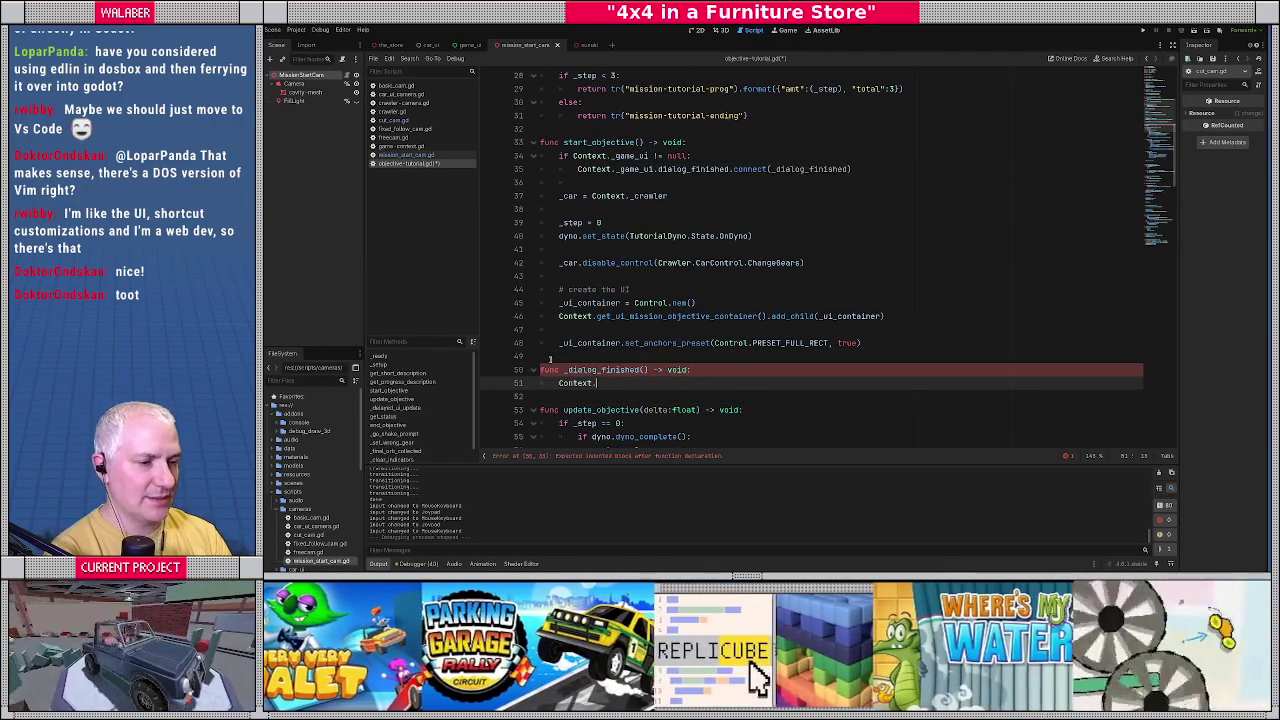
scroll(550, 359, up, 9)
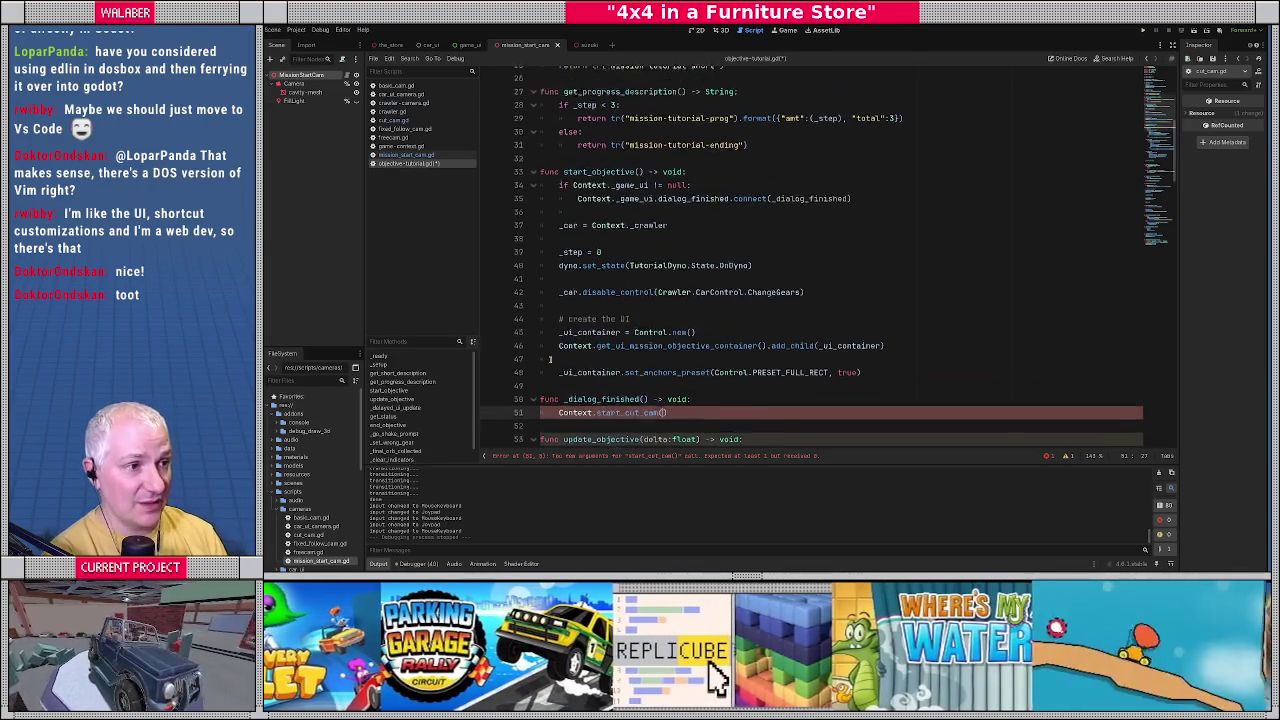
text(cam)
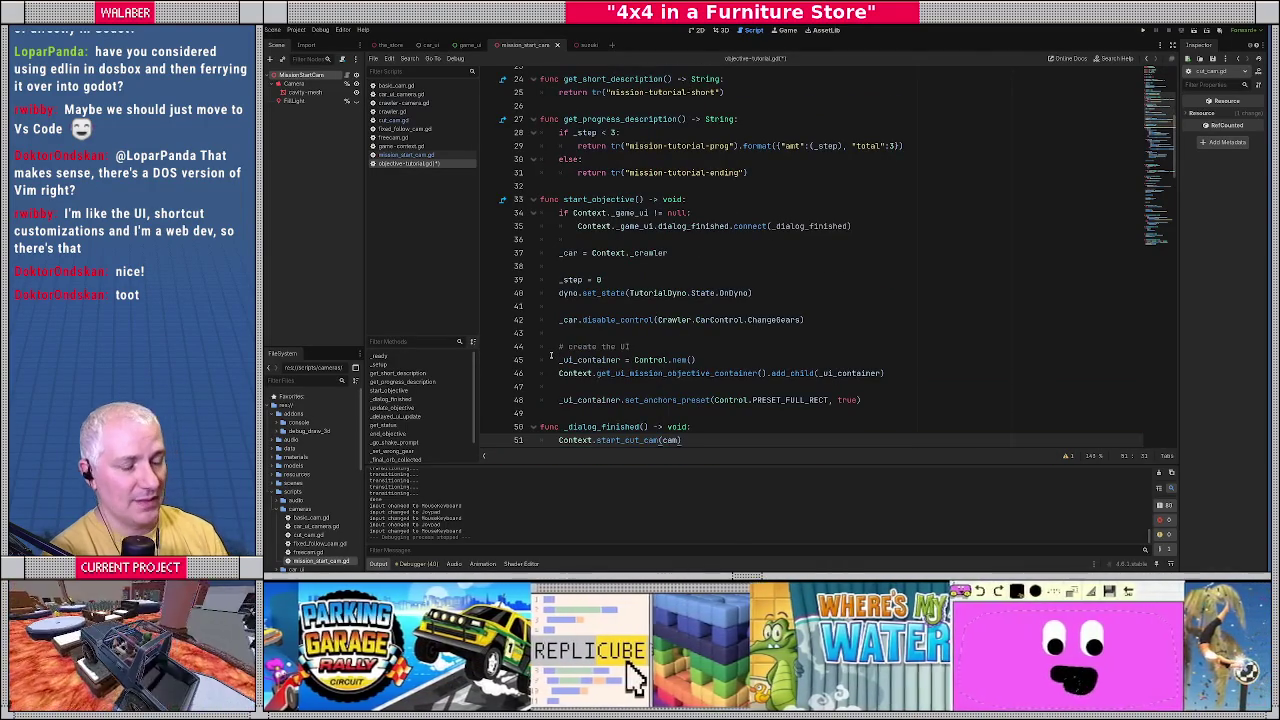
scroll(550, 355, down, 4)
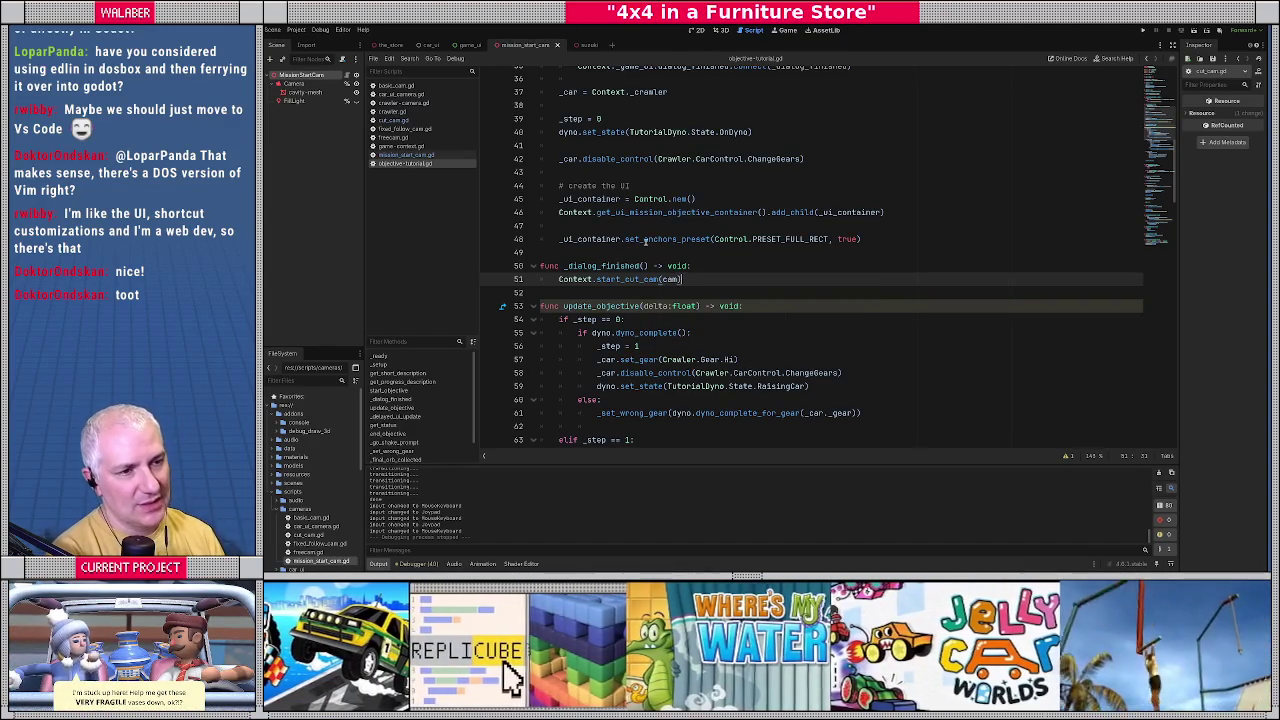
Switch to basic_cam.gd in the script list.
mouse_move(645, 241)
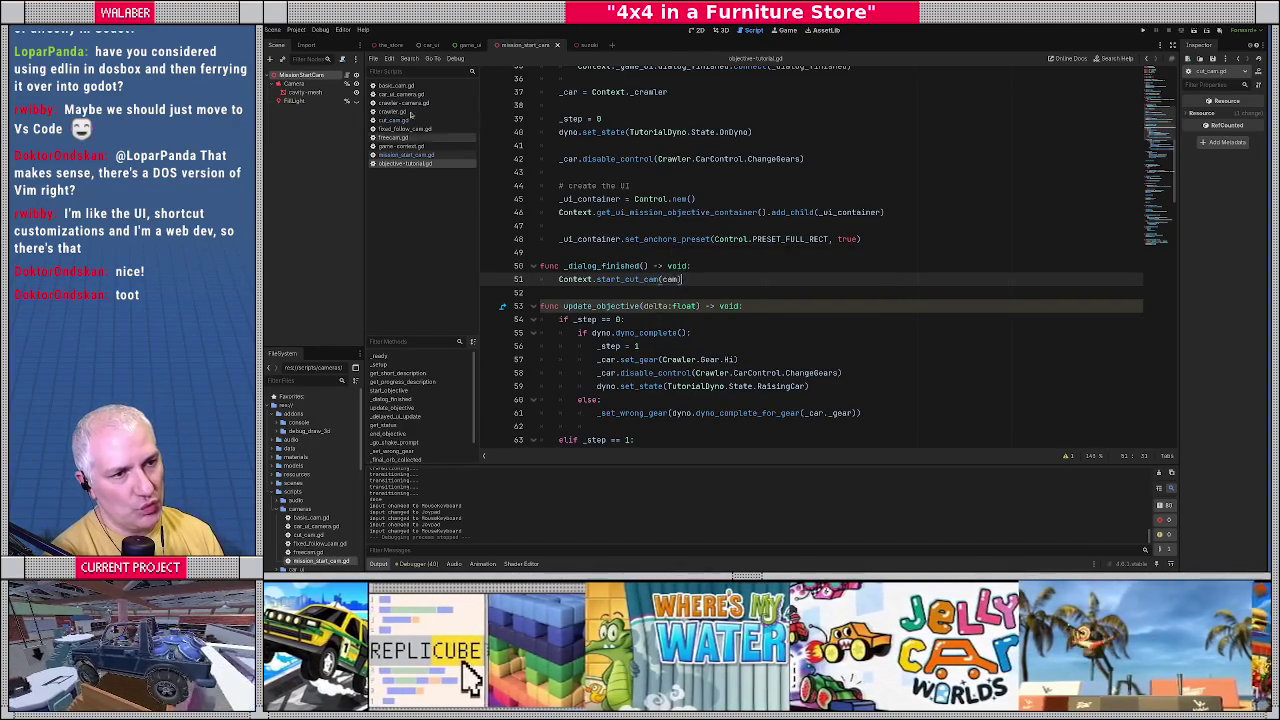
click(395, 86)
scroll(609, 127, up, 3)
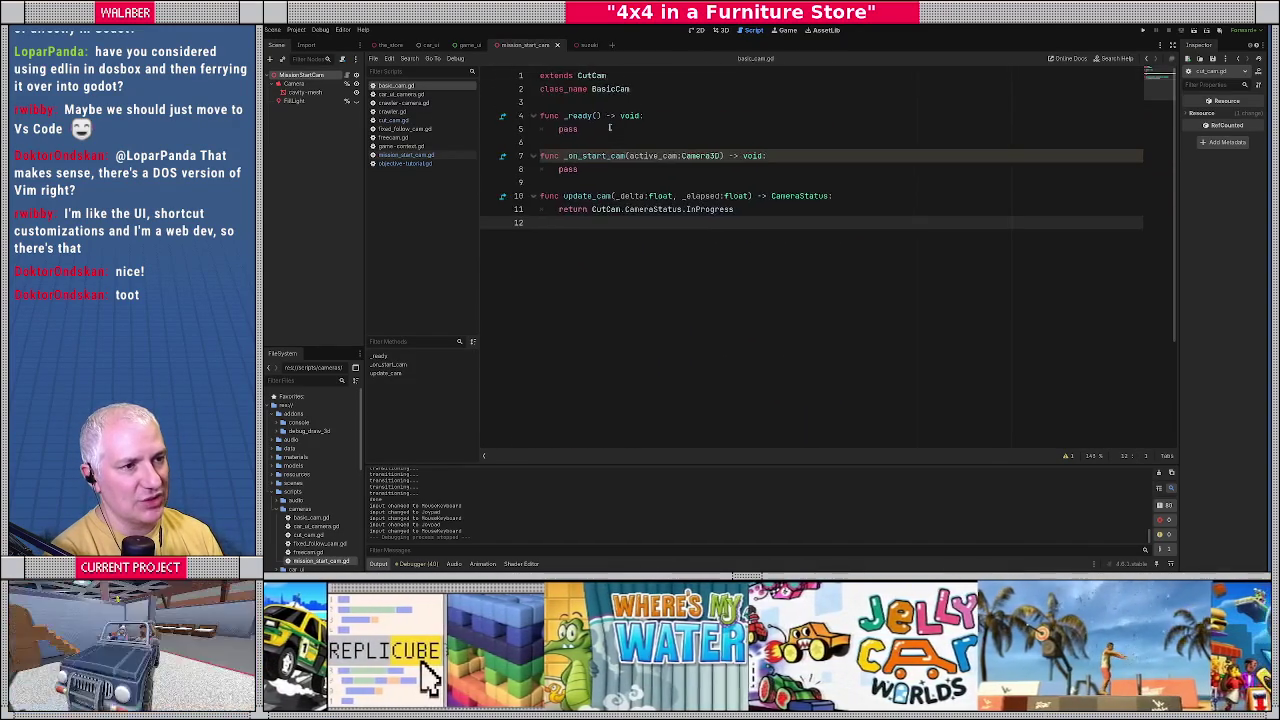
Add exported vars transition_in and transition_out (false) and transition_duration (1.0).
click(591, 103)
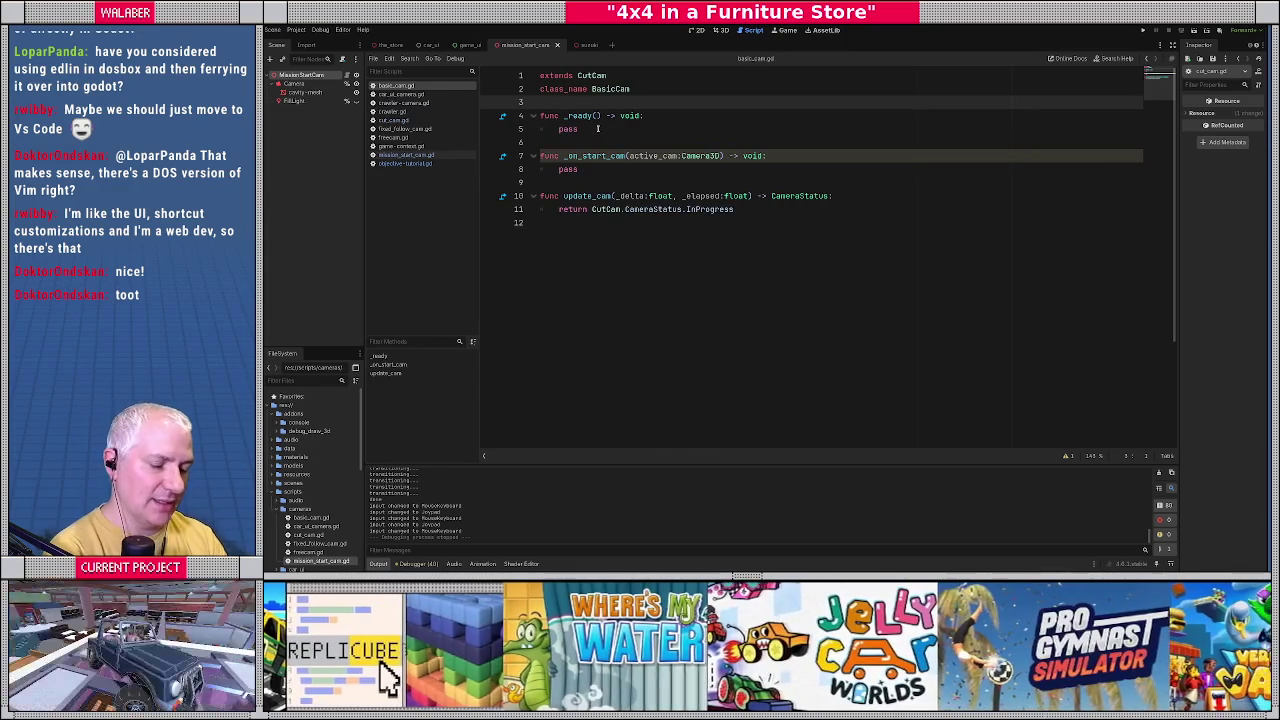
key(Return)
text(@ex)
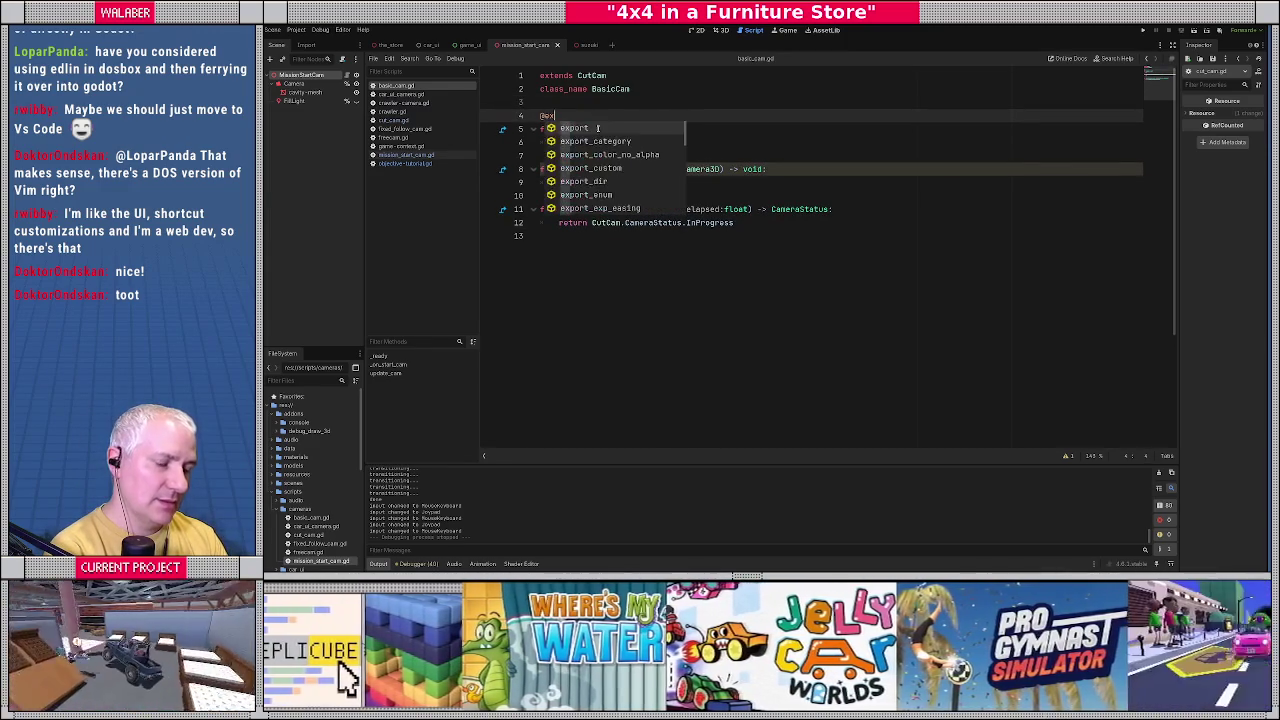
text(port var transi)
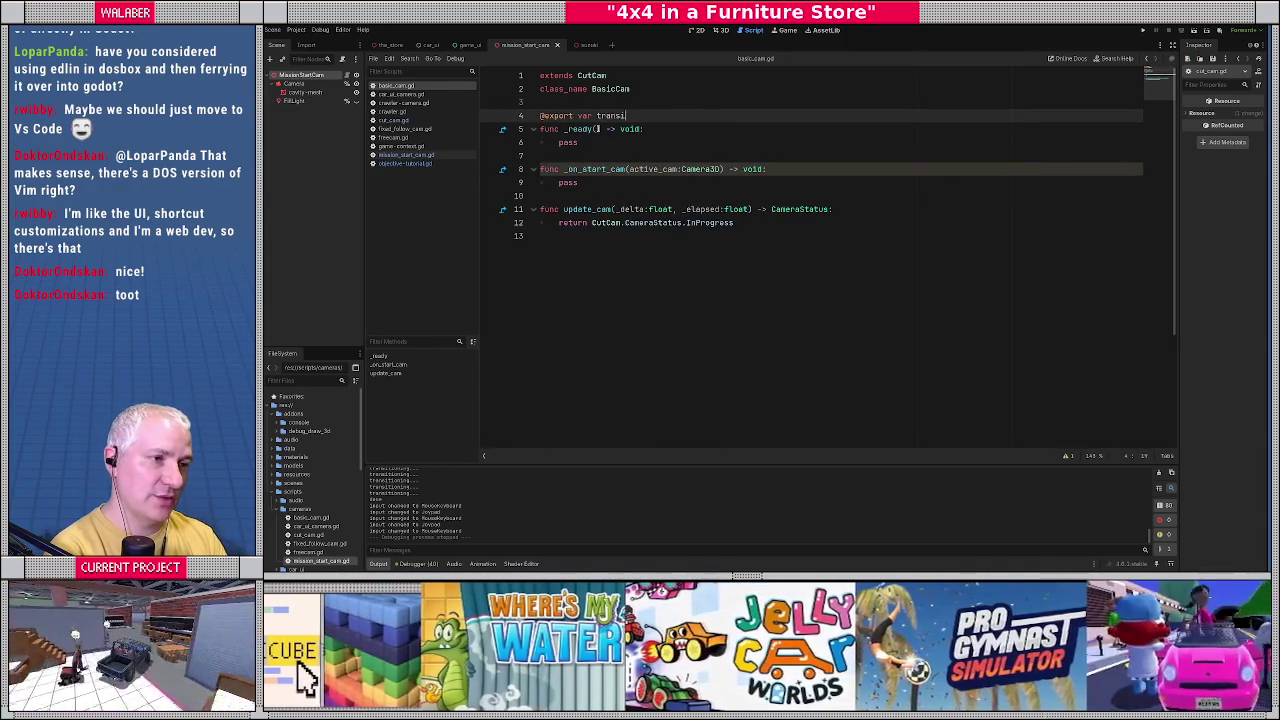
text(tion_t:= false)
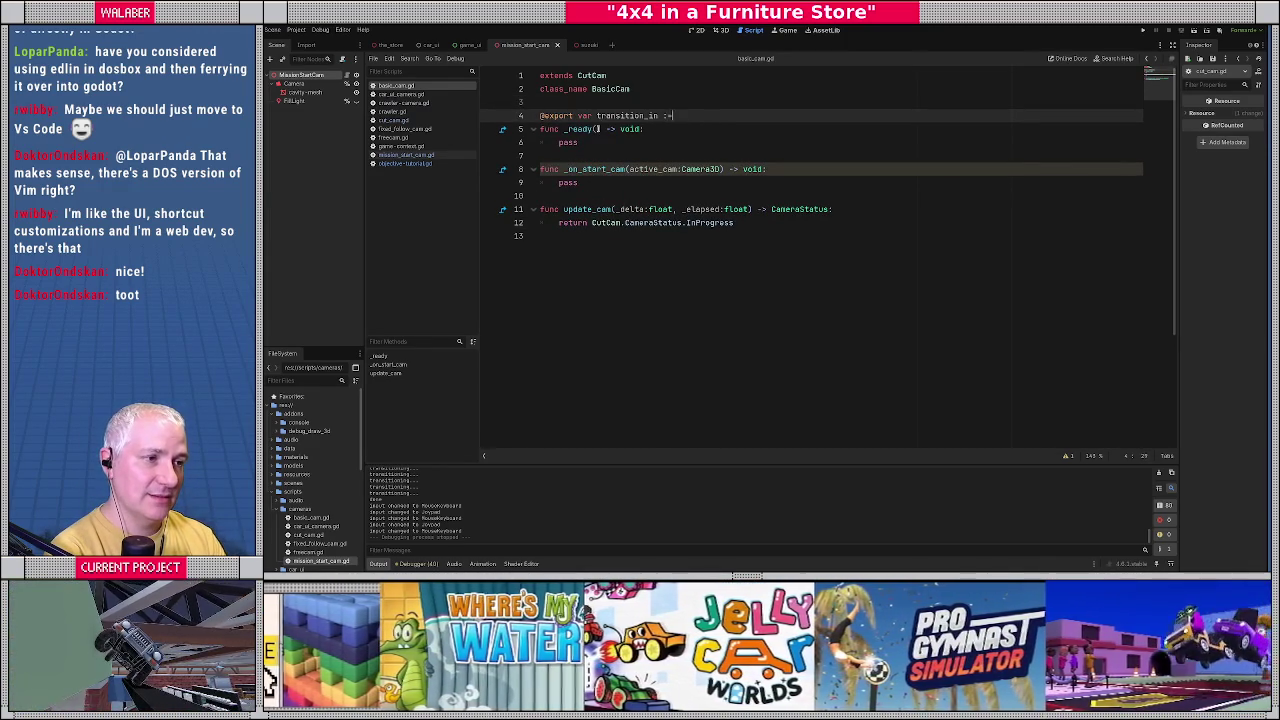
key(Return)
text(@export )
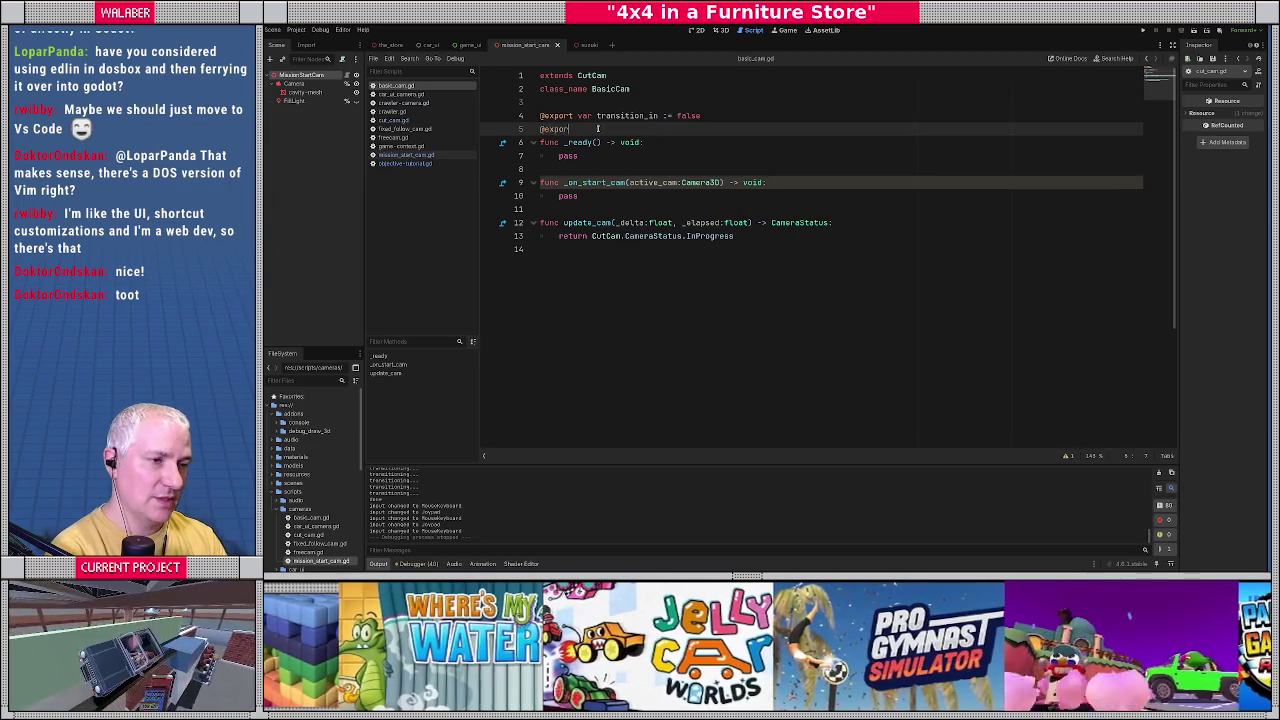
text(var transition)
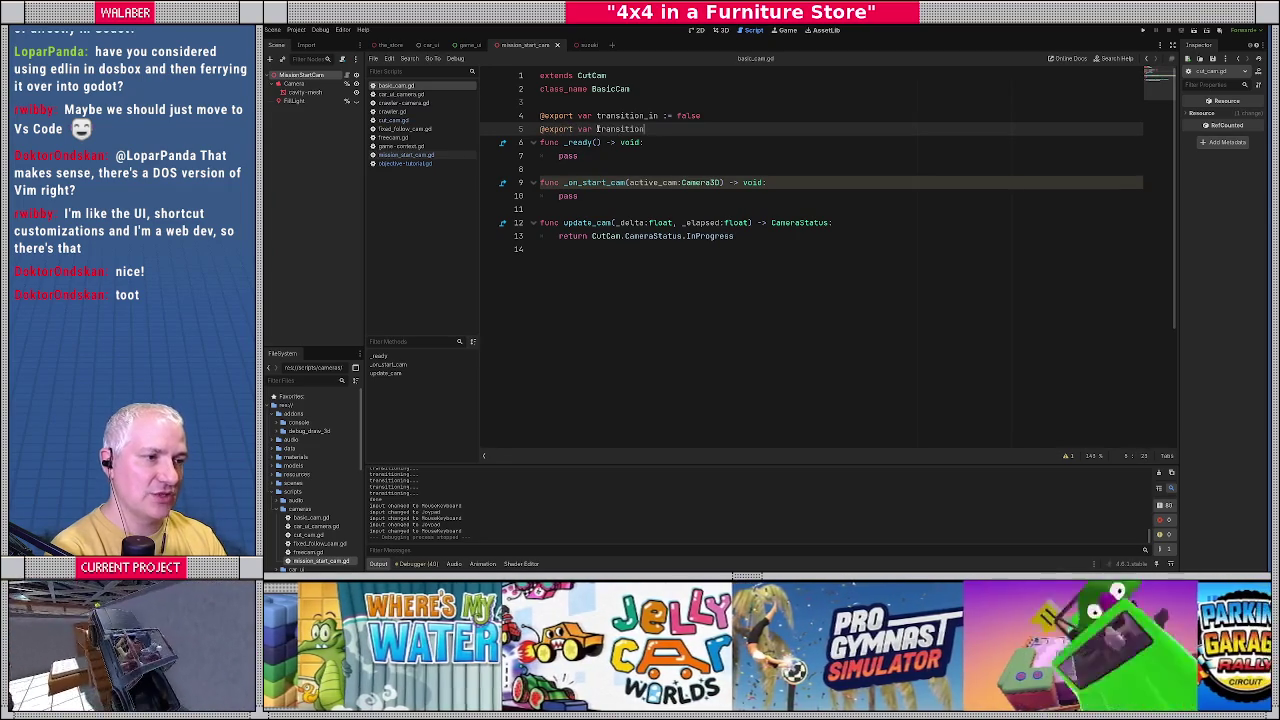
text(_out := false)
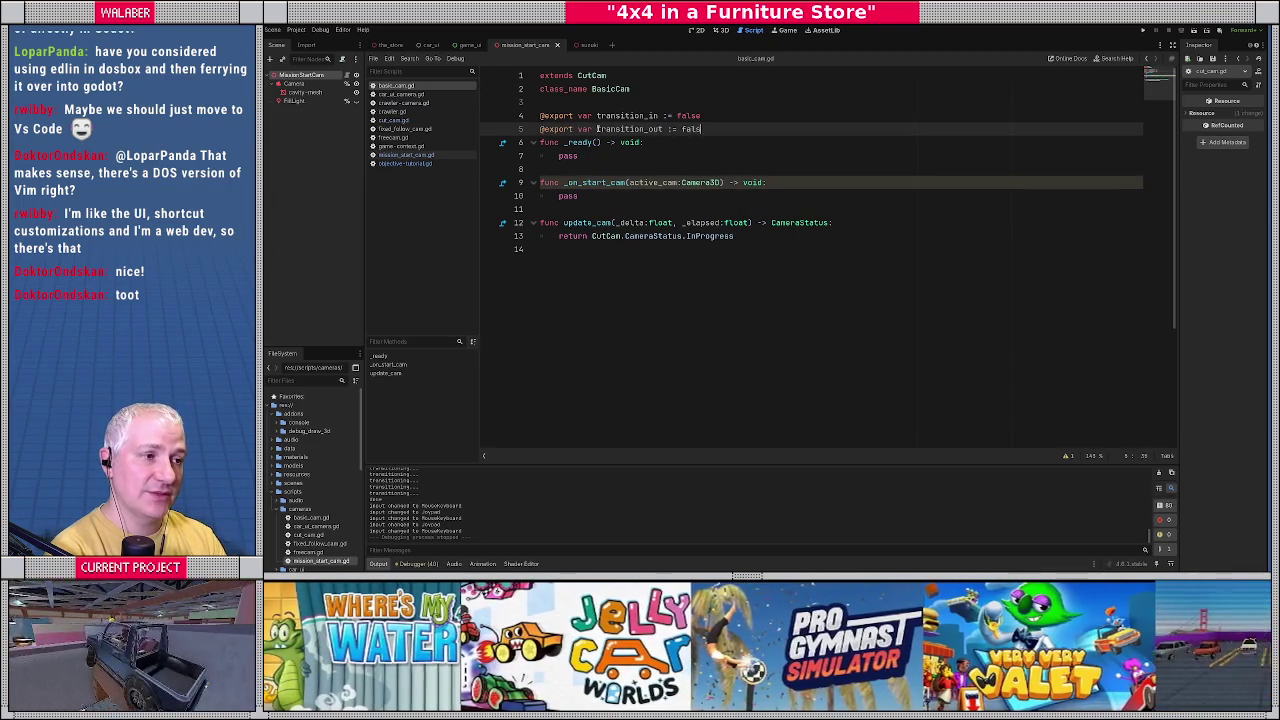
key(Return)
key(Return)
text(@export var t)
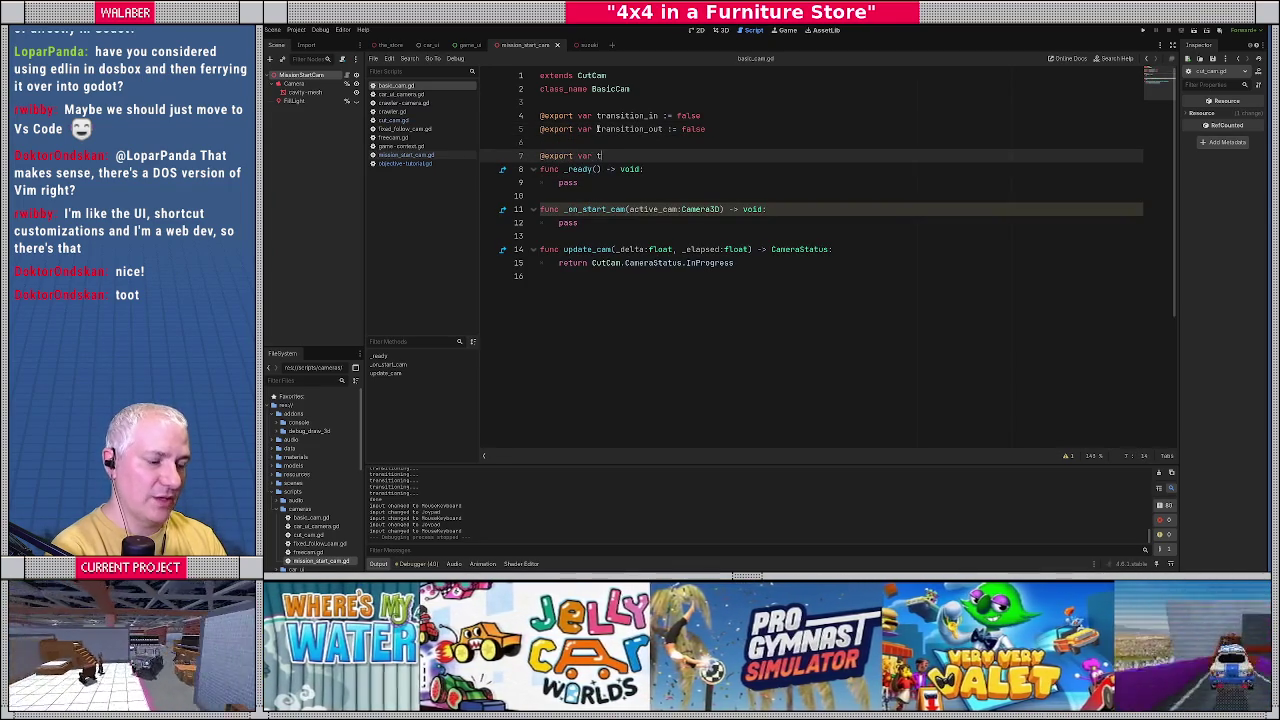
text(ransition_du)
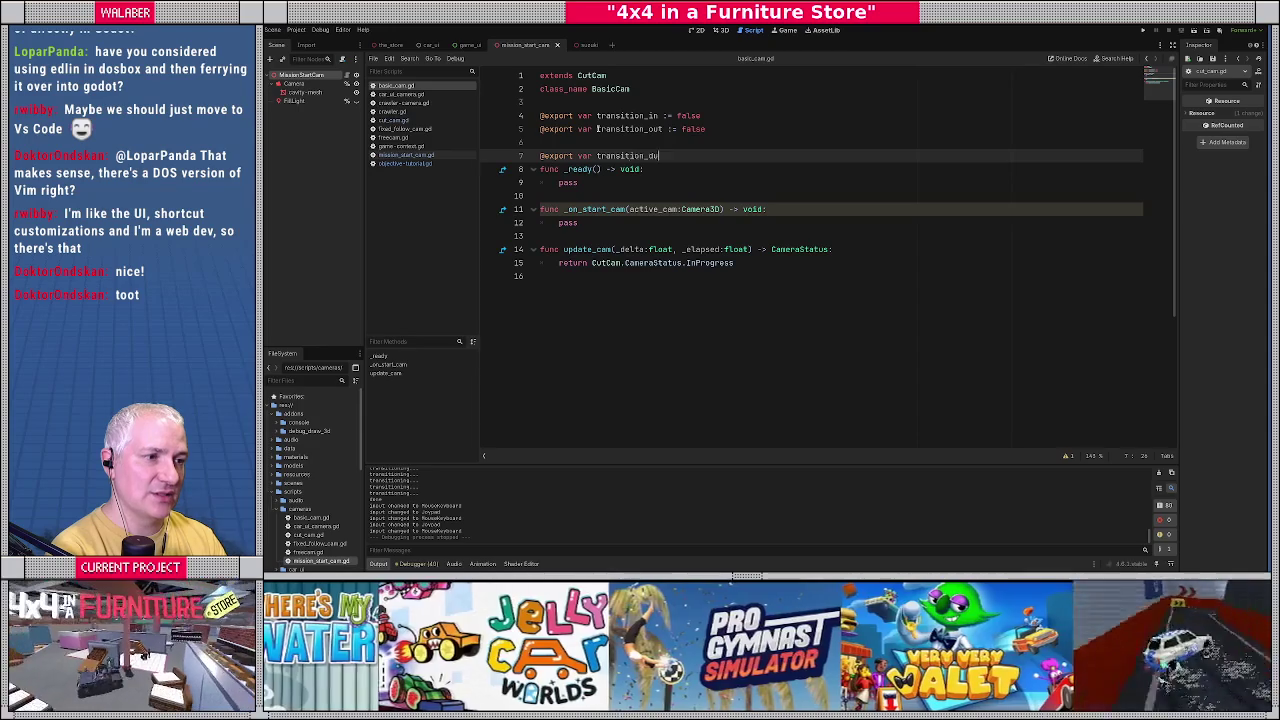
text(ration := 1.0)
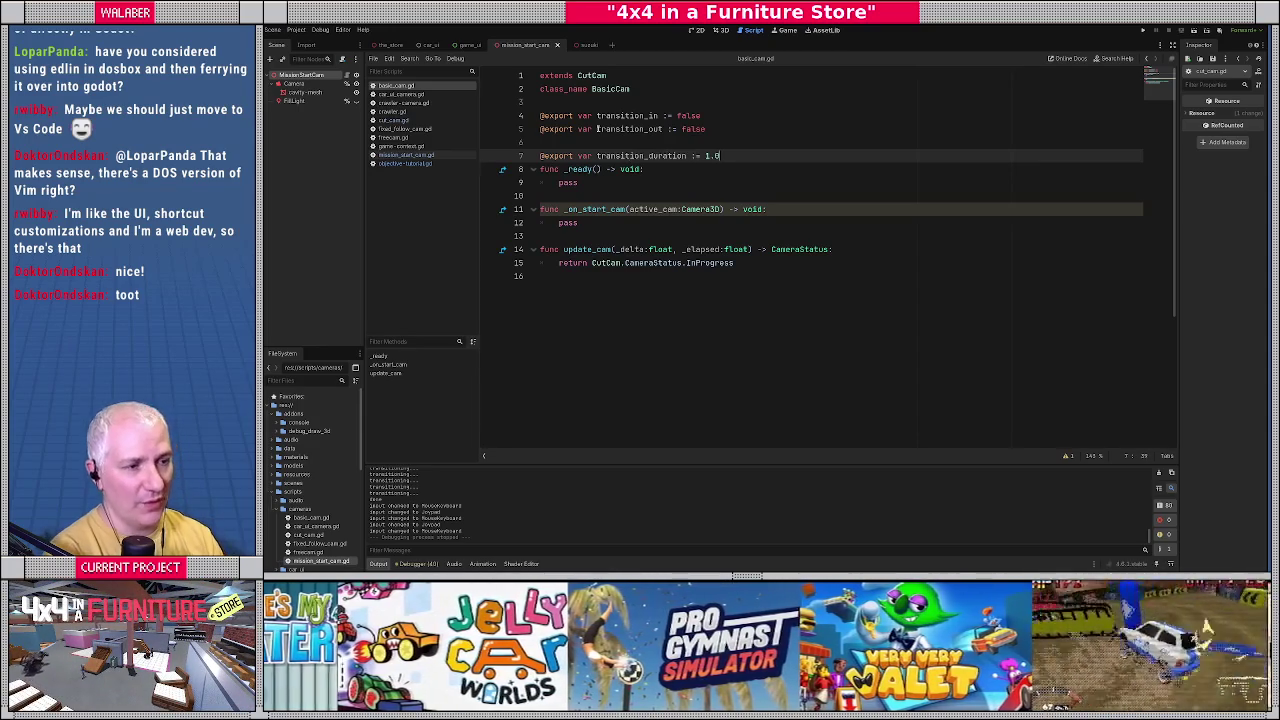
key(Return)
Make _on_start_cam call _start_transition_in(active_cam, transition_duration) if transition_in, and remove the transition_out export.
double_click(568, 236)
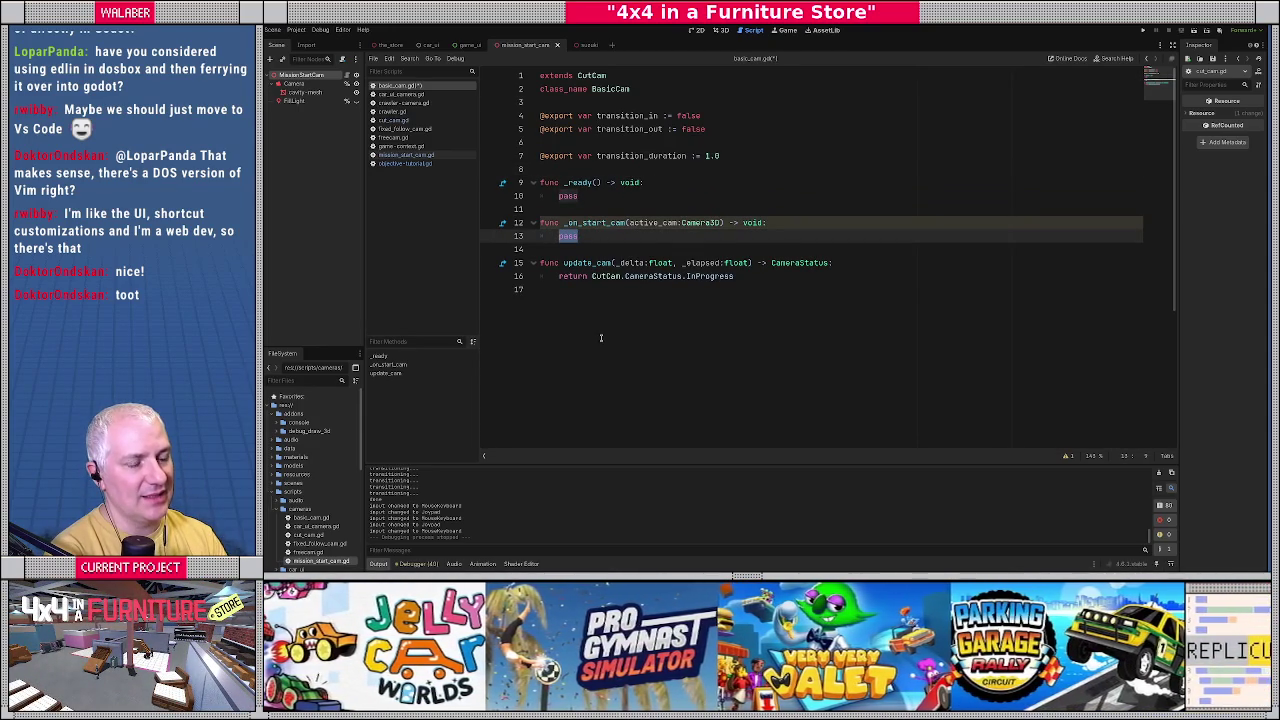
text(if )
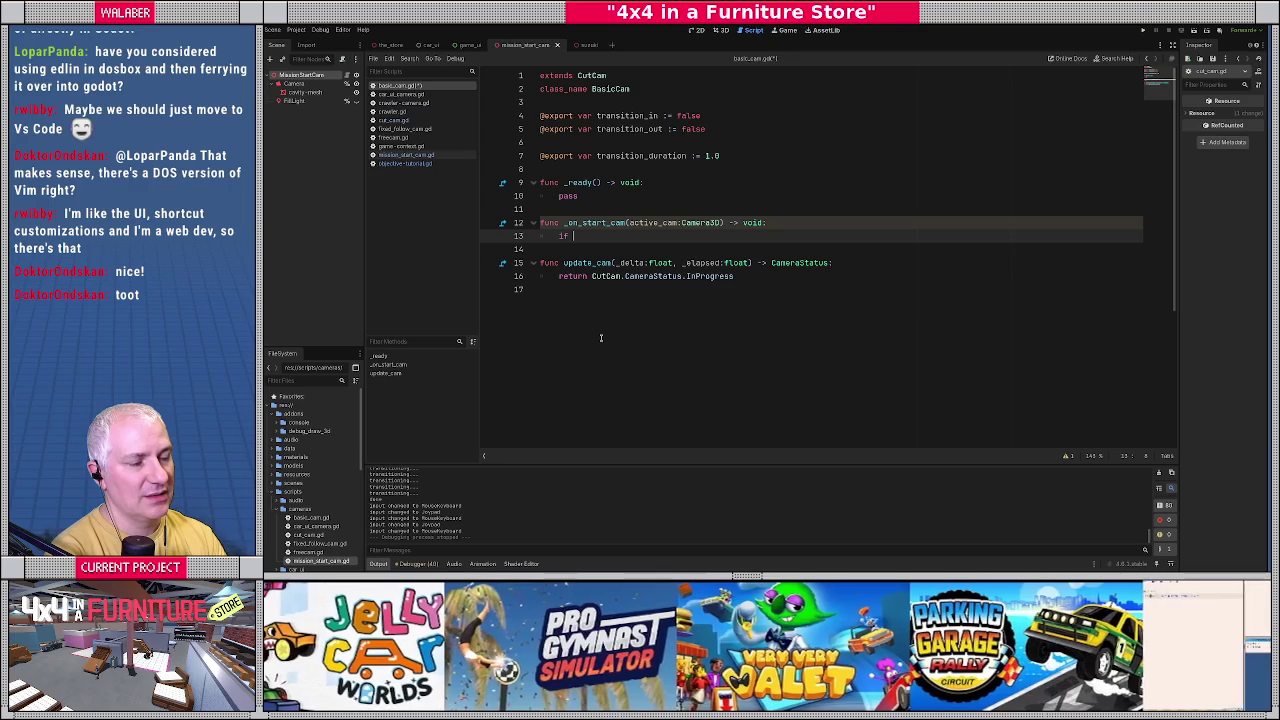
text(tran)
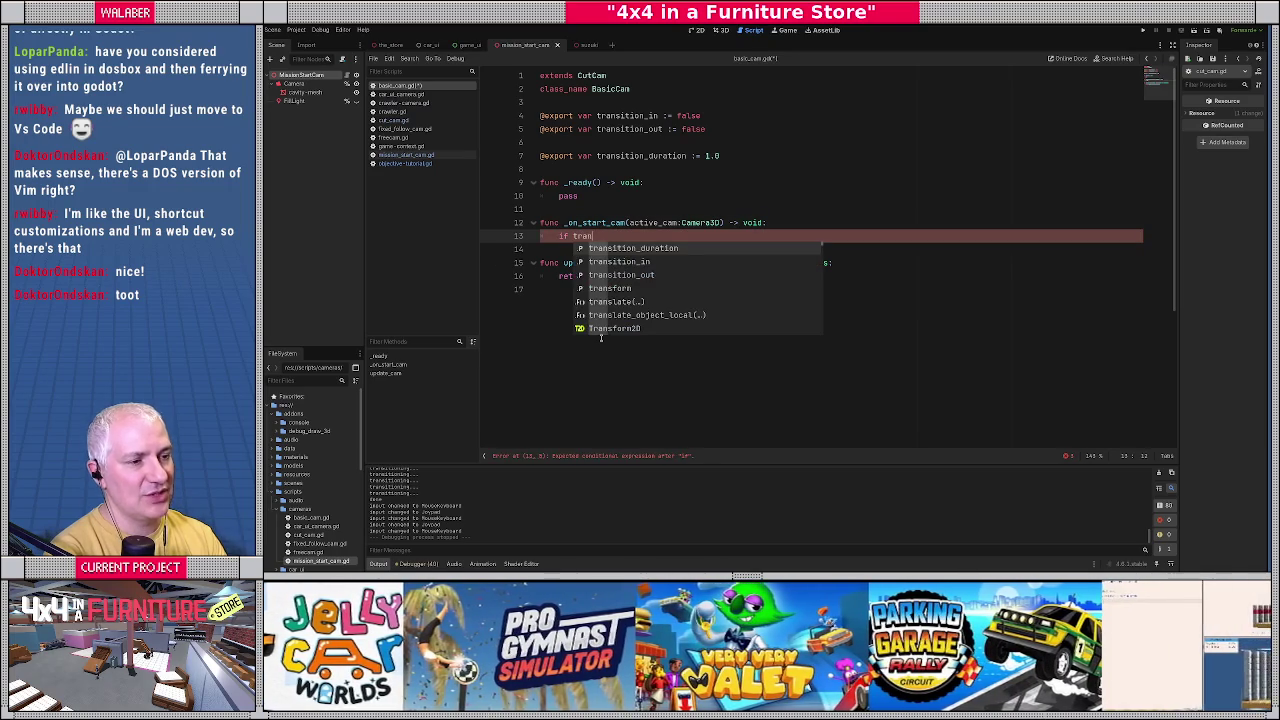
key(Down)
key(Return)
text(:)
key(Return)
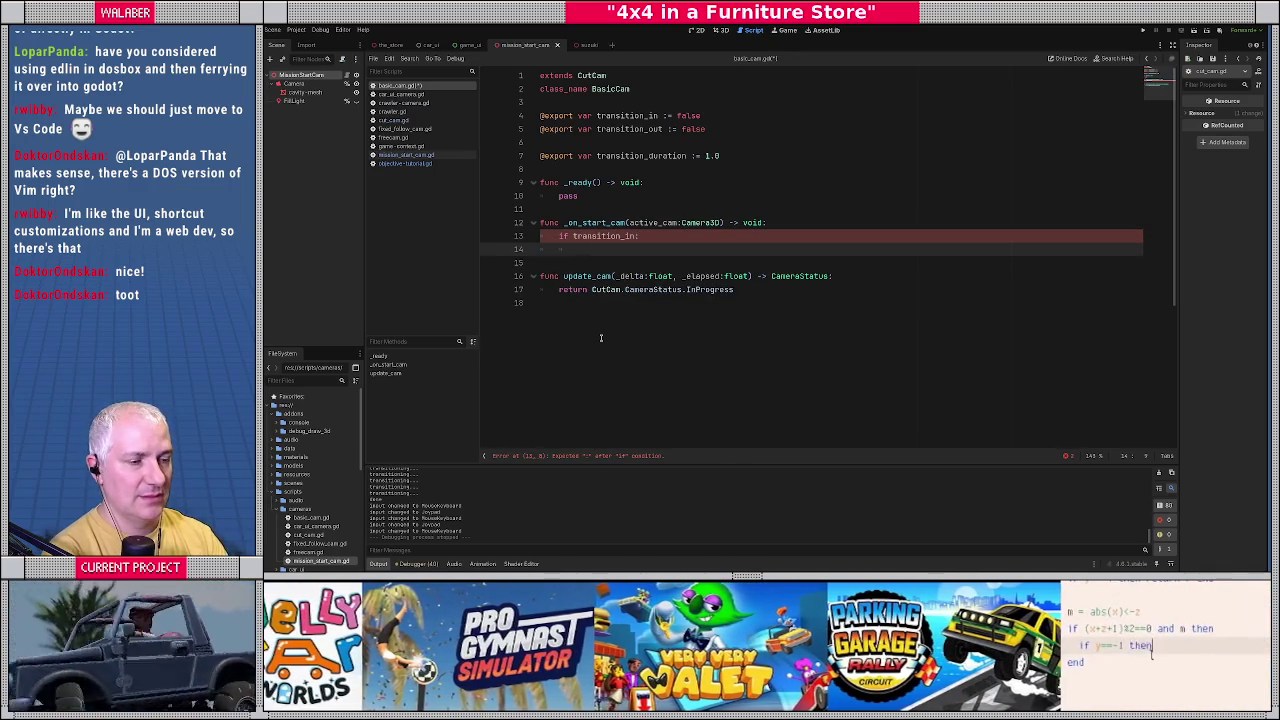
text(_sta)
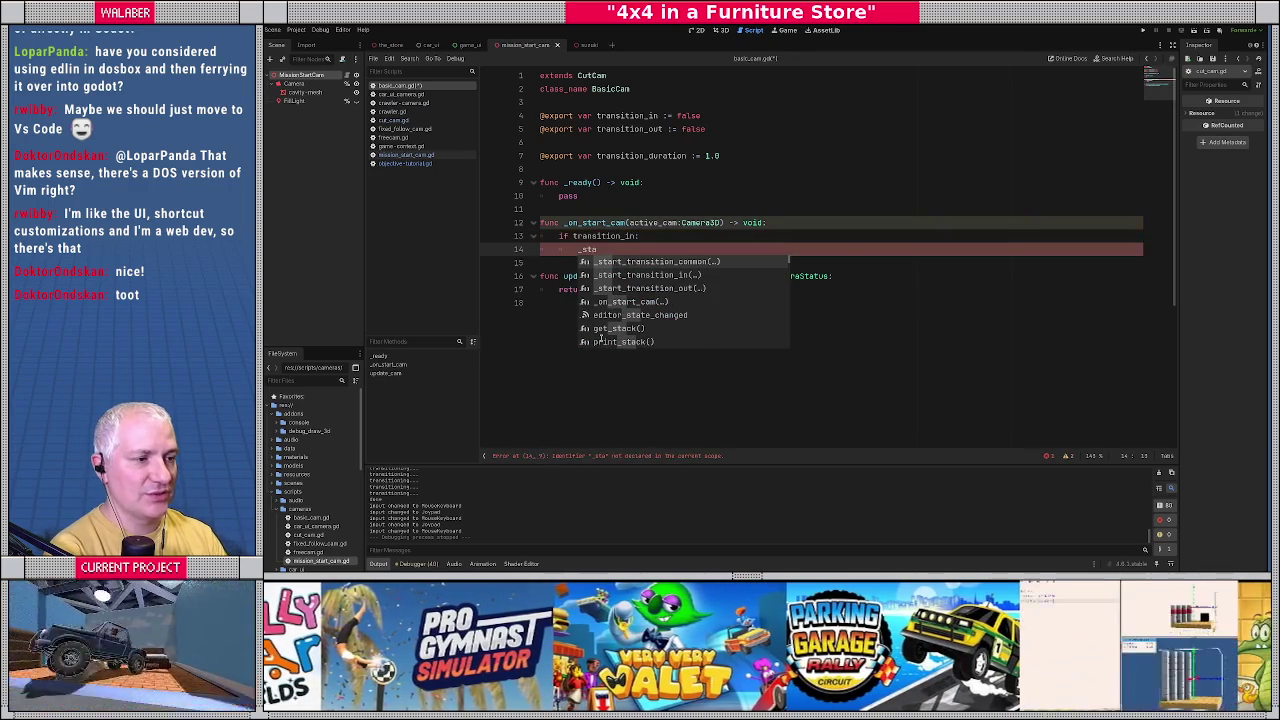
key(Down)
key(Return)
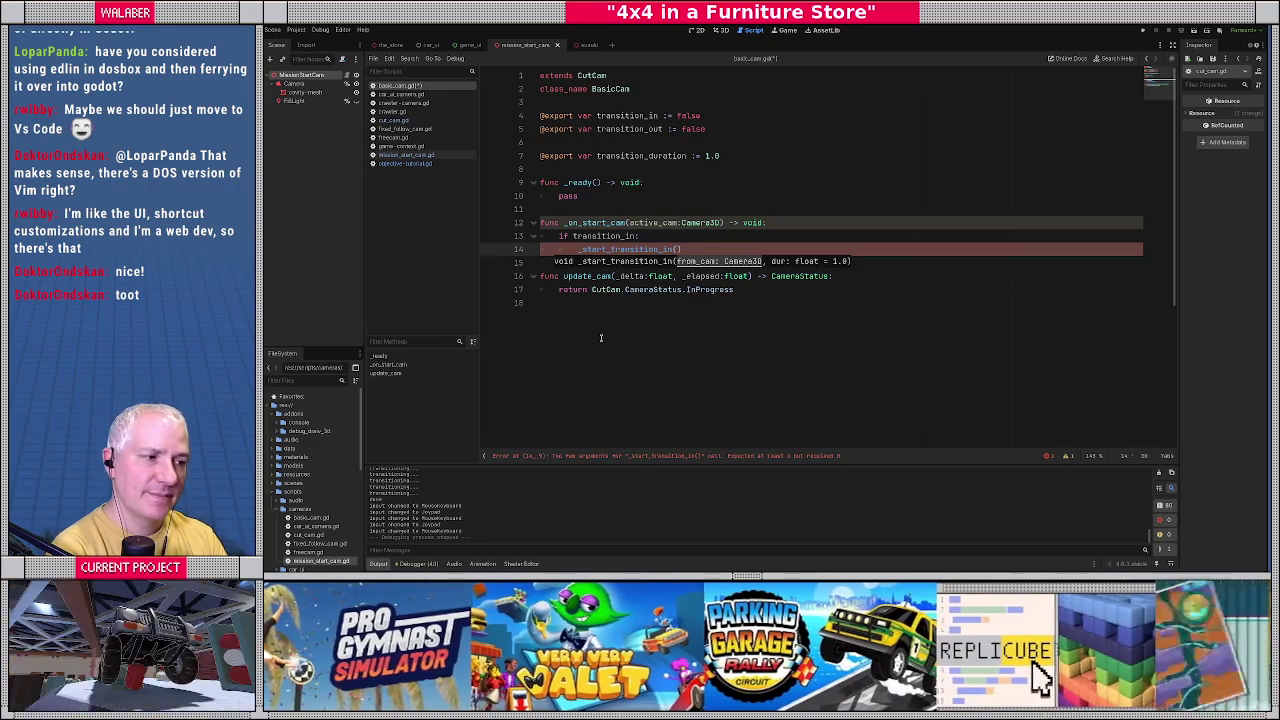
text(active_cam,)
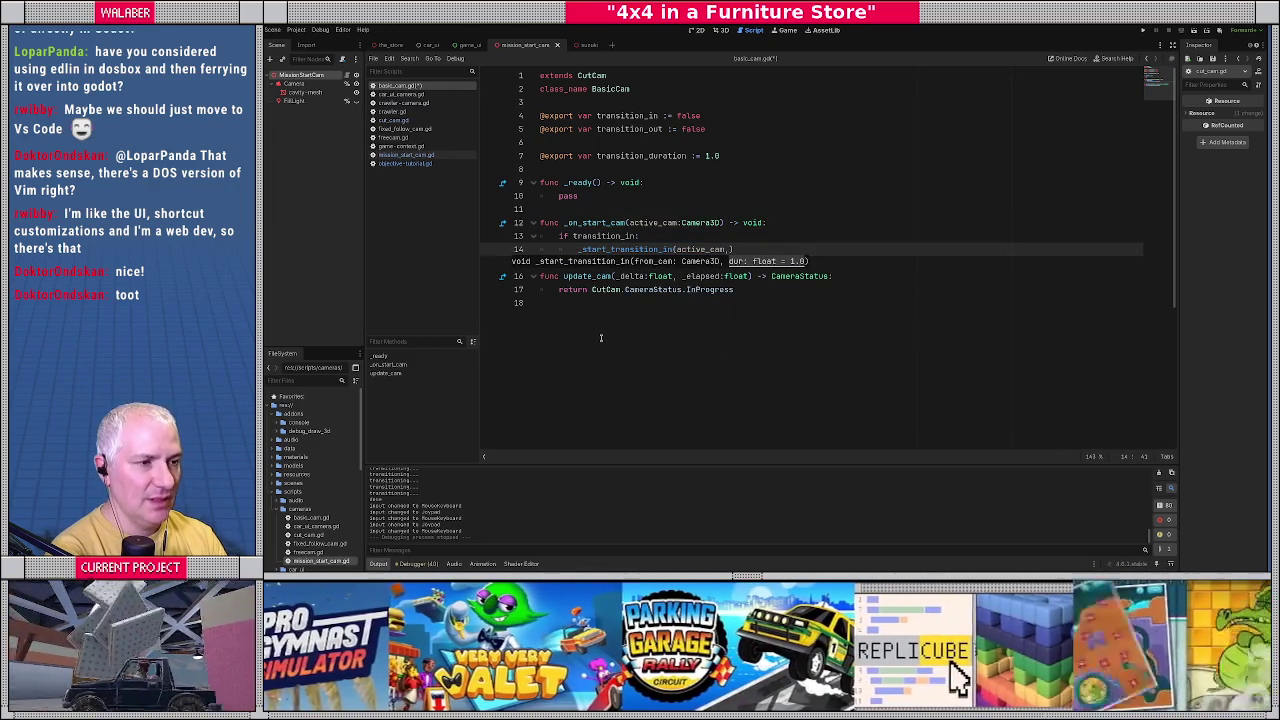
text( transition_)
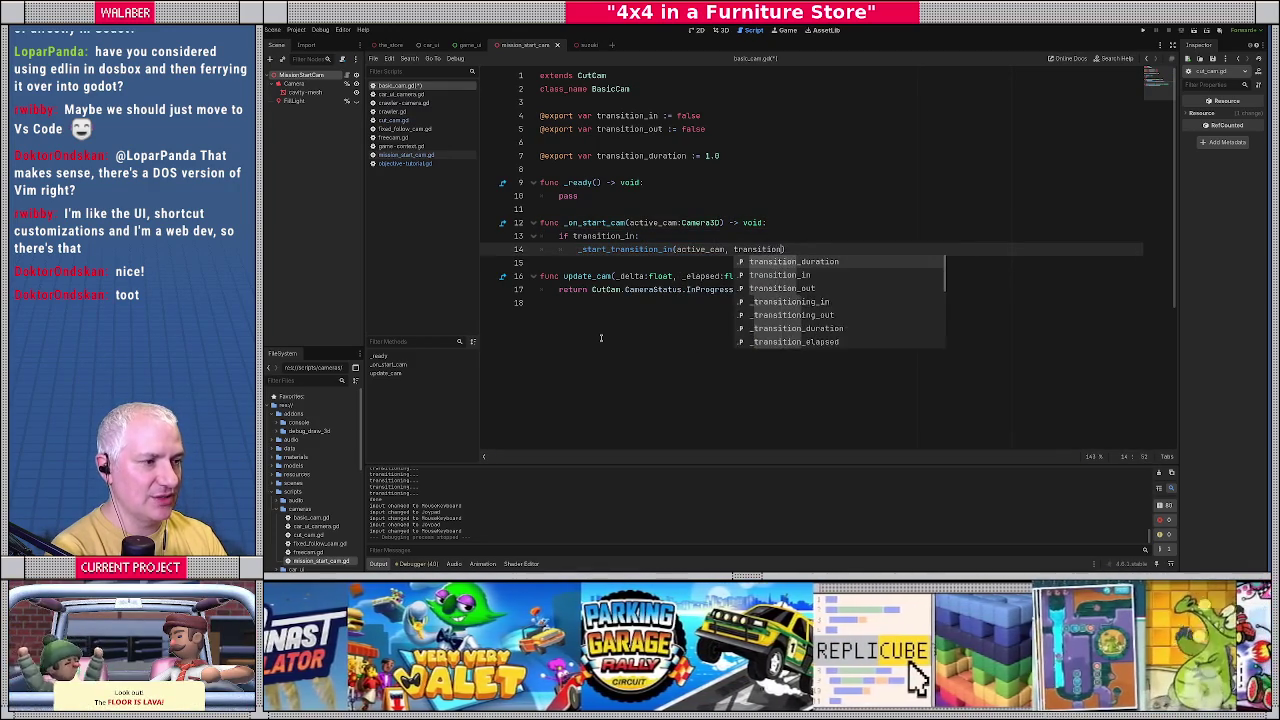
key(Return)
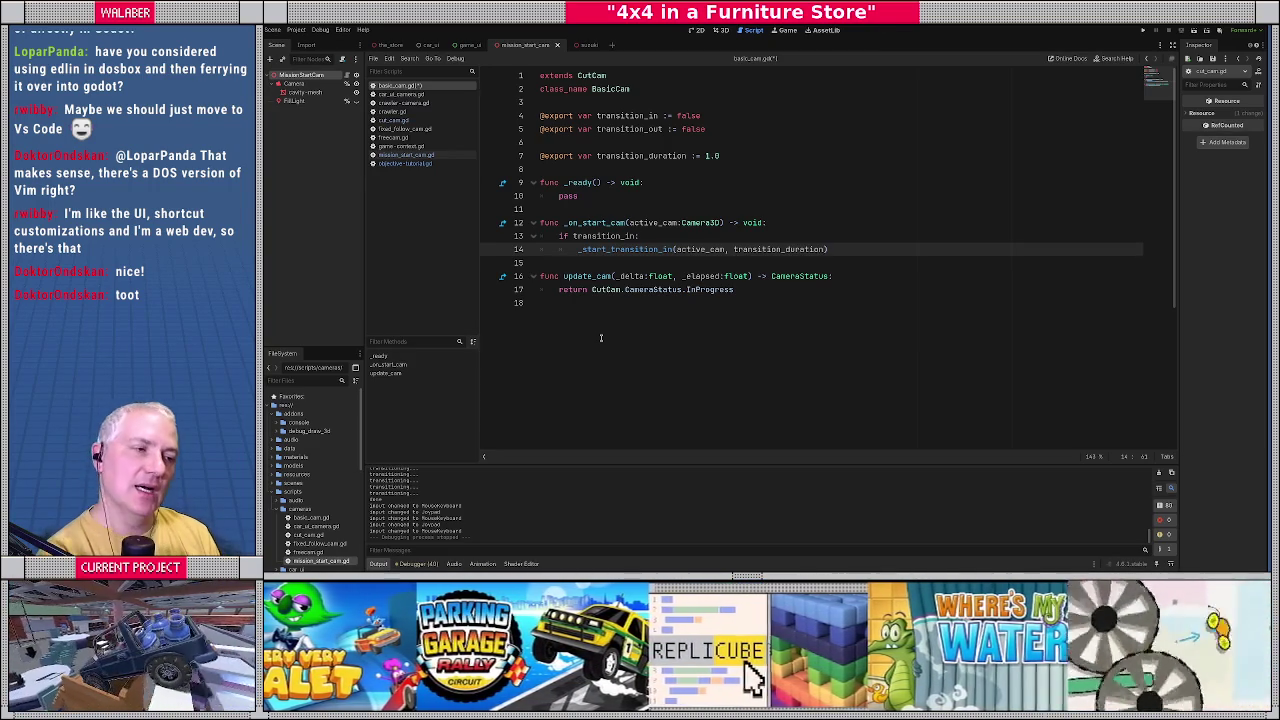
drag(727, 128, 506, 131)
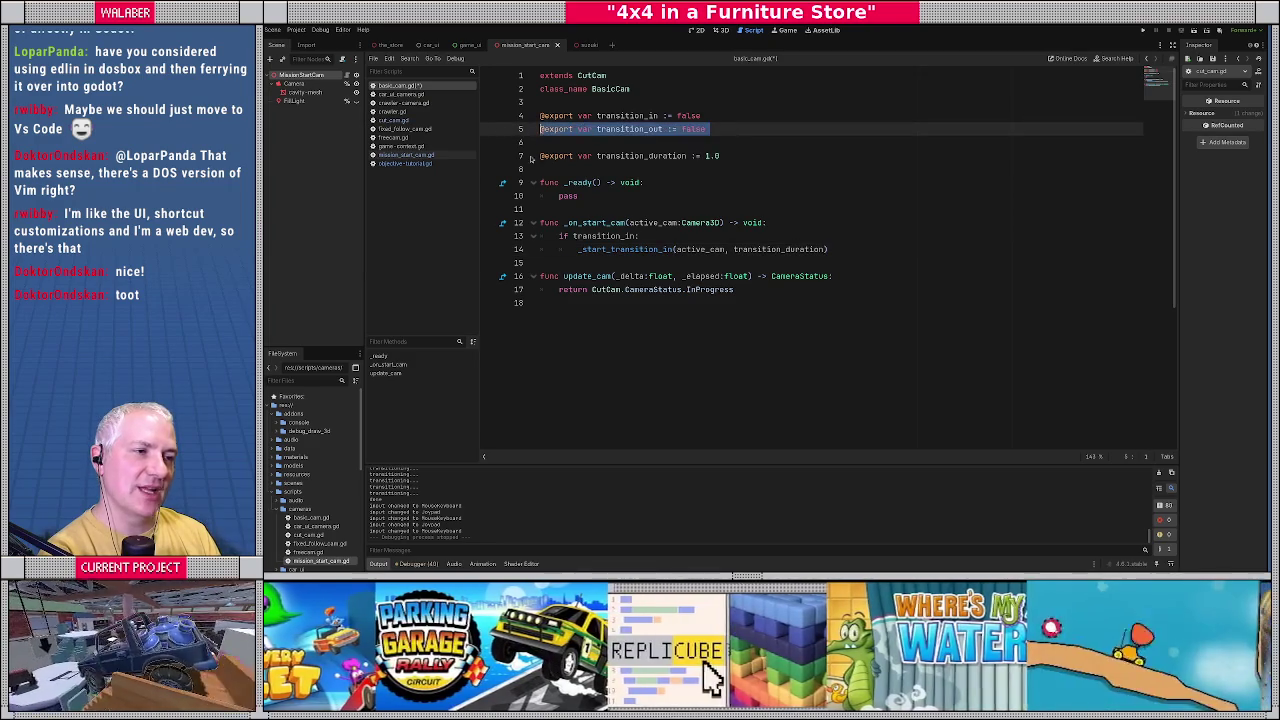
key(Delete)
key(Delete)
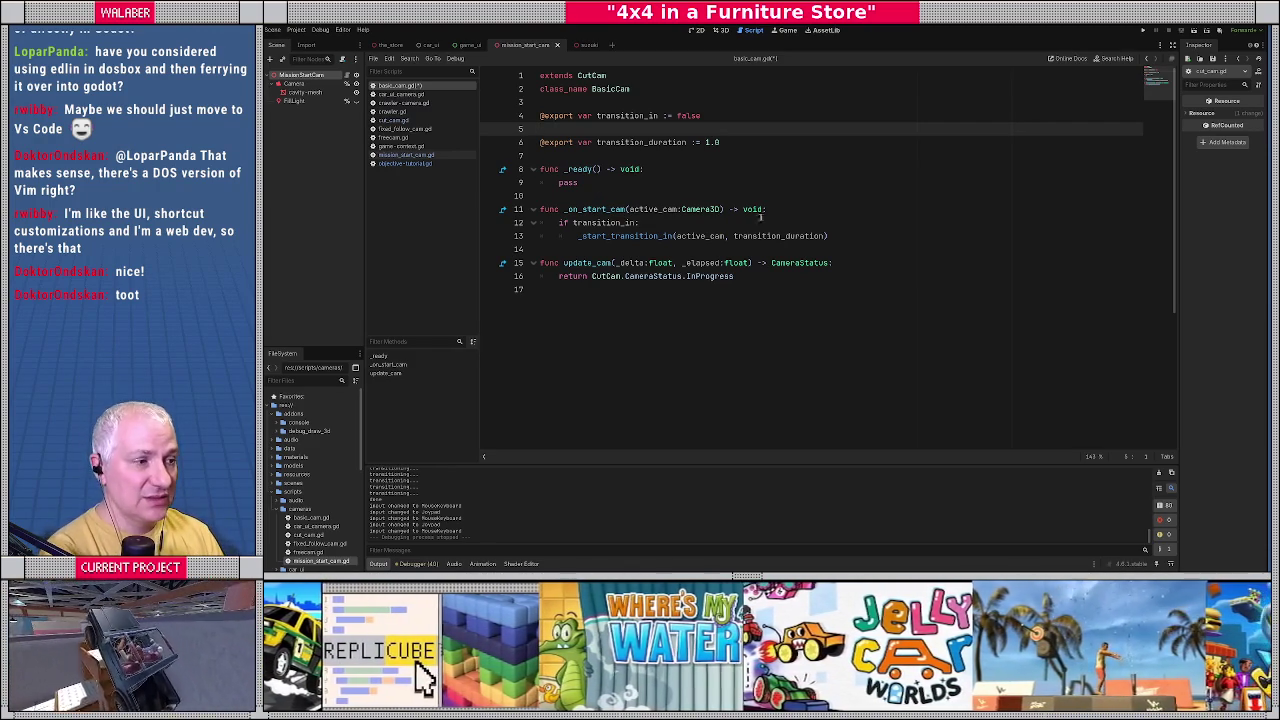
Add blank spacing lines after the transition call, inside update_cam, and after _ready.
click(845, 236)
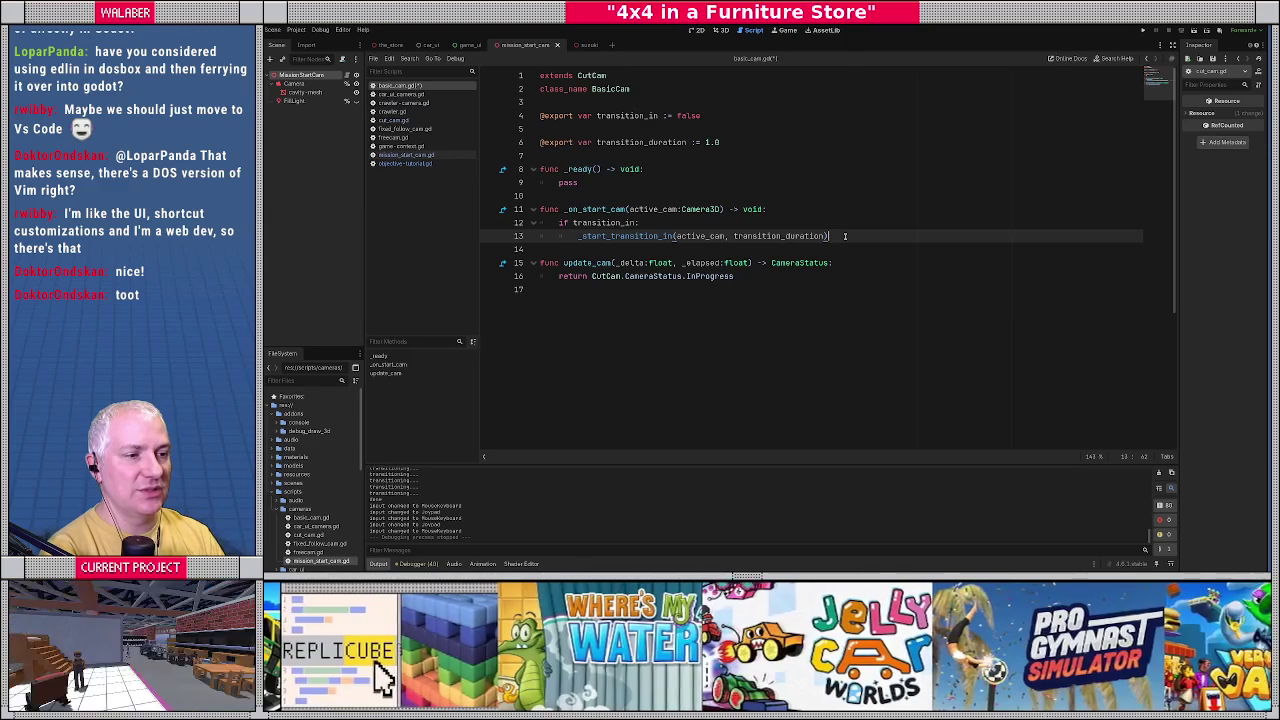
key(Return)
key(Return)
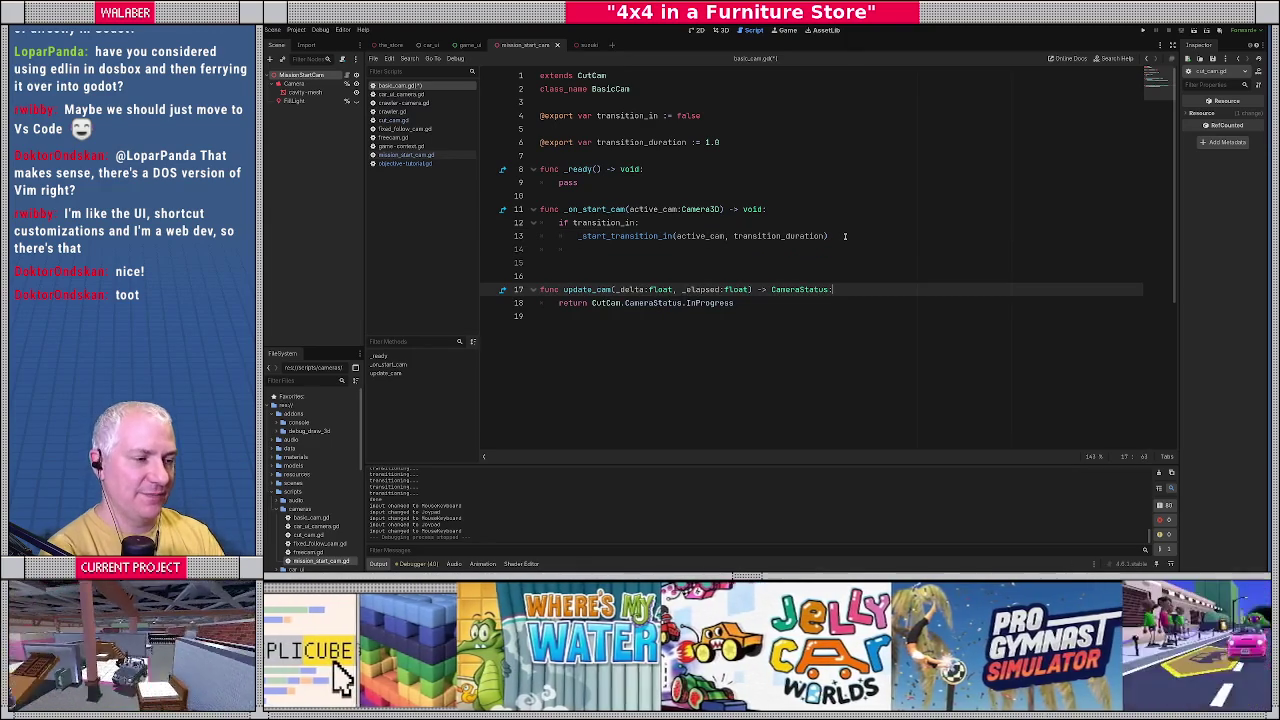
key(Return)
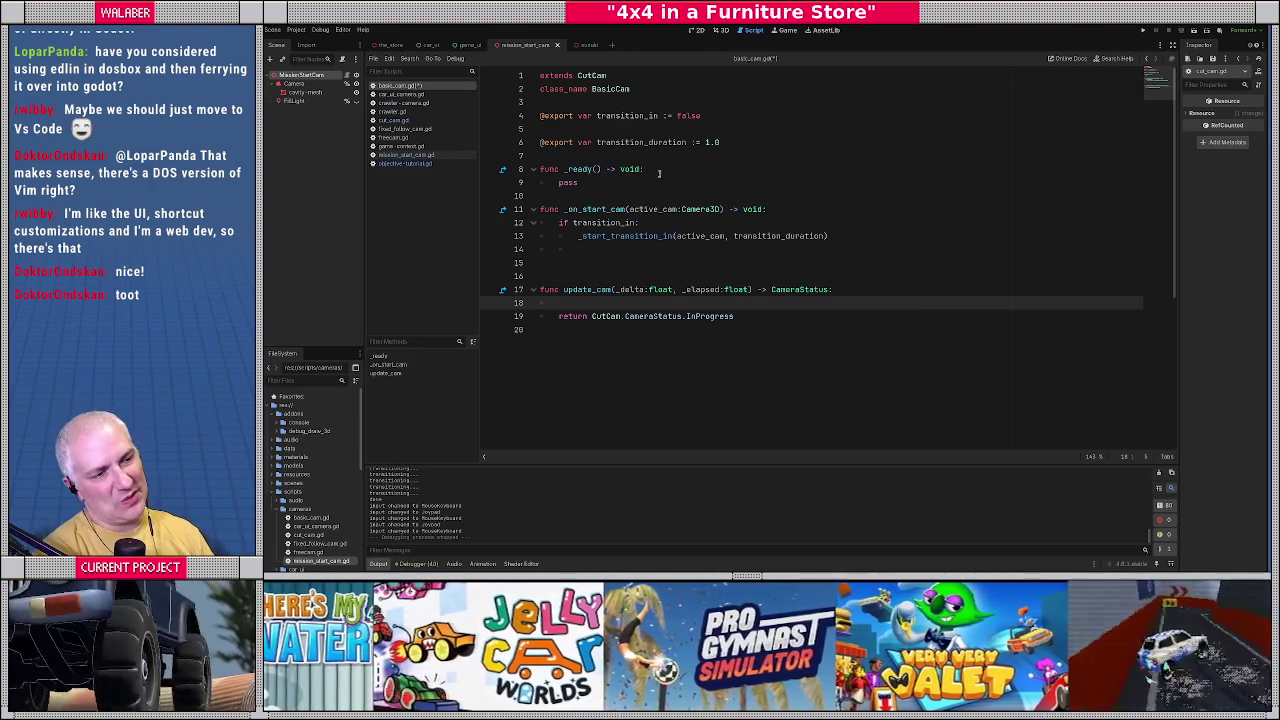
click(569, 195)
key(Return)
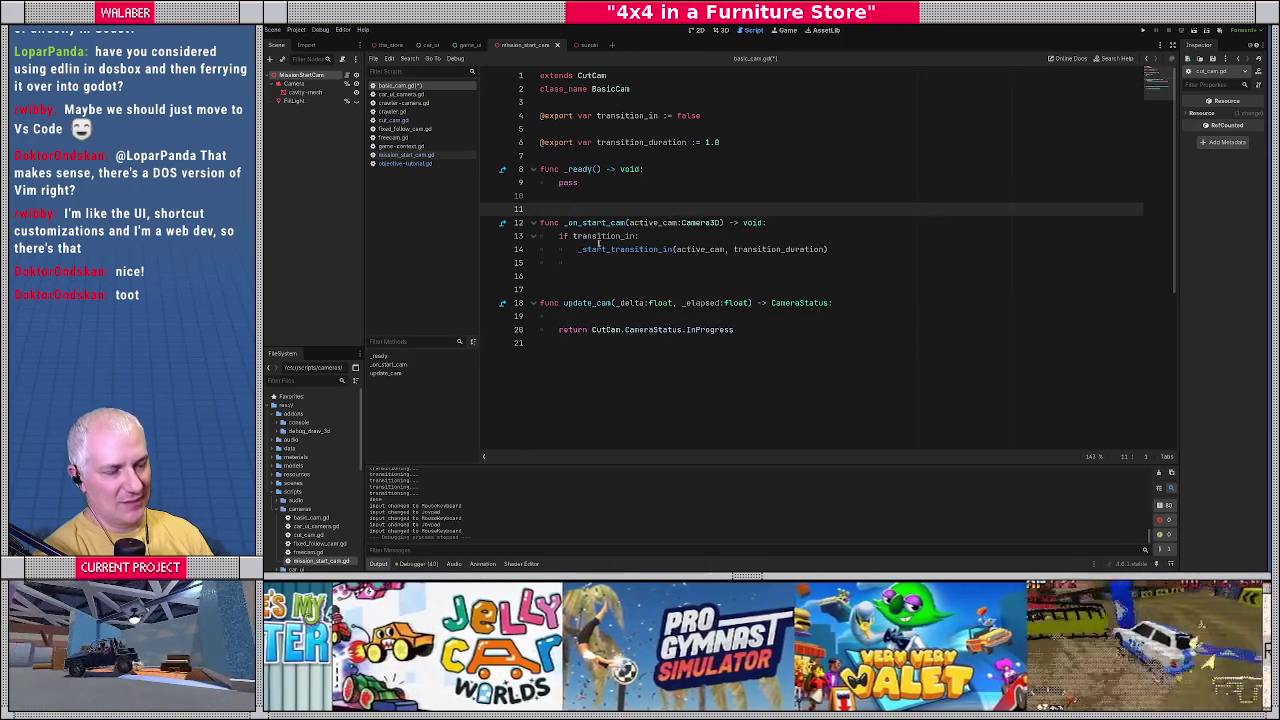
Check the BasicCam class name, then open game-context.gd at start_cut_cam.
click(564, 275)
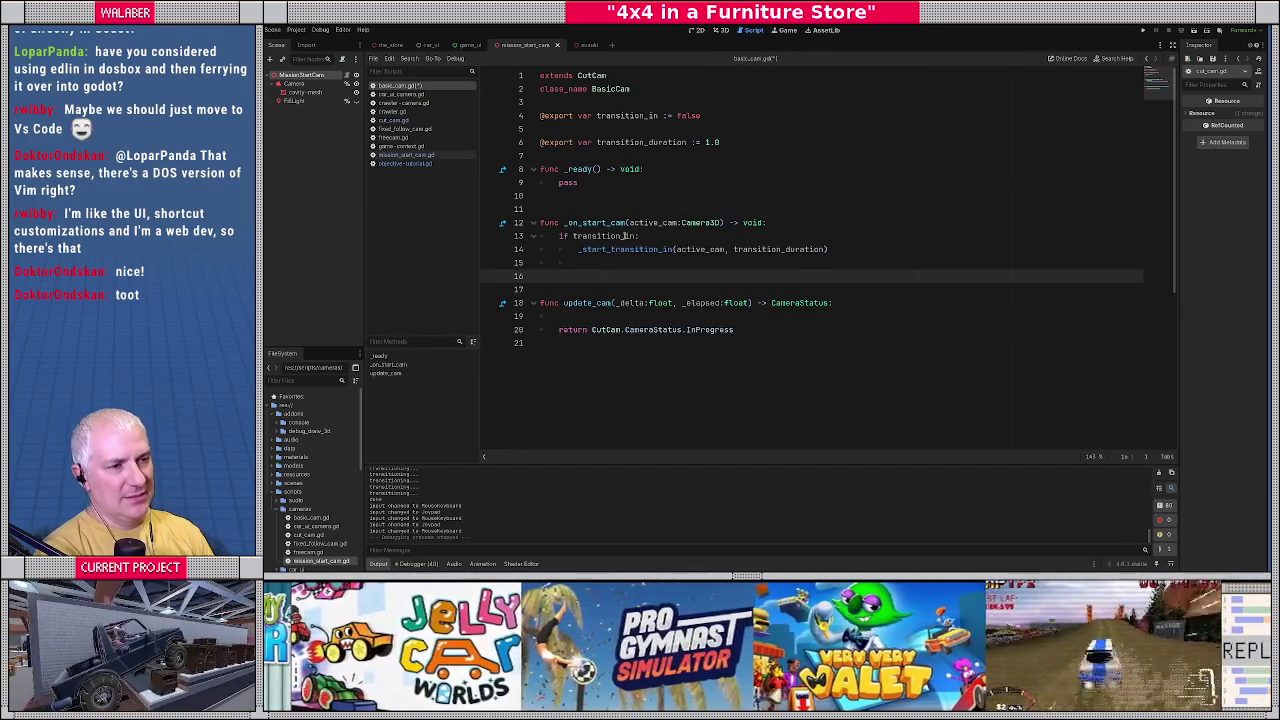
double_click(610, 88)
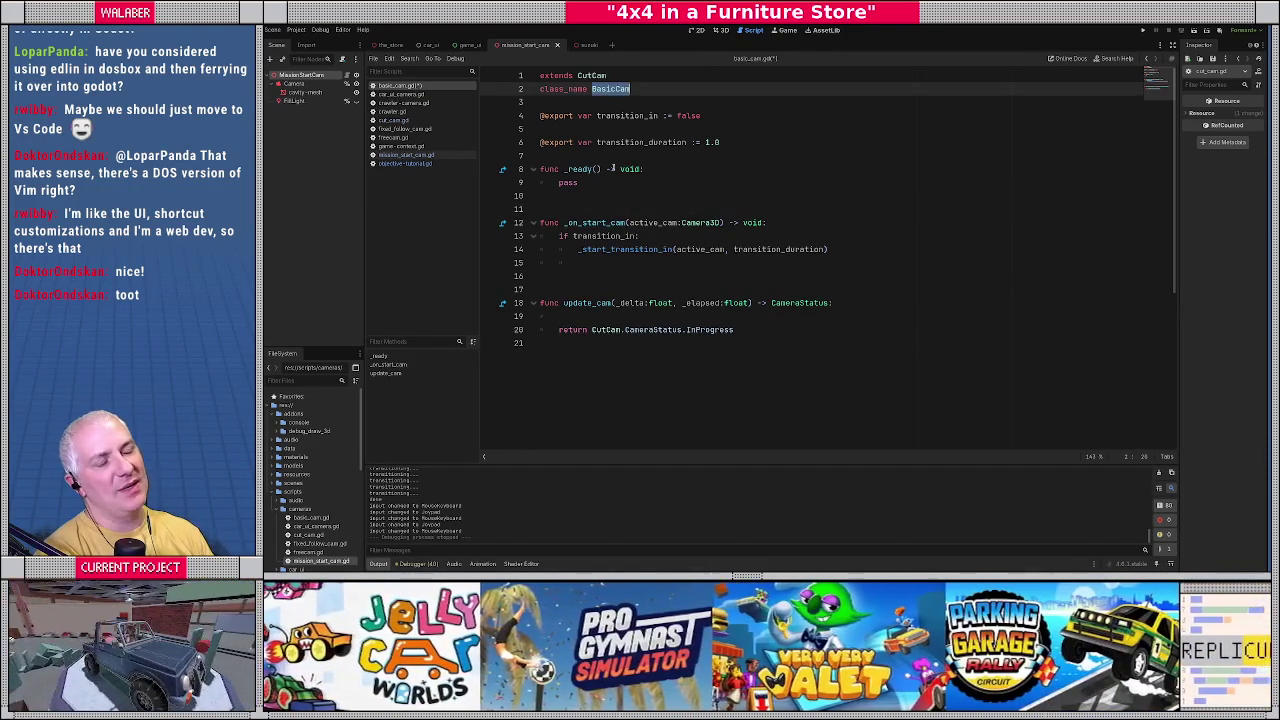
click(560, 277)
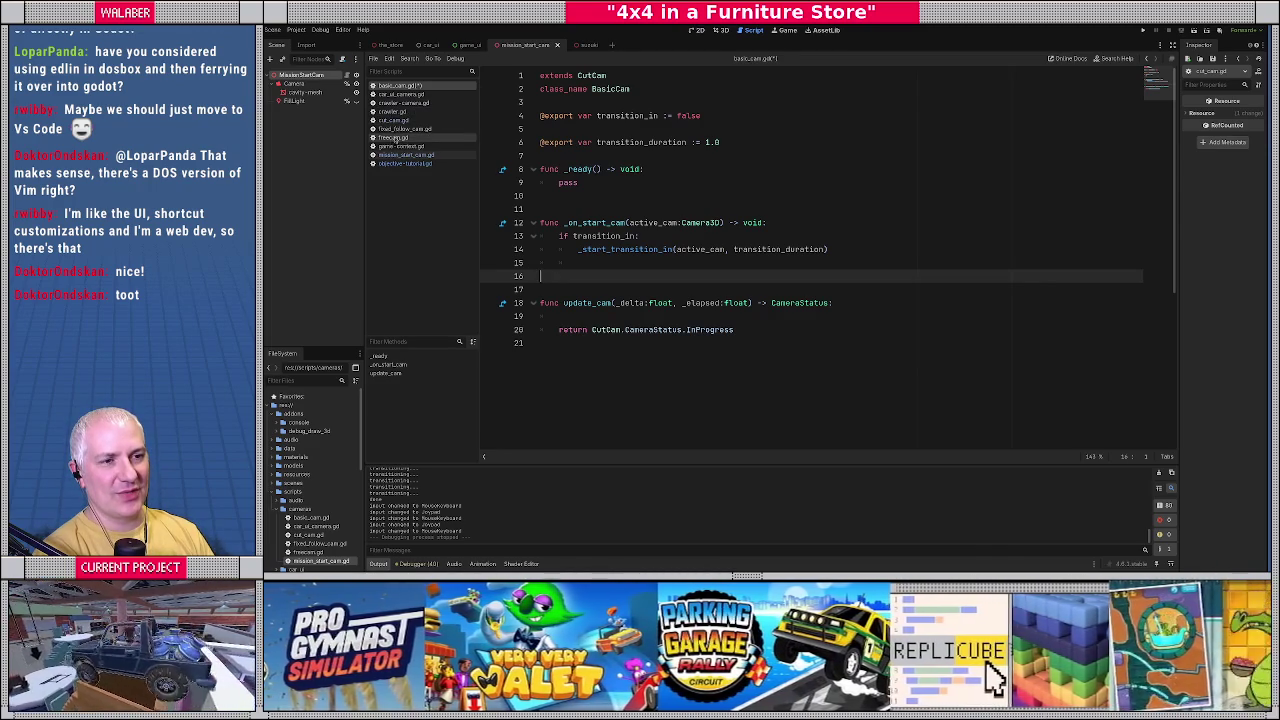
click(396, 146)
scroll(616, 324, down, 4)
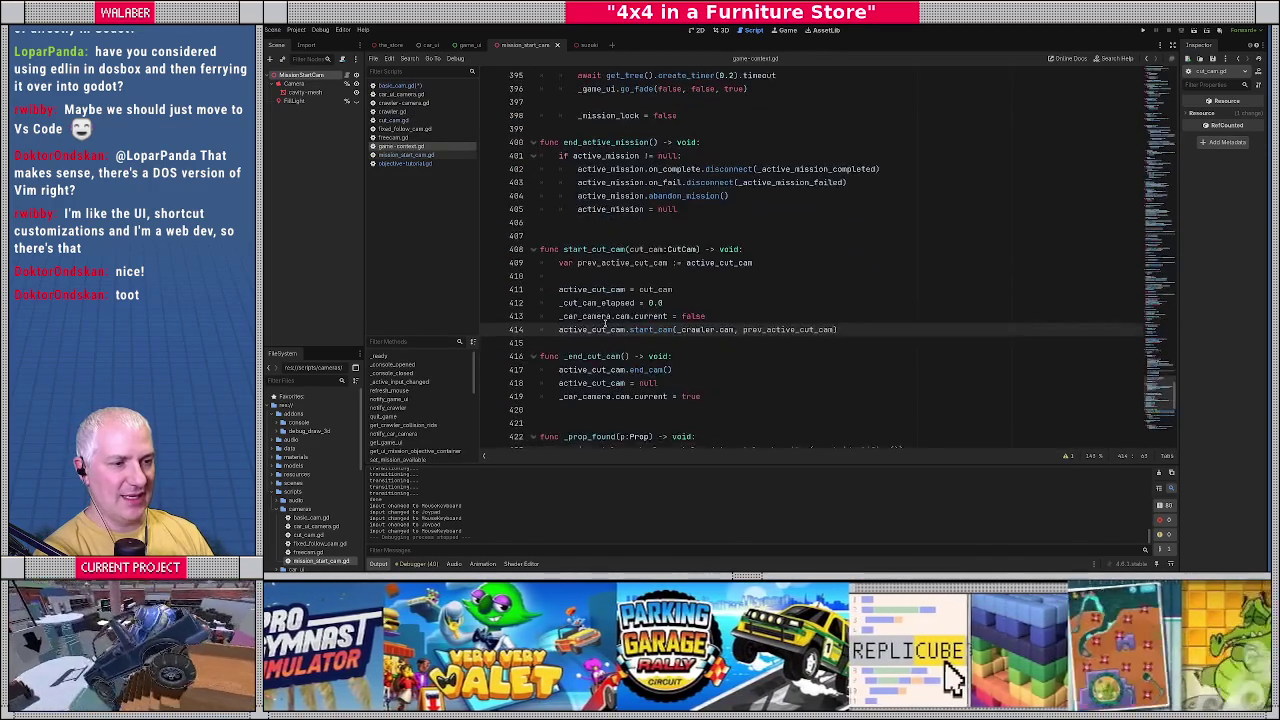
Below start_cut_cam, add the header end_cut_cam(transition_out:bool, transition_dur:float=1.0) -> void:.
click(586, 316)
double_click(586, 316)
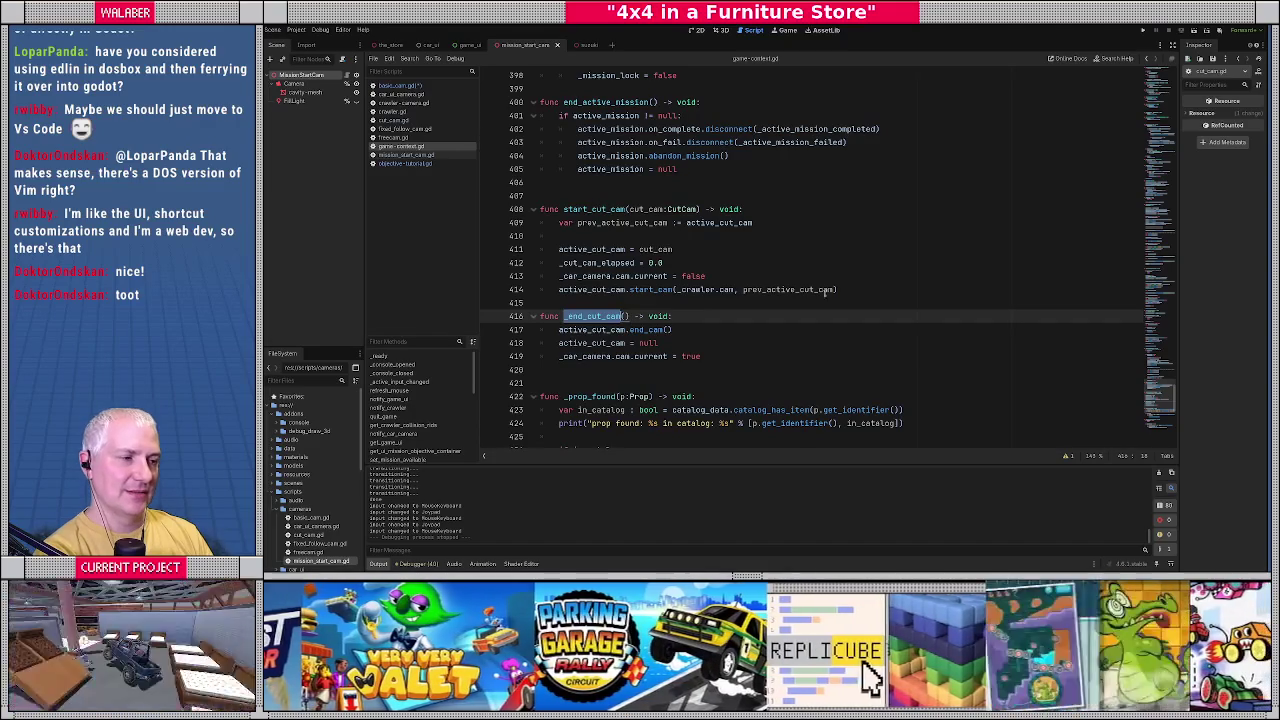
click(852, 289)
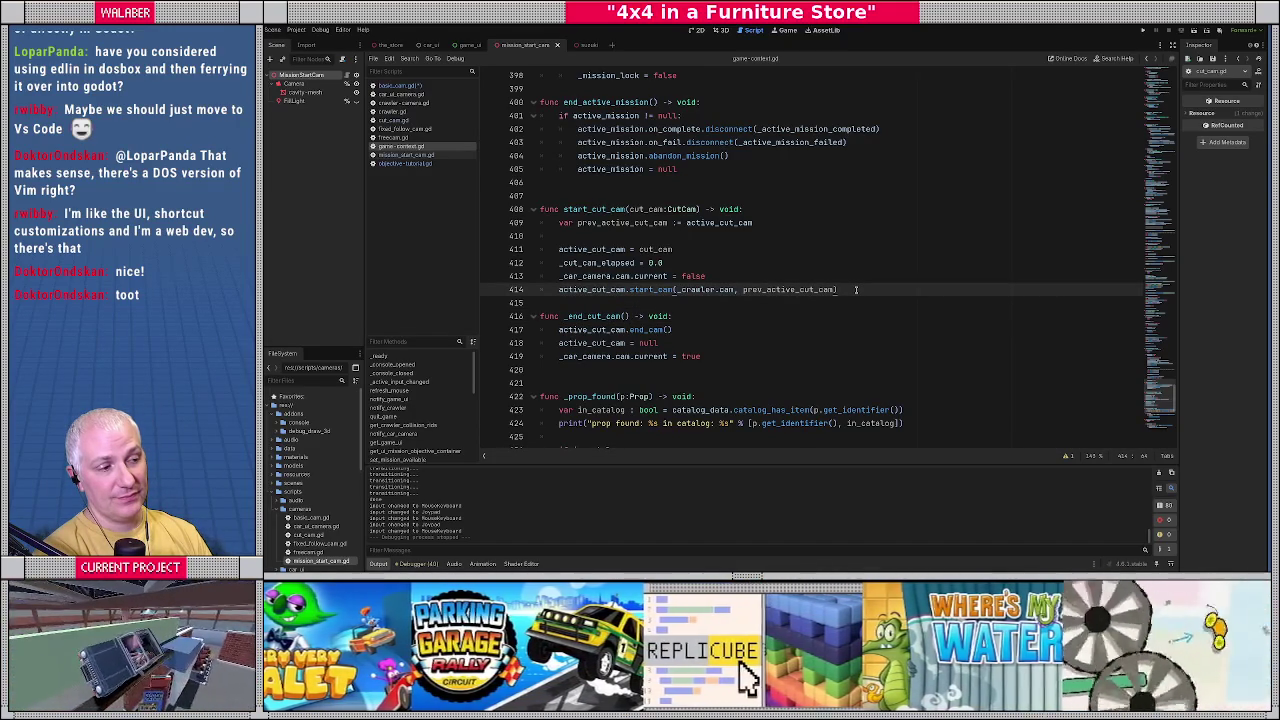
key(Return)
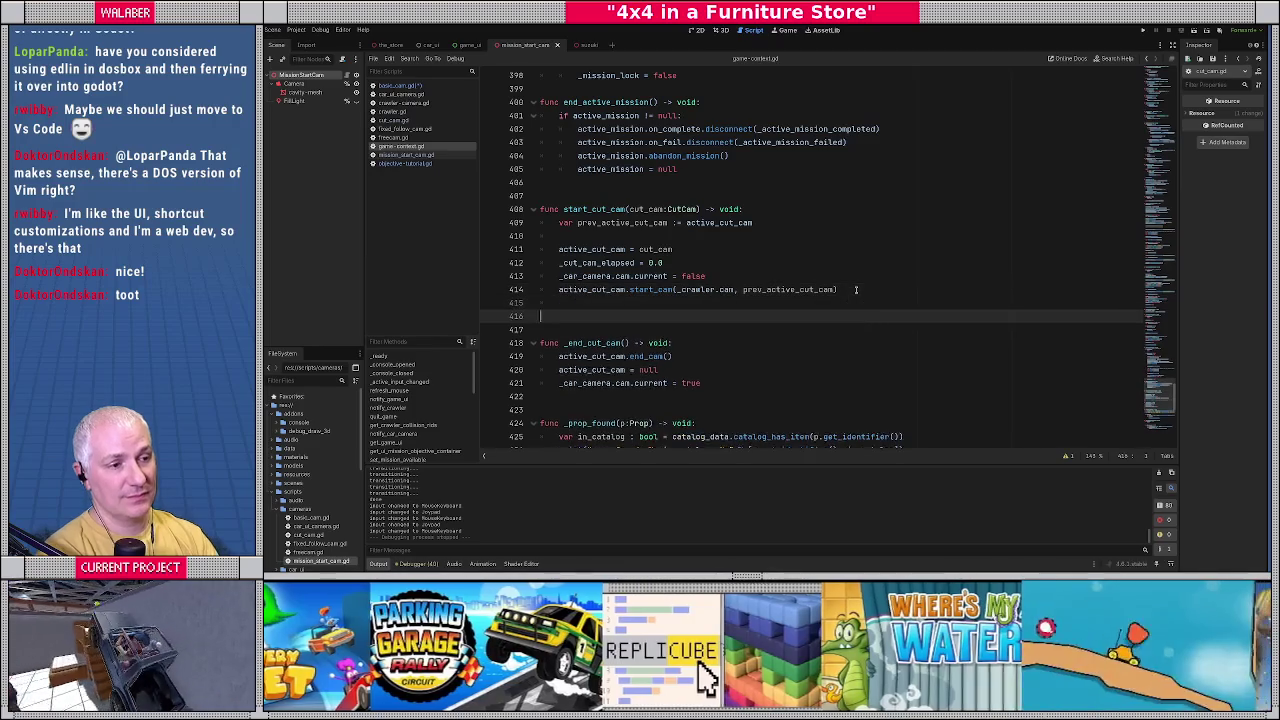
key(Return)
key(BackSpace)
text(func end_cut_ca)
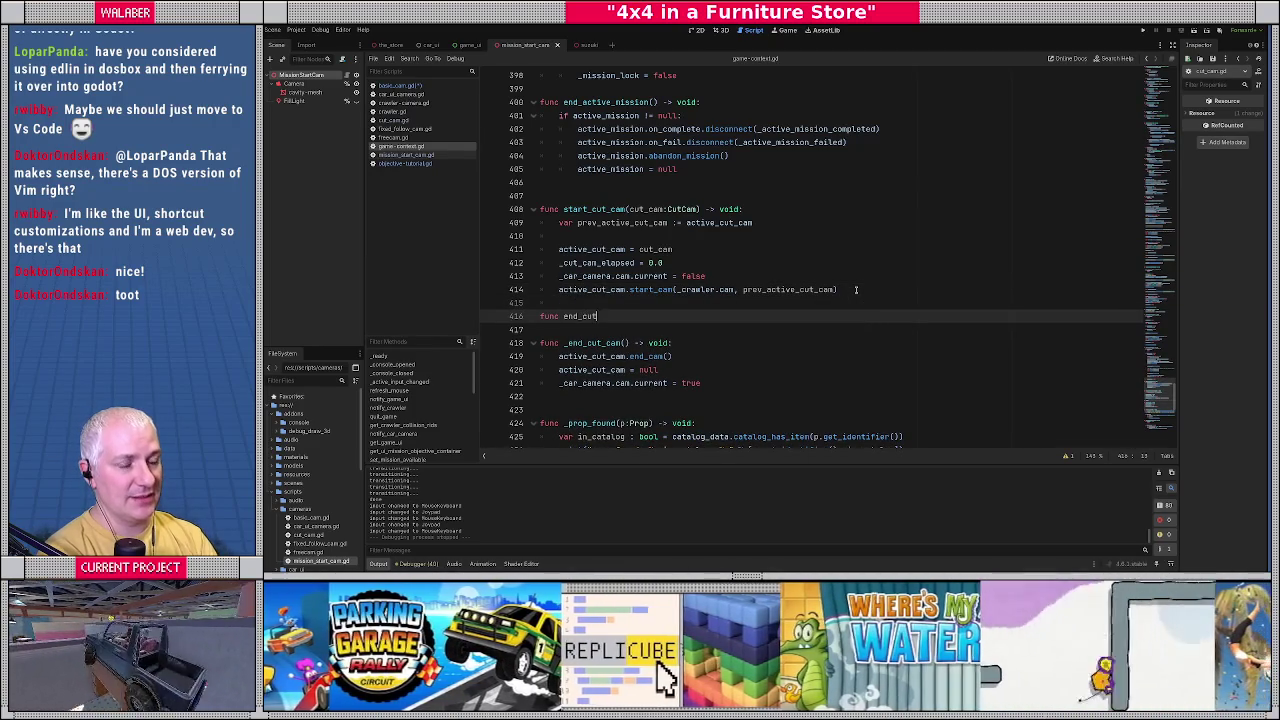
text(m)
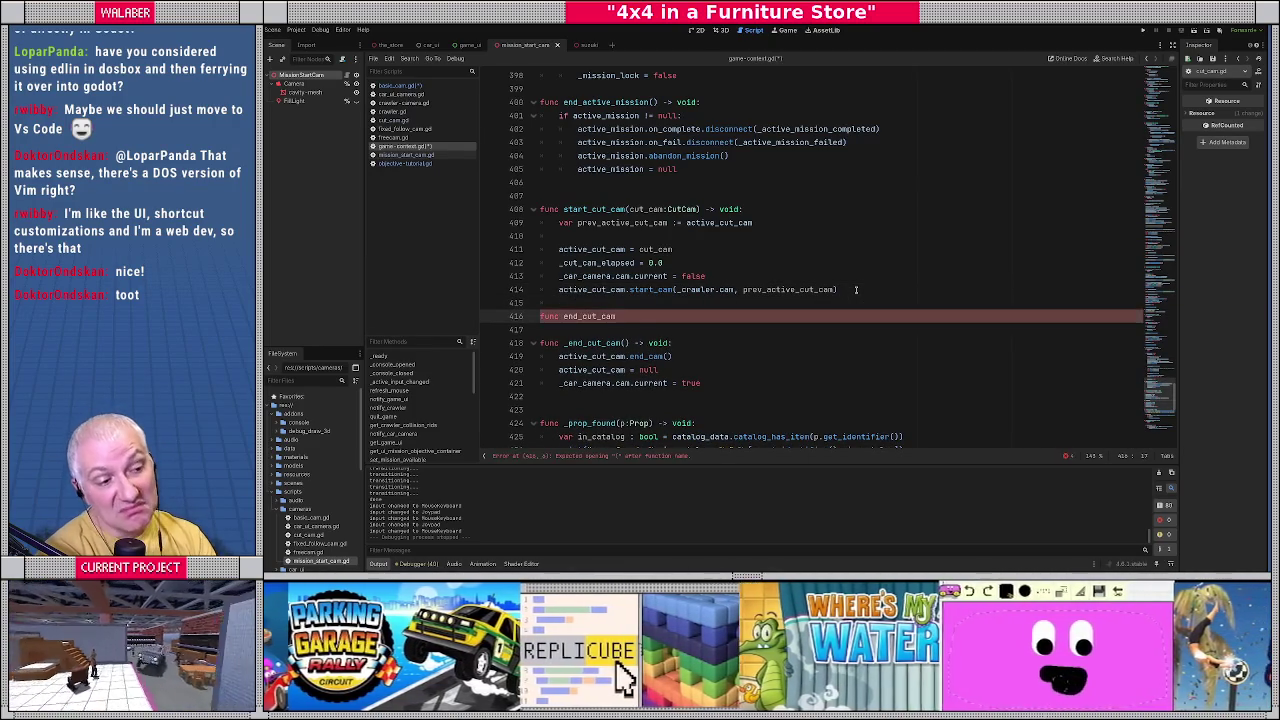
text((transiti)
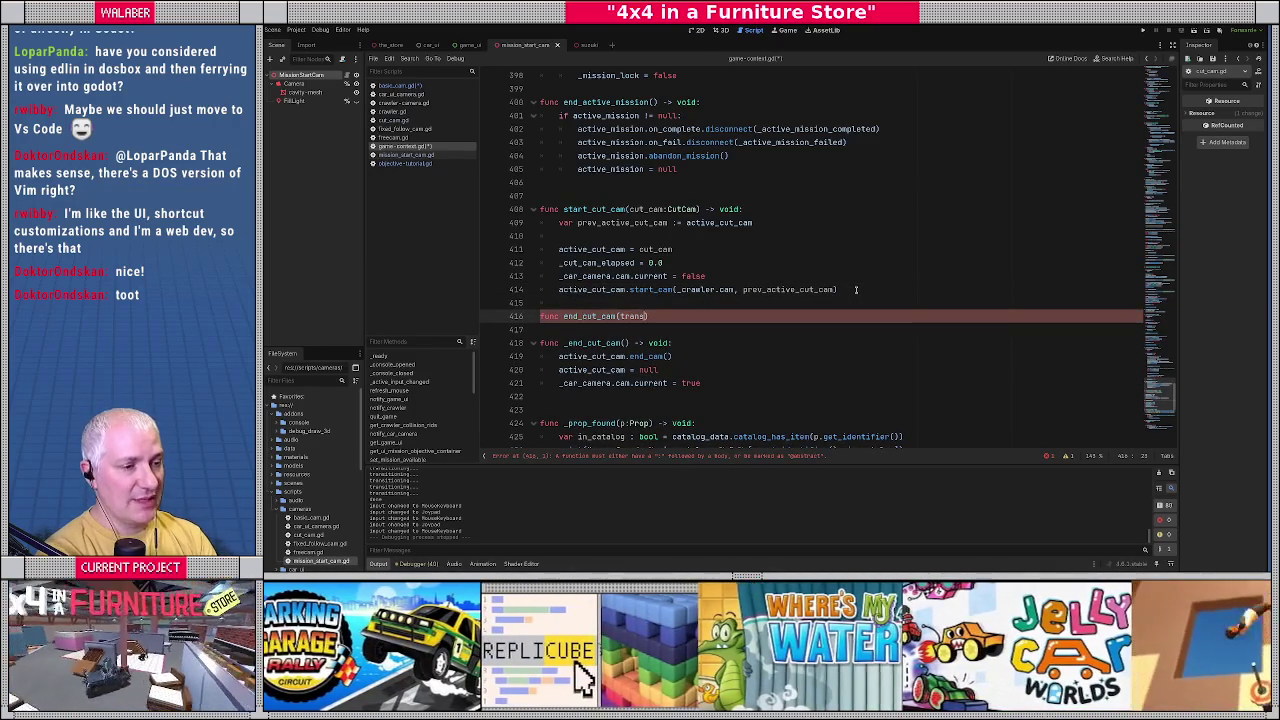
text(on_out:b)
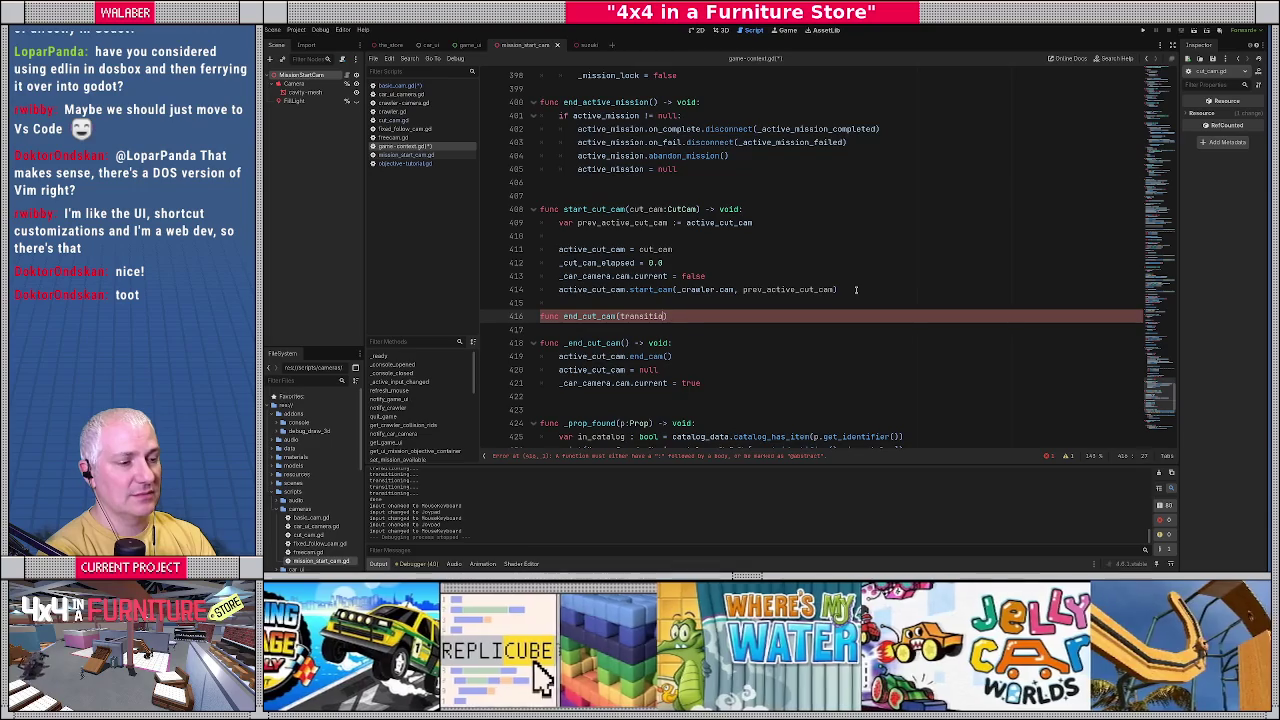
text(ool, )
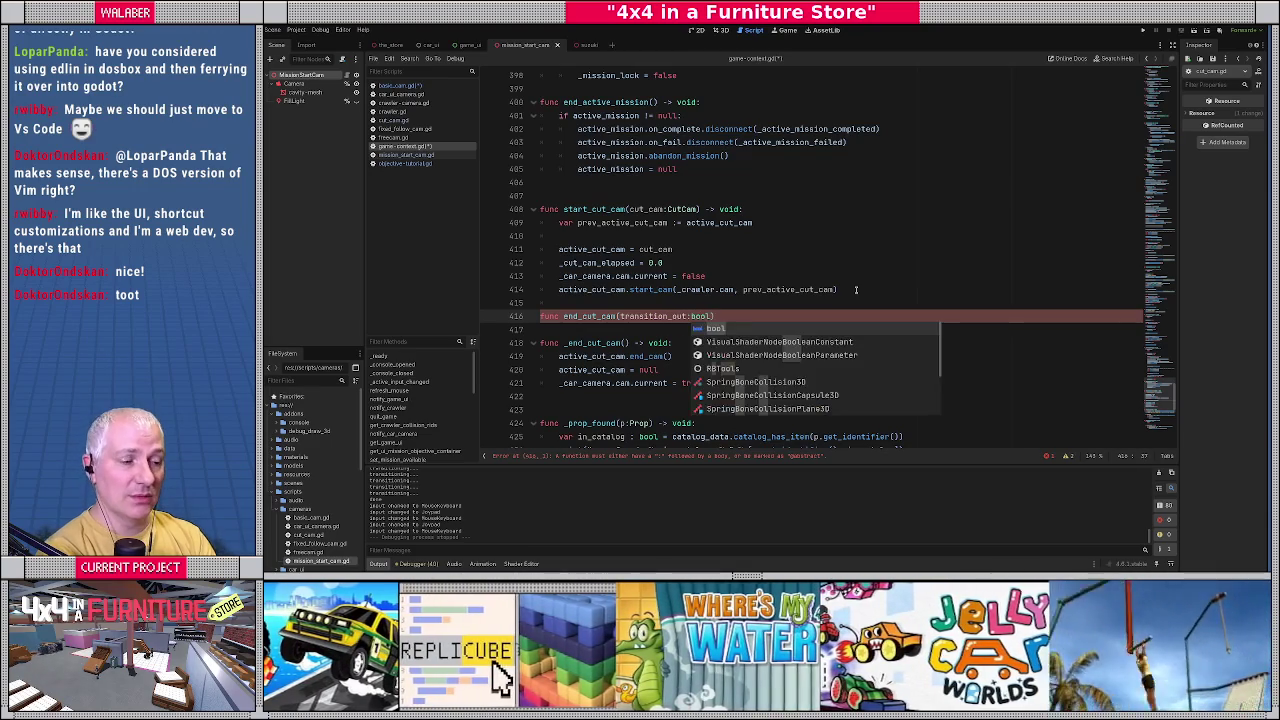
text(transition_dur :)
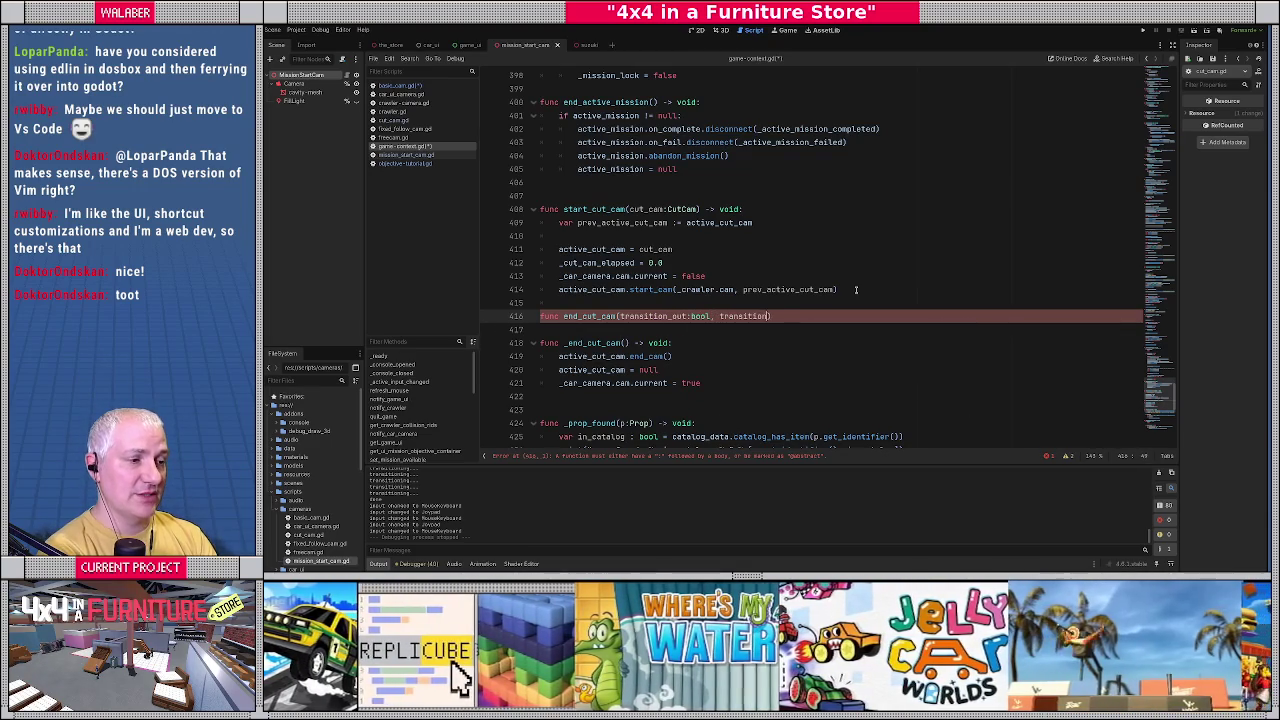
key(BackSpace)
key(BackSpace)
text(:float=1)
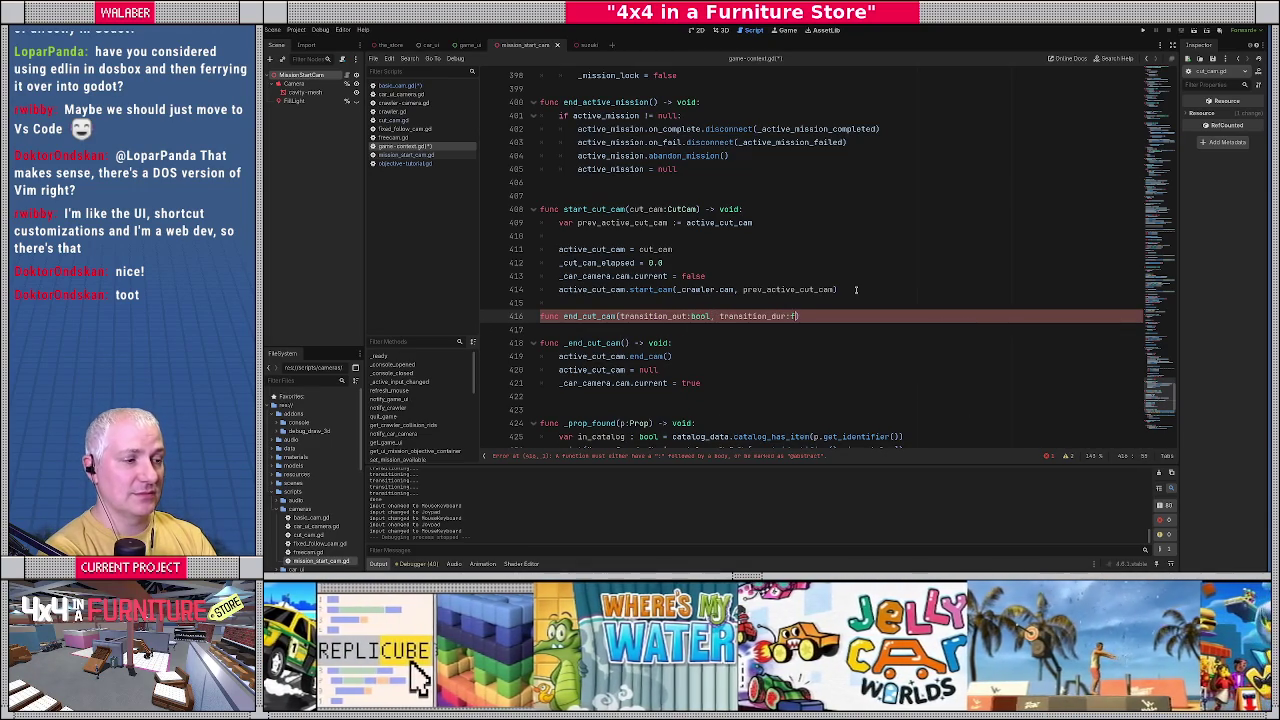
text(.0) -> void:)
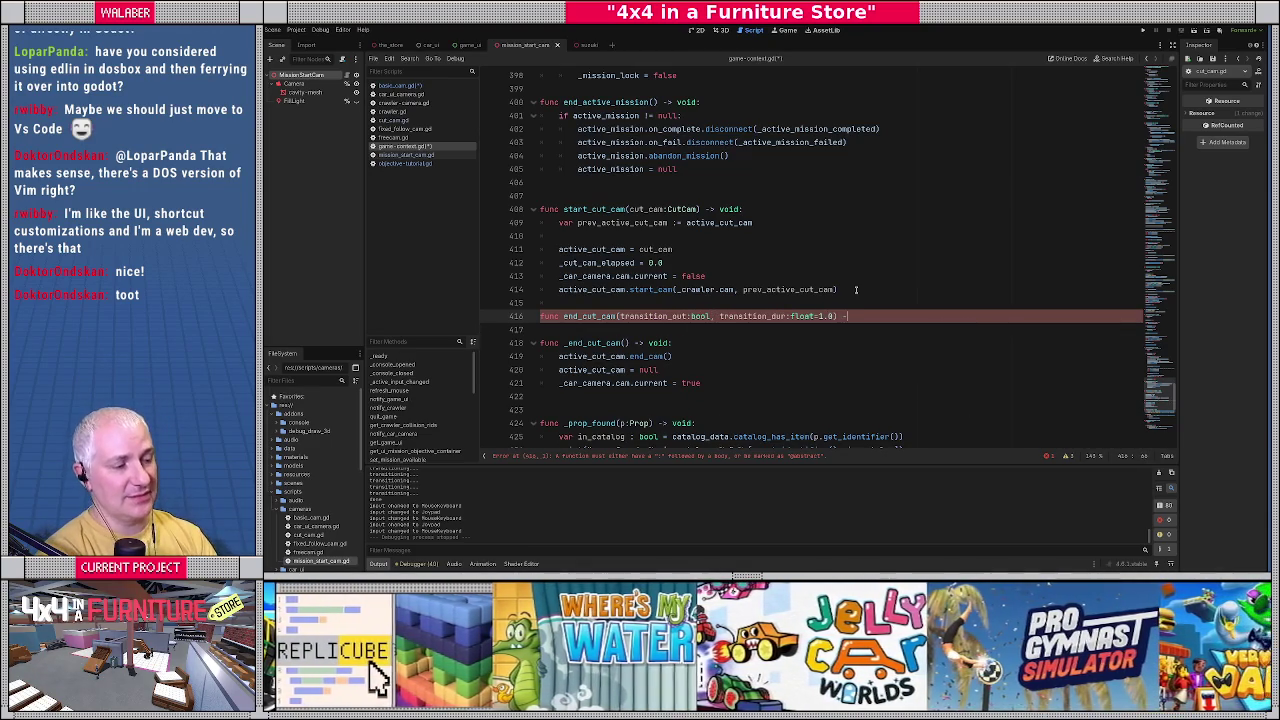
Begin end_cut_cam's body with an if active_cut_cam != null: check, then bring up cut_cam.gd.
key(Return)
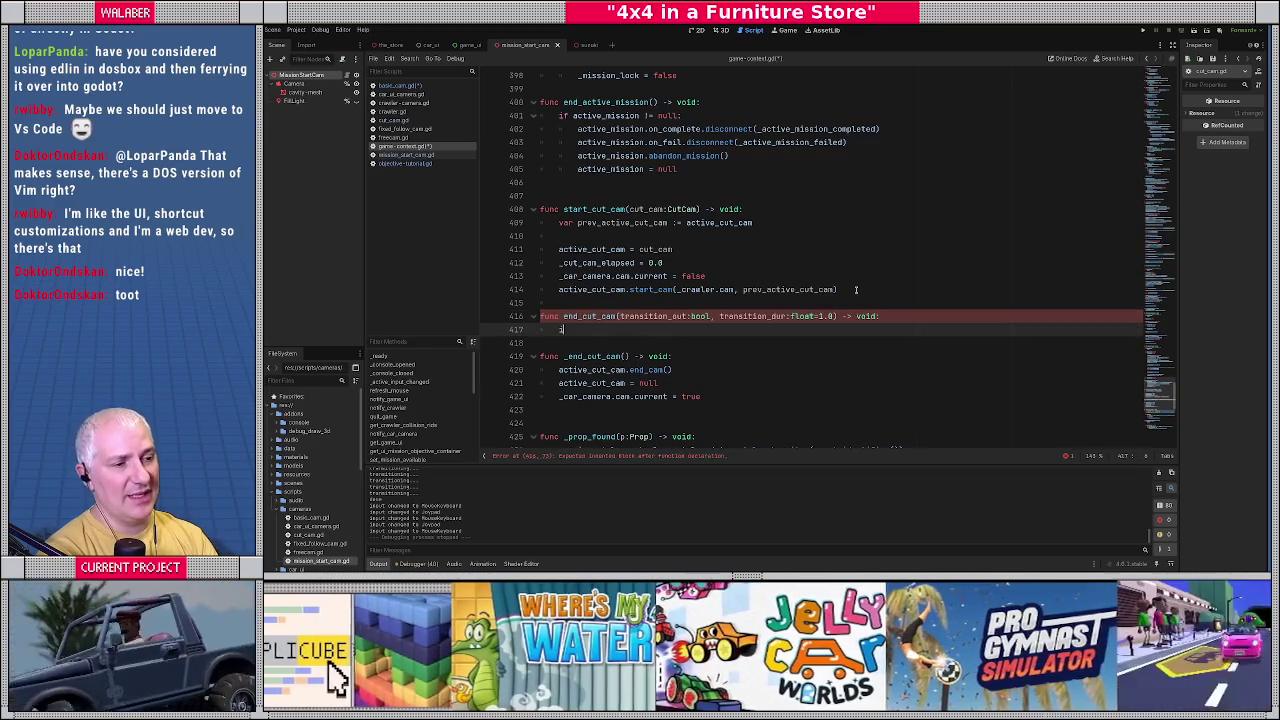
text(if acti)
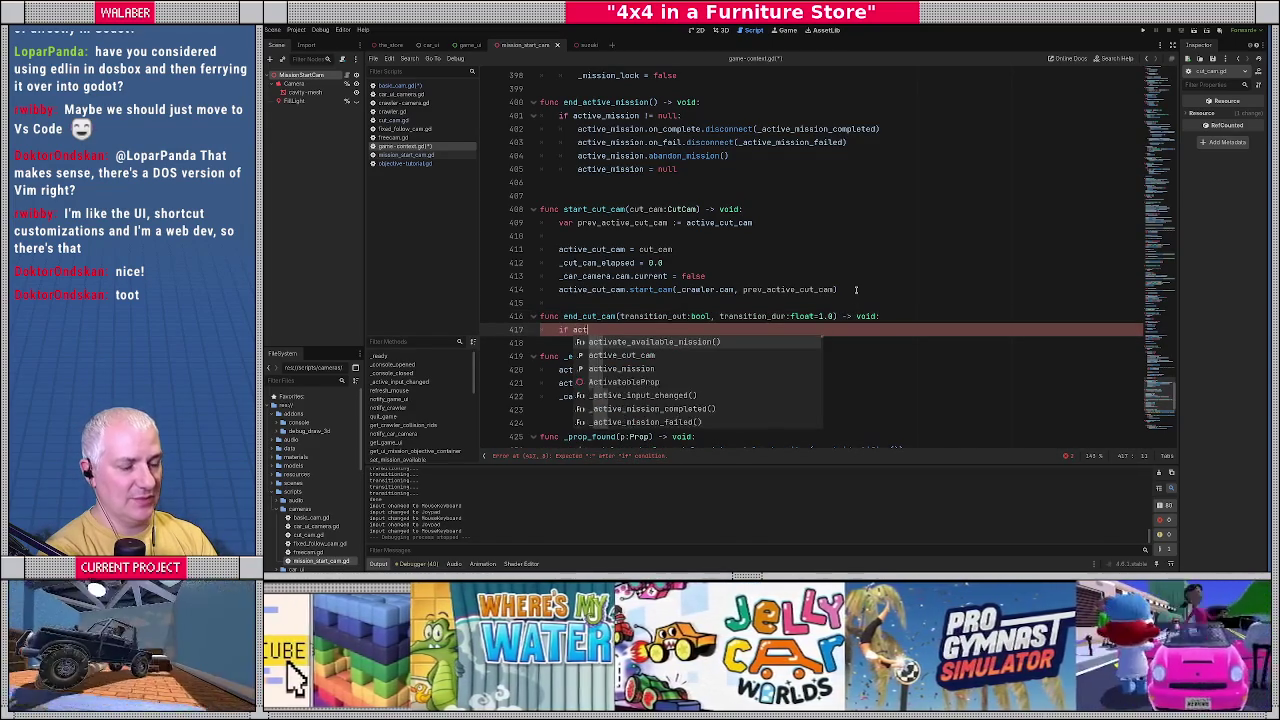
key(Down)
key(Return)
text(!= null:)
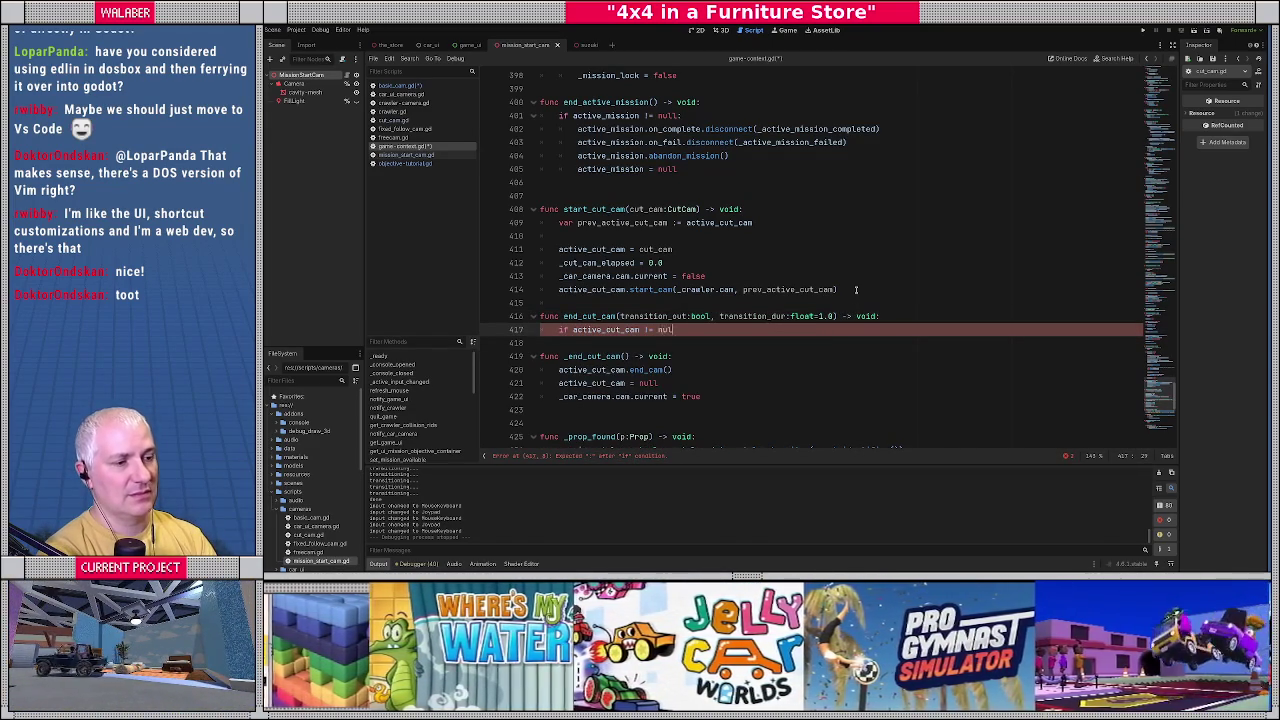
key(Return)
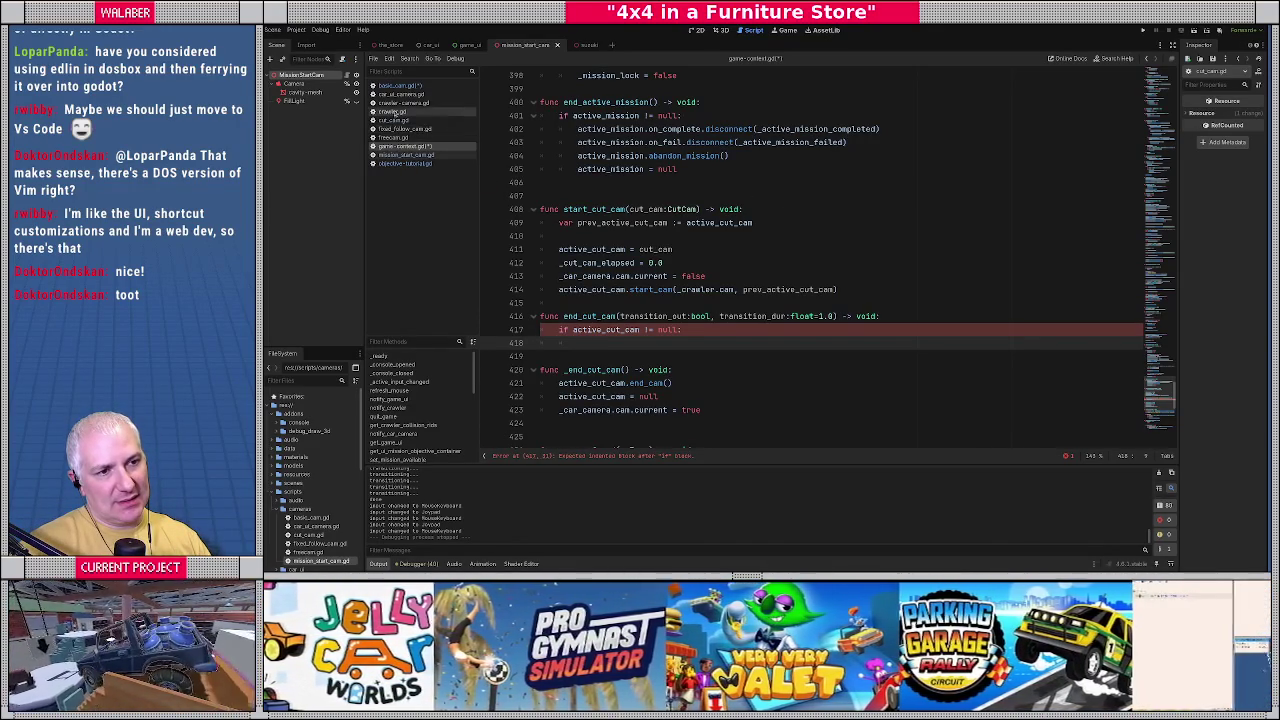
click(393, 120)
Scroll through cut_cam.gd's transition code to _update_transition, then return to basic_cam.gd.
scroll(651, 263, down, 5)
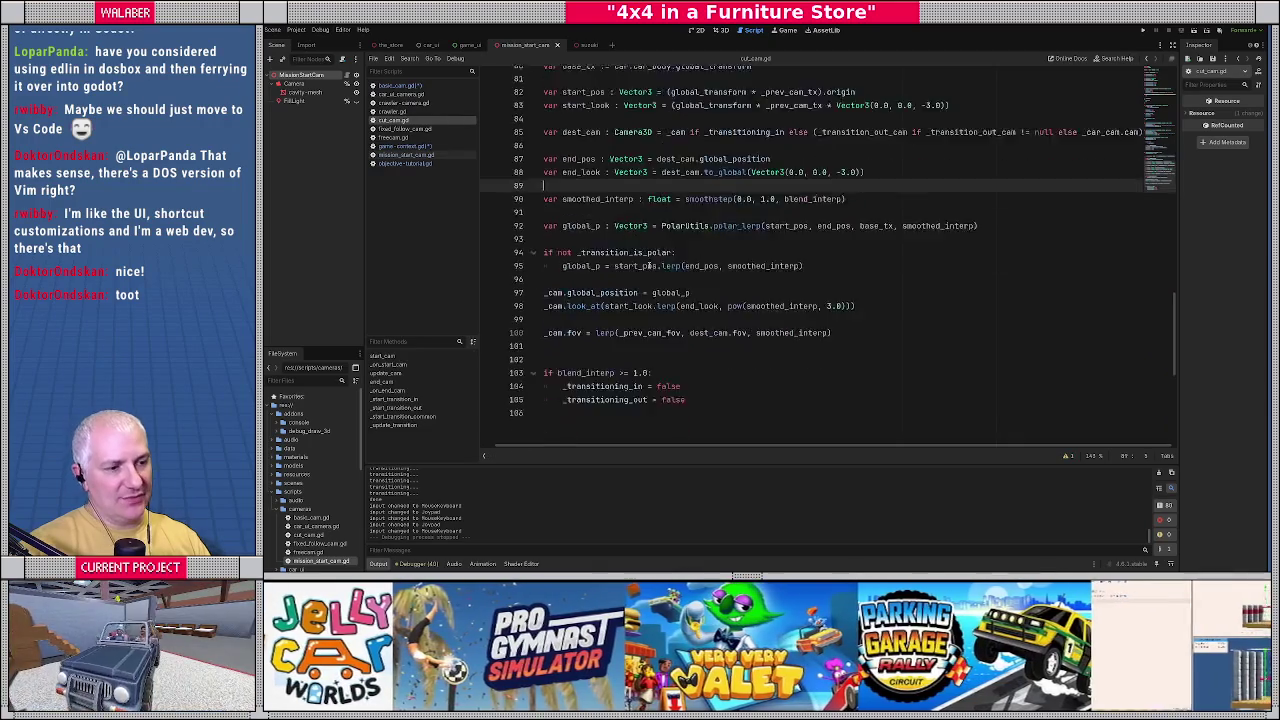
scroll(651, 263, up, 8)
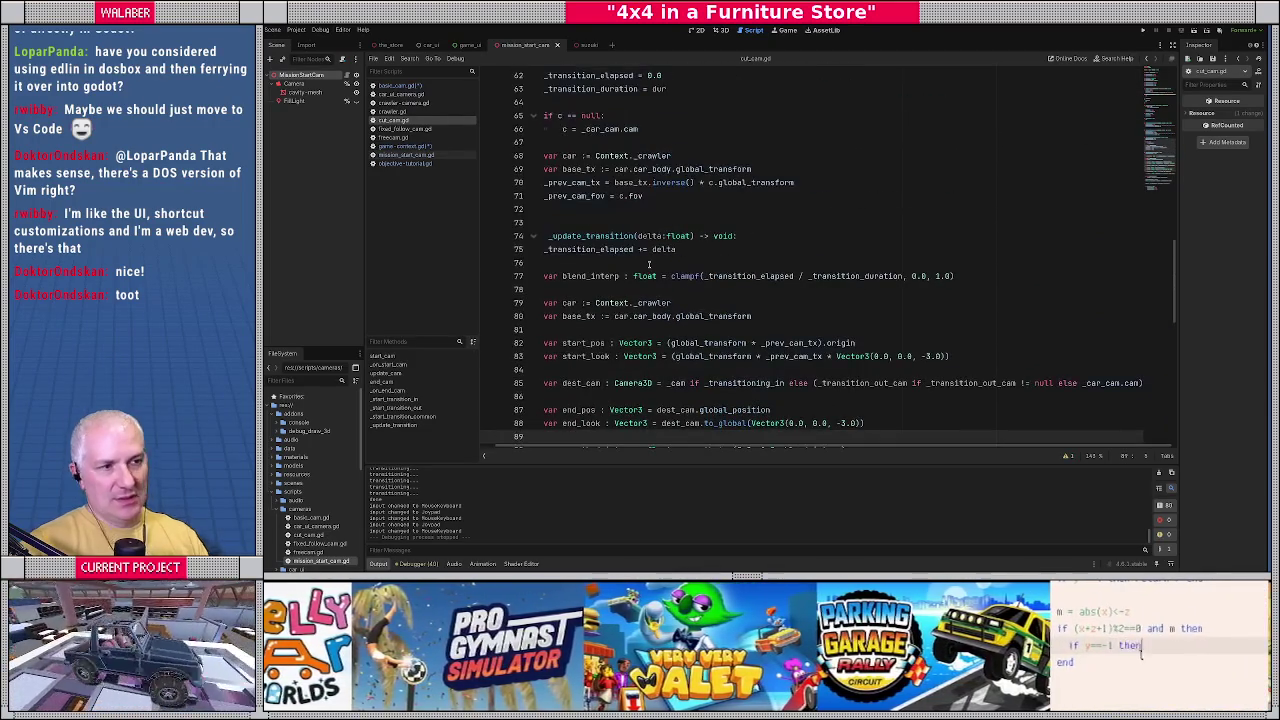
scroll(649, 264, up, 6)
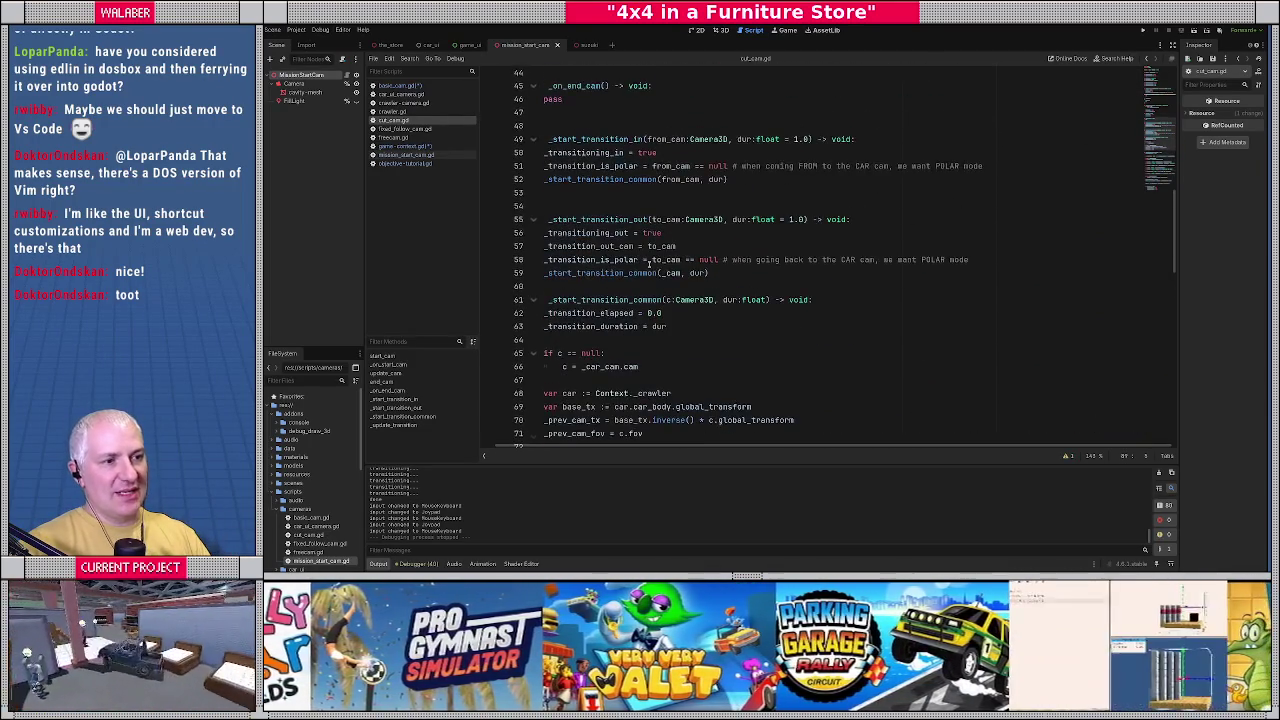
scroll(565, 276, up, 5)
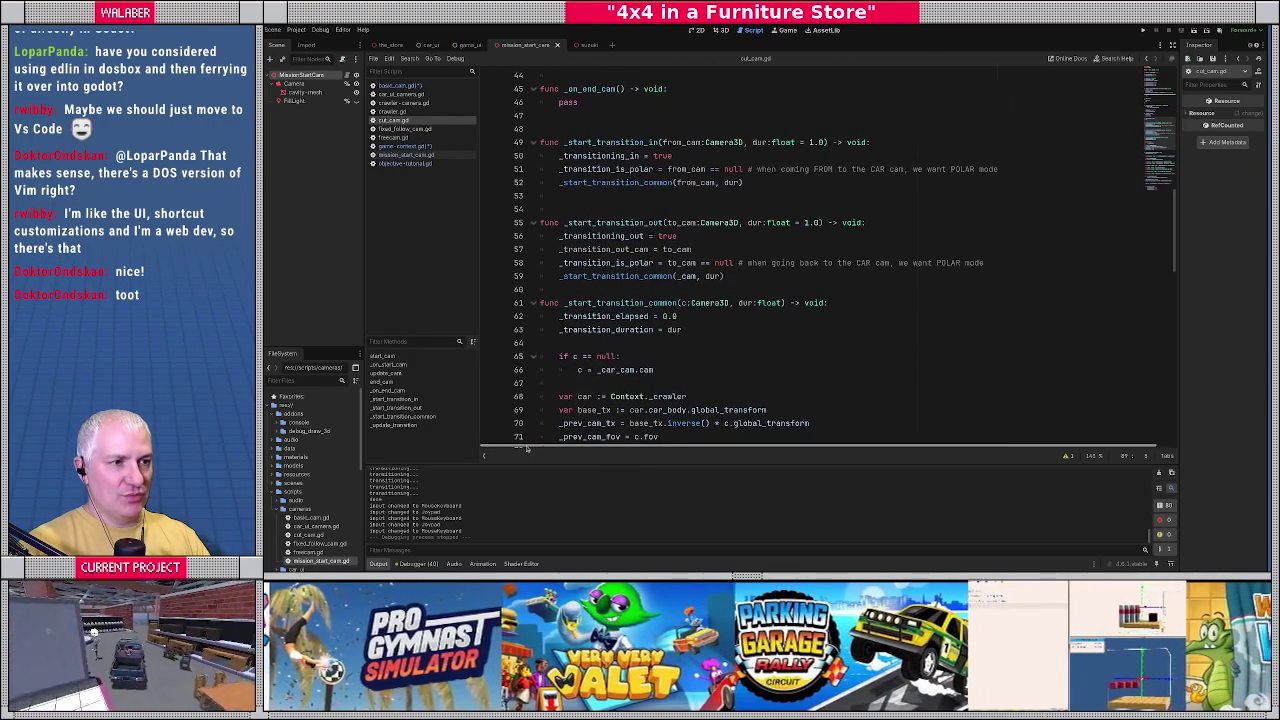
scroll(567, 277, up, 8)
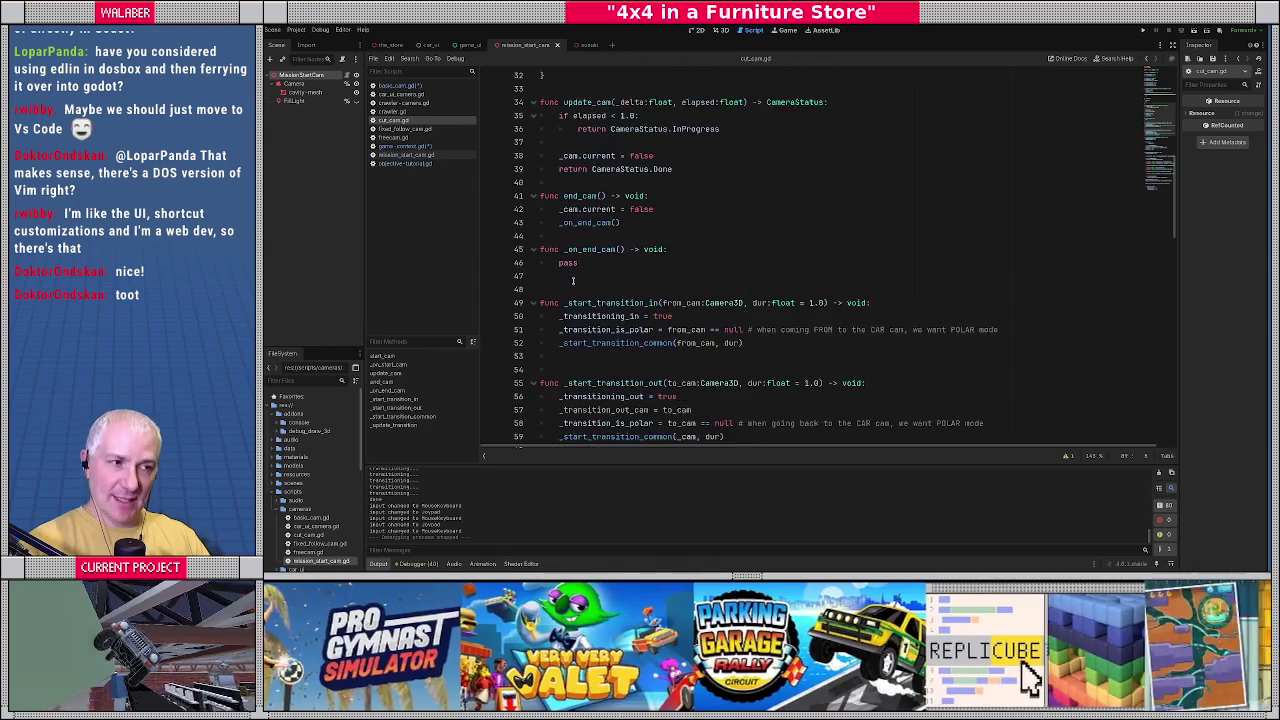
scroll(573, 280, up, 2)
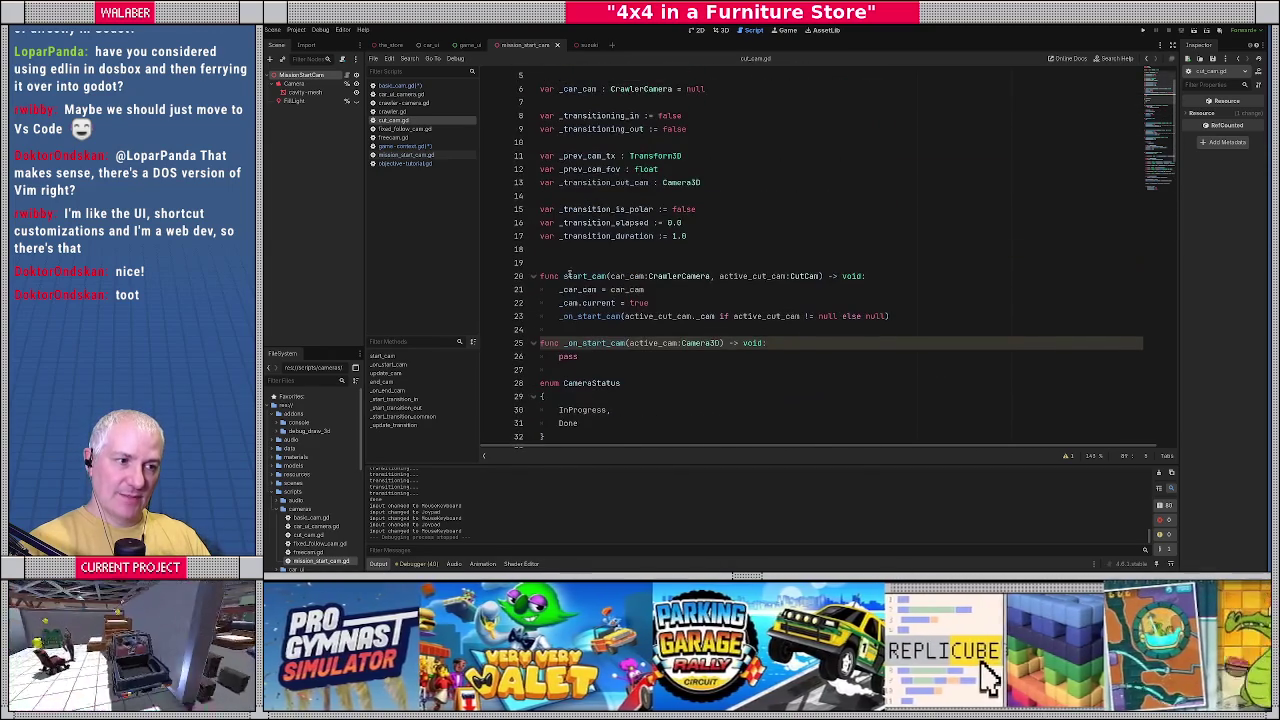
click(573, 250)
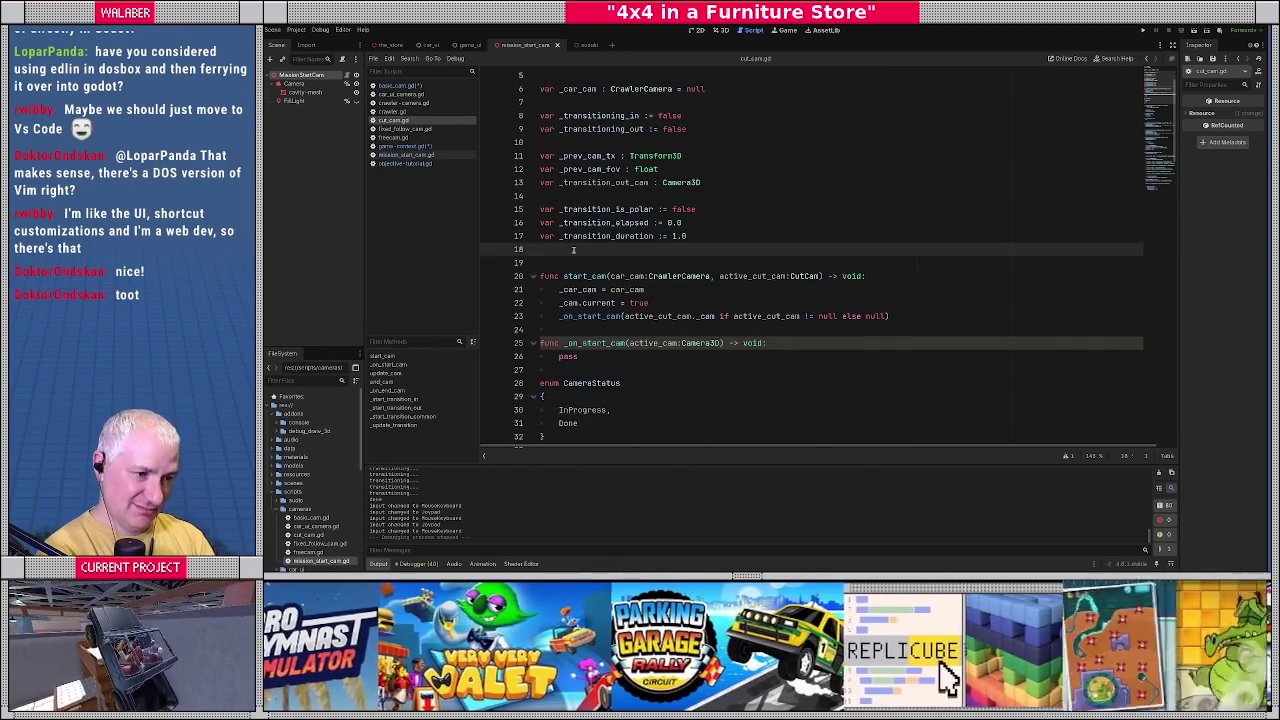
scroll(706, 271, down, 12)
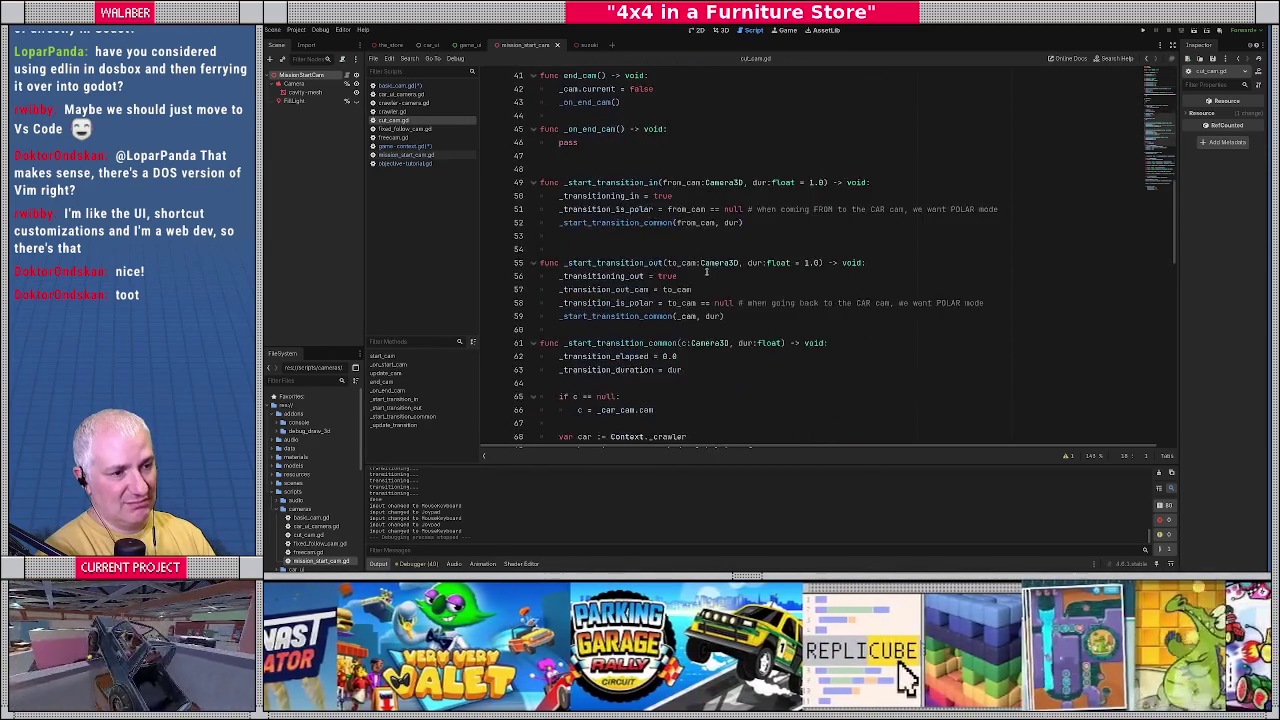
scroll(706, 271, down, 6)
double_click(601, 276)
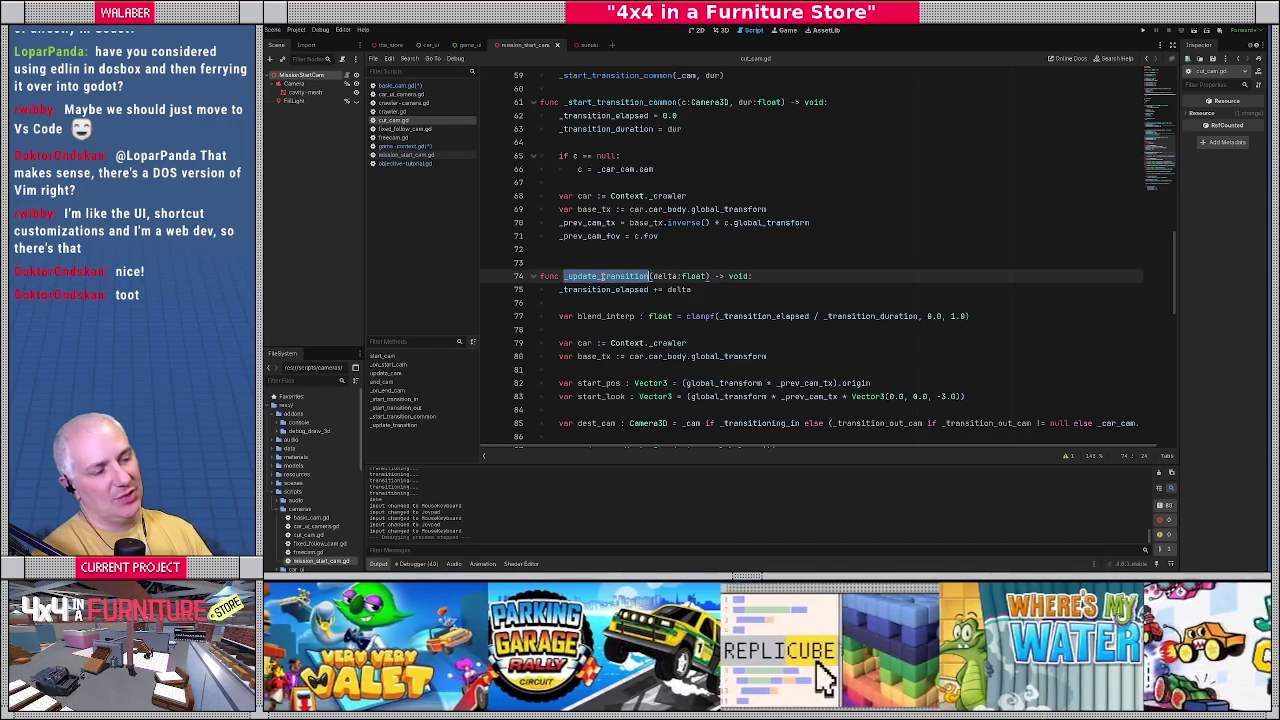
scroll(540, 250, down, 3)
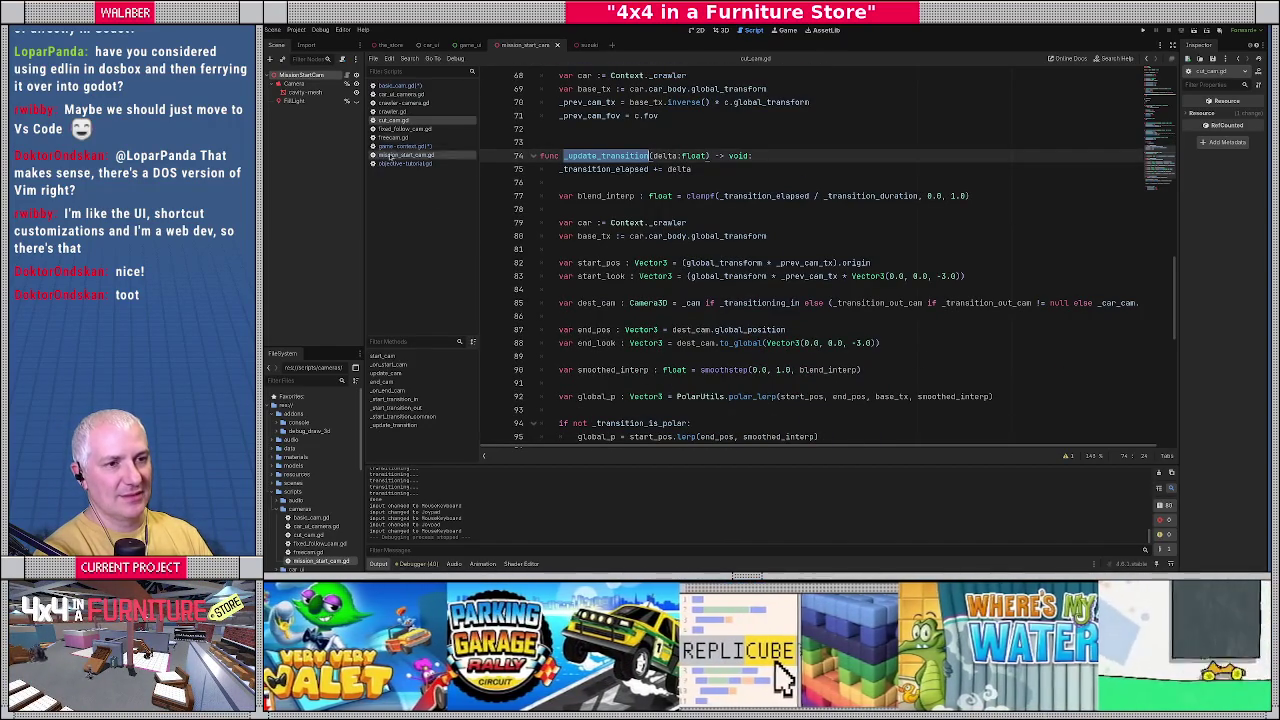
click(395, 86)
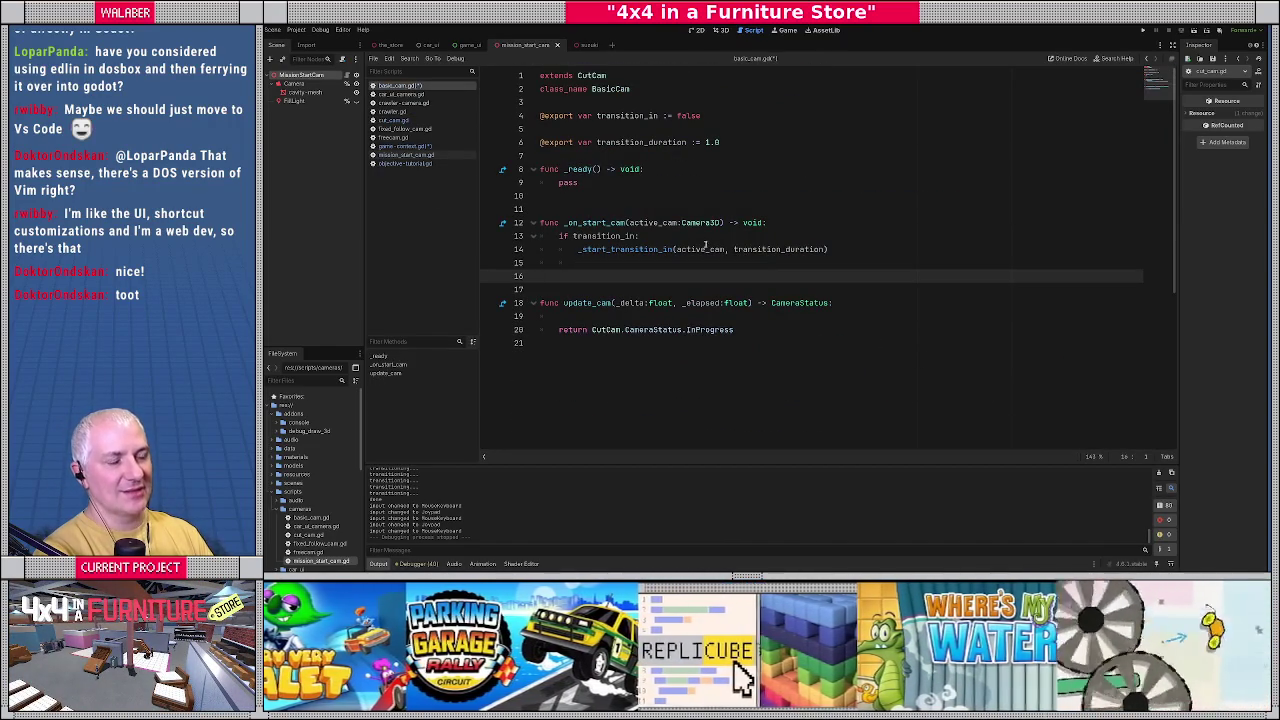
Delete the unfinished end_cut_cam header and if line from game-context.gd.
click(400, 146)
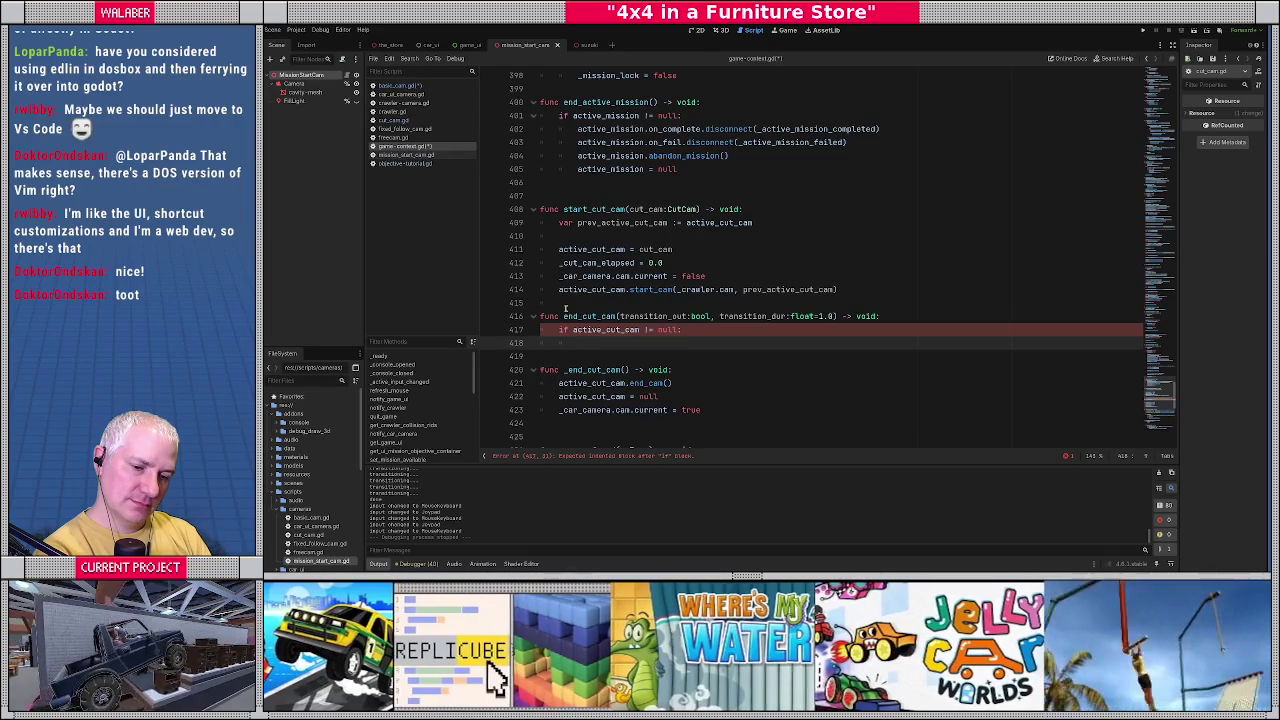
key(shift+Up)
key(shift+Up)
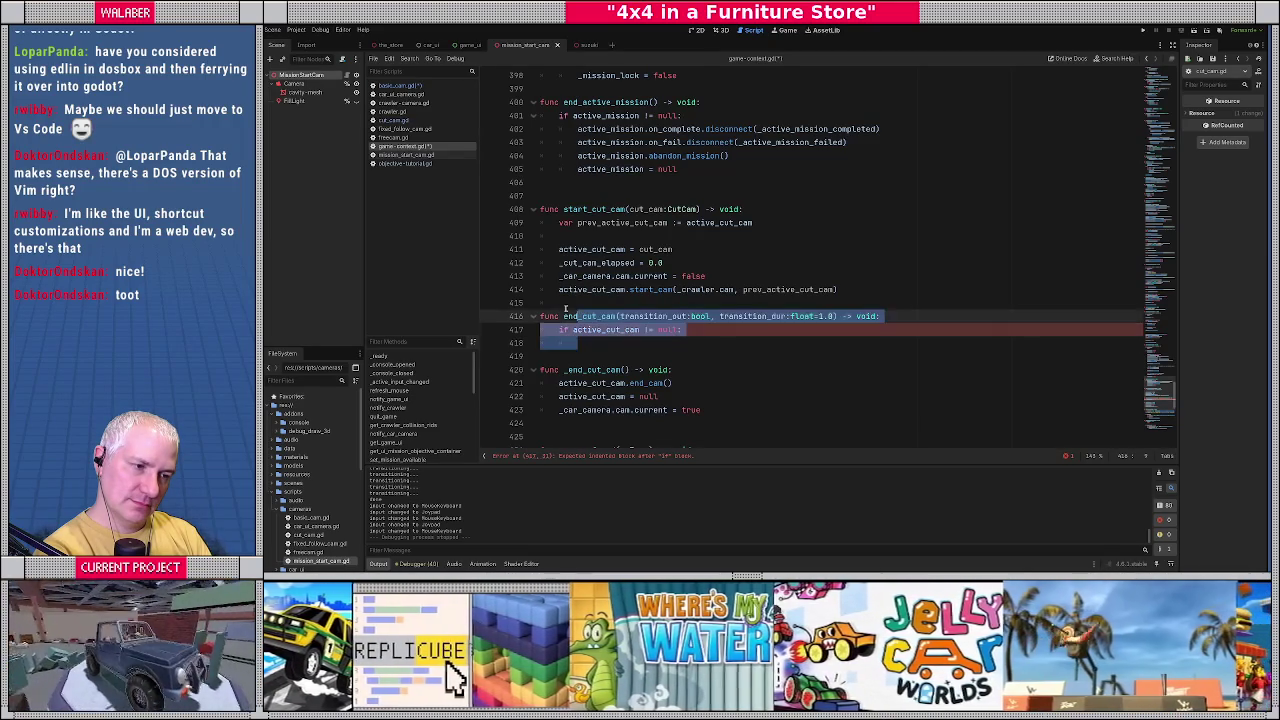
key(BackSpace)
Search game-context.gd for _end_cu and step through the _end_cut_cam calls.
key(ctrl+f)
text(_end_cu)
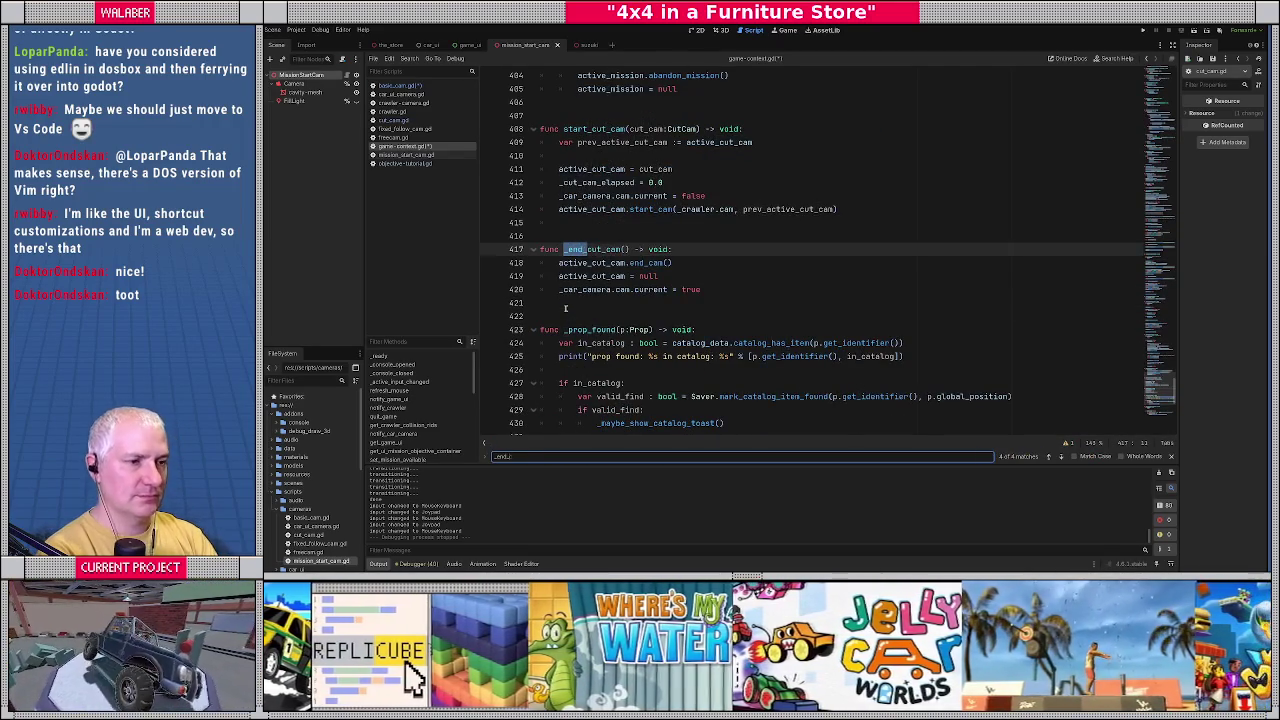
key(Return)
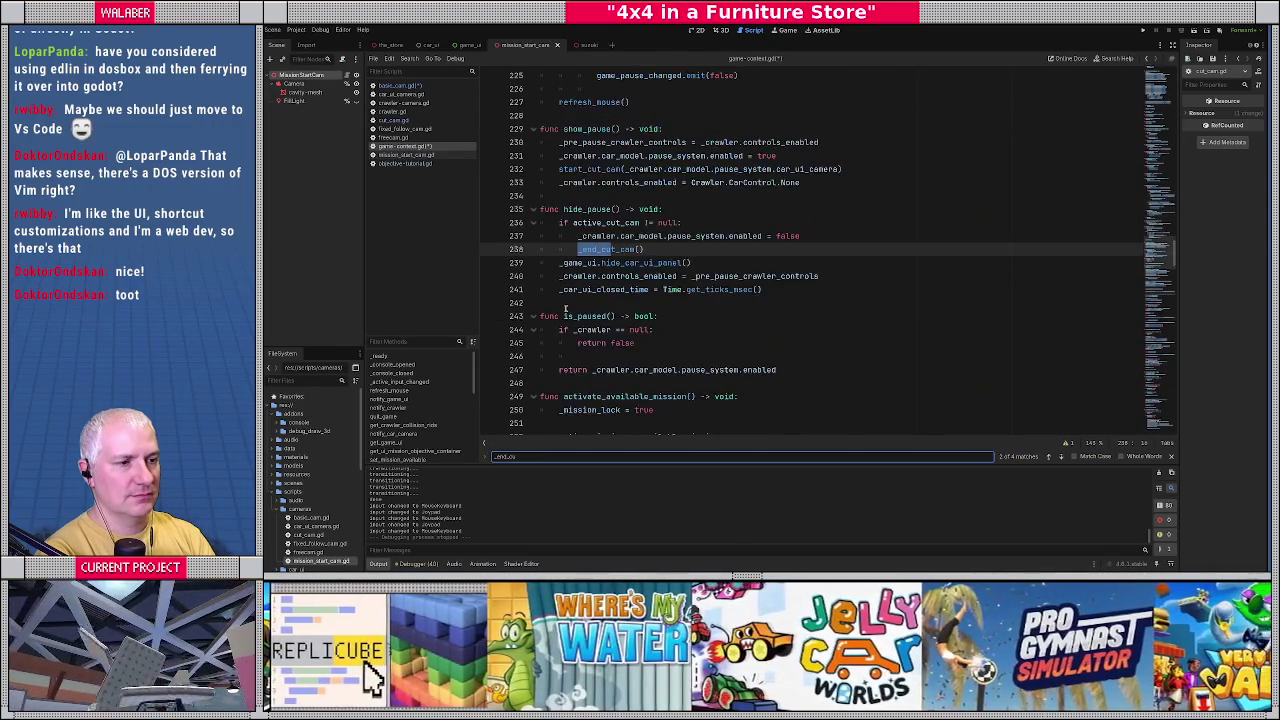
key(Return)
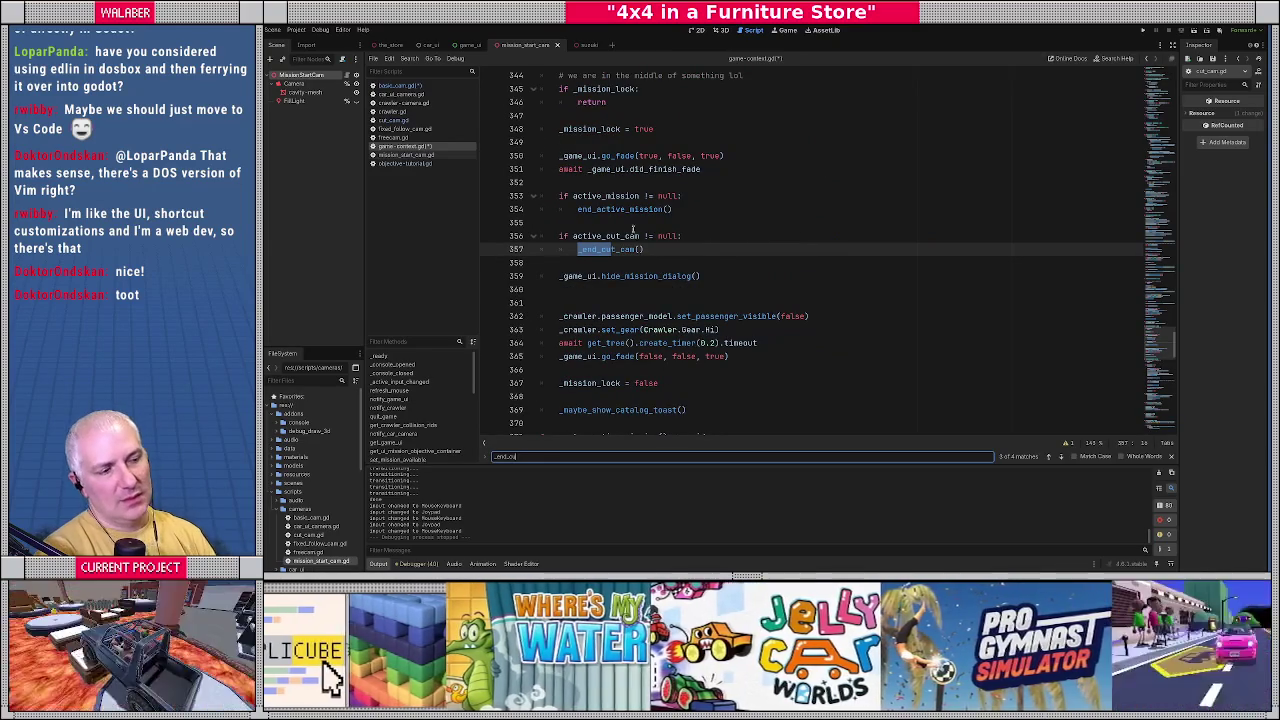
Start a func transition_out( declaration below _ready in basic_cam.gd.
click(400, 86)
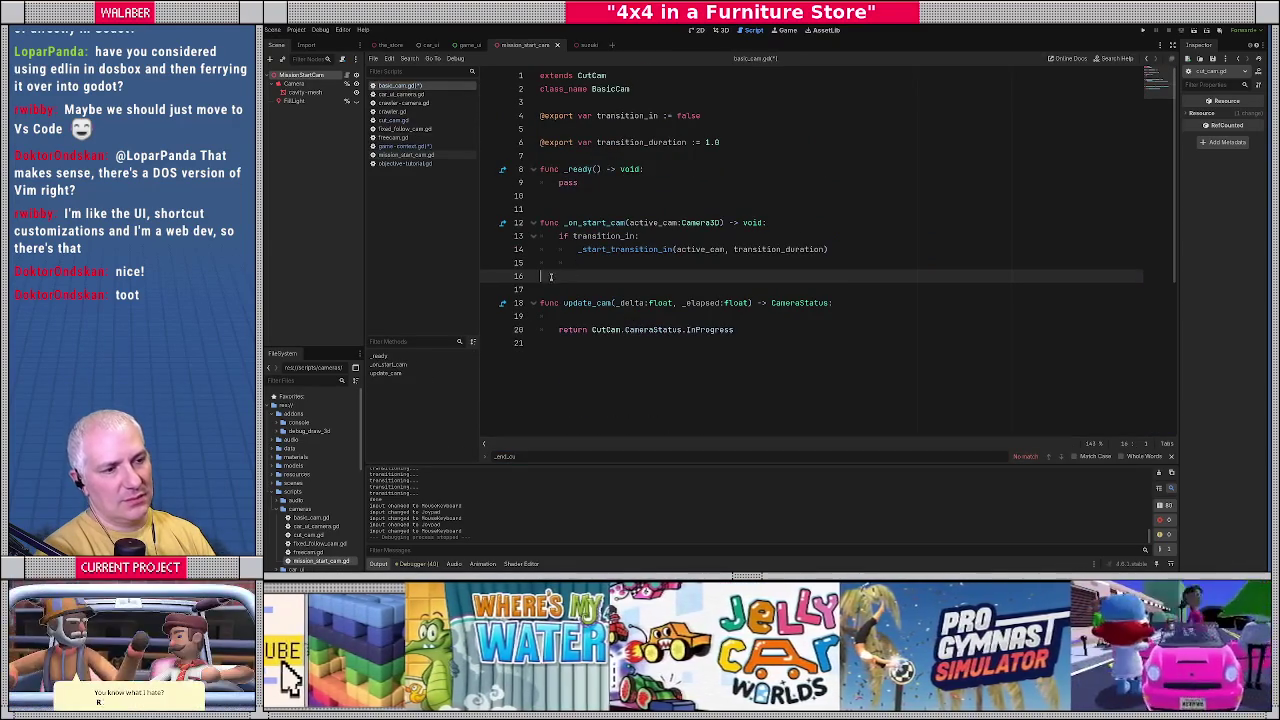
click(563, 197)
key(Return)
key(Return)
text(fu)
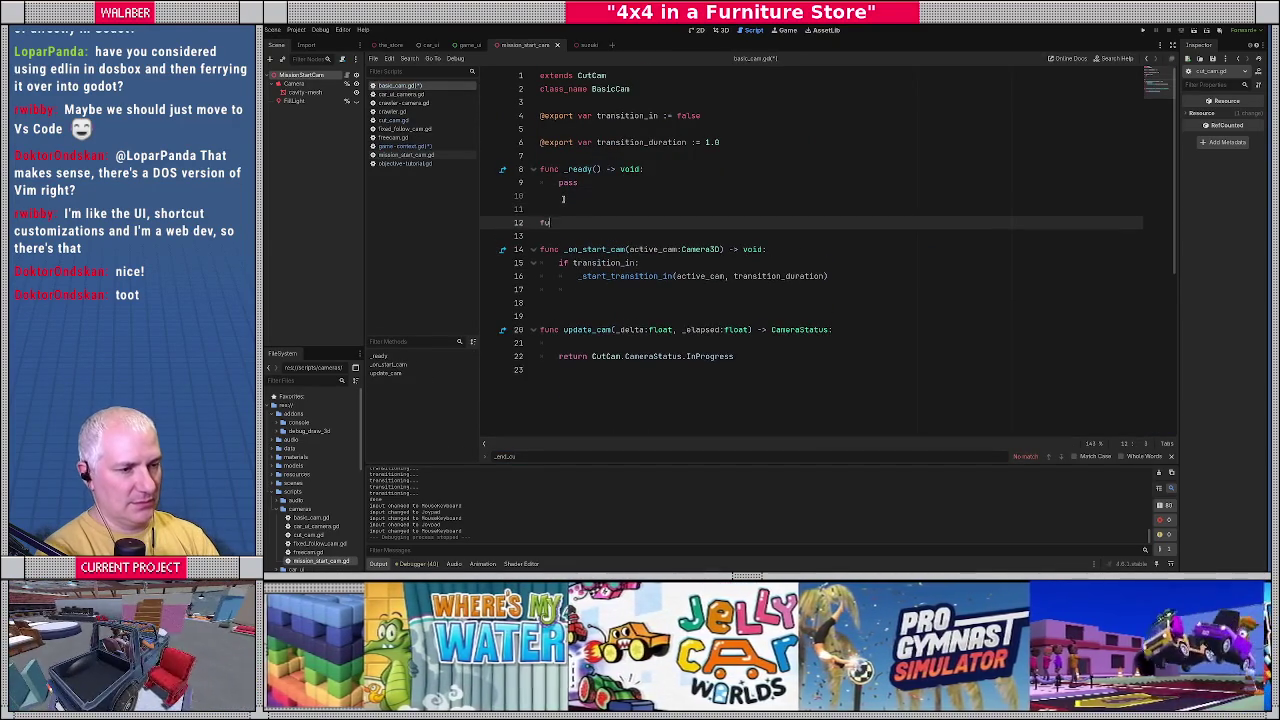
text(nc transi)
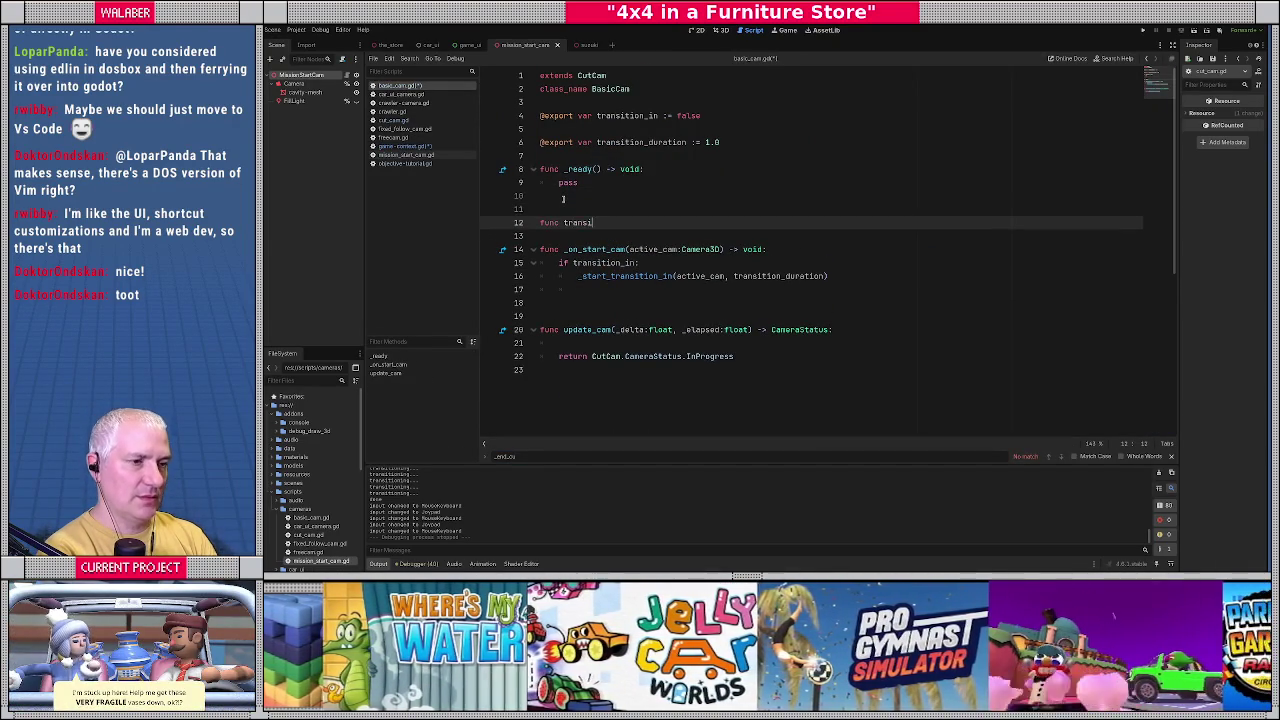
text(tion_out)
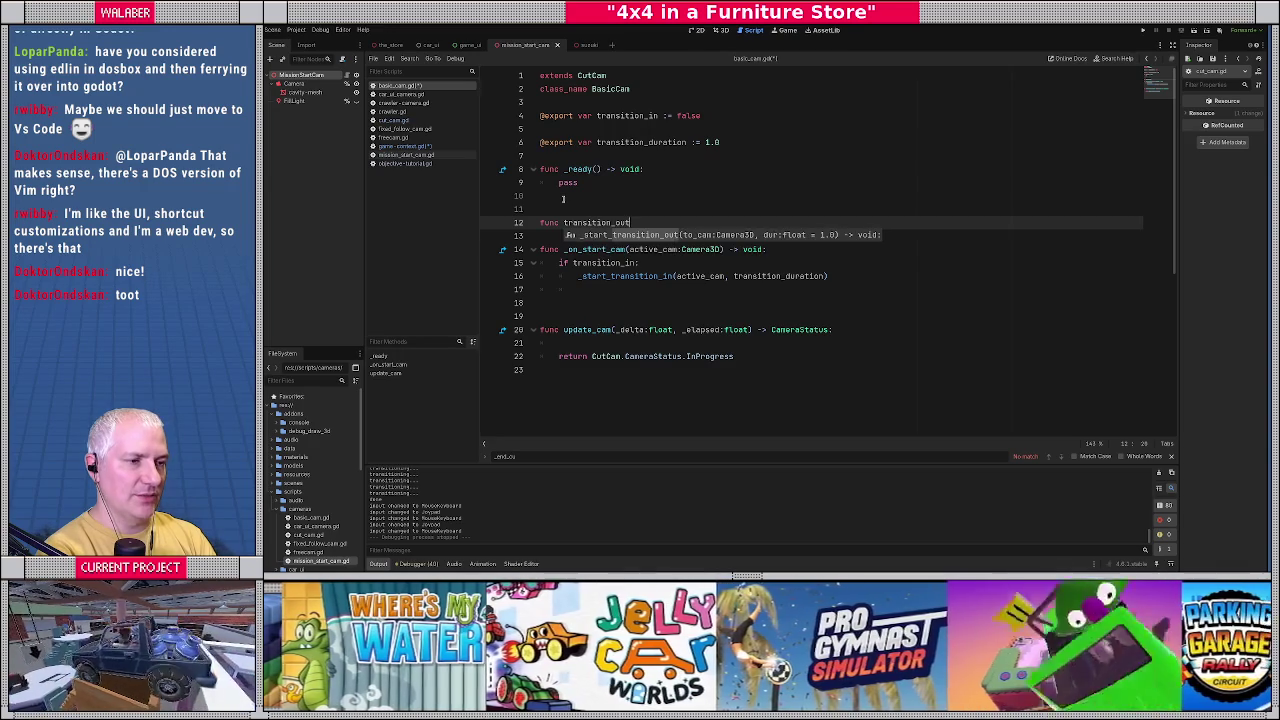
text(()
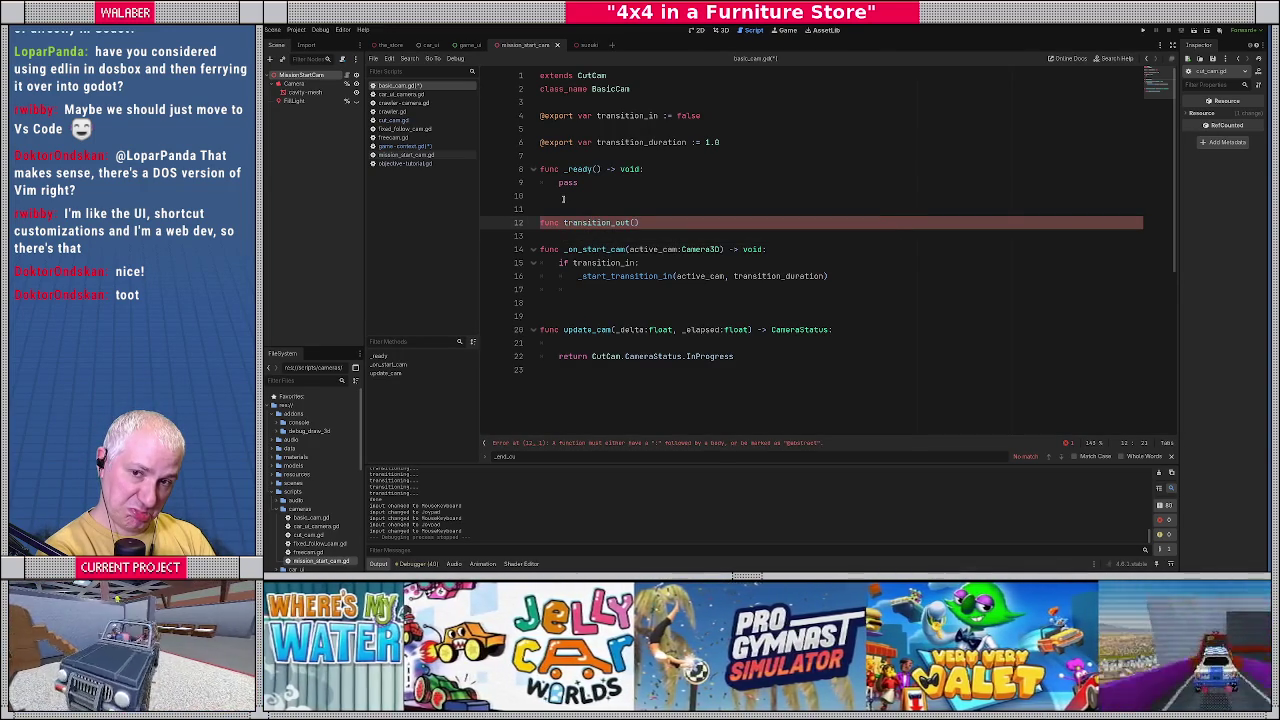
Complete the function header as transition_out(dur:float) -> void:.
key(BackSpace)
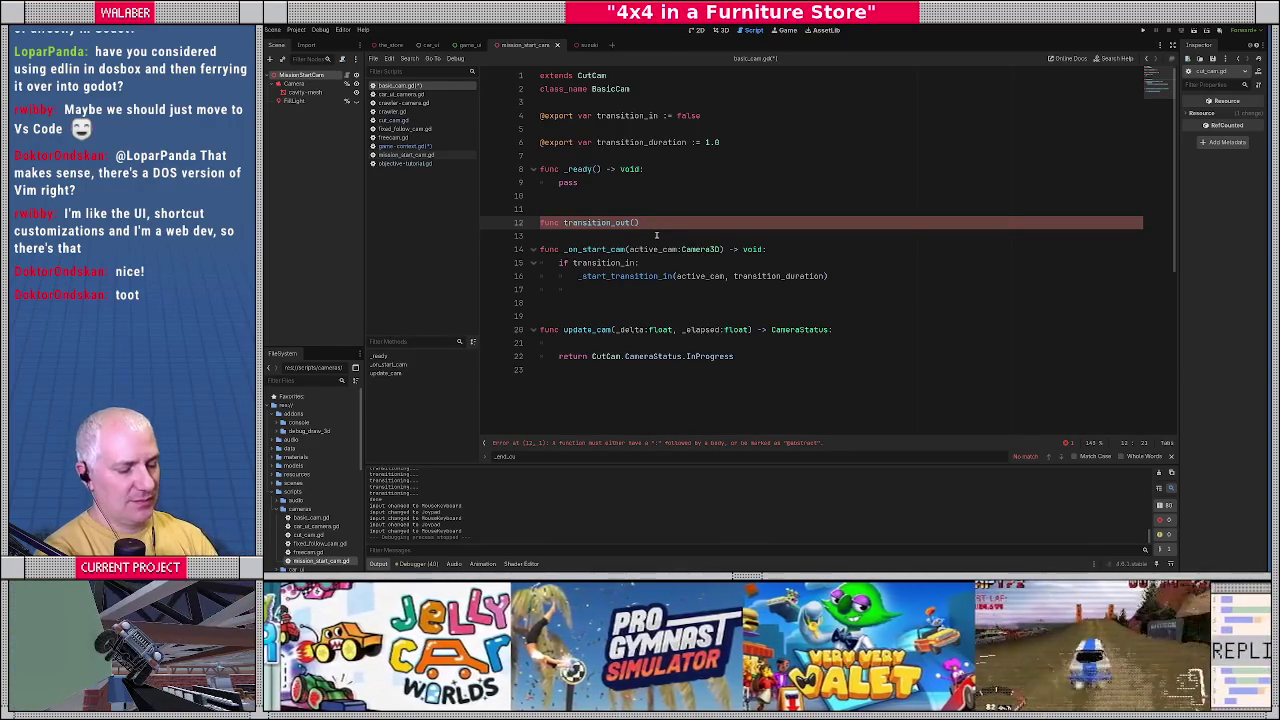
text(dur:float) -> v)
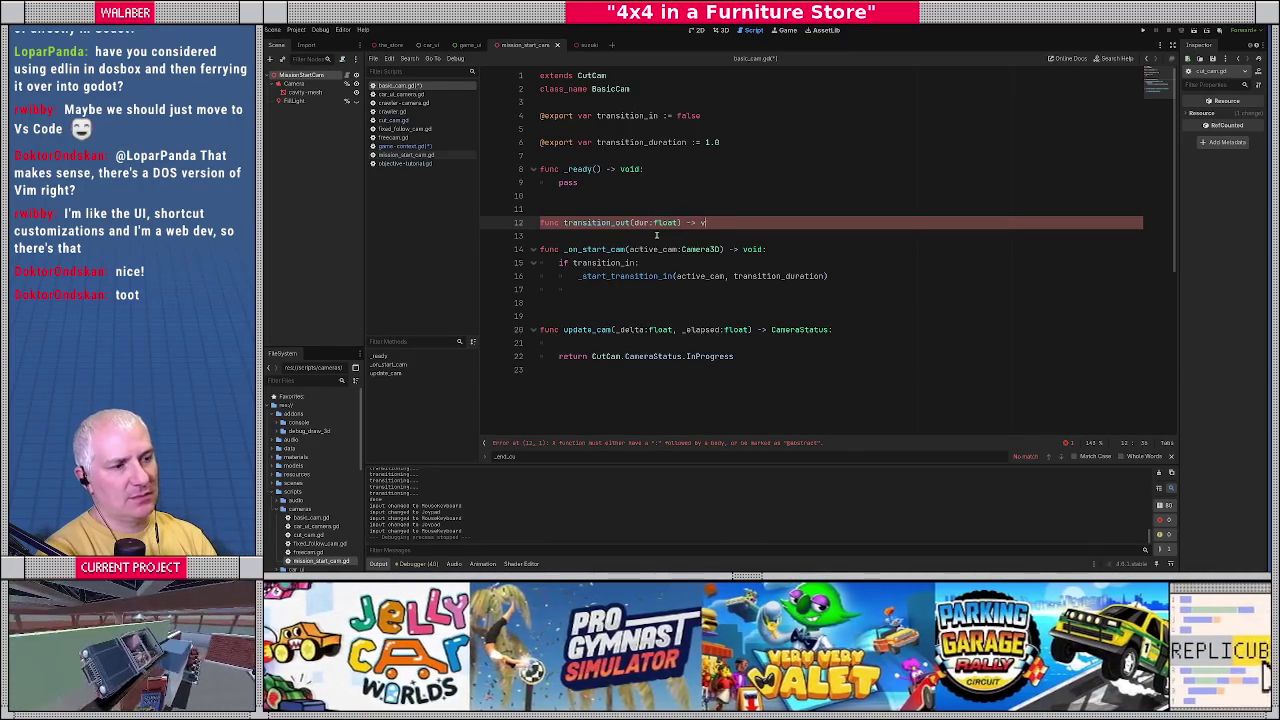
text(oid:)
key(Return)
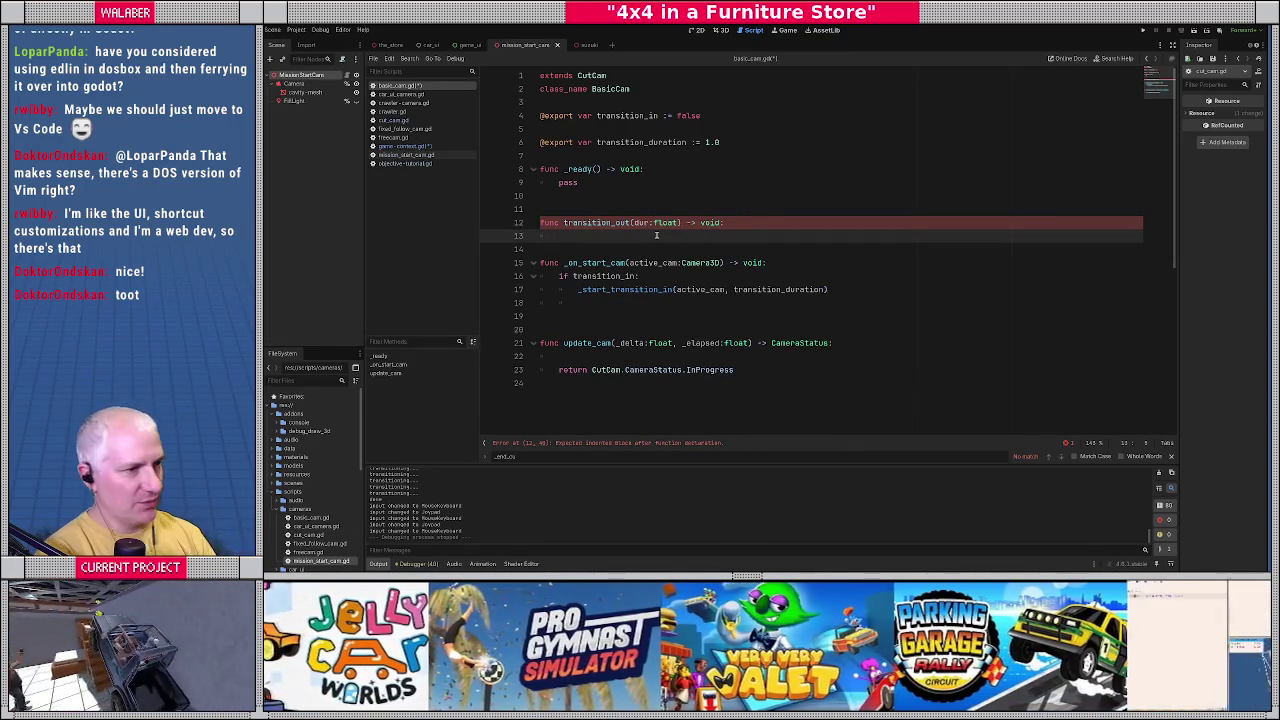
Declare var _transitioning_out below the exported variables.
click(631, 153)
key(Return)
key(Return)
text(var _)
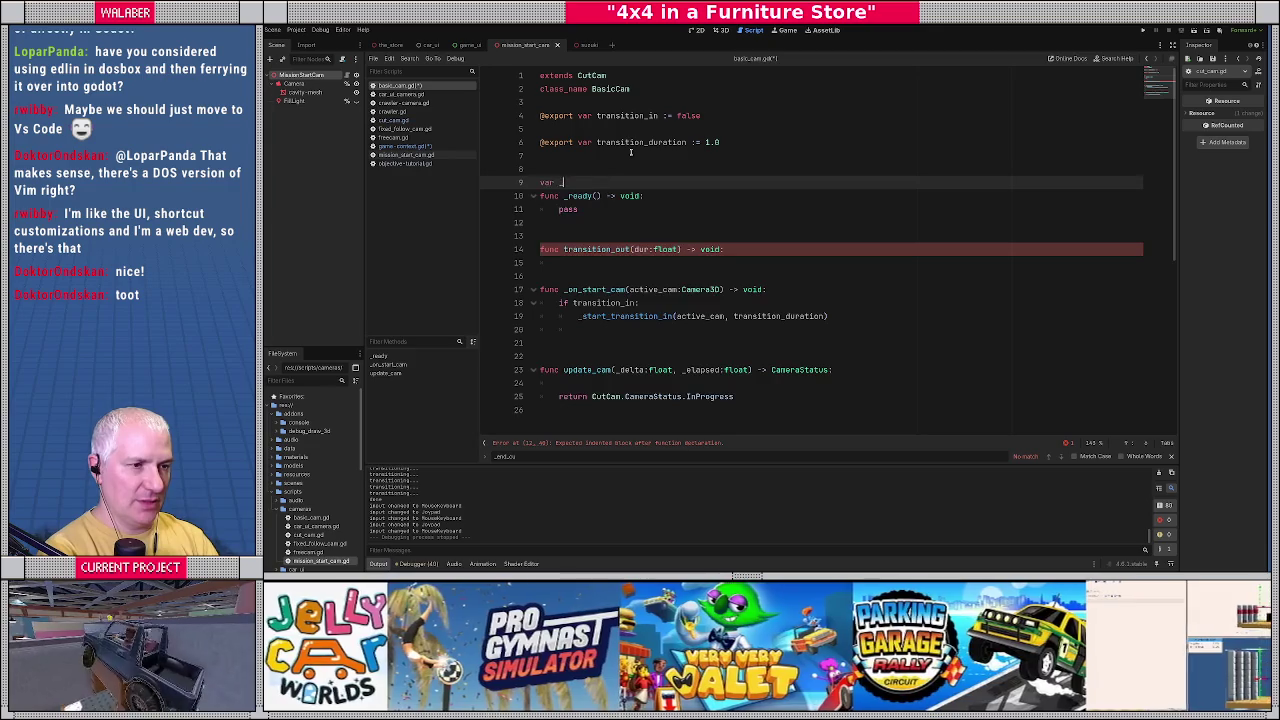
text(transitioning_out)
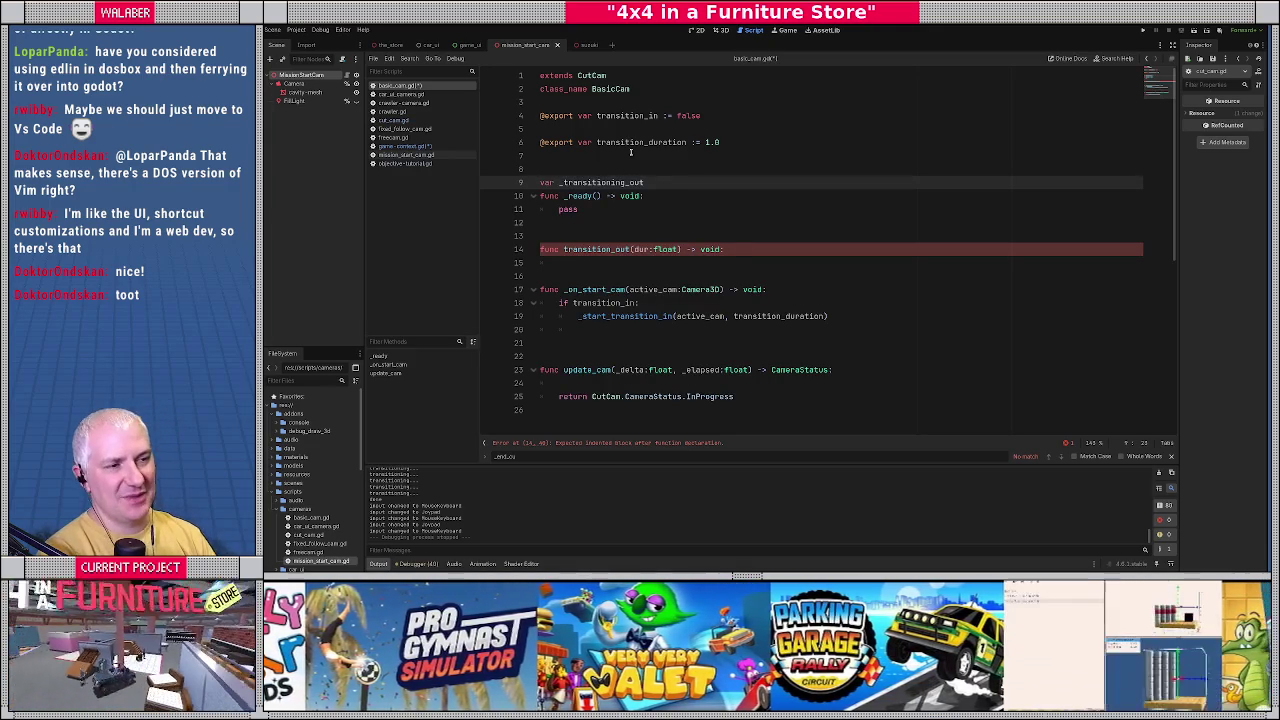
Look up the existing _transitioning_out declaration in cut_cam.gd.
ctrl+click(594, 80)
scroll(648, 160, up, 5)
scroll(648, 160, up, 5)
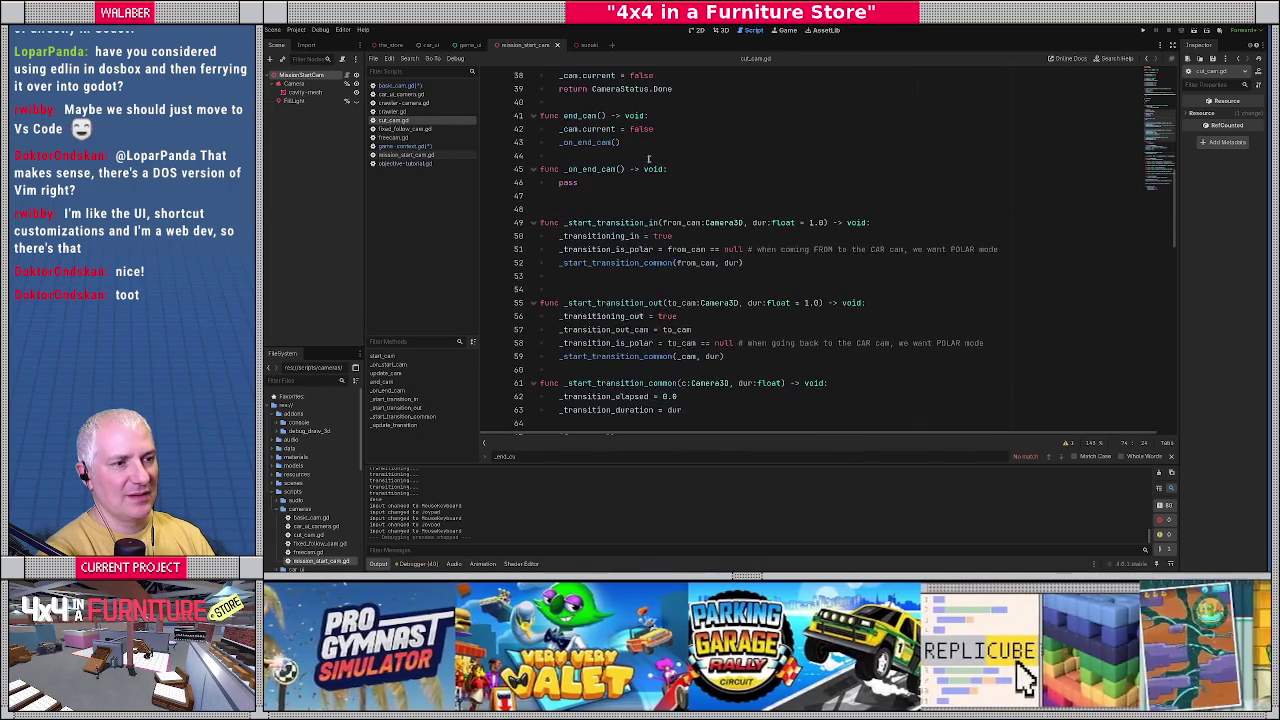
scroll(648, 160, up, 9)
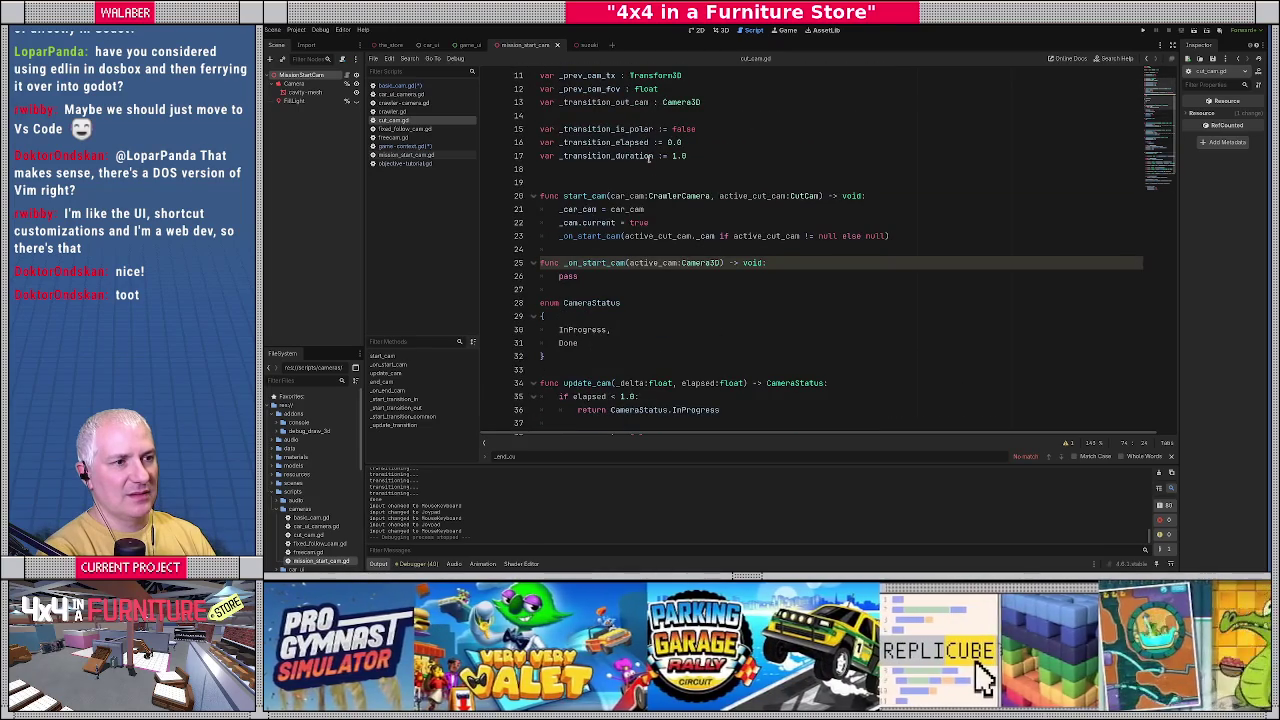
scroll(650, 158, up, 2)
double_click(608, 128)
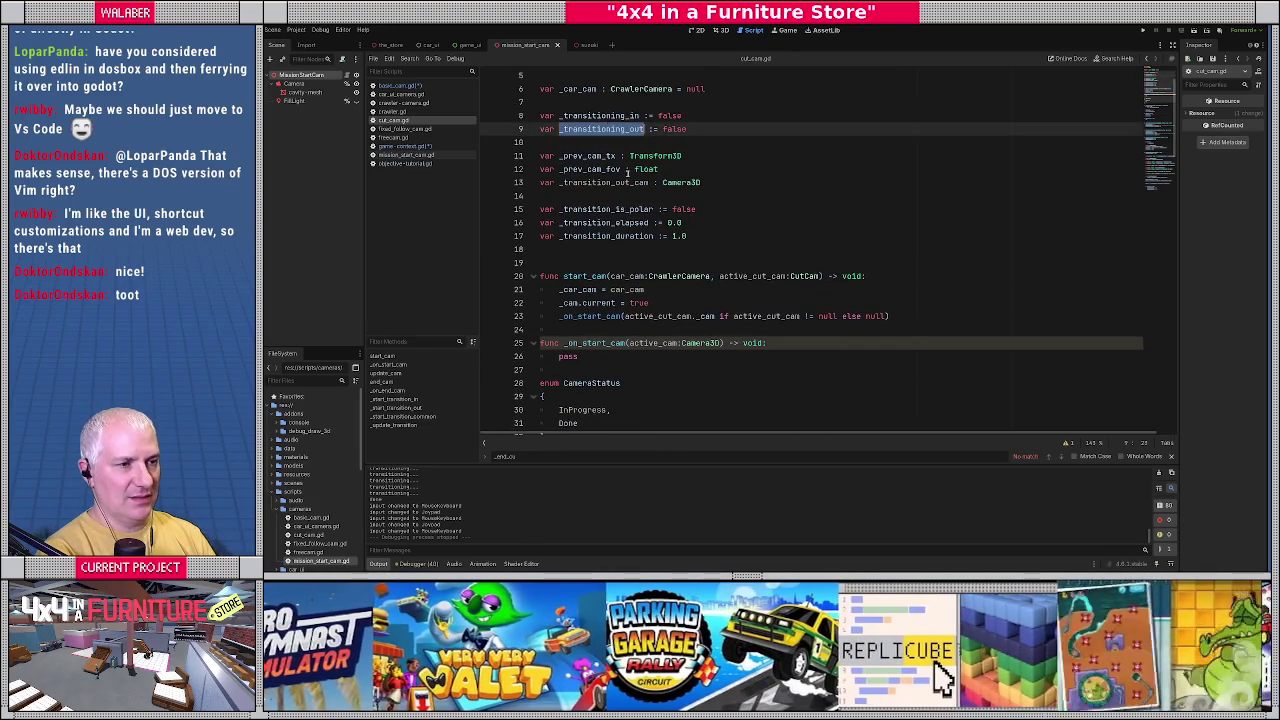
Back in basic_cam.gd, delete the duplicate _transitioning_out variable line.
key(alt+Left)
key(alt+Left)
click(657, 184)
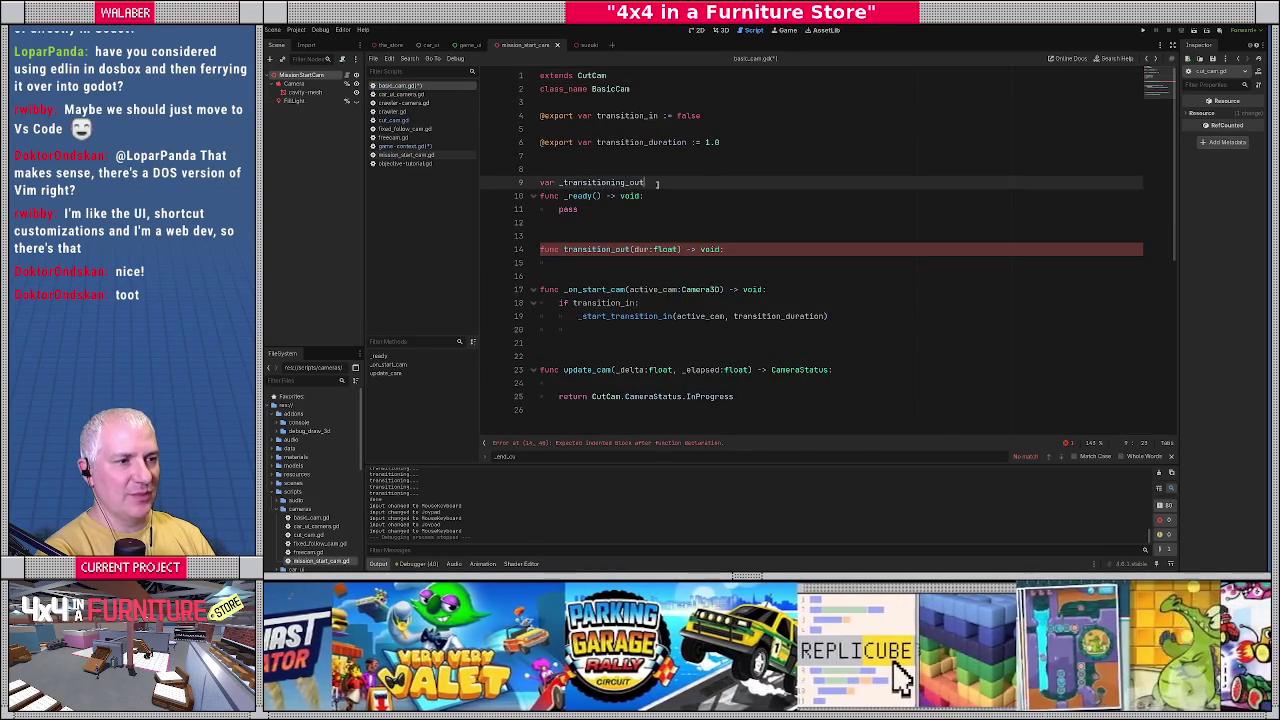
key(shift+Home)
key(BackSpace)
scroll(553, 277, down, 1)
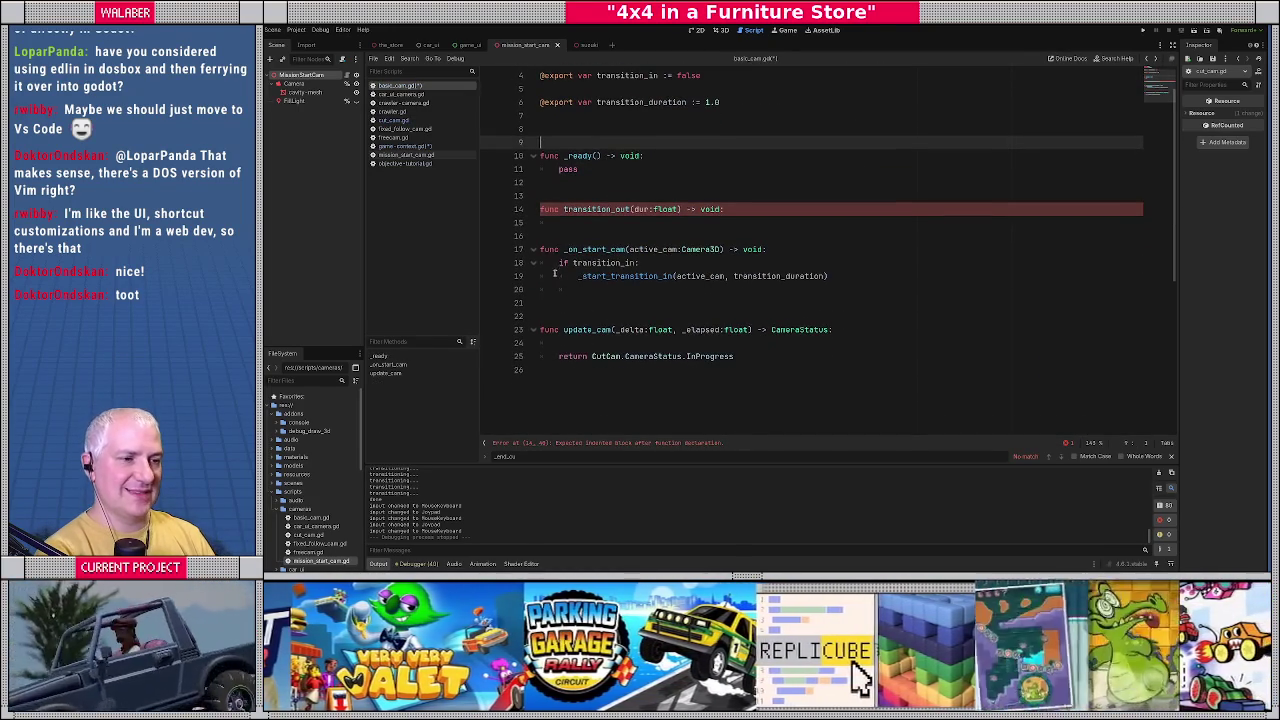
Add func _process(delta) that calls _update_transition(delta) when _transitioning_out is true.
click(567, 228)
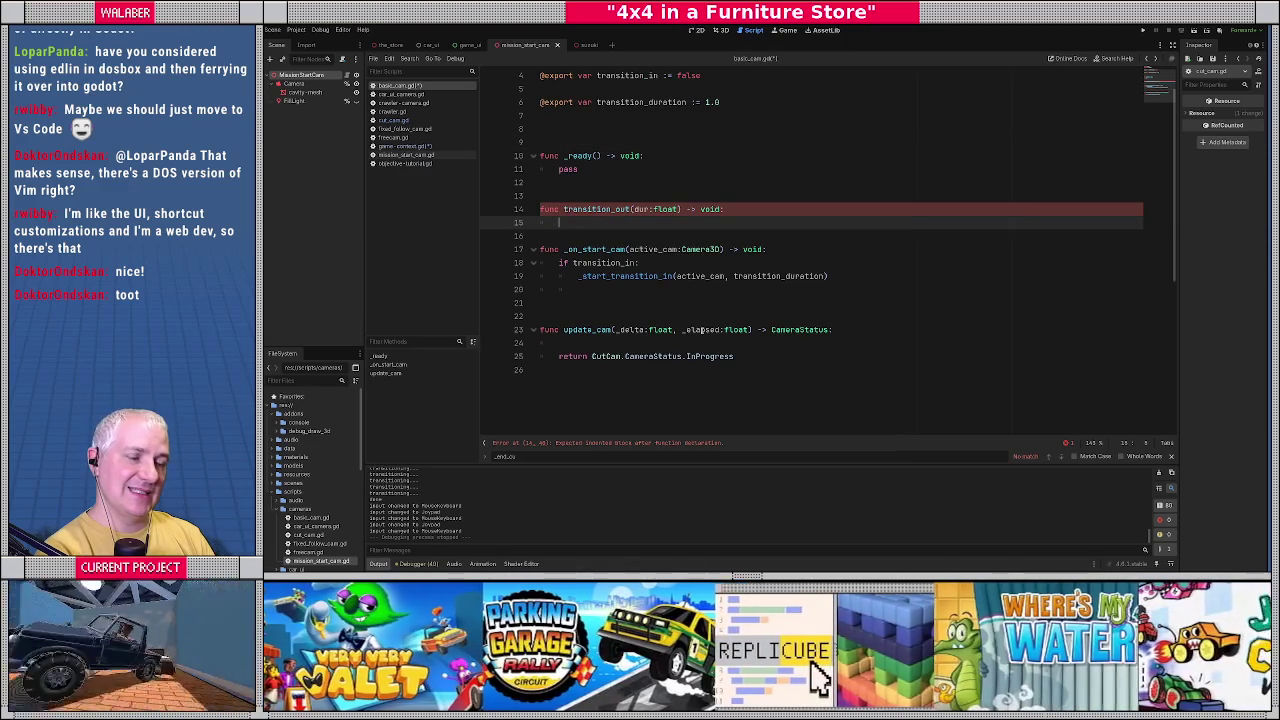
click(578, 187)
key(Return)
text(fu)
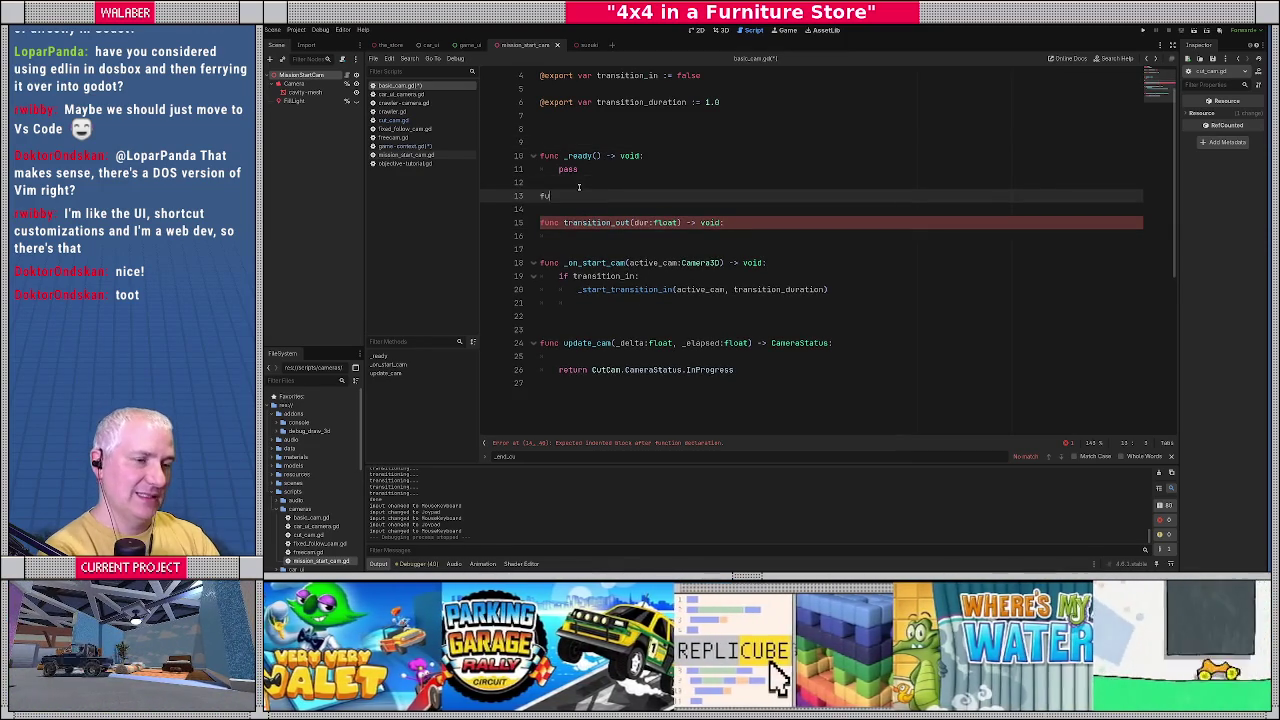
text(nc _pro)
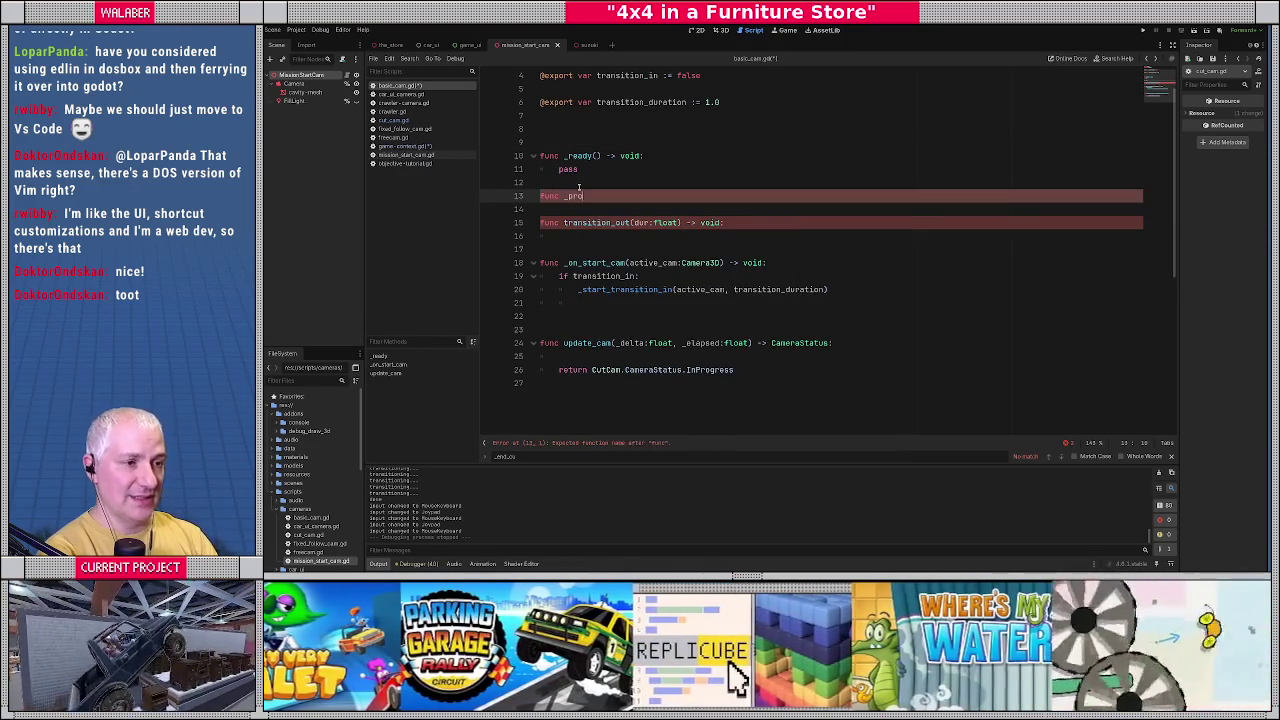
key(Return)
key(Return)
text(if _tra)
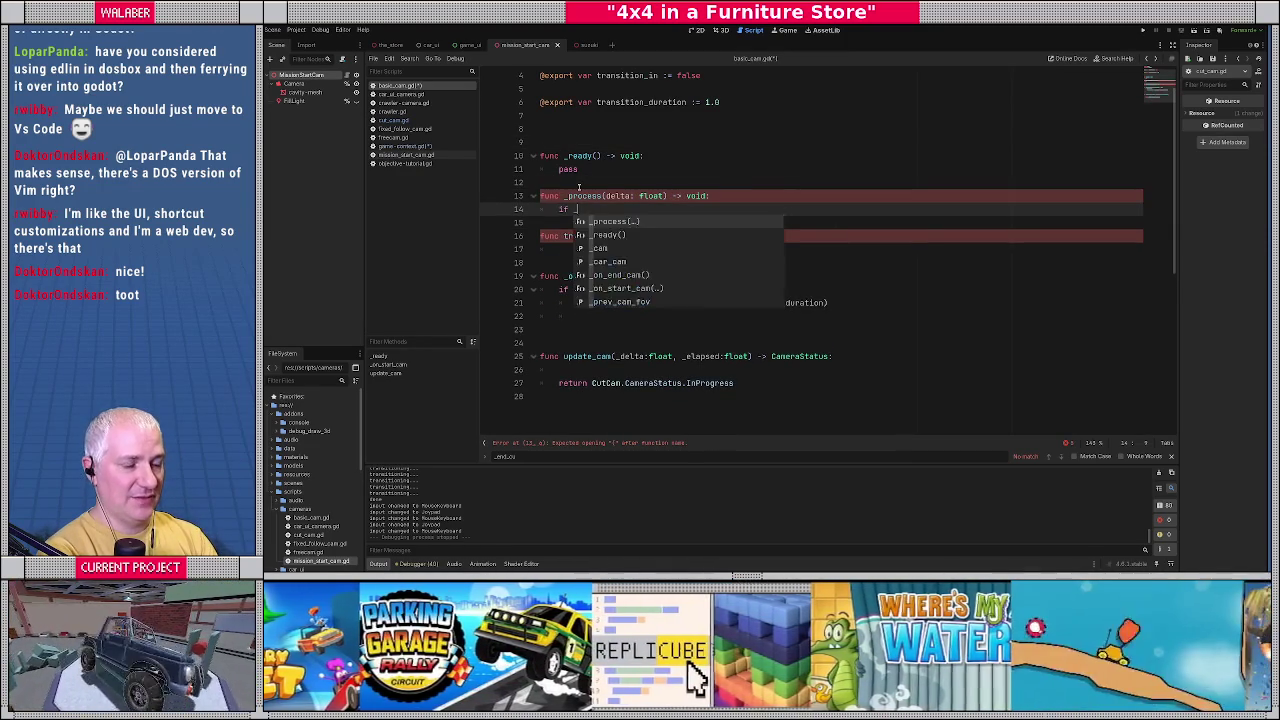
key(Down)
key(Return)
text(:)
key(Return)
text(_update)
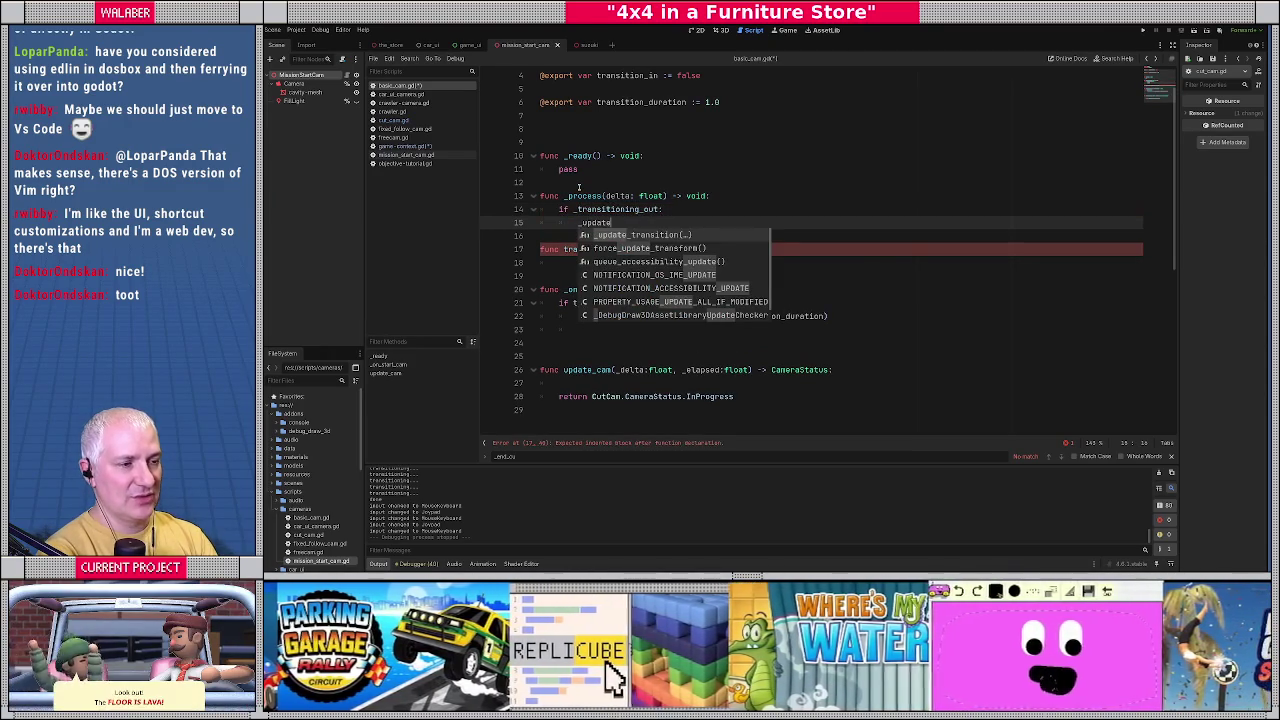
key(Return)
text(delta))
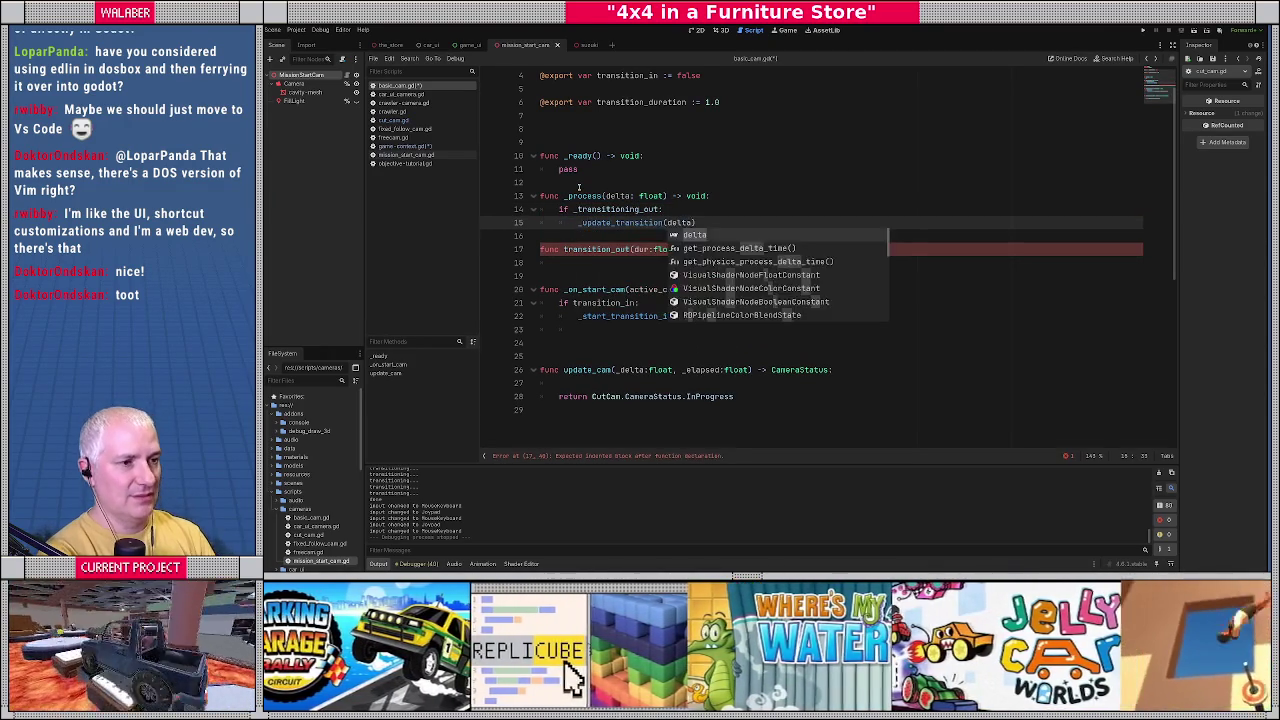
Start an 'if not _transitioning_out:' check below the update call.
key(Return)
key(Return)
text(if)
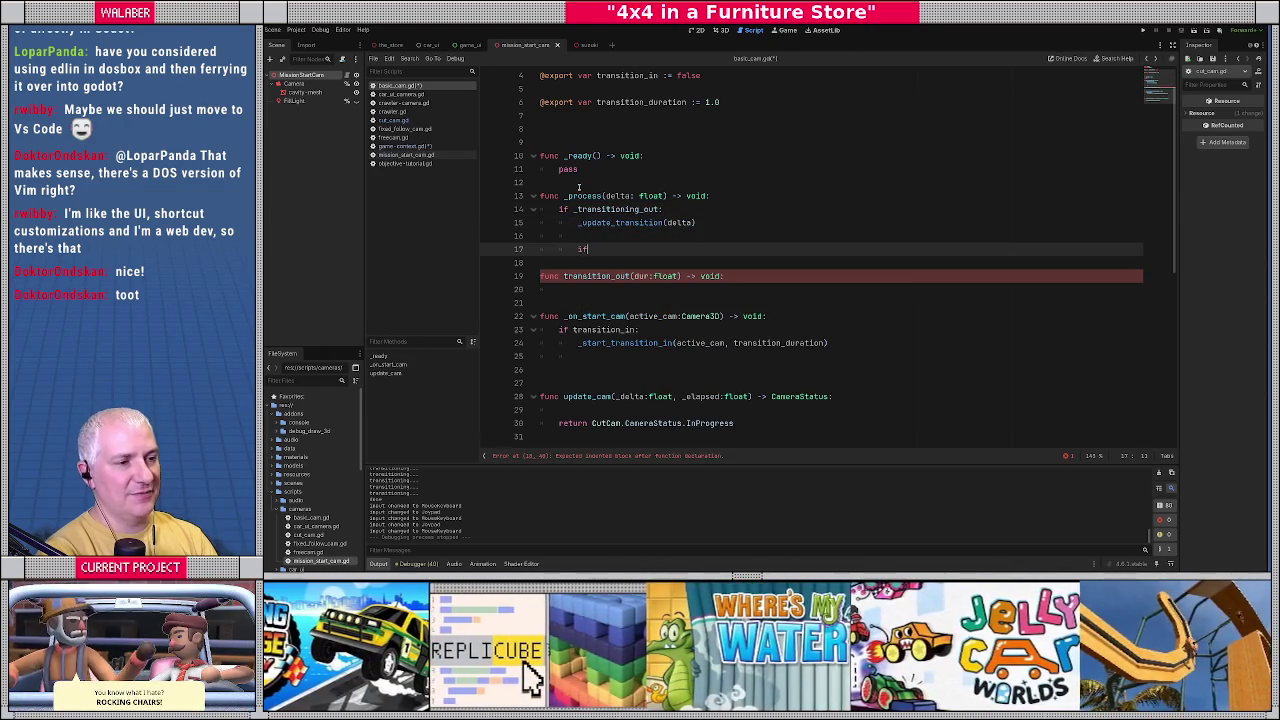
text( not _tra)
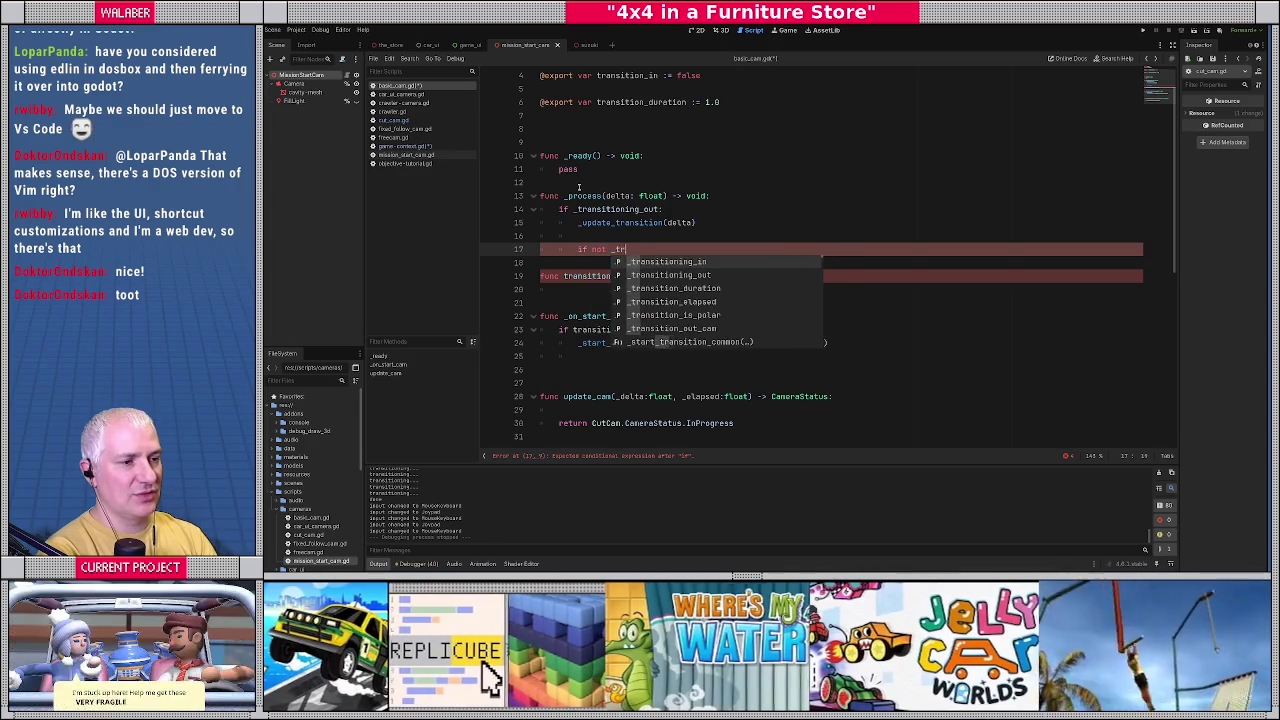
key(Return)
text(:)
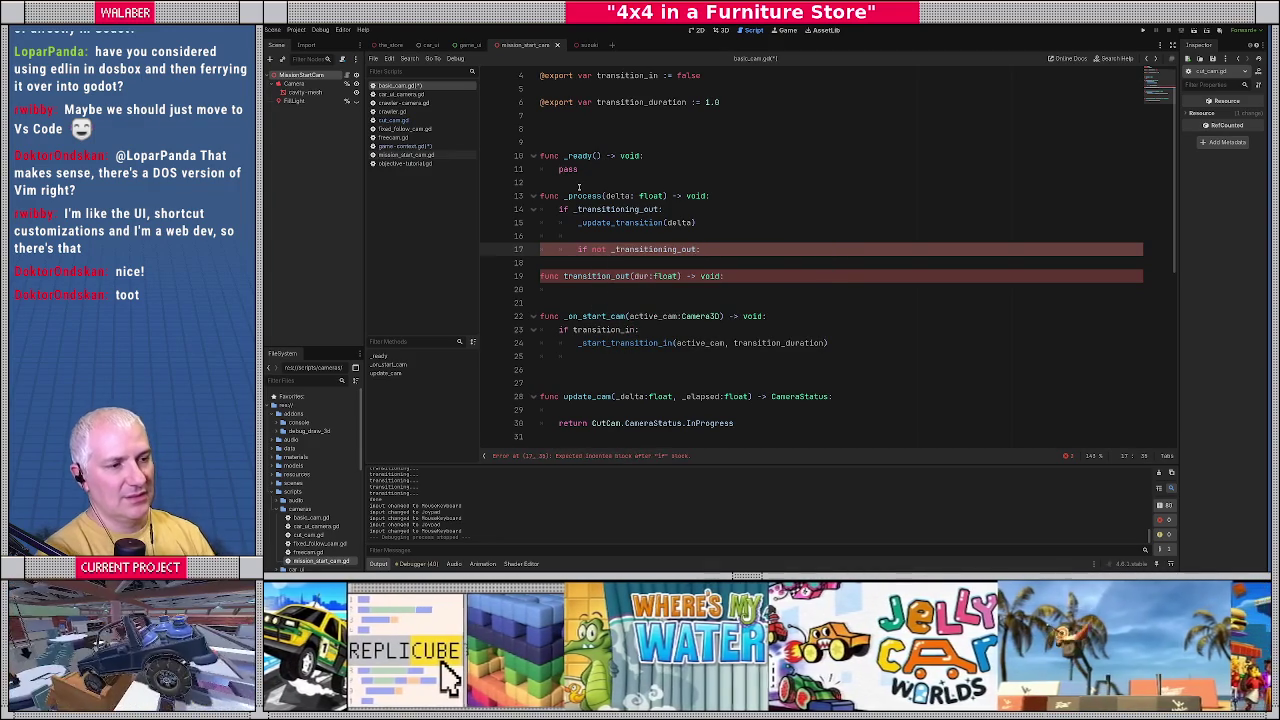
Inspect the _update_transition definition in cut_cam.gd, then return to the if not line.
click(614, 222)
ctrl+click(614, 222)
scroll(567, 327, down, 5)
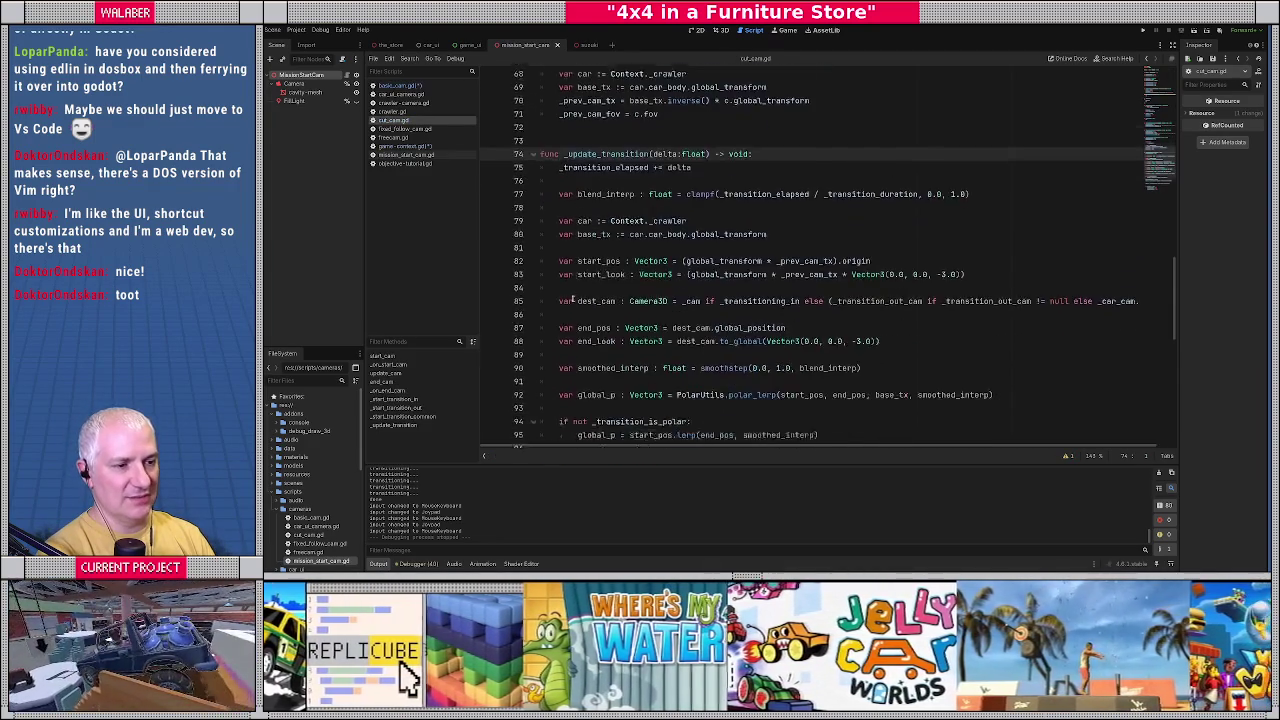
drag(567, 327, 737, 343)
click(700, 302)
scroll(680, 280, up, 8)
click(659, 245)
key(alt+Left)
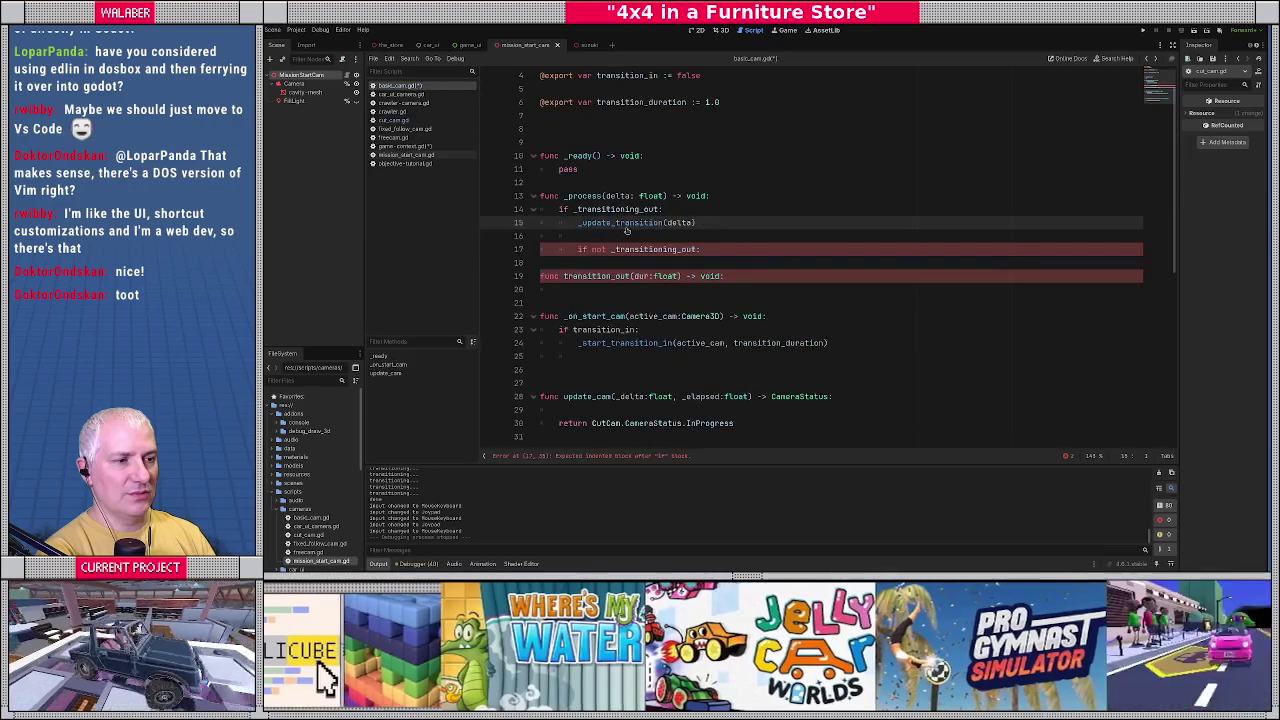
click(709, 248)
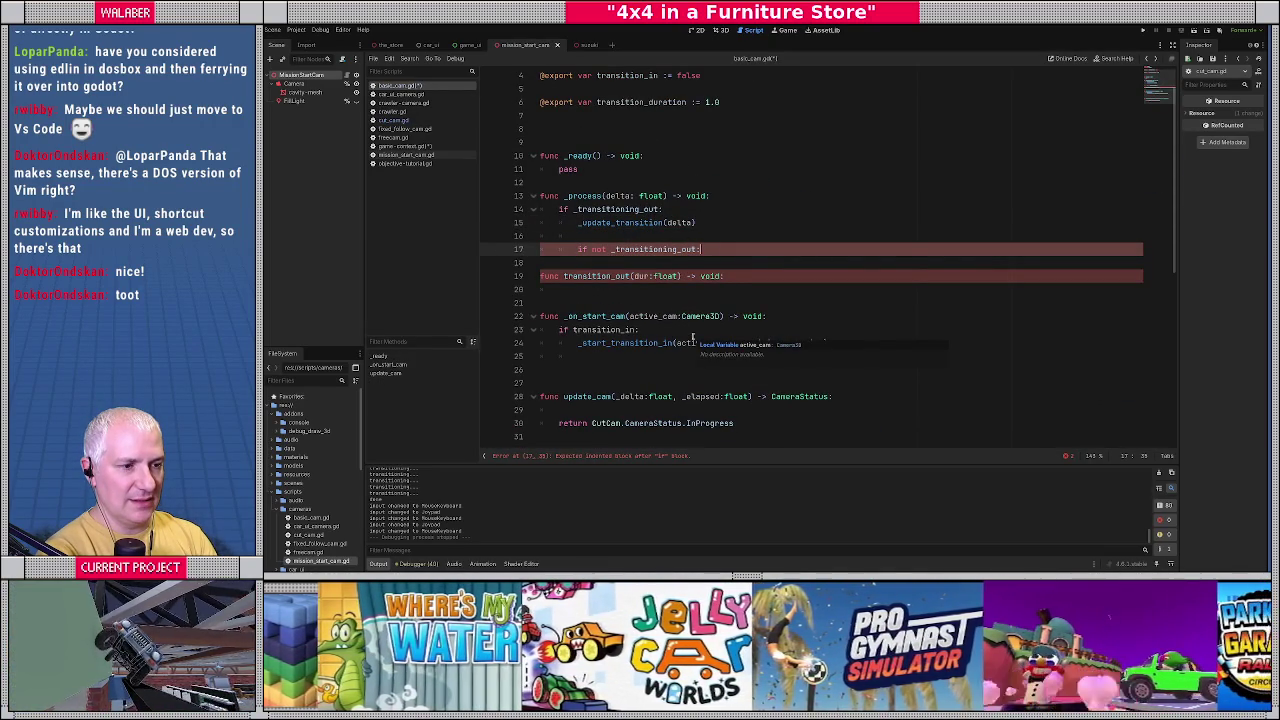
Add a _done flag: declare it false, reset it in _on_start_cam, set true in the if not block.
click(591, 127)
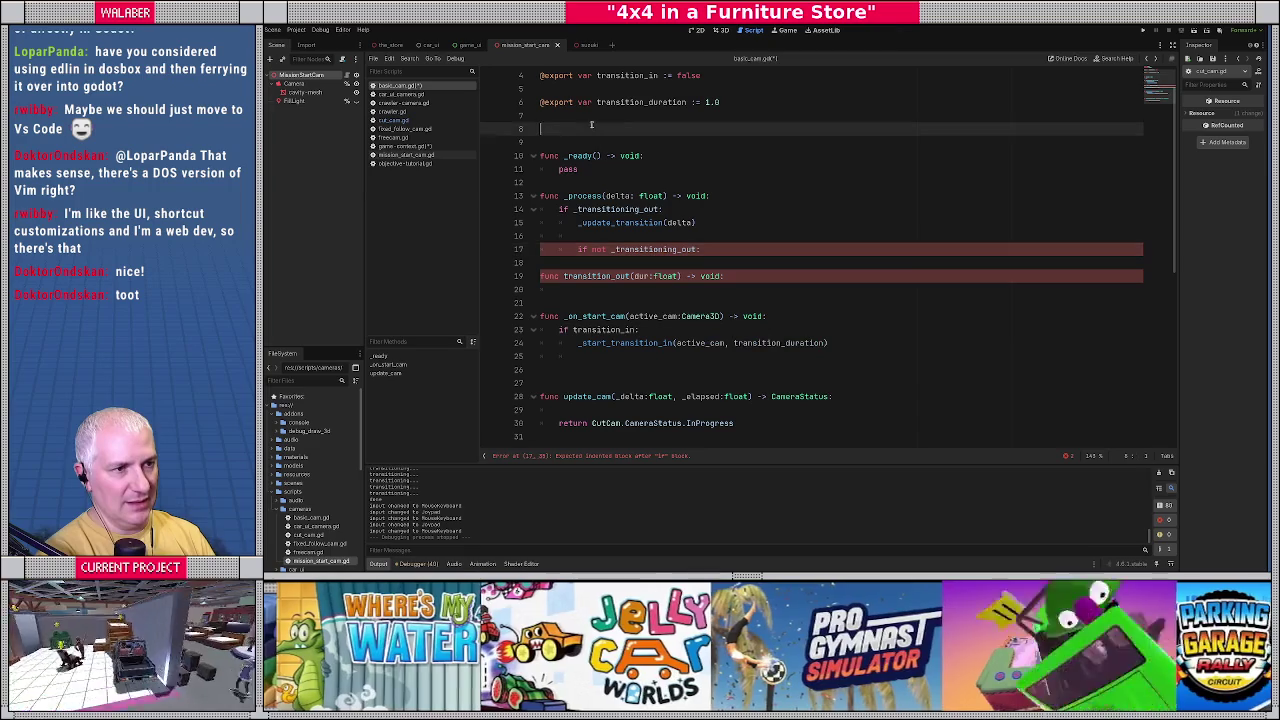
text(var _d)
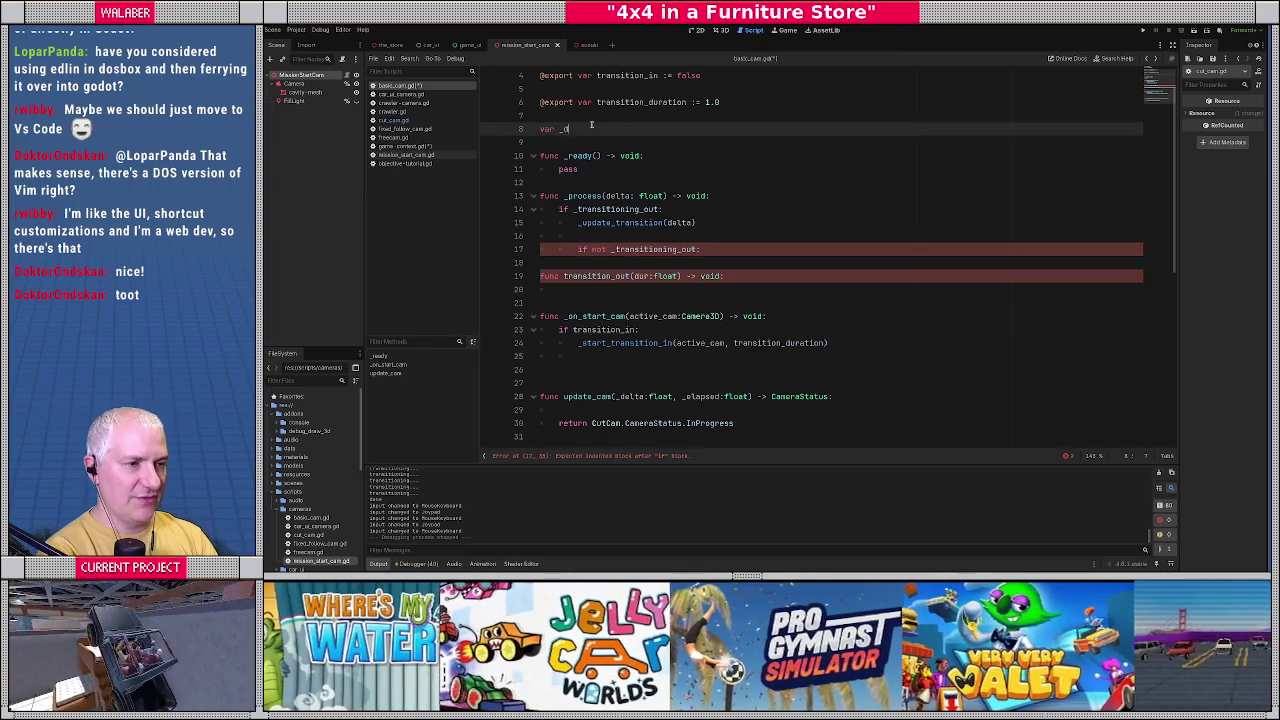
text(one :)
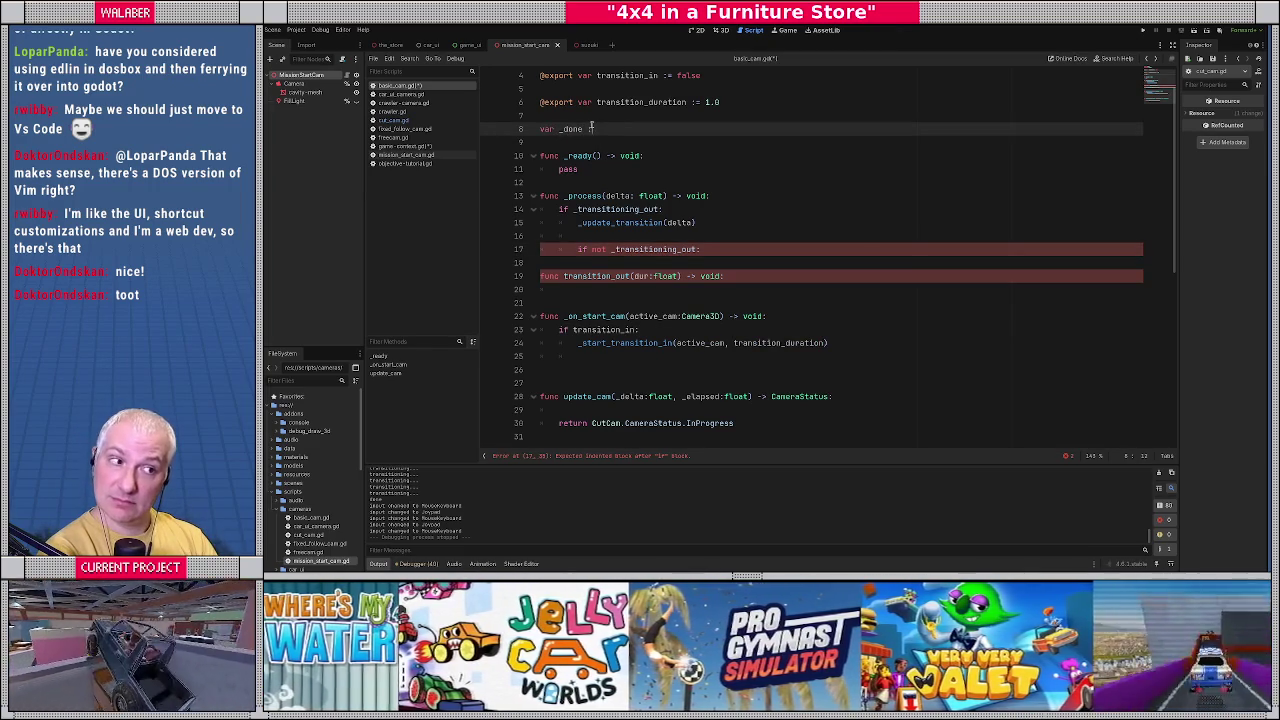
text(= false)
click(815, 318)
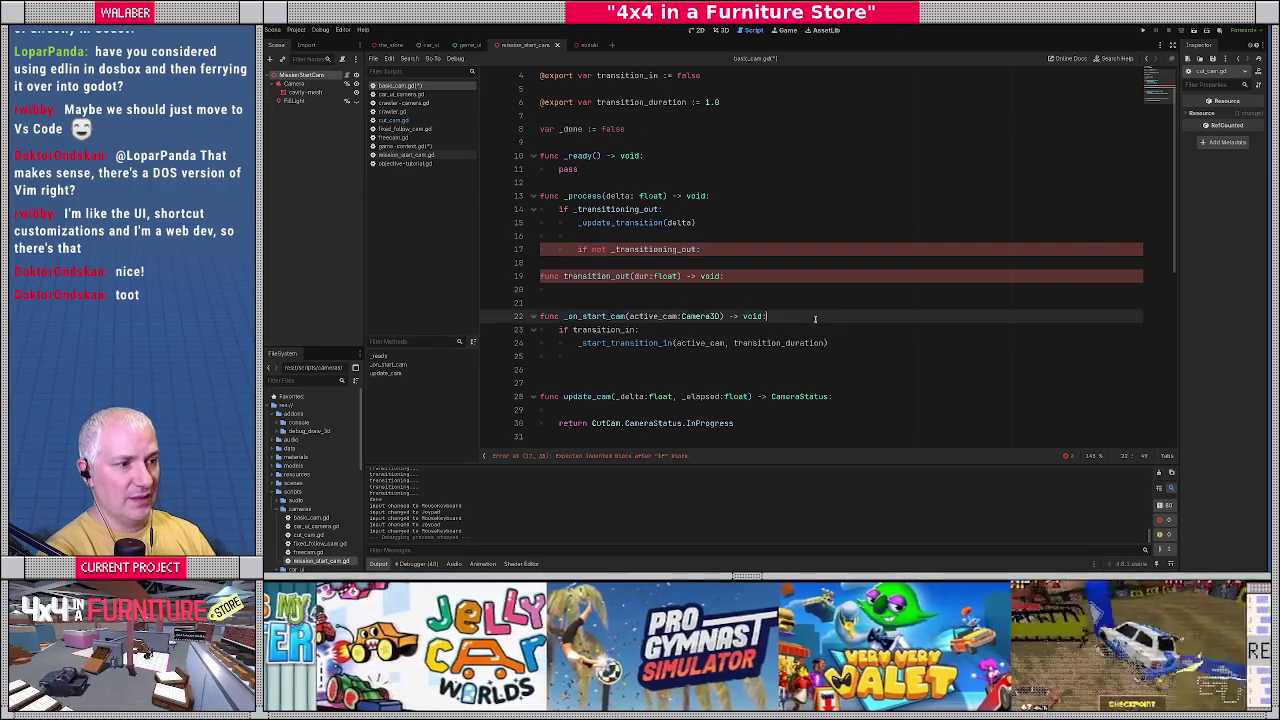
key(Return)
text(_don)
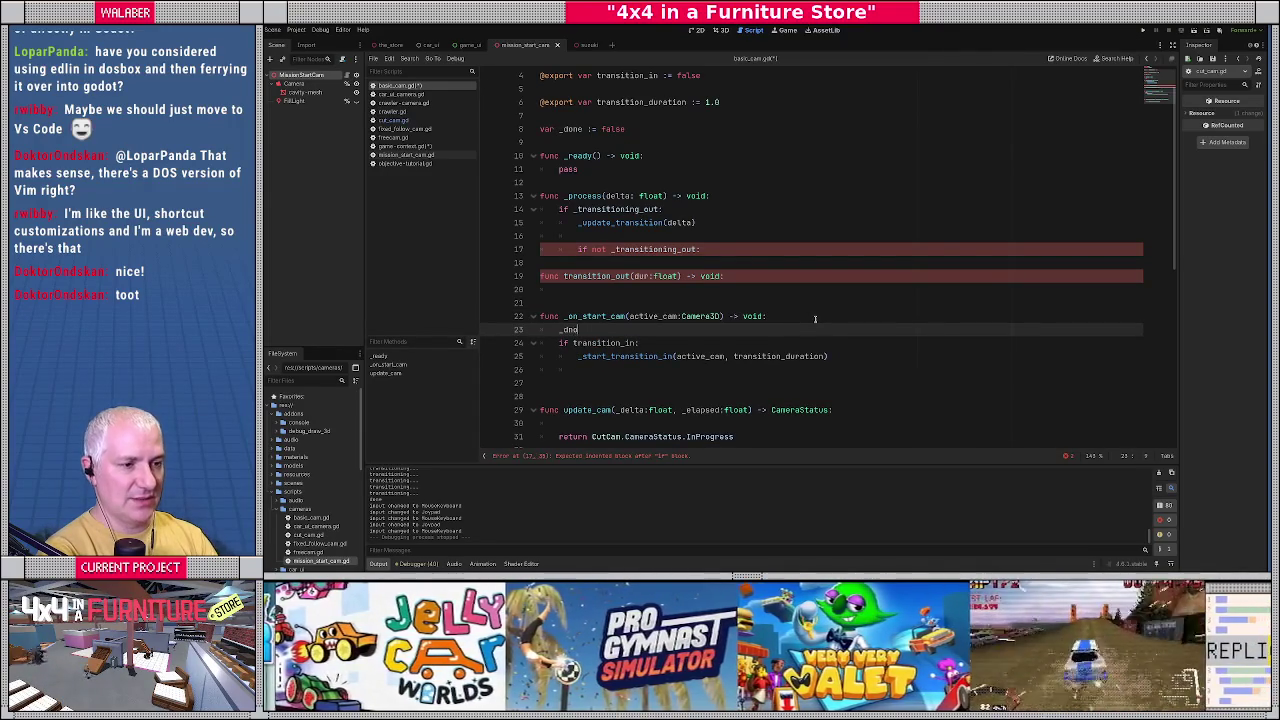
text(e = false)
key(Return)
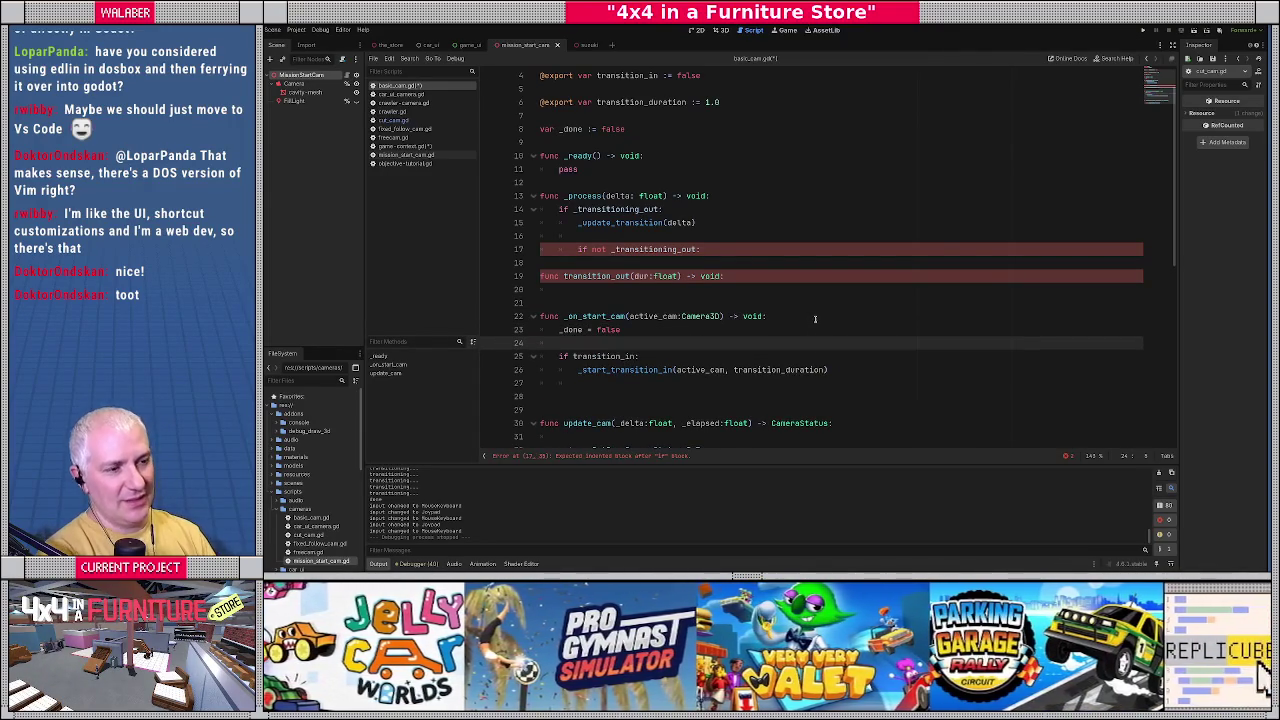
click(722, 251)
key(Return)
text(_d)
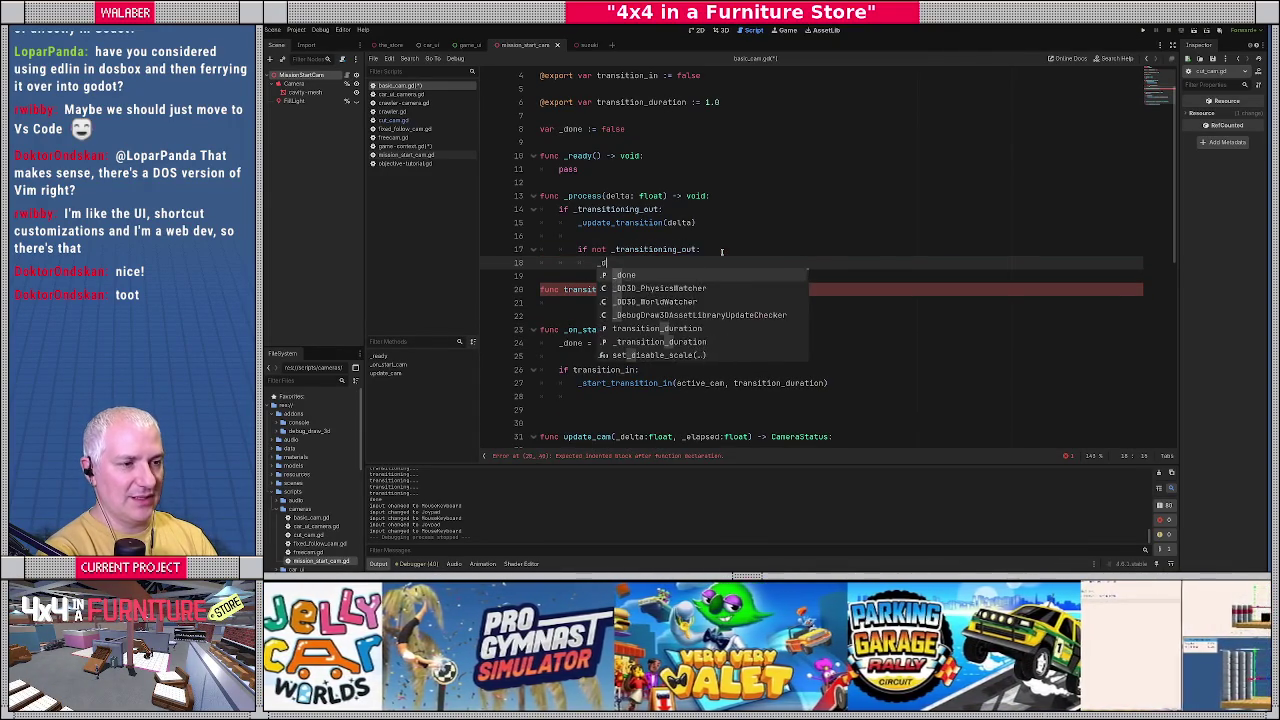
text(one = true)
key(Down)
key(Down)
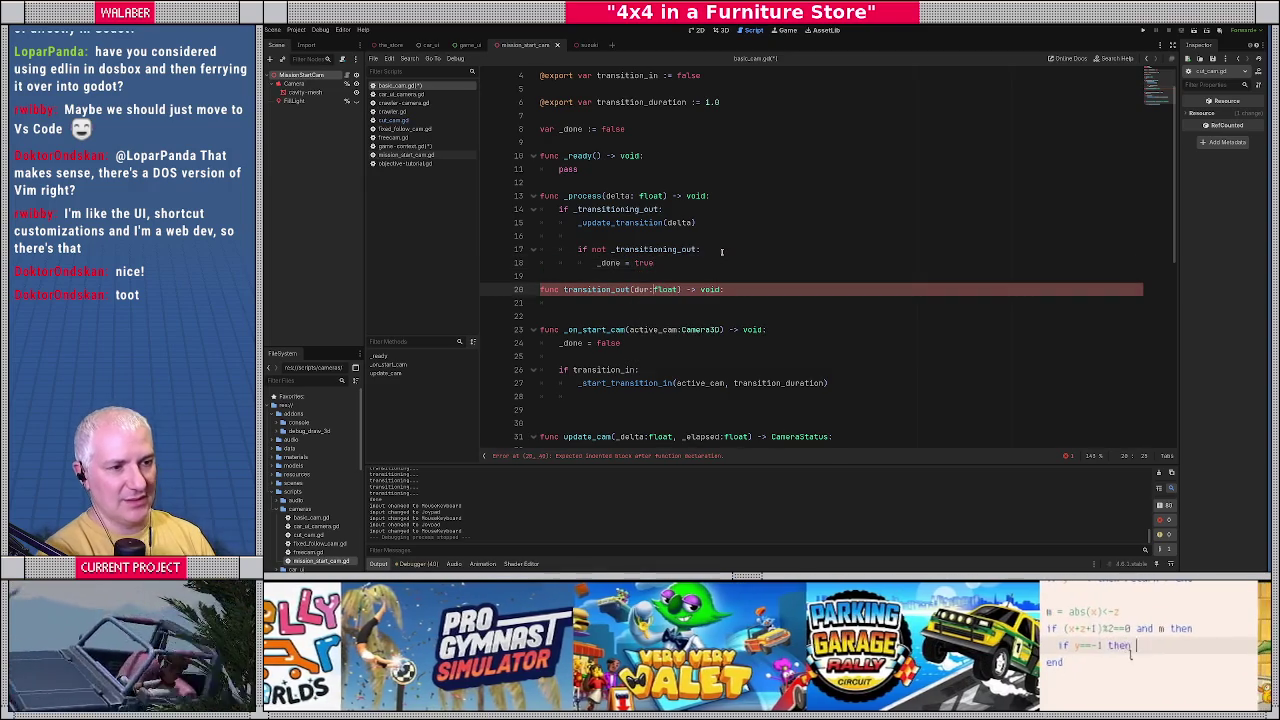
Call _start_transition_out(null, dur) inside the transition_out function.
key(Down)
text(_star)
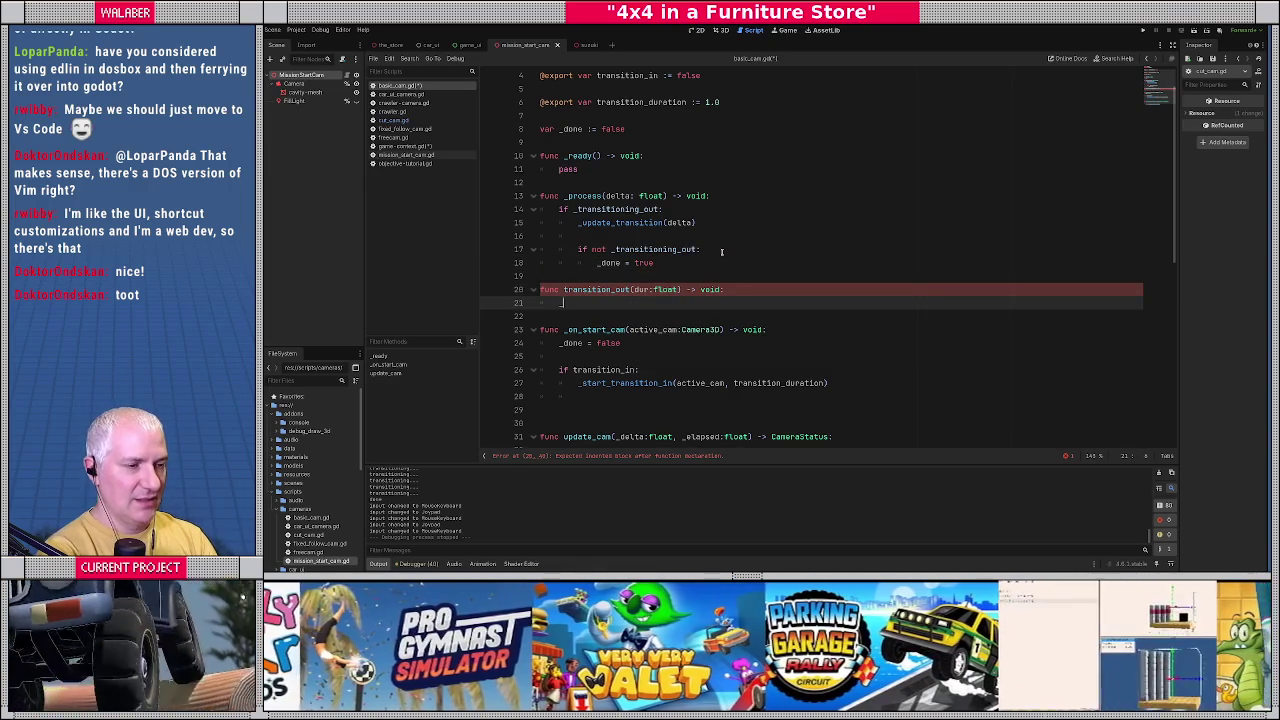
key(Down)
key(Down)
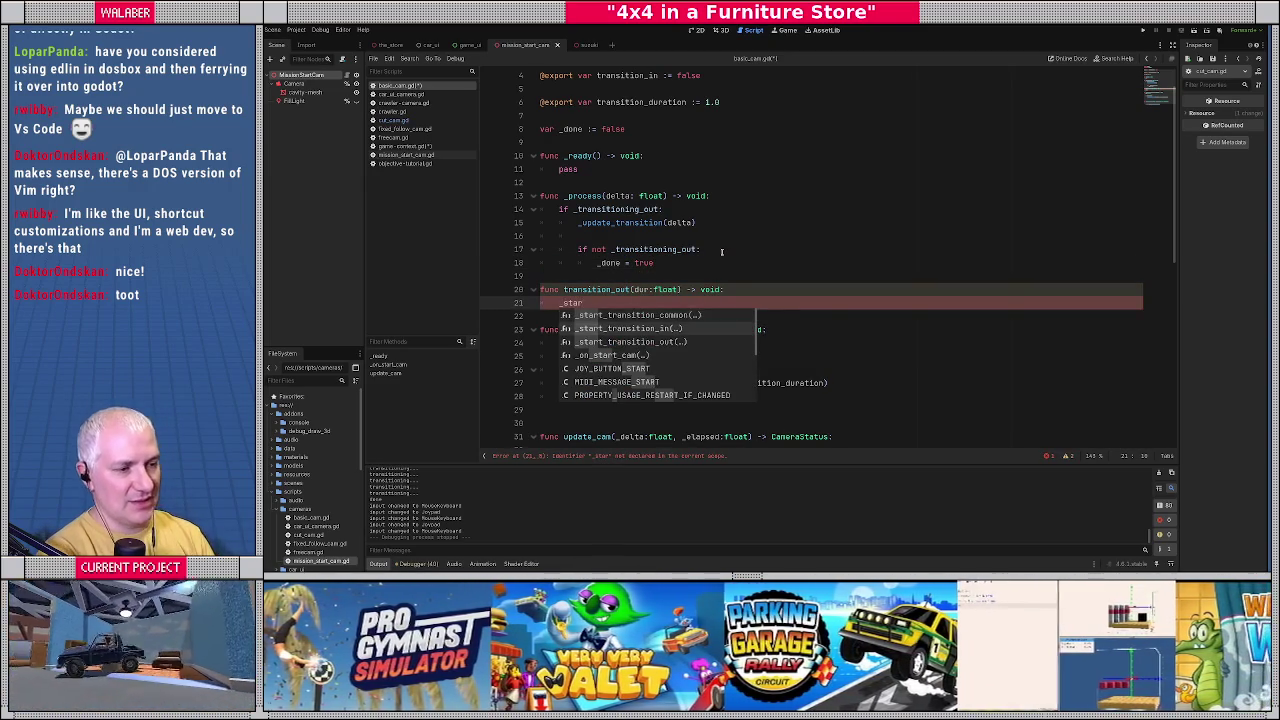
key(Return)
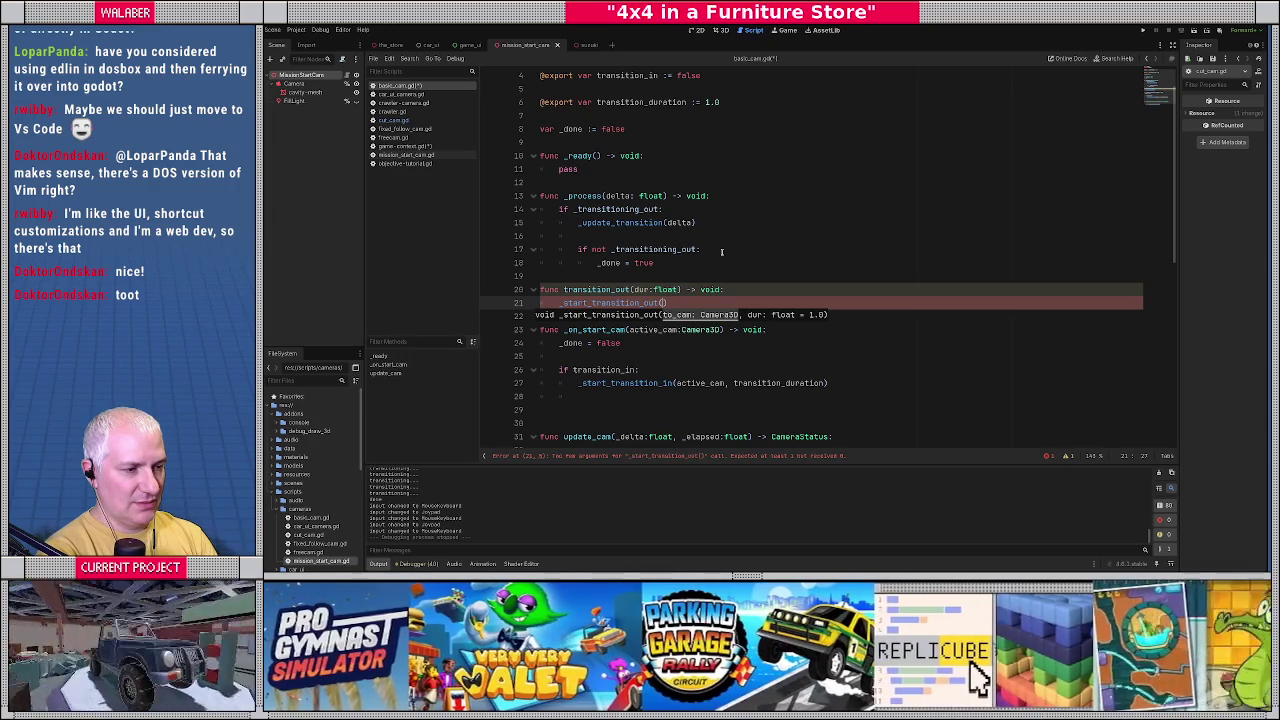
text(nw)
text(ll,)
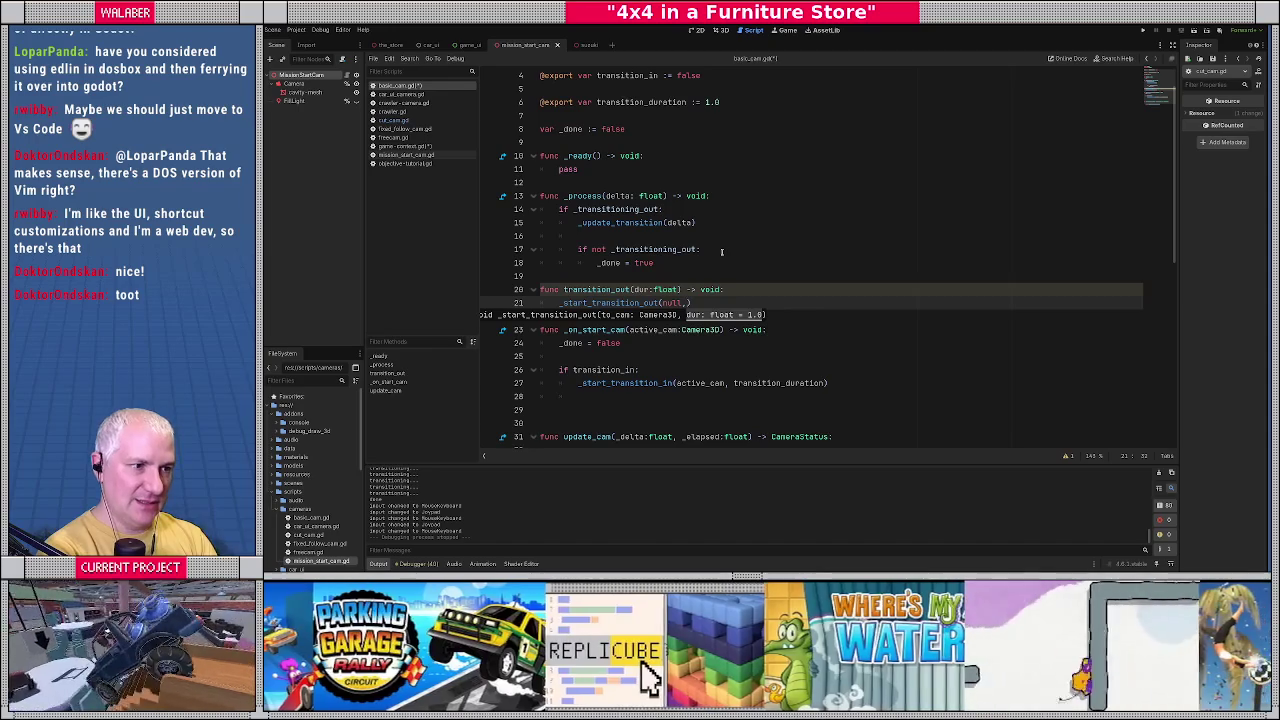
text(dur)
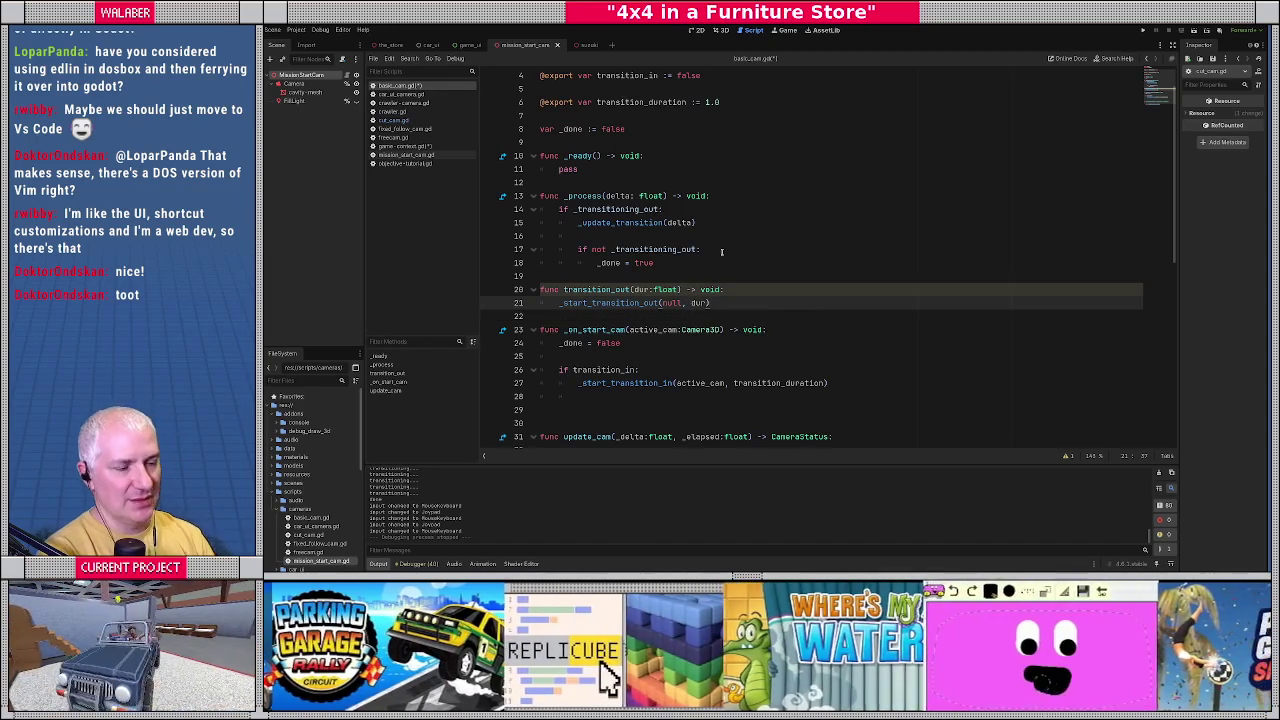
mouse_move(566, 208)
mouse_down()
mouse_move(650, 222)
mouse_move(655, 268)
mouse_up()
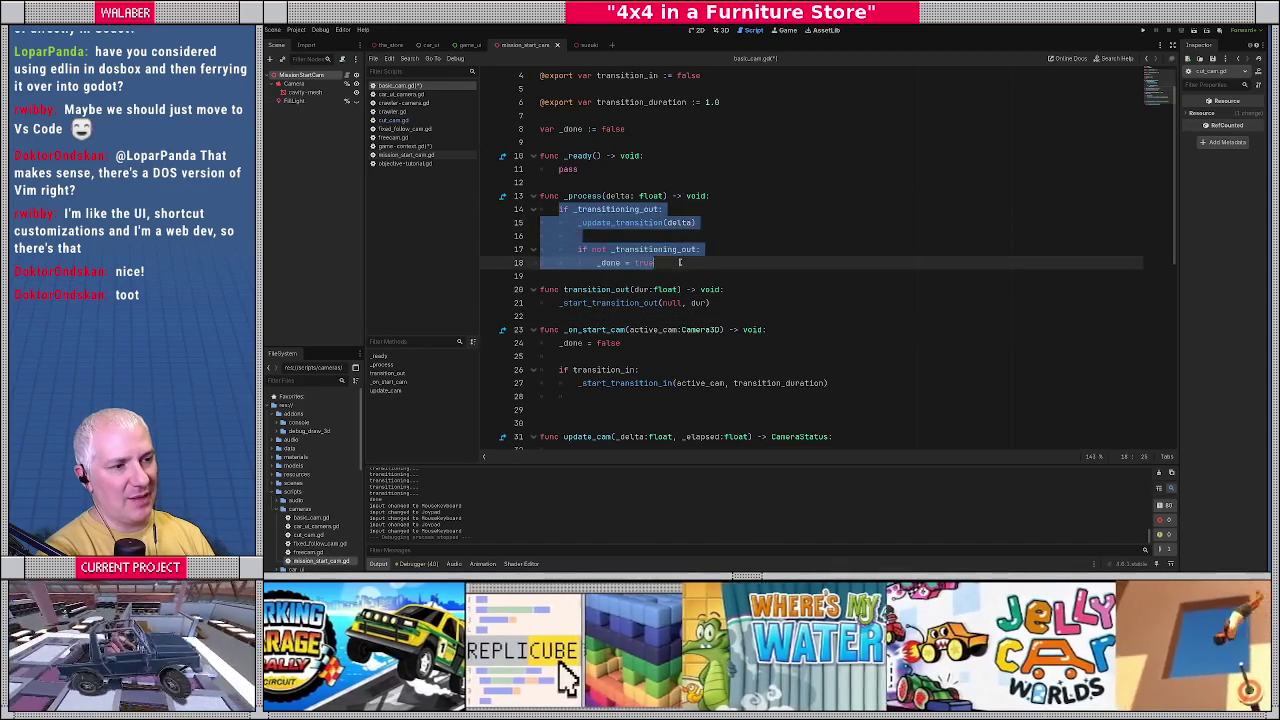
click(655, 276)
Make update_cam begin with 'if _done: return CutCam.CameraStatus.Done'.
scroll(655, 330, down, 2)
click(591, 369)
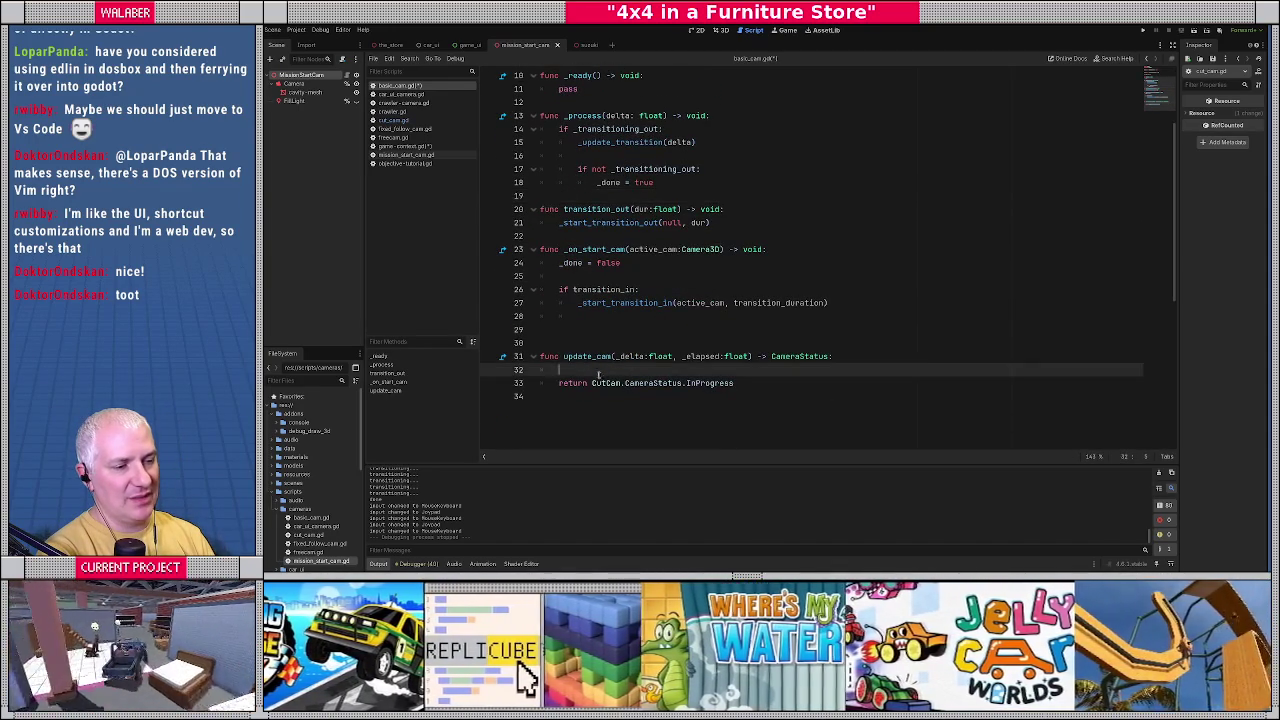
text(if _done:)
key(Return)
text(retu)
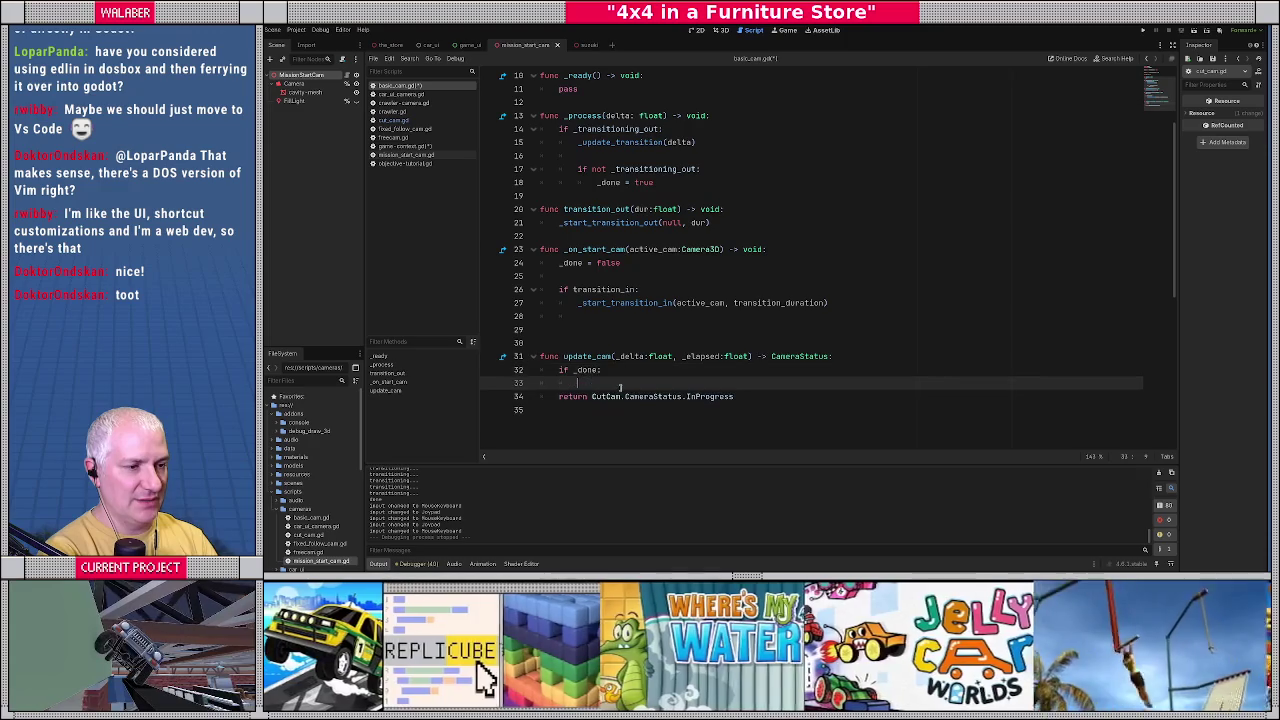
text(rn CutCam.Ca)
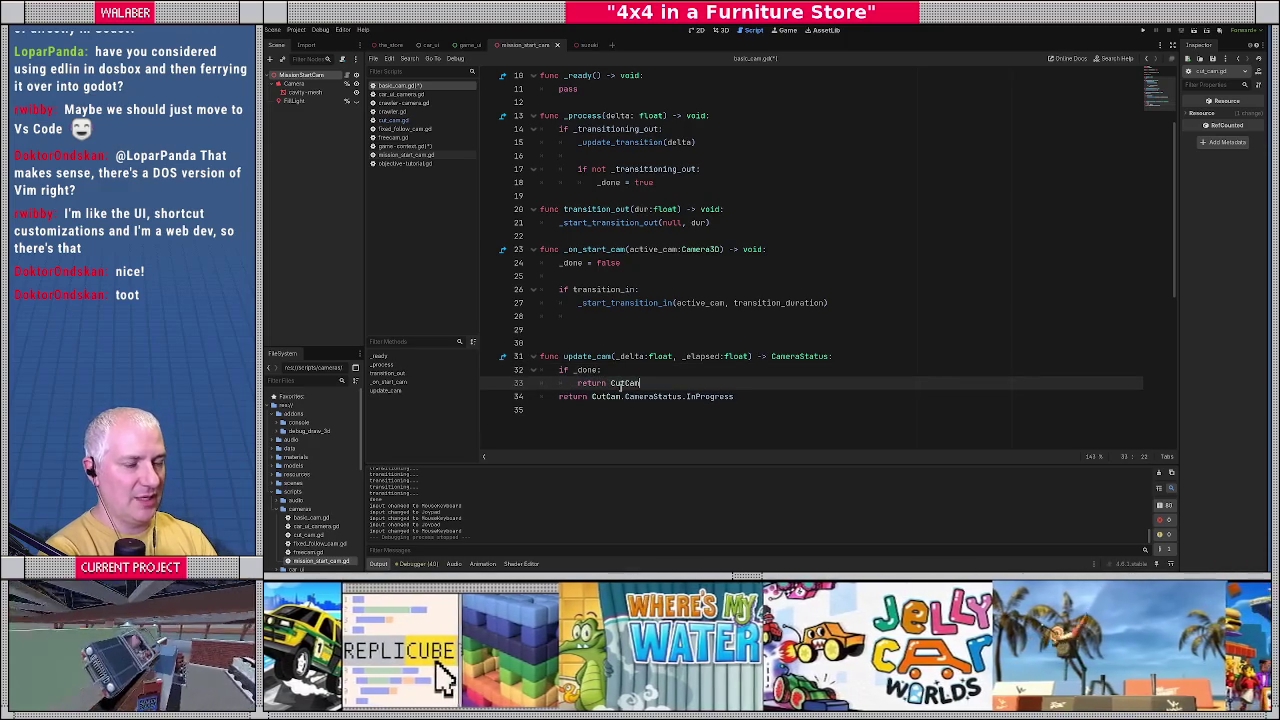
key(Return)
text(.CameraStatus.)
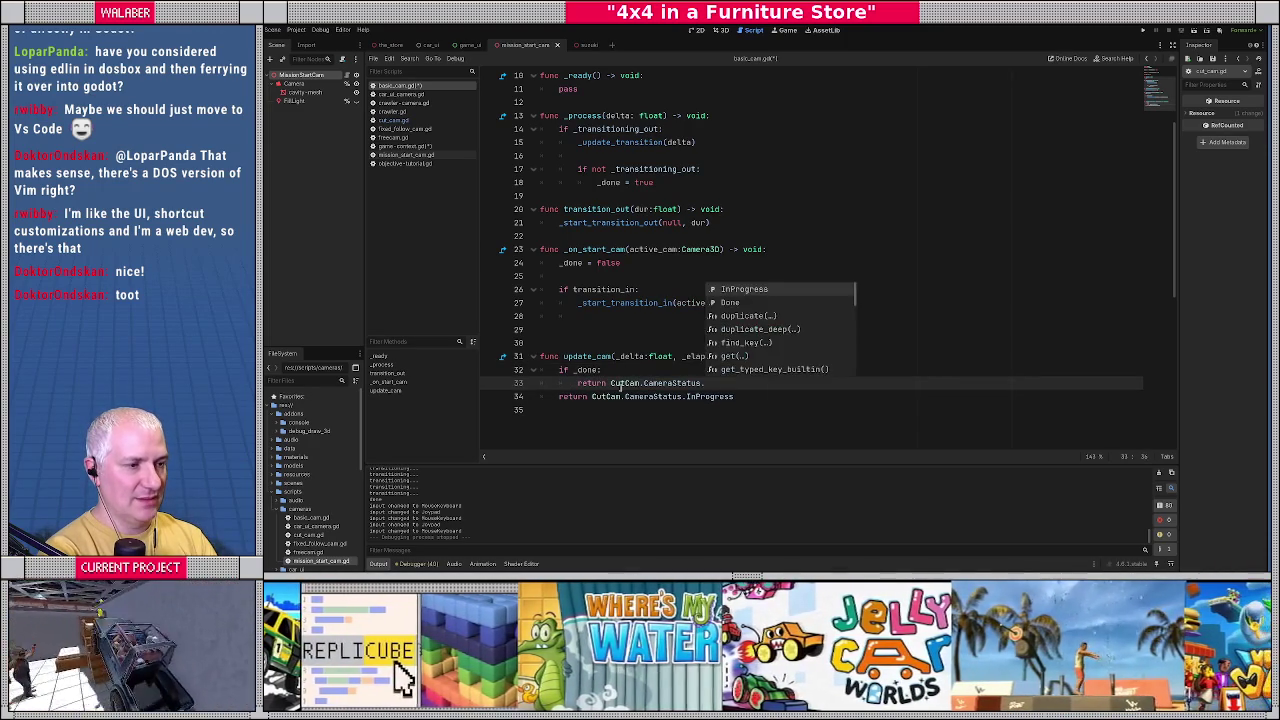
key(Down)
key(Return)
key(Return)
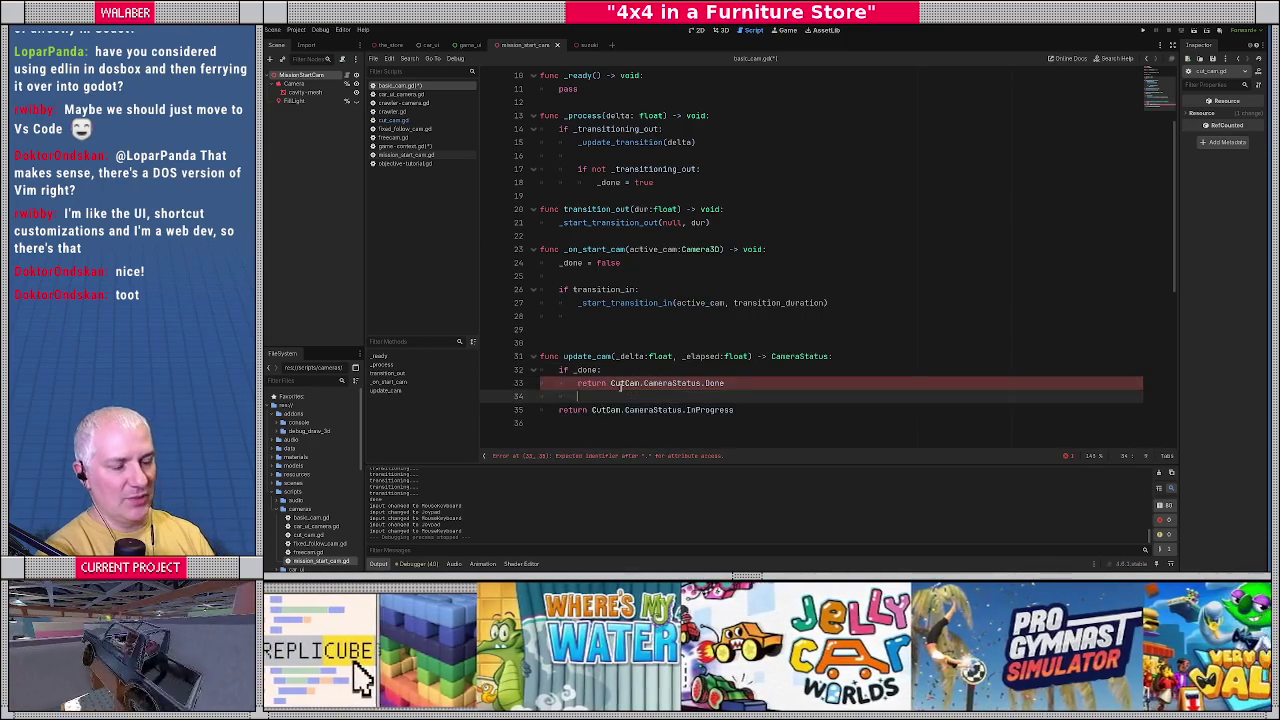
key(Down)
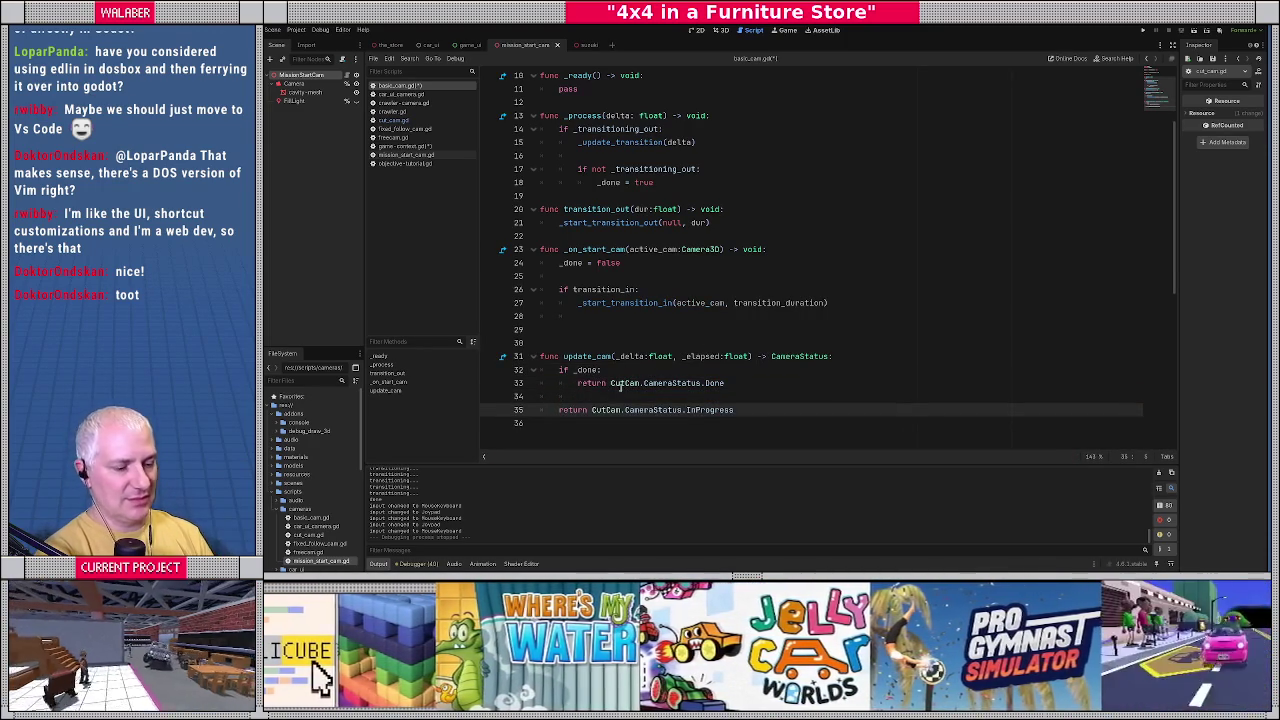
Save basic_cam.gd and switch to objective_tutorial.gd.
key(ctrl+s)
click(681, 209)
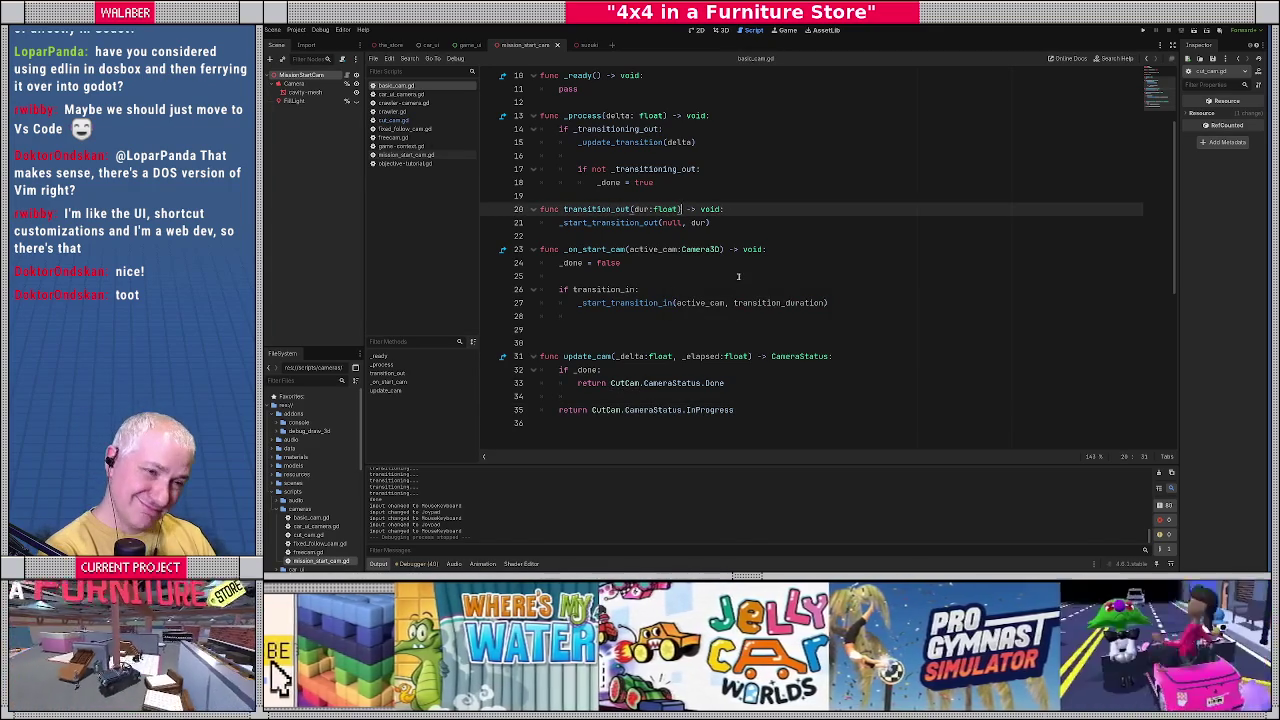
click(405, 164)
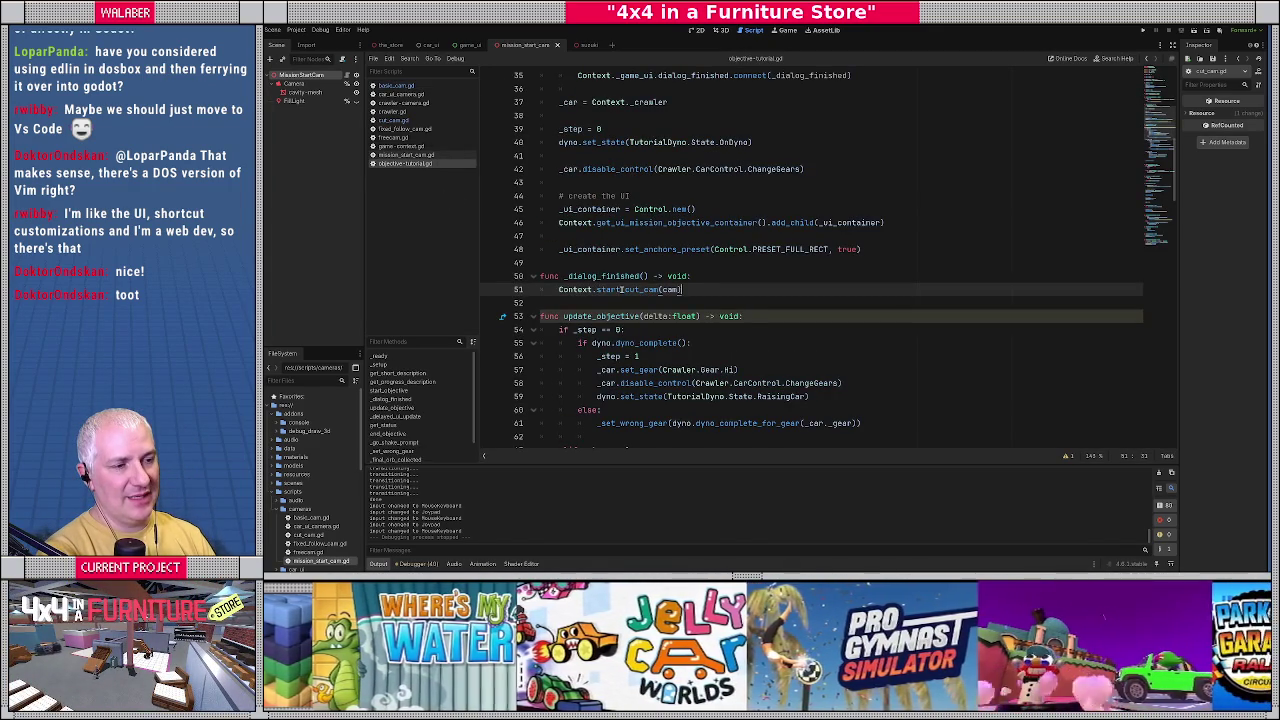
Review the start_cut_cam call and scroll down to the doors step branch.
mouse_move(621, 289)
double_click(669, 289)
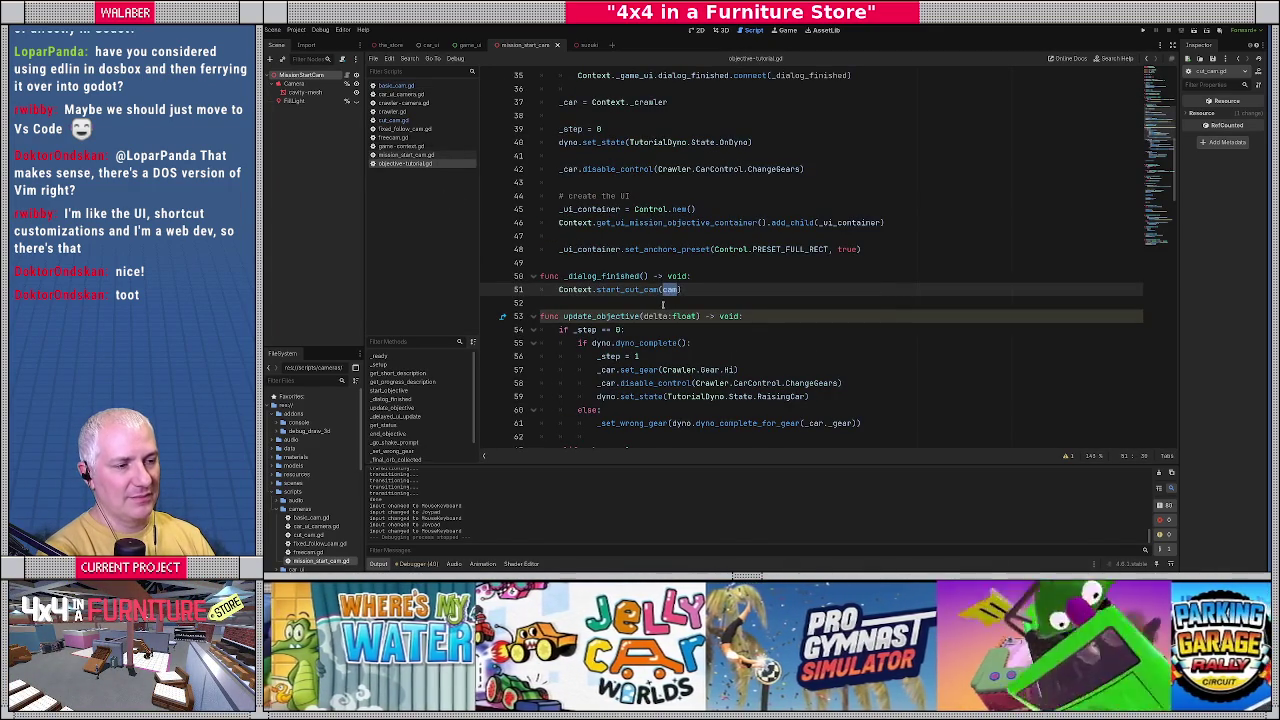
click(617, 277)
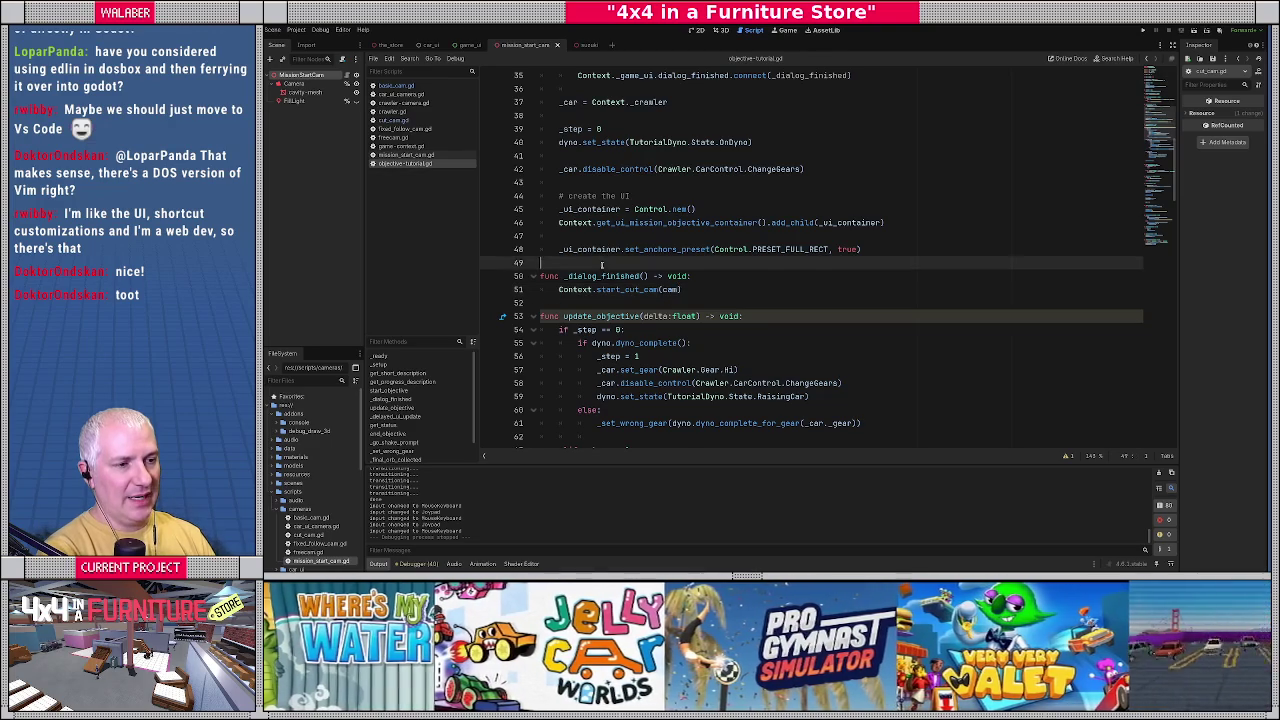
click(636, 303)
mouse_move(636, 313)
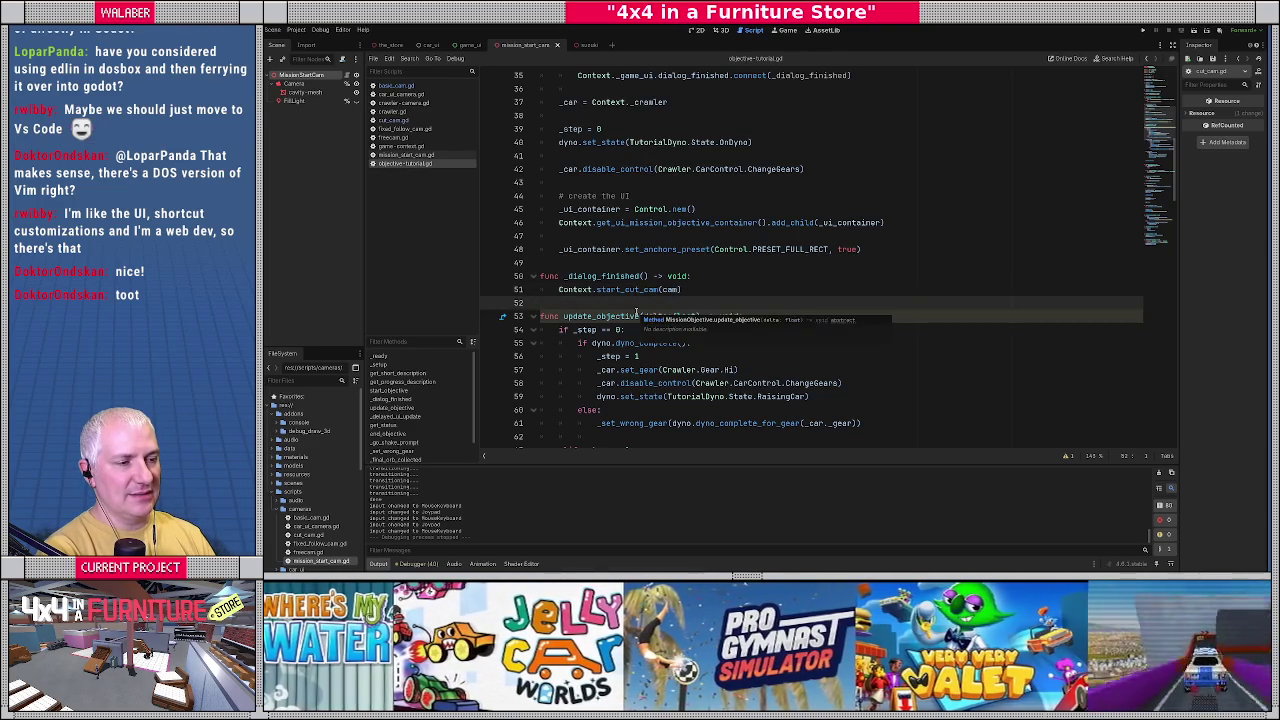
scroll(741, 275, down, 2)
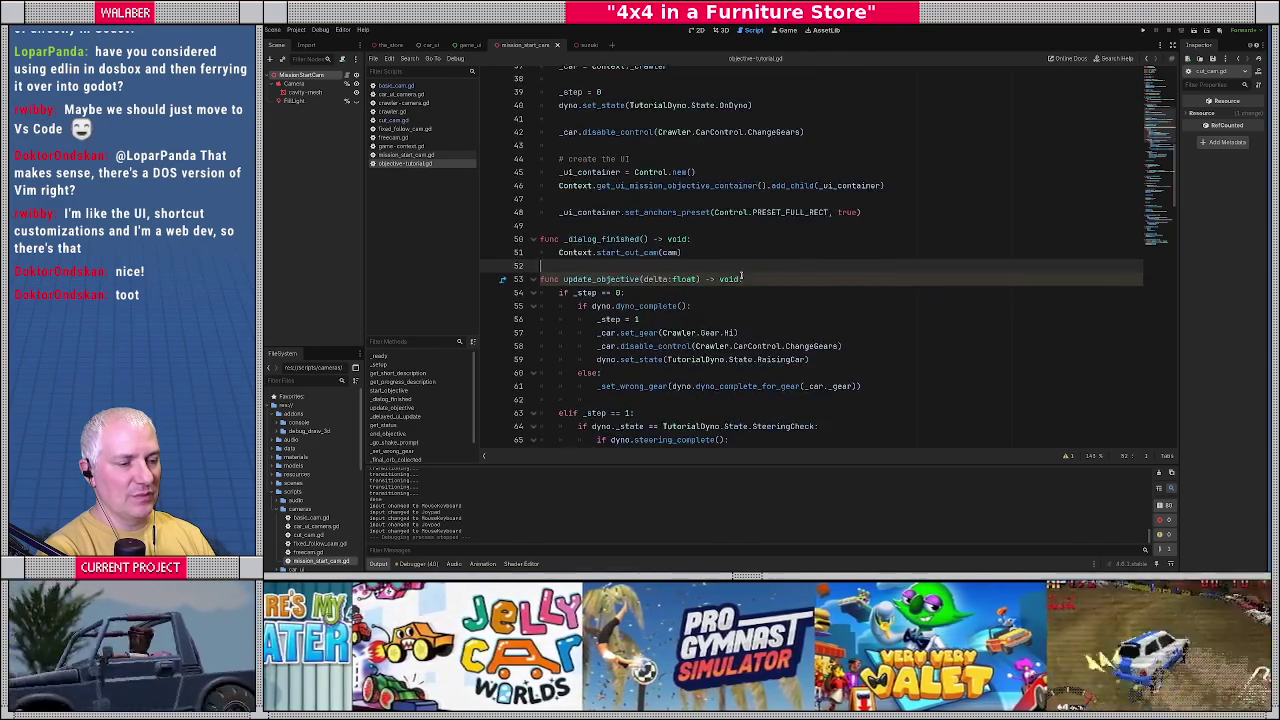
scroll(741, 275, down, 6)
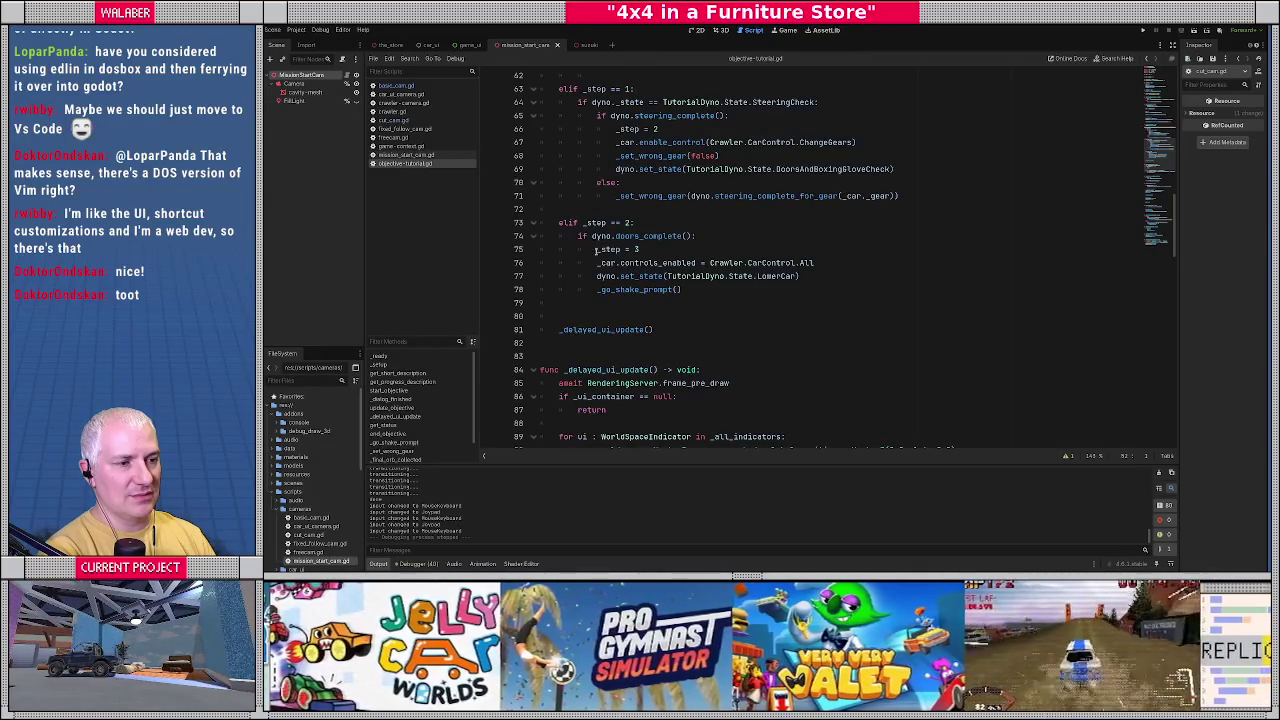
drag(545, 248, 680, 263)
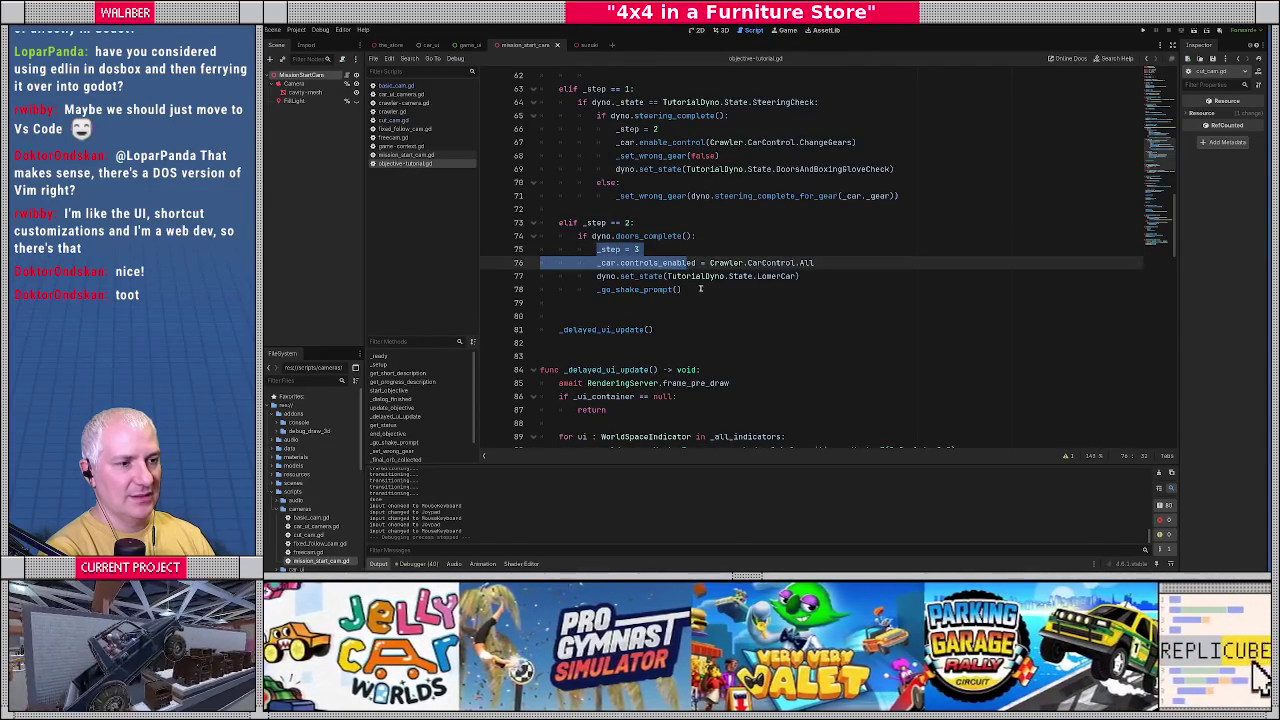
Add cam.transition_out(1.0) after _go_shake_prompt() and run the game with F5.
click(709, 293)
key(Return)
text(cam.)
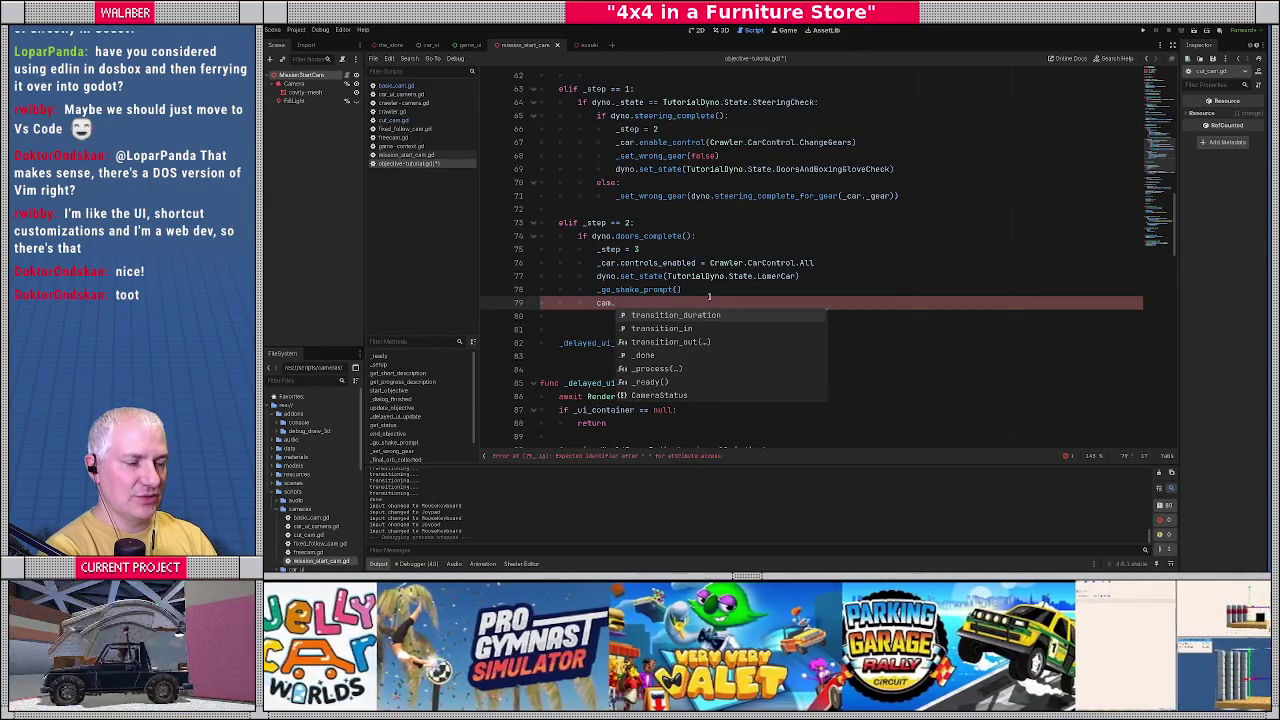
key(Down)
key(Down)
key(Return)
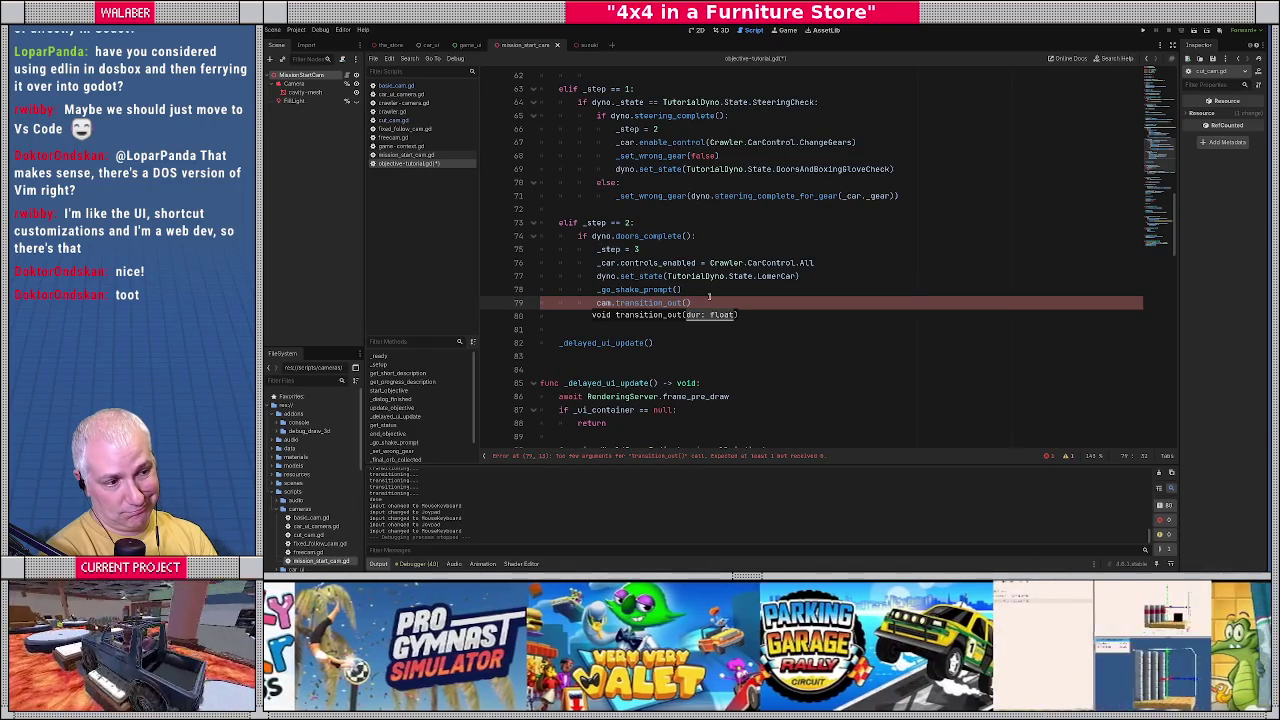
text(1)
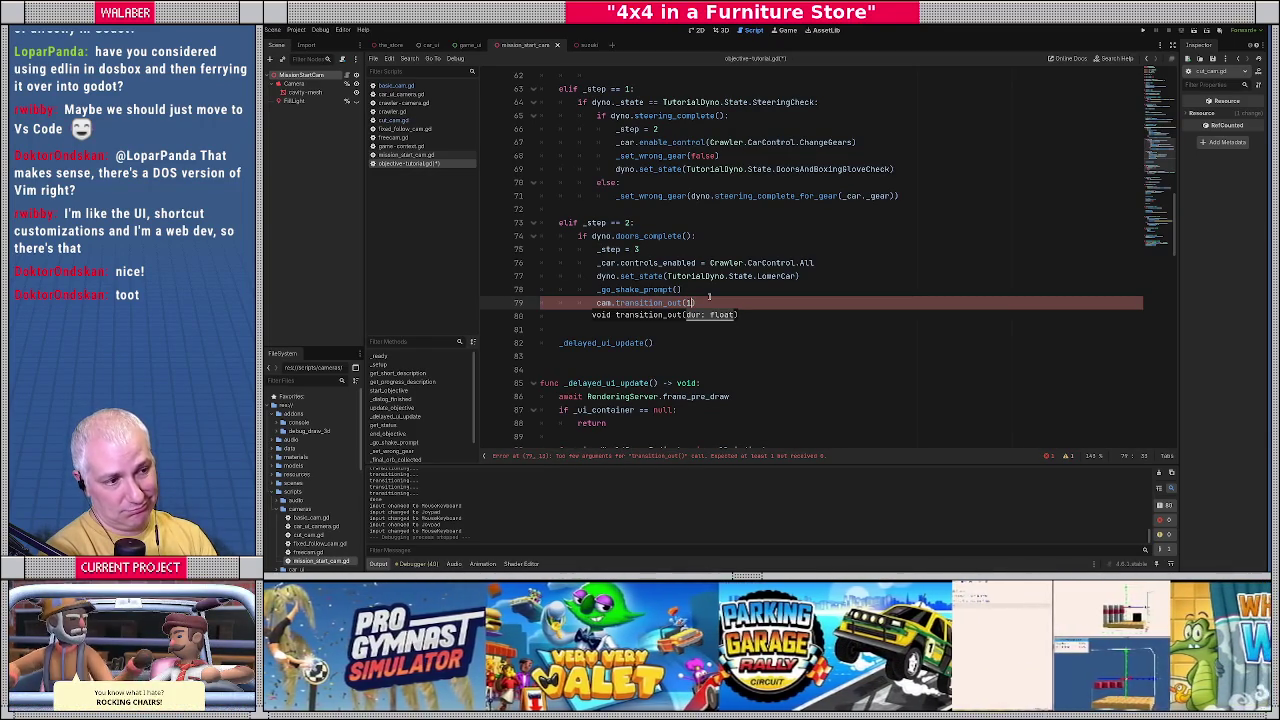
text(.0)
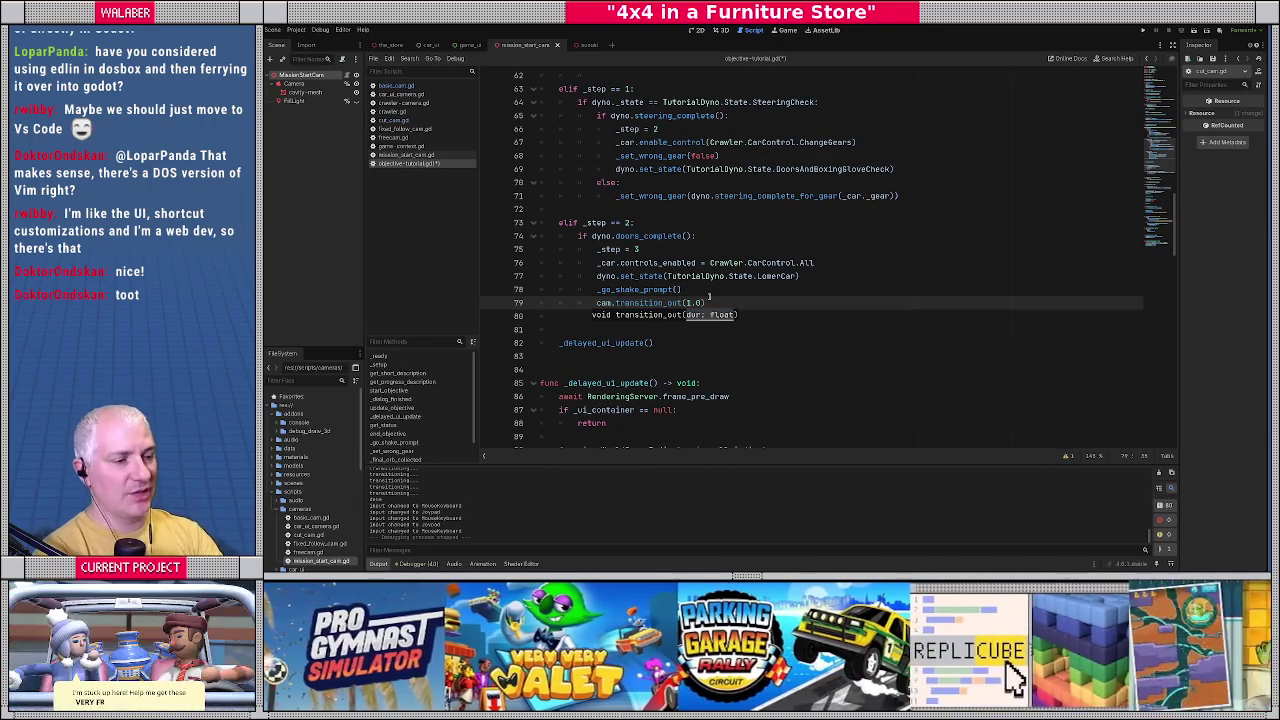
key(F5)
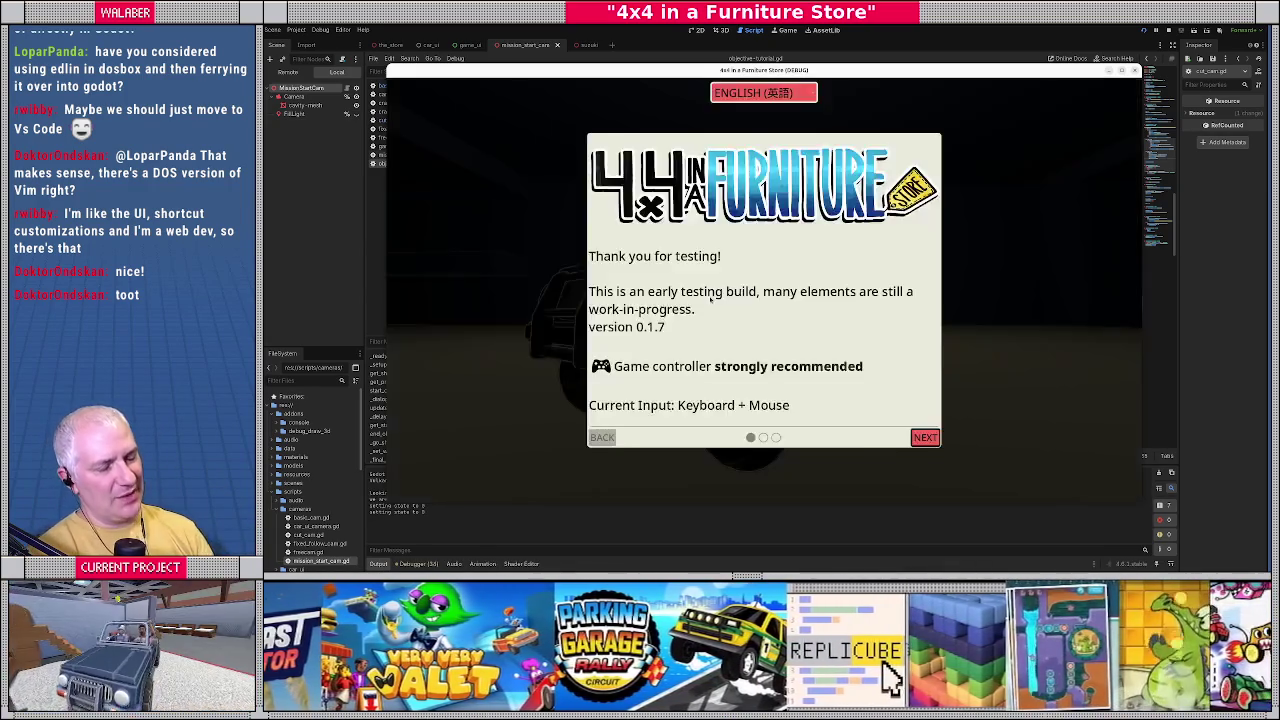
Skip the intro dialogs, accept the inspection mission, reach the dashboard main menu, then stop the game.
key(Return)
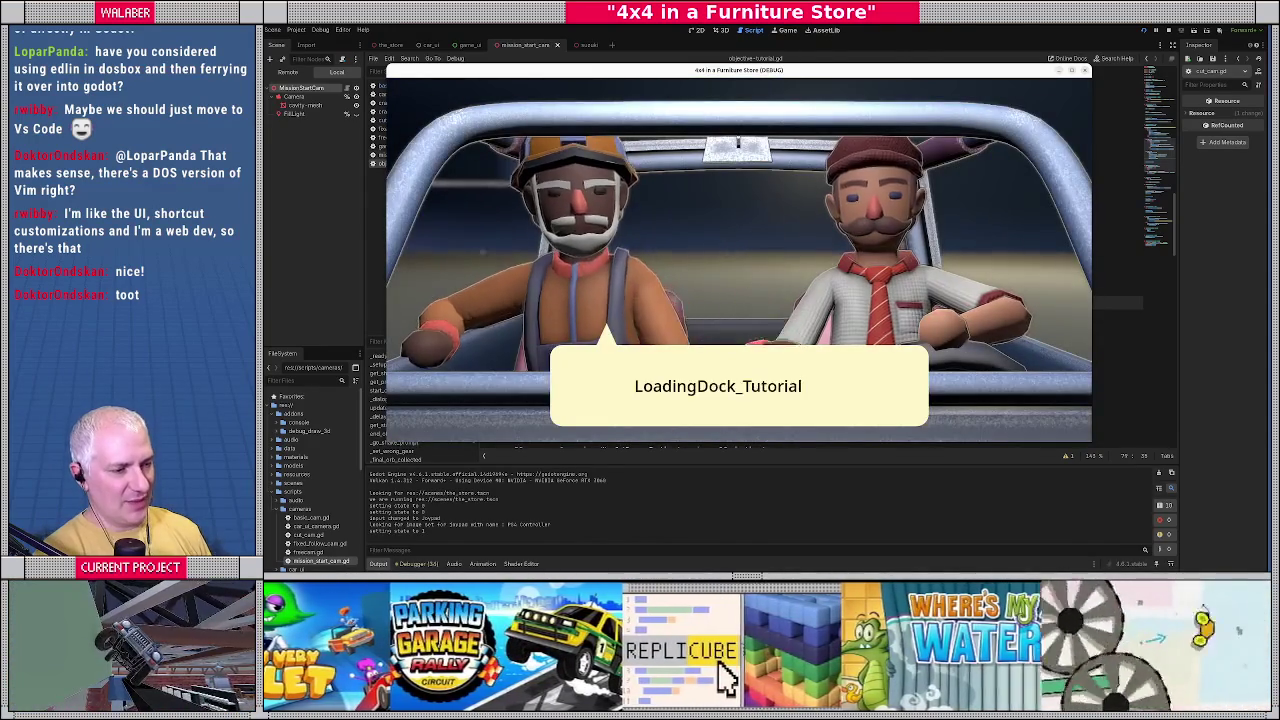
key(Return)
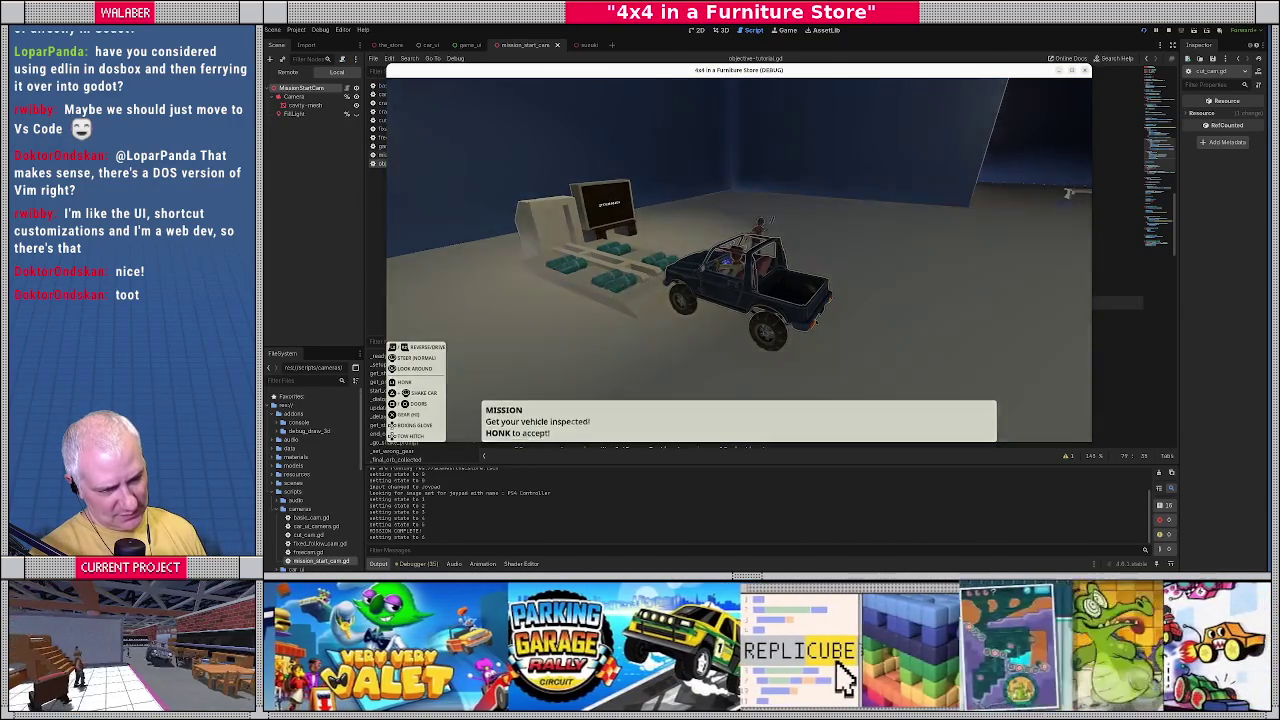
key(h)
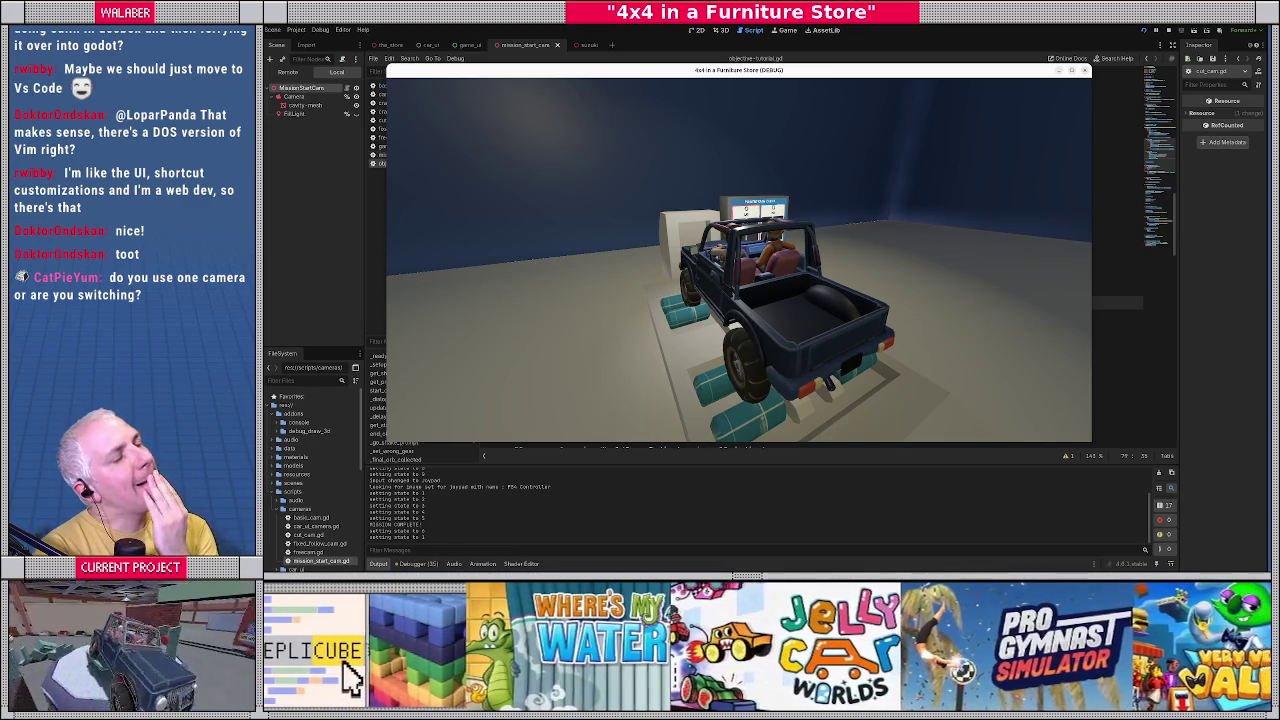
key(Escape)
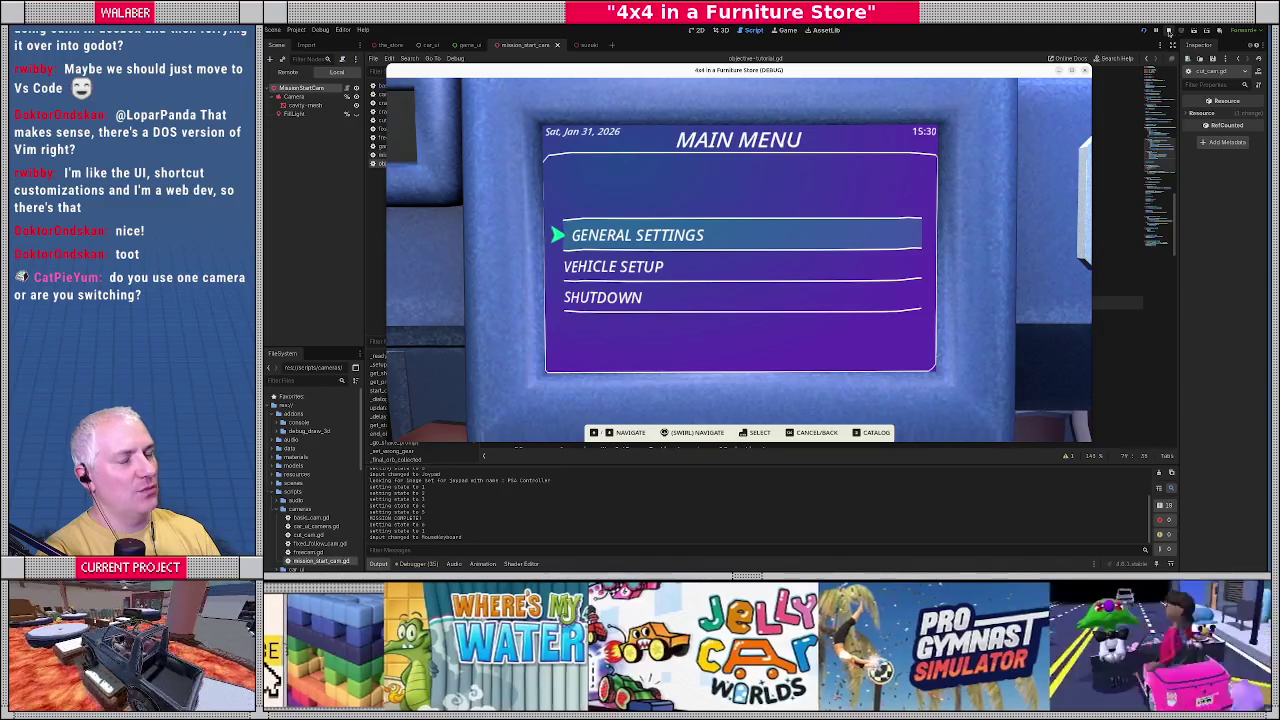
click(1173, 31)
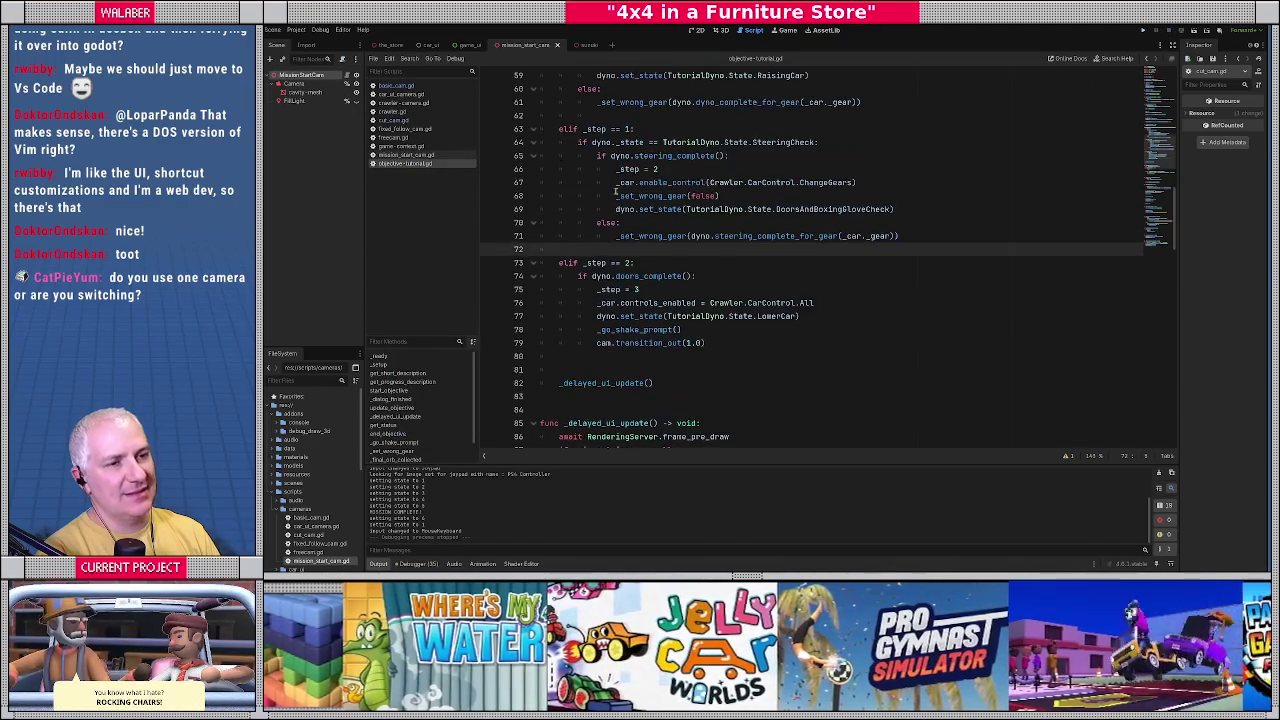
Check the _done declaration in basic_cam.gd, then jump to _start_transition_out's definition in cut_cam.gd.
key(F12)
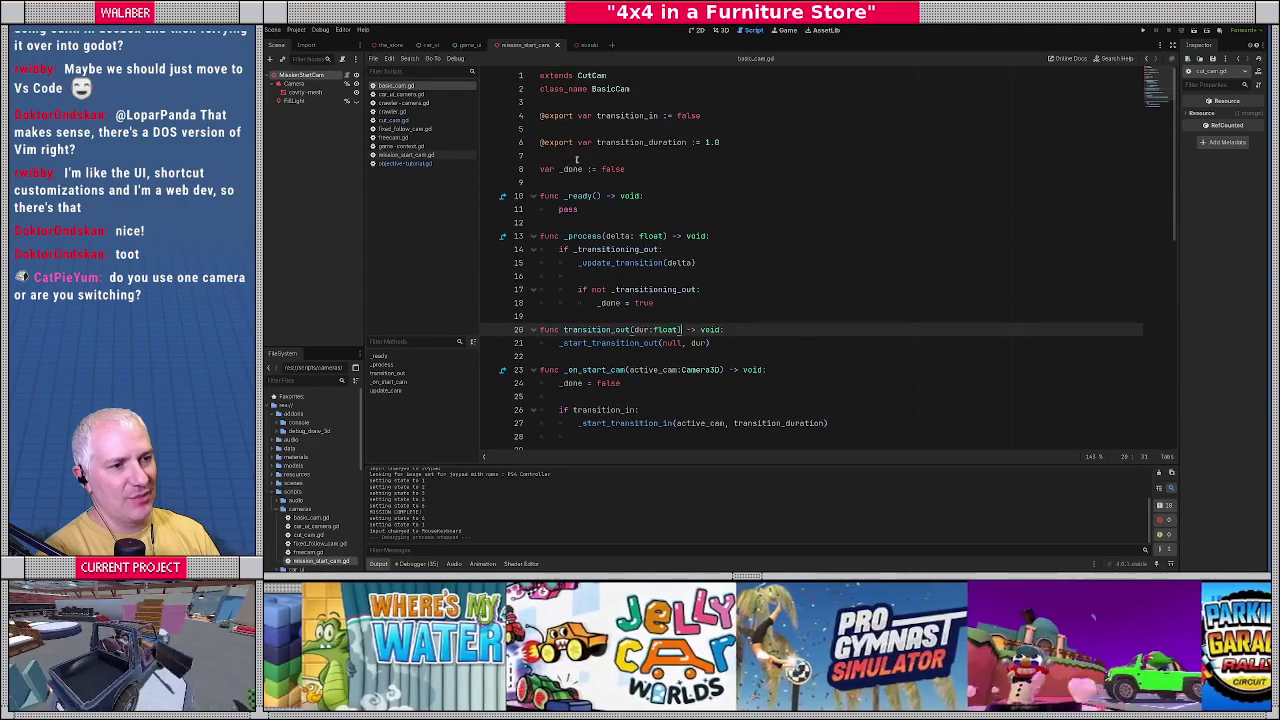
click(643, 171)
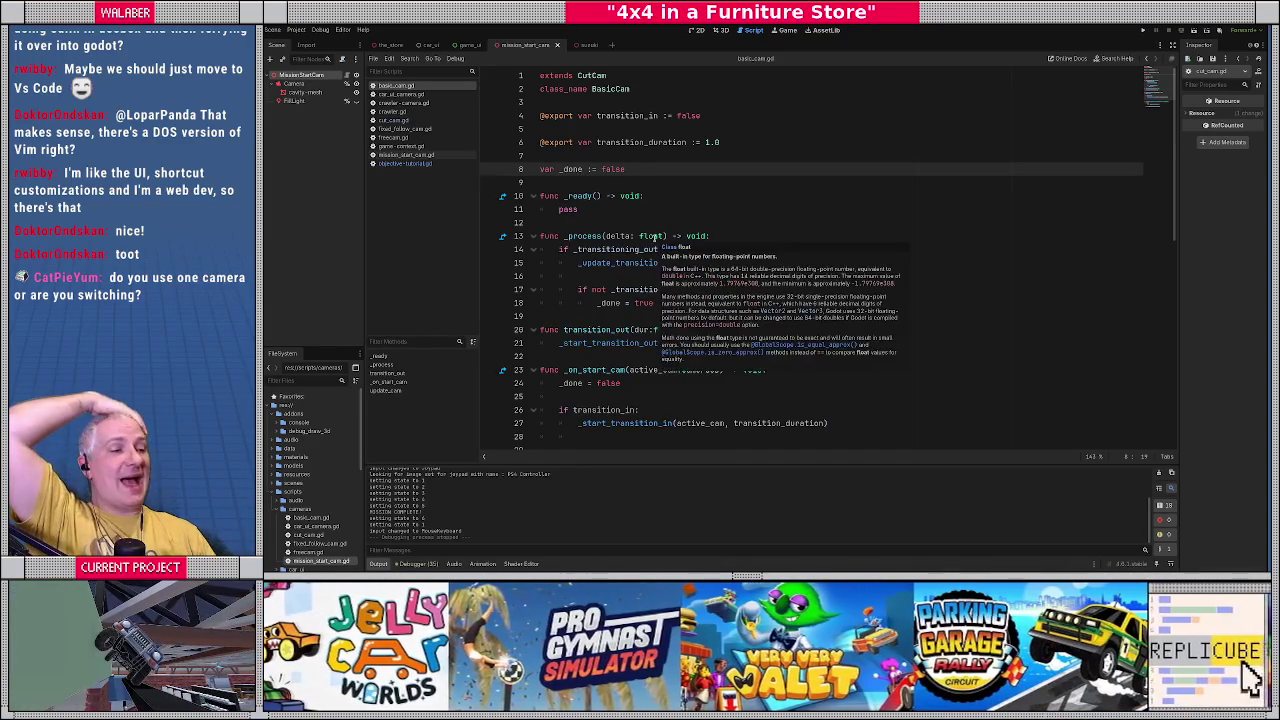
mouse_move(652, 236)
click(620, 222)
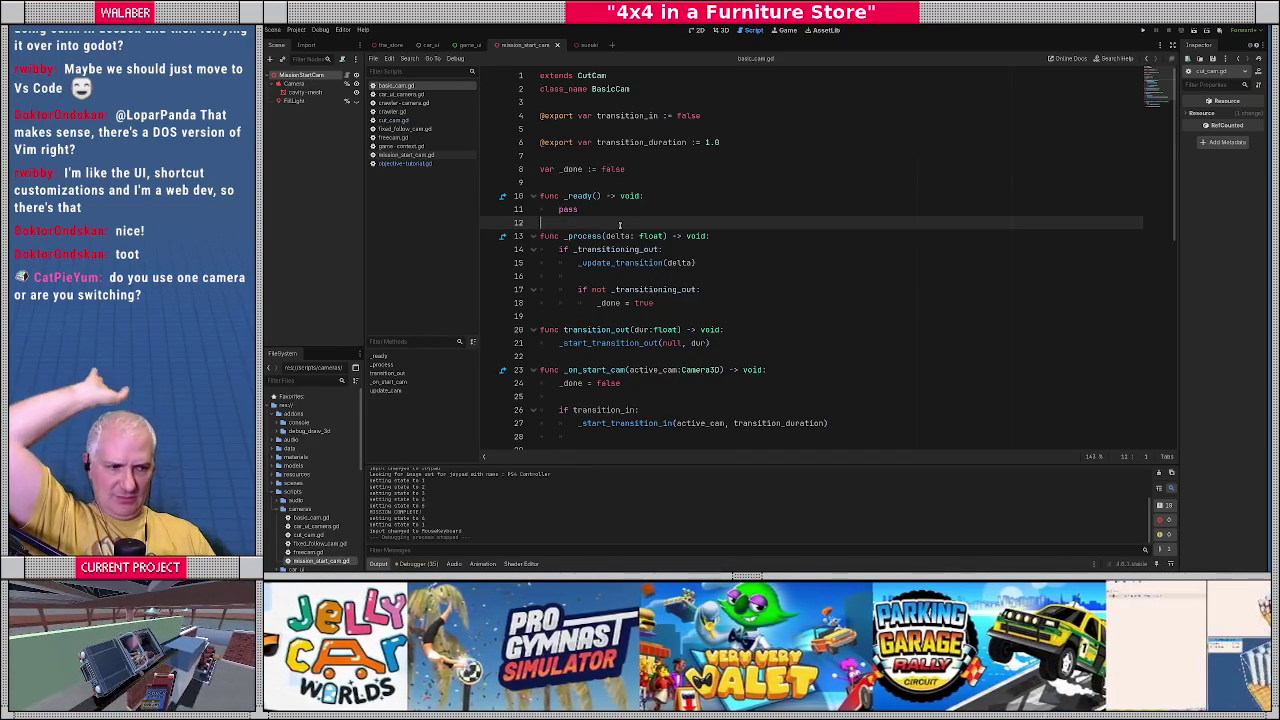
scroll(620, 222, down, 1)
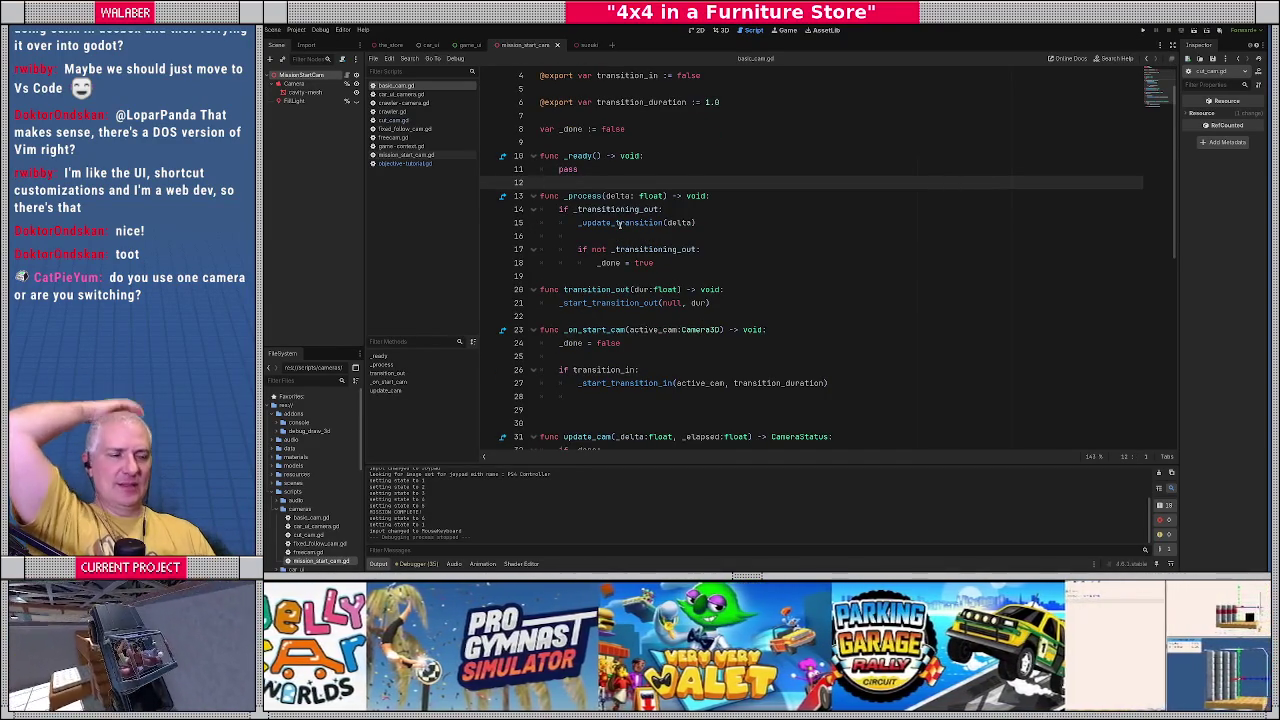
ctrl+click(617, 302)
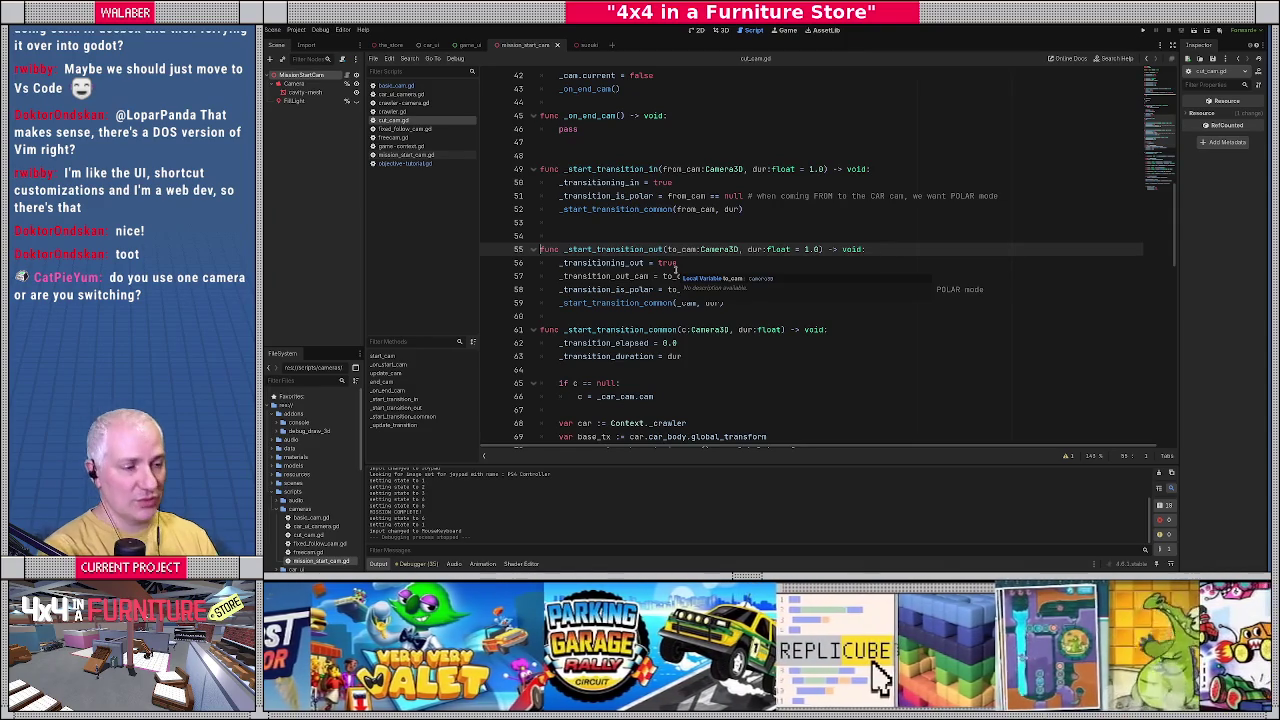
Read the look_at interpolation in _update_transition in cut_cam.gd, then switch to objective_tutorial.gd.
scroll(676, 270, down, 9)
scroll(647, 345, down, 1)
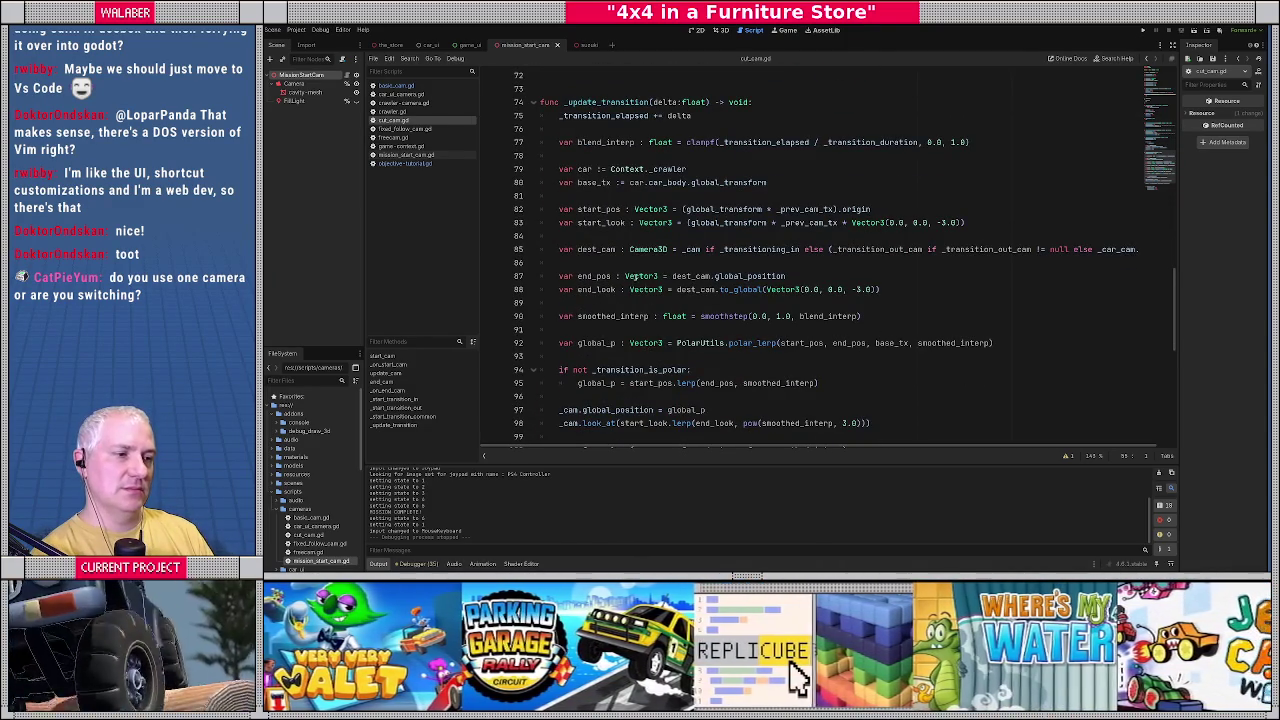
scroll(601, 362, down, 2)
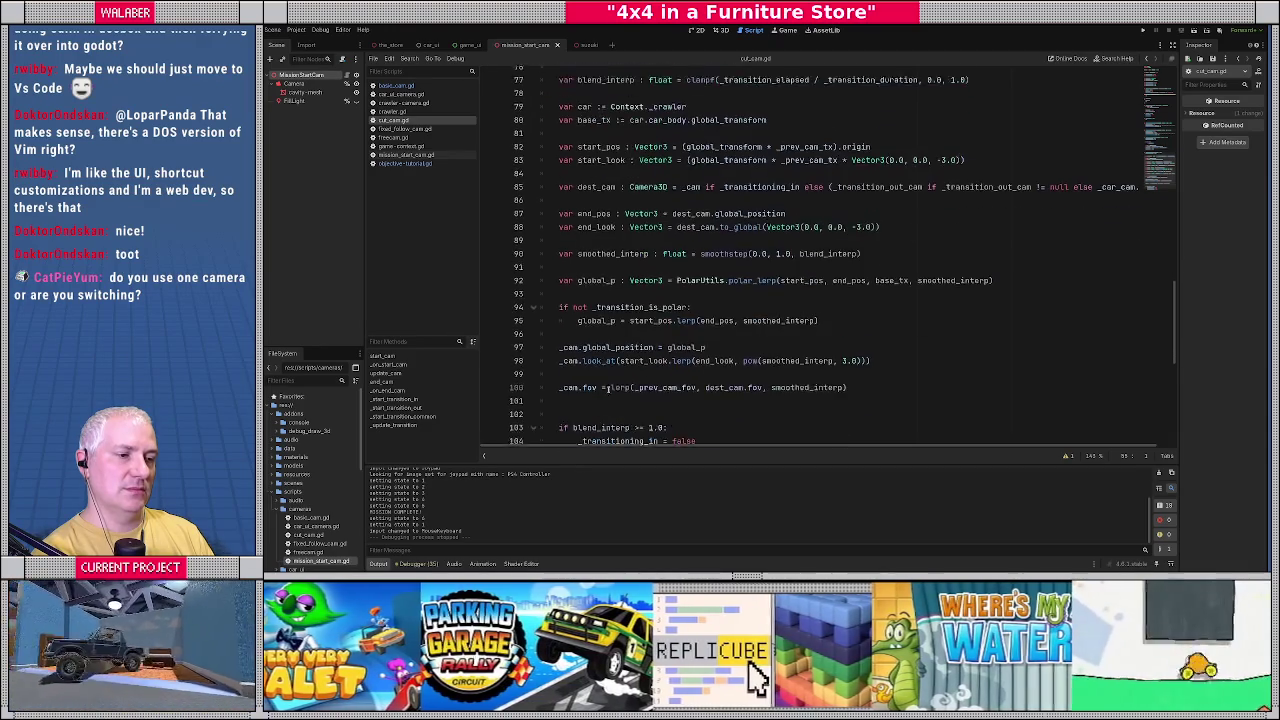
drag(600, 343, 765, 343)
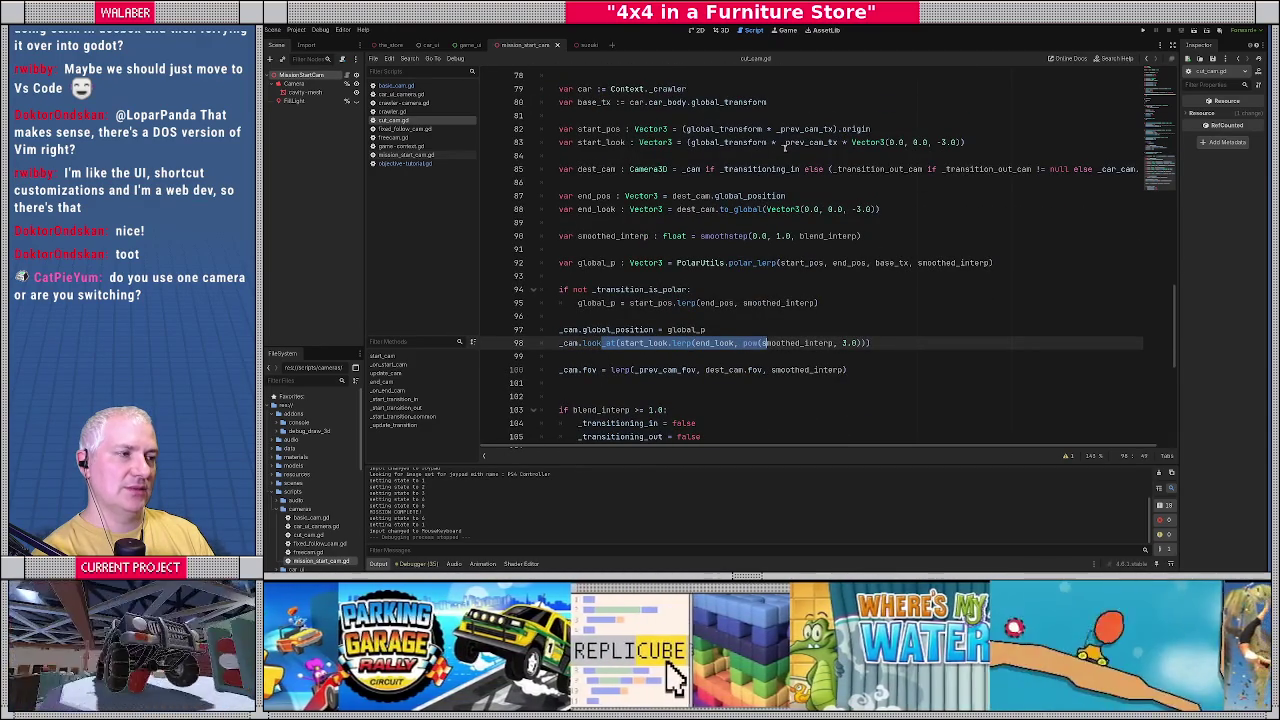
scroll(738, 162, up, 9)
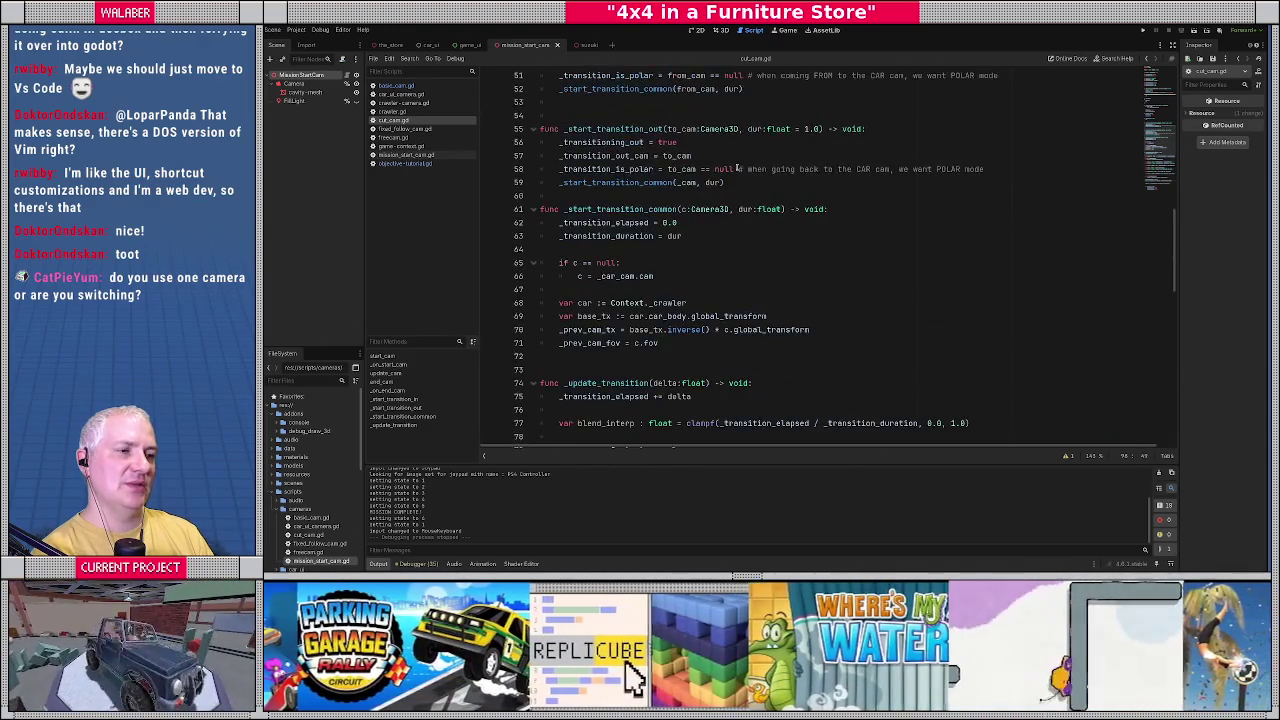
scroll(670, 269, down, 5)
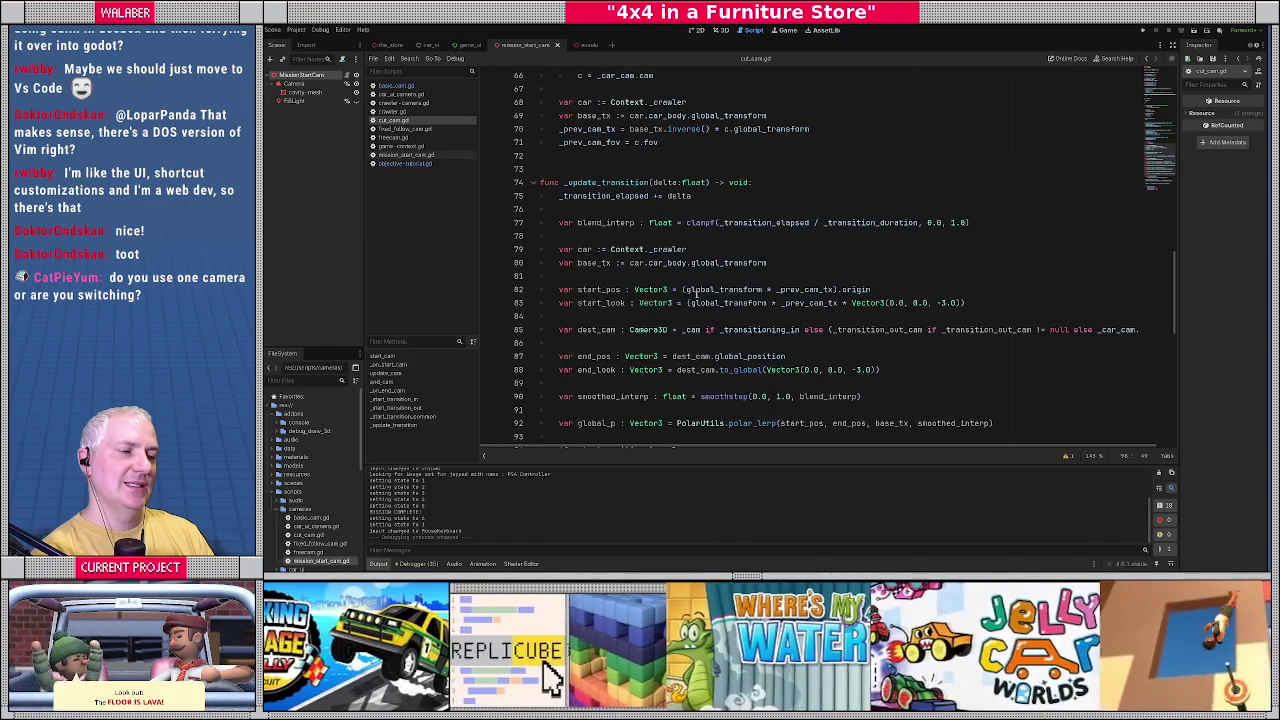
scroll(682, 270, down, 2)
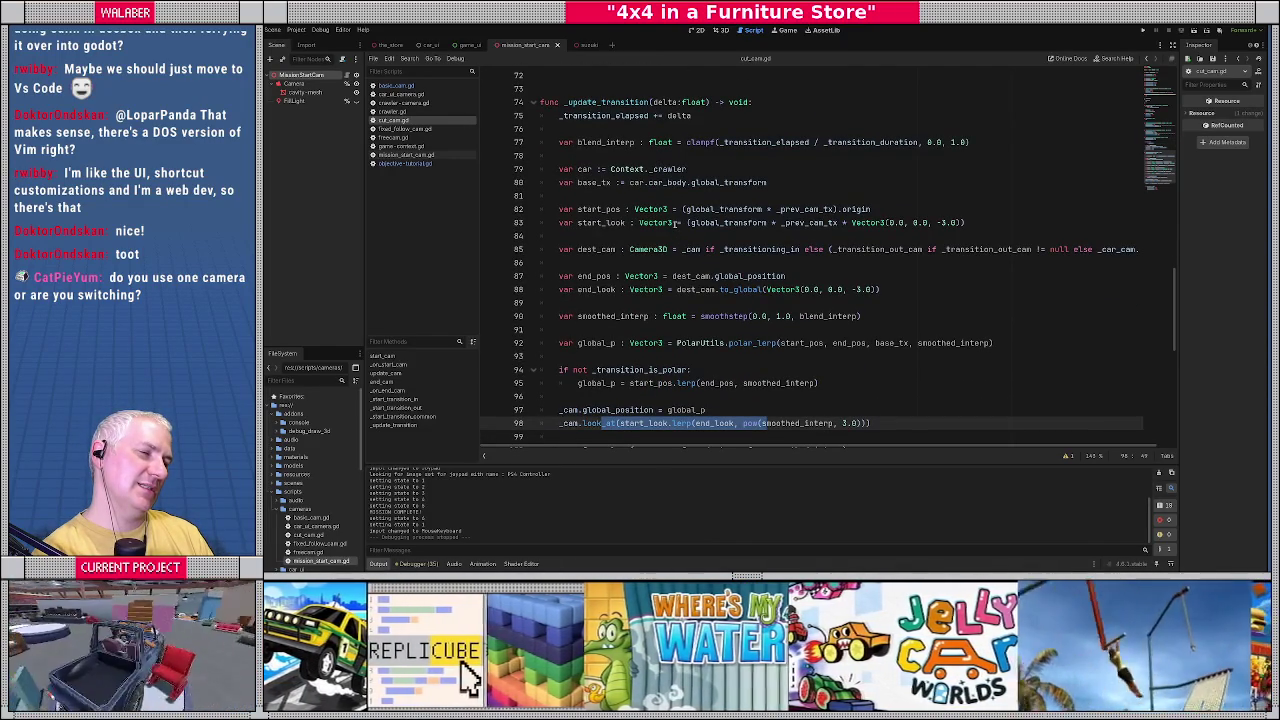
click(662, 234)
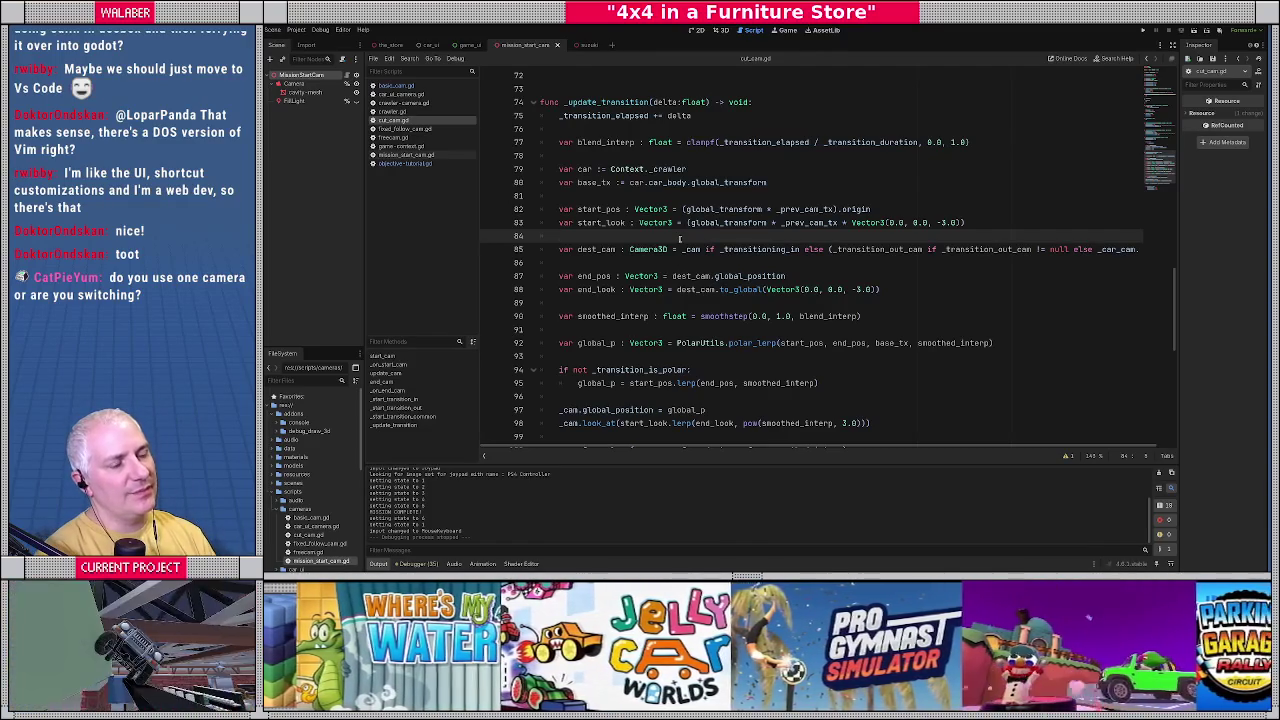
scroll(679, 238, up, 20)
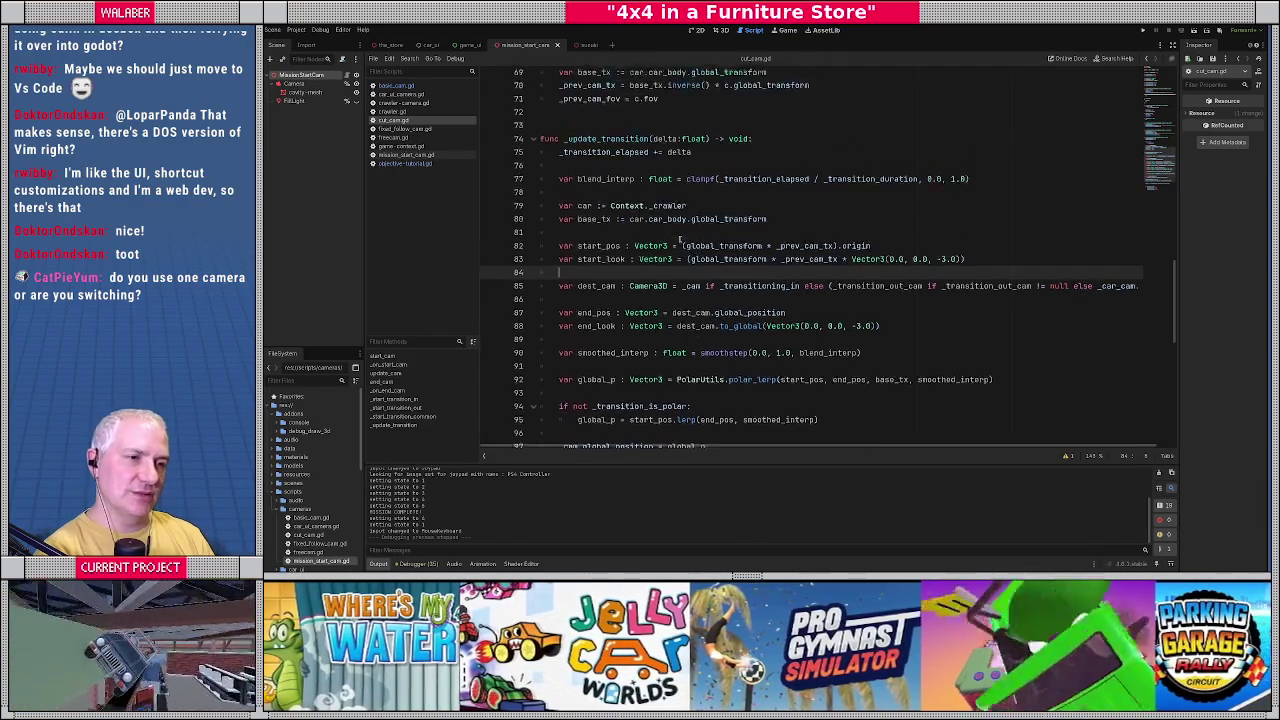
scroll(679, 215, up, 4)
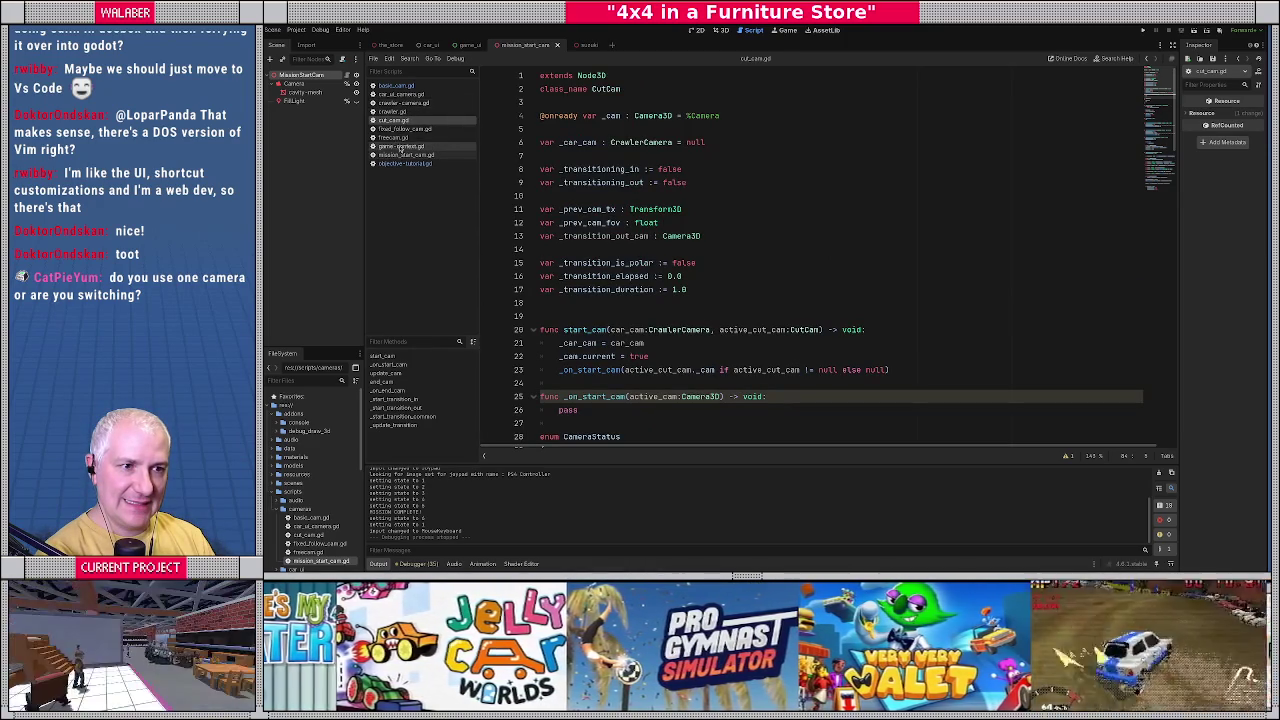
click(398, 163)
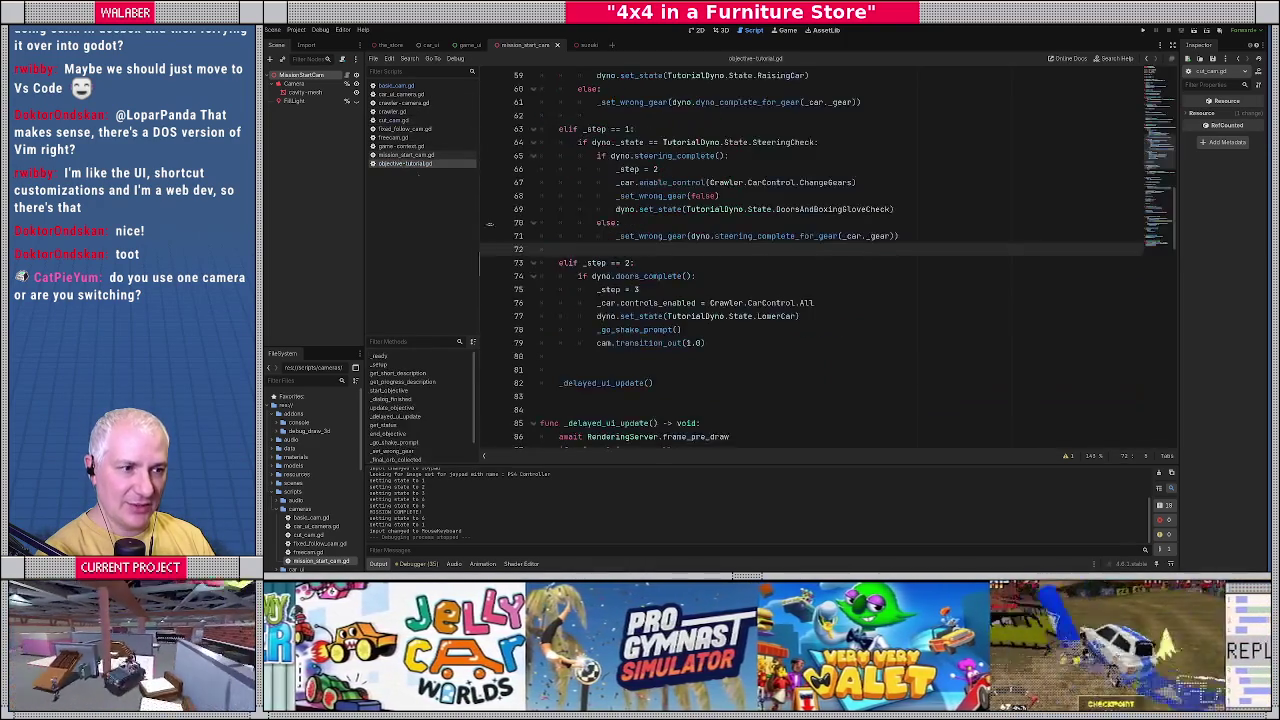
Follow start_cut_cam into game_context.gd, inspect its camera arguments, and jump to start_cam in cut_cam.gd.
scroll(578, 255, up, 6)
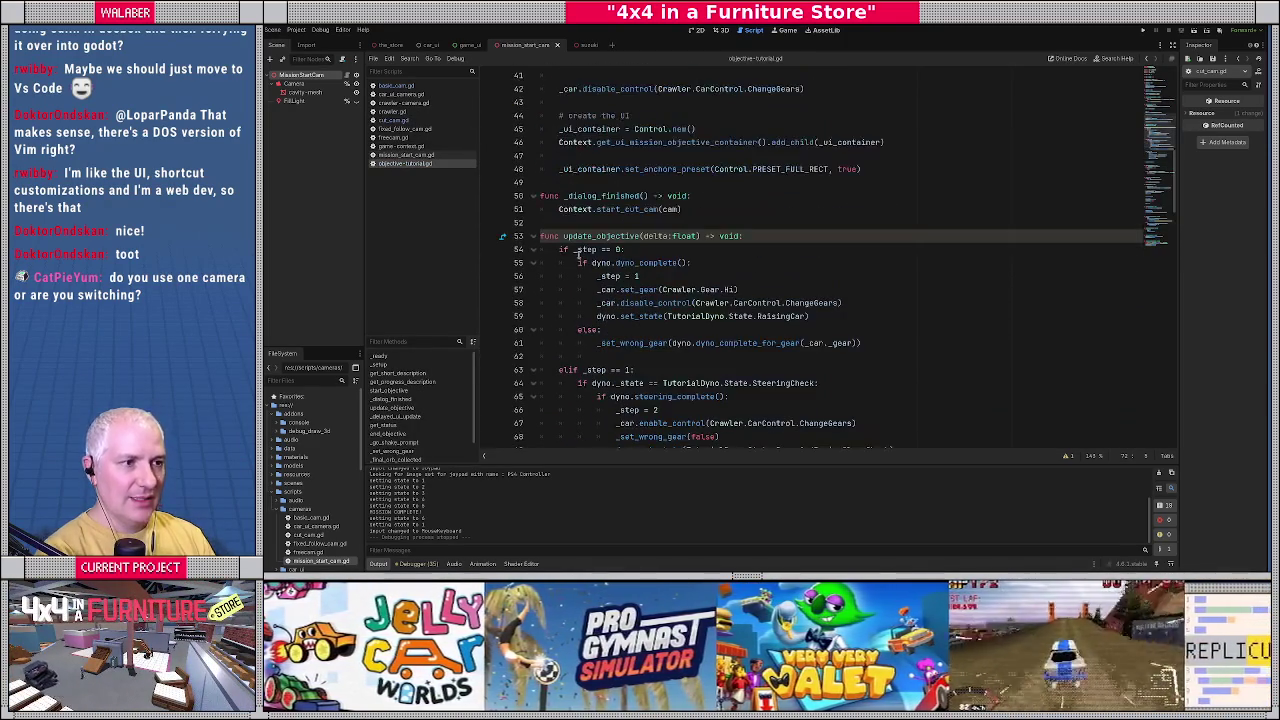
drag(570, 196, 692, 196)
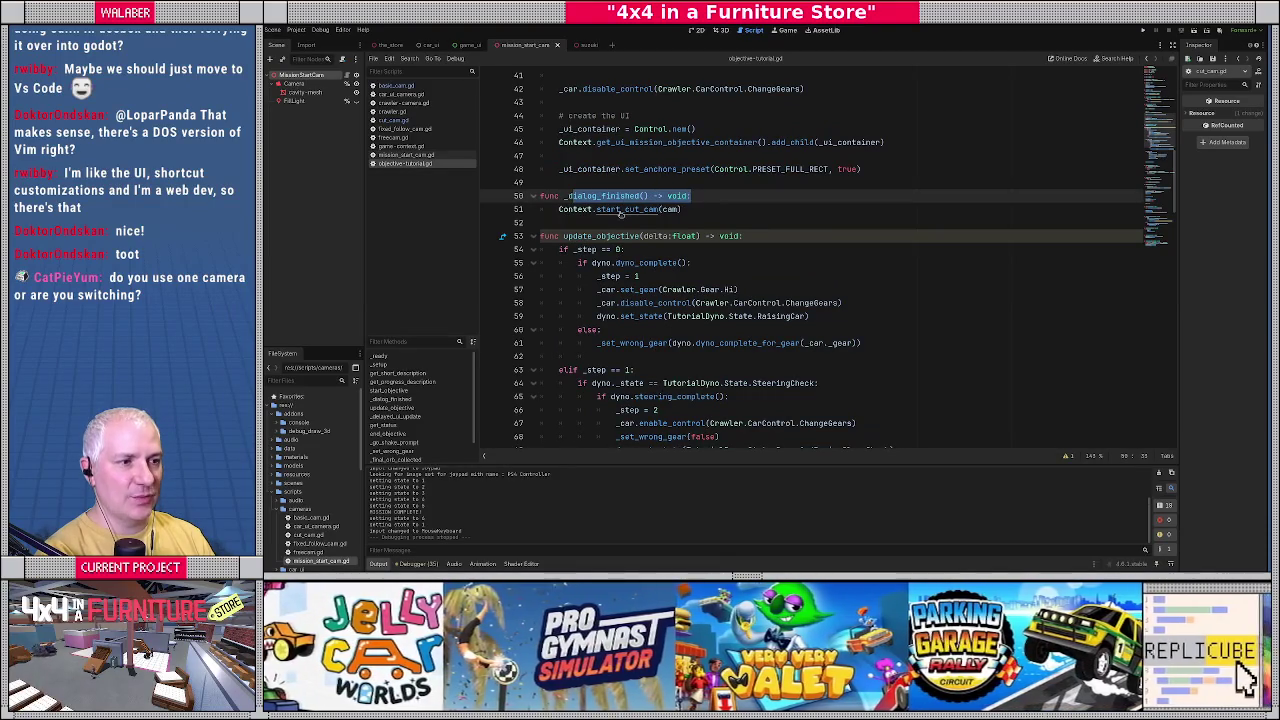
ctrl+click(620, 211)
drag(560, 263, 754, 263)
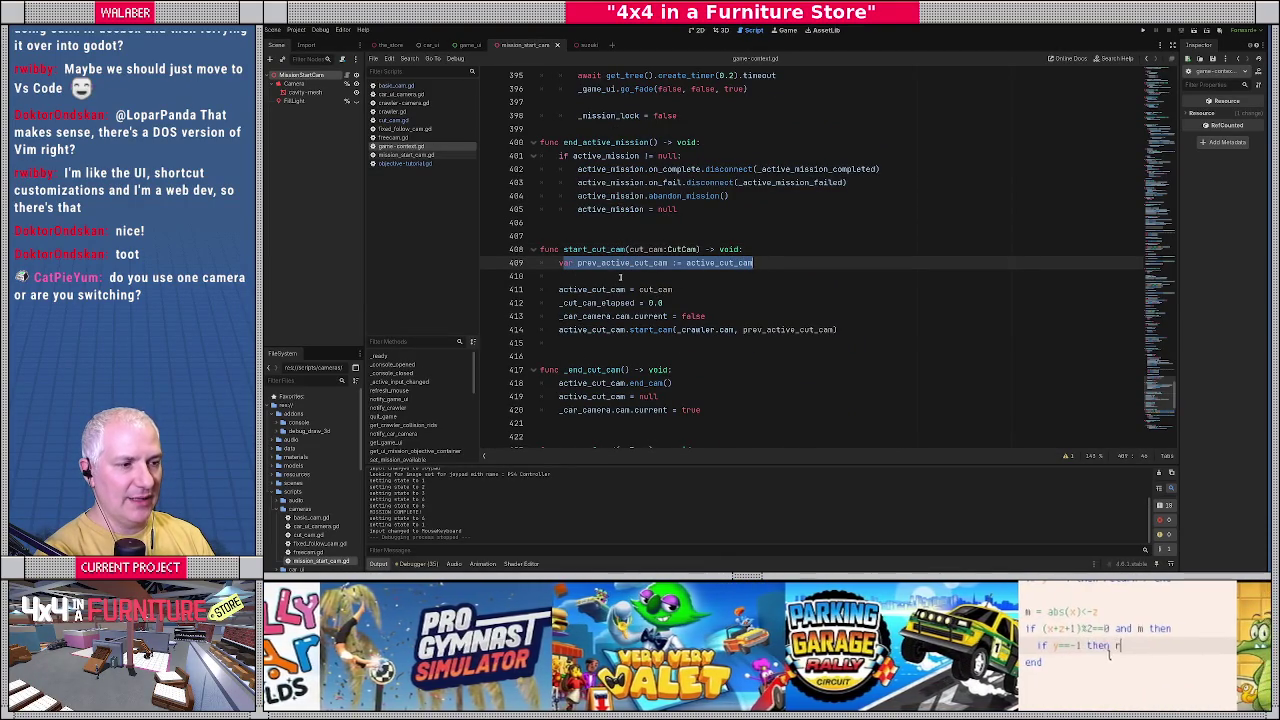
scroll(620, 277, down, 1)
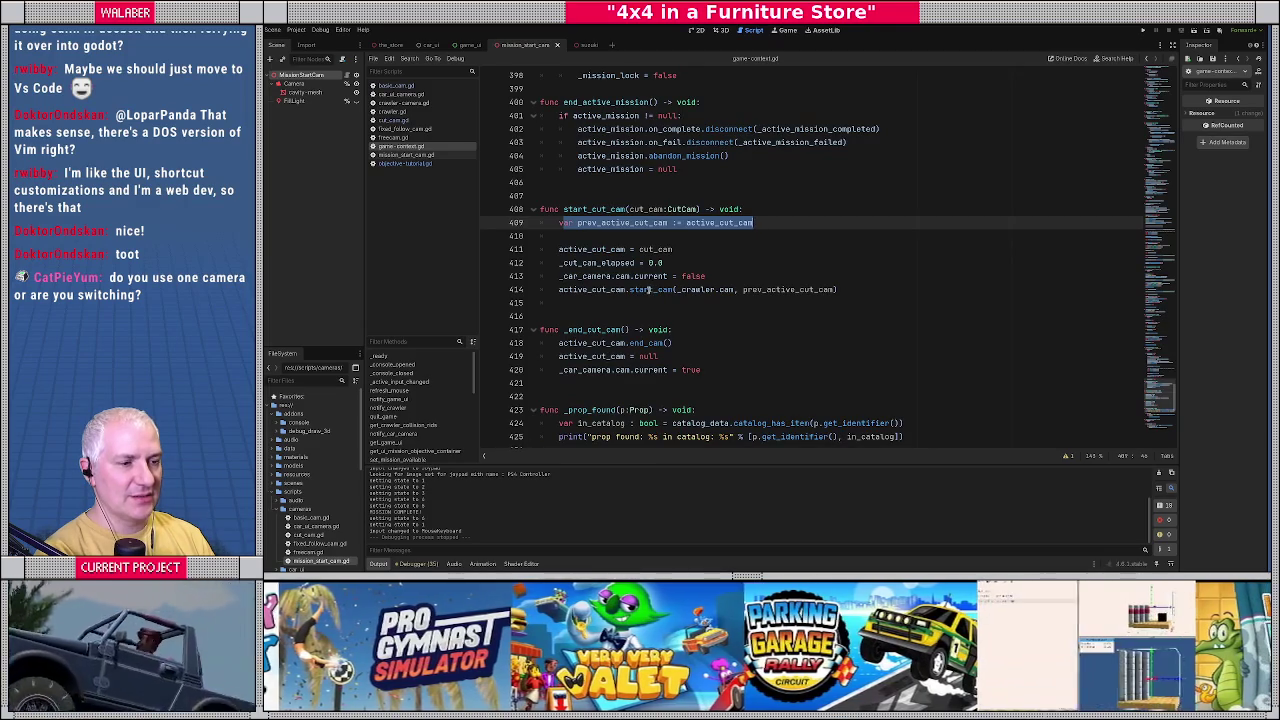
drag(681, 289, 736, 289)
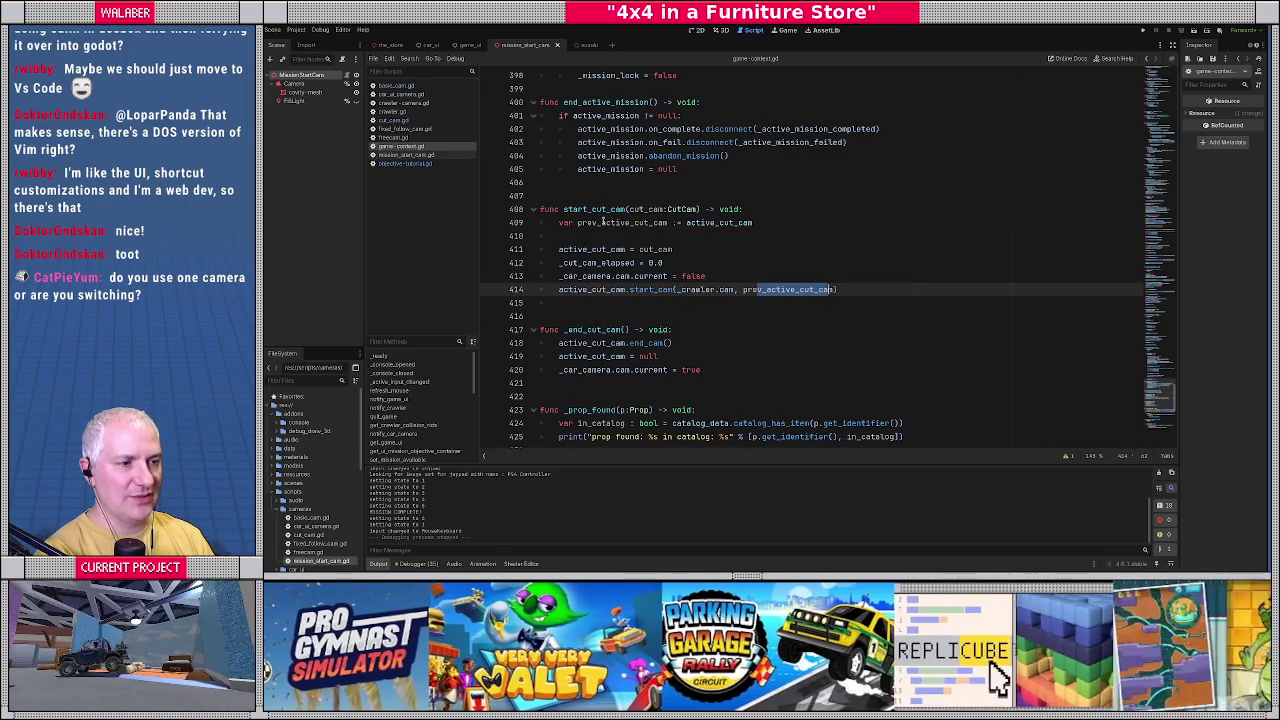
drag(601, 222, 666, 222)
ctrl+click(648, 289)
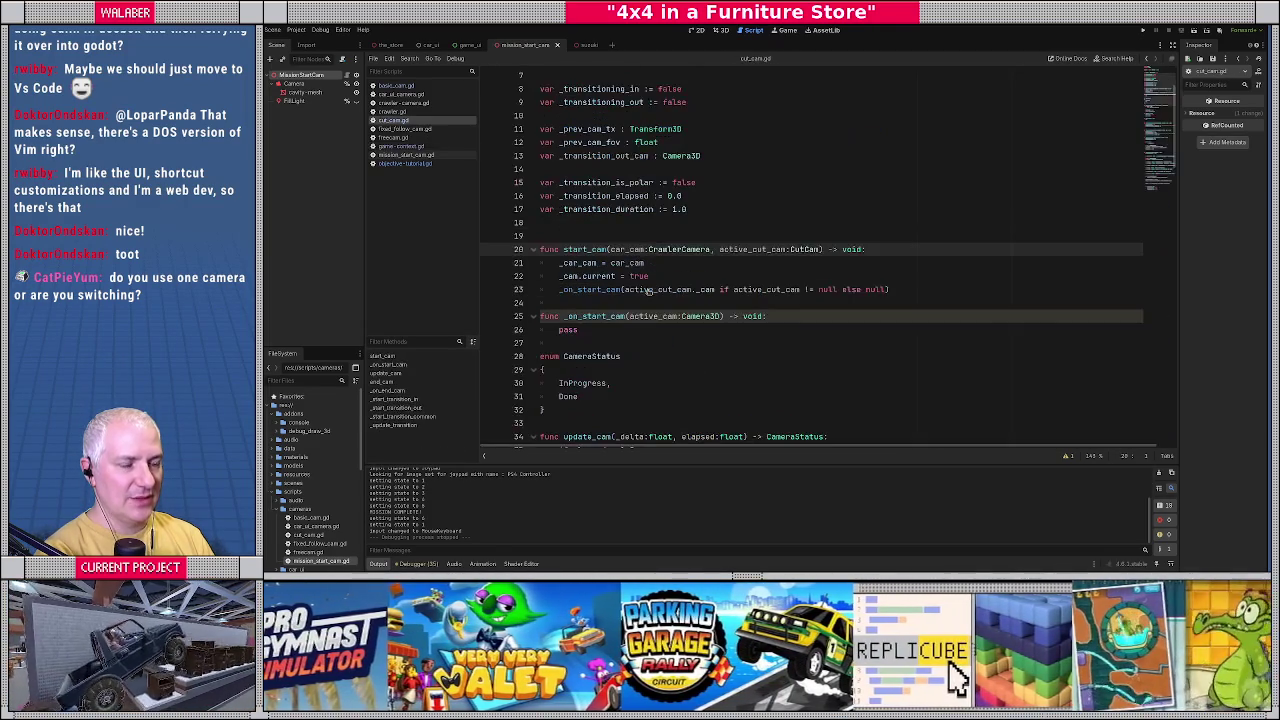
Highlight the active_cut_cam and _on_start_cam uses in start_cam, then go back to basic_cam.gd.
drag(564, 263, 667, 265)
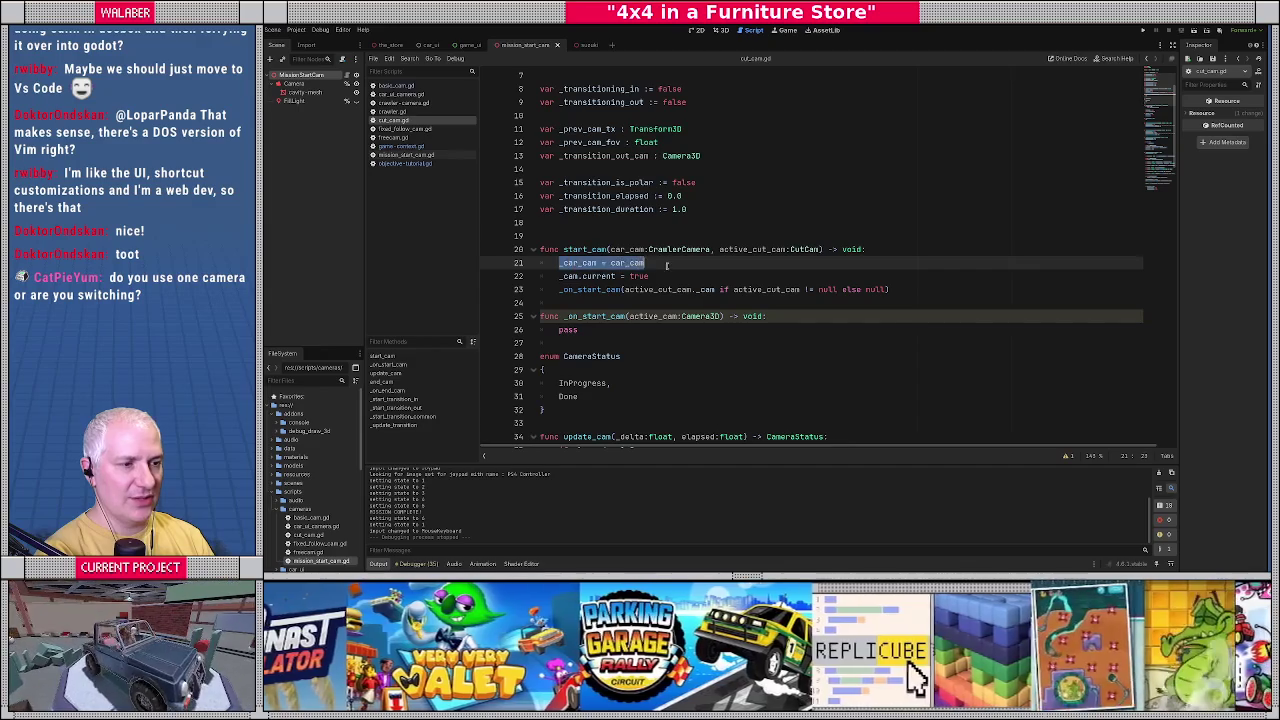
double_click(735, 249)
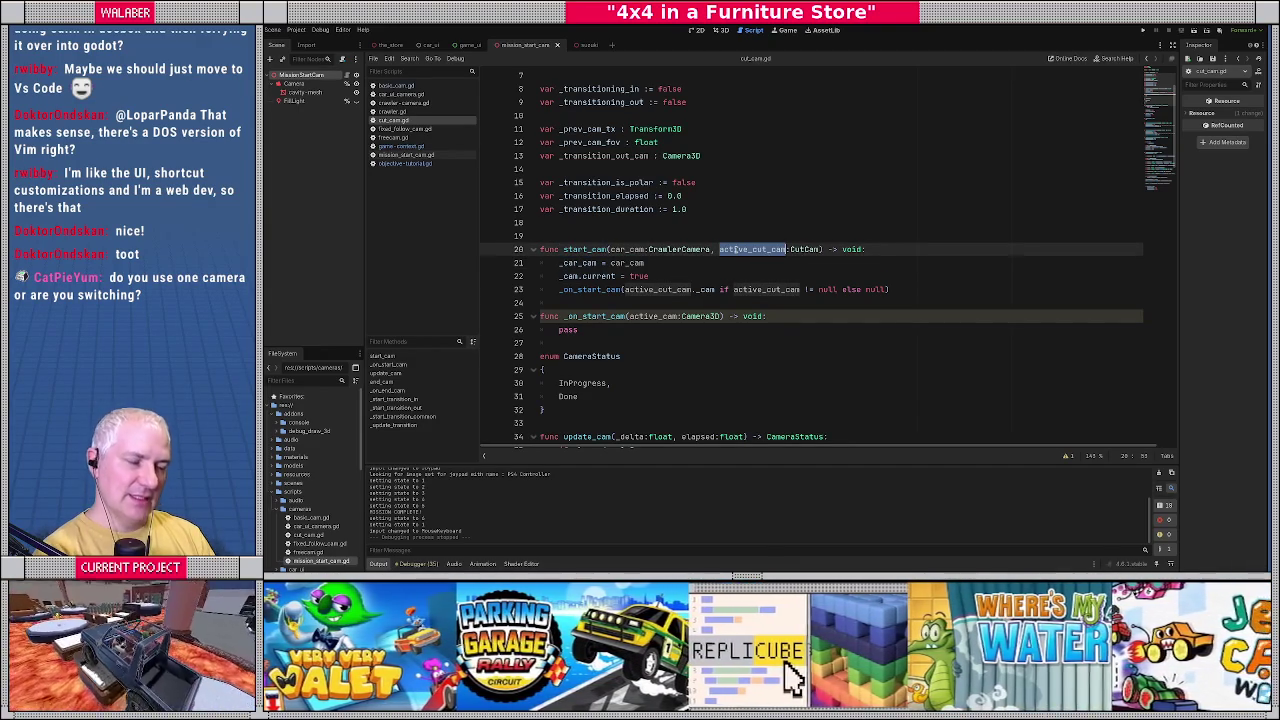
double_click(578, 290)
drag(624, 290, 712, 290)
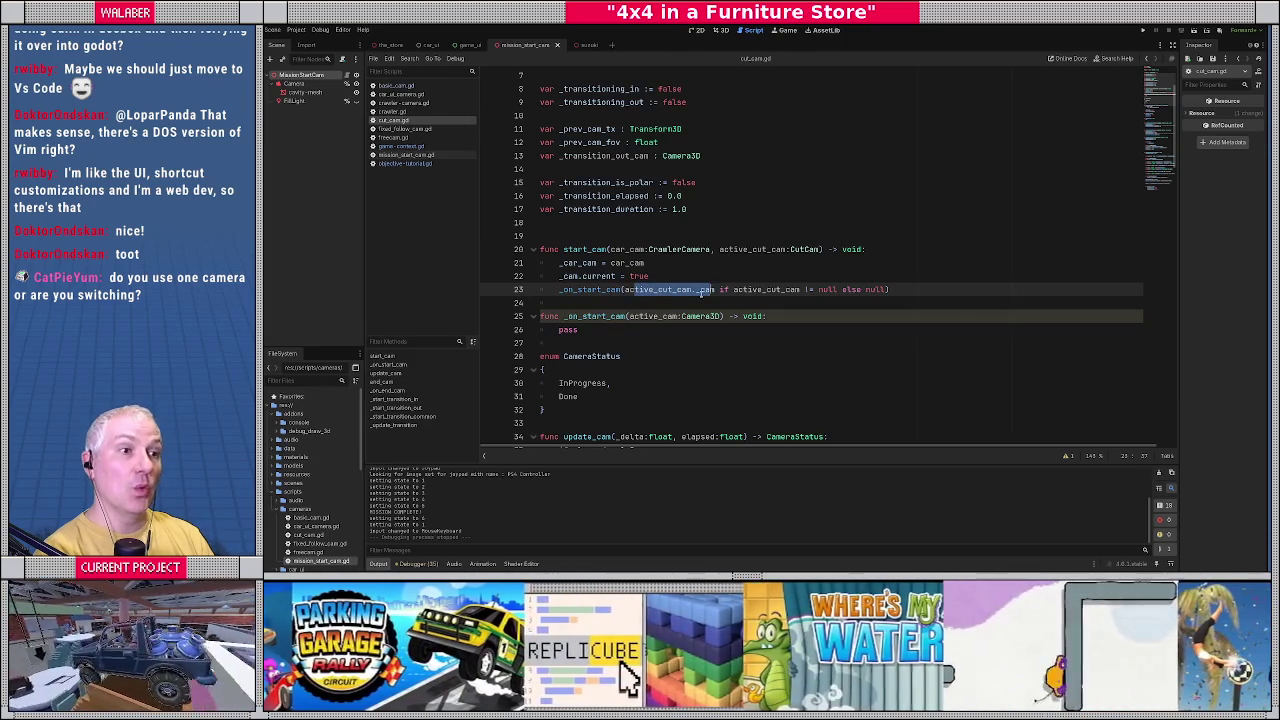
scroll(703, 291, up, 1)
click(624, 356)
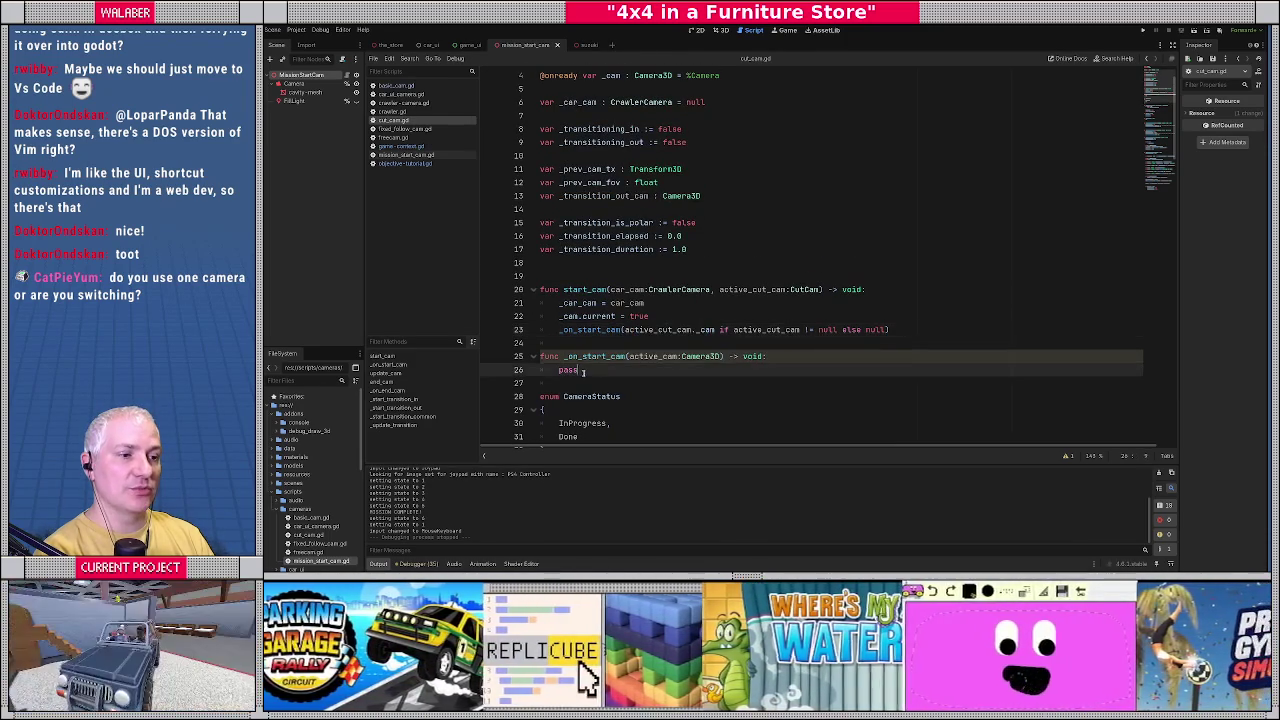
triple_click(624, 356)
click(614, 356)
scroll(604, 331, down, 2)
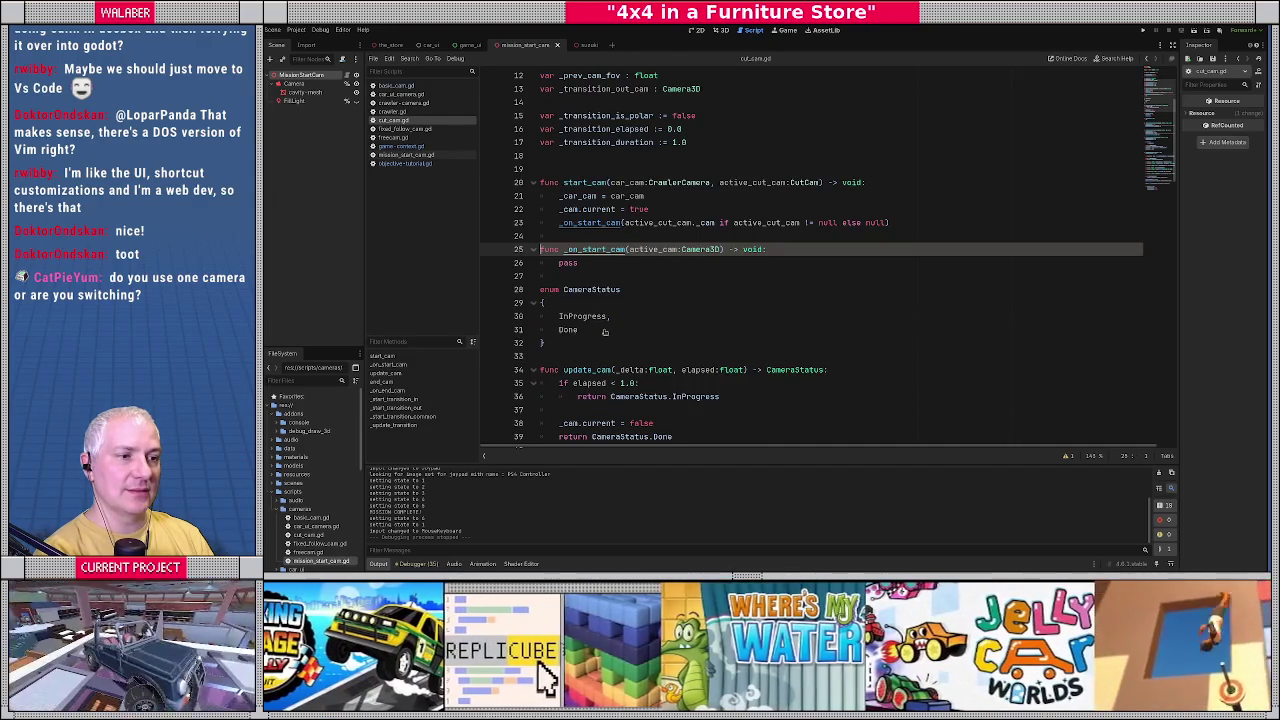
scroll(604, 279, up, 3)
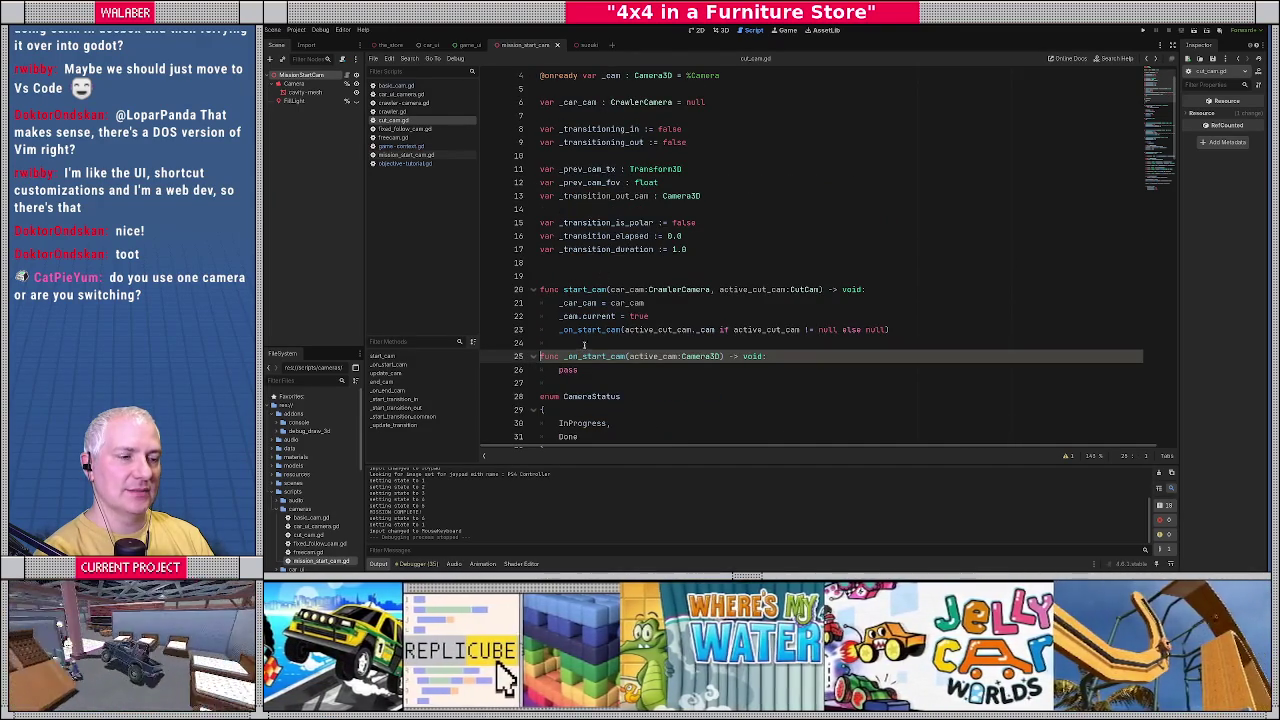
scroll(591, 338, up, 1)
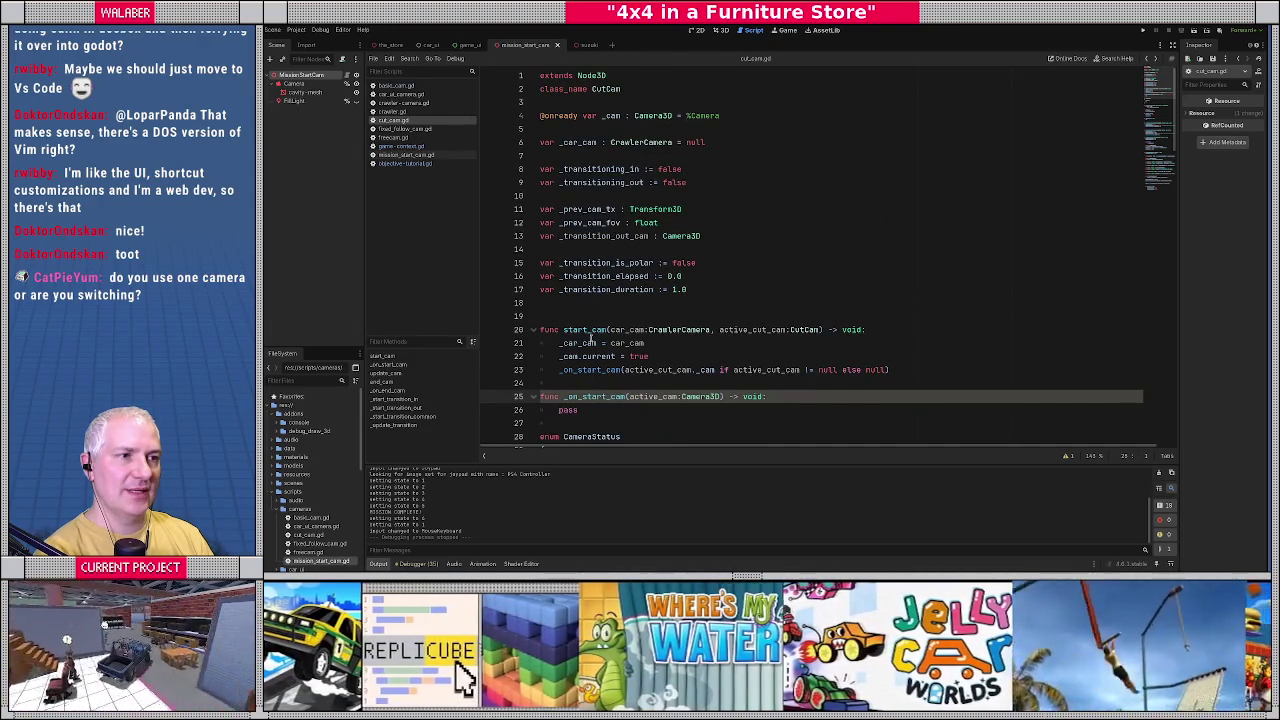
scroll(591, 340, down, 1)
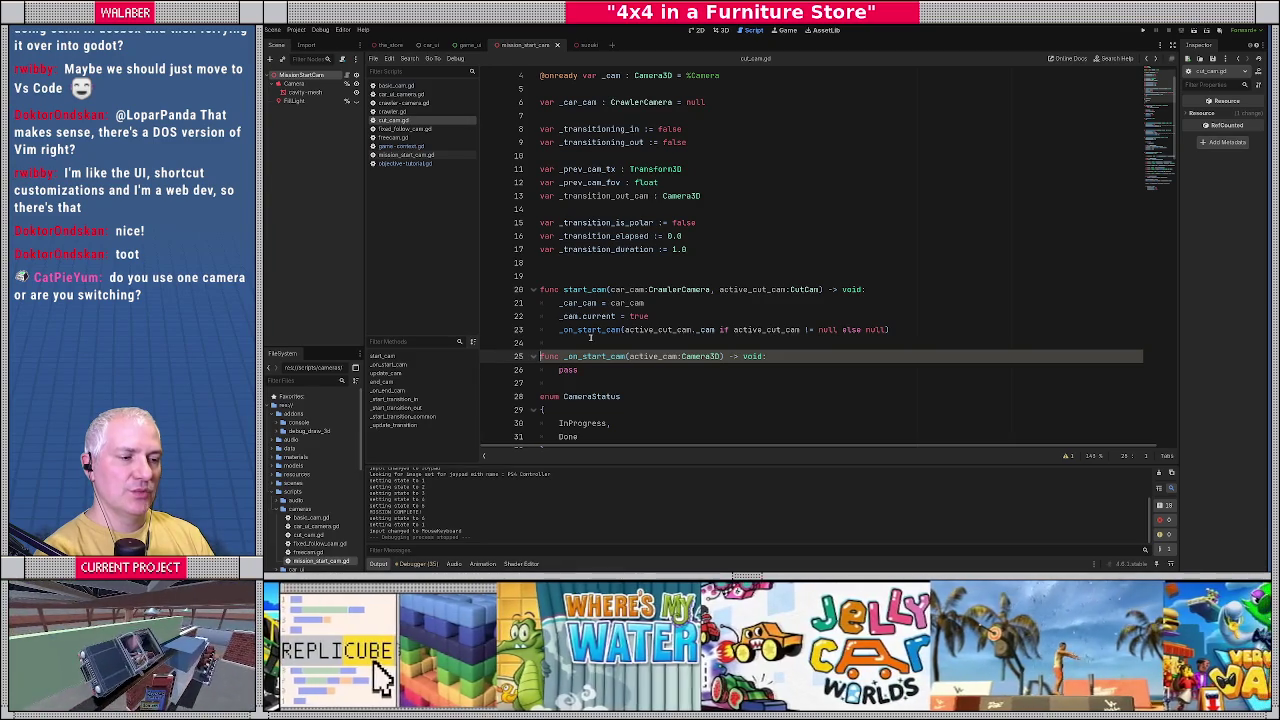
click(400, 88)
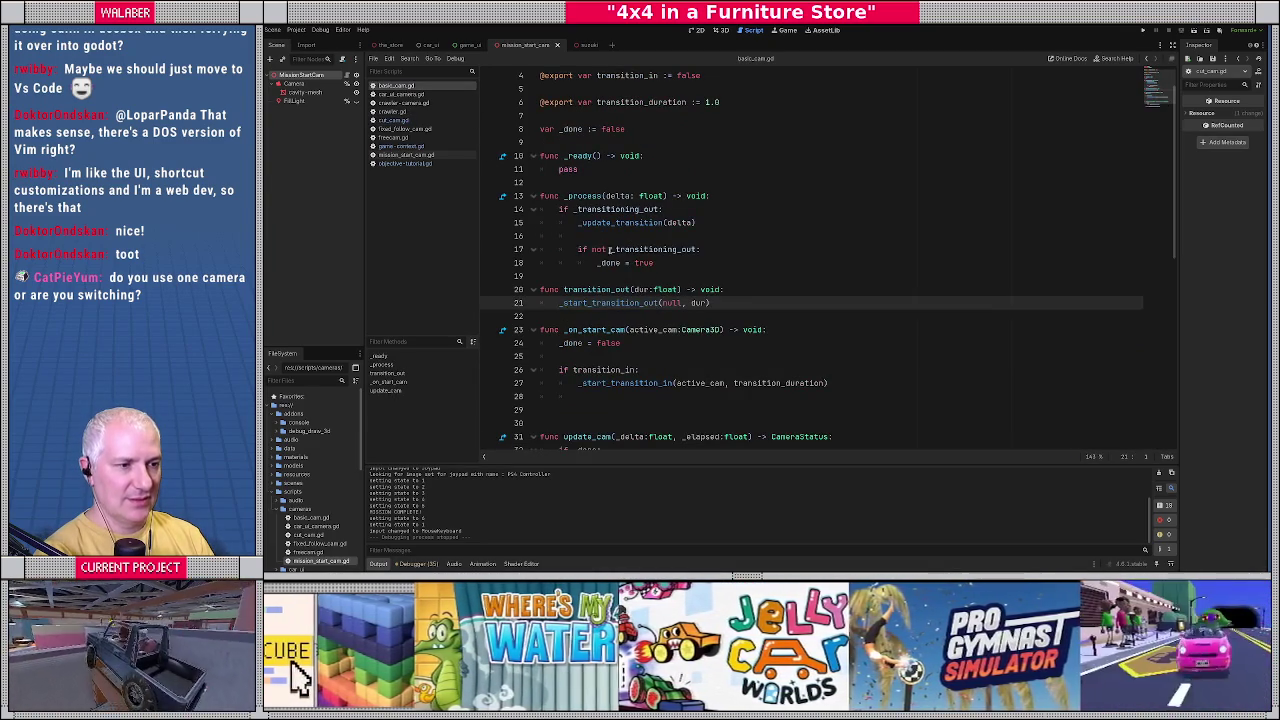
Select the 'if transition_in:' check, close mission_start_cam, and show the_store scene in the 3D view.
scroll(605, 265, down, 2)
drag(559, 289, 667, 290)
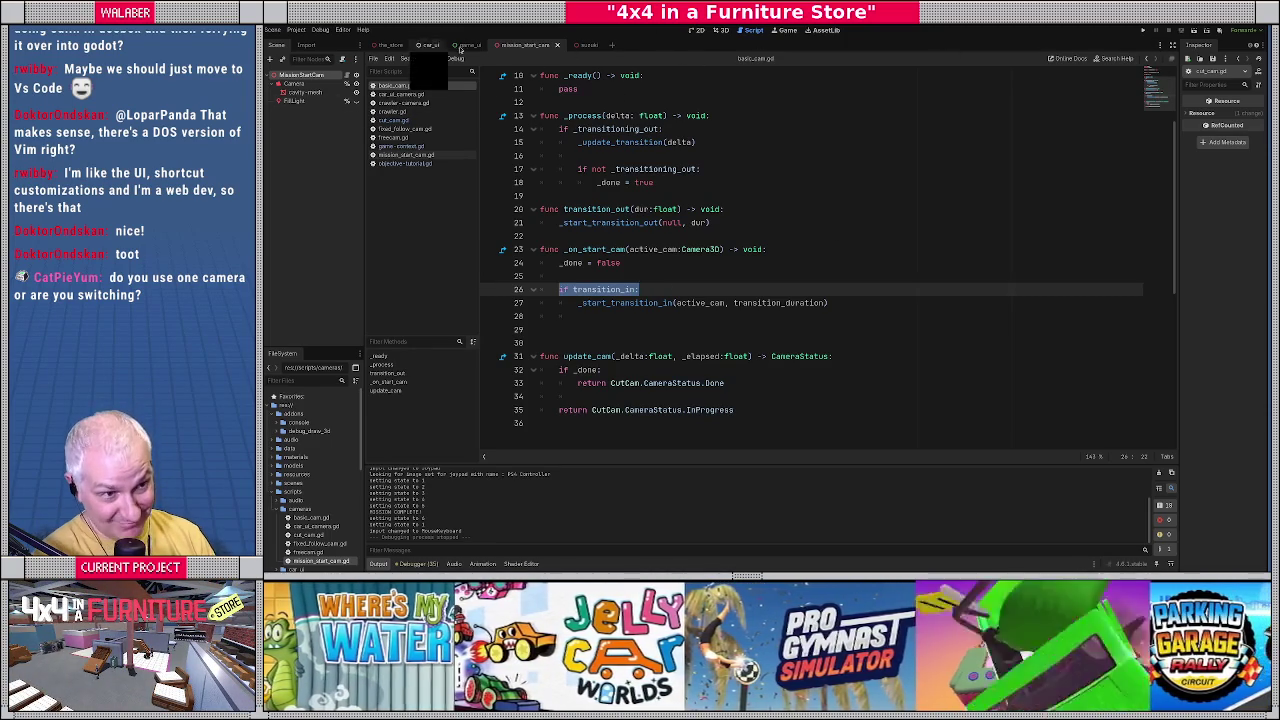
click(556, 46)
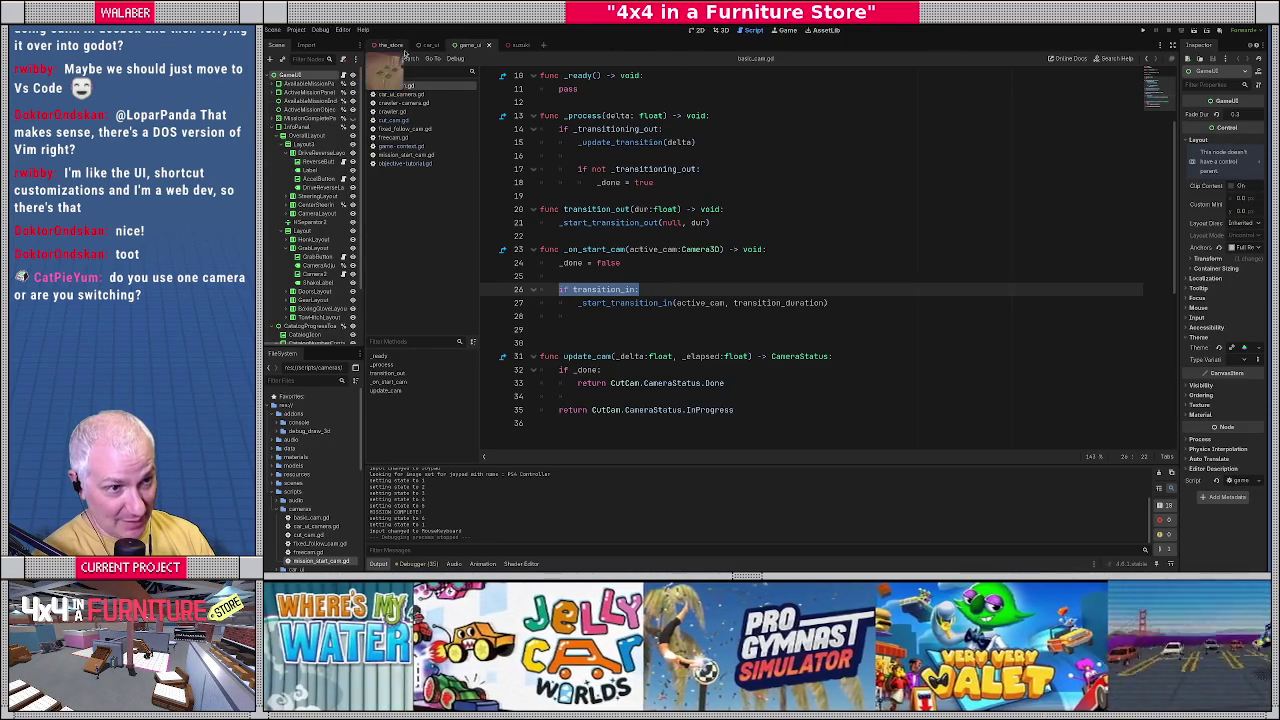
click(390, 45)
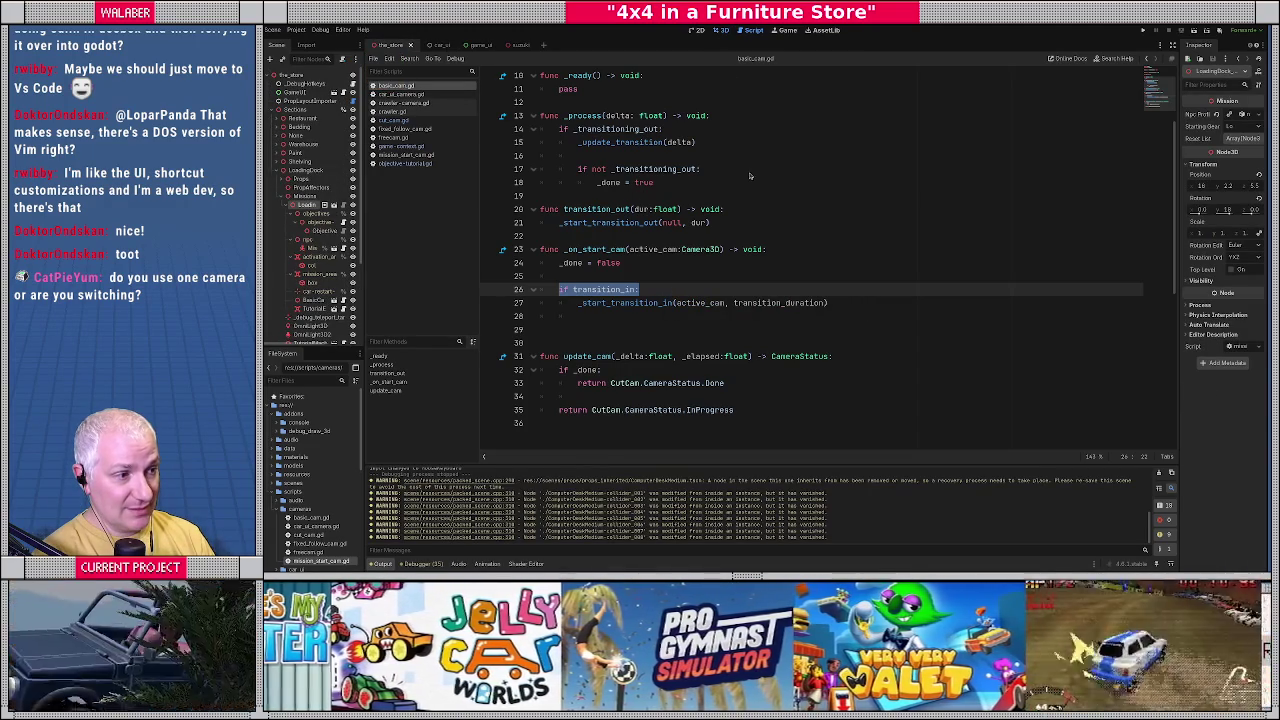
click(720, 30)
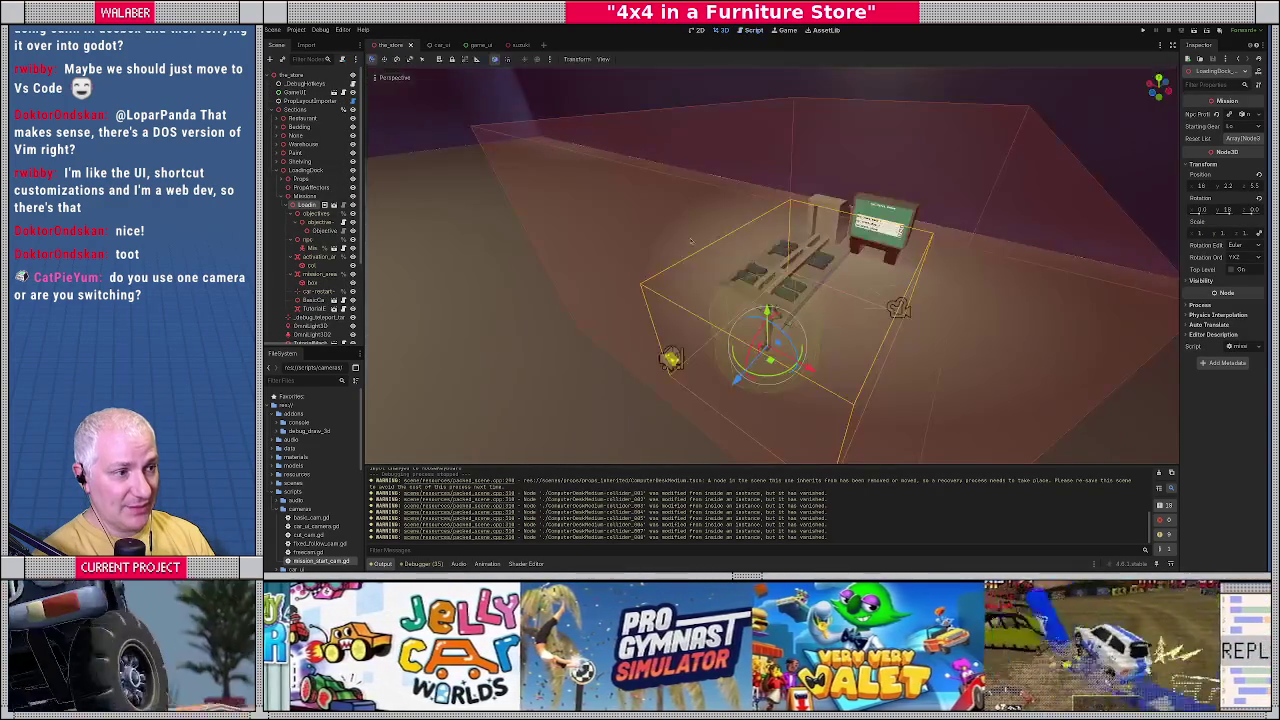
Enable Transition In on the BasicCam-Tutorial camera and rerun the game with F5.
scroll(313, 232, down, 2)
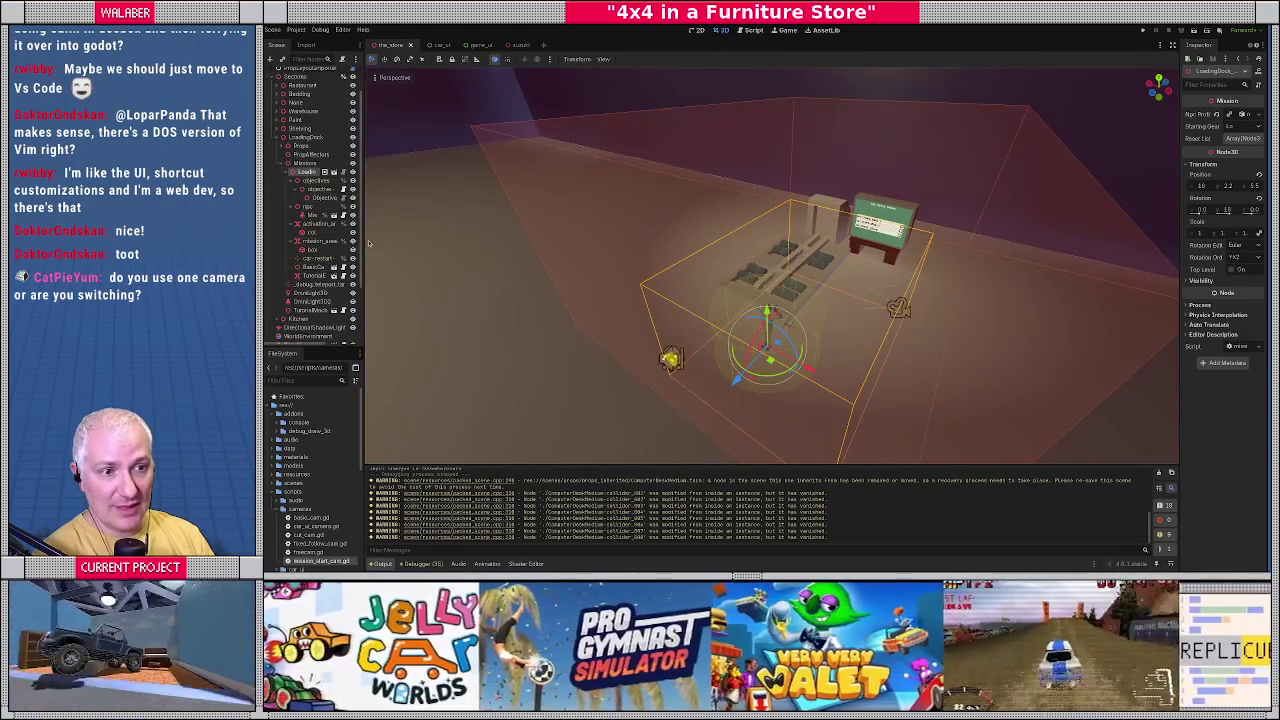
drag(364, 243, 456, 243)
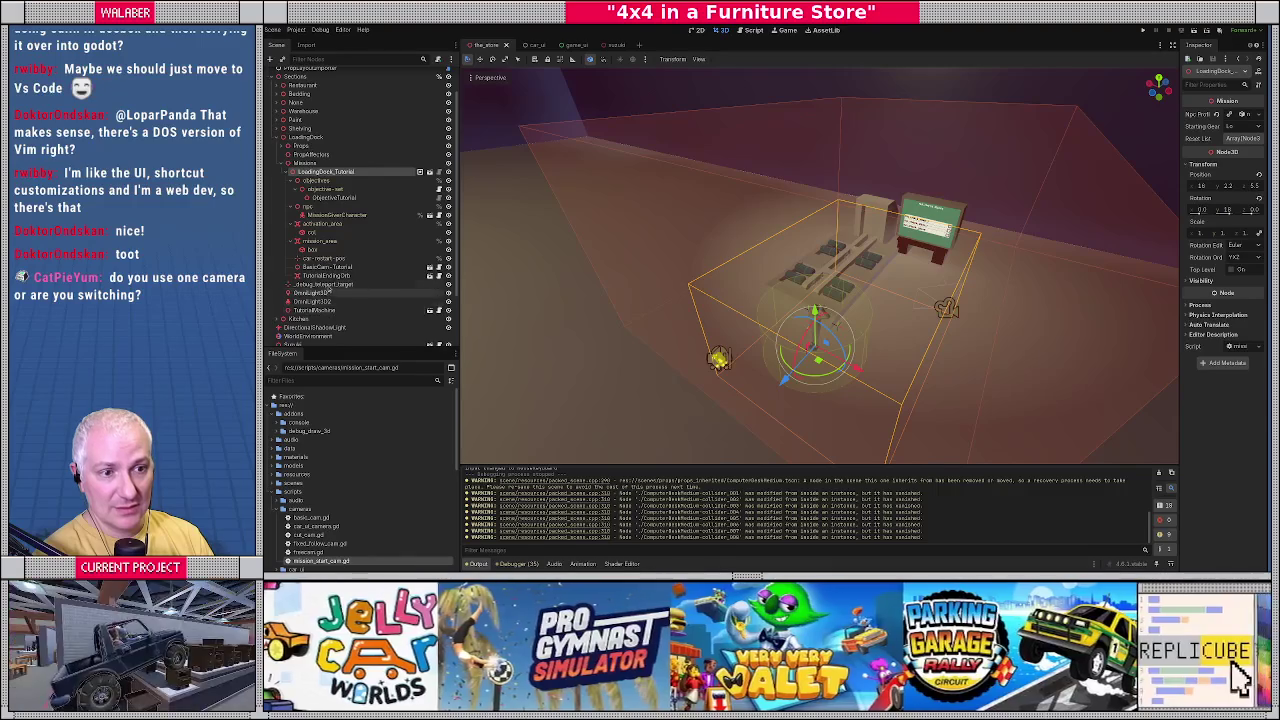
click(325, 267)
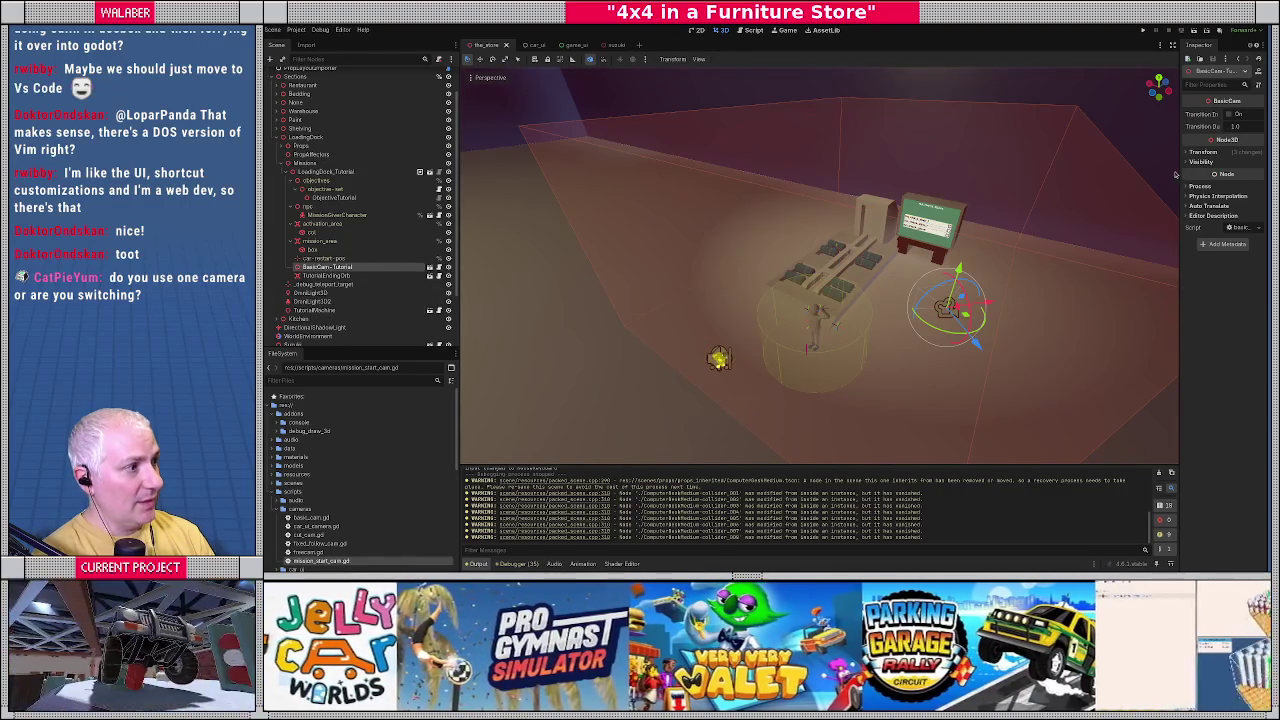
drag(1179, 305, 938, 305)
click(1108, 114)
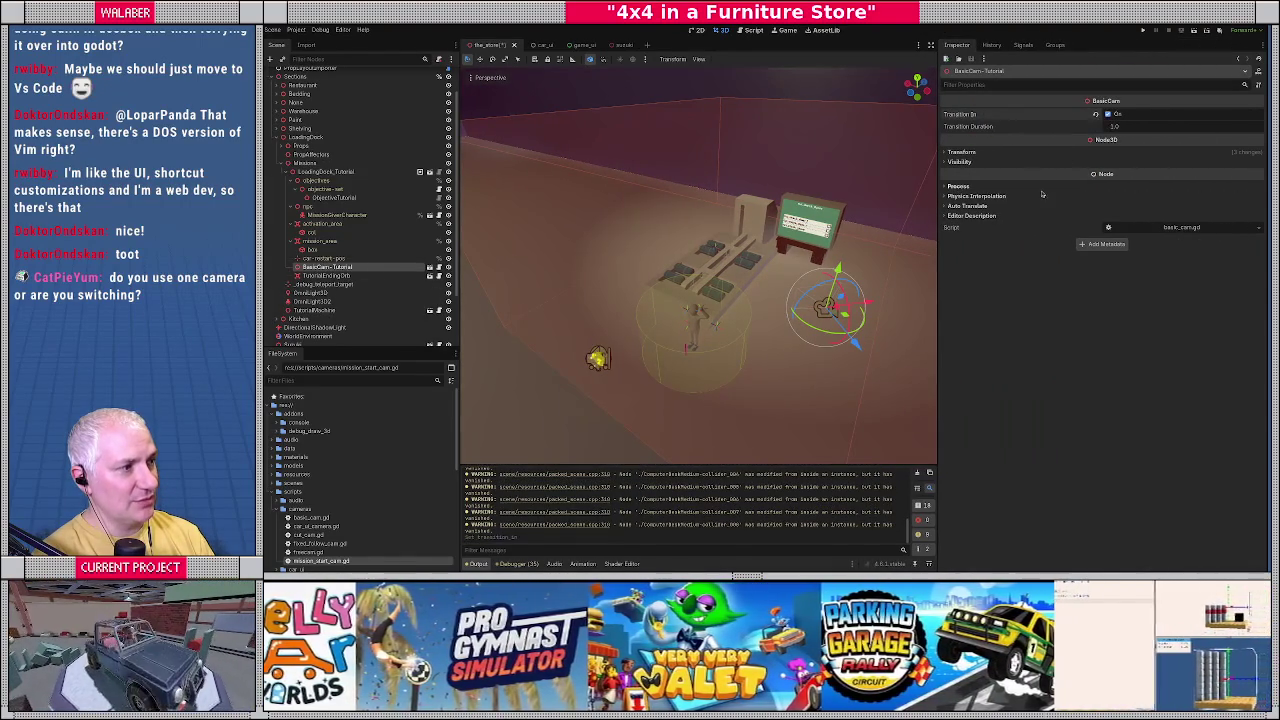
key(F5)
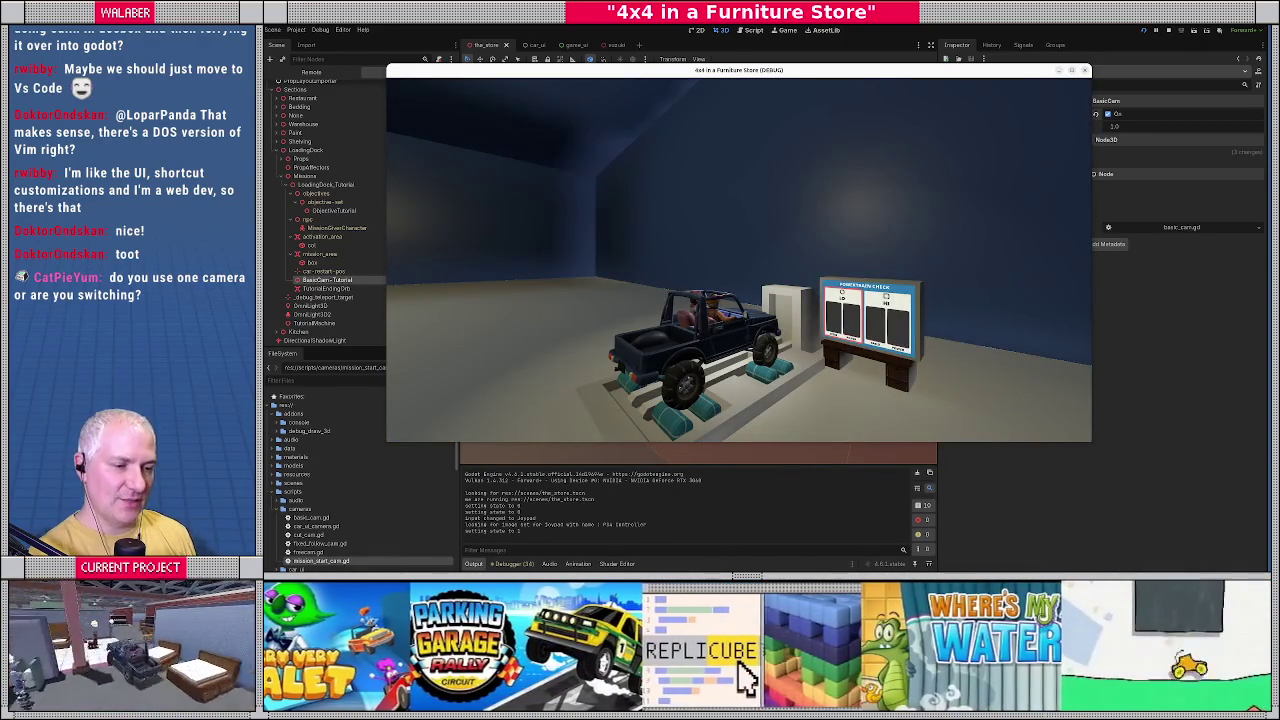
Stop the test run and return to the basic_cam.gd script.
key(Escape)
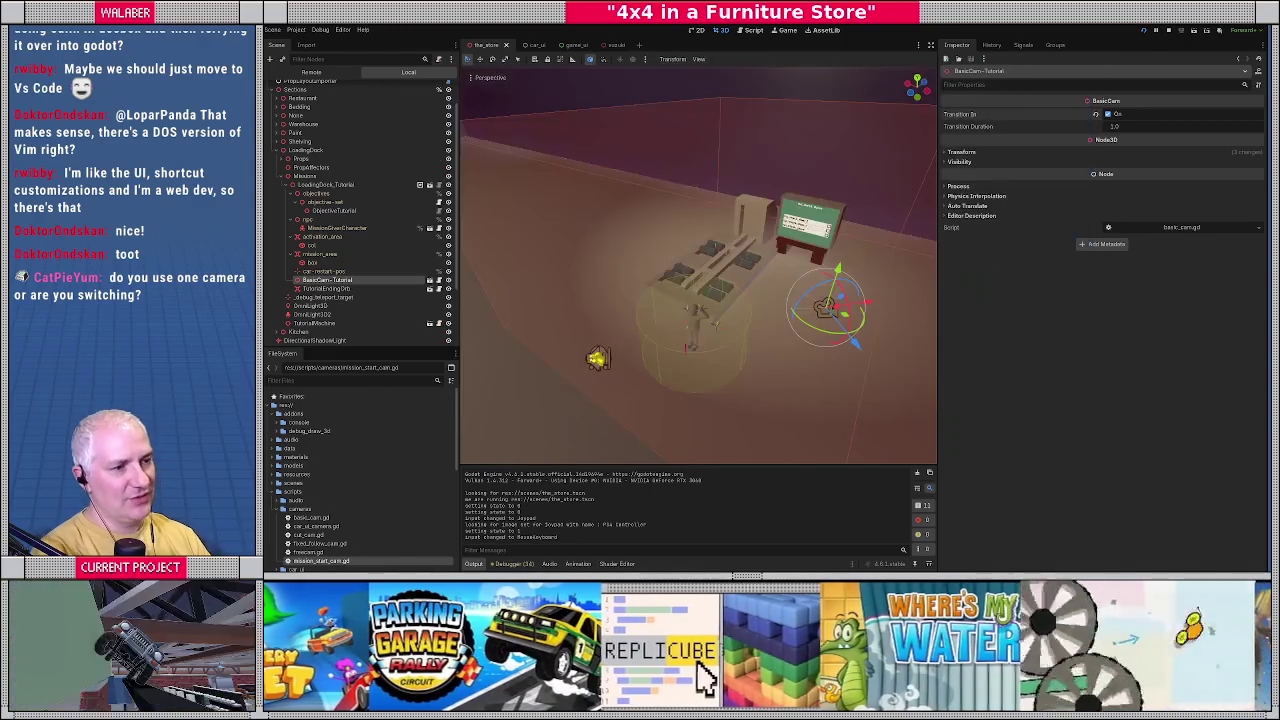
click(750, 30)
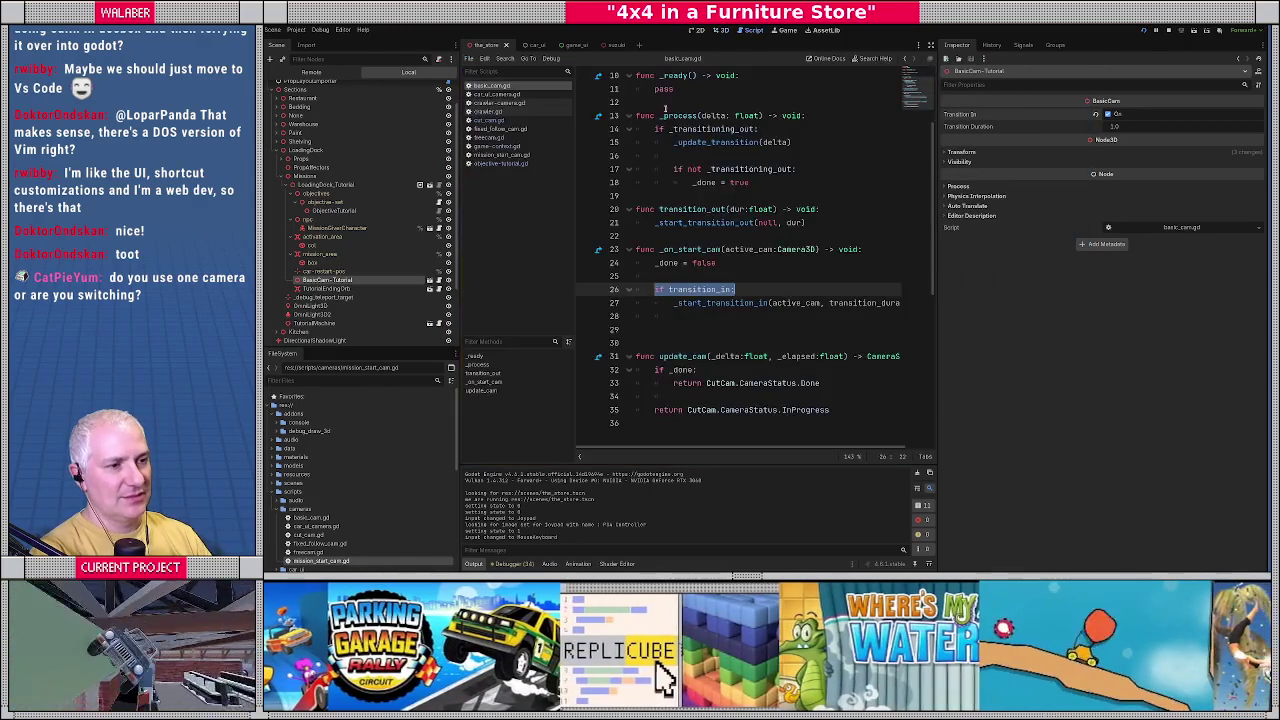
Run the game in debug mode until it pauses at basic_cam.gd's line 24 breakpoint.
click(680, 275)
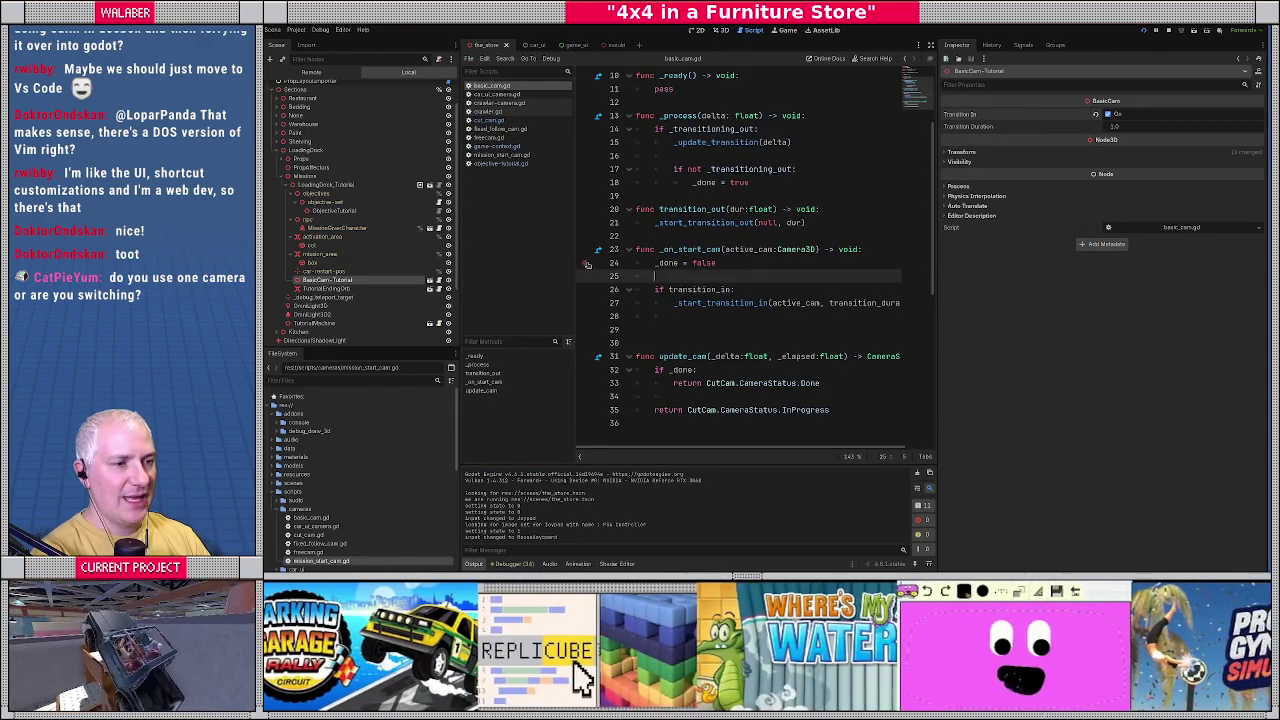
key(F5)
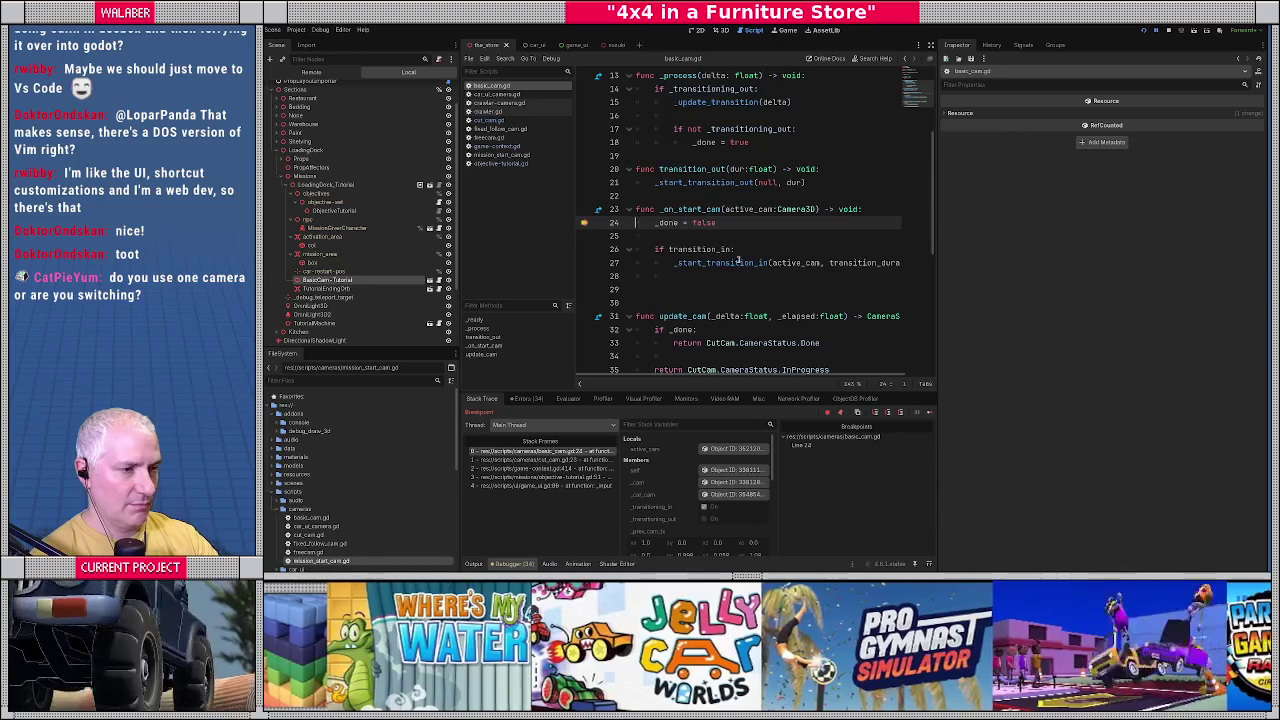
Step from _on_start_cam into cut_cam.gd's _start_transition_in, reaching line 52.
key(F10)
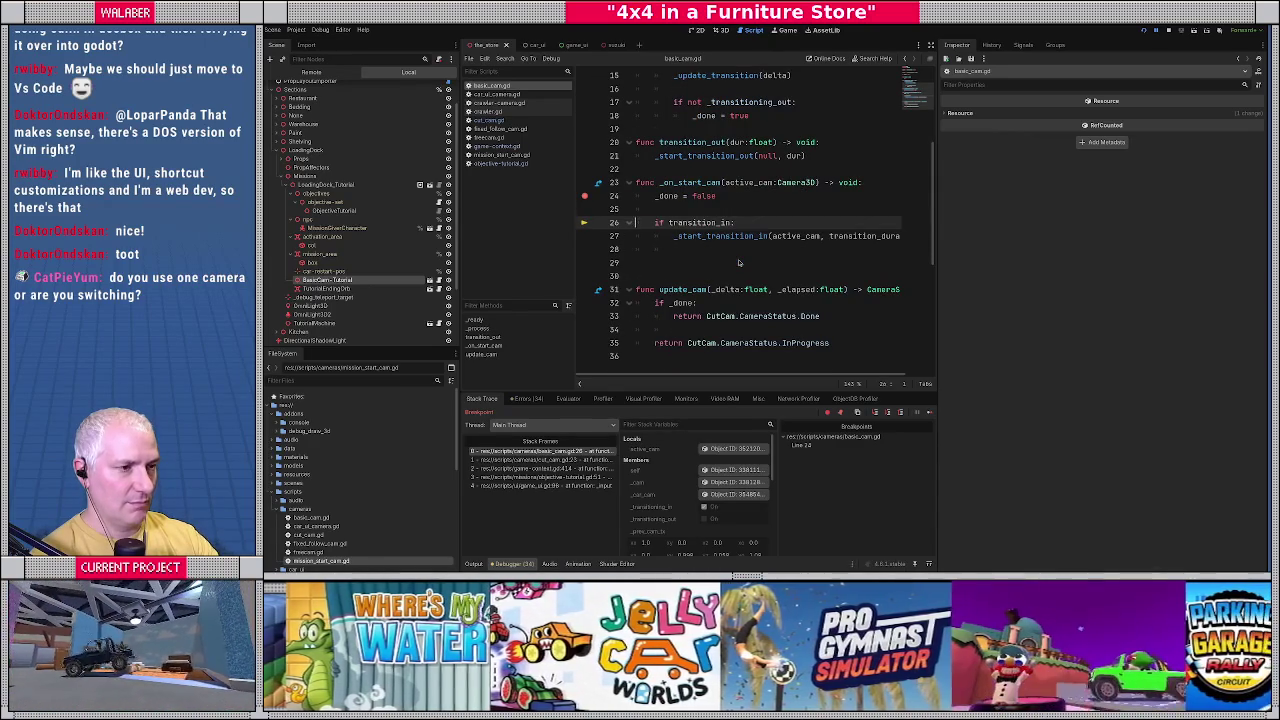
key(F10)
key(F11)
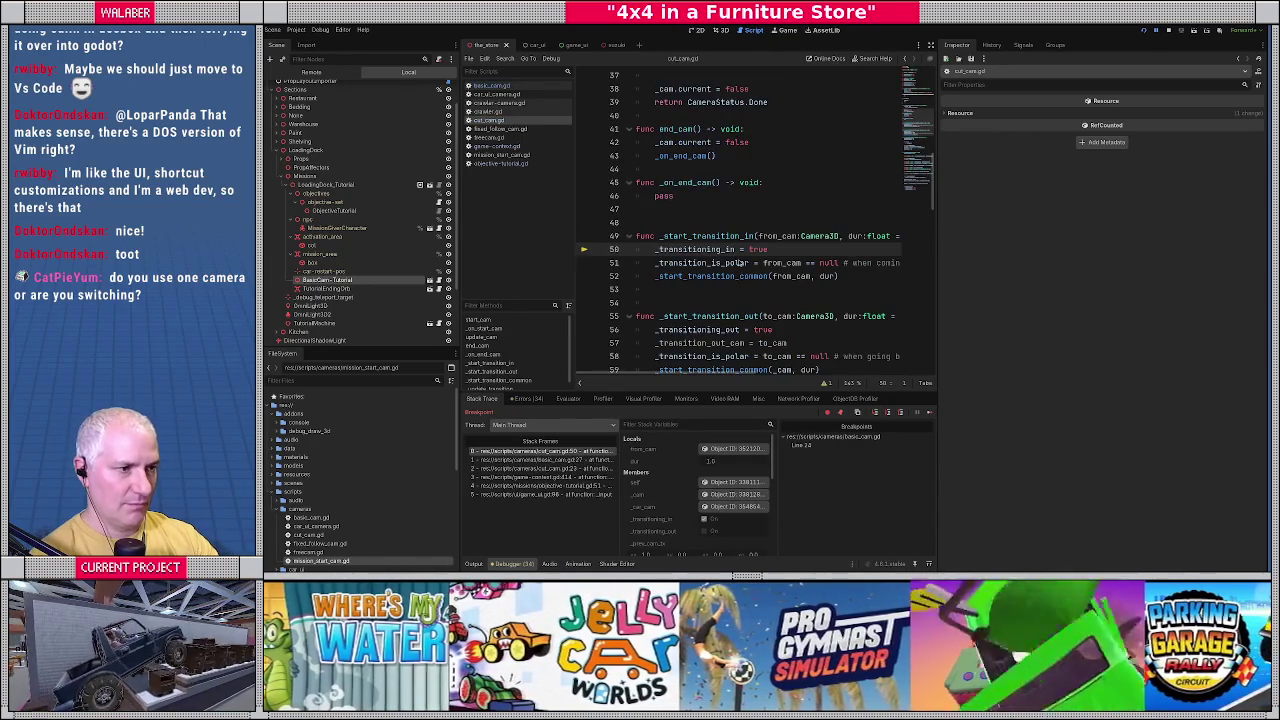
key(F10)
key(F10)
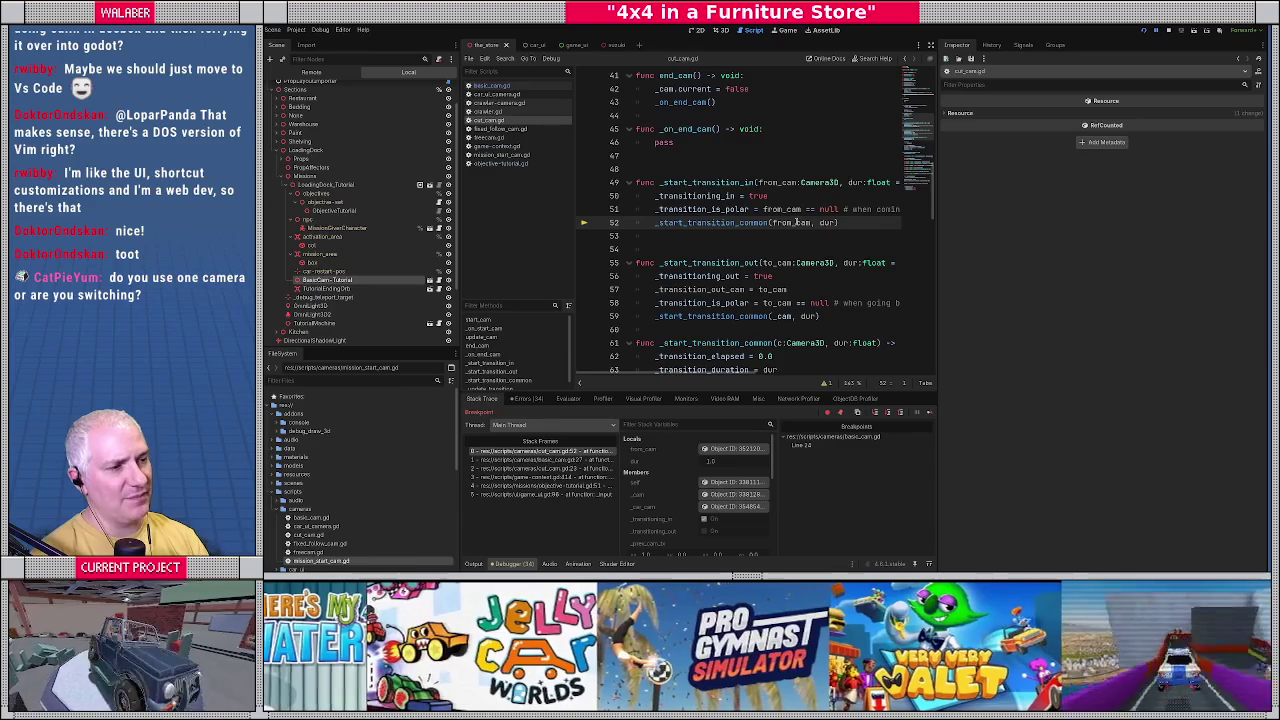
Check the value of from_cam, then resume the game and stop it.
mouse_move(797, 222)
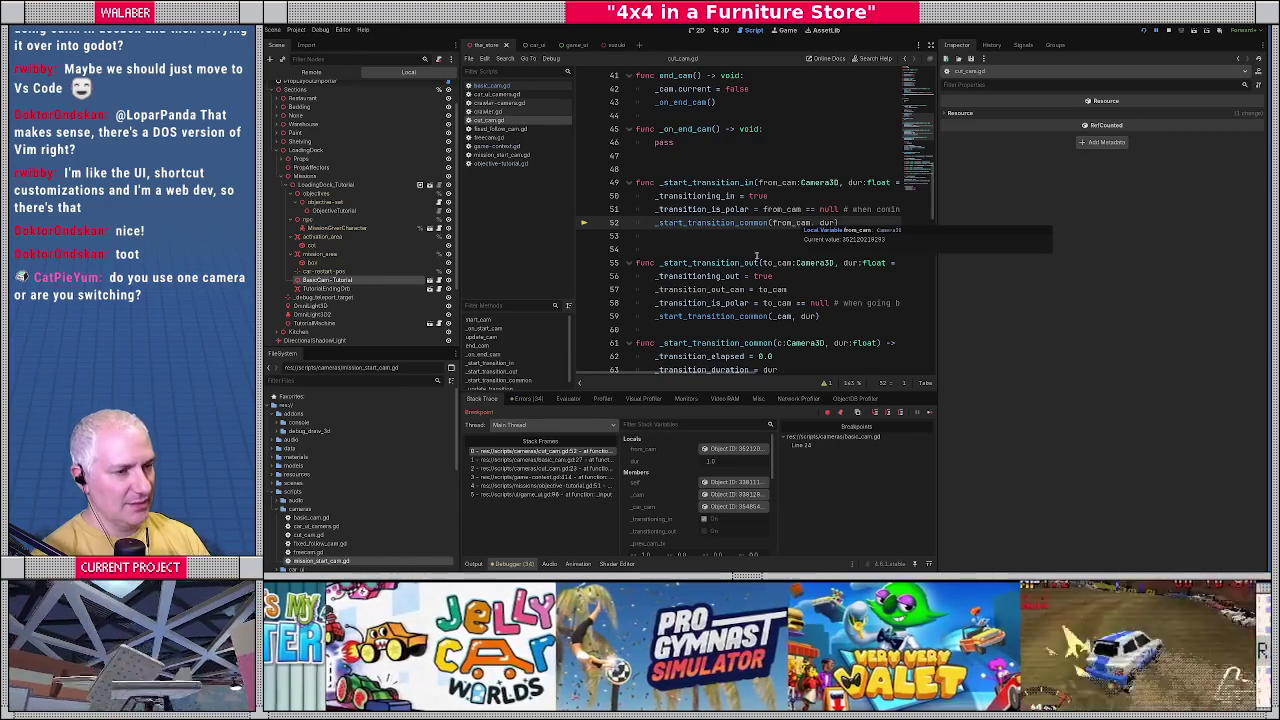
key(F12)
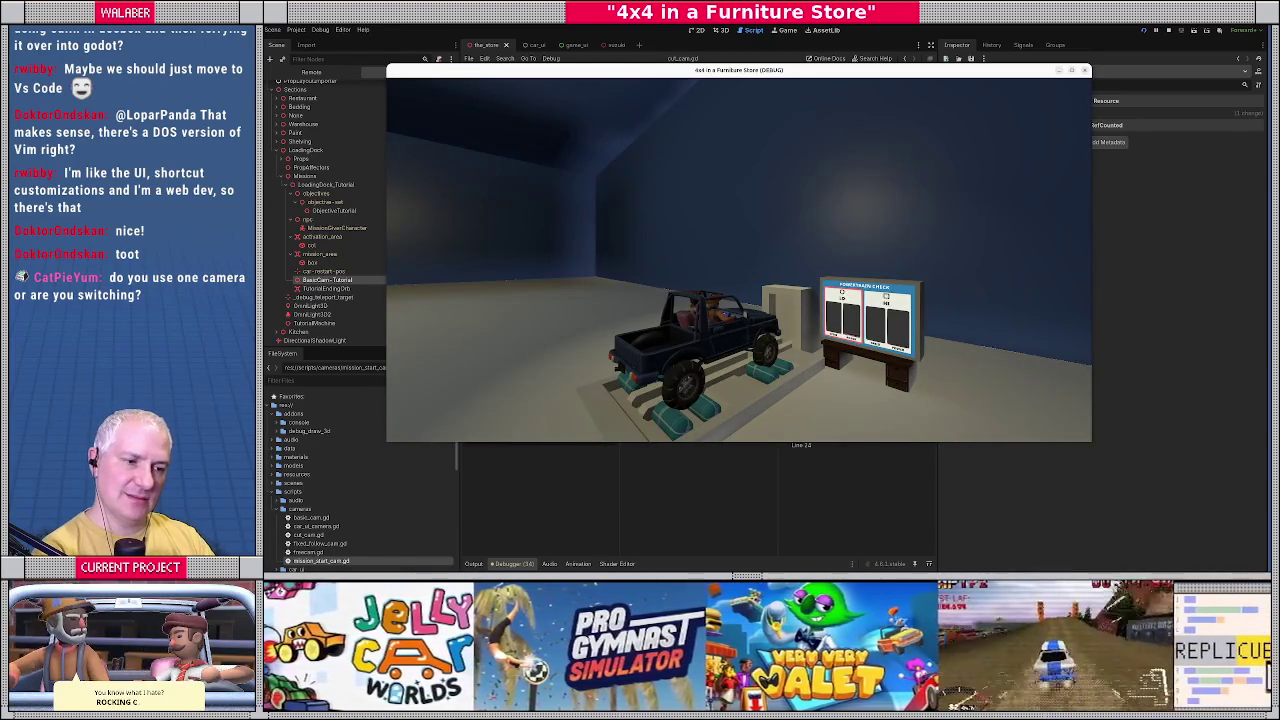
key(F8)
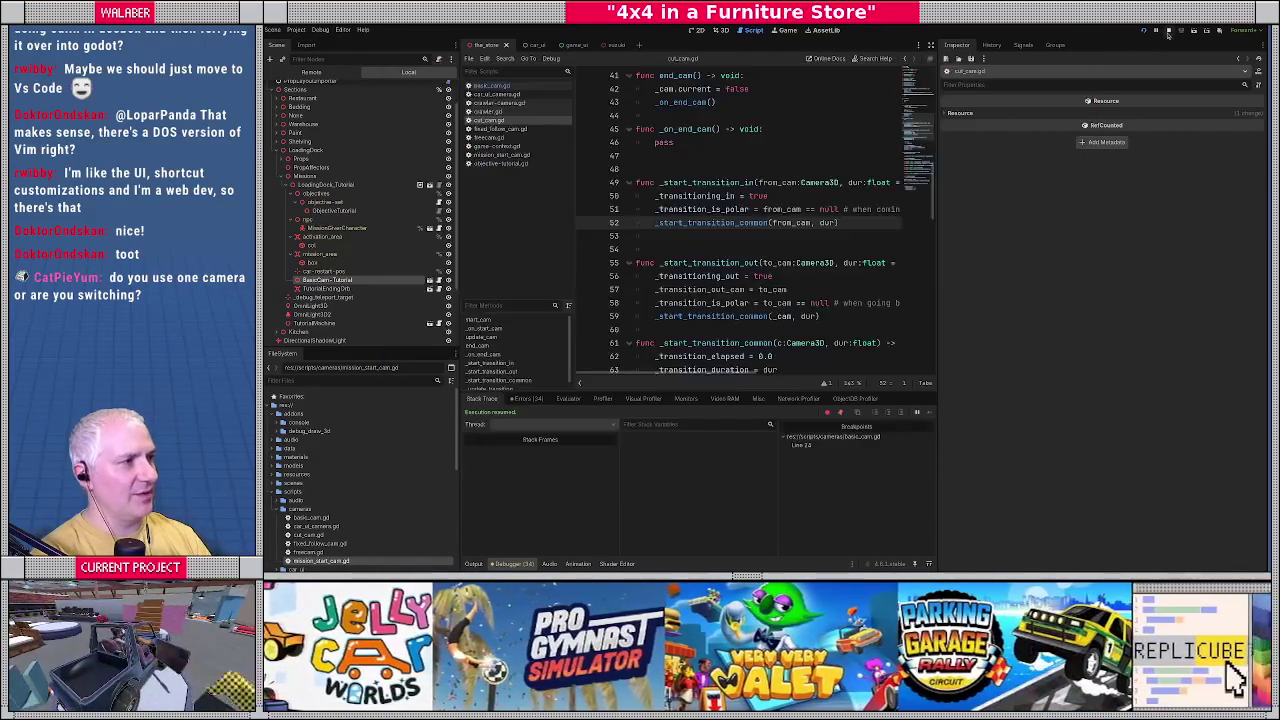
In a full-width editor, inspect the _prev_cam_tx/_prev_cam_fov lines and the start position and look expressions.
click(930, 46)
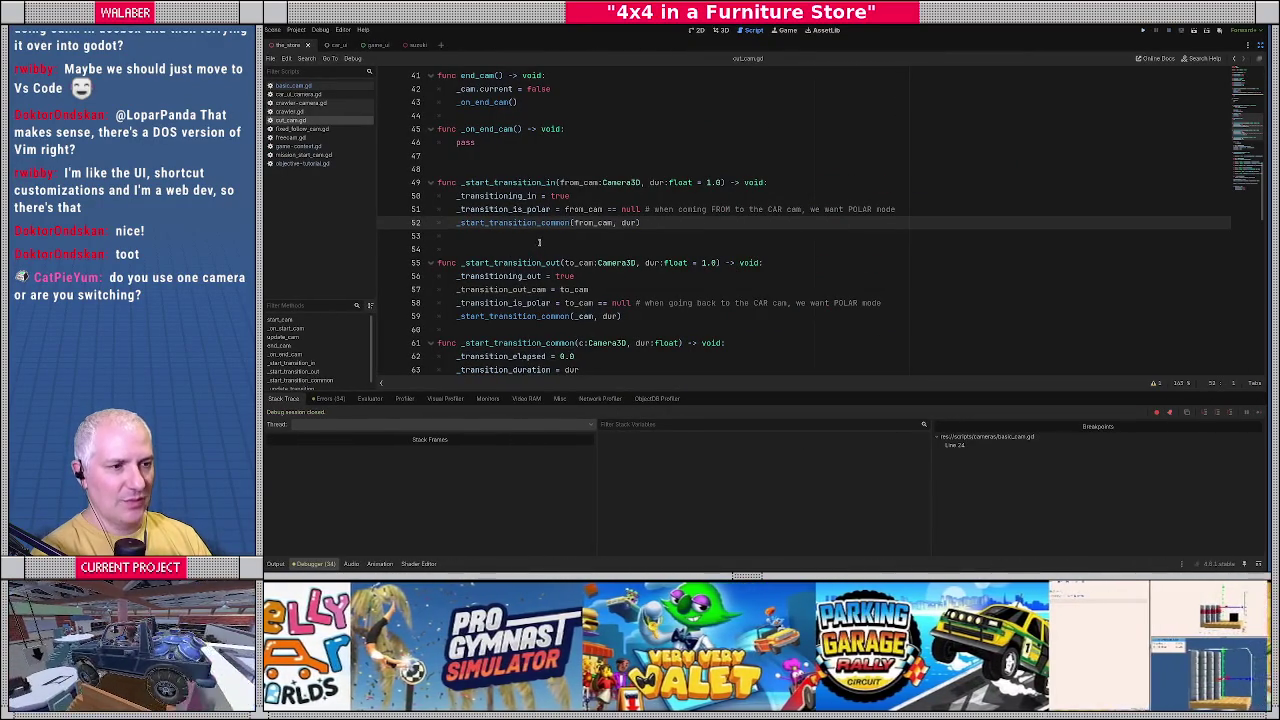
scroll(538, 242, down, 3)
scroll(461, 246, down, 2)
drag(459, 263, 588, 281)
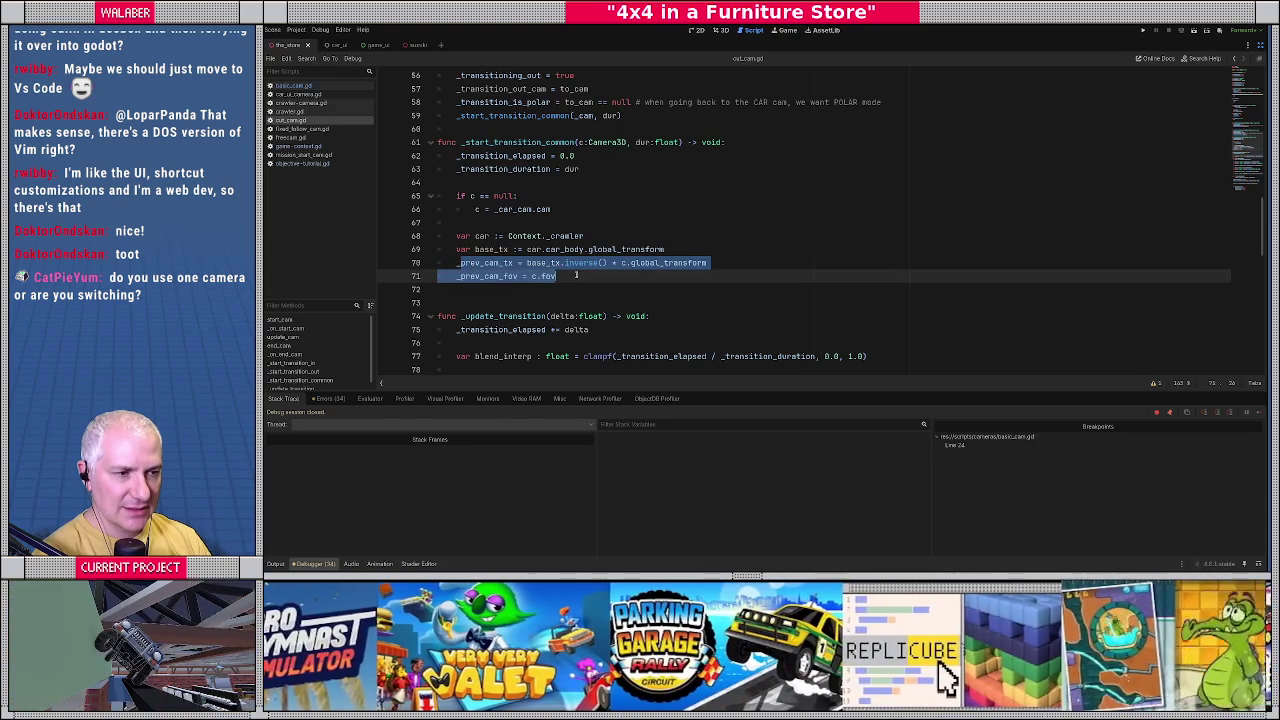
click(575, 274)
scroll(512, 248, down, 5)
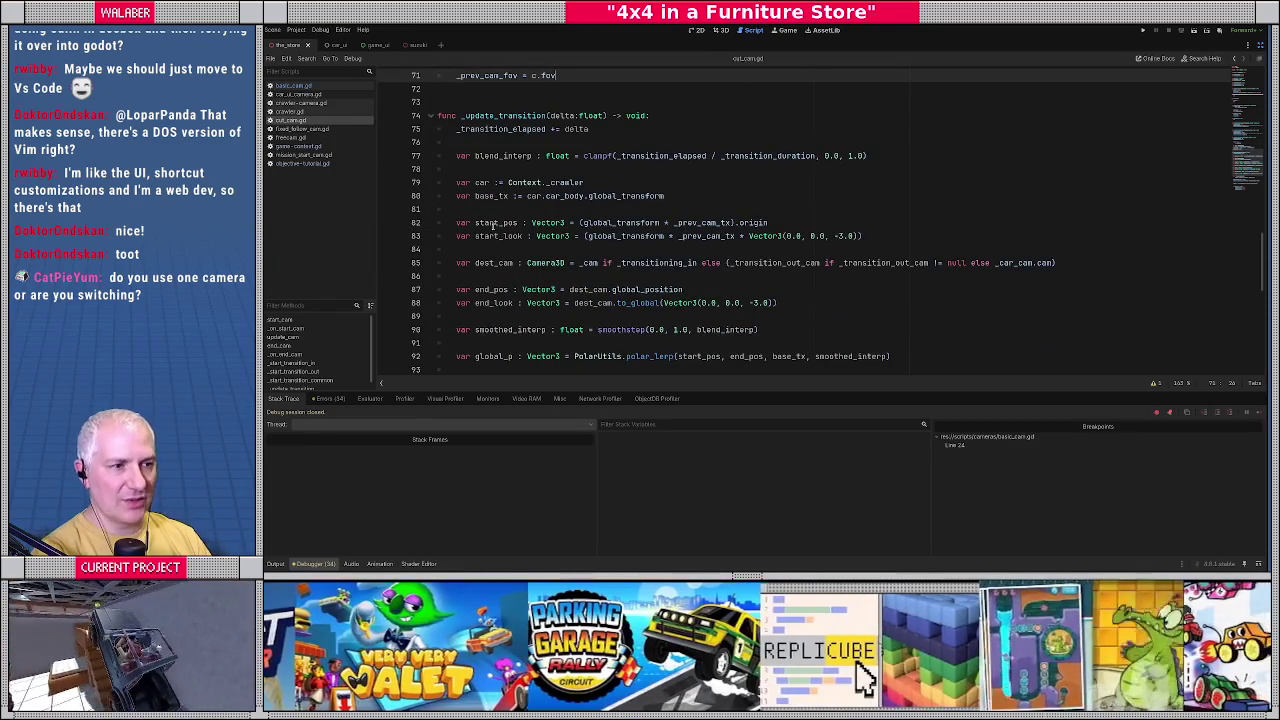
drag(581, 225, 884, 235)
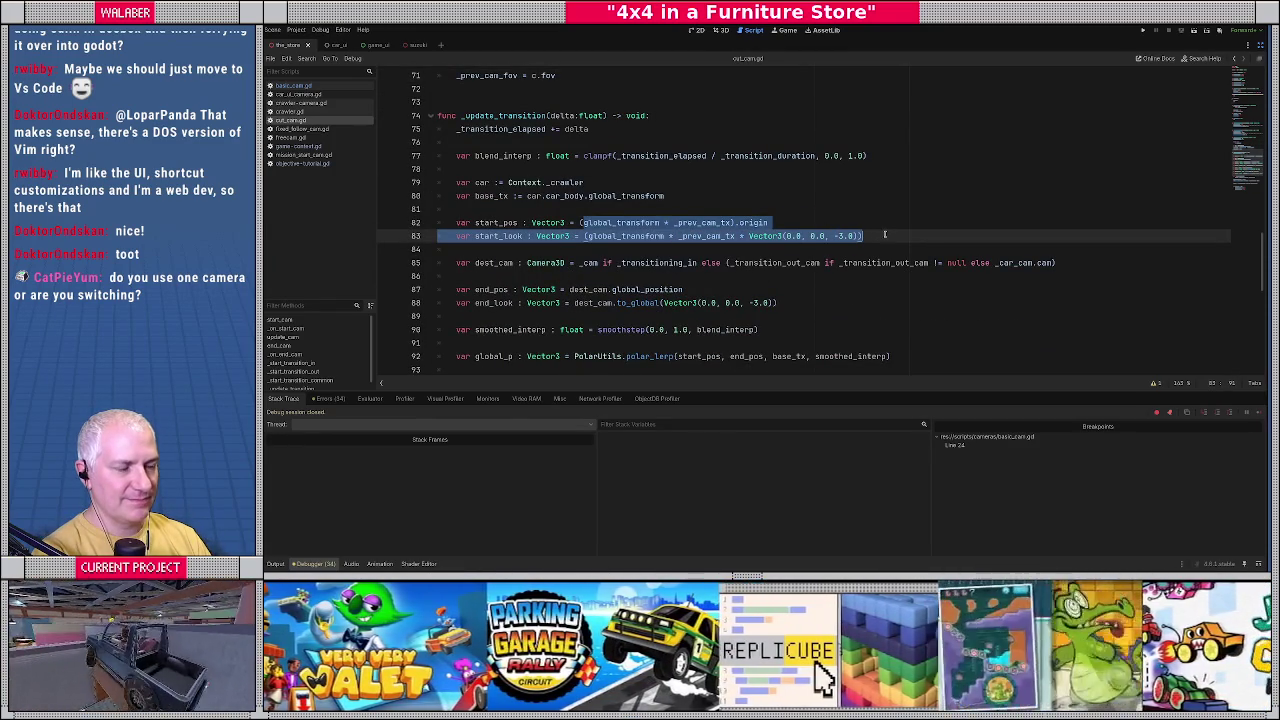
click(805, 238)
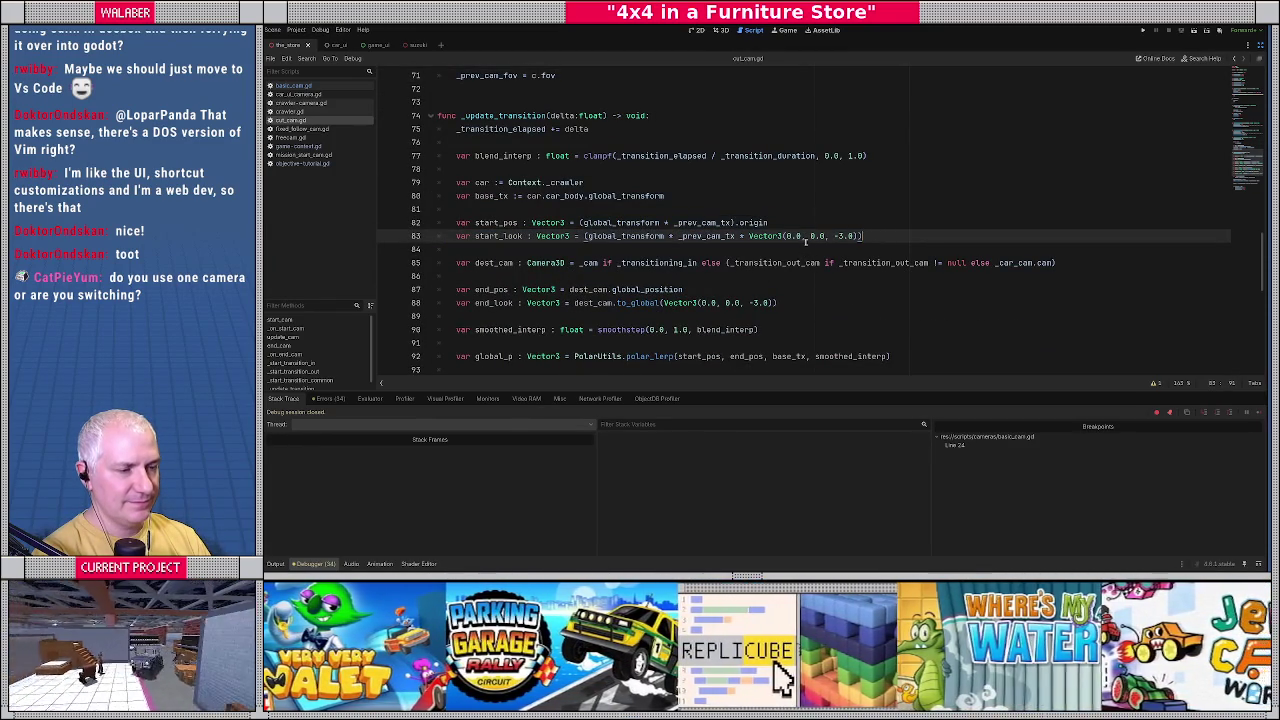
Inspect dest_cam, _transitioning_in and the _cam property on line 85.
double_click(491, 262)
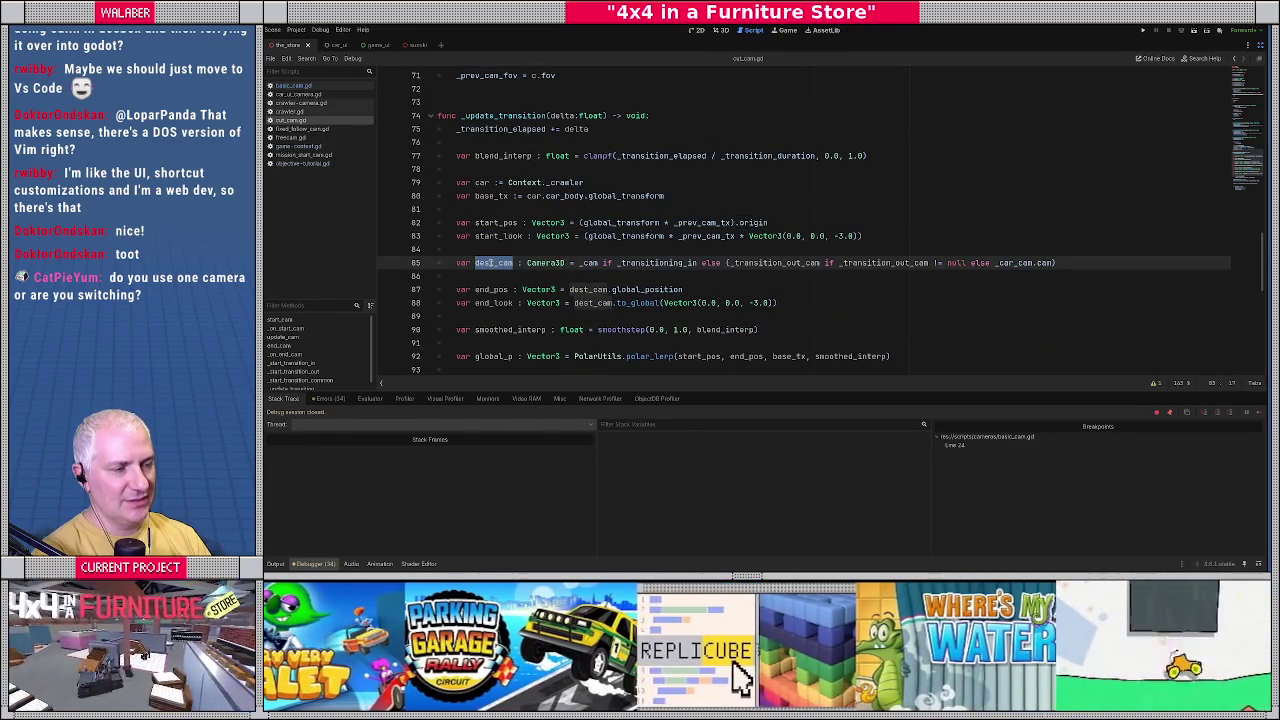
double_click(660, 263)
double_click(590, 263)
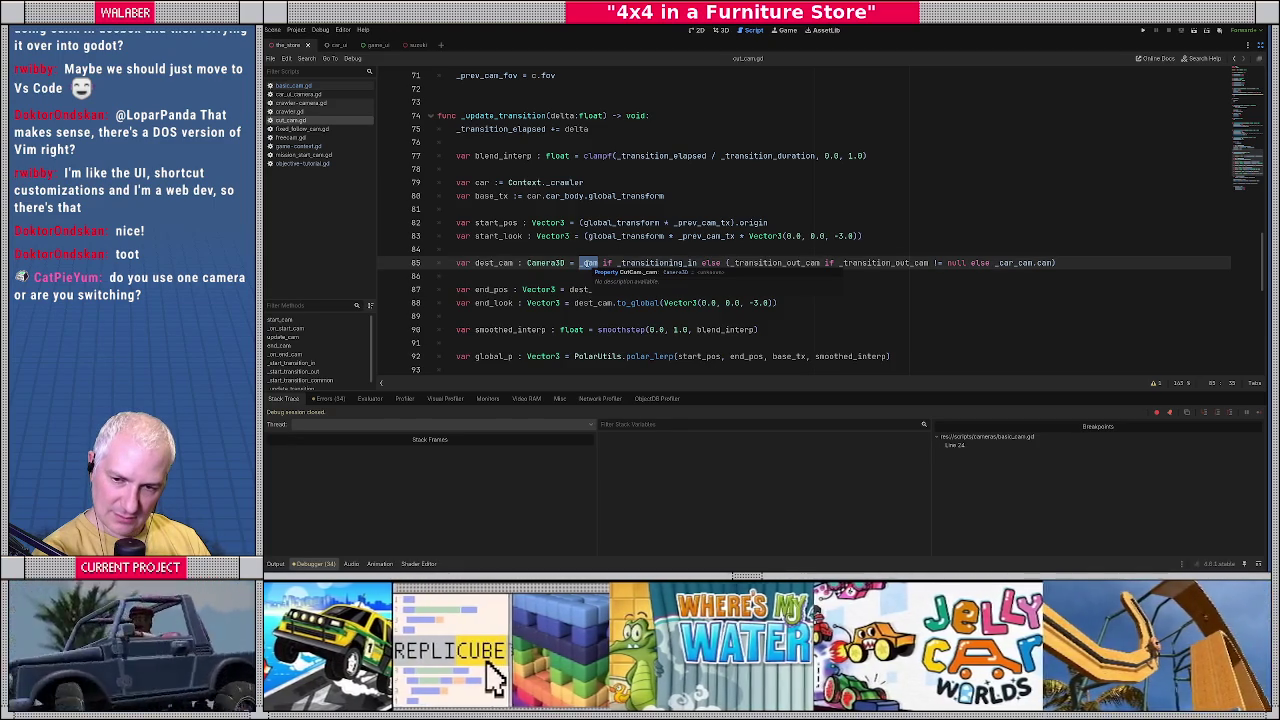
click(577, 236)
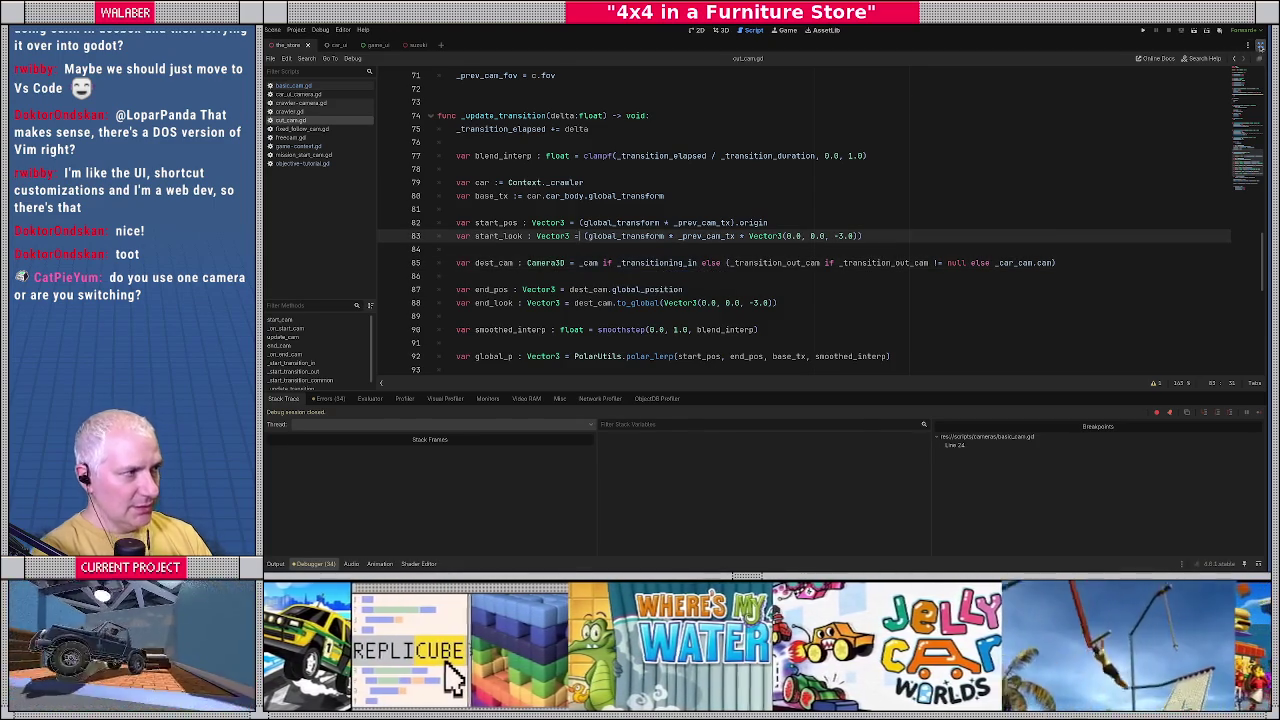
Restore the side docks and widen the code area.
click(1260, 45)
drag(938, 146, 1016, 140)
drag(459, 200, 429, 200)
click(629, 234)
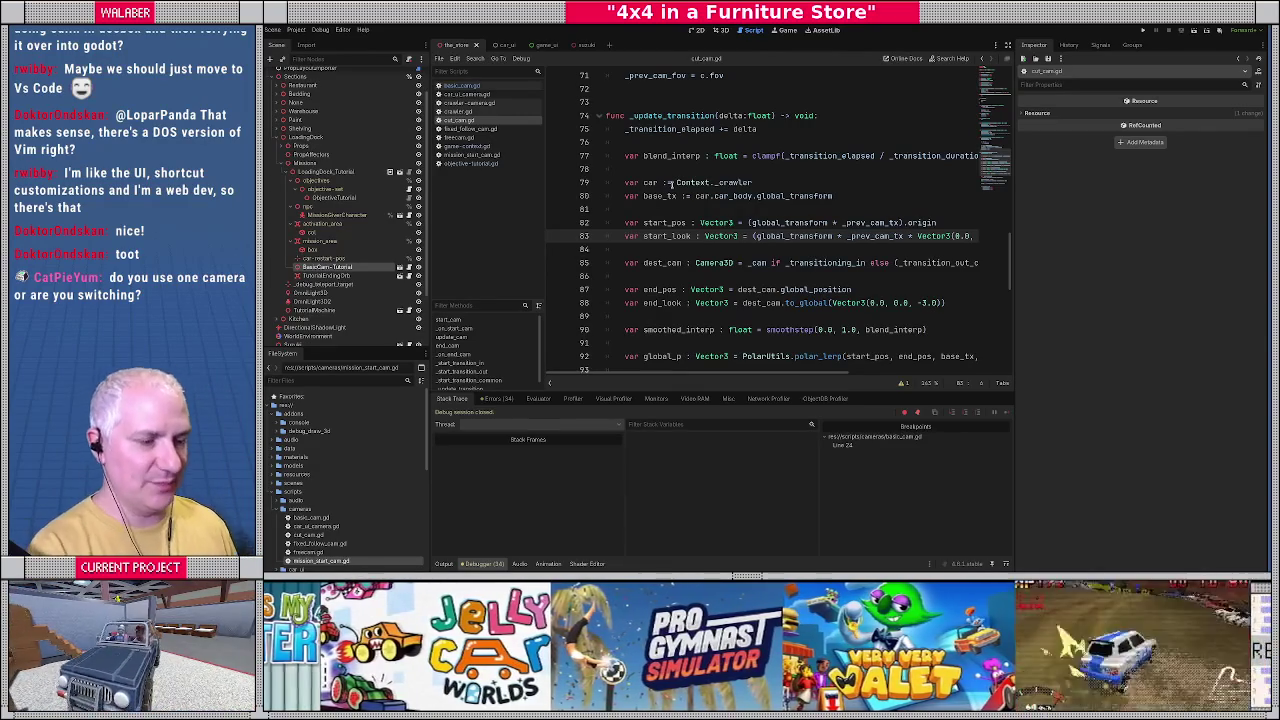
Add a breakpoint on line 95 of cut_cam.gd in the non-polar branch.
click(671, 183)
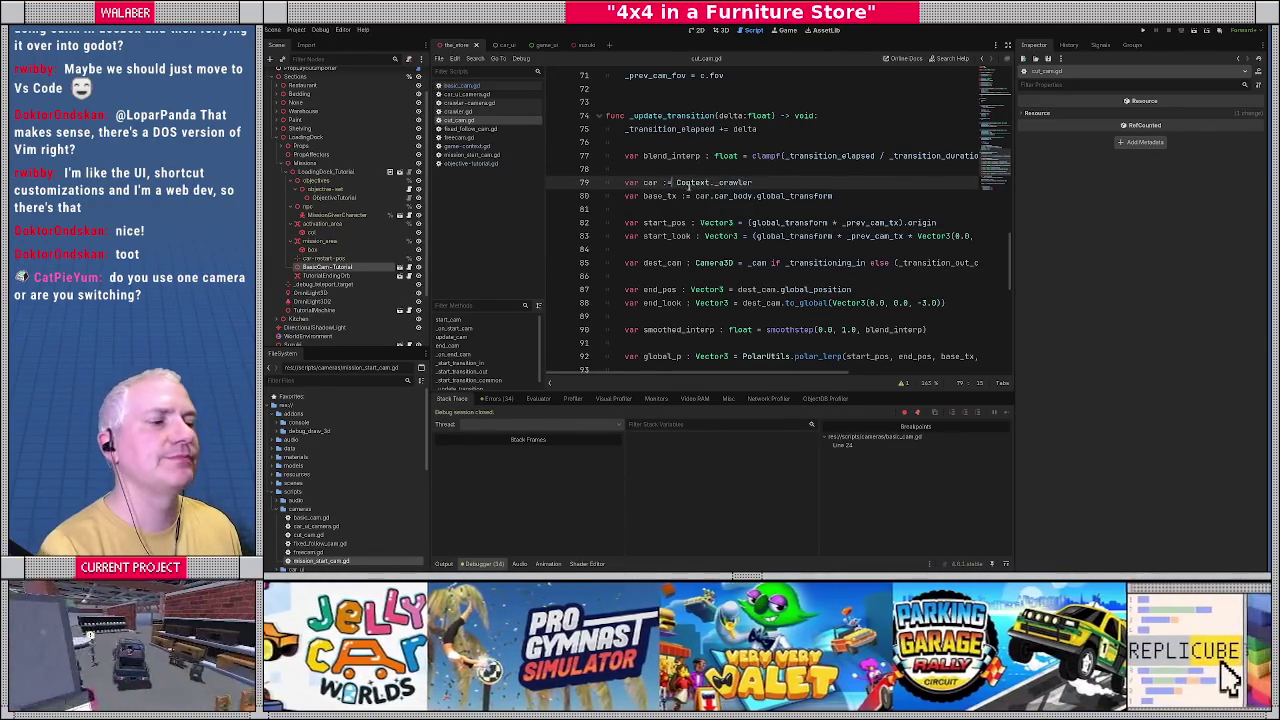
click(680, 170)
scroll(676, 247, down, 2)
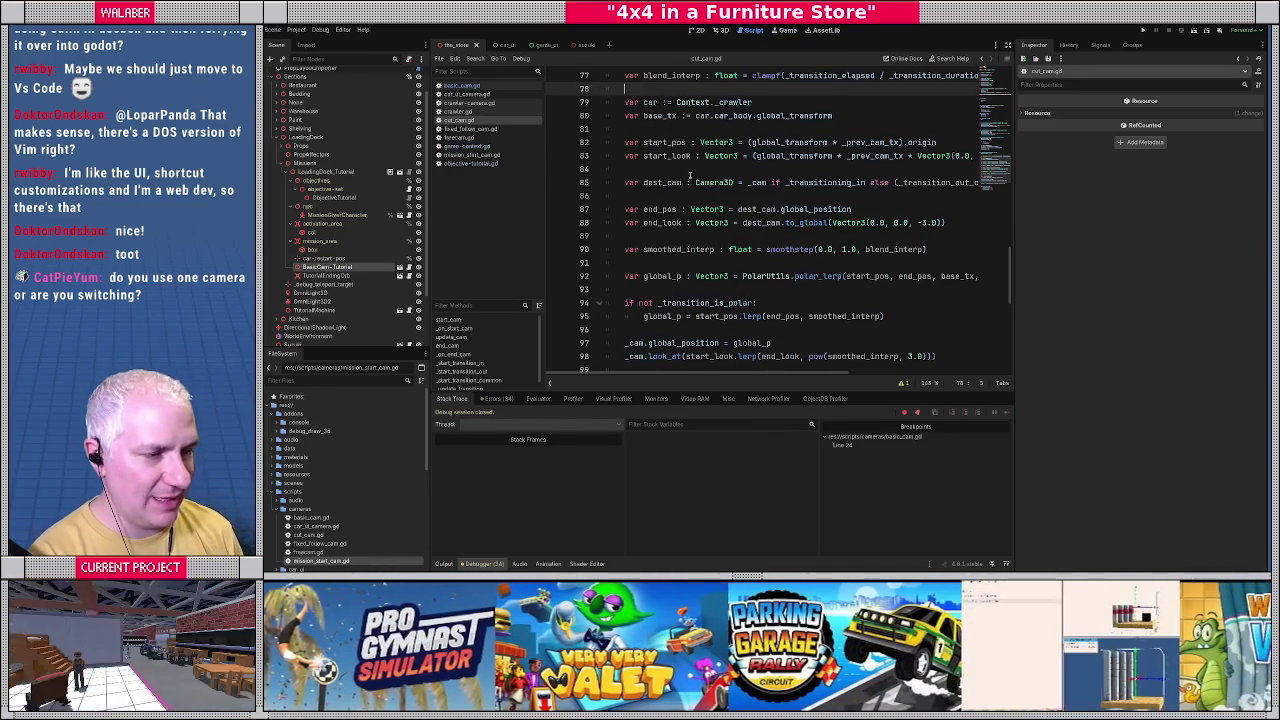
click(1007, 45)
click(557, 195)
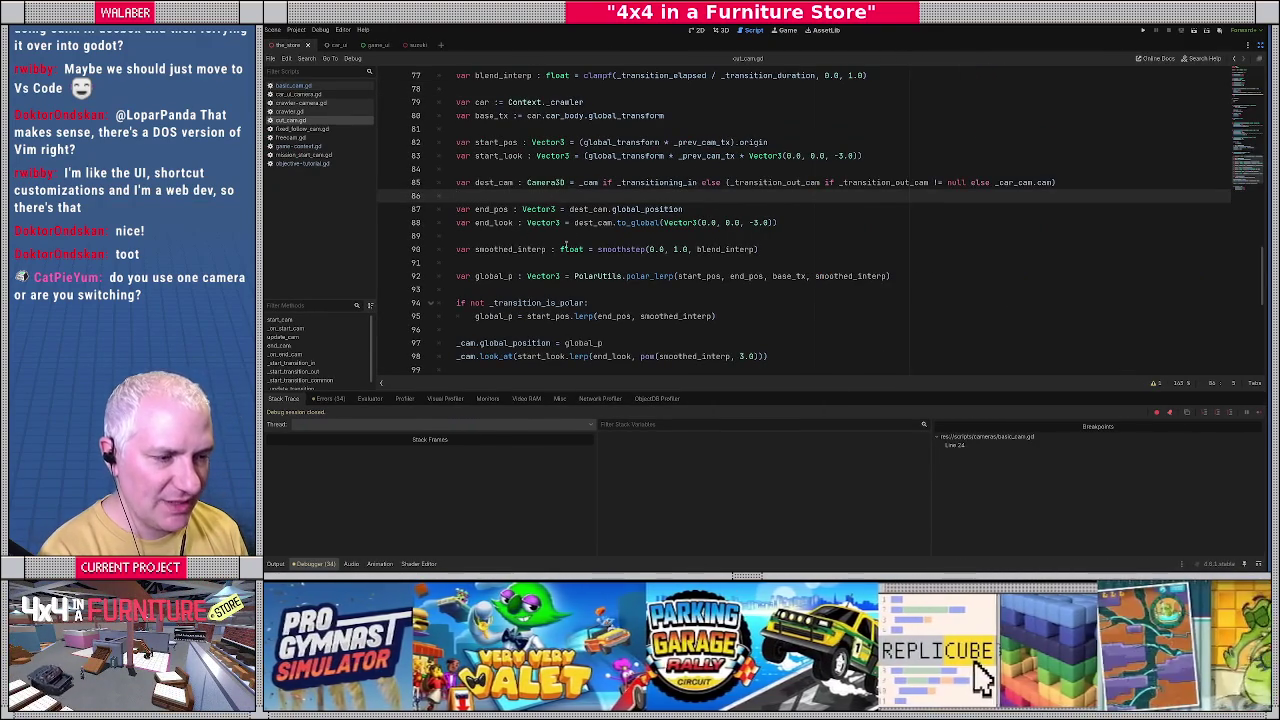
scroll(571, 238, down, 1)
click(386, 276)
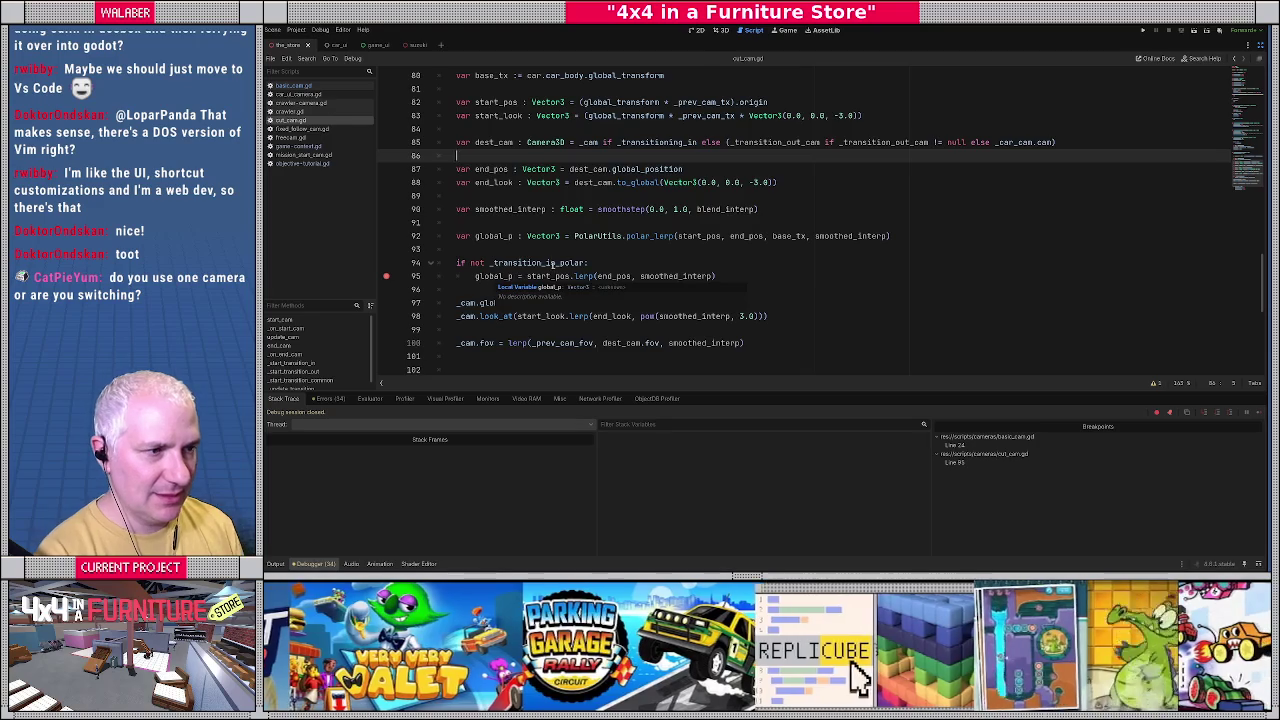
Run the game in debug mode to hit the line 95 breakpoint.
scroll(551, 263, up, 1)
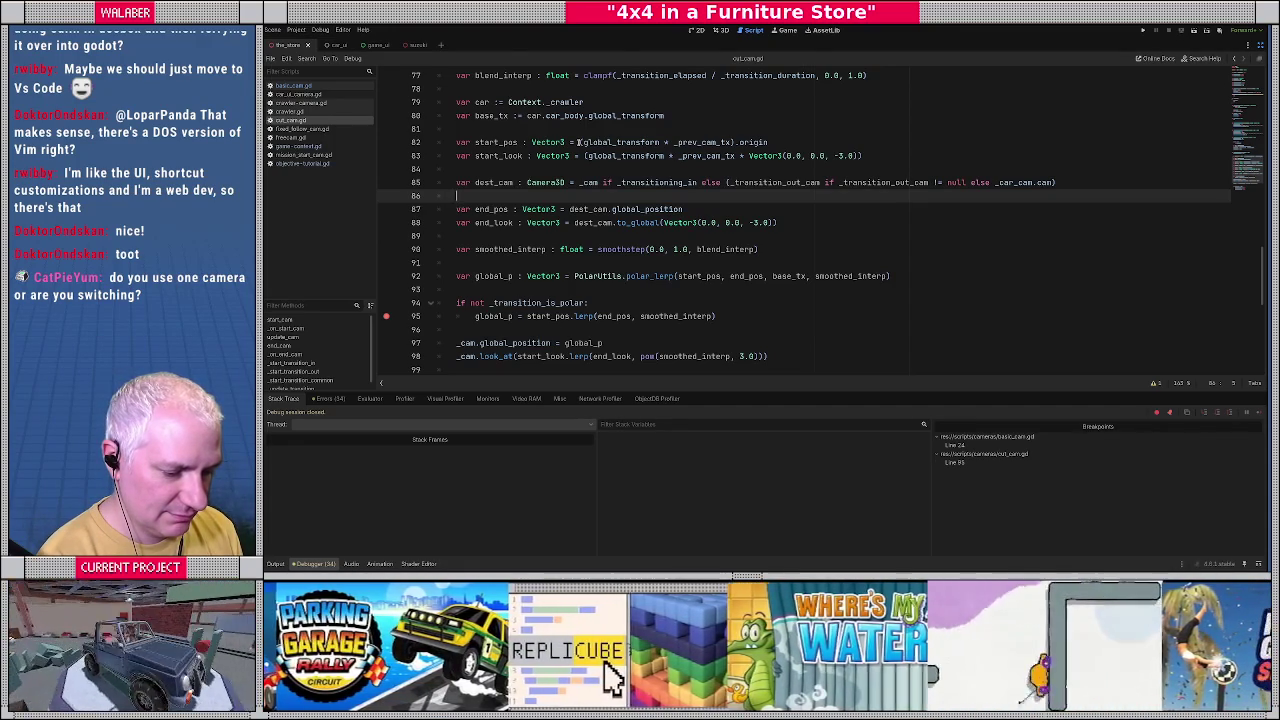
scroll(578, 142, up, 7)
scroll(500, 160, down, 12)
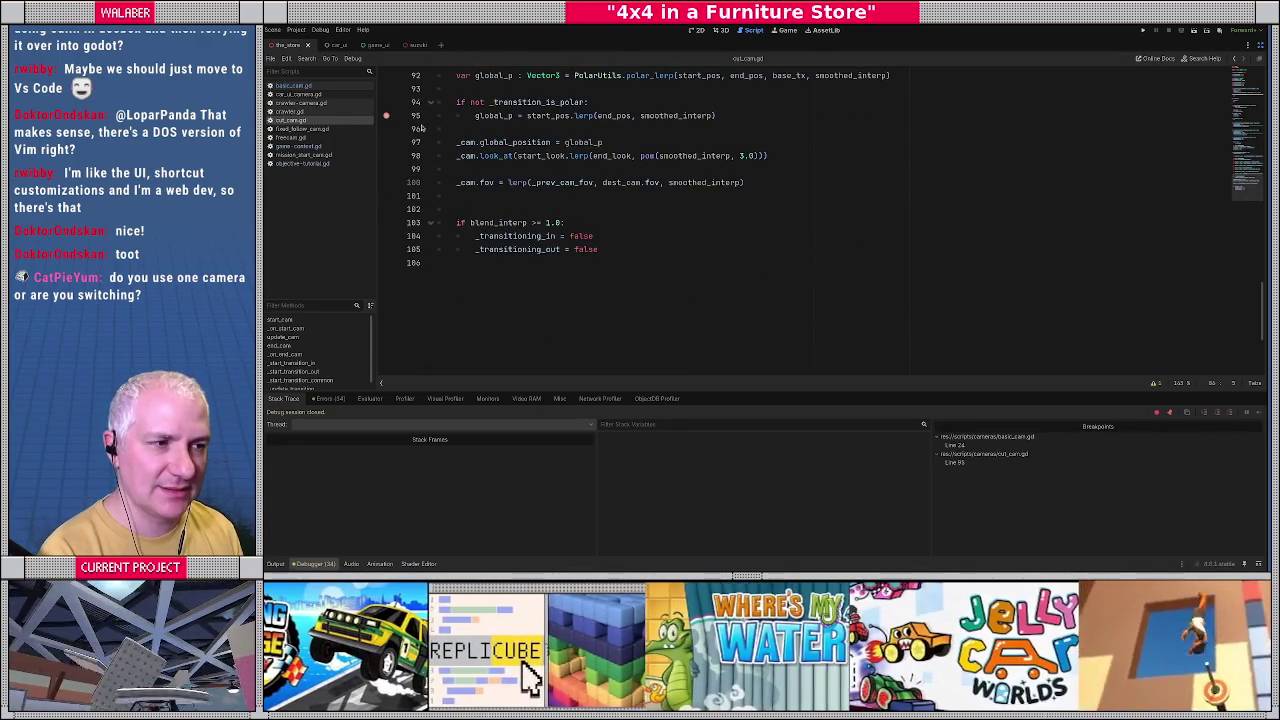
scroll(578, 194, up, 2)
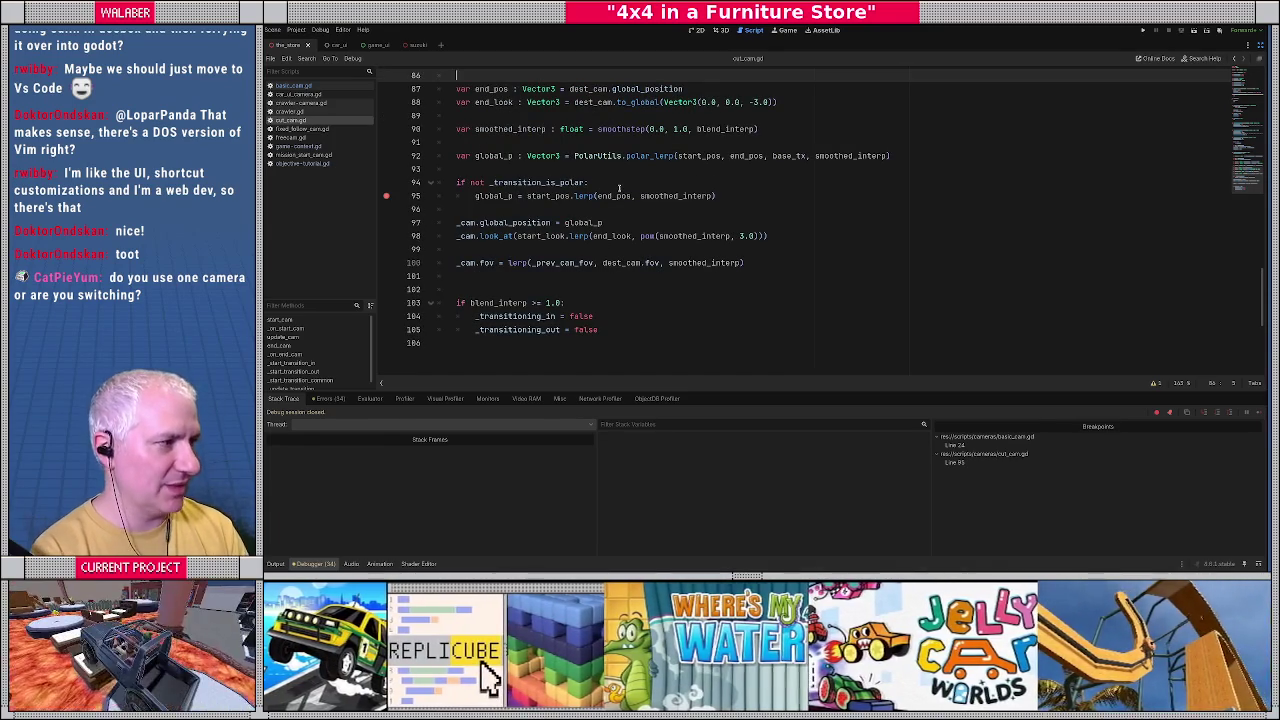
key(F5)
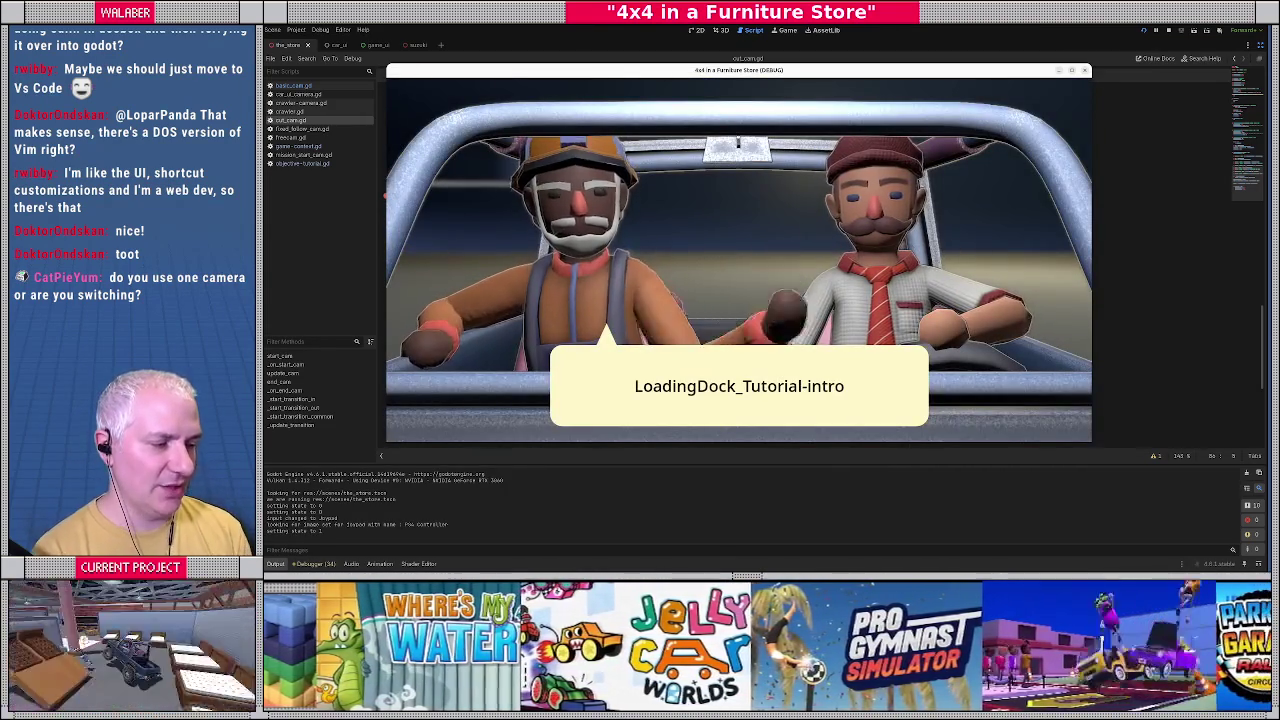
Finish the intro dialog to hit the breakpoint, then inspect the _dialog_finished and start_cut_cam stack frames.
click(738, 259)
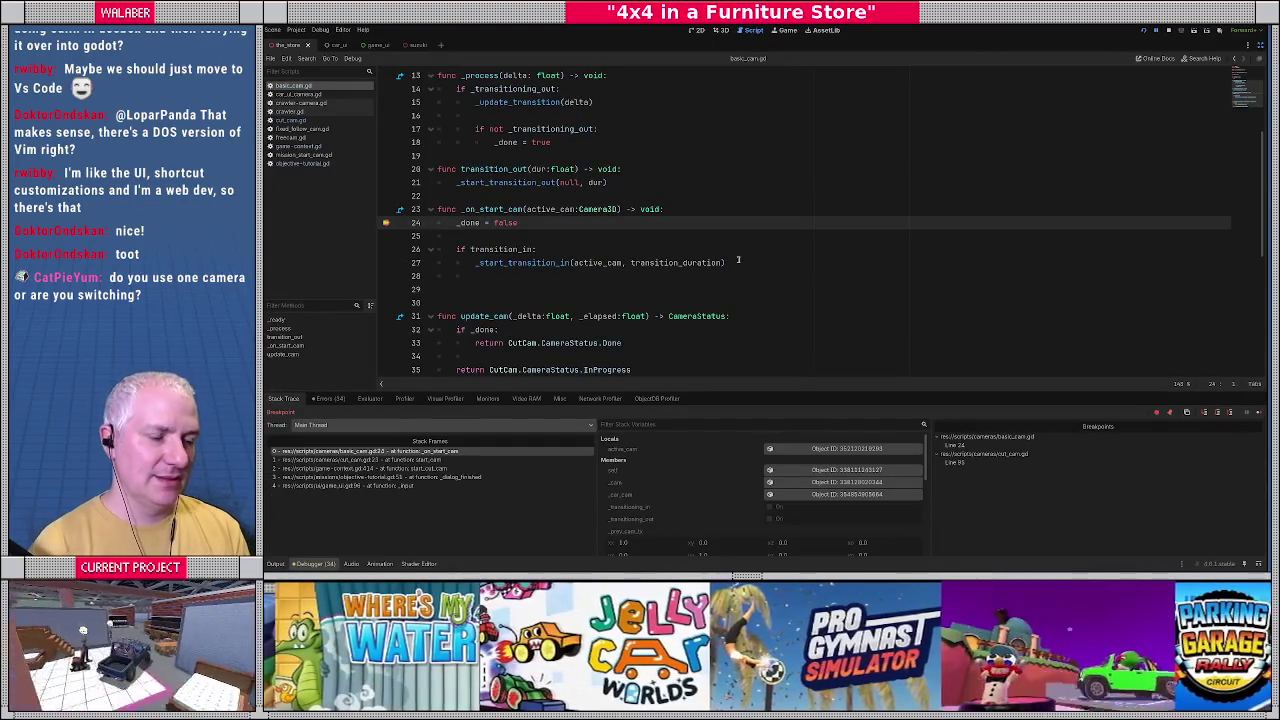
click(435, 477)
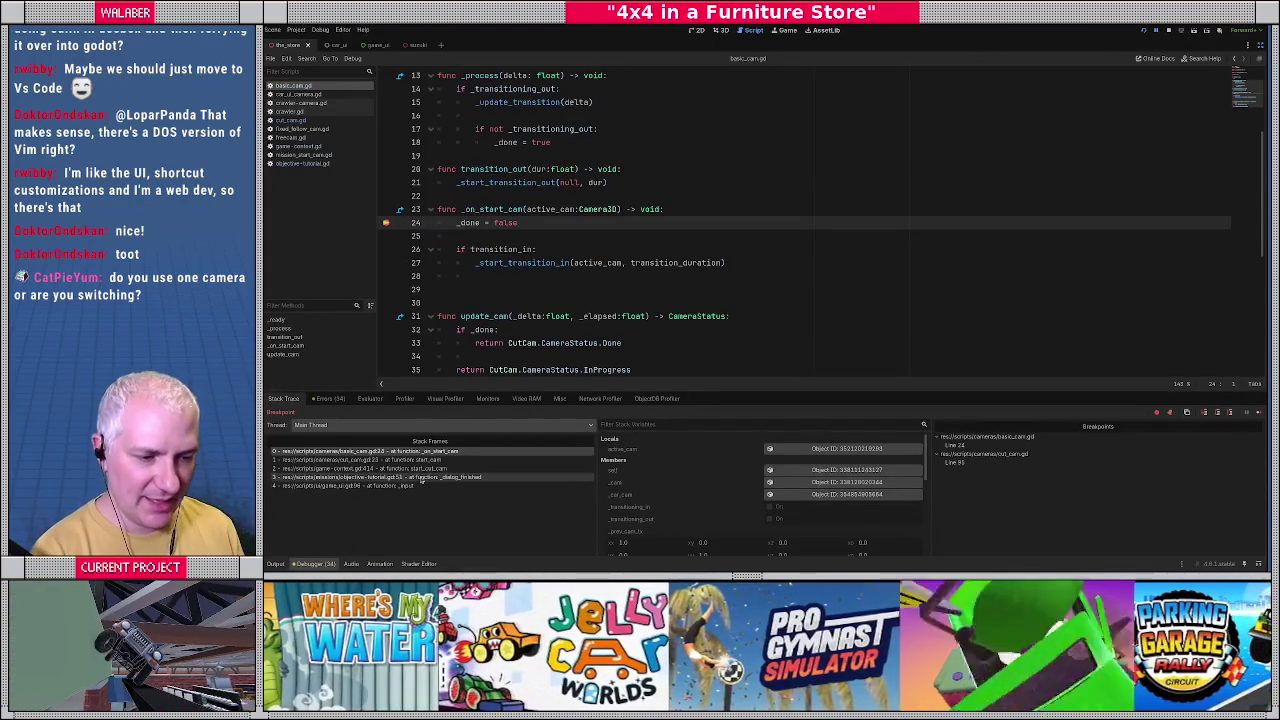
click(370, 468)
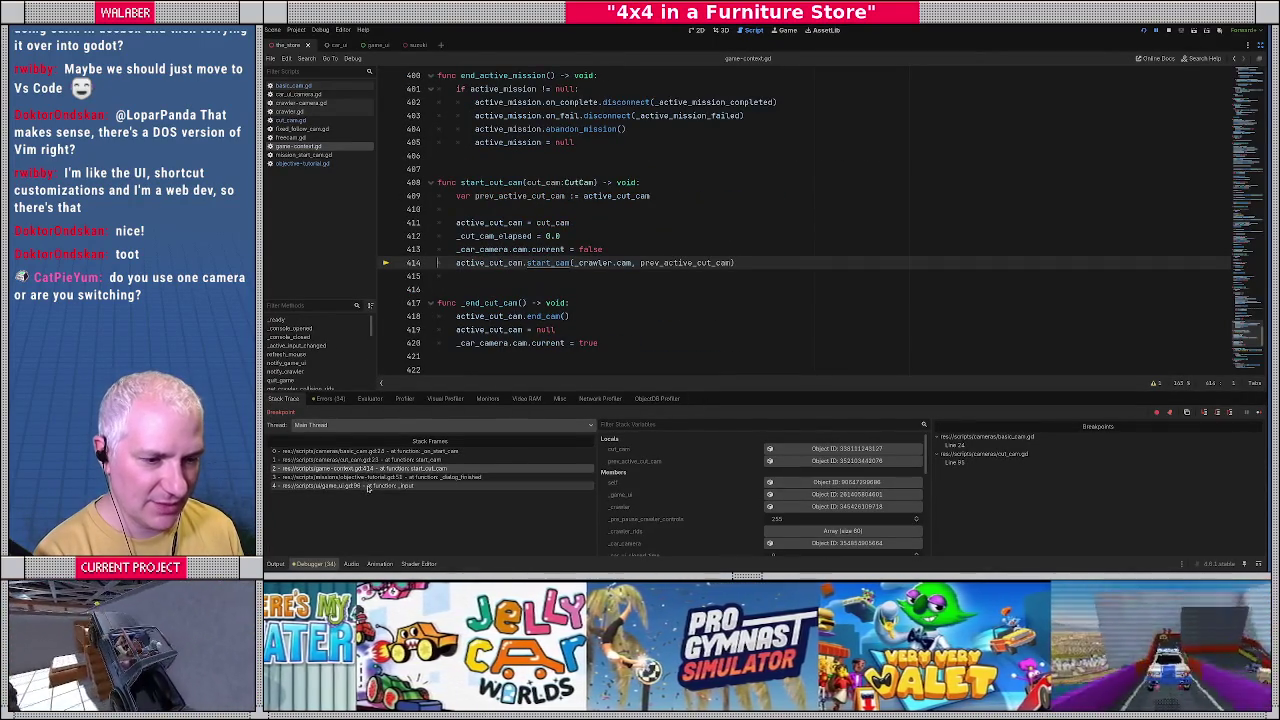
click(383, 477)
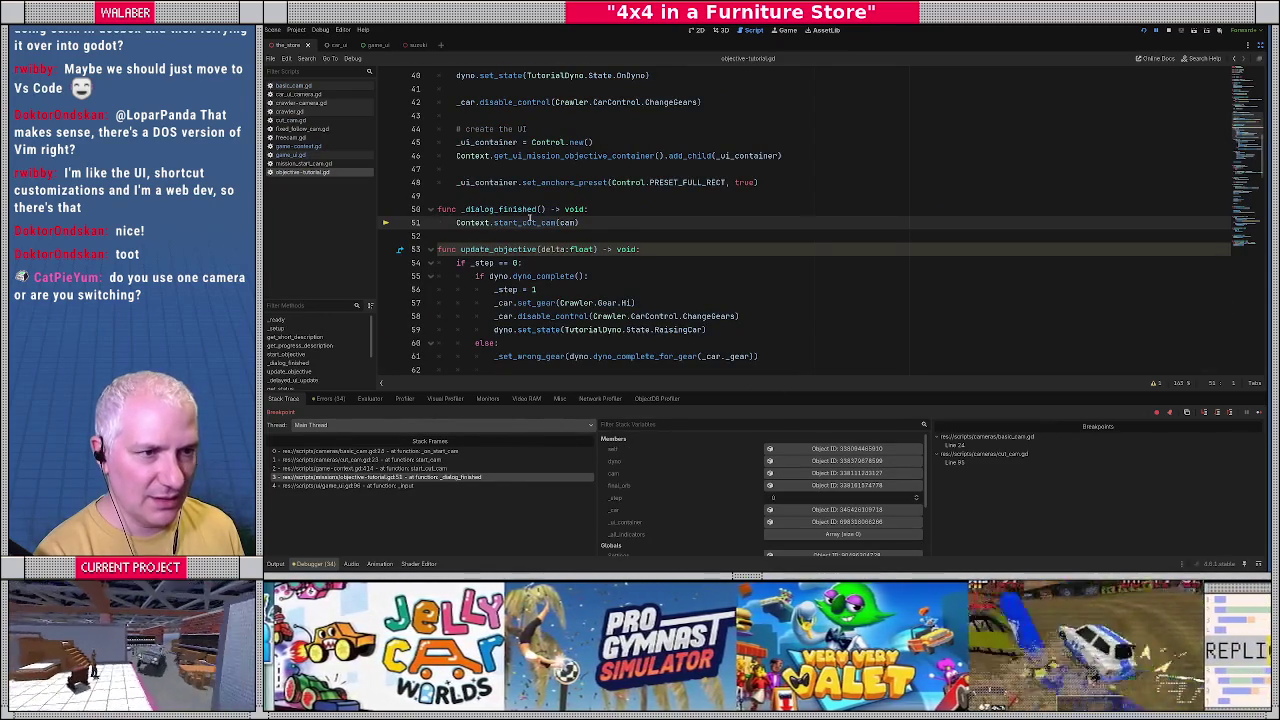
Open the crawler-camera.gd script from the Scripts list.
scroll(527, 220, up, 10)
scroll(534, 262, down, 9)
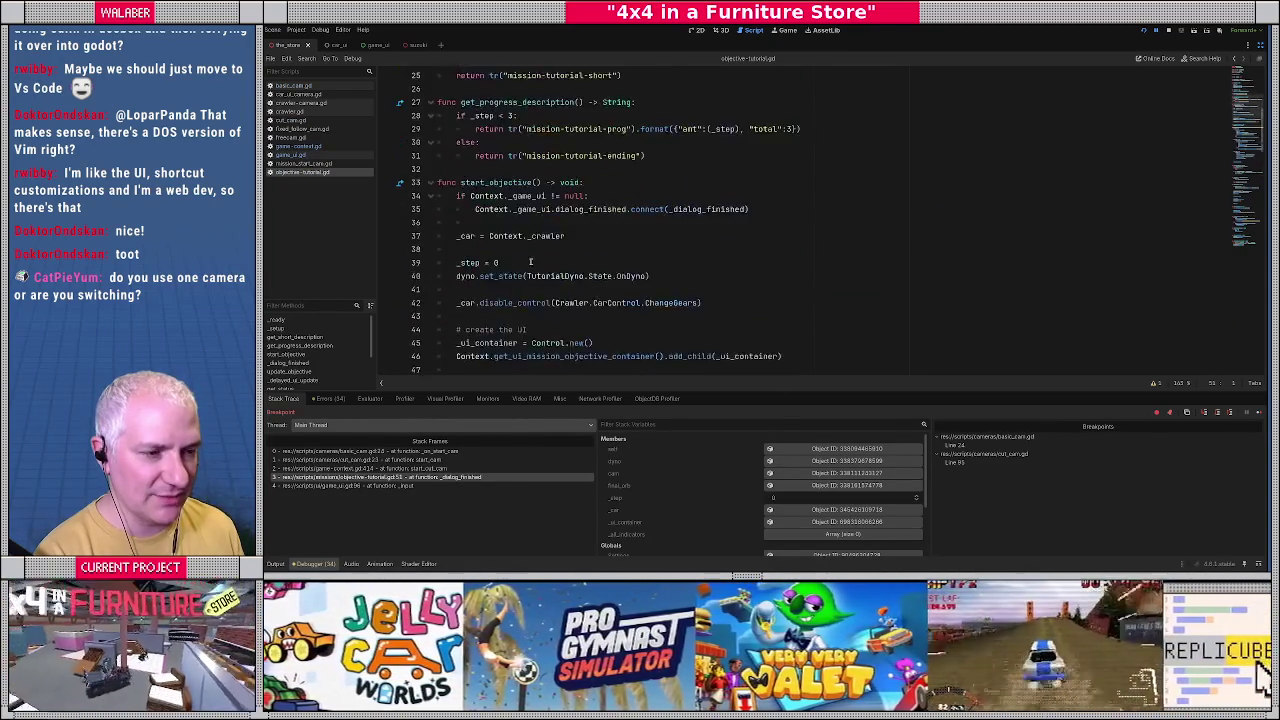
mouse_move(492, 264)
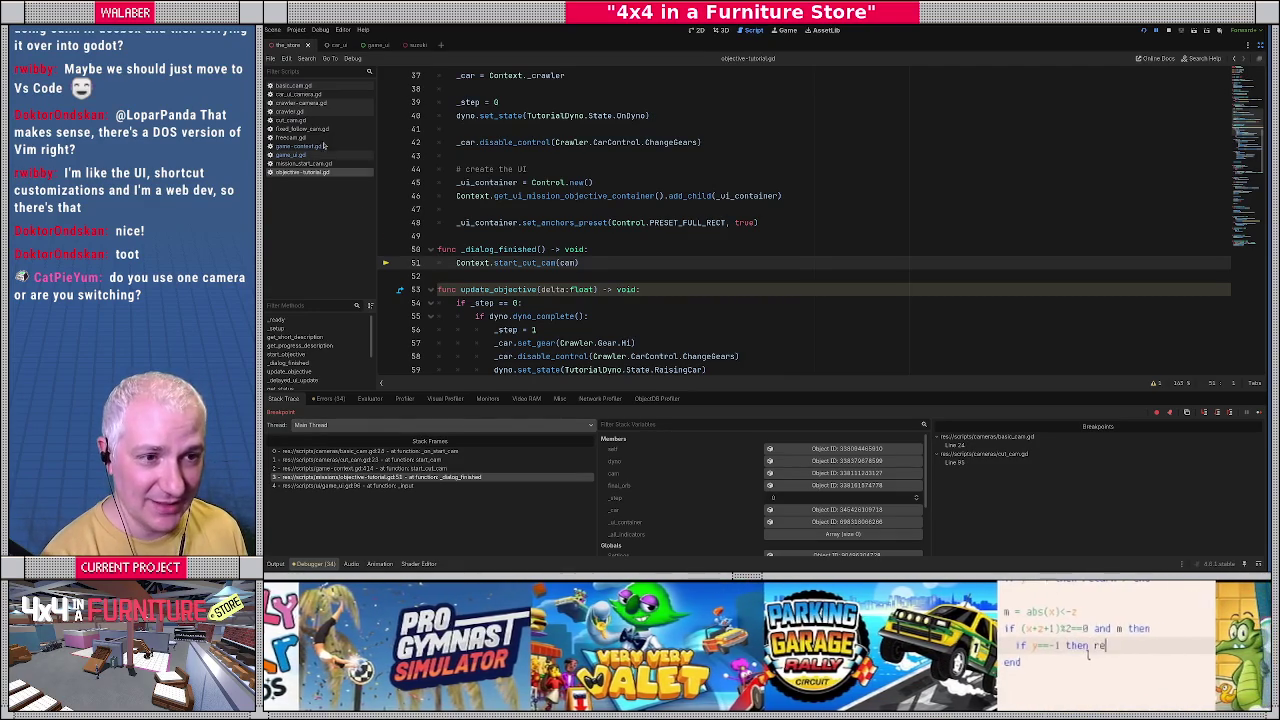
click(300, 104)
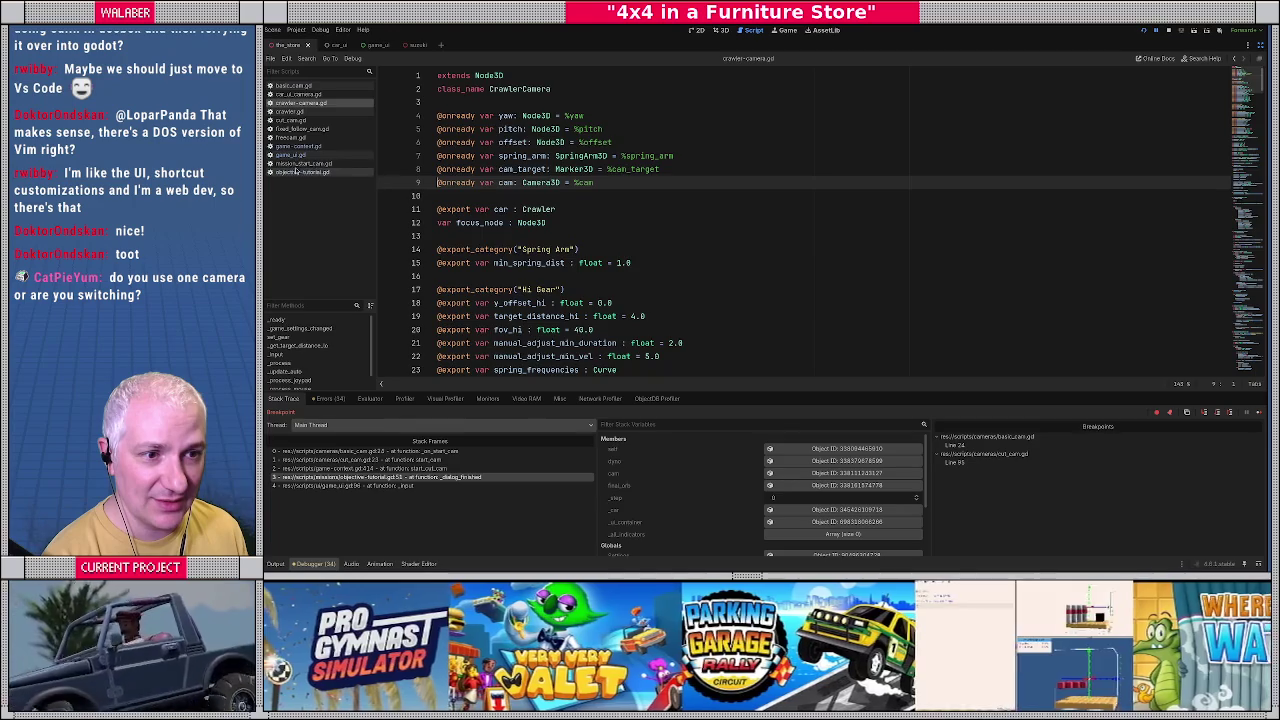
Open mission_start_cam.gd, set and remove a breakpoint on line 35's _start_transition_out call, then continue.
click(300, 163)
click(466, 244)
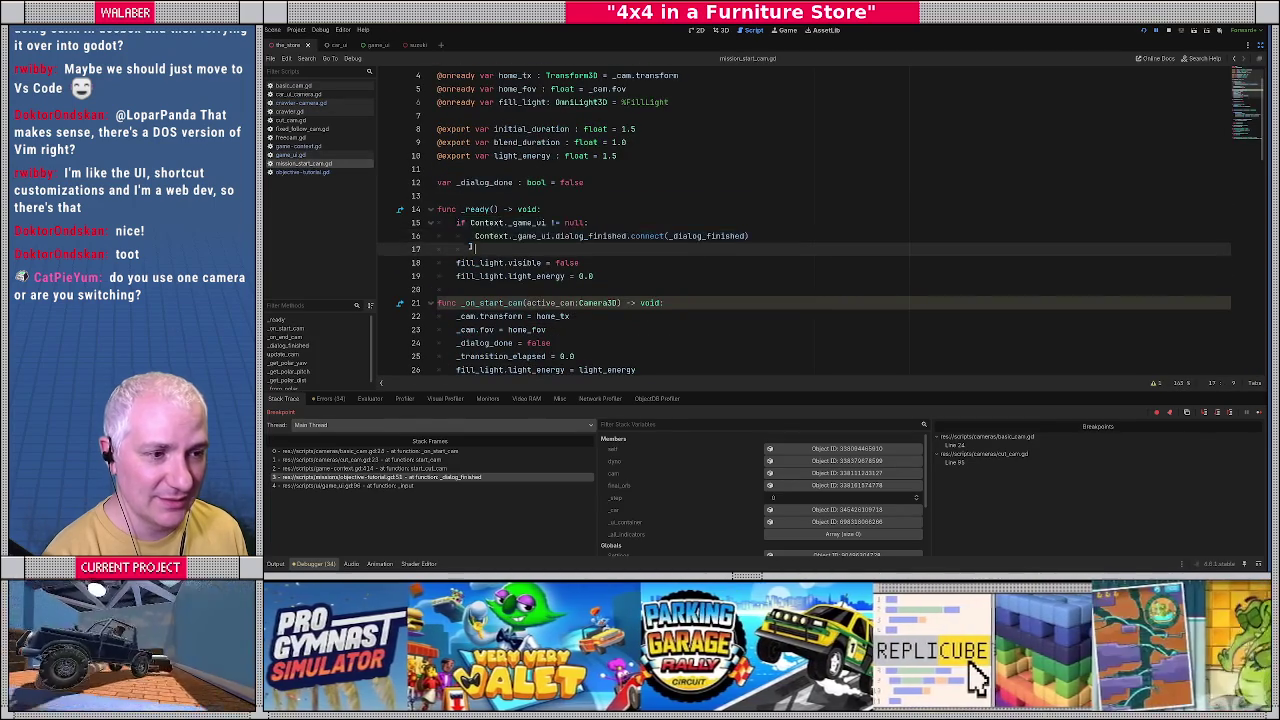
scroll(466, 244, down, 7)
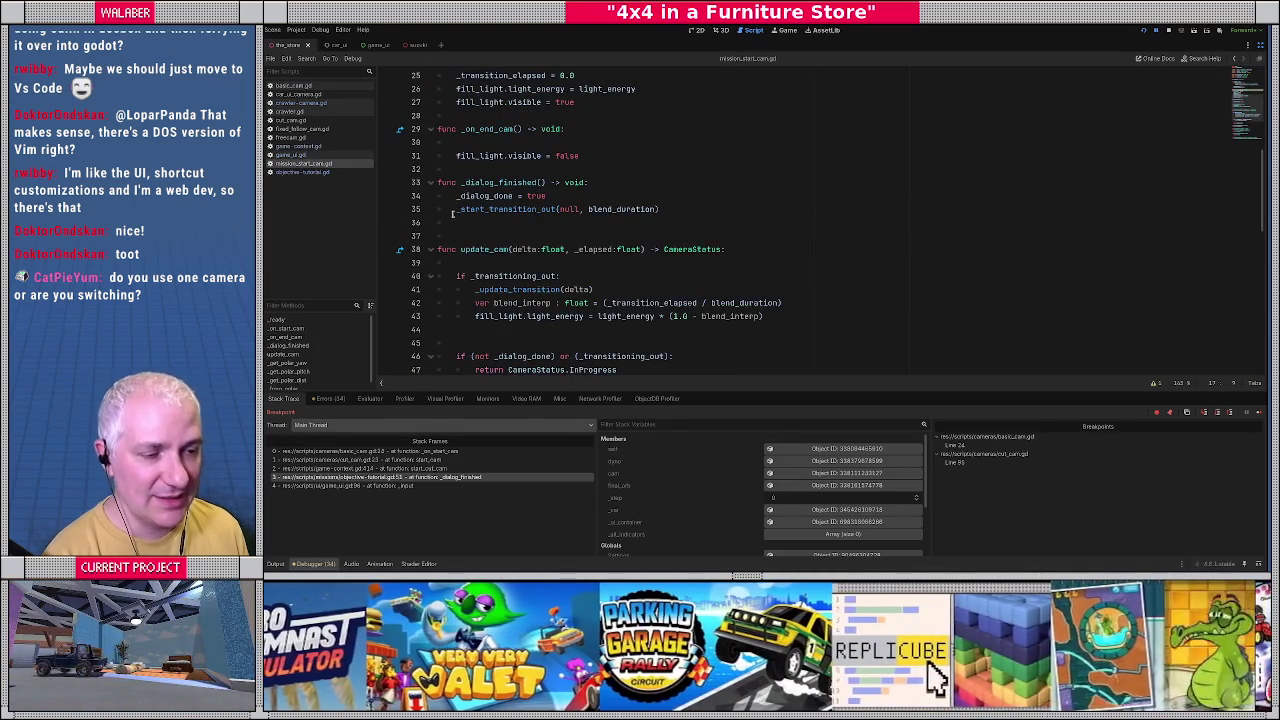
click(386, 209)
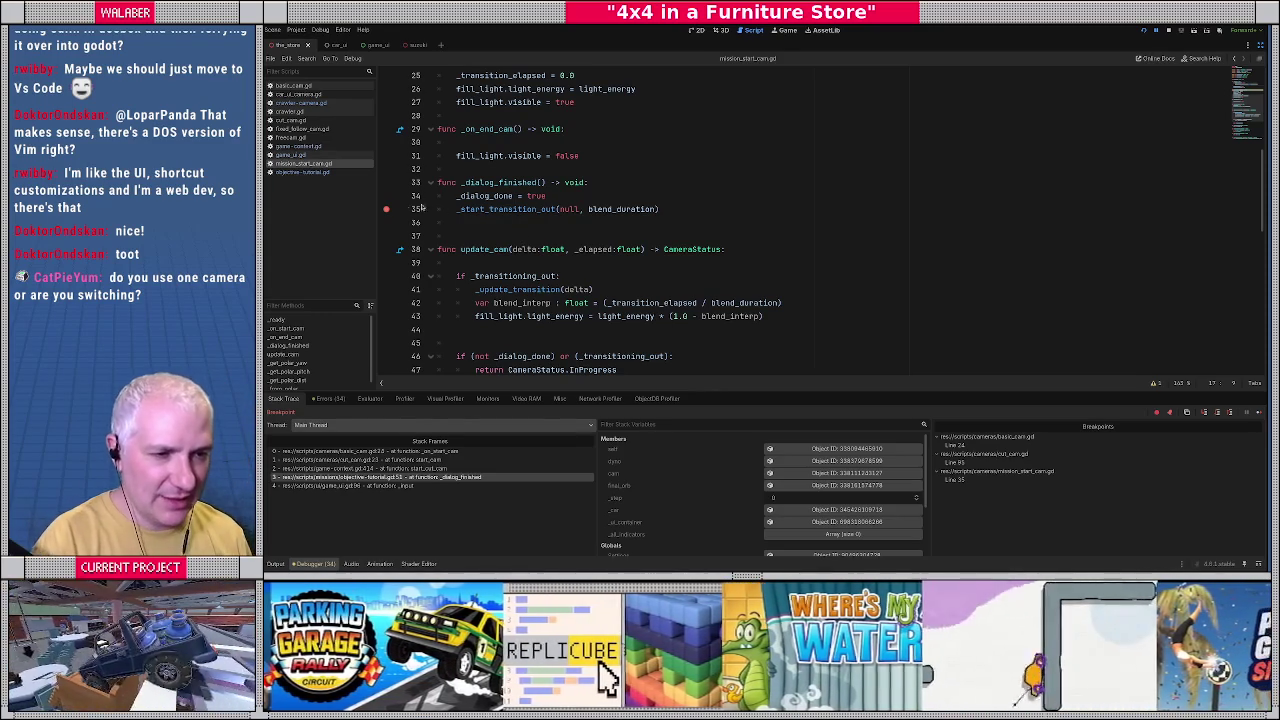
click(386, 209)
key(F12)
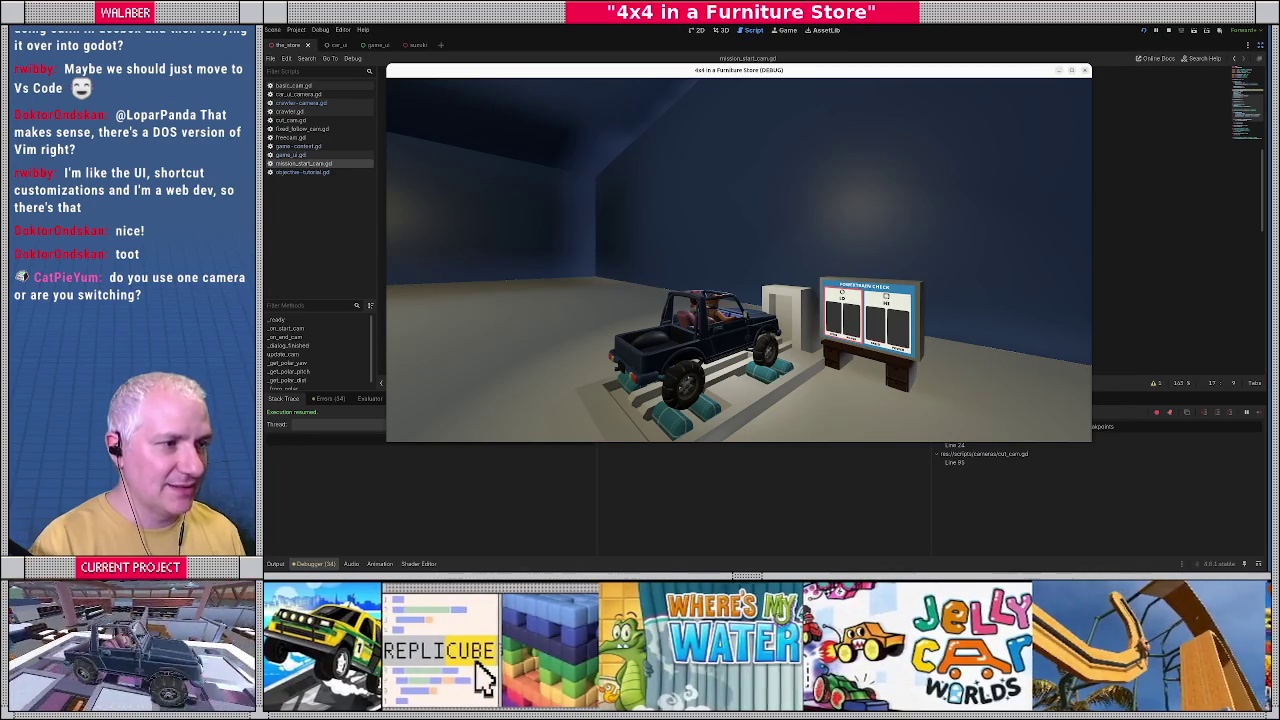
Back in the editor, check the debugger's Errors list, then return to Stack Trace and scroll the script.
key(alt+Tab)
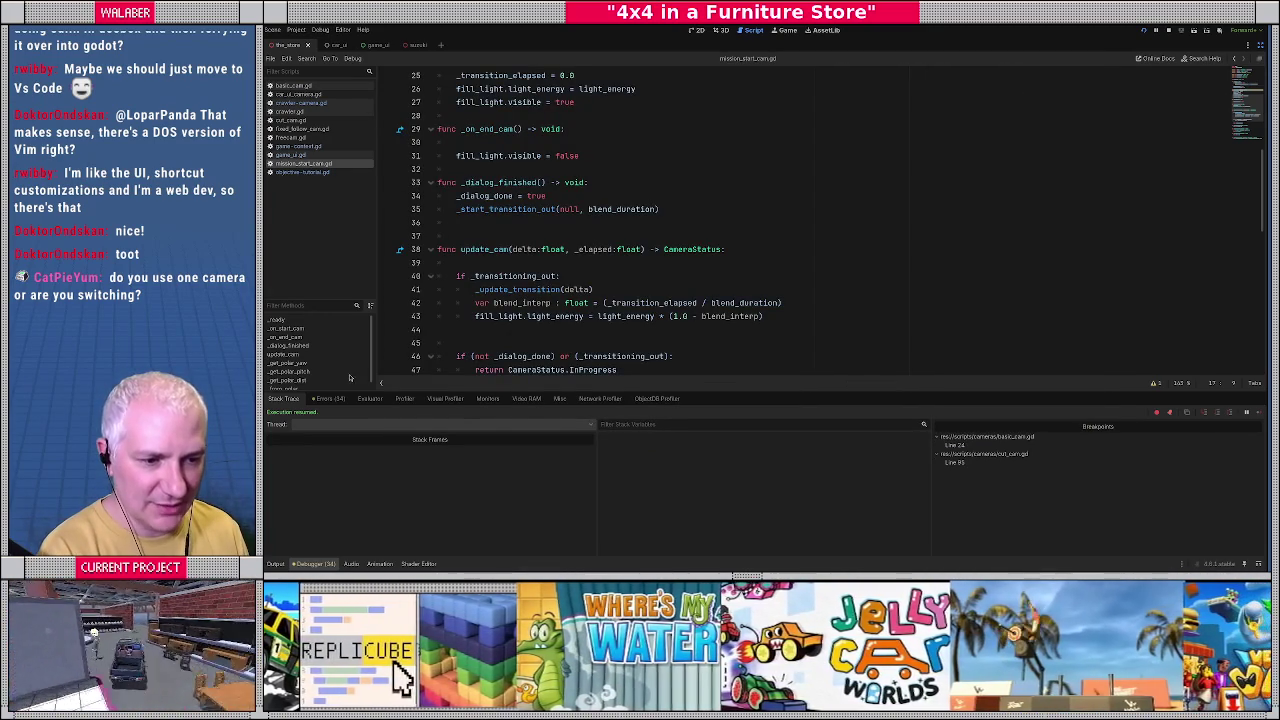
click(328, 398)
scroll(432, 522, down, 1)
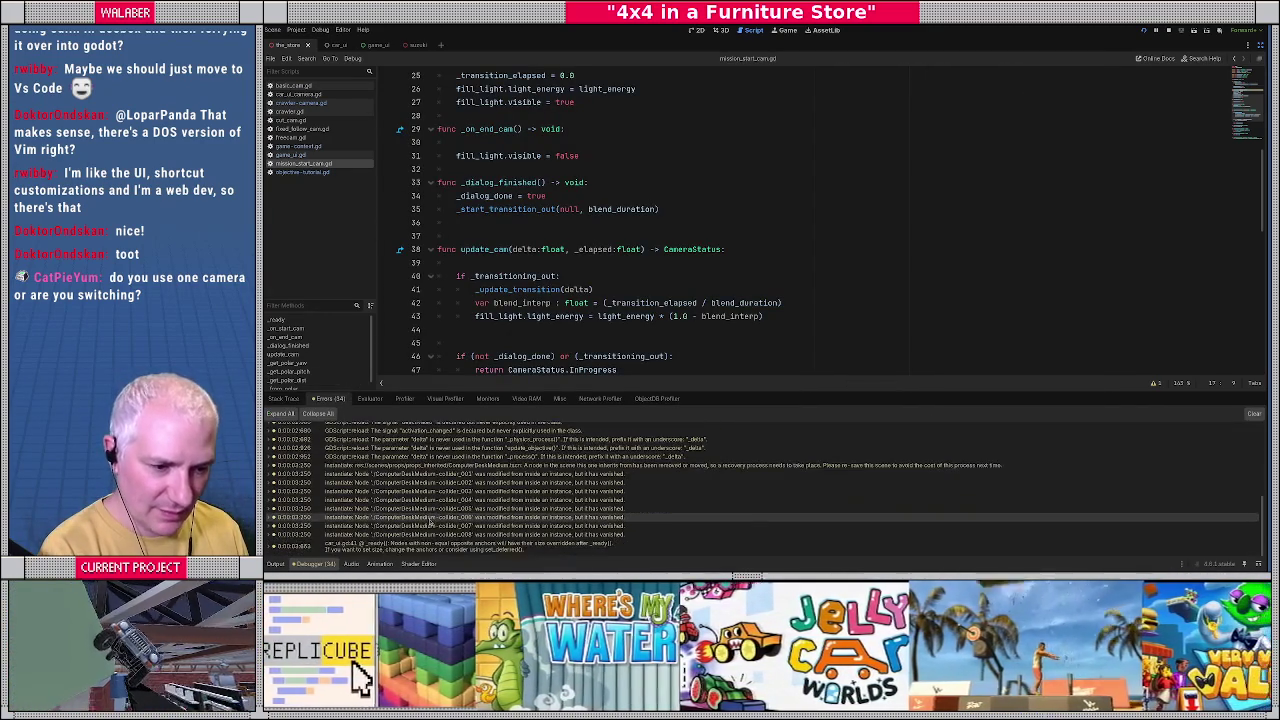
scroll(400, 505, up, 5)
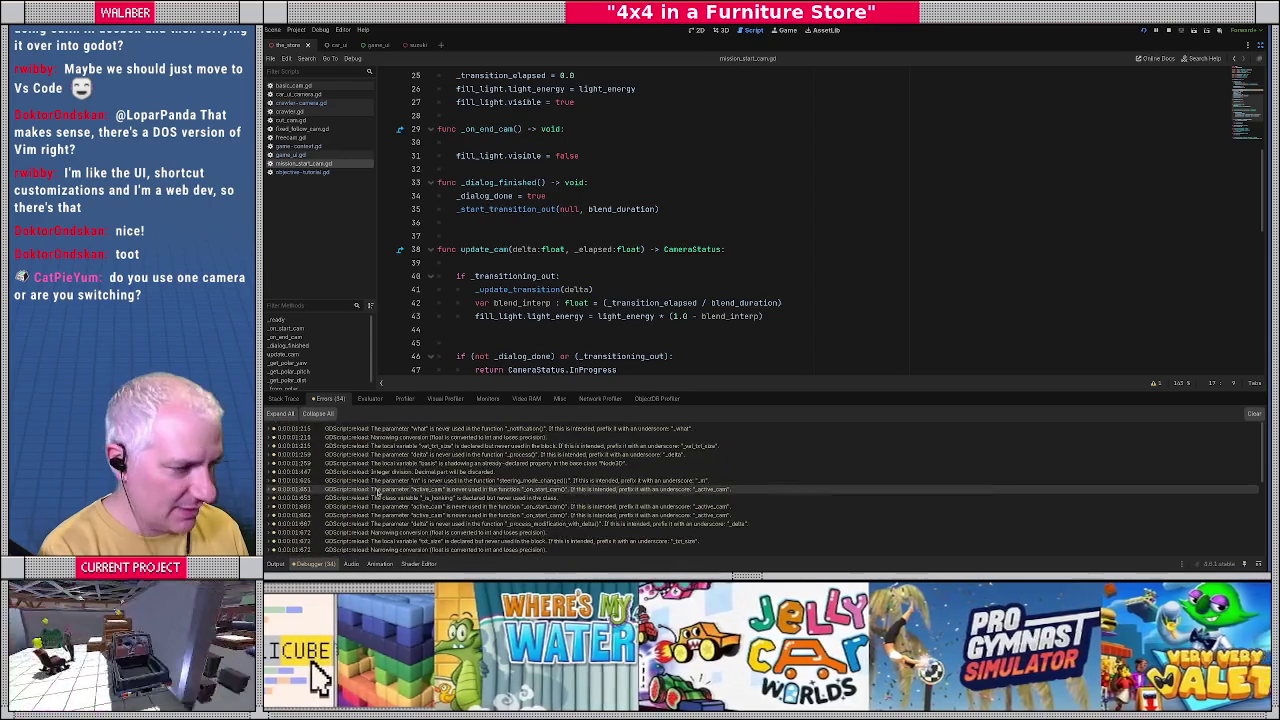
click(283, 398)
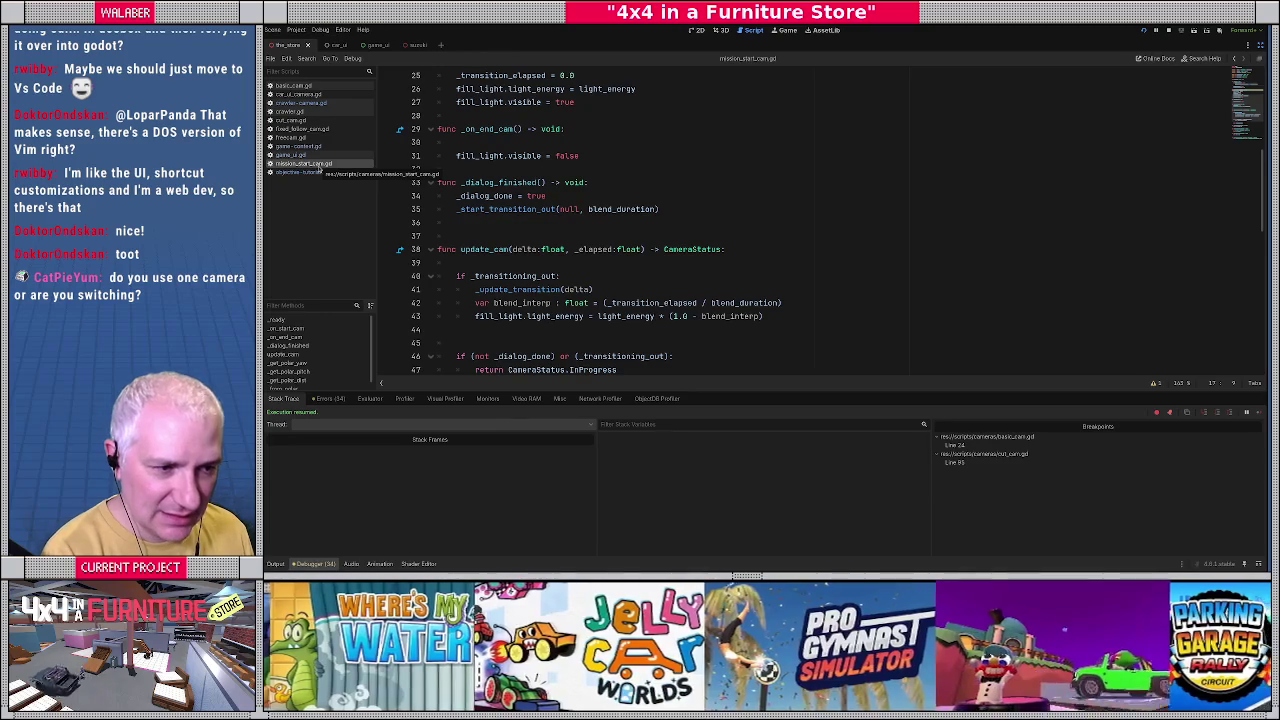
scroll(528, 230, down, 2)
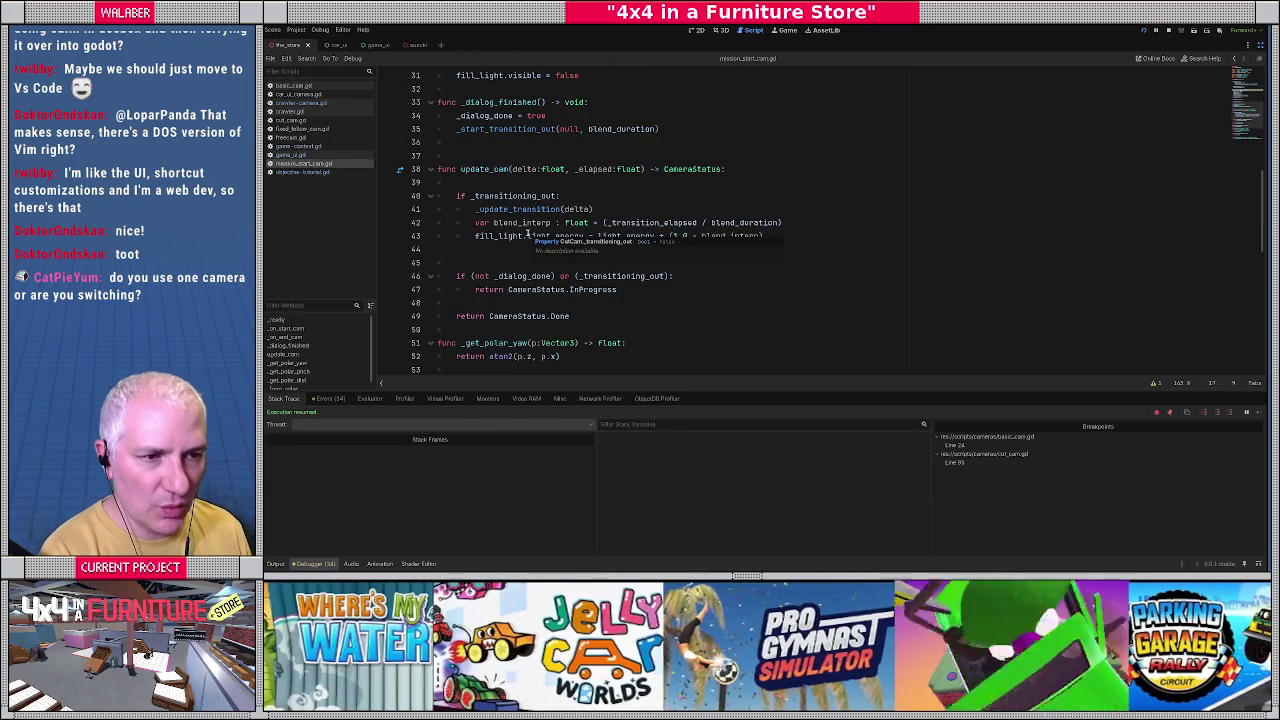
Open basic_cam.gd and place the caret on line 26's 'if transition_in:' check.
click(294, 85)
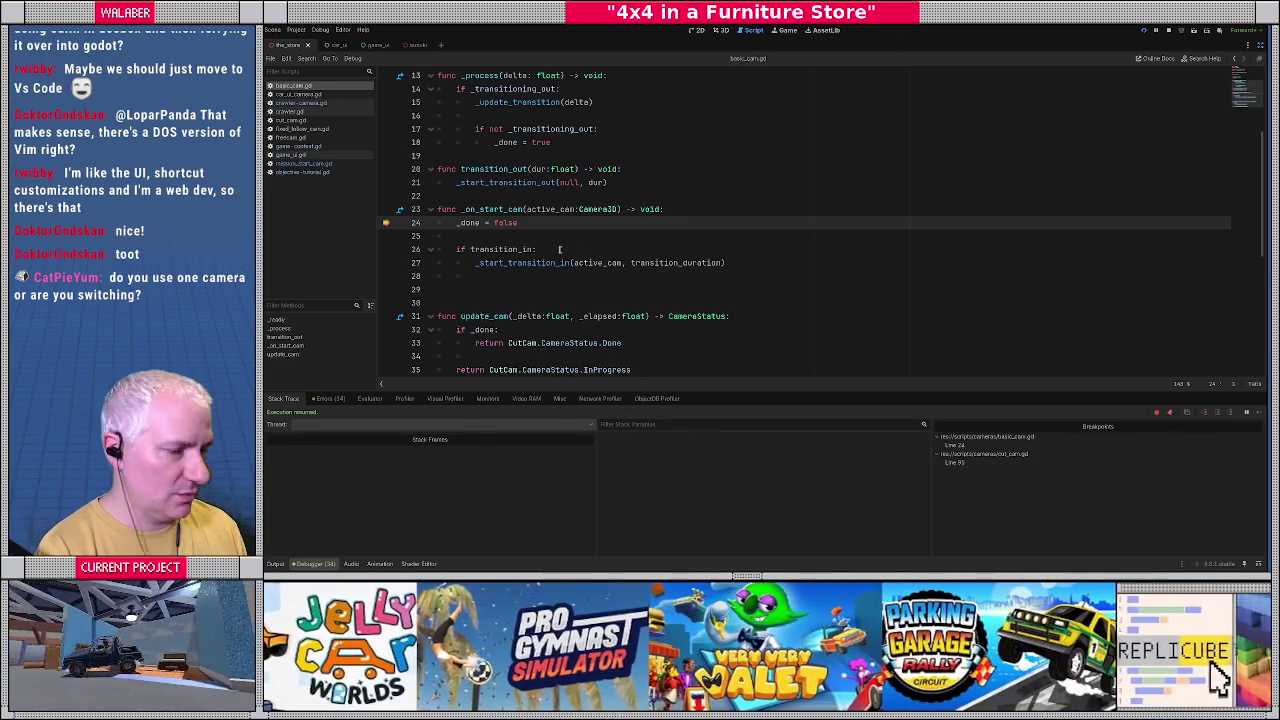
click(547, 247)
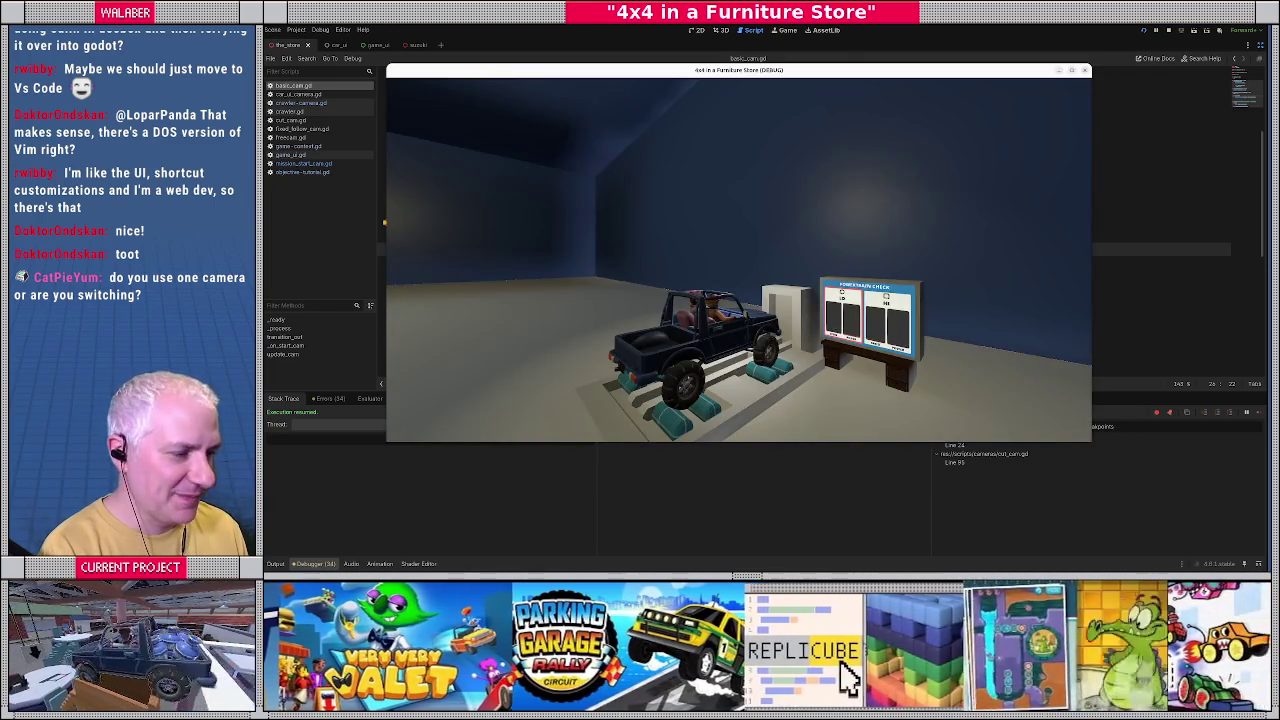
Stop the game and remove the line 24 breakpoint in basic_cam.gd.
key(F8)
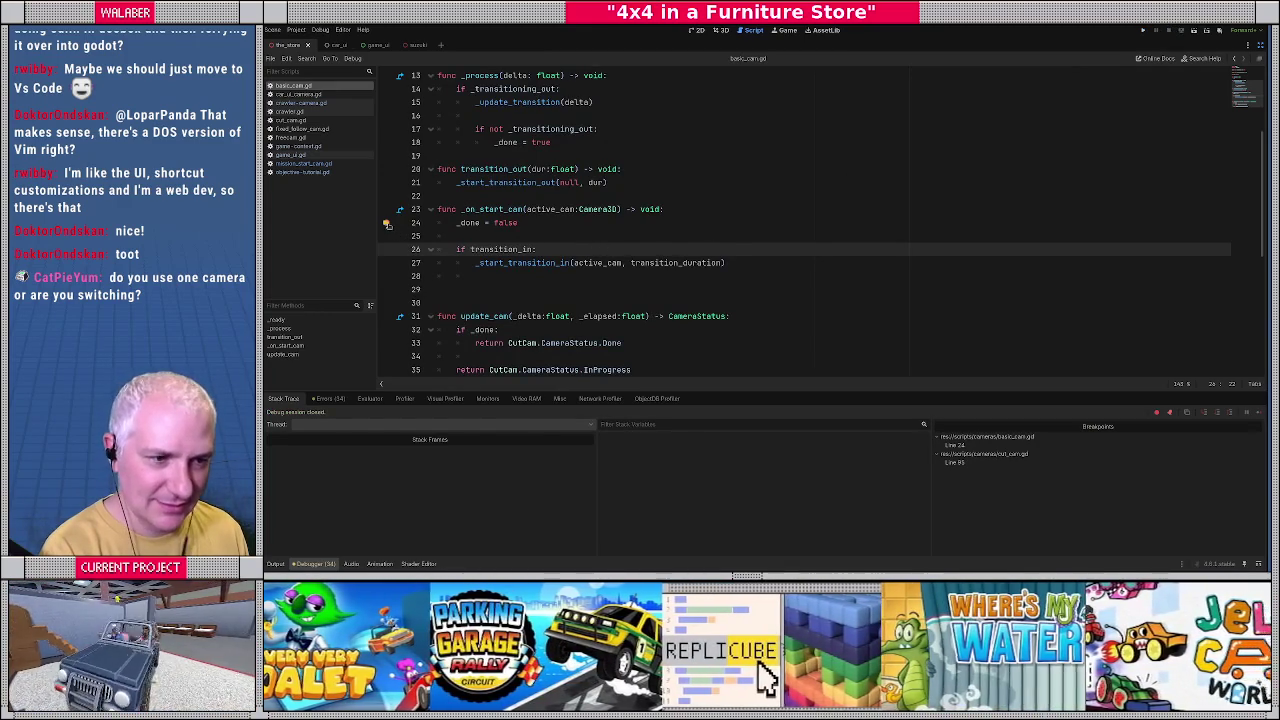
click(386, 222)
click(574, 236)
Rerun the game, then return to the editor at cut_cam.gd's _update_transition.
key(F5)
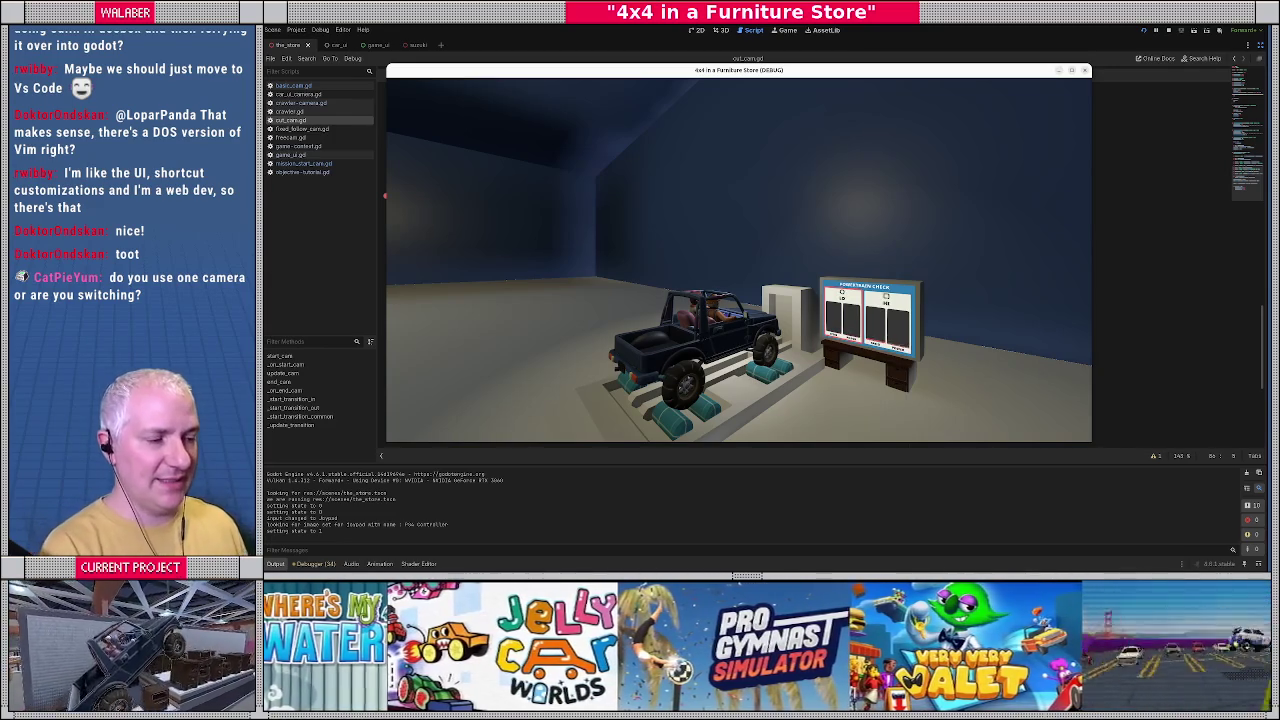
key(alt+Tab)
scroll(497, 120, up, 5)
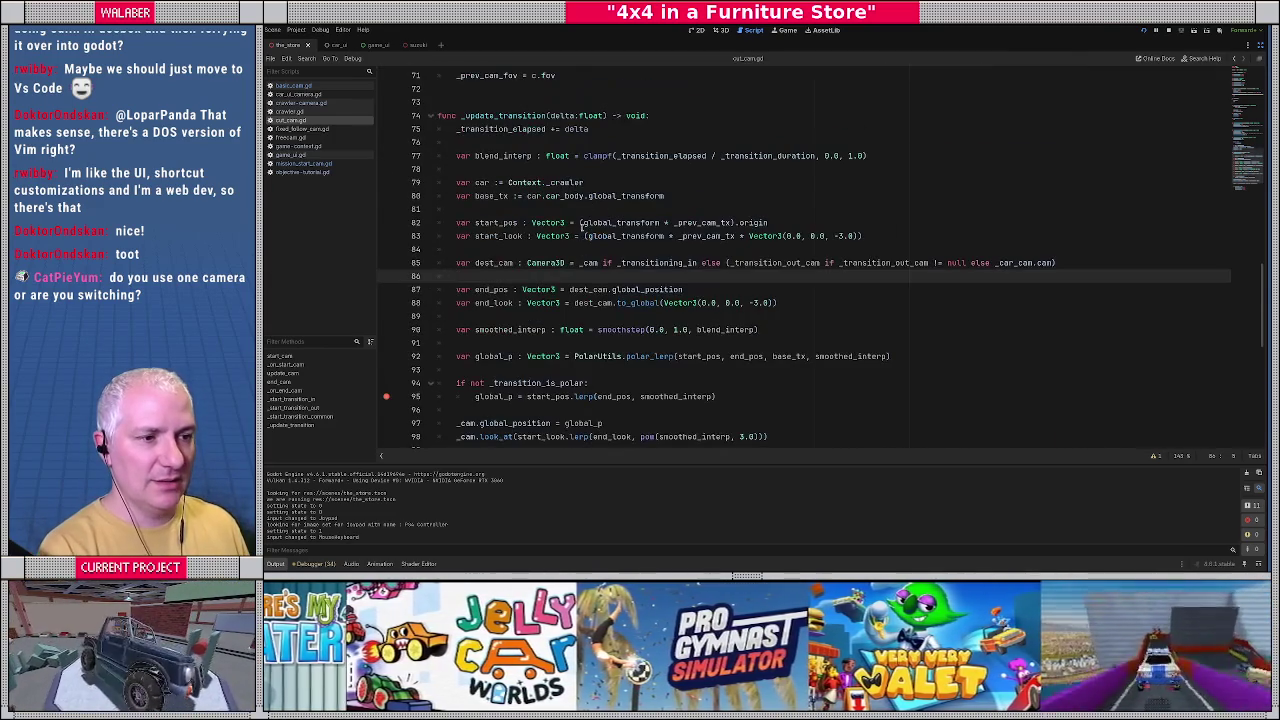
Stop the running game and remove the line 95 breakpoint in cut_cam.gd.
double_click(494, 116)
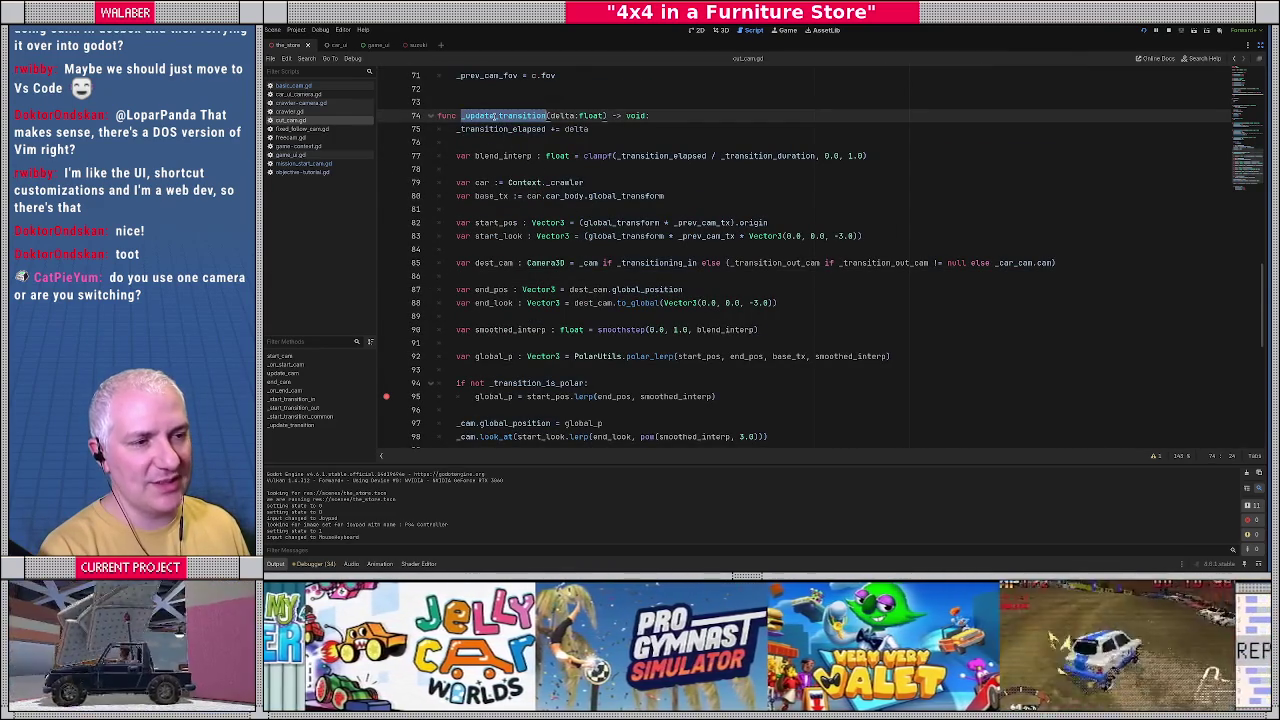
key(F8)
click(386, 396)
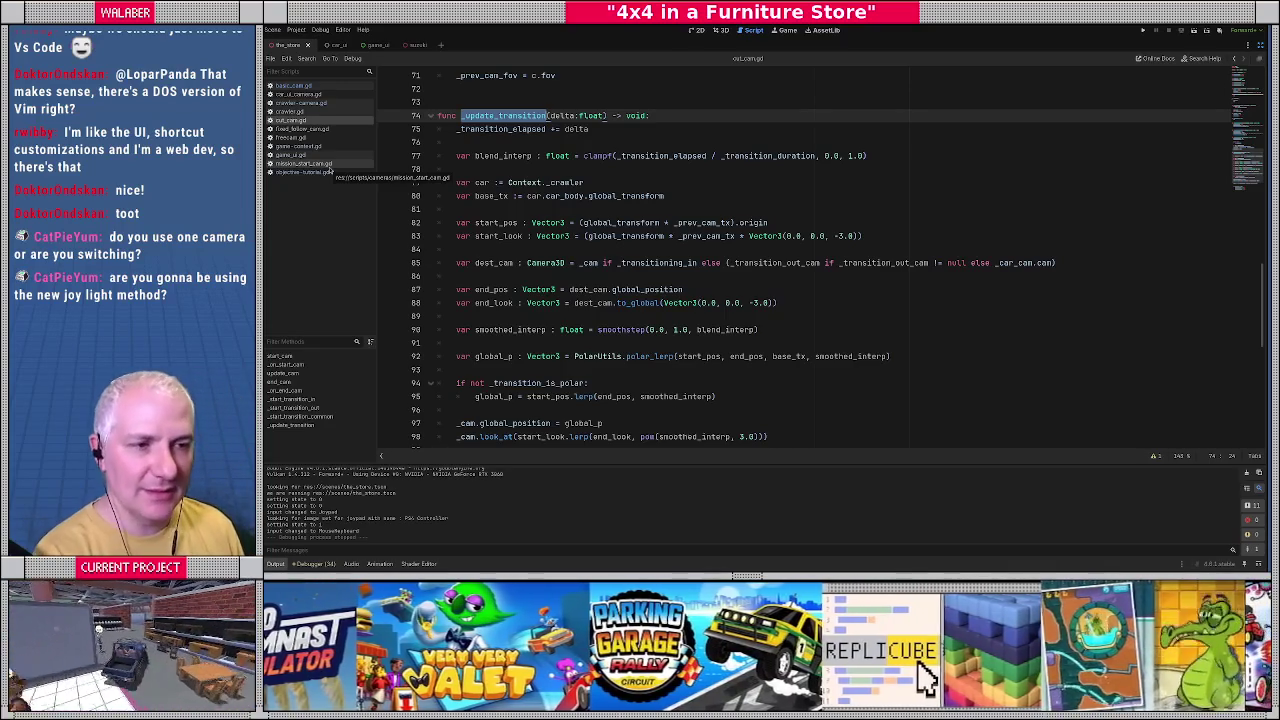
Widen the Scripts list so file names fit, and return to basic_cam.gd's _update_transition.
click(503, 156)
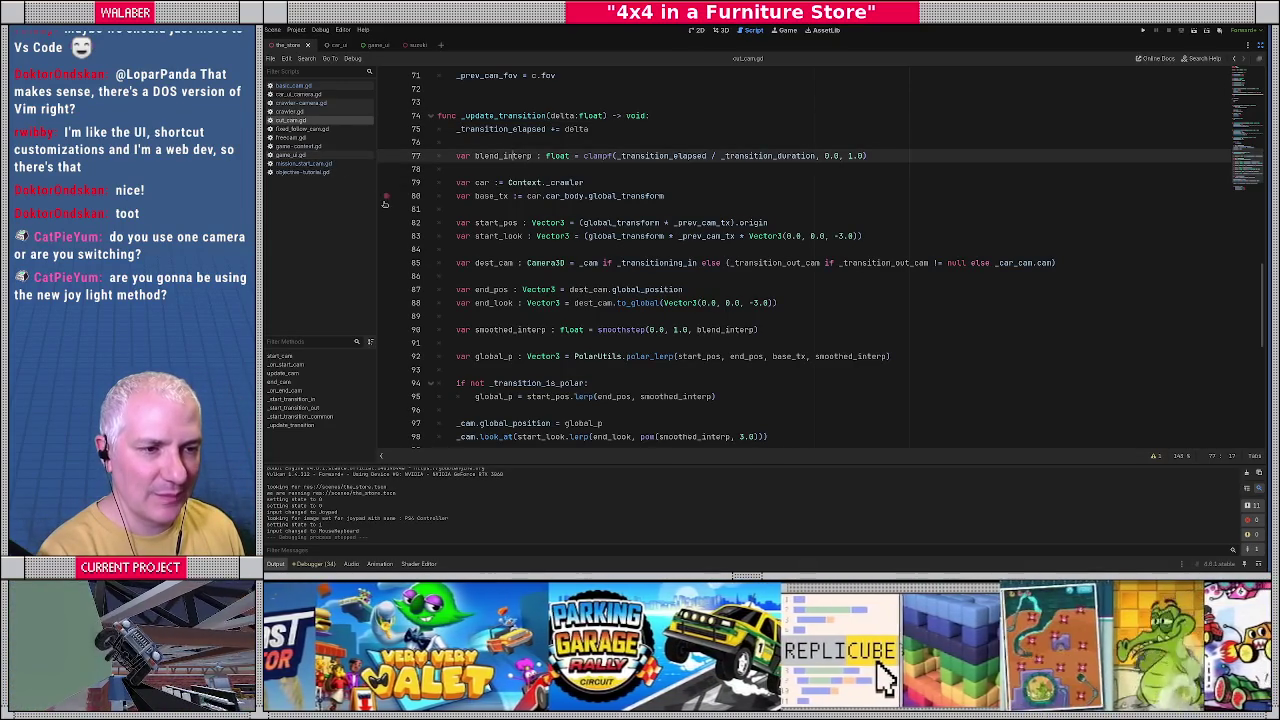
drag(384, 203, 391, 204)
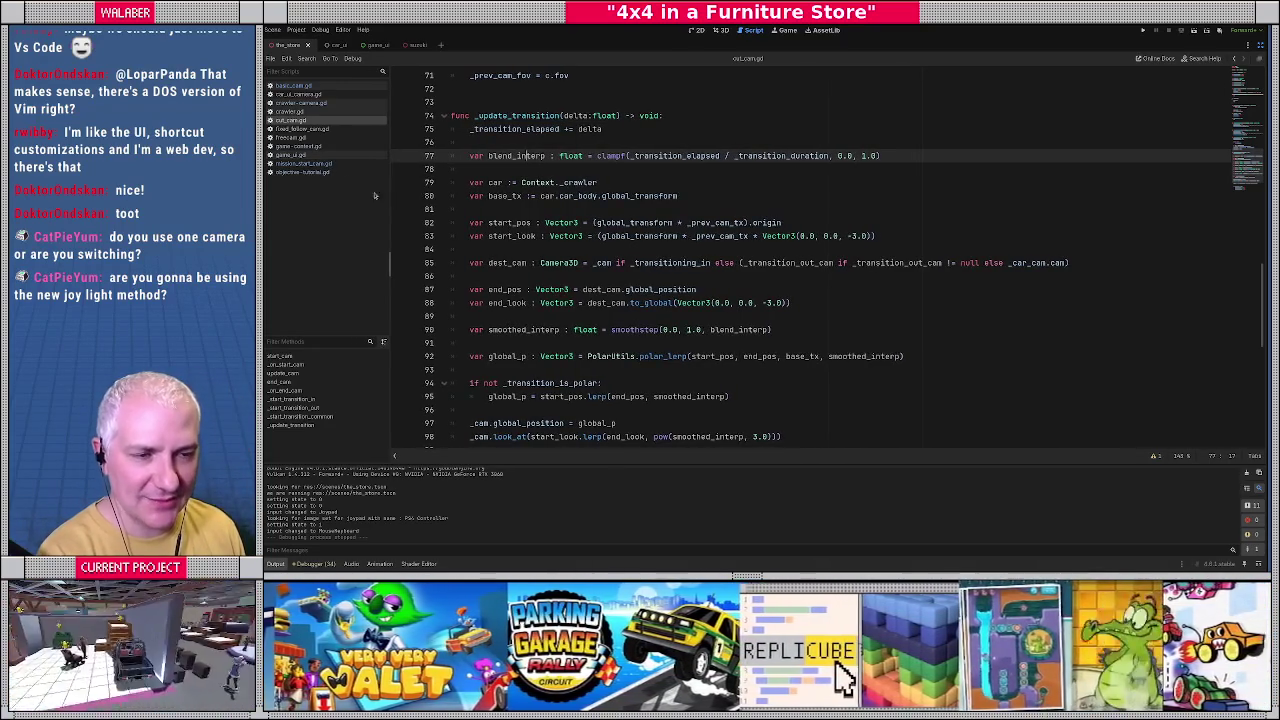
key(Up)
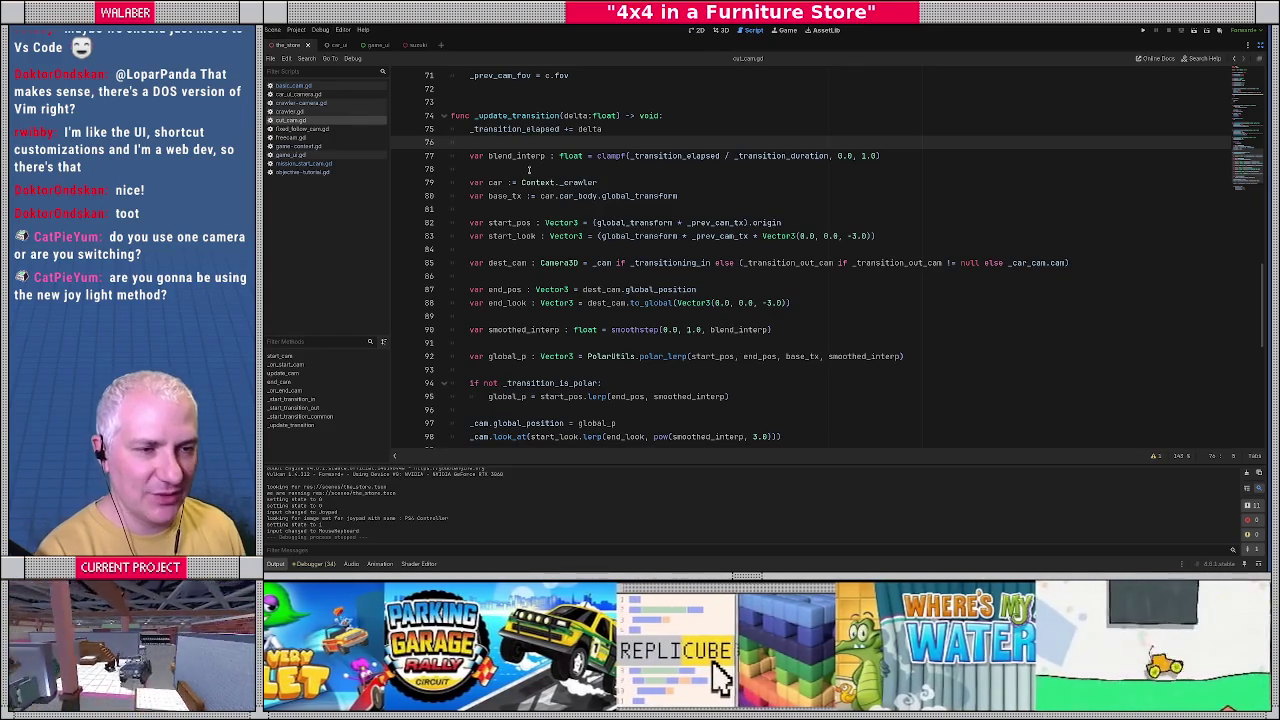
drag(389, 233, 393, 233)
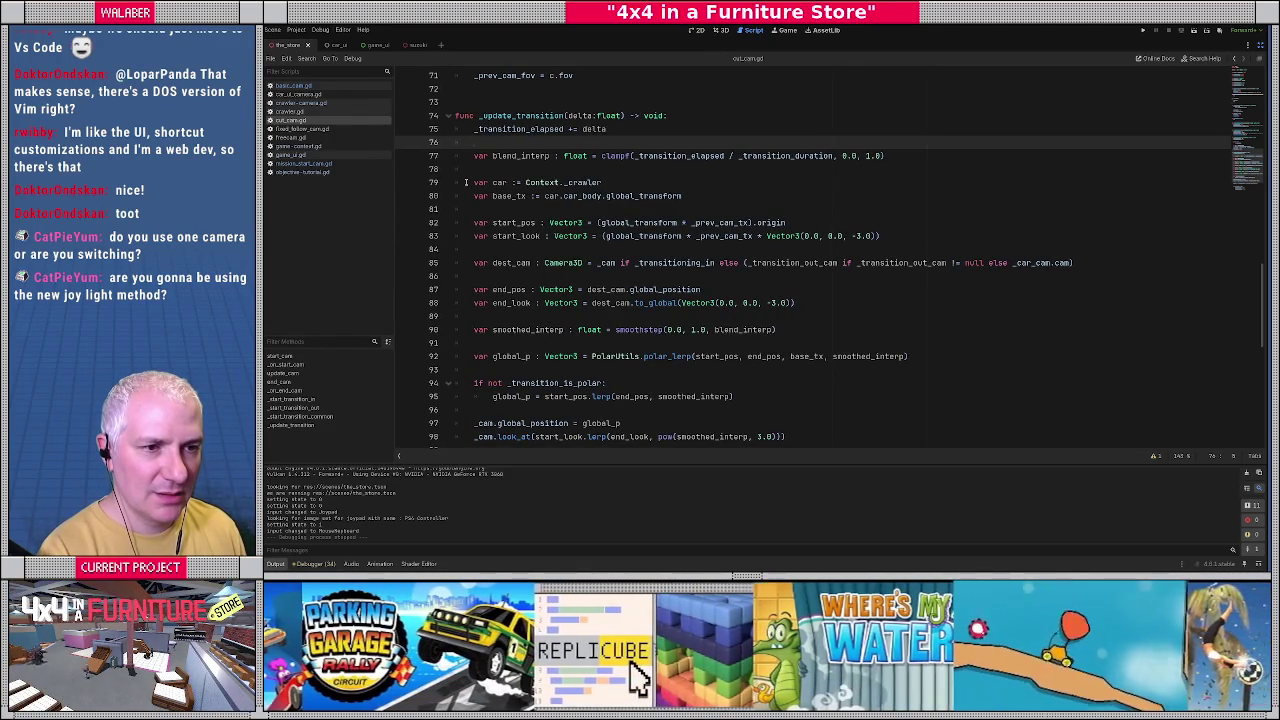
double_click(520, 115)
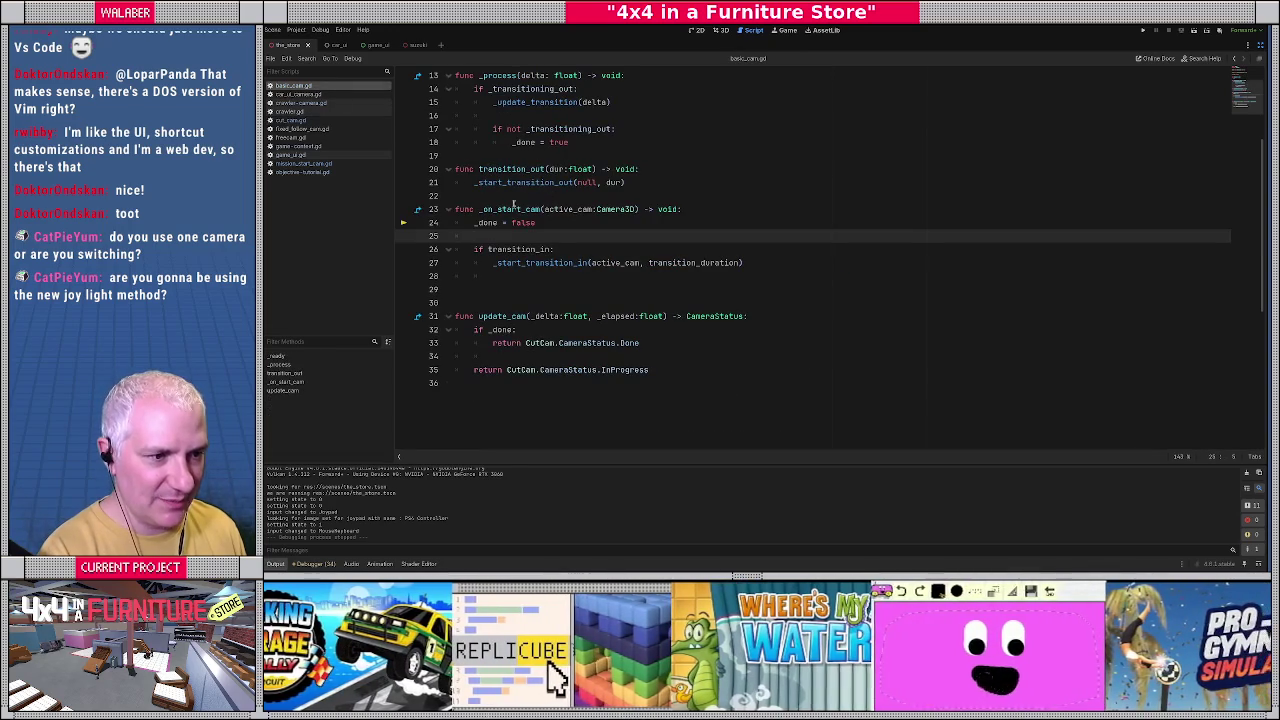
In _process, add 'if _transitioning_in:' calling _update_transition(delta), then save and run the game.
scroll(526, 207, up, 1)
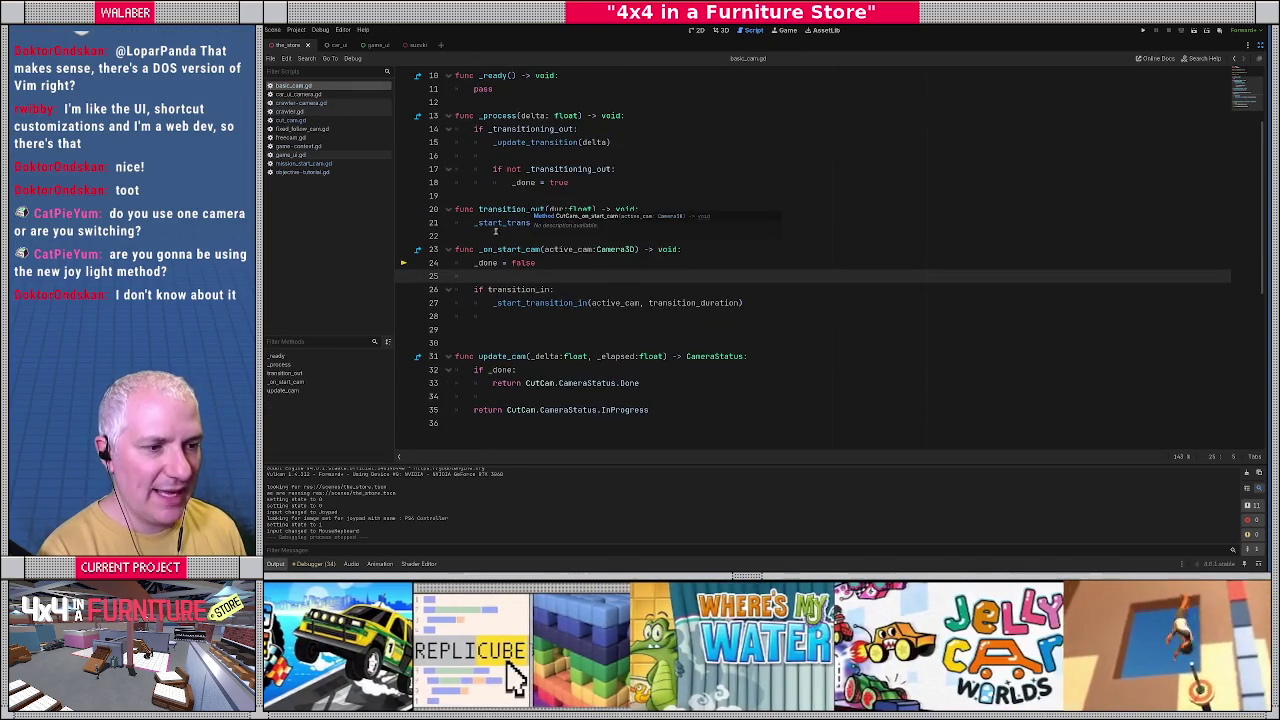
text(ition_out(null, dur))
drag(492, 302, 634, 302)
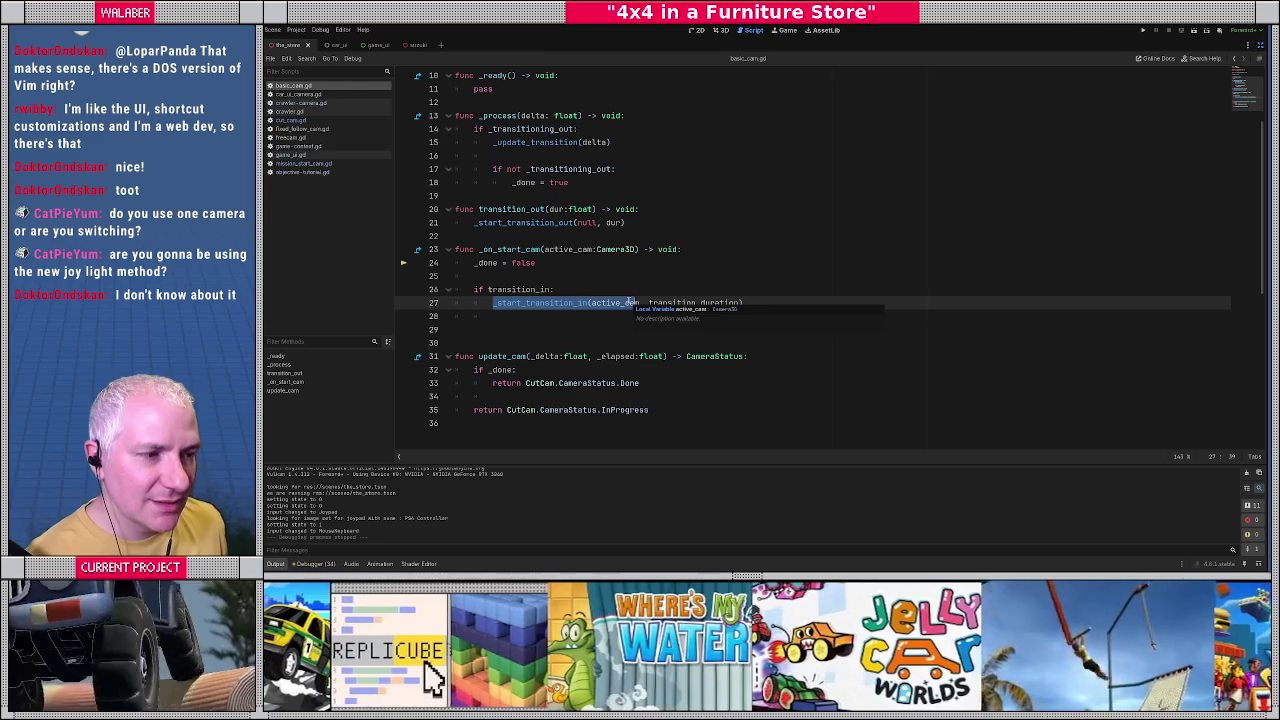
click(631, 116)
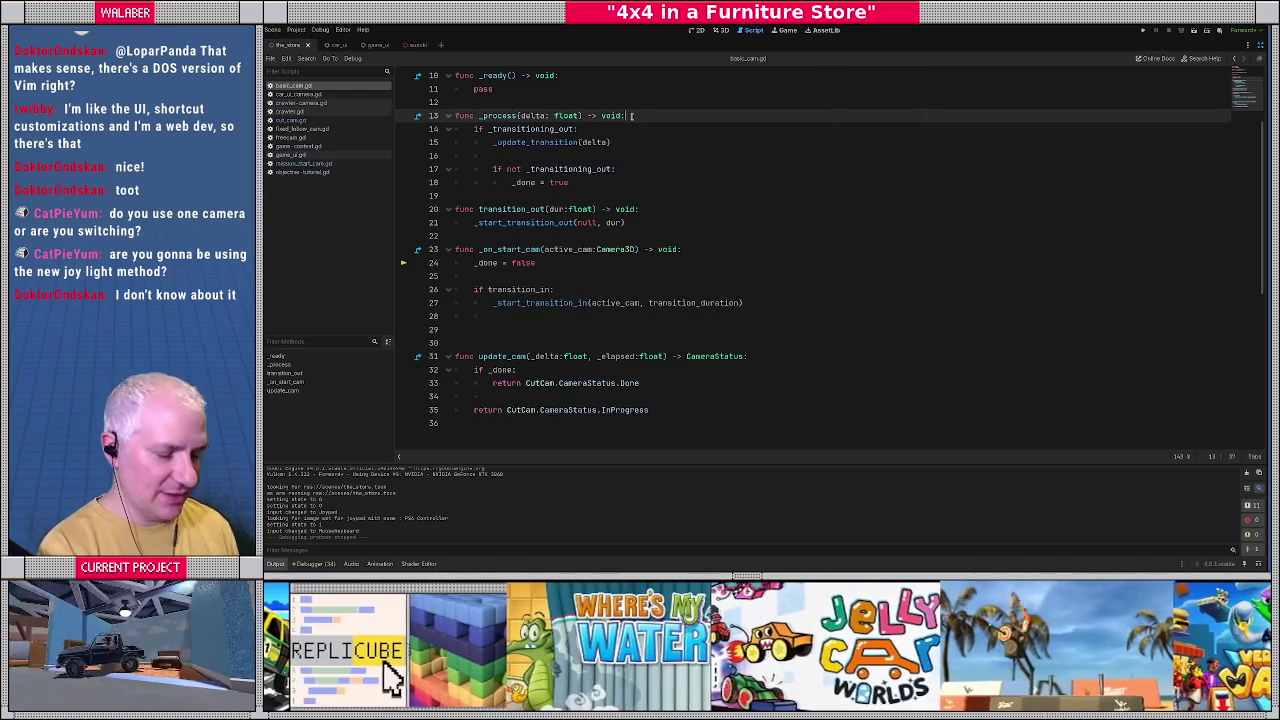
key(Return)
text(if _t)
text(ransitioning_in:)
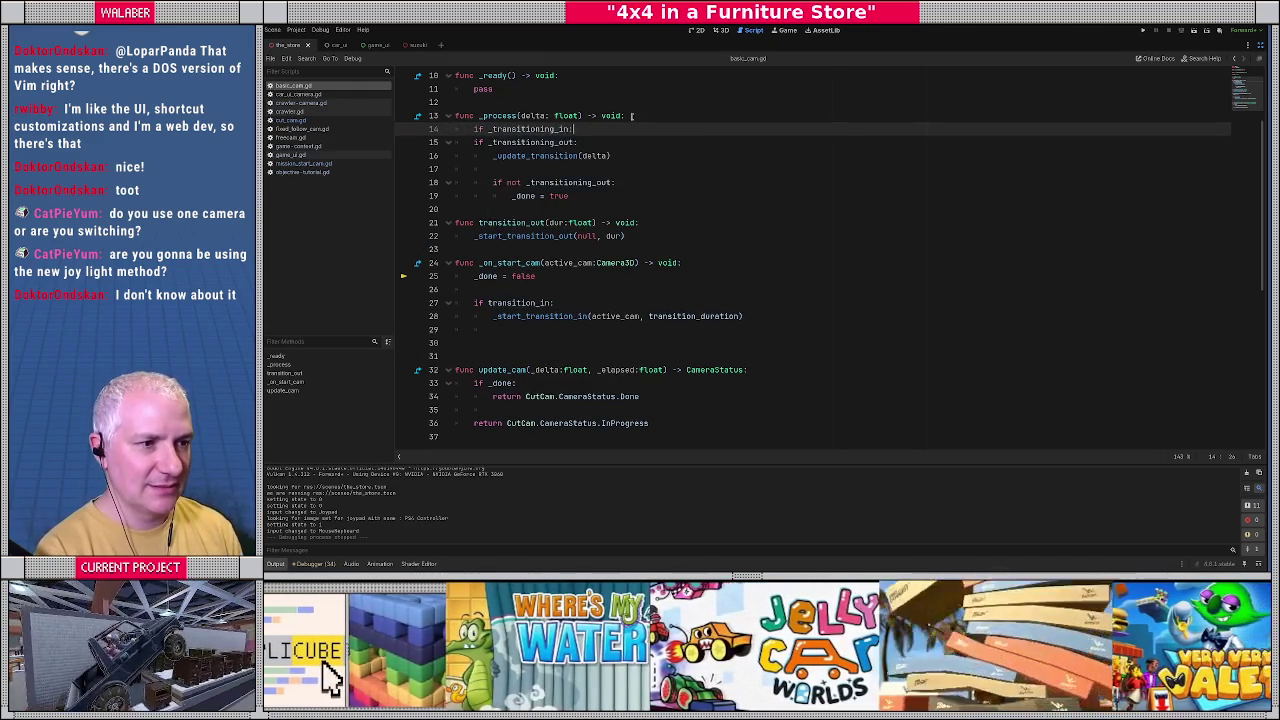
key(Return)
text(_update_t)
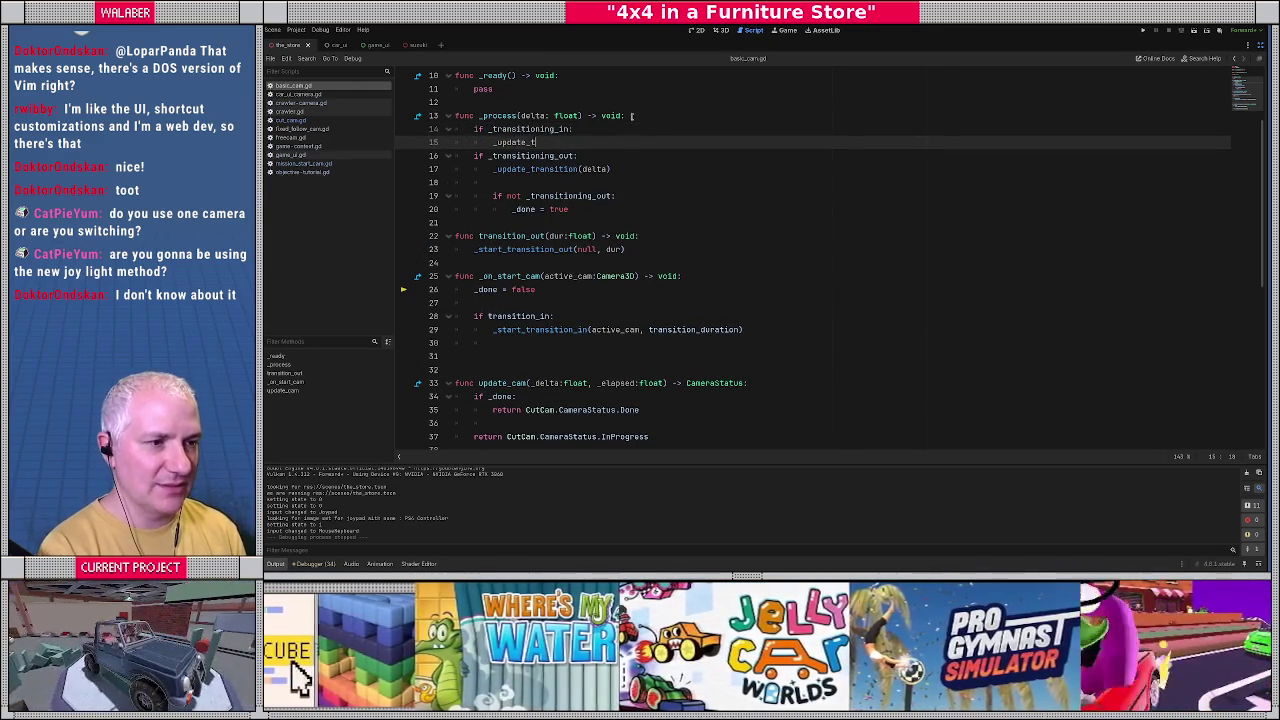
text(ra)
key(Return)
text(lta))
key(Return)
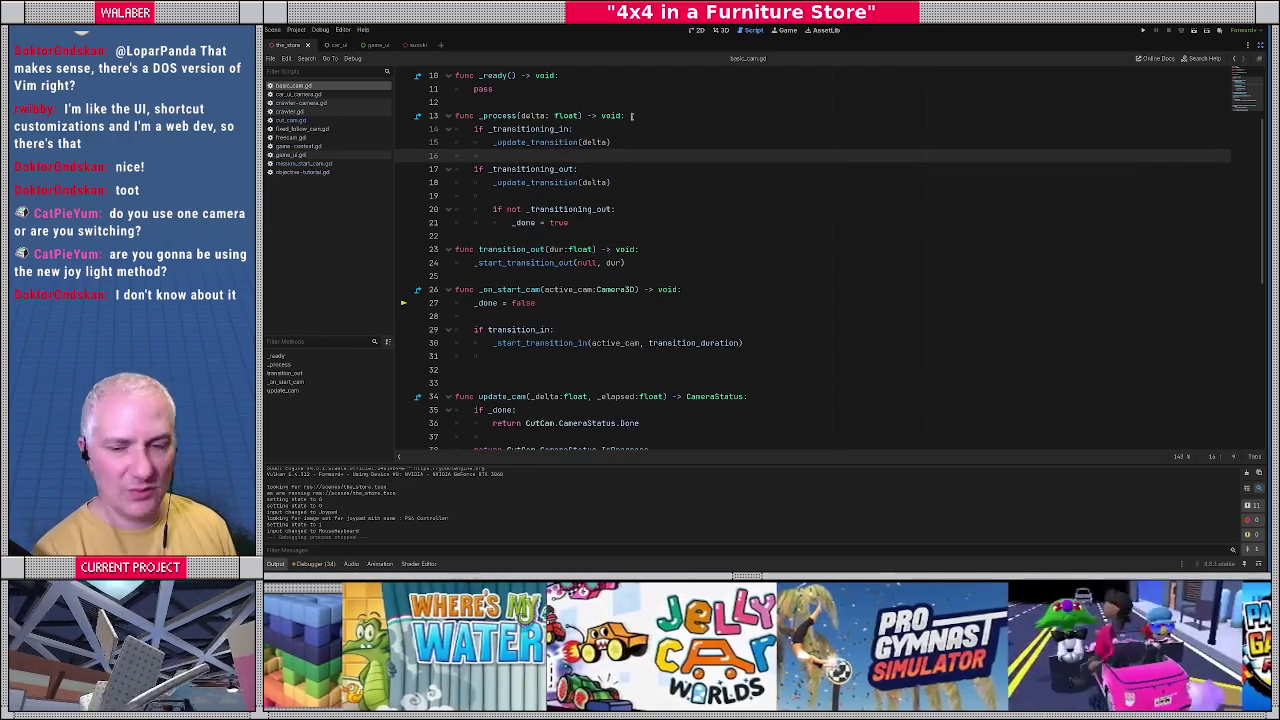
key(F5)
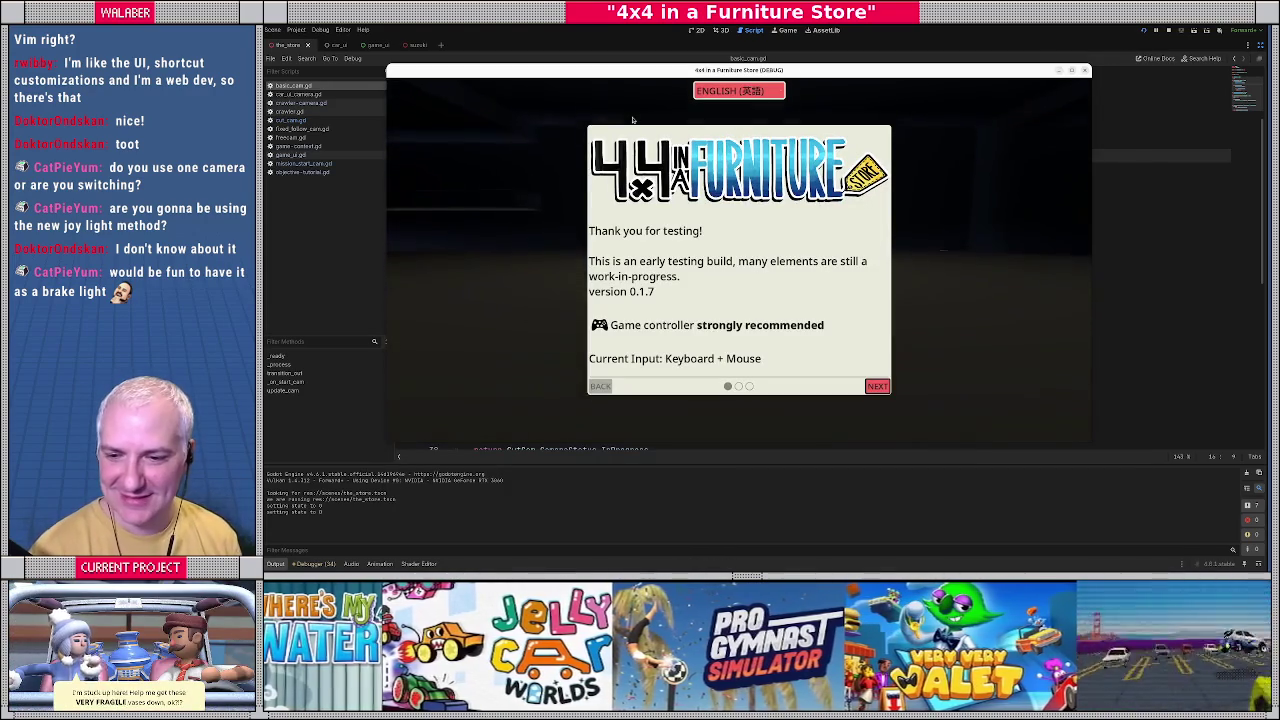
Advance past the intro dialog, drive briefly, then close the test game.
key(Return)
key(Return)
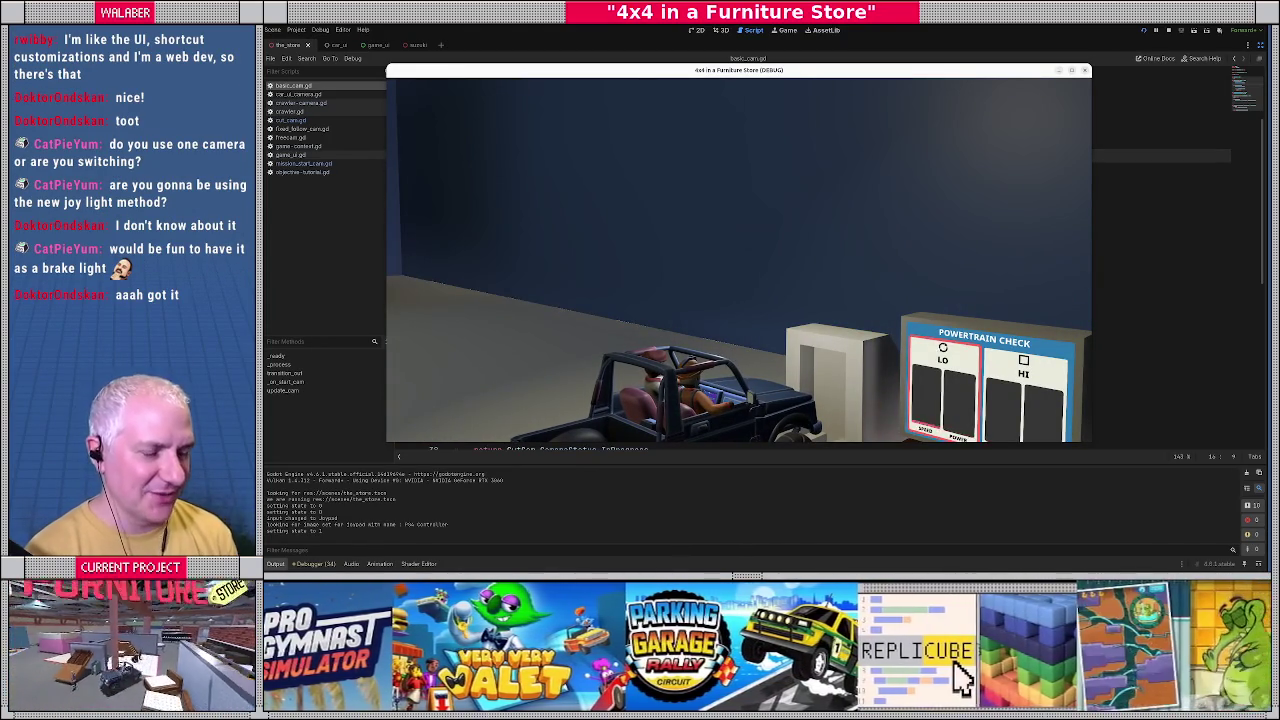
key(Escape)
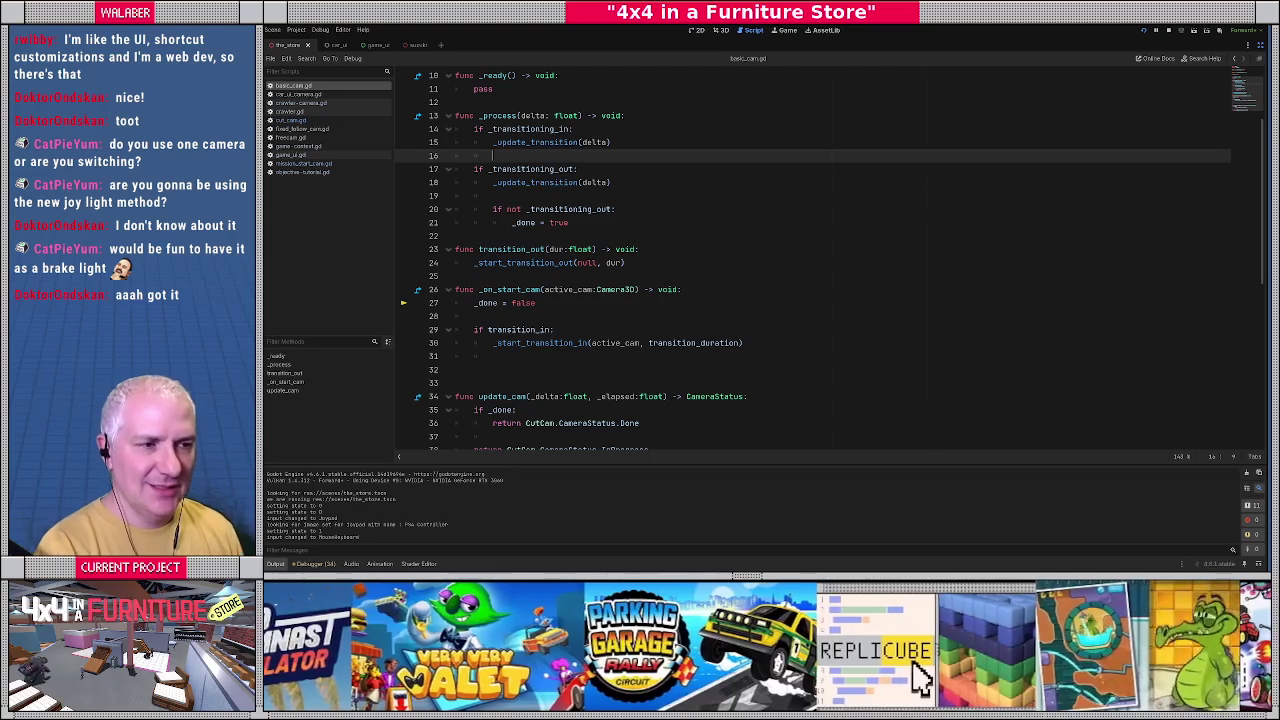
Run the game with a line 15 breakpoint on _update_transition(delta), drive forward, then stop it.
click(657, 171)
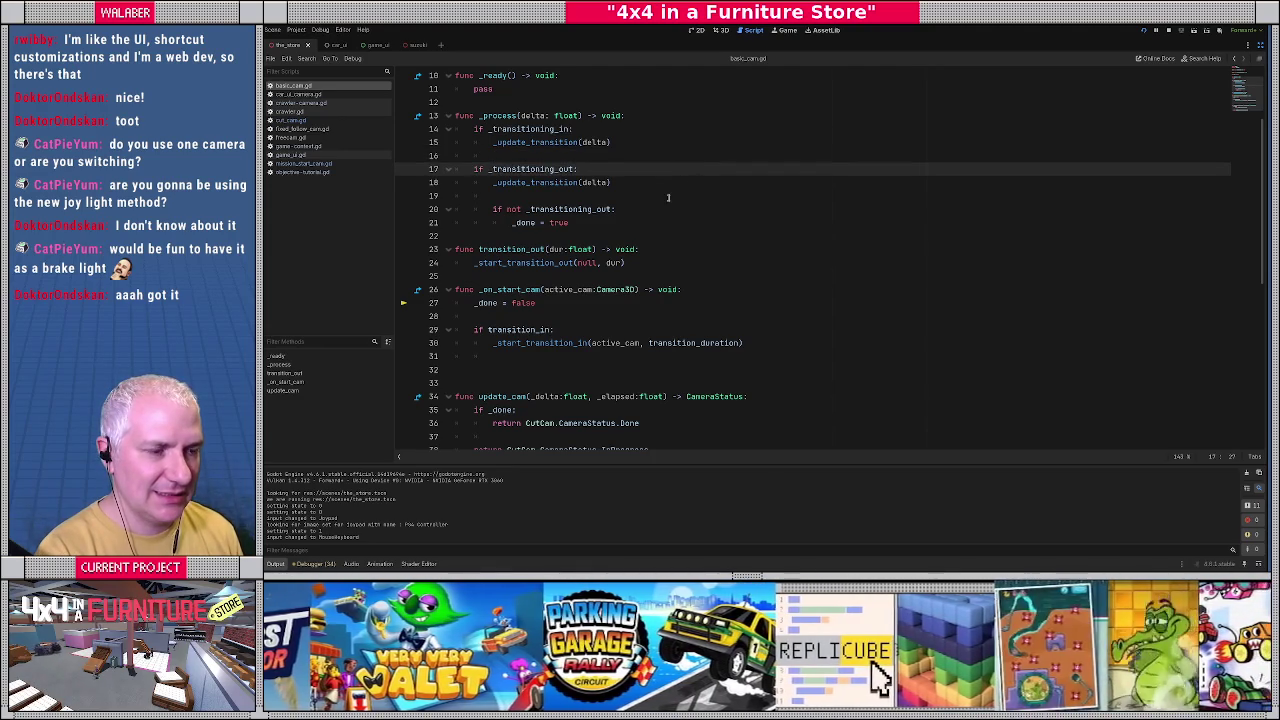
scroll(668, 197, up, 2)
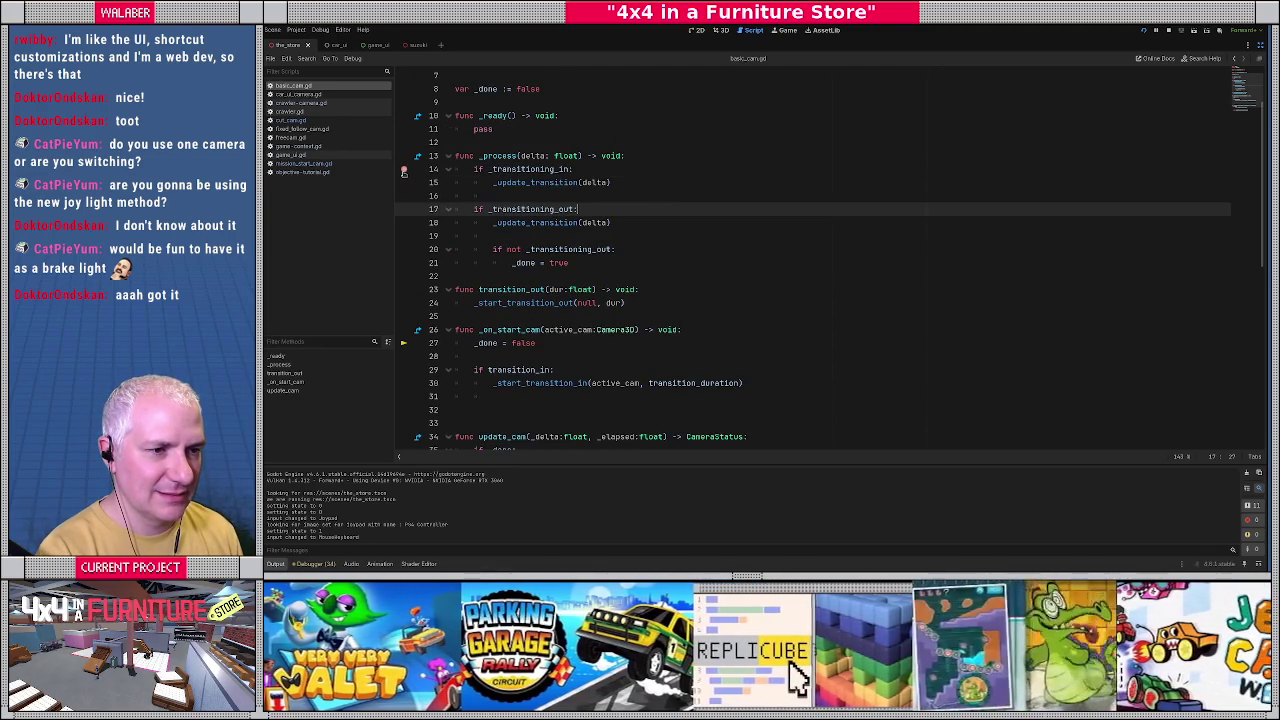
click(403, 171)
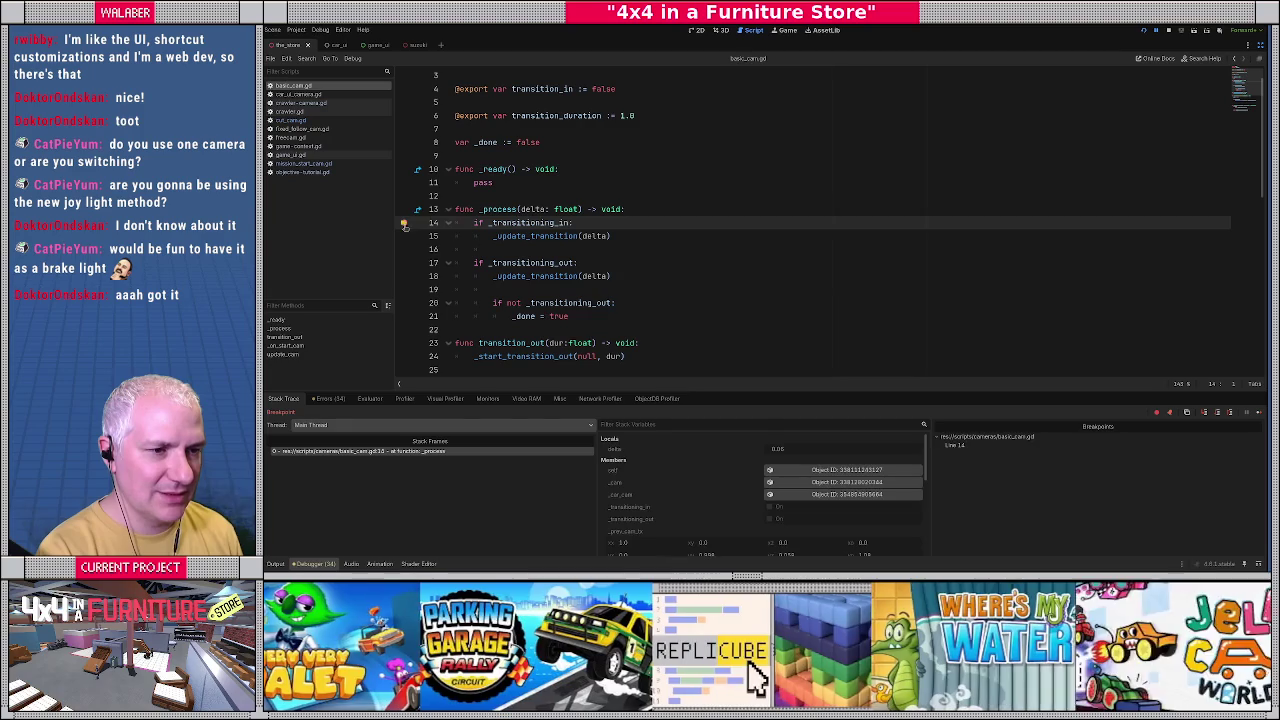
click(404, 237)
key(F12)
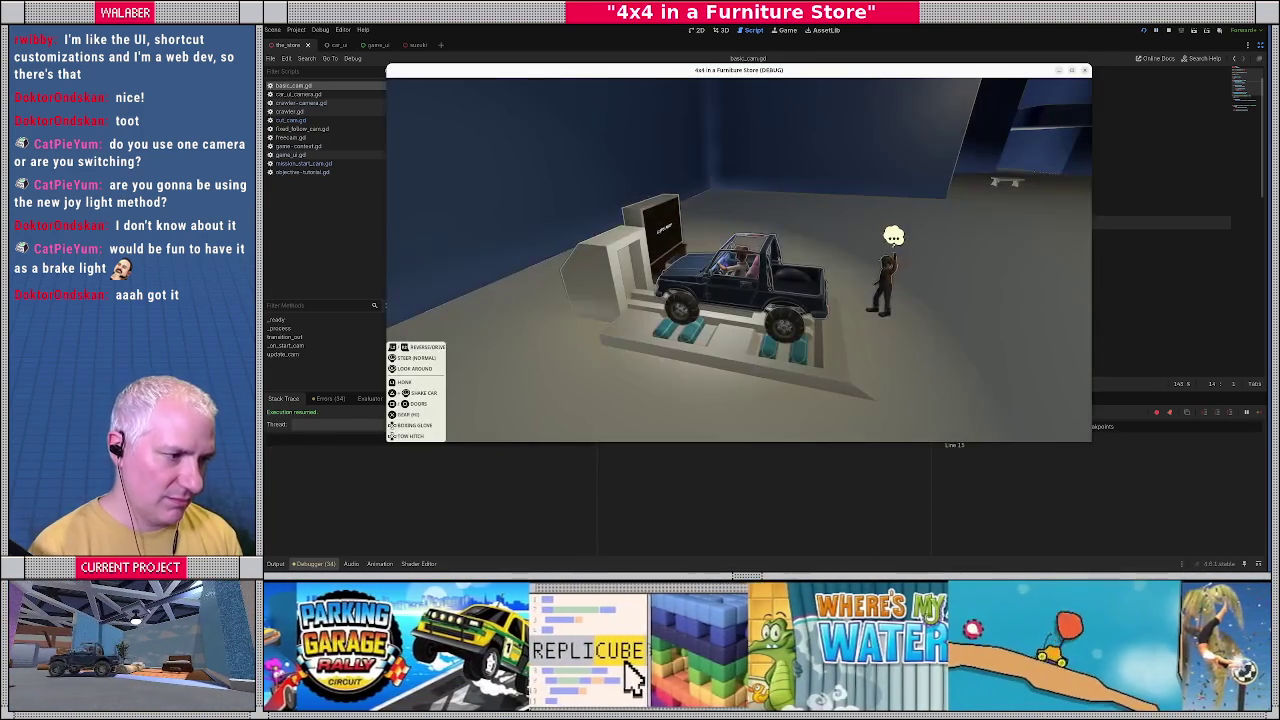
key(w)
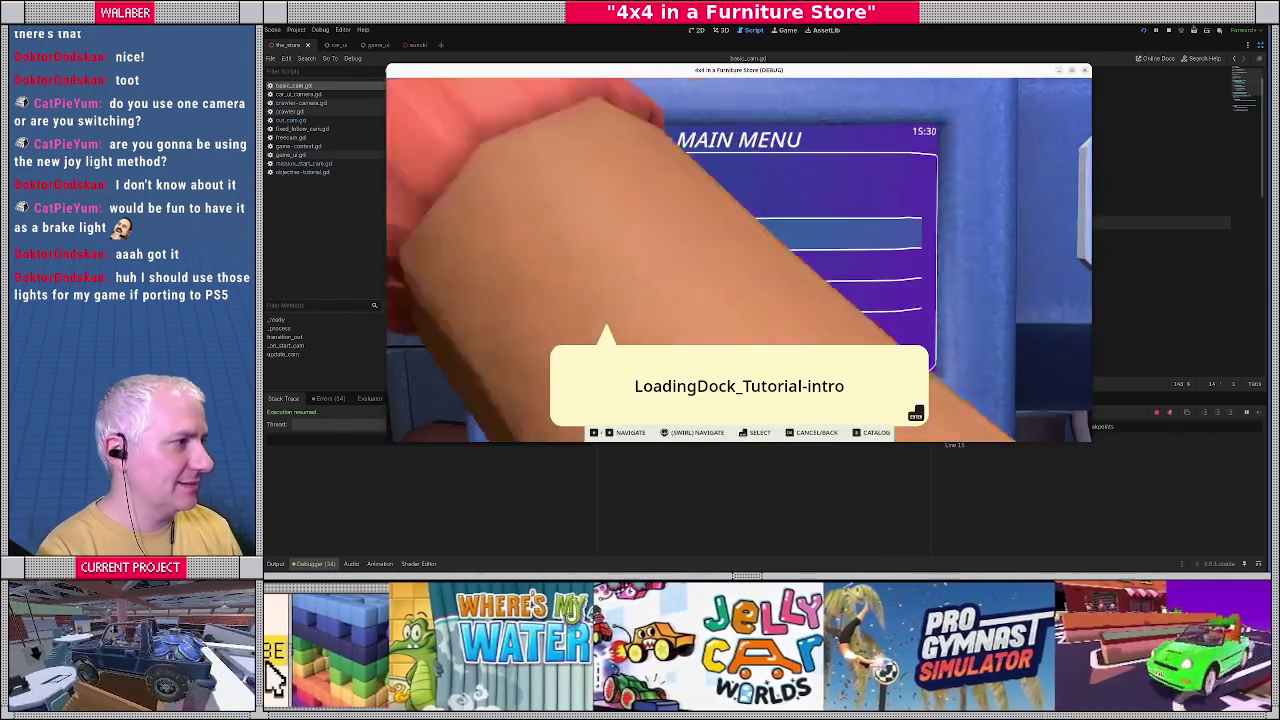
key(F8)
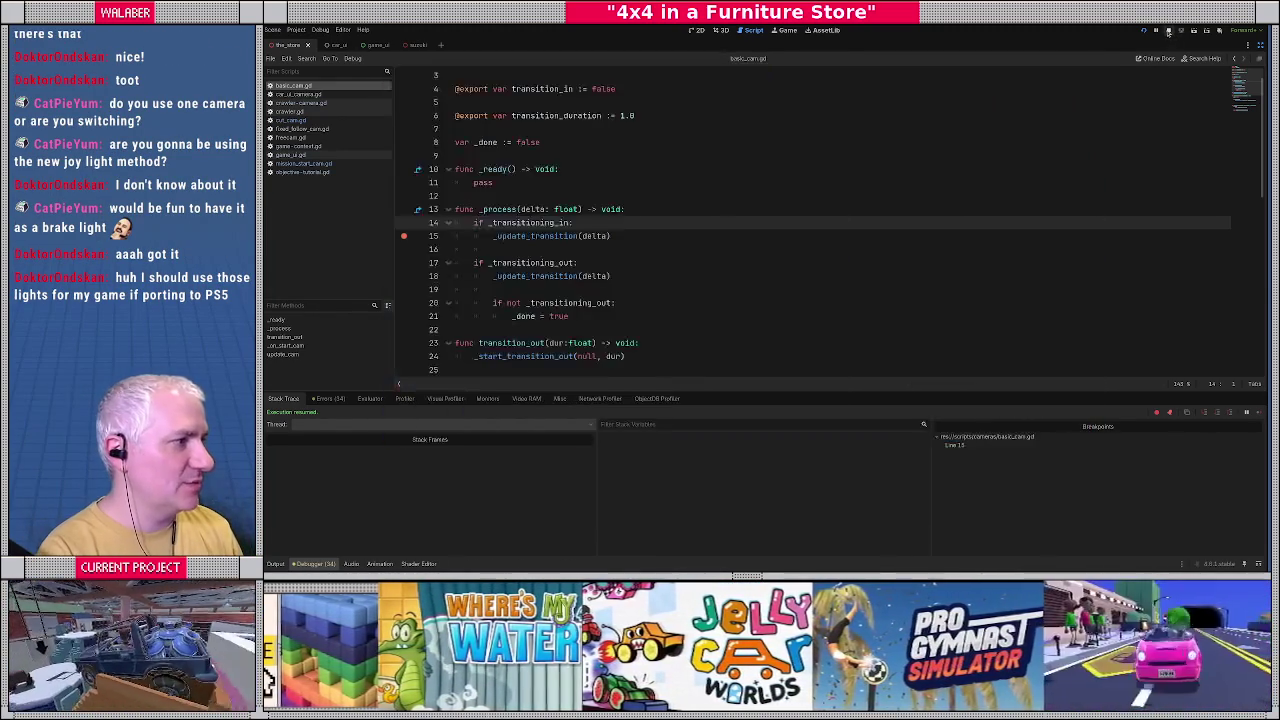
Remove the line 15 breakpoint and look over mission_start_cam.gd.
click(405, 240)
click(557, 207)
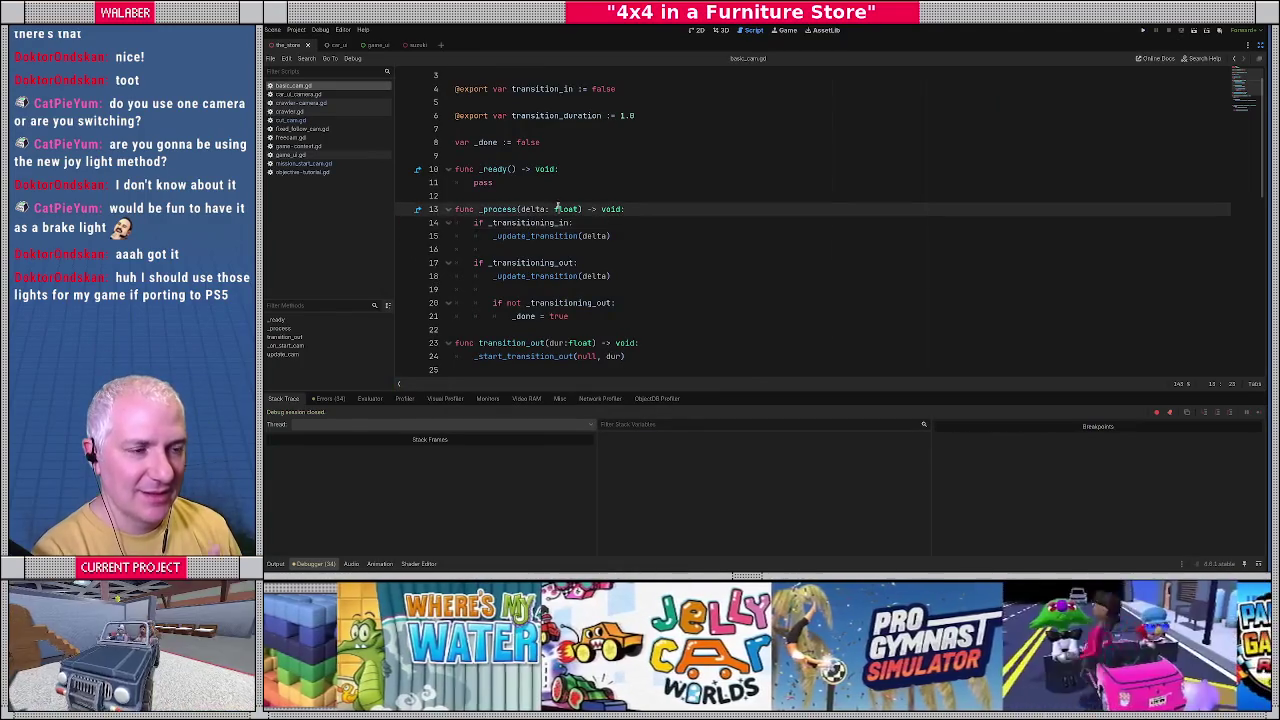
click(312, 163)
scroll(508, 168, up, 2)
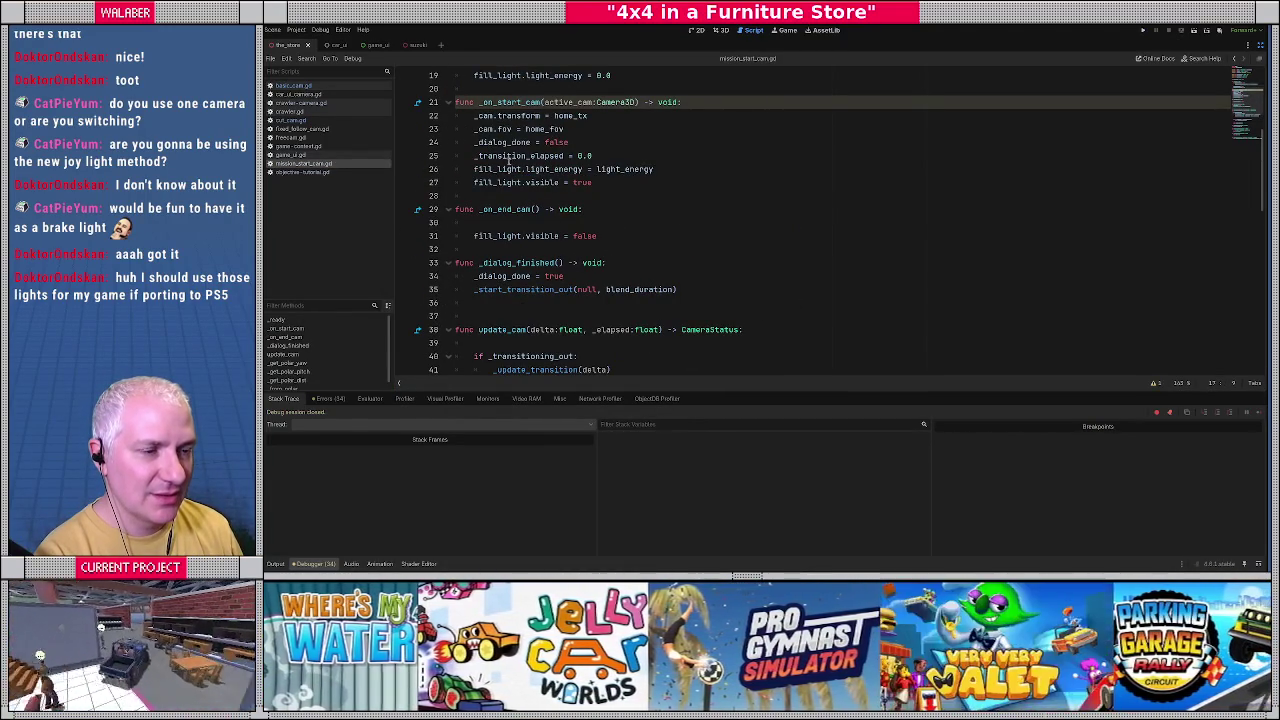
click(567, 145)
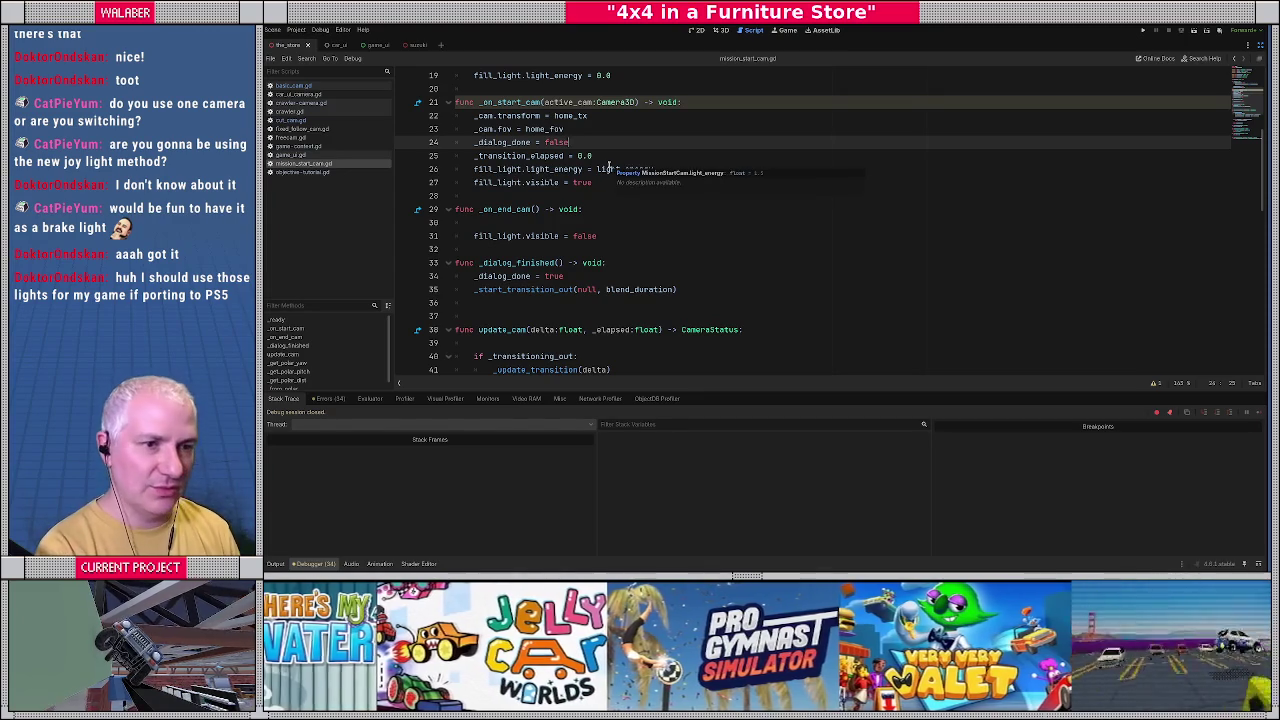
scroll(608, 166, up, 5)
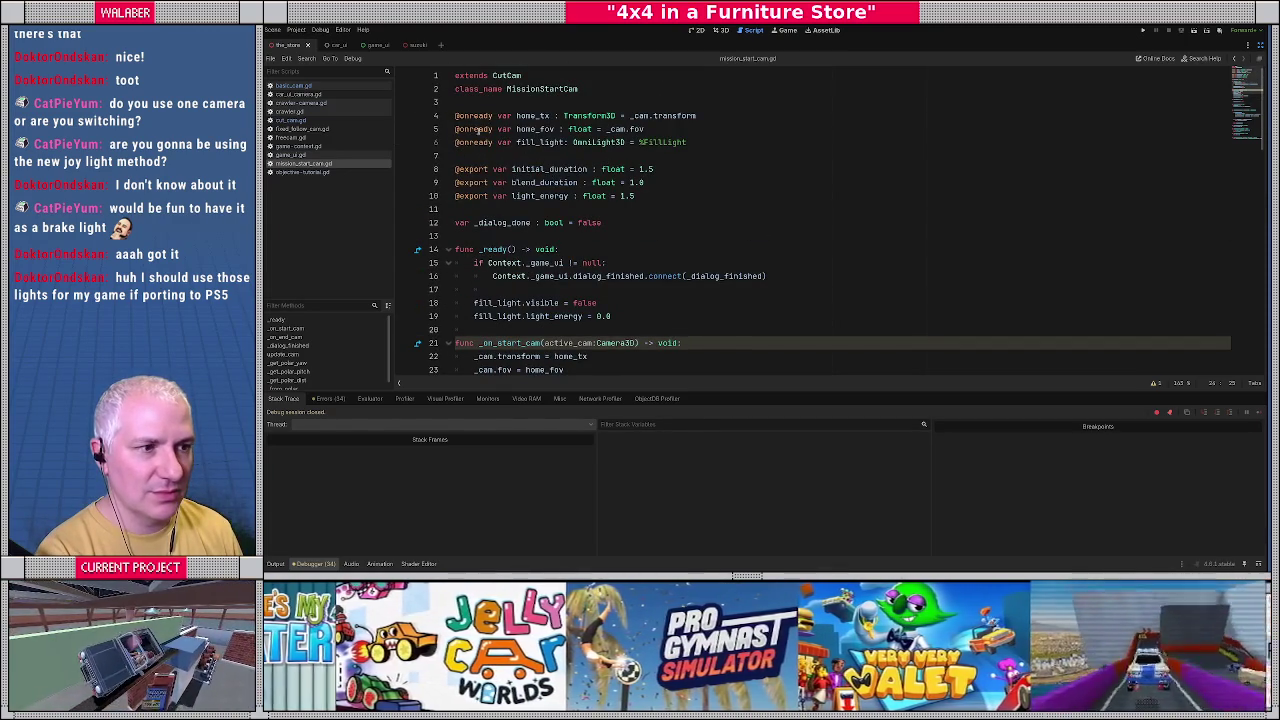
Open cut_cam.gd and scroll up to start_cam, after '_cam.current = true'.
click(290, 120)
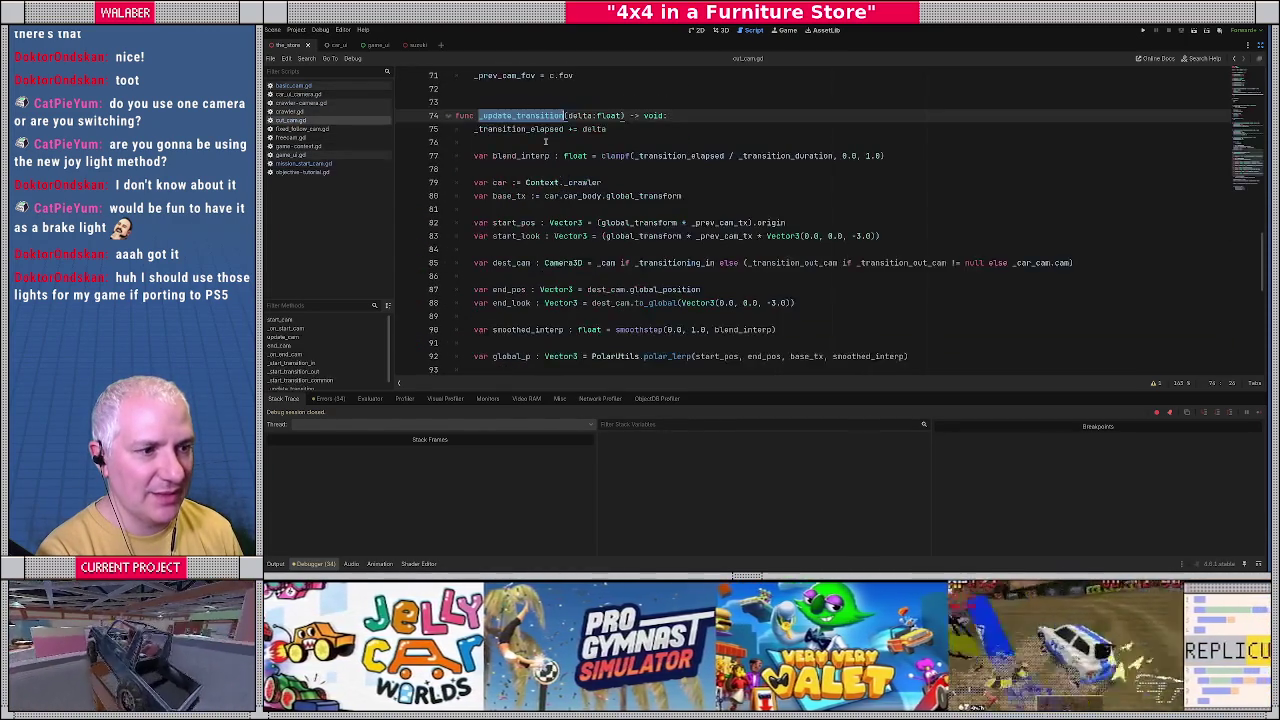
scroll(537, 170, up, 9)
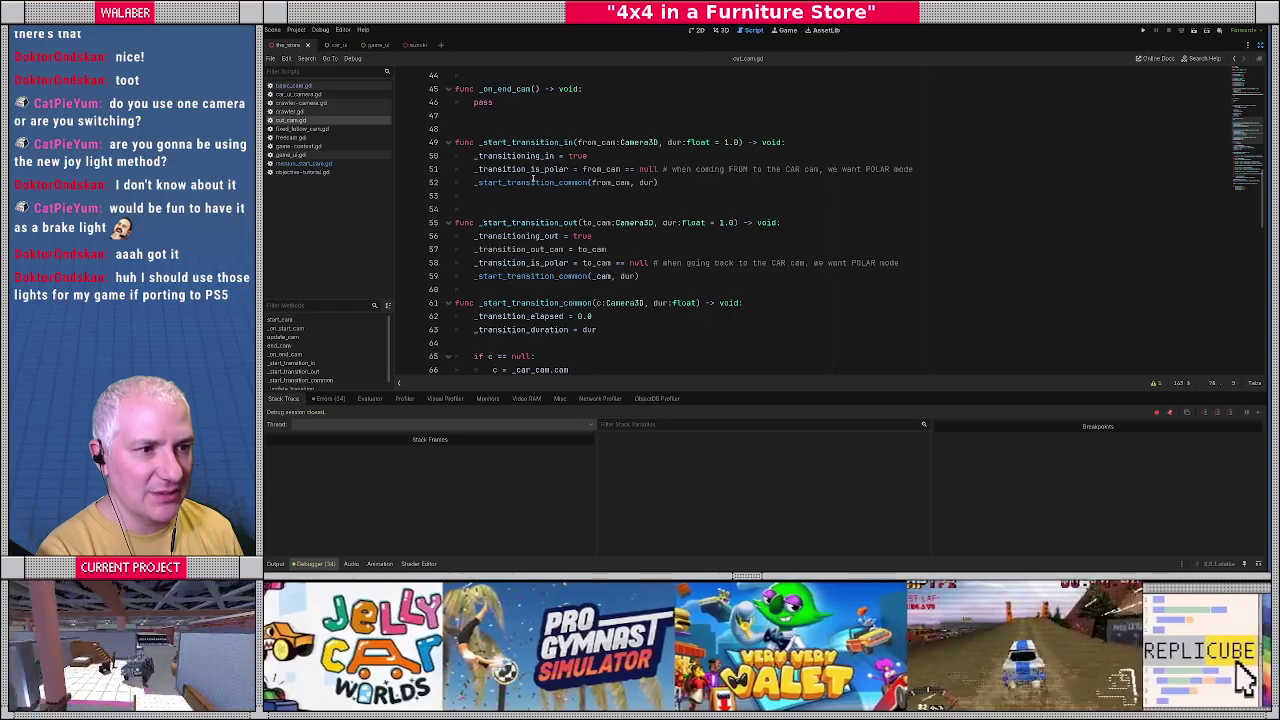
scroll(533, 178, up, 7)
scroll(530, 192, up, 3)
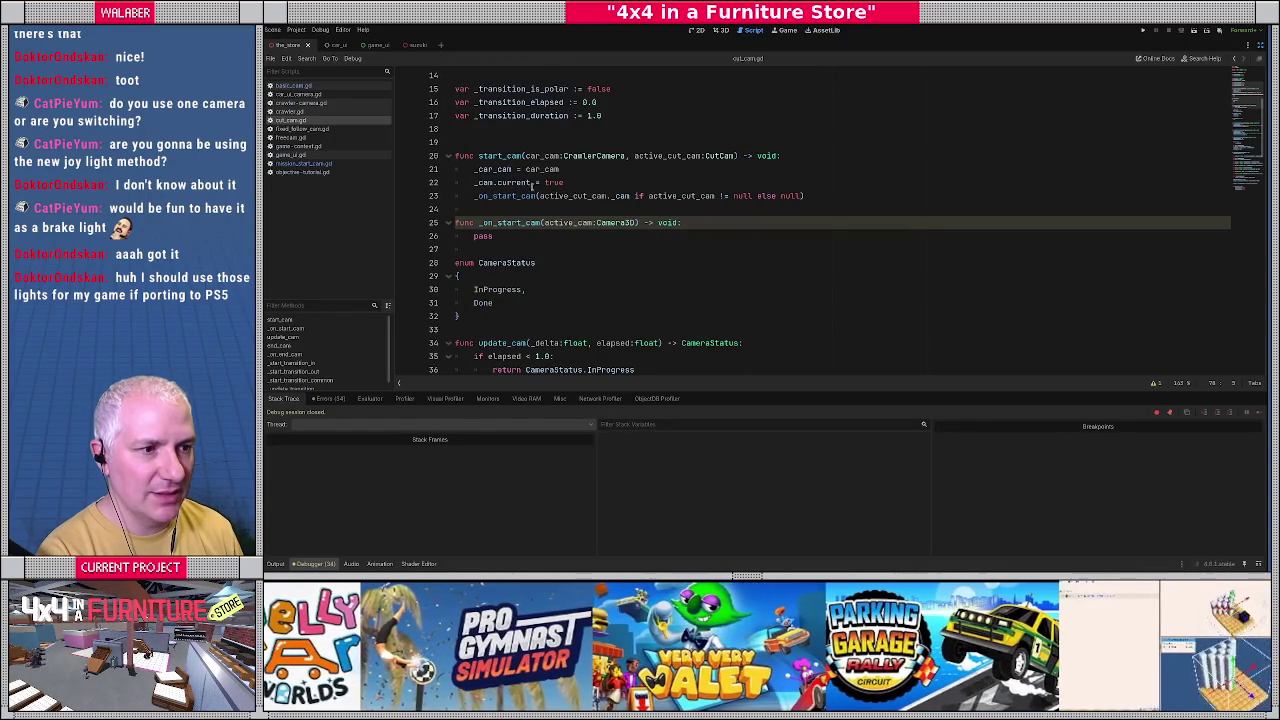
click(585, 180)
Add '_transitioning_in = false', '_transitioning_out = false' and '_transition_elapsed = 0.0' to start_cam.
key(Return)
text(_tran)
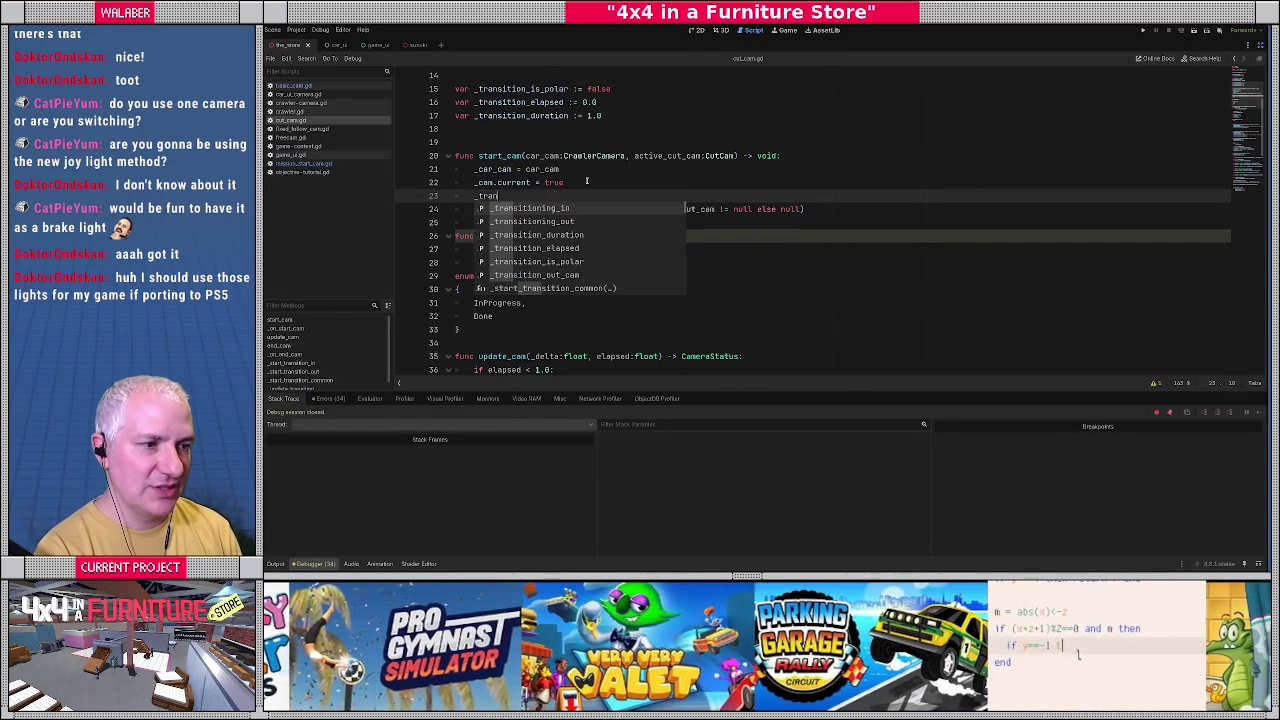
key(Return)
text(=)
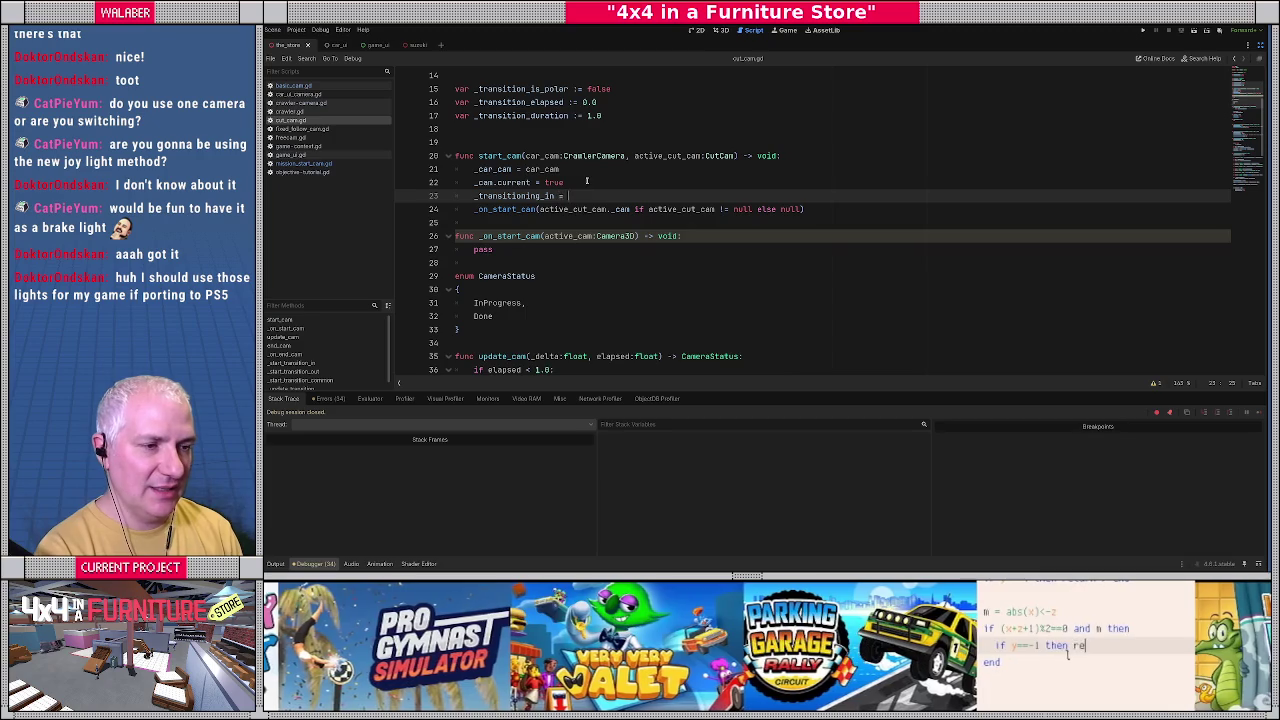
key(Return)
text(_tran)
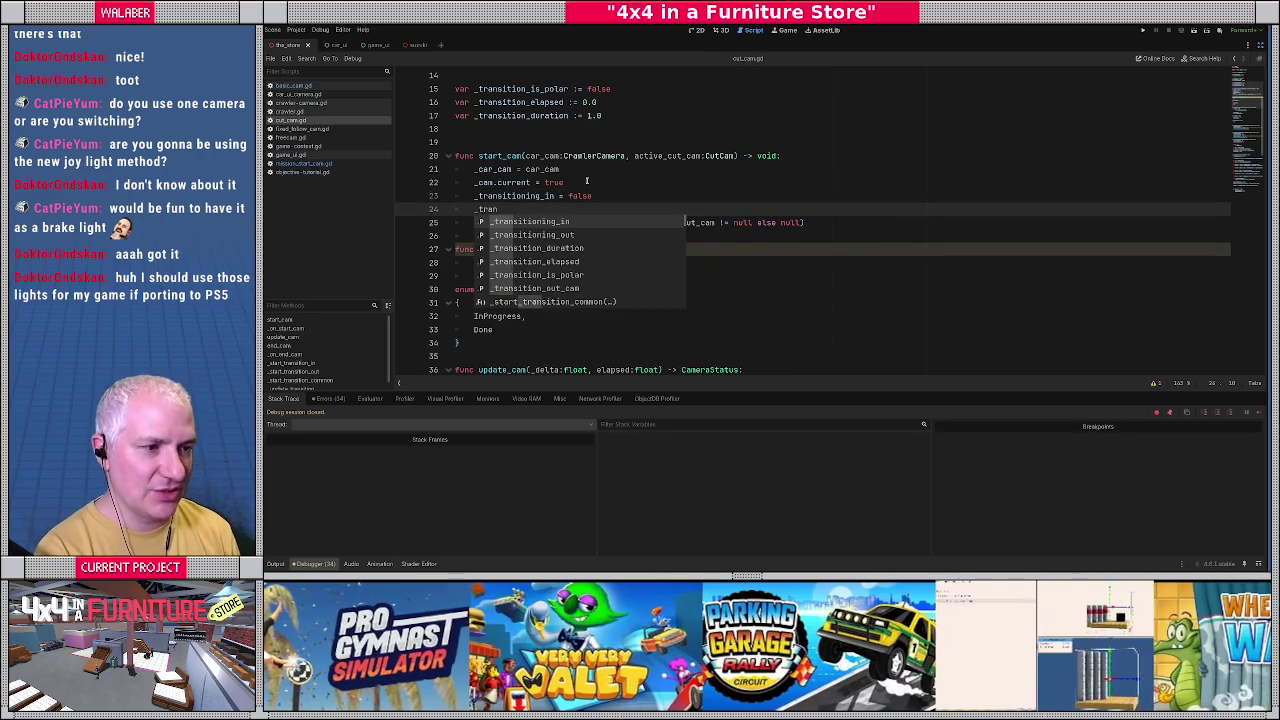
key(Down)
key(Return)
text(false)
key(Return)
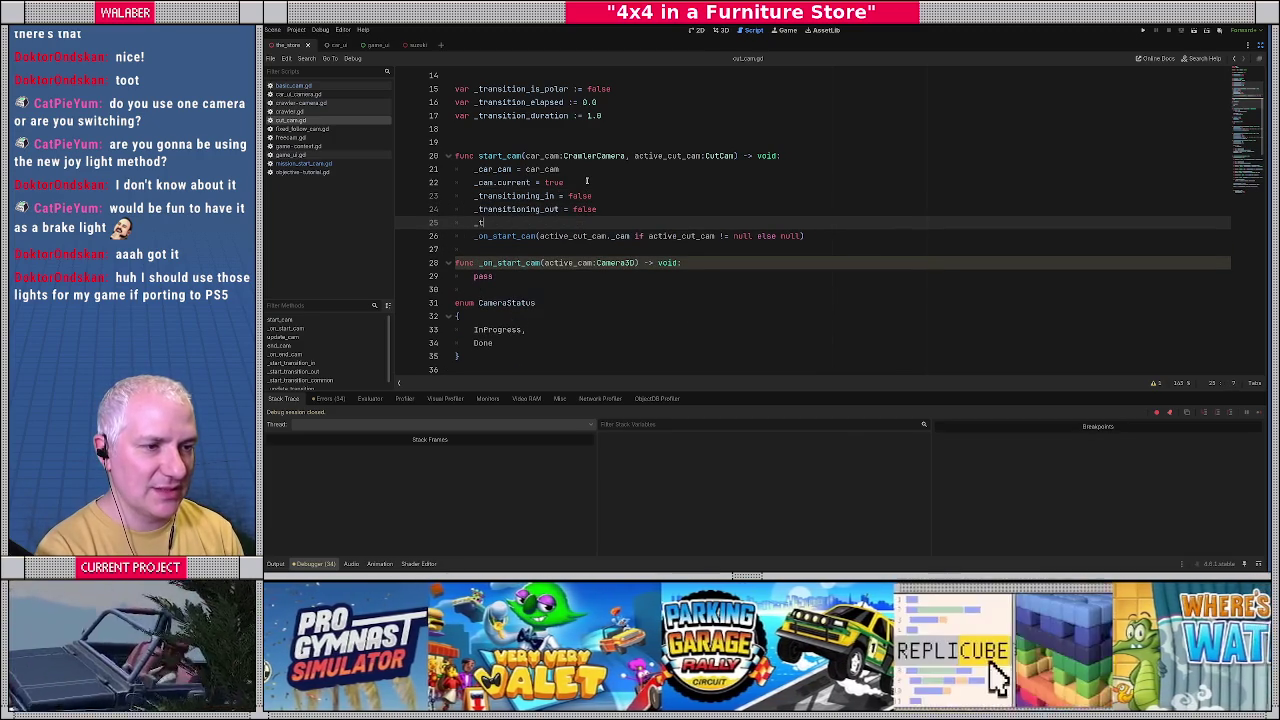
key(Down)
key(Down)
key(Return)
text(=)
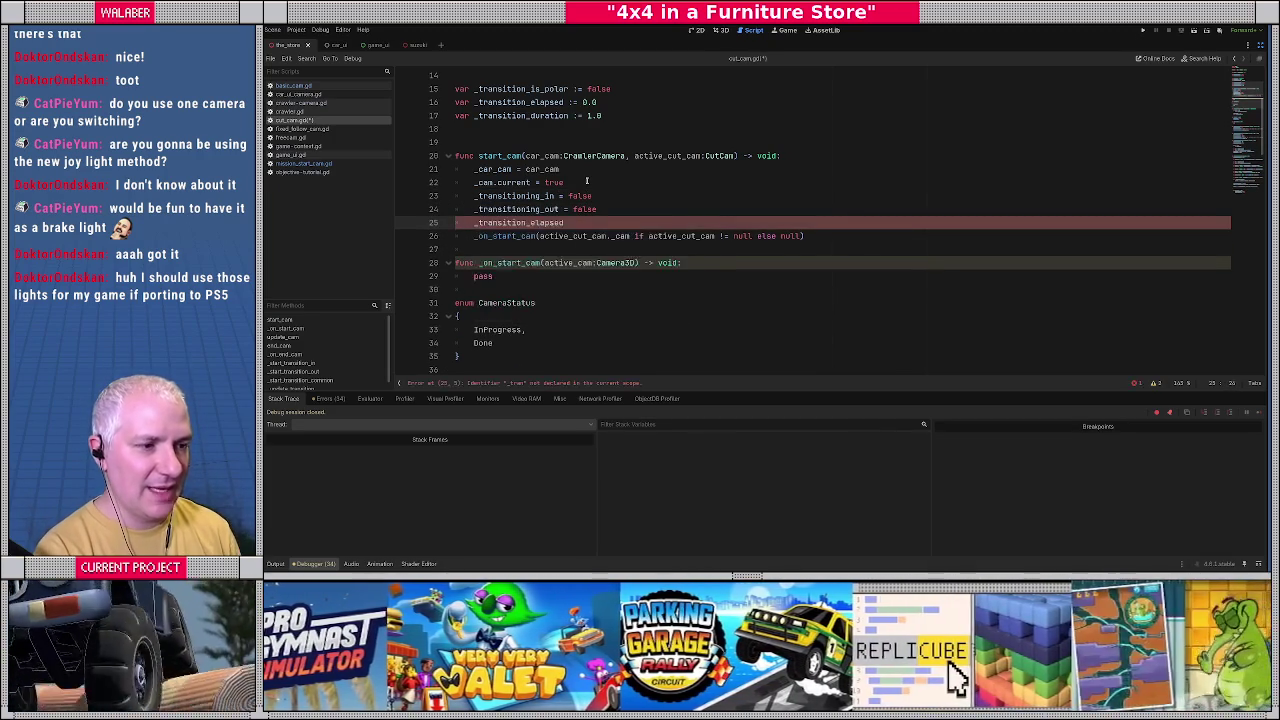
key(Return)
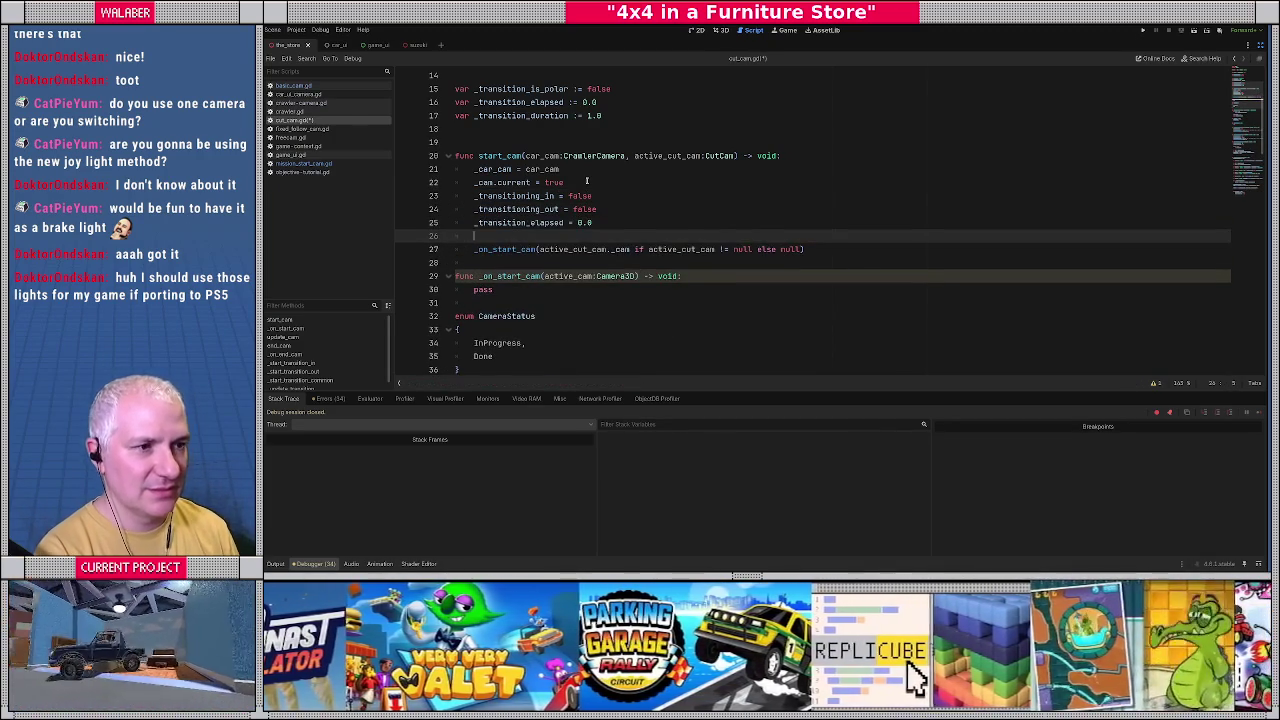
Review the edited start_cam, then save and run the game to test the reset.
scroll(587, 181, up, 2)
scroll(587, 181, up, 2)
scroll(600, 240, down, 2)
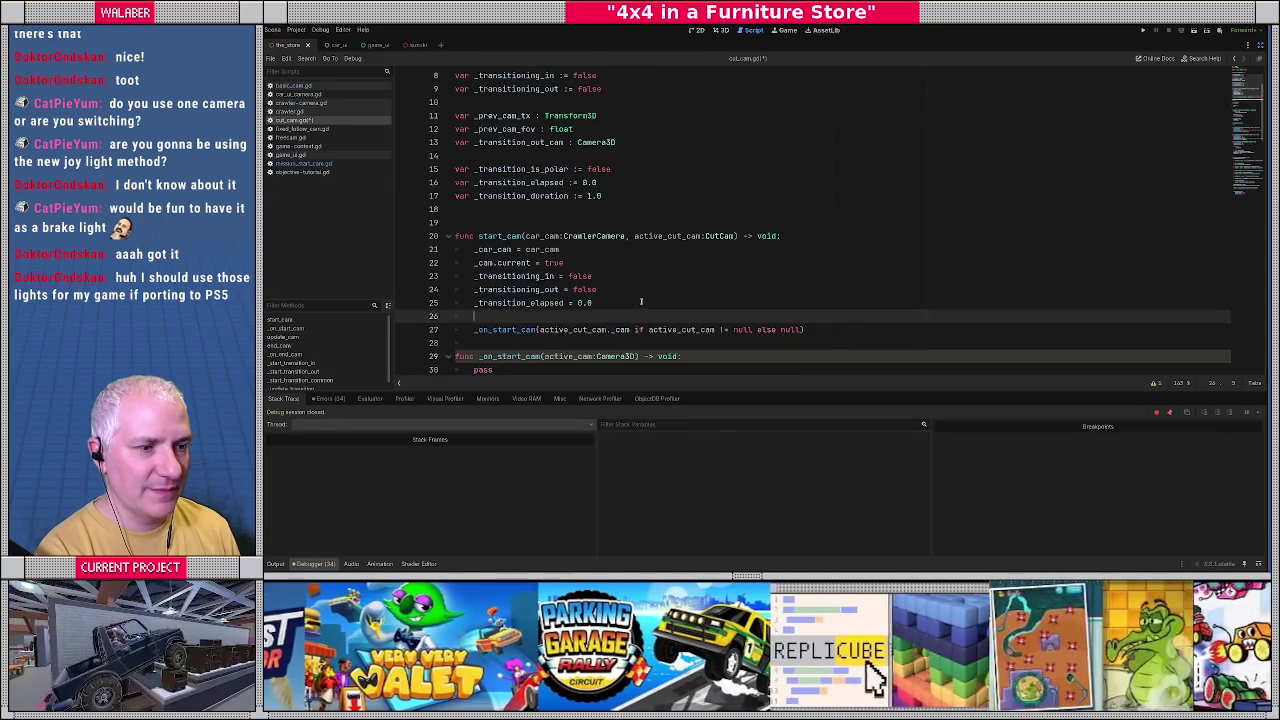
click(640, 302)
key(F5)
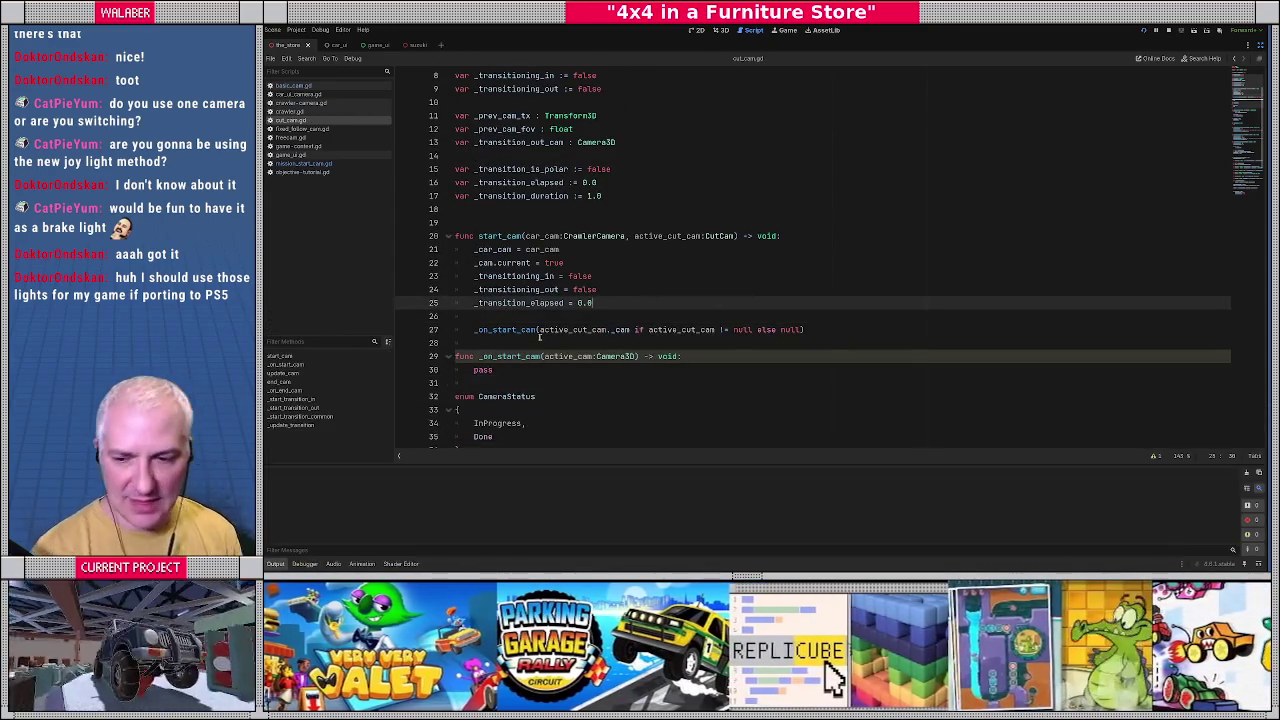
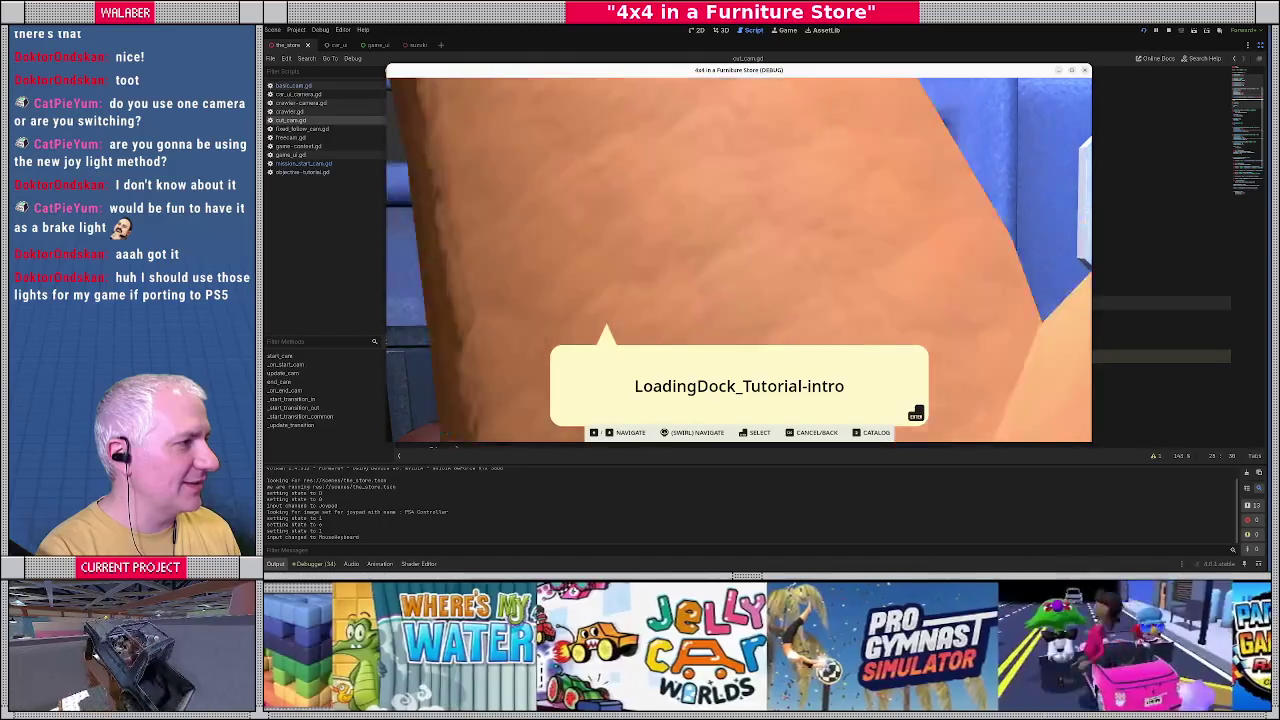
Stop the running game and put the caret on empty line 19 of cut_cam.gd.
key(F8)
click(503, 220)
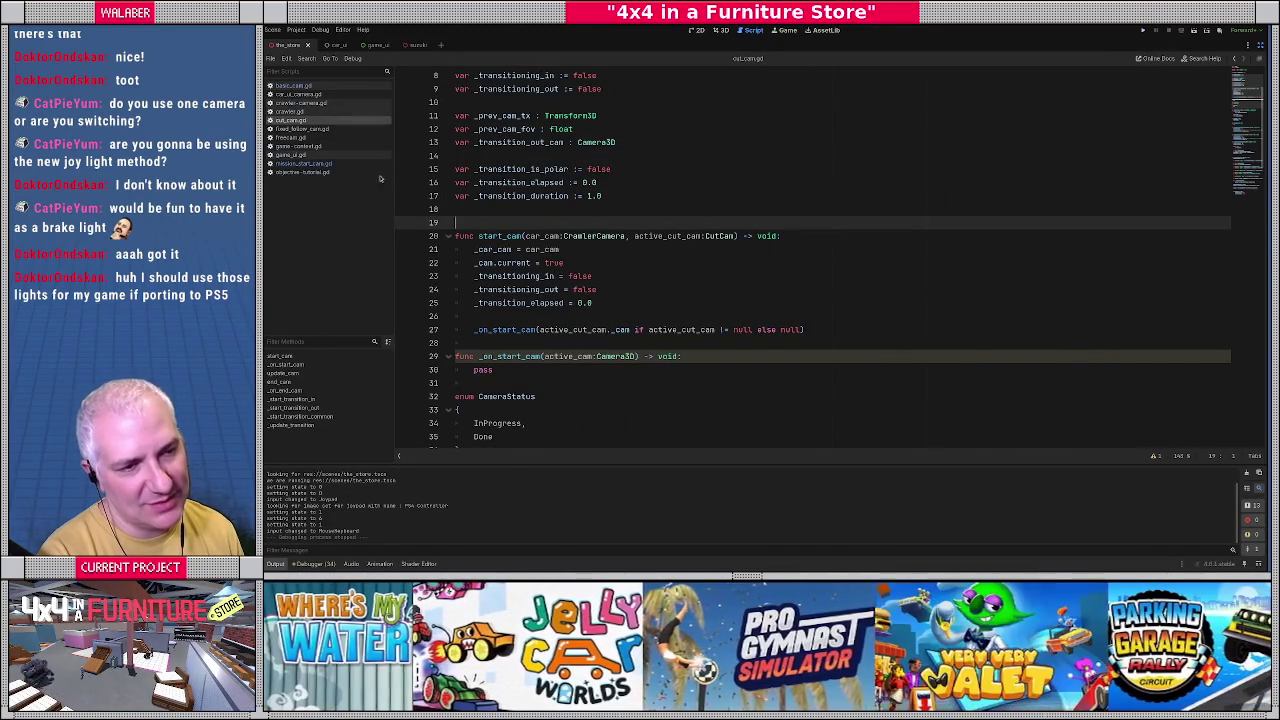
In objective-tutorial.gd, follow the start_cut_cam call to its definition in game-context.gd.
drag(395, 264, 403, 264)
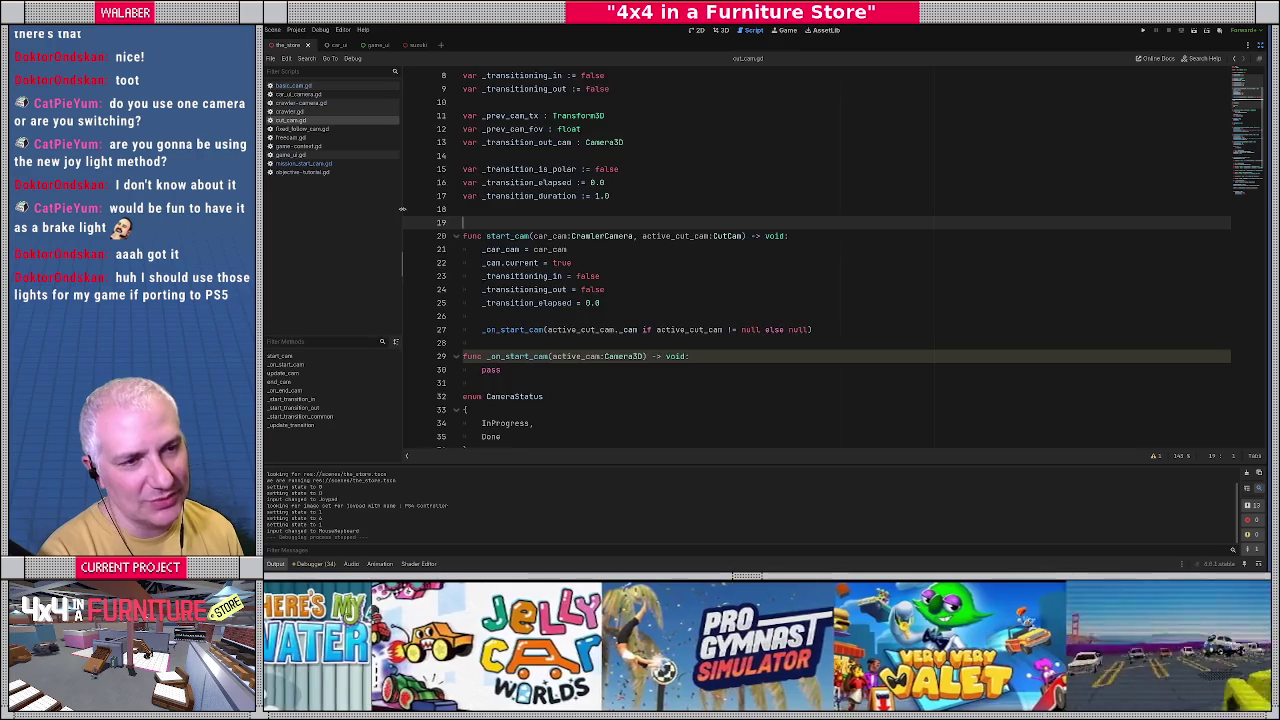
click(322, 173)
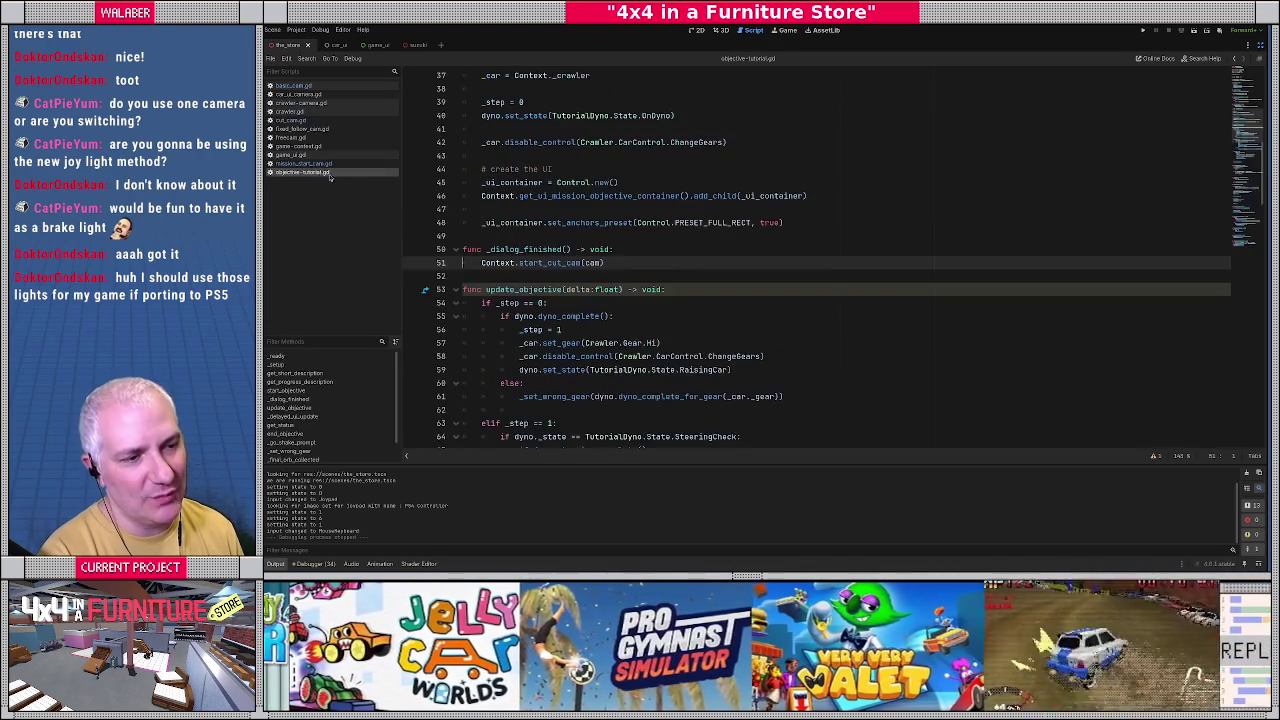
click(569, 222)
scroll(518, 249, down, 1)
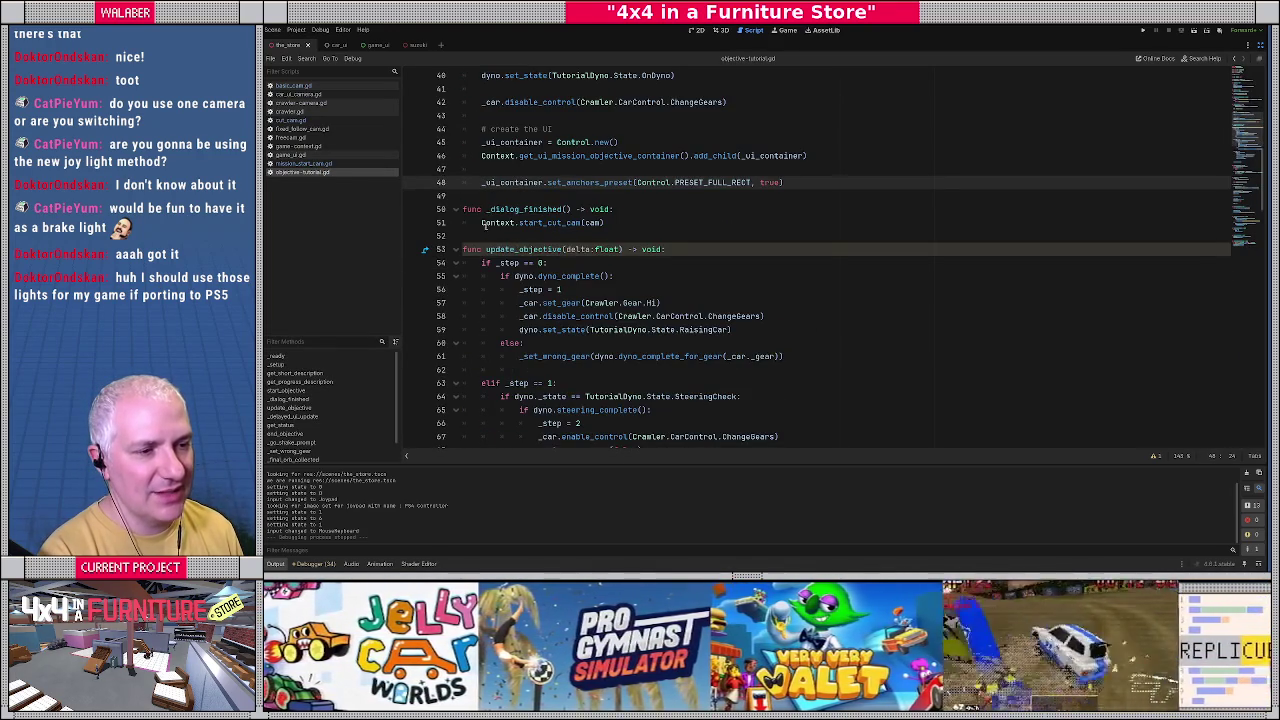
click(560, 224)
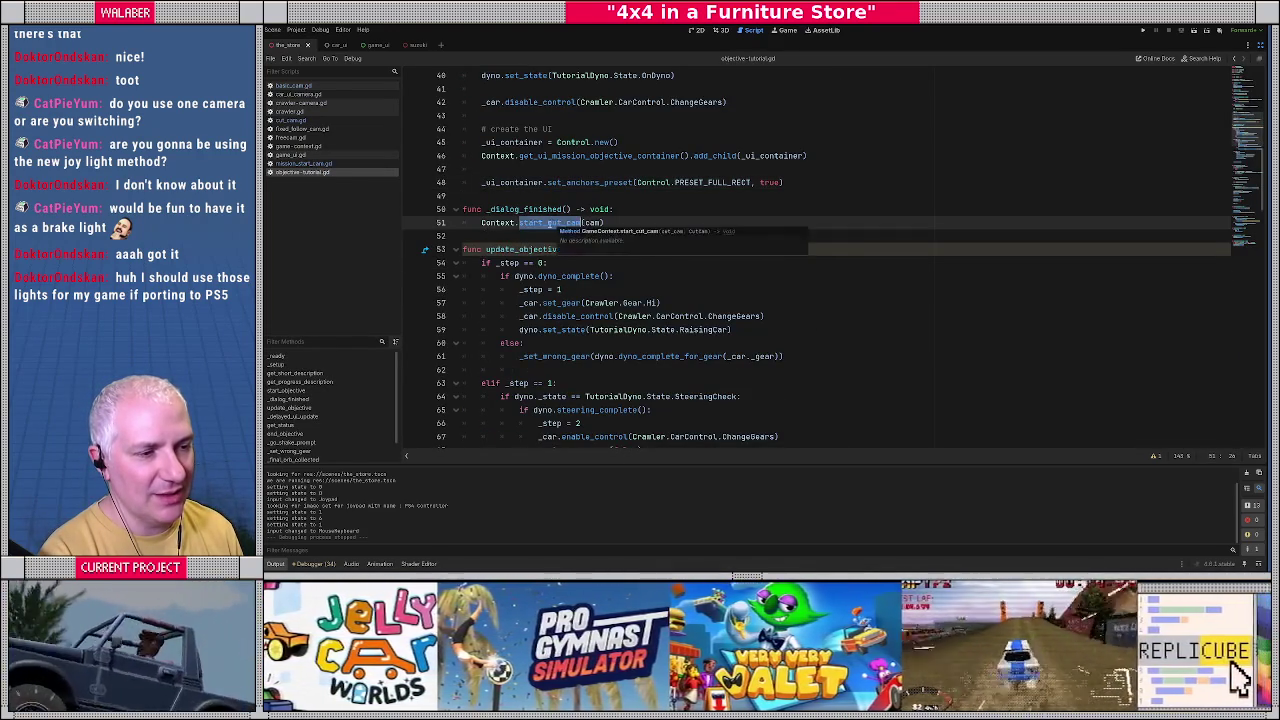
ctrl+click(560, 224)
Review the prev_active_cut_cam declaration and lines 411–413 of start_cut_cam.
drag(481, 236, 702, 236)
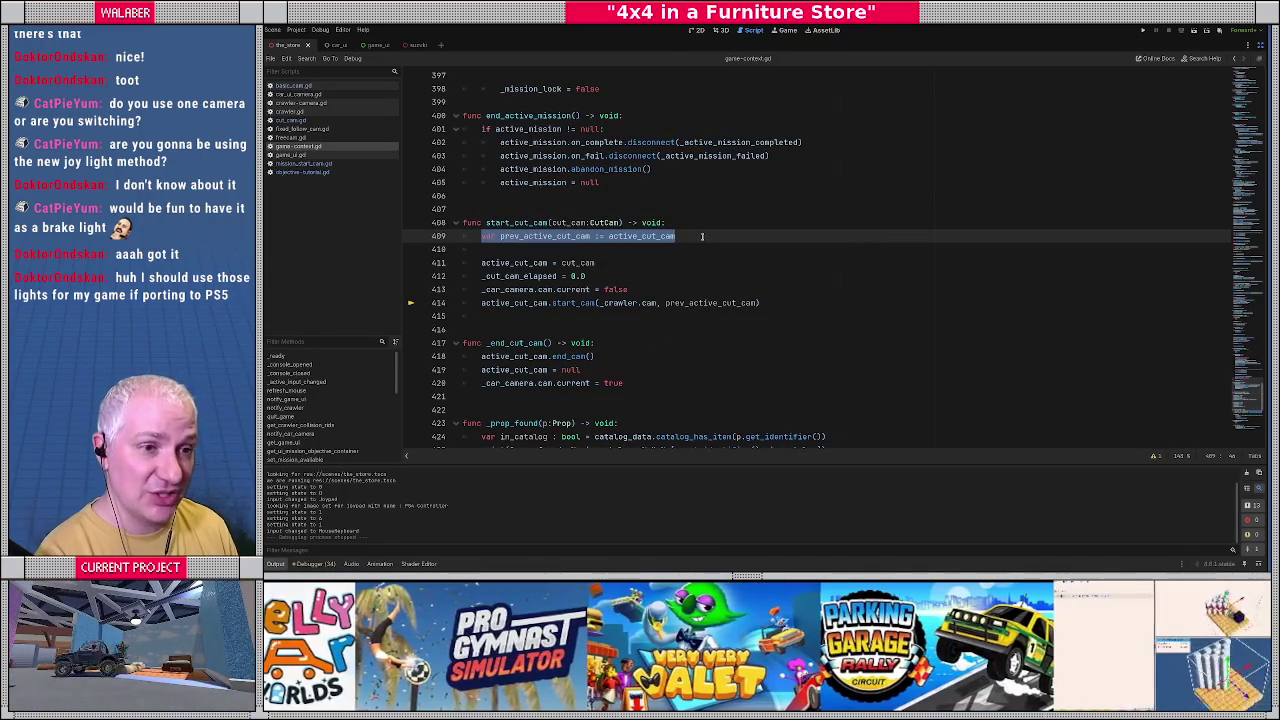
drag(481, 264, 630, 289)
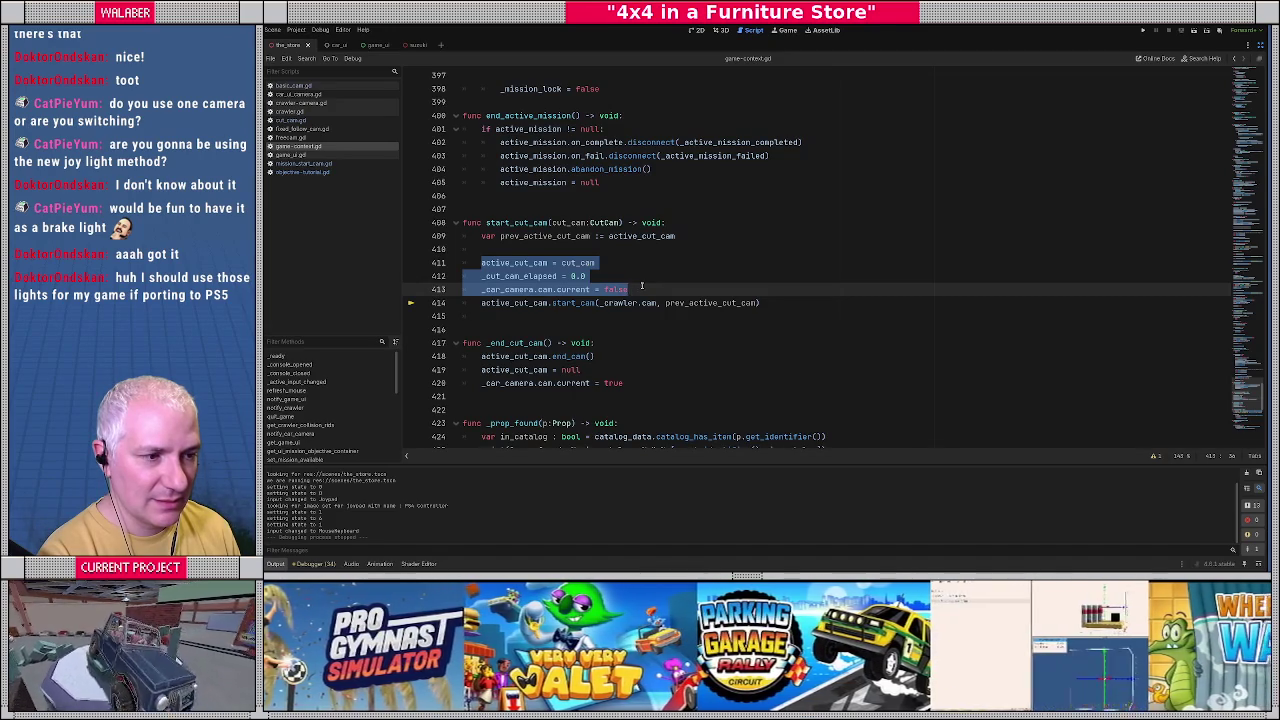
click(642, 287)
mouse_move(569, 304)
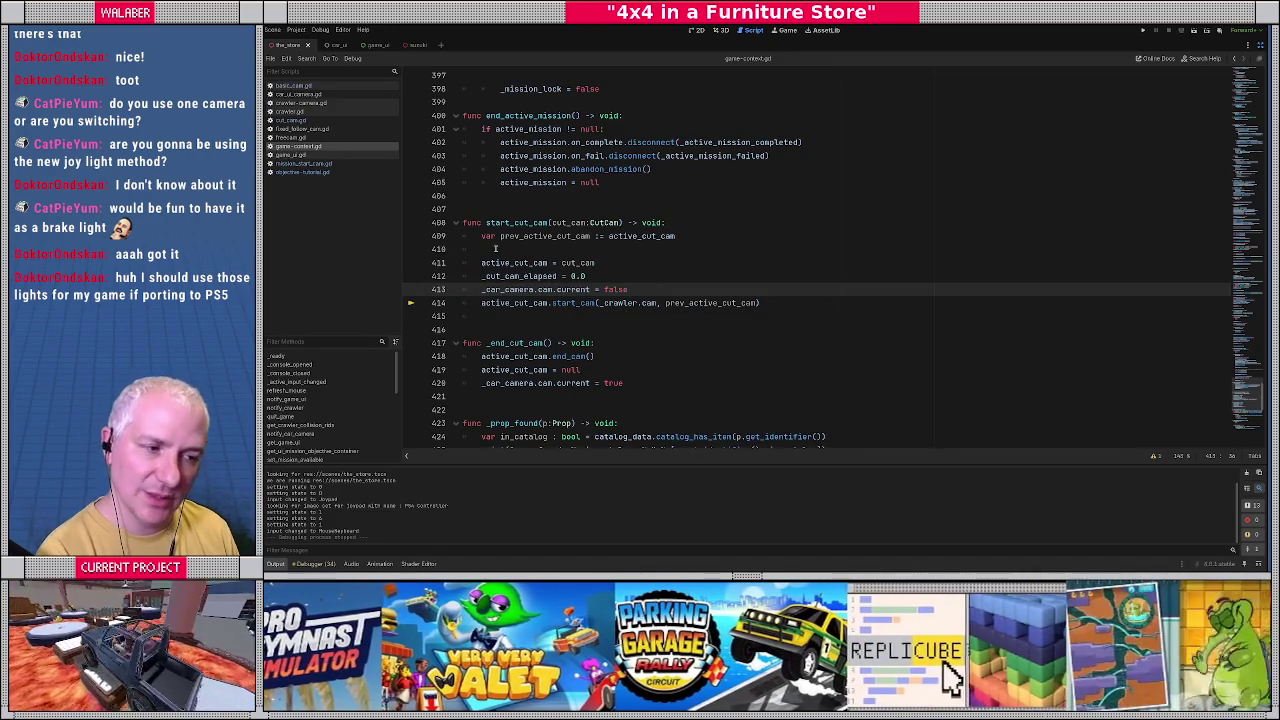
scroll(495, 248, down, 8)
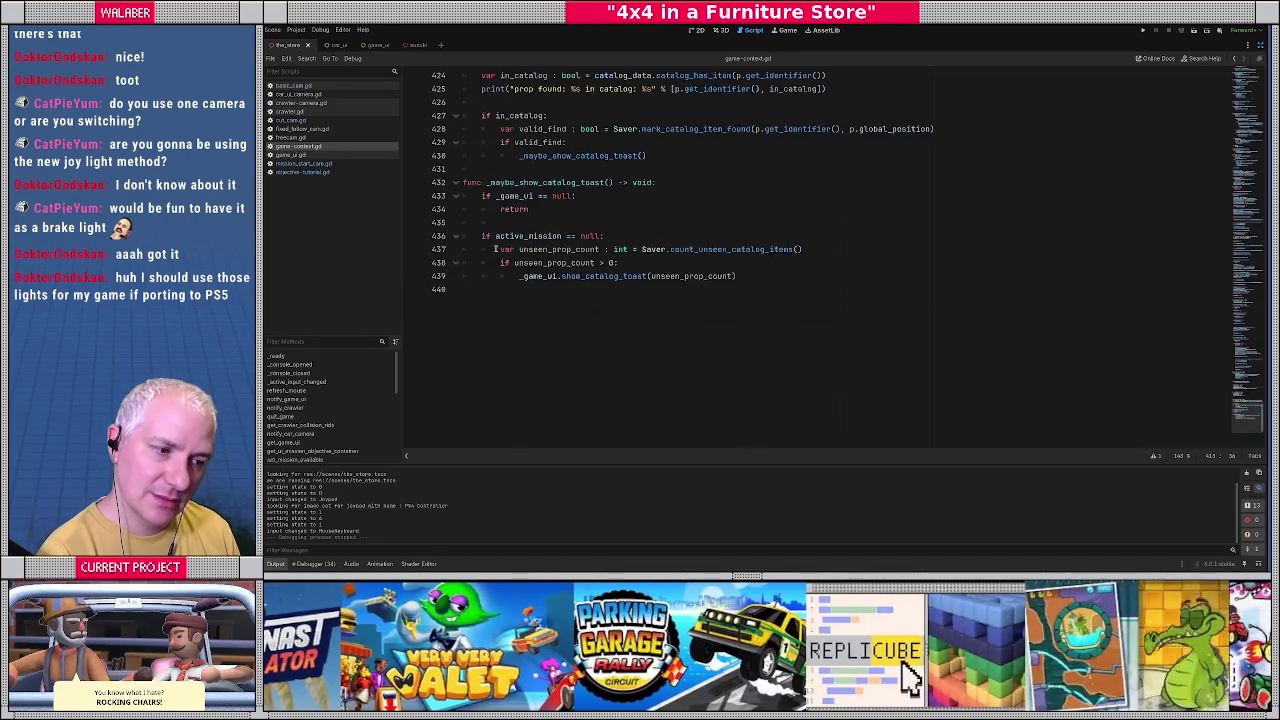
scroll(495, 248, up, 8)
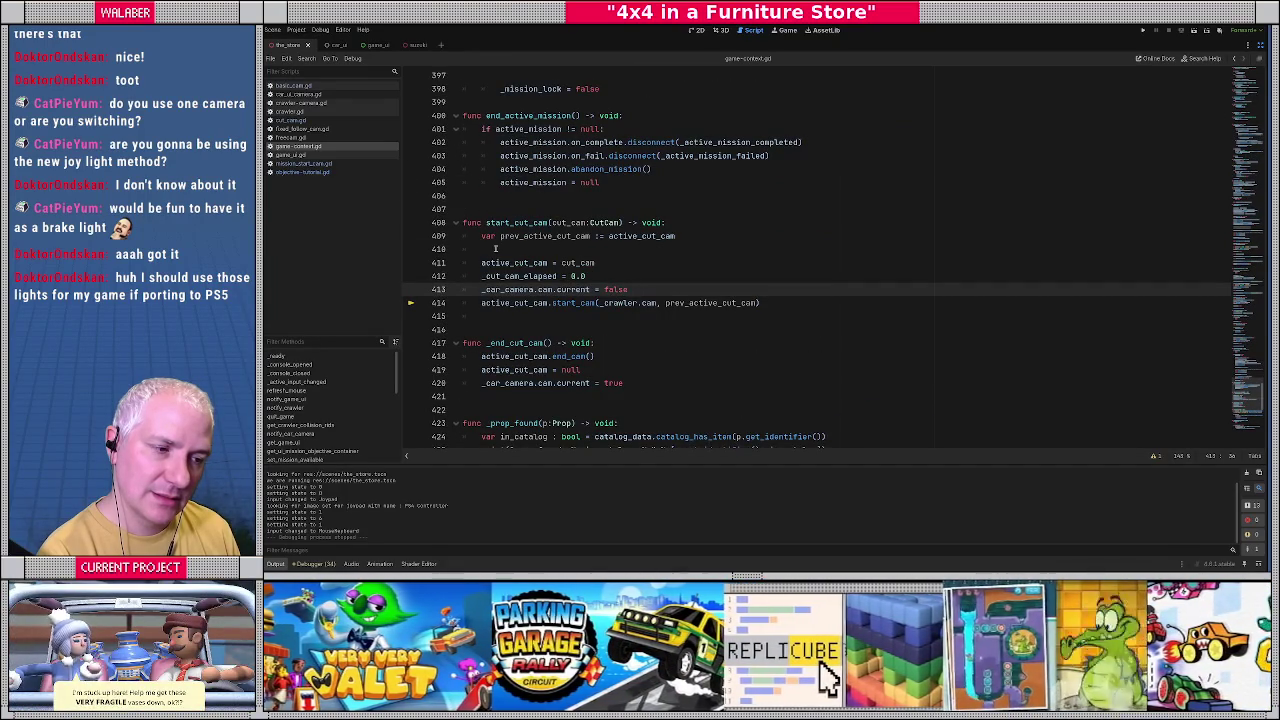
Check end_cam in cut_cam.gd, then return to empty line 410 of game-context.gd.
ctrl+click(567, 358)
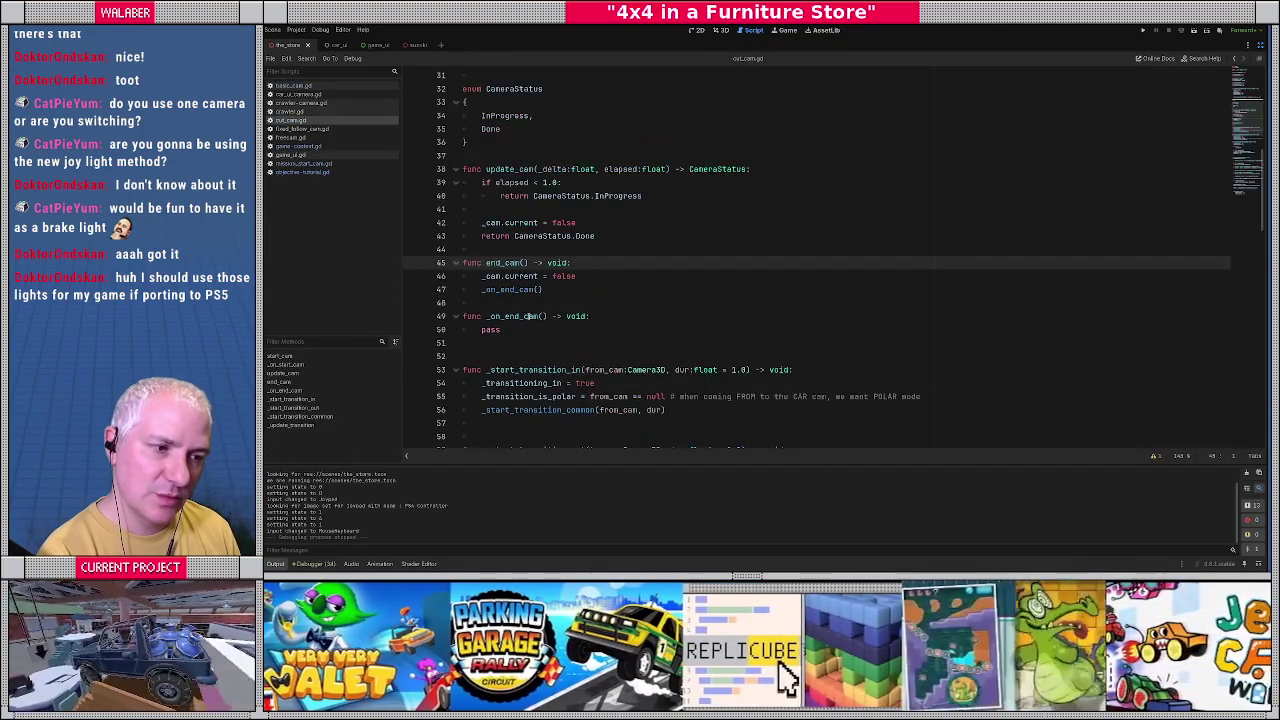
key(Page_Up)
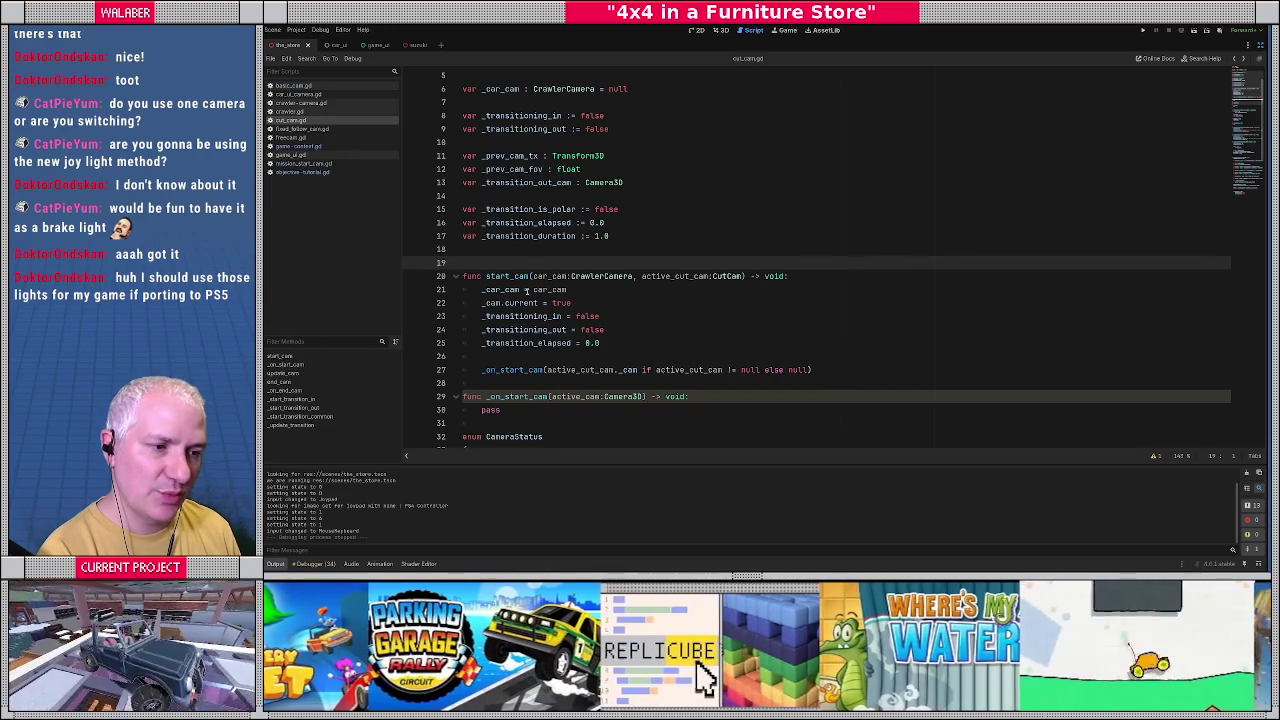
scroll(526, 290, down, 1)
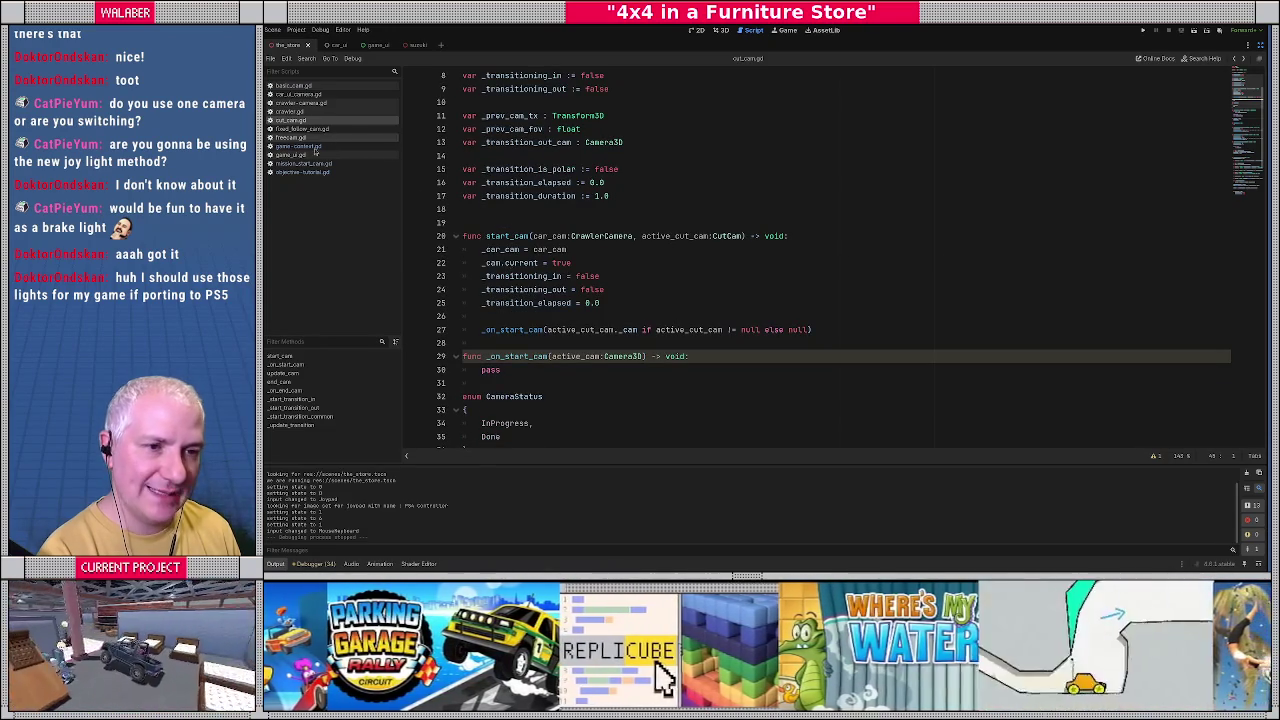
click(298, 146)
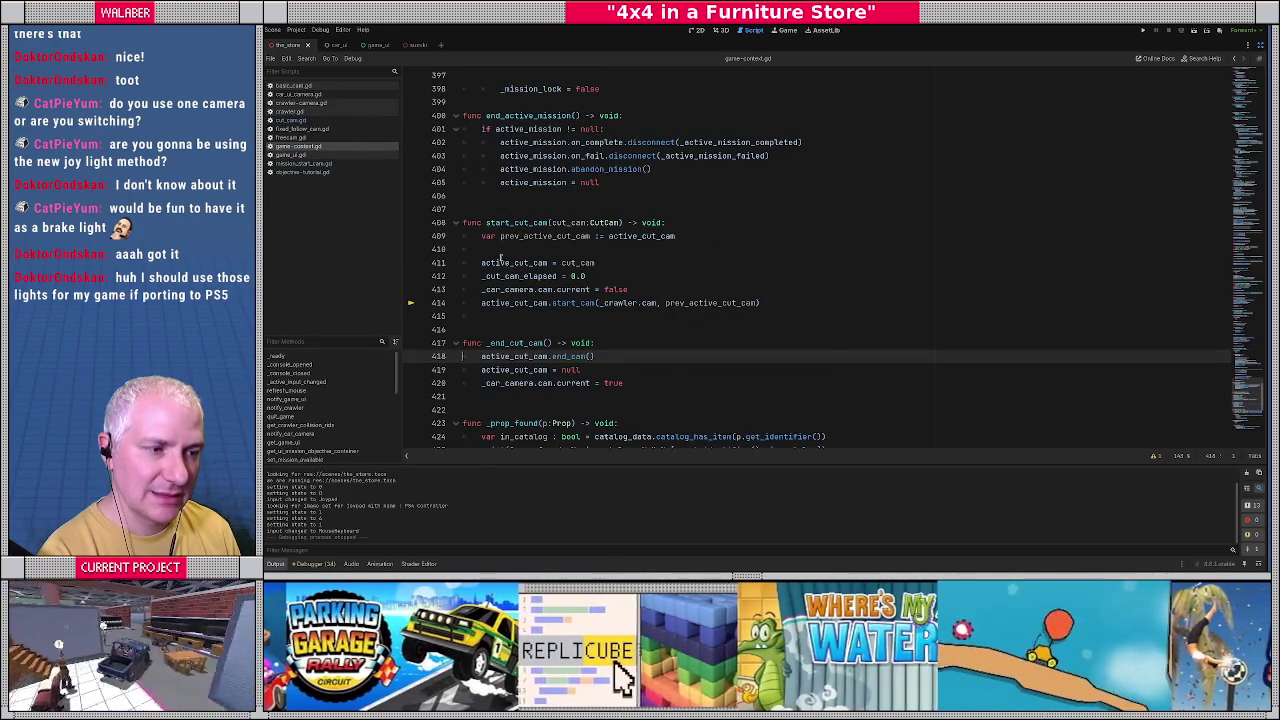
click(568, 251)
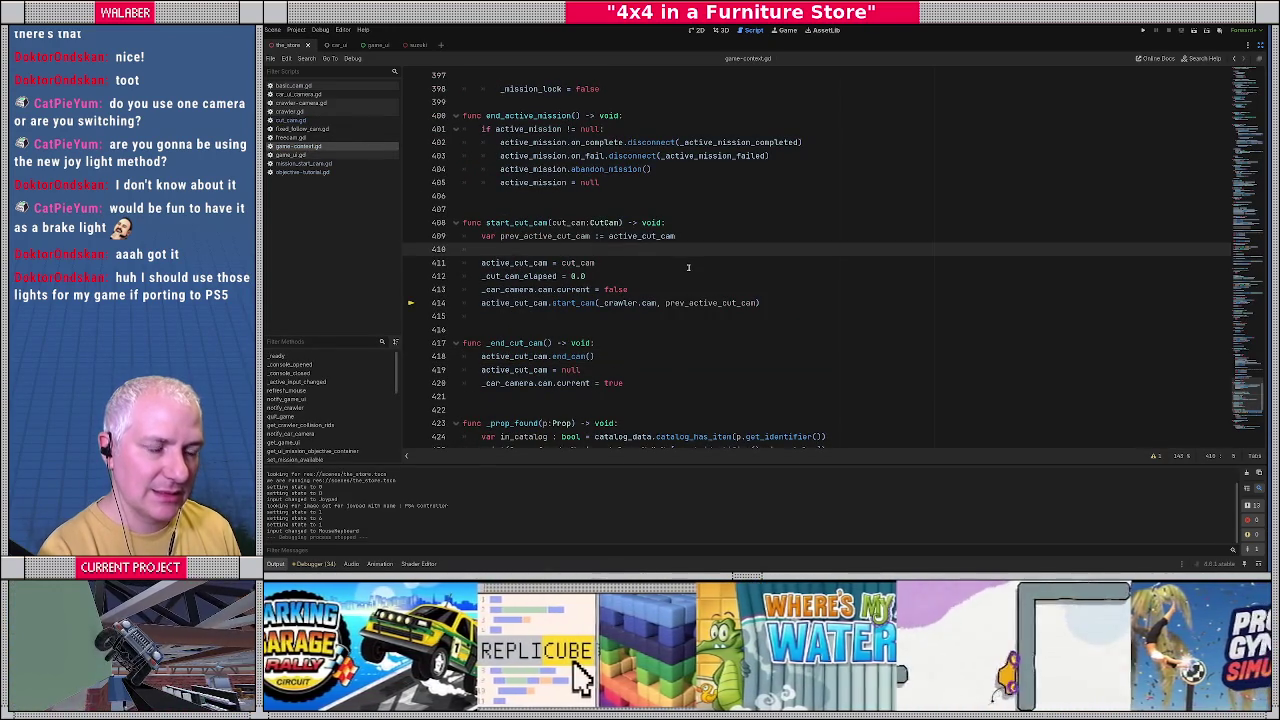
On line 410, add 'if prev_active_cut_cam != null:' with 'prev_active_cut_cam.end_cam()' beneath it.
text(ifprev)
key(Return)
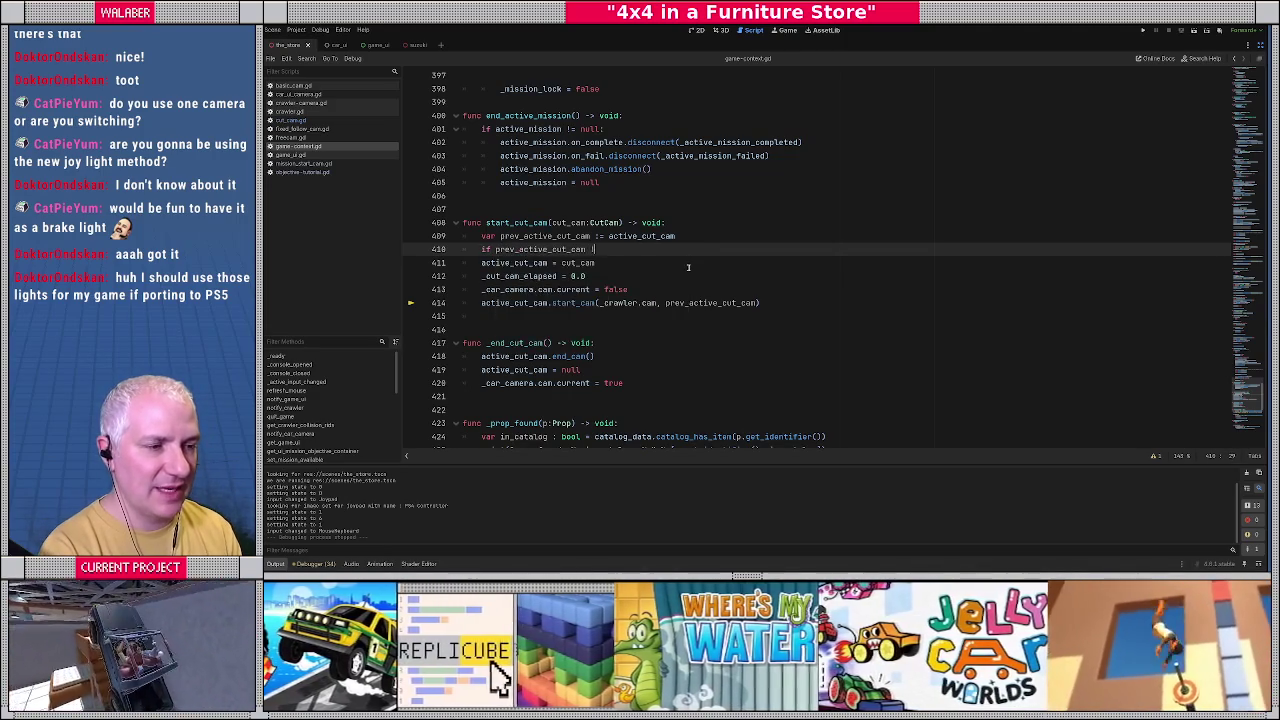
text(!= null:)
key(Return)
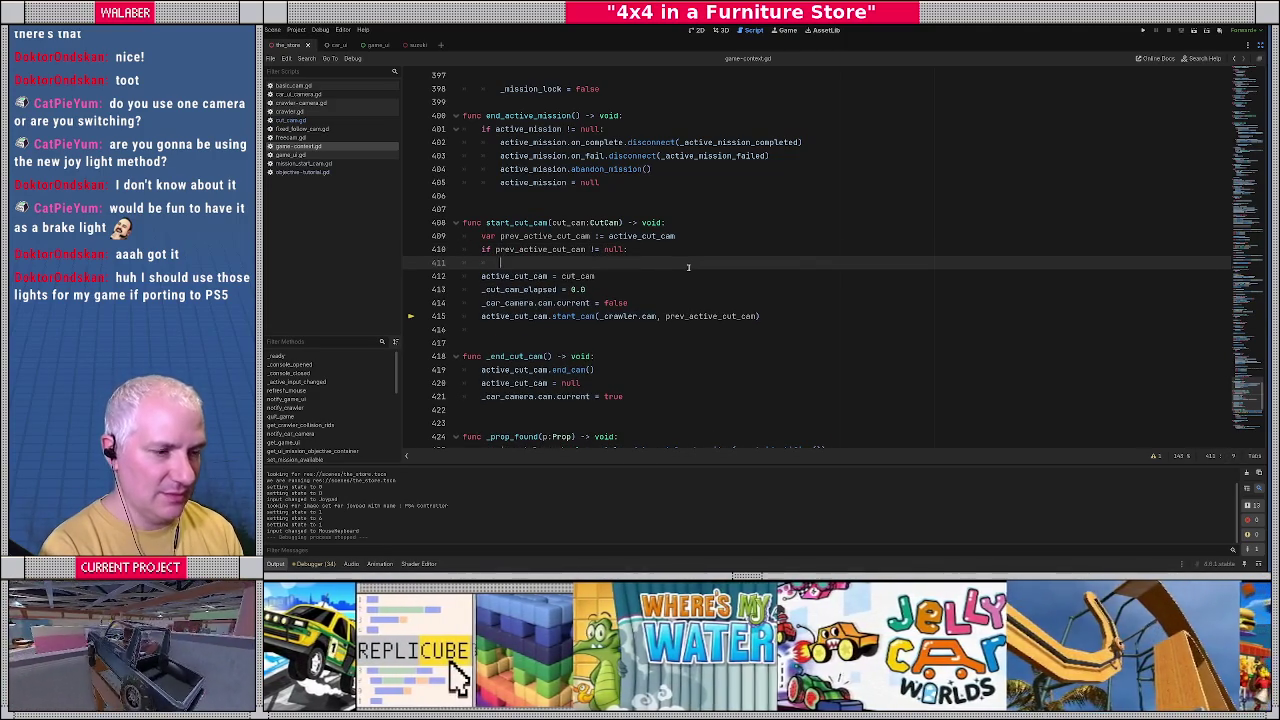
text(prev)
key(Return)
text(.s)
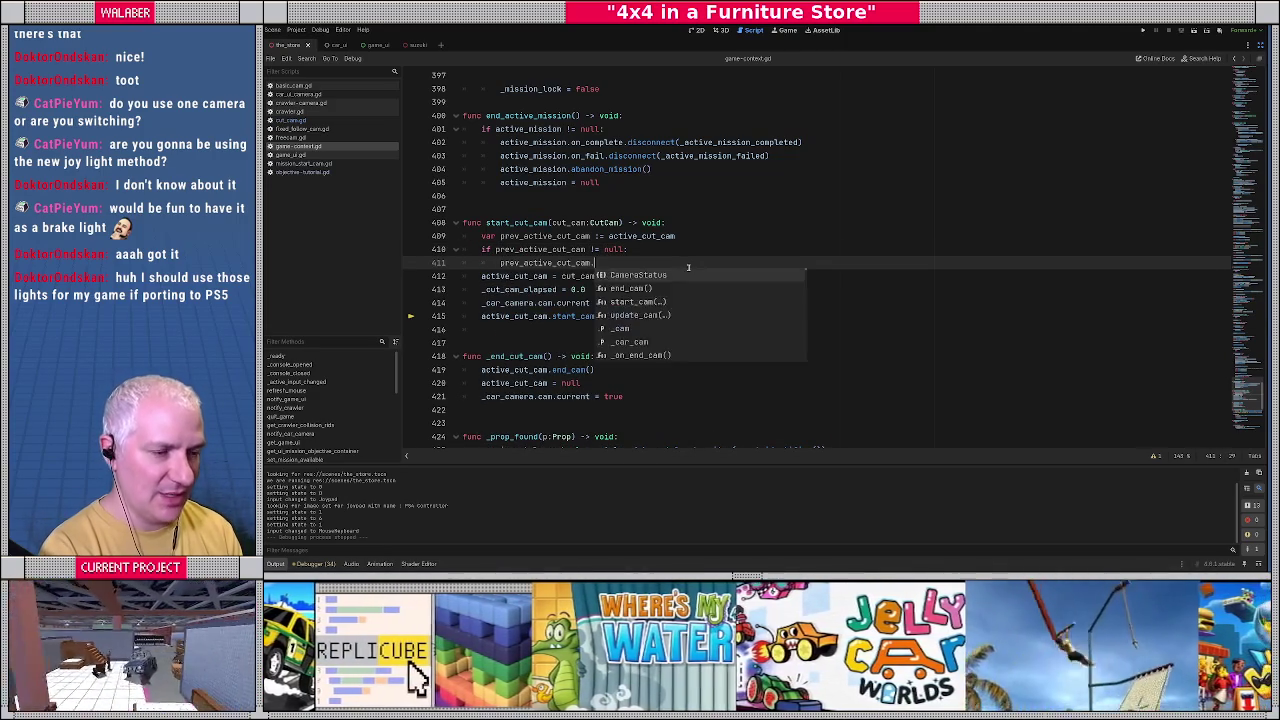
key(BackSpace)
text(end)
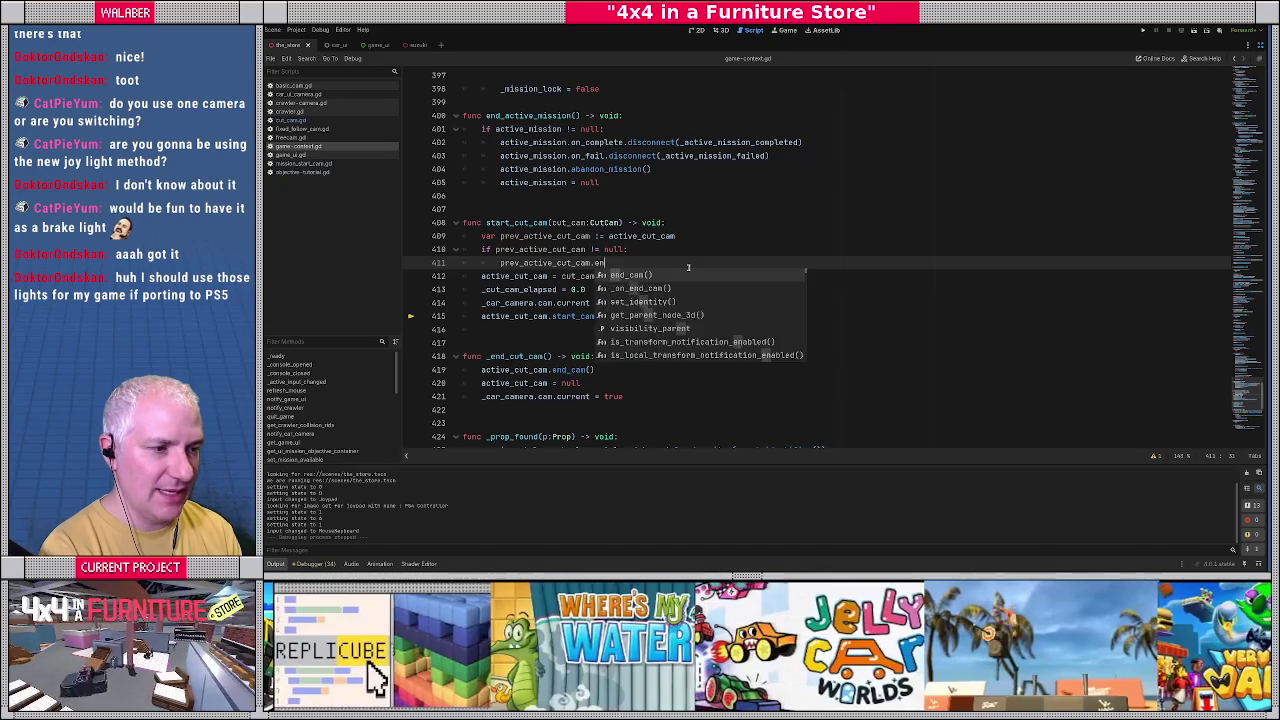
key(Return)
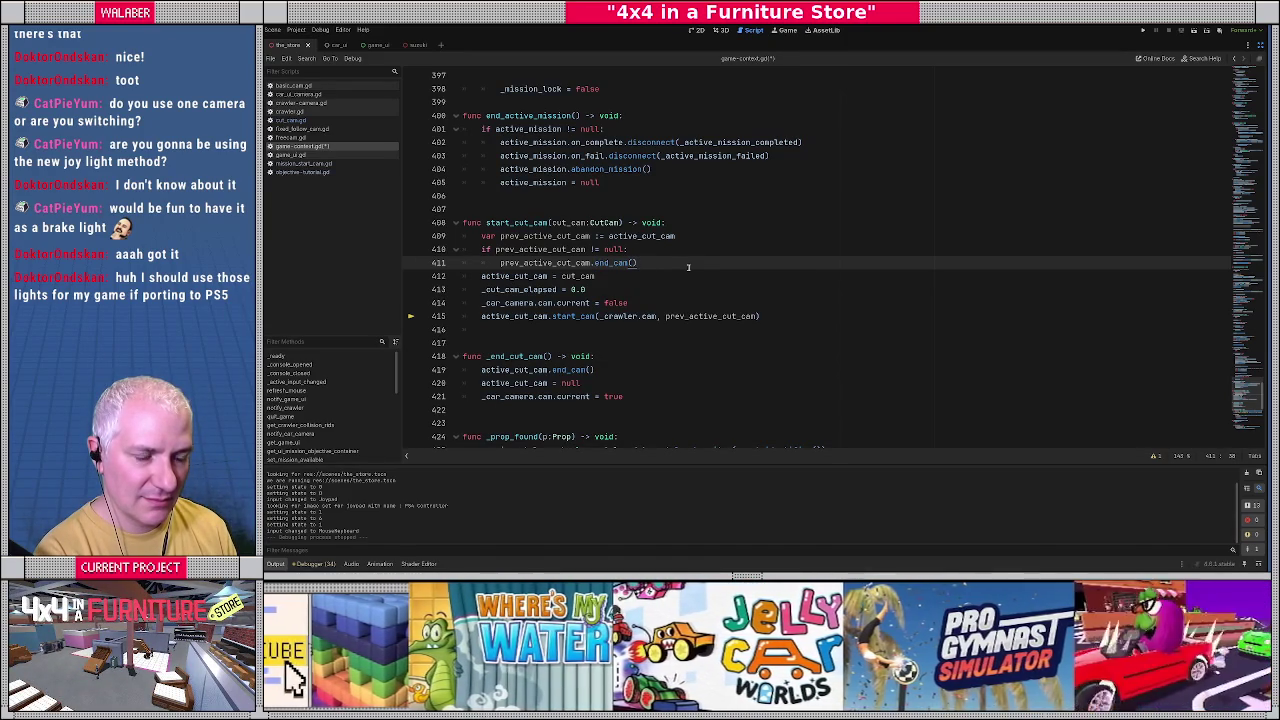
key(Return)
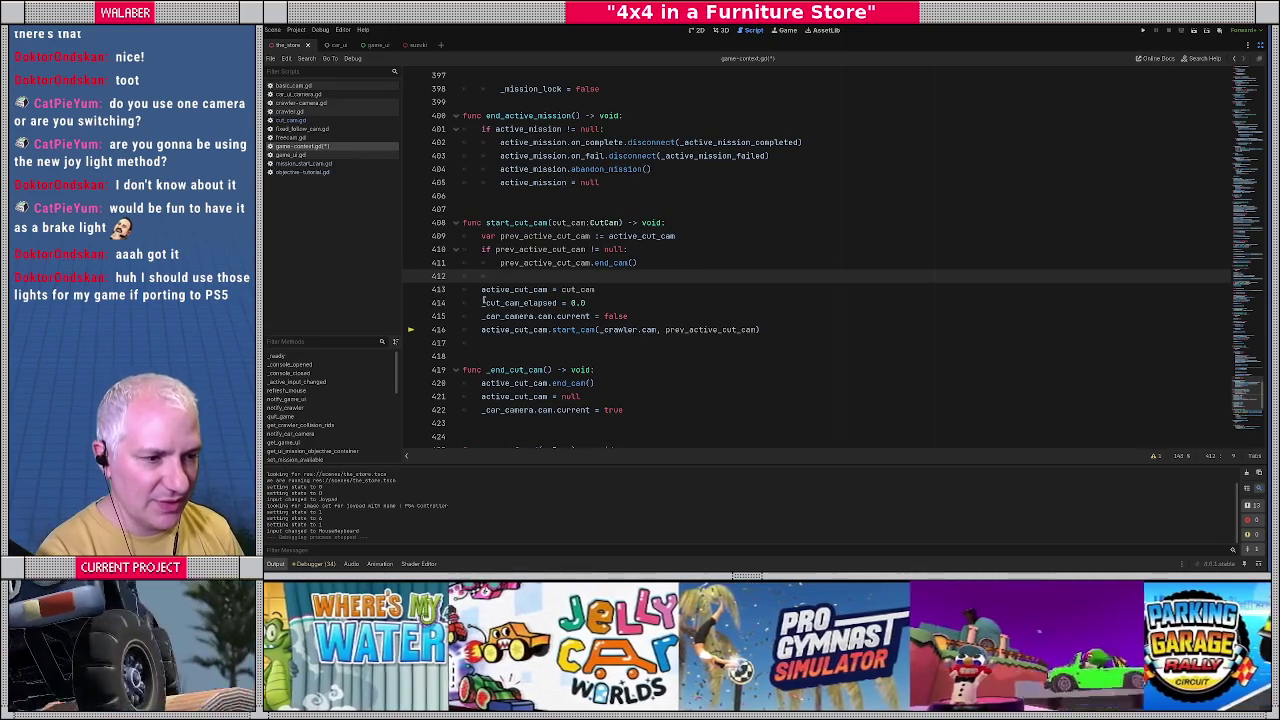
Review start_cut_cam's remaining lines and highlight every use of prev_active_cut_cam.
drag(481, 289, 592, 289)
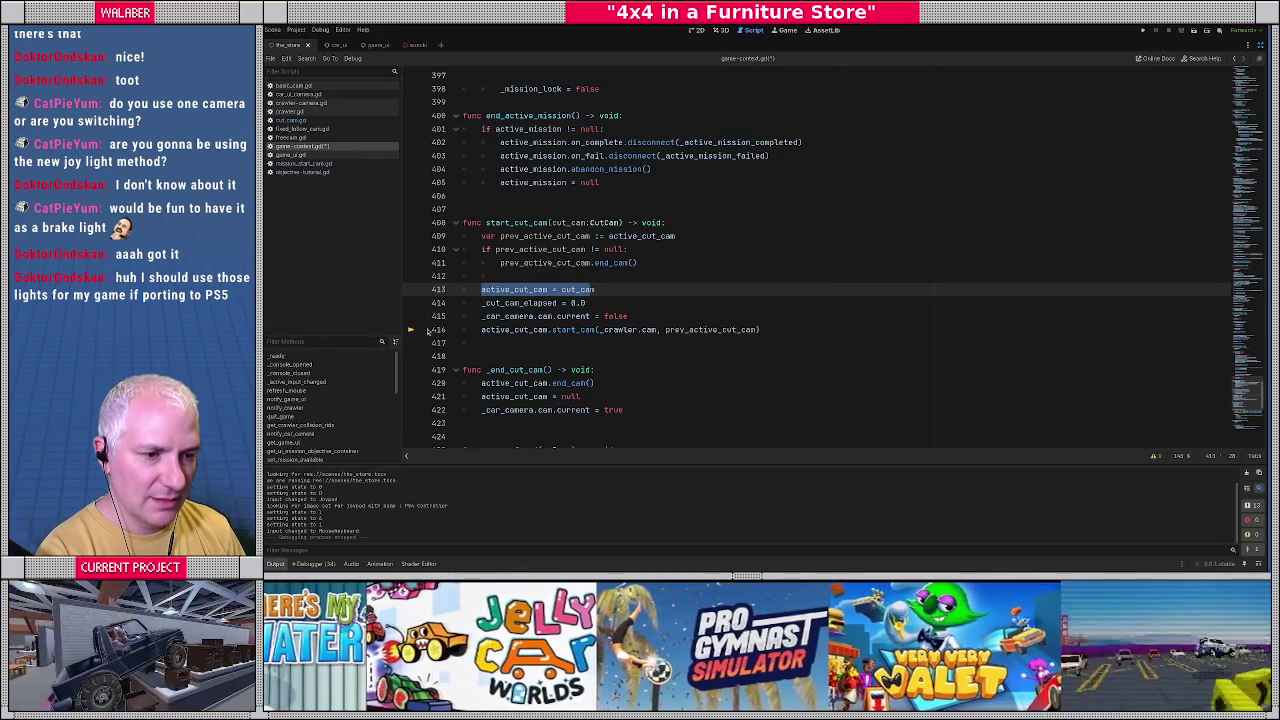
click(556, 302)
drag(487, 302, 585, 302)
drag(490, 316, 628, 316)
click(547, 330)
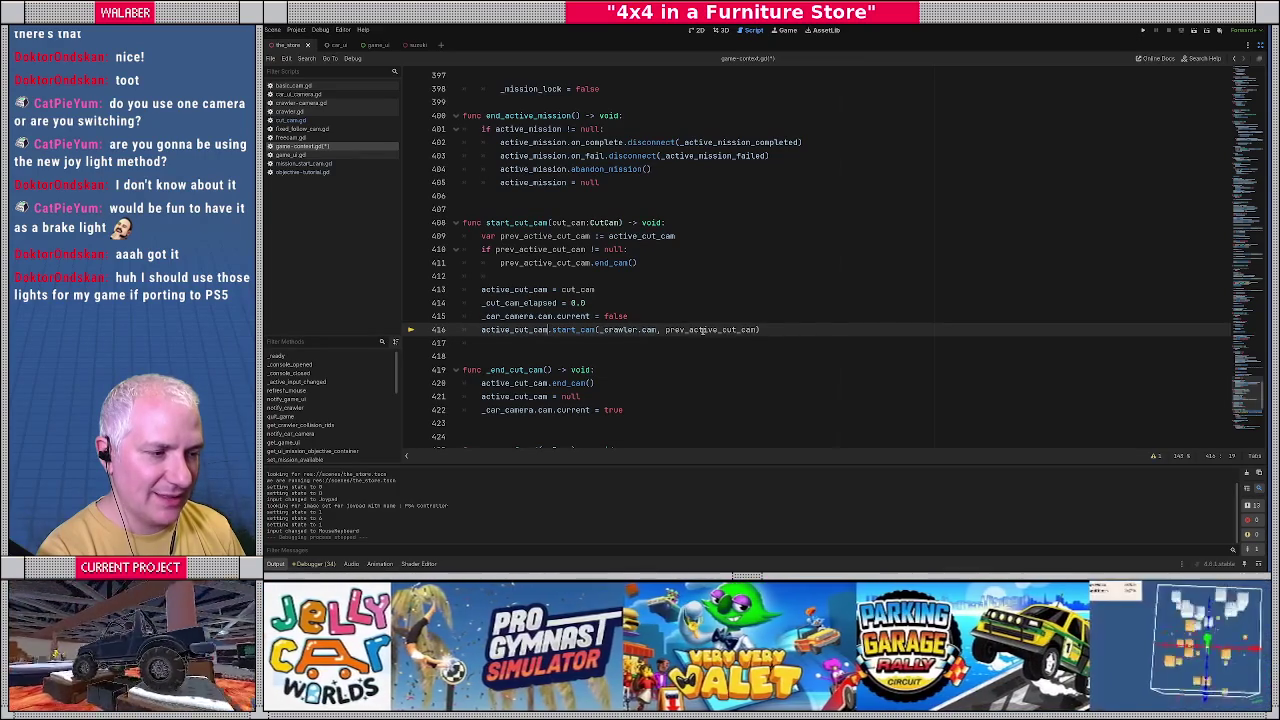
double_click(714, 330)
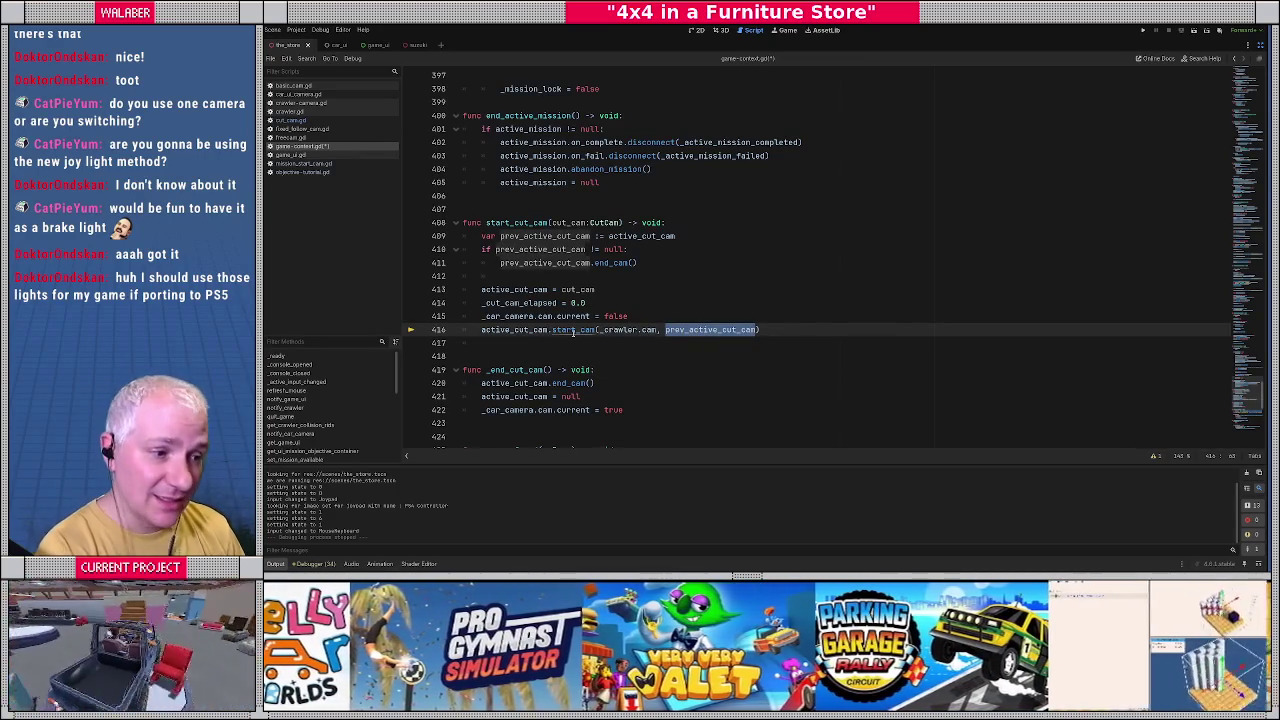
Inspect start_cam's use of active_cut_cam in cut_cam.gd, then open basic_cam.gd.
ctrl+click(573, 330)
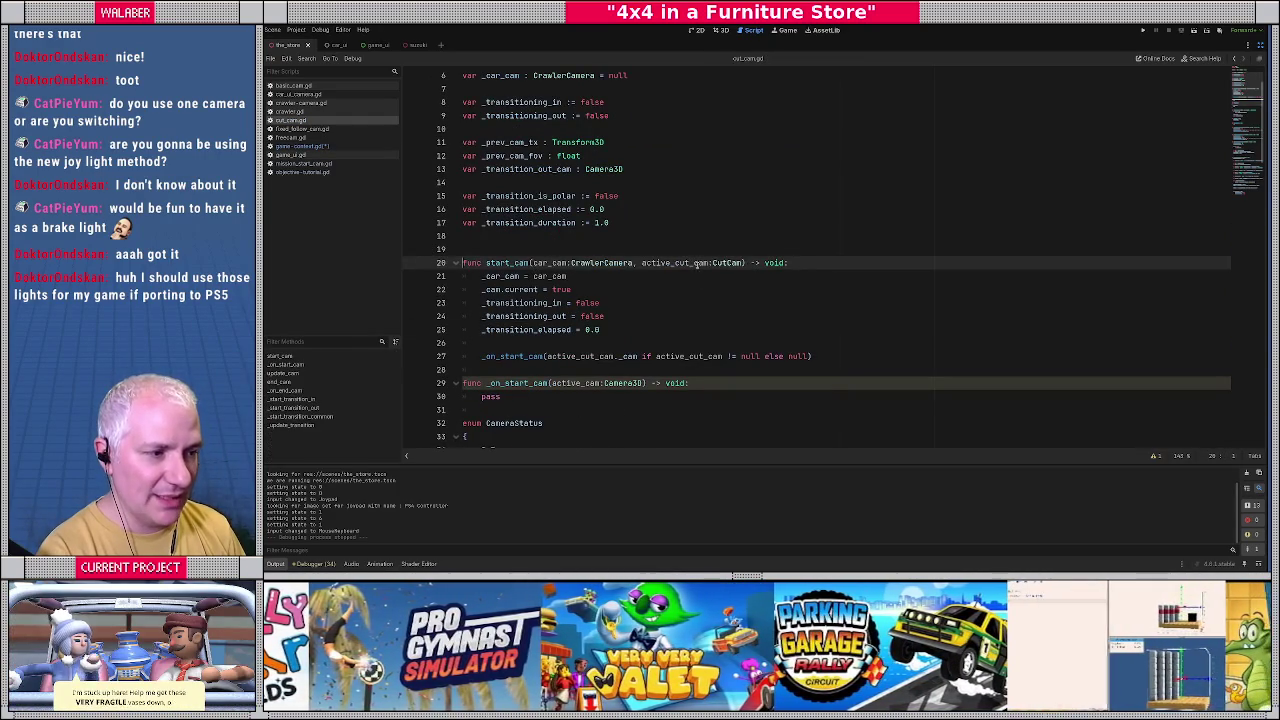
double_click(697, 262)
click(510, 356)
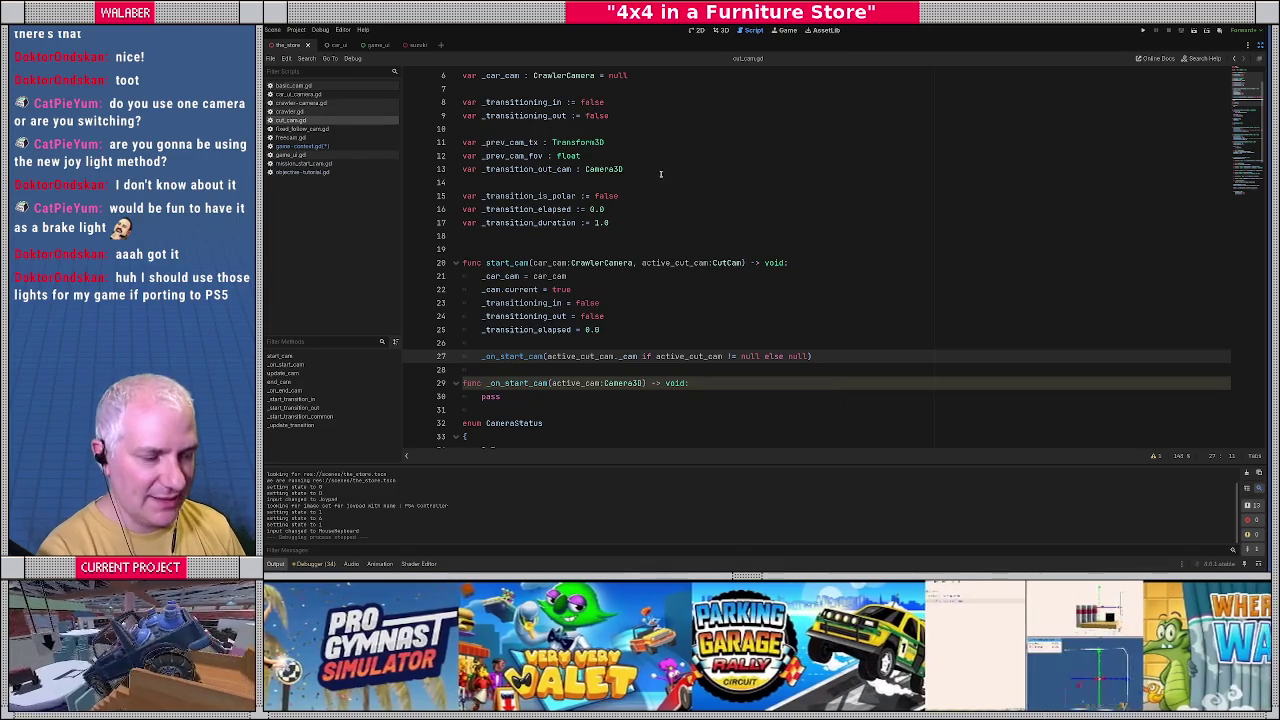
click(663, 182)
click(300, 87)
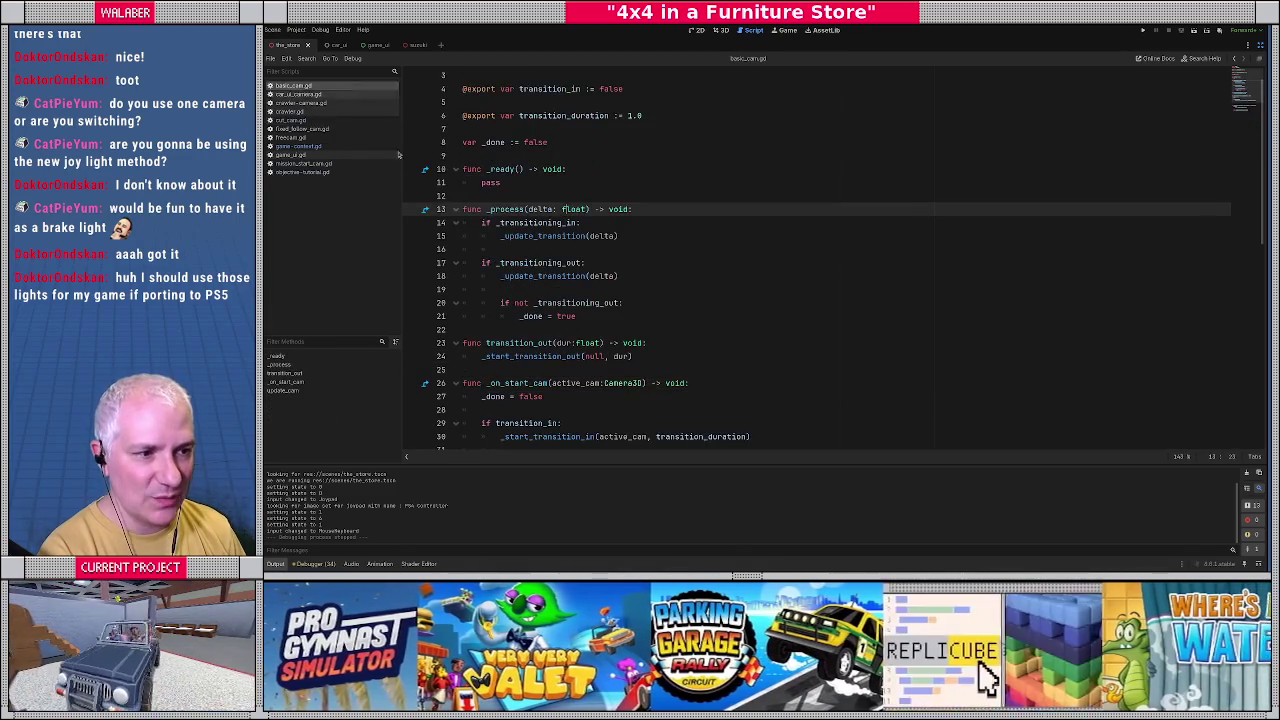
Trace _on_start_cam's active_cam into _start_transition_in, highlighting from_cam uses.
scroll(524, 205, down, 3)
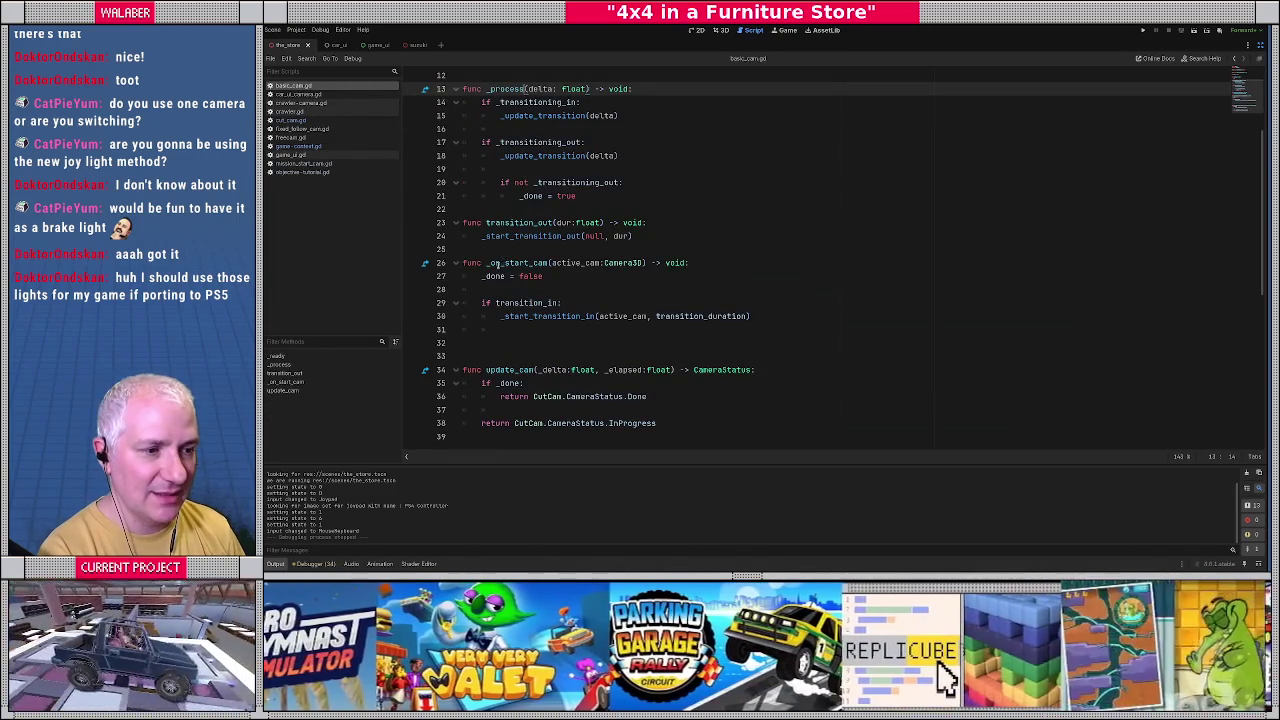
double_click(575, 263)
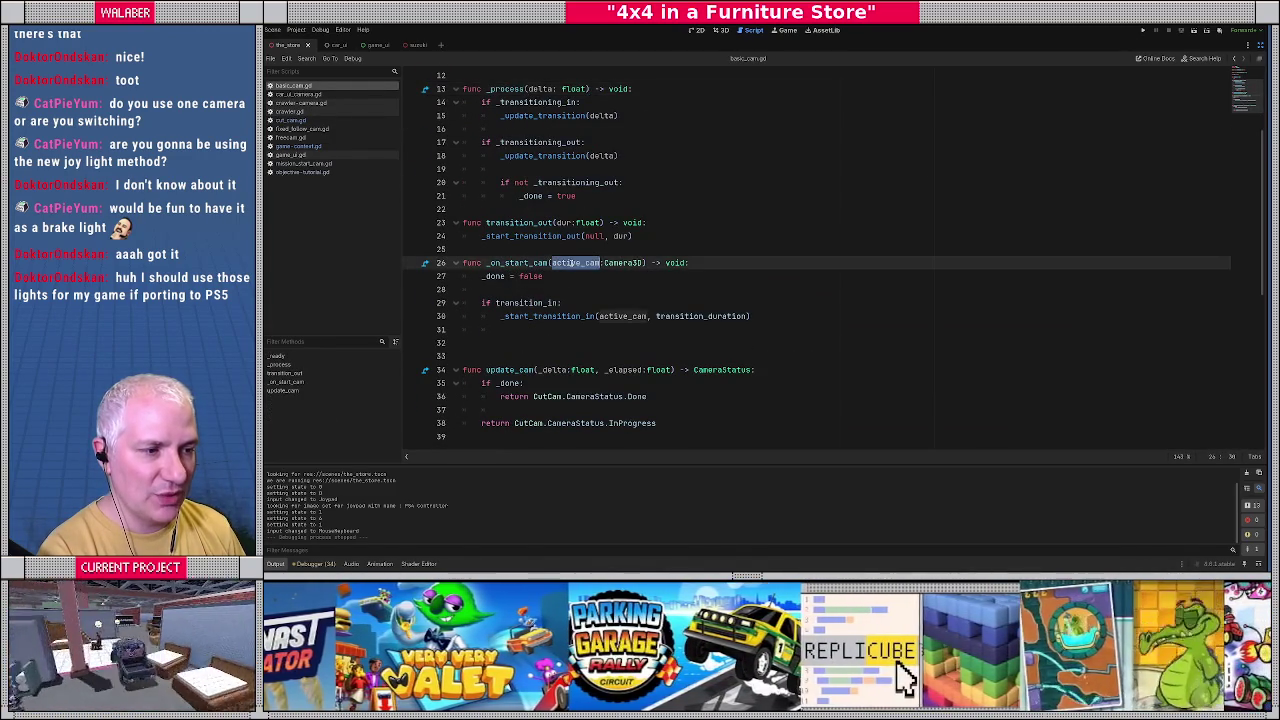
click(486, 300)
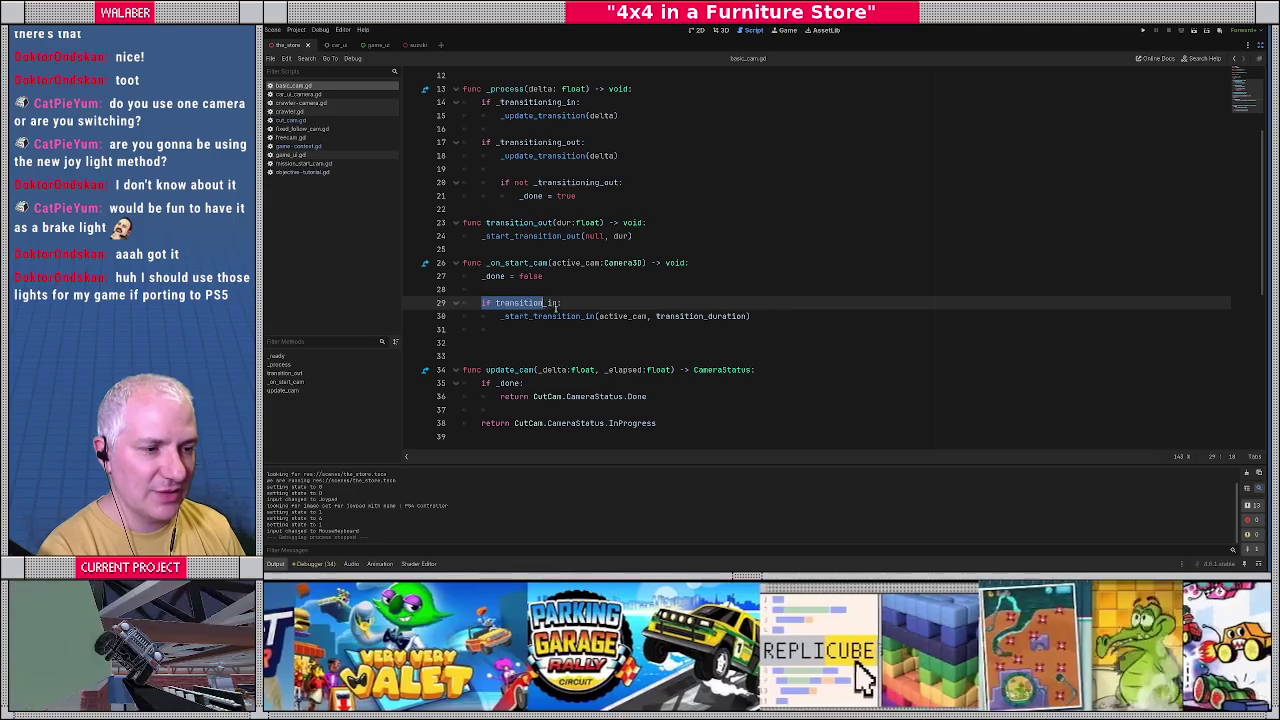
ctrl+click(560, 316)
double_click(605, 263)
scroll(612, 263, down, 1)
scroll(612, 263, down, 1)
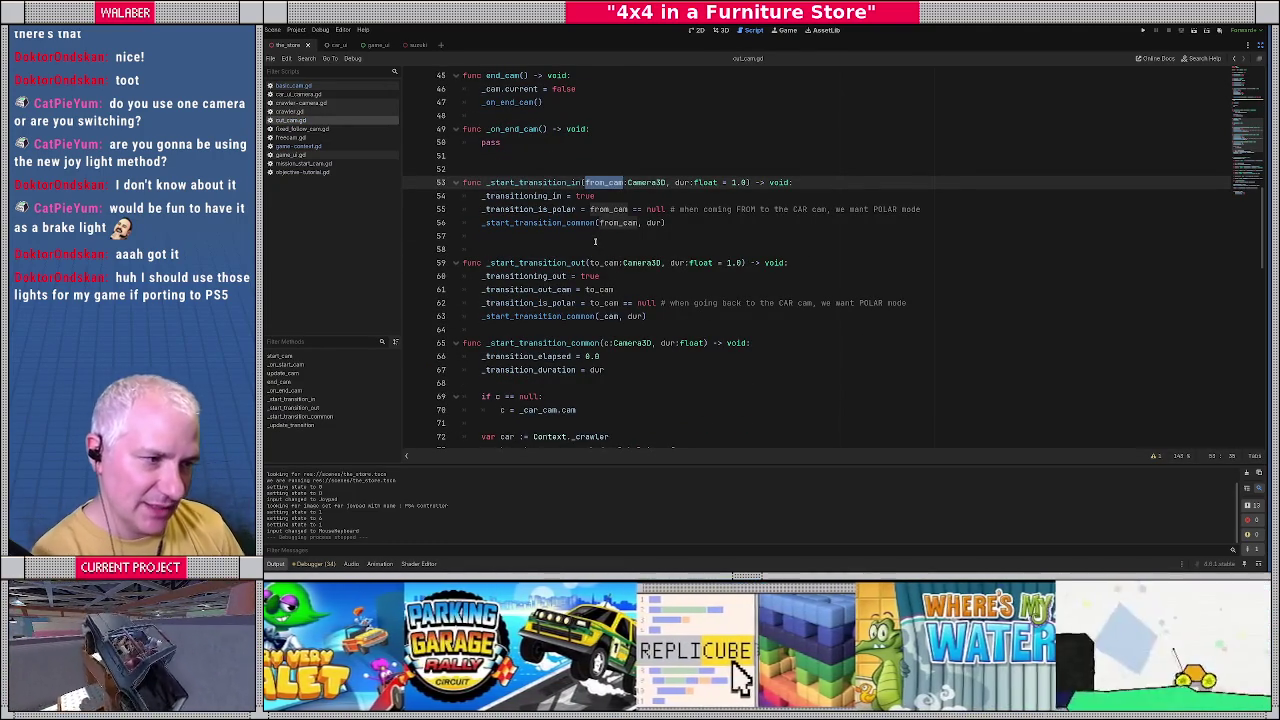
Jump to _start_transition_common and review its base transform lines 72–75.
double_click(533, 223)
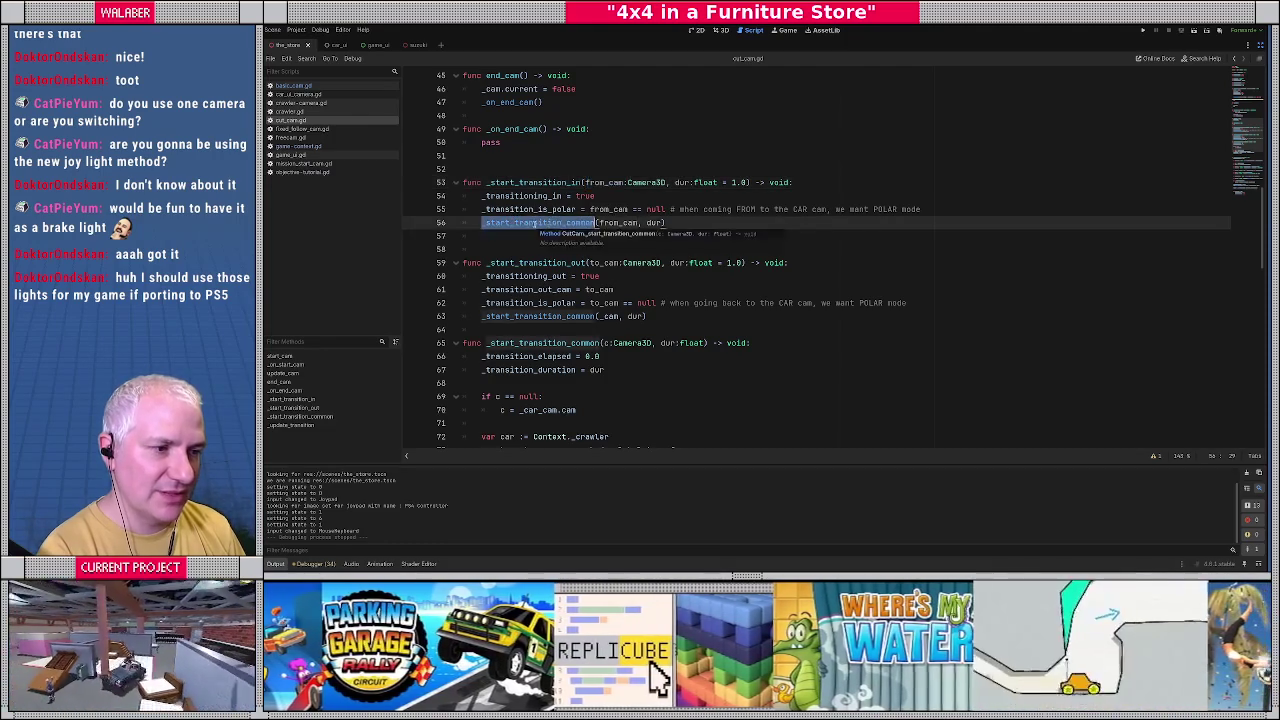
ctrl+click(533, 223)
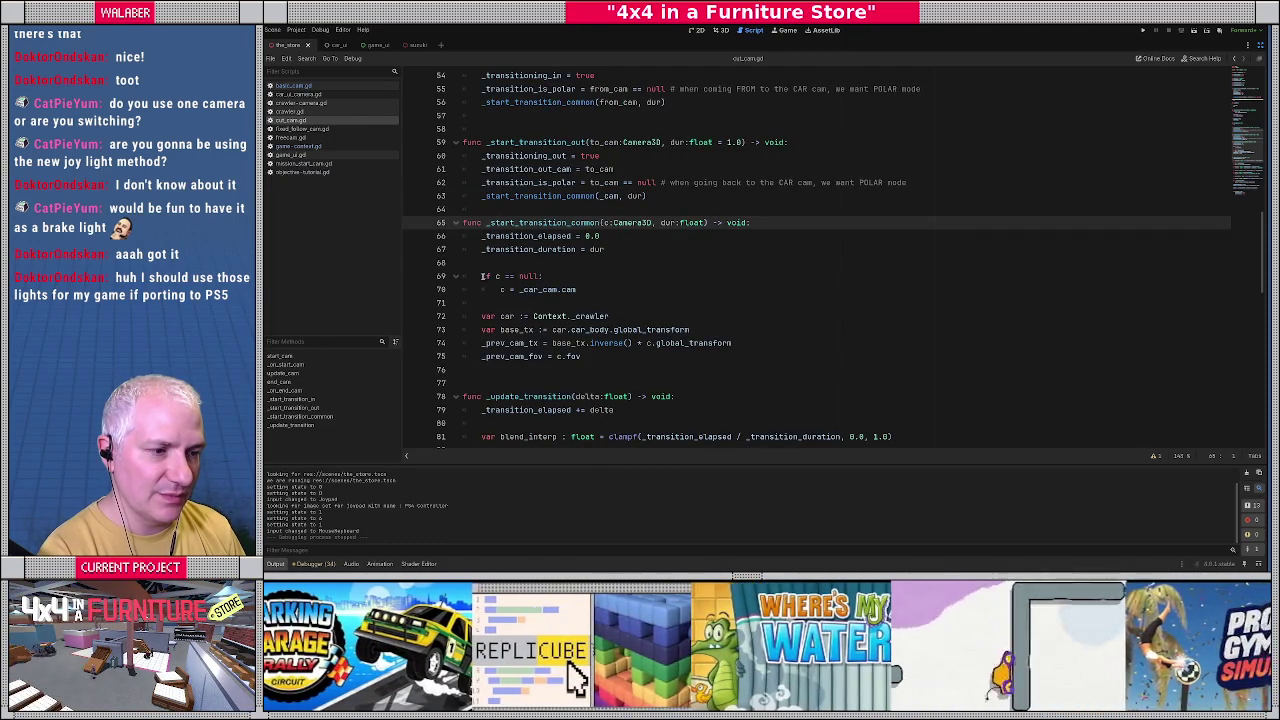
drag(484, 316, 581, 355)
click(600, 354)
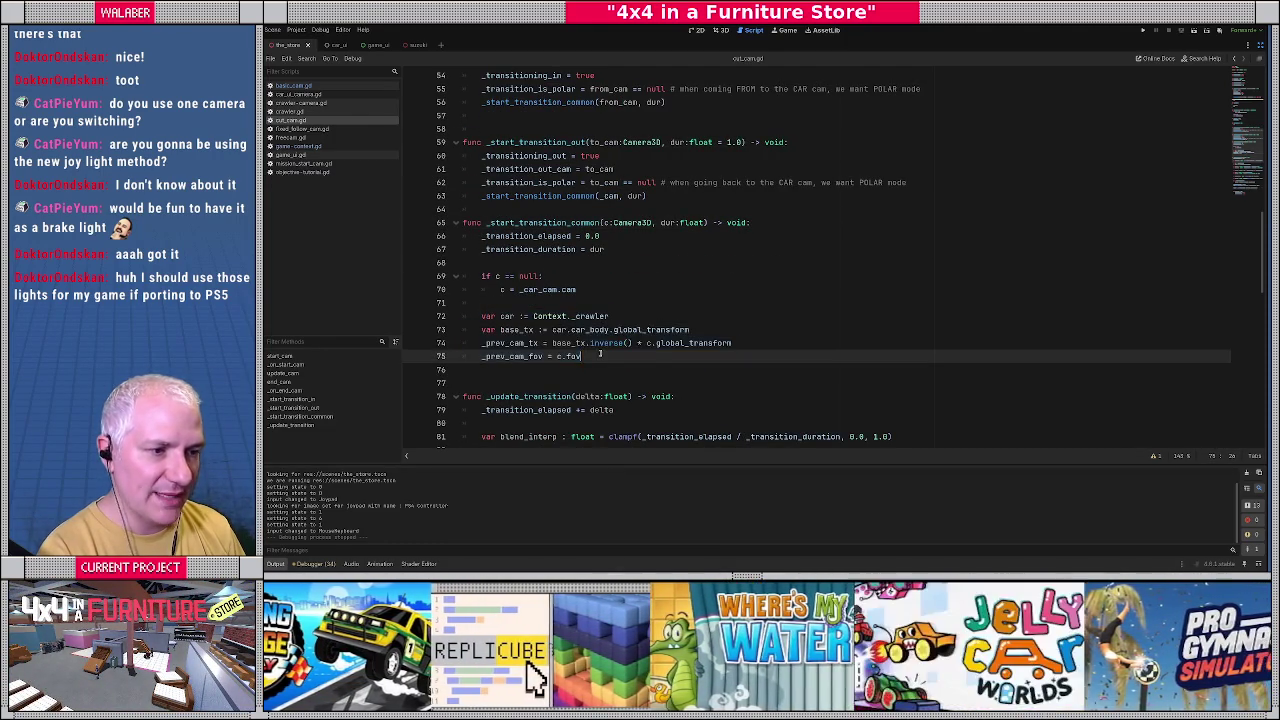
In basic_cam.gd, examine the _transitioning_in check and _update_transition(delta) call on lines 14–15.
click(313, 87)
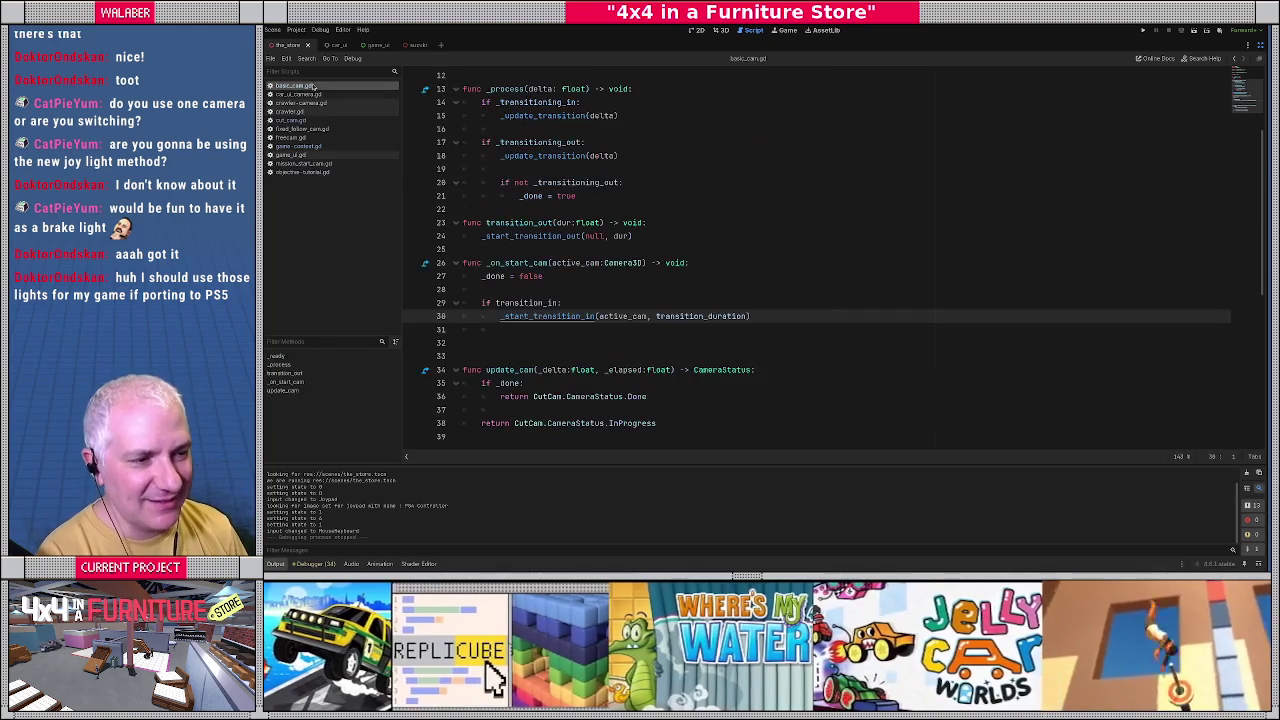
scroll(538, 262, up, 2)
drag(481, 183, 620, 183)
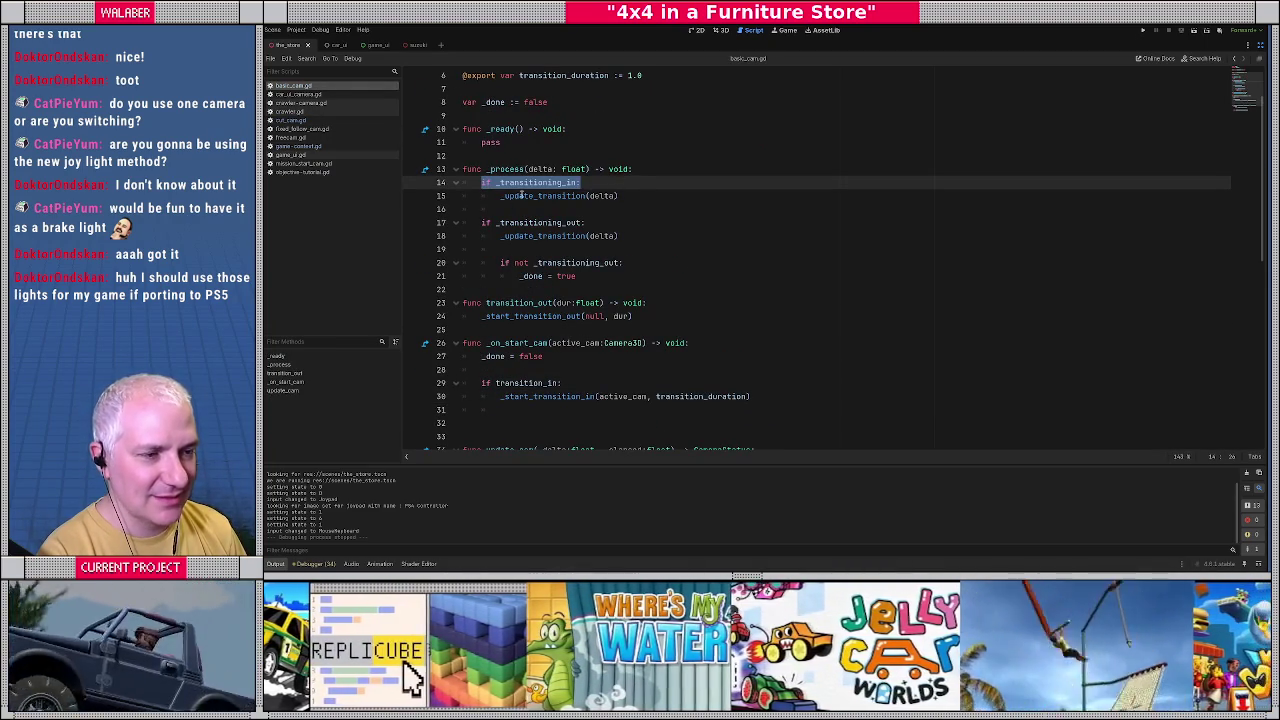
drag(501, 196, 663, 198)
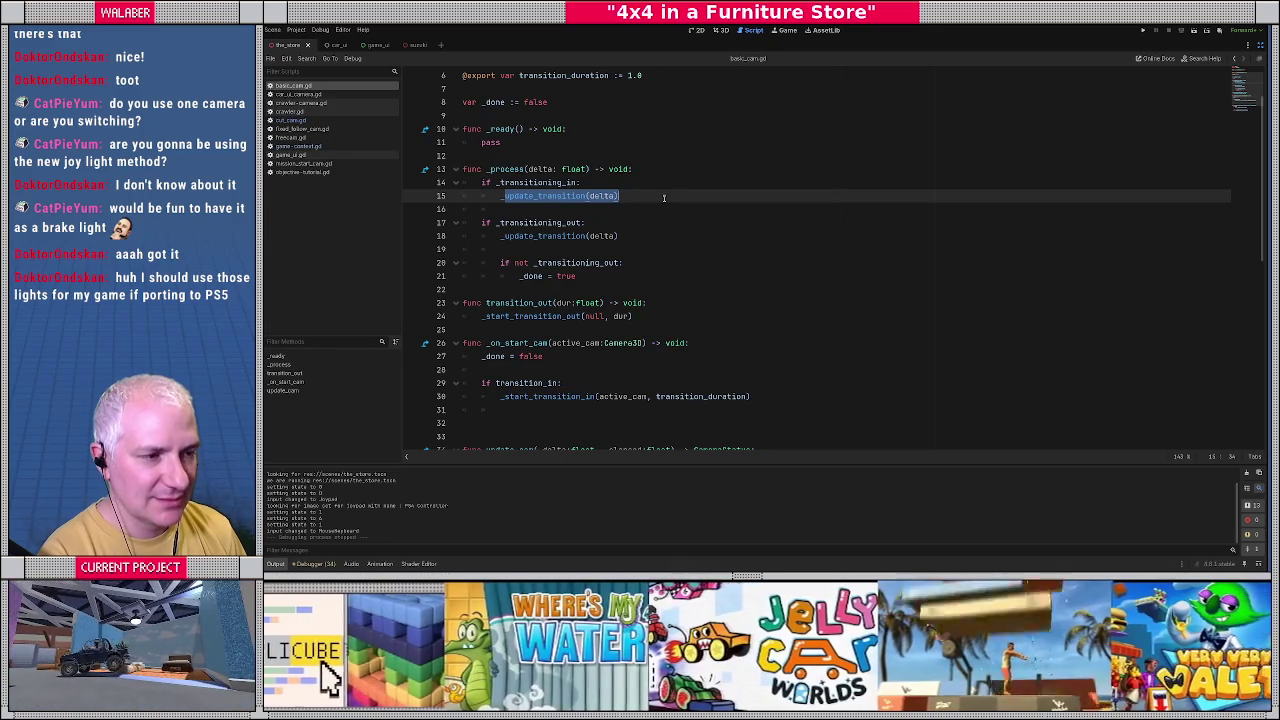
Skim _update_transition in cut_cam.gd, then return and set a breakpoint on line 15.
ctrl+click(577, 200)
scroll(478, 263, down, 3)
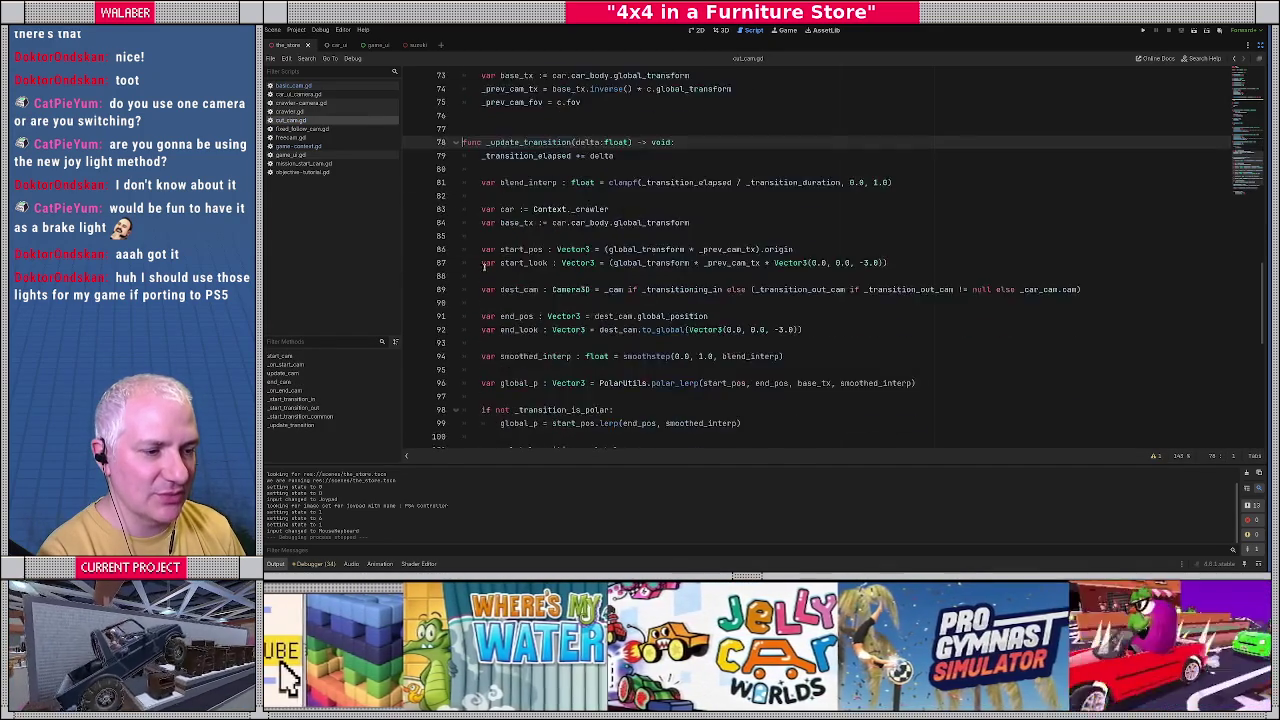
scroll(478, 263, down, 2)
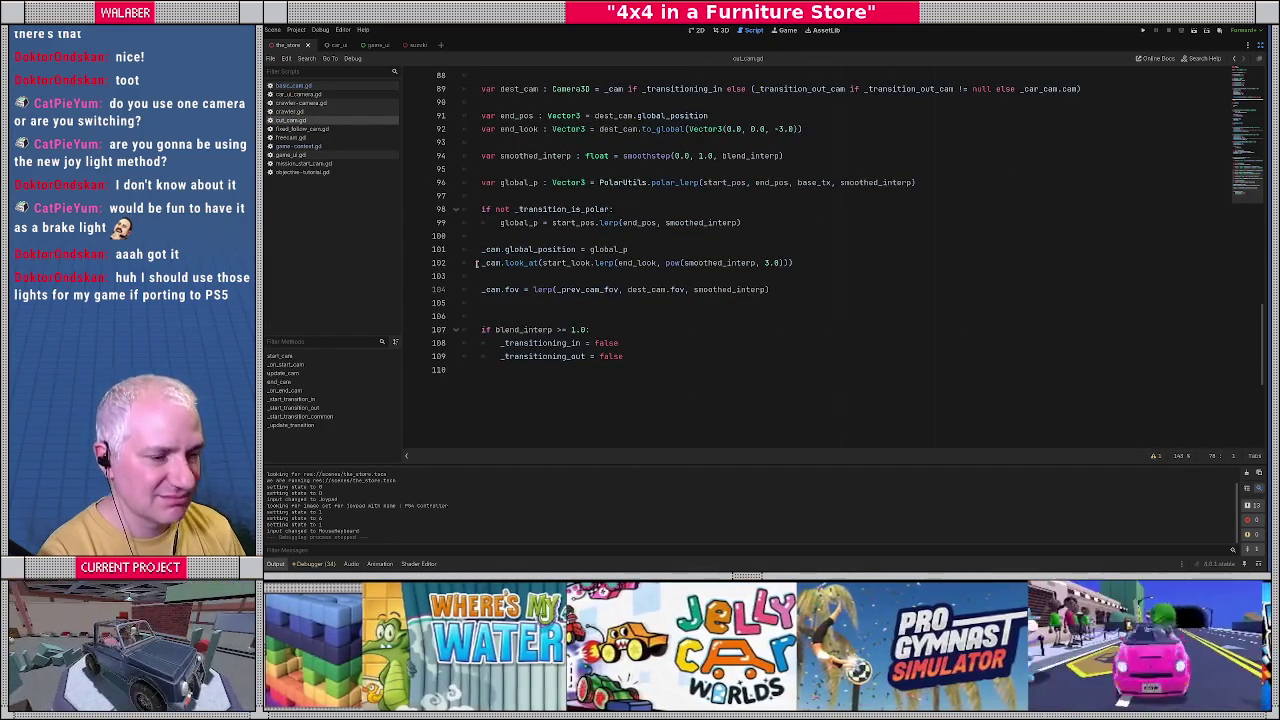
scroll(548, 252, up, 10)
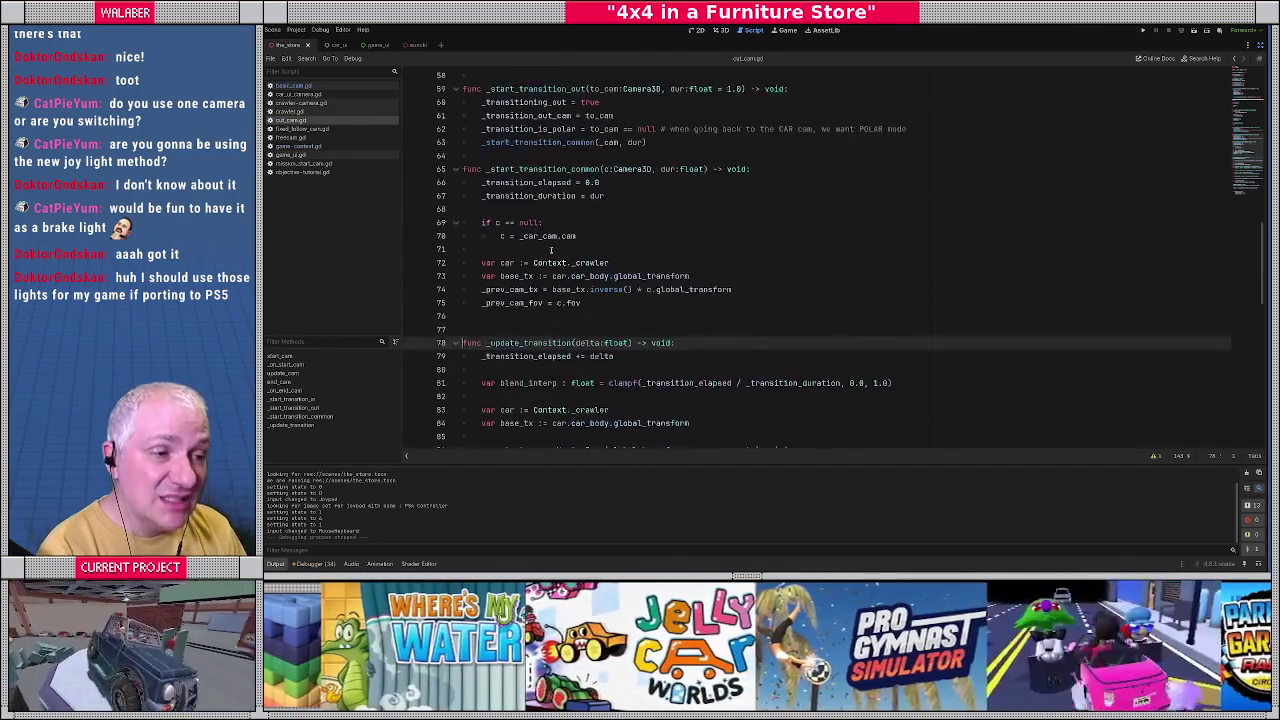
scroll(526, 138, up, 1)
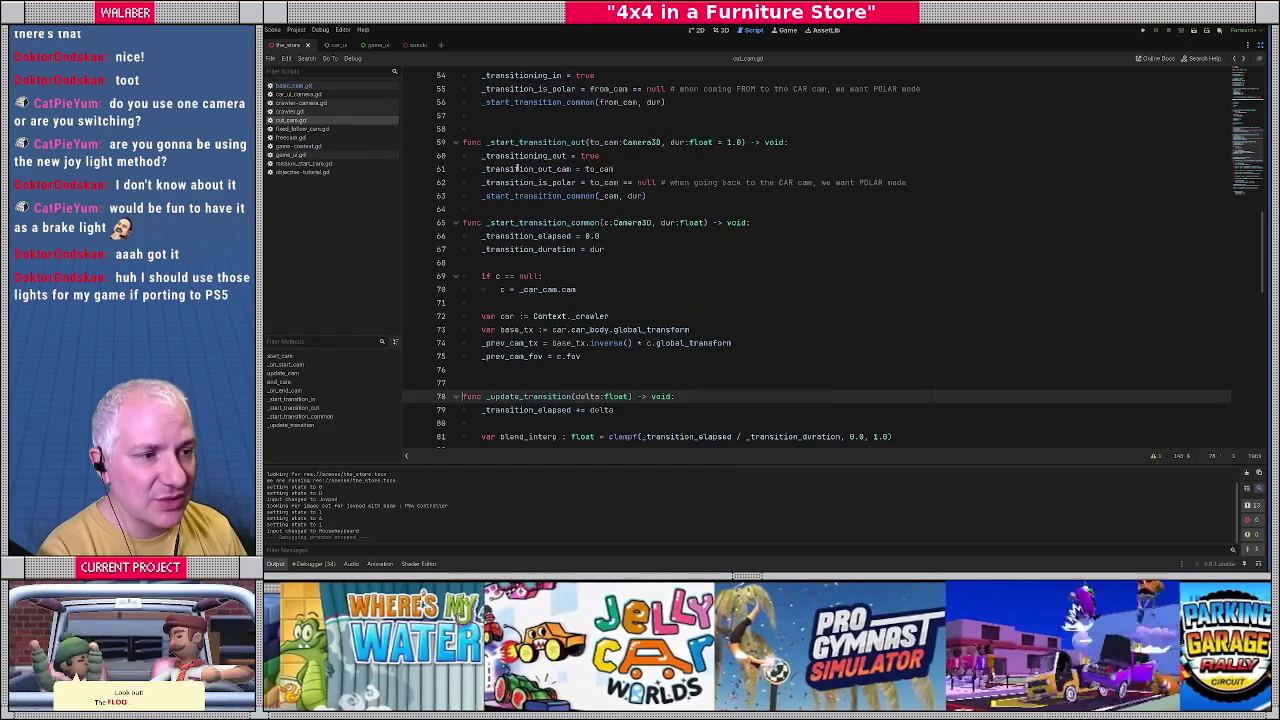
scroll(517, 169, up, 6)
key(alt+Left)
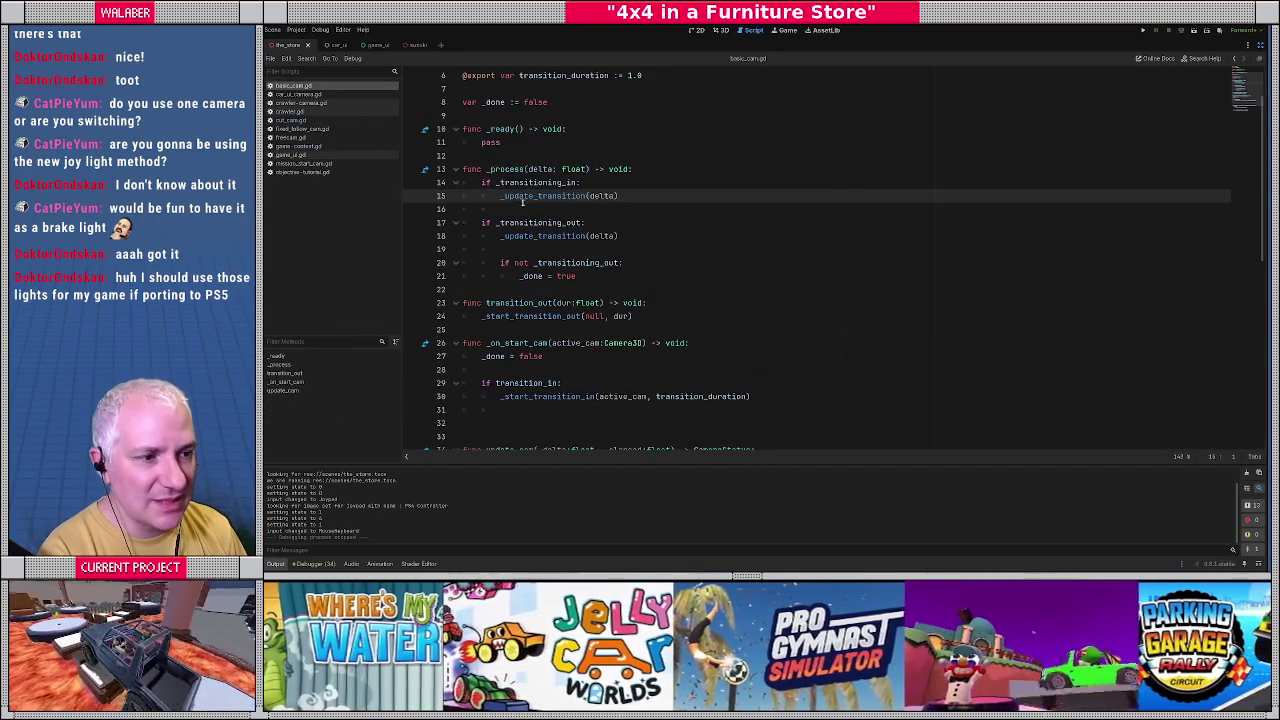
click(411, 196)
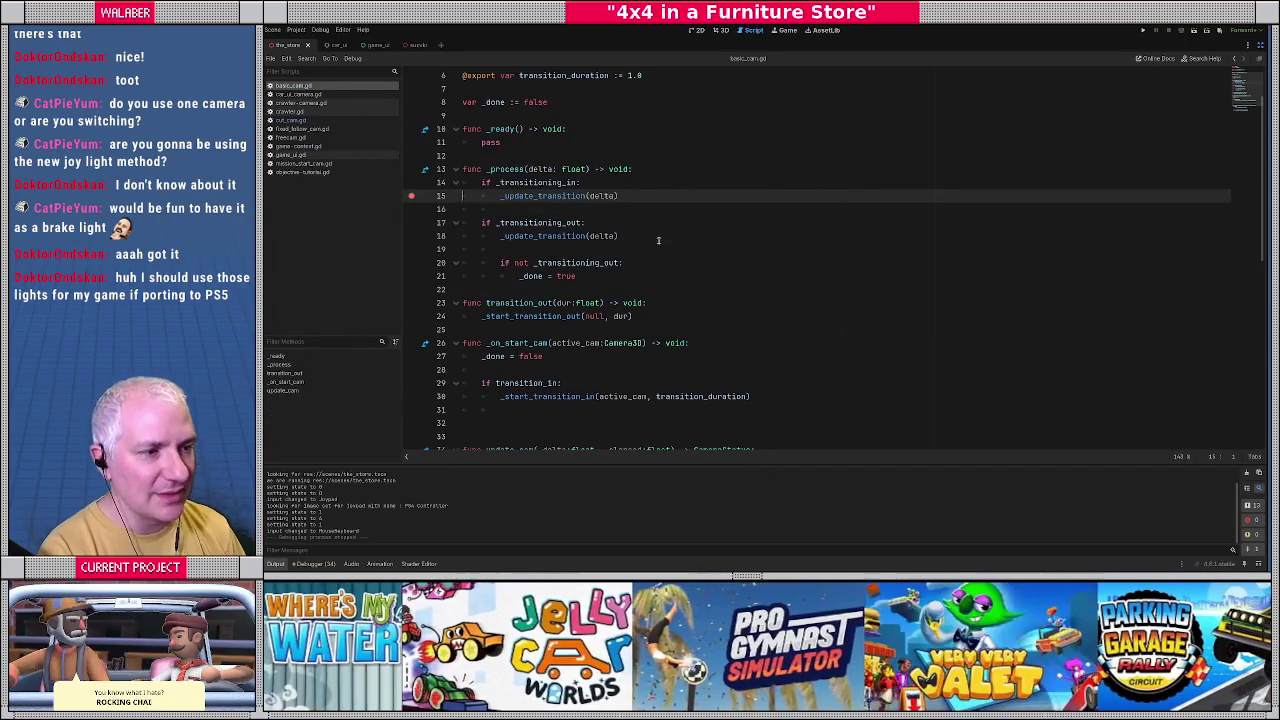
Run the game, continue at the breakpoint, and step into _update_transition to line 94.
click(658, 240)
key(F5)
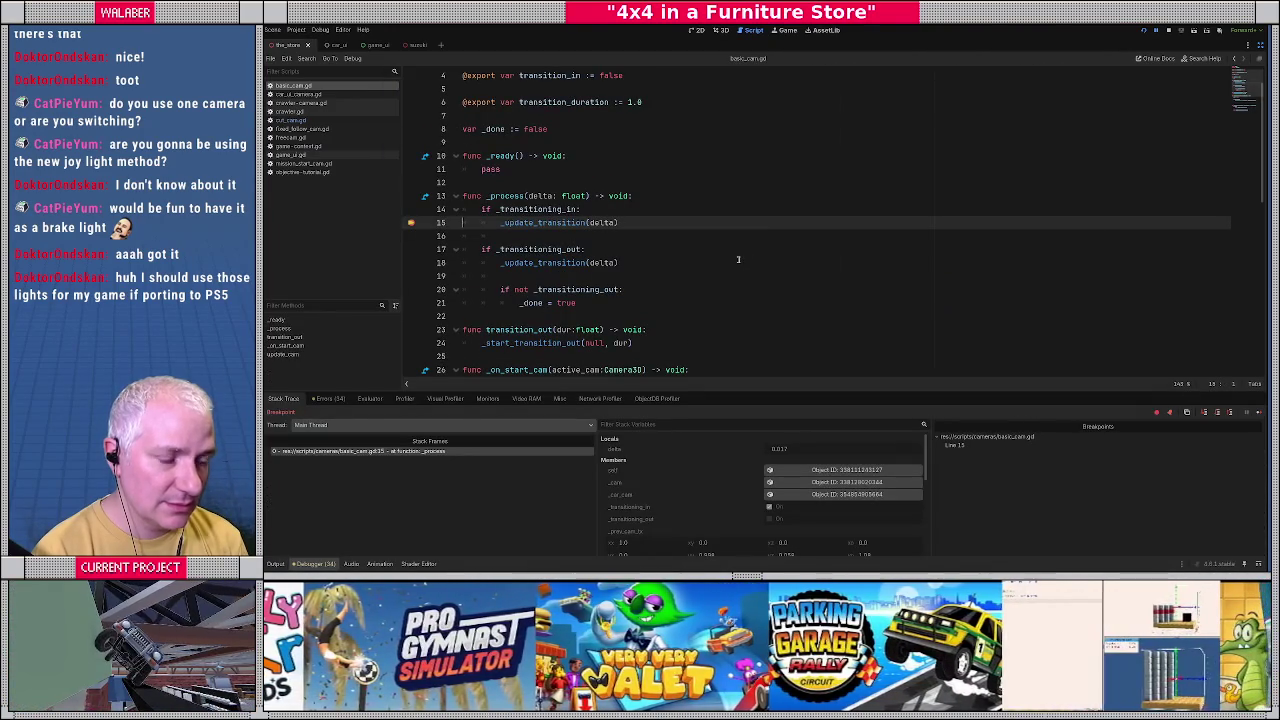
key(F12)
key(F12)
key(F12)
key(F12)
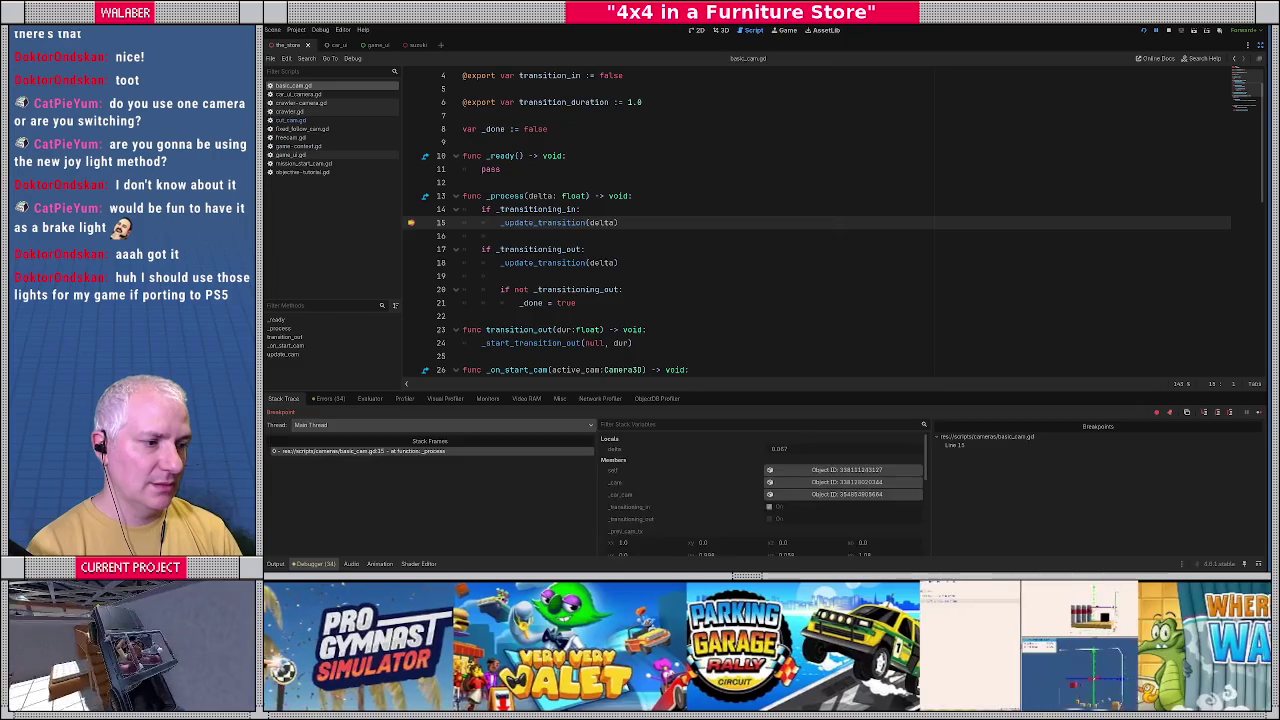
key(F12)
key(F12)
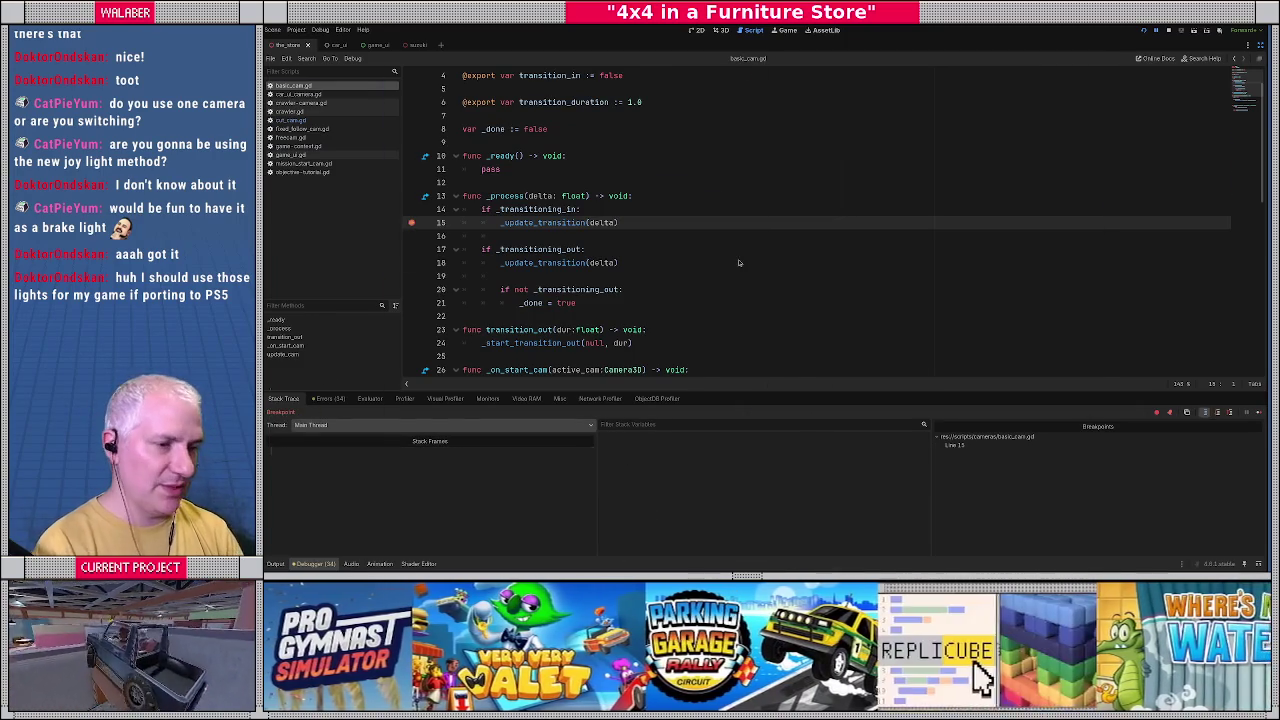
key(F11)
key(F10)
key(F10)
key(F10)
key(F10)
key(F10)
key(F10)
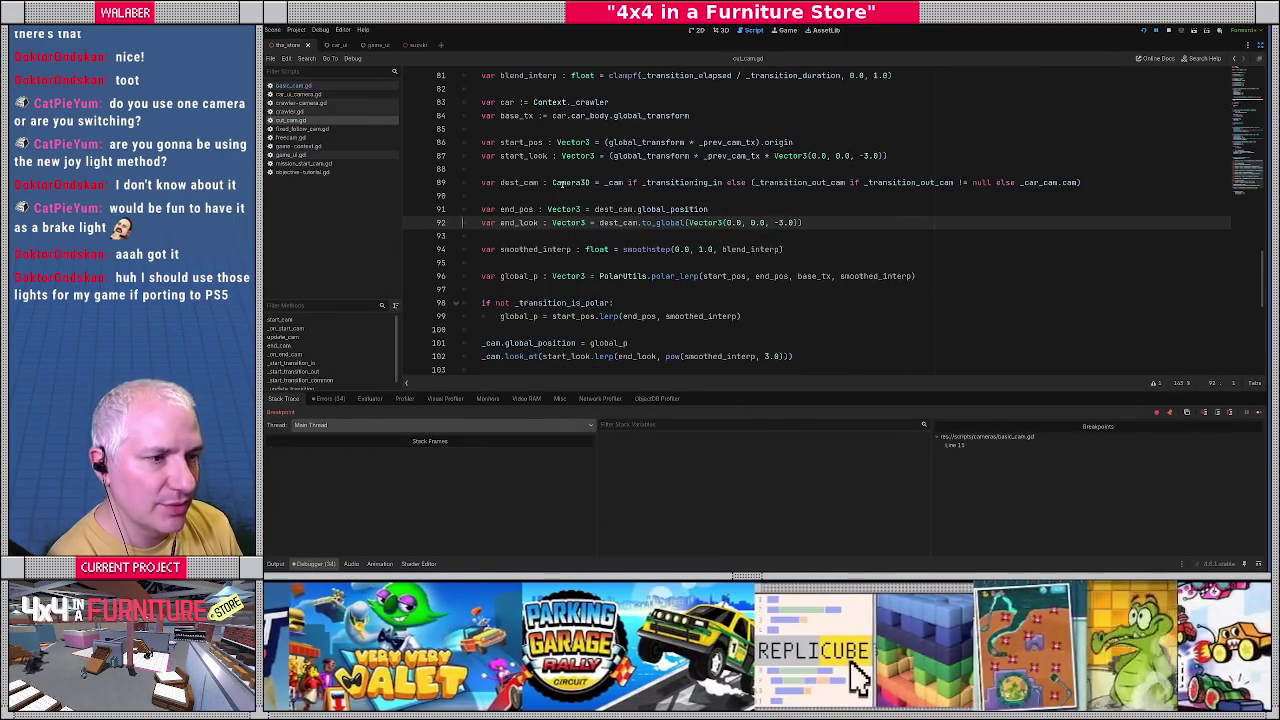
key(F10)
Bring back the side docks and enlarge the debugger panel to show locals like blend_interp.
mouse_move(518, 116)
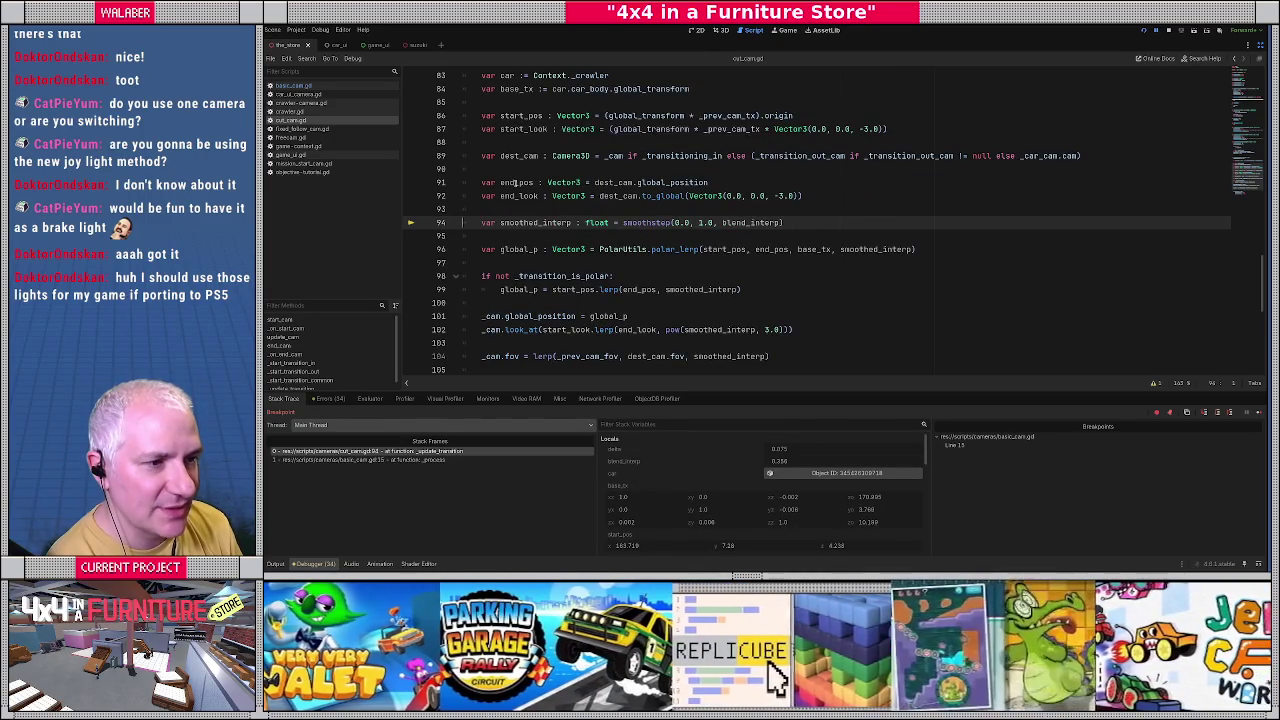
mouse_move(515, 183)
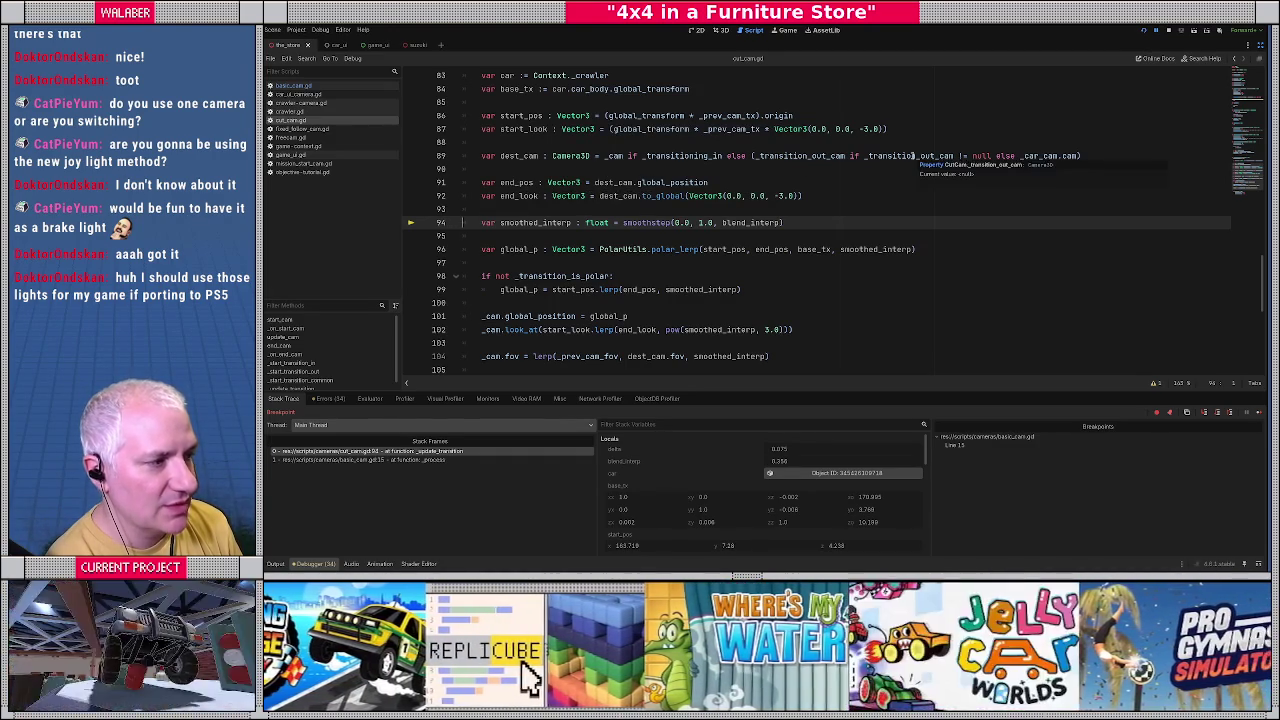
click(1262, 46)
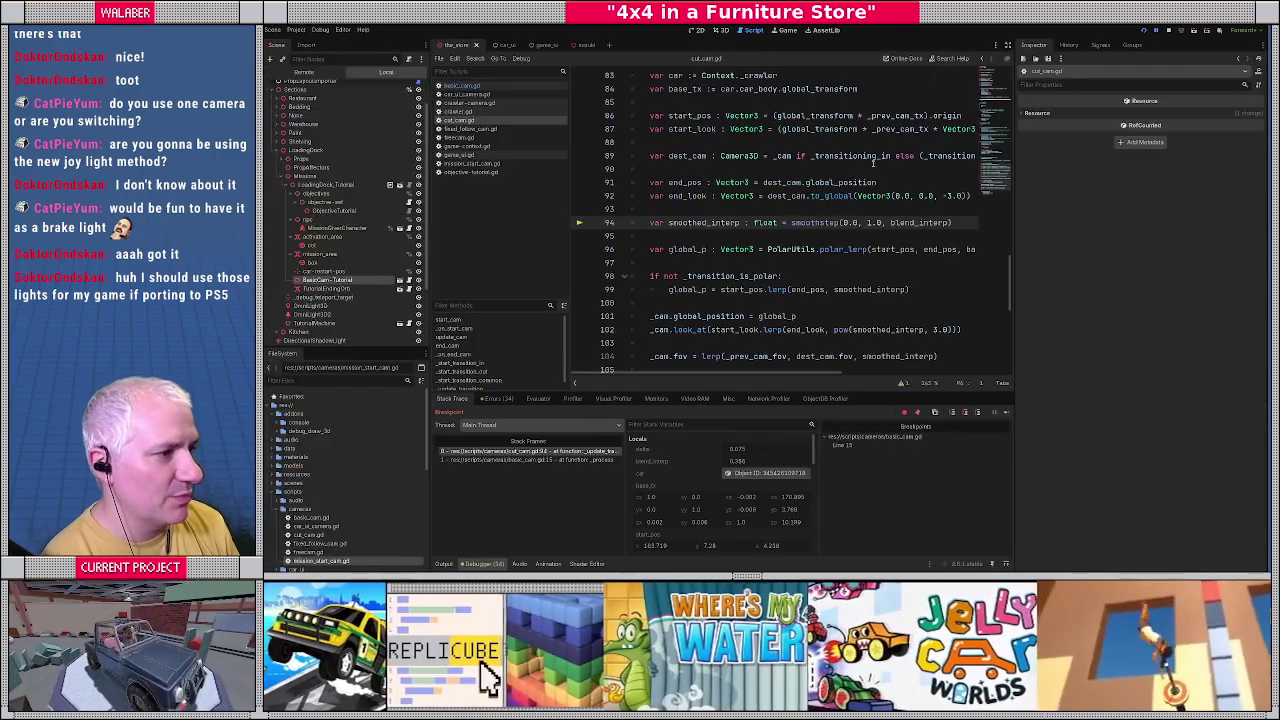
click(1007, 46)
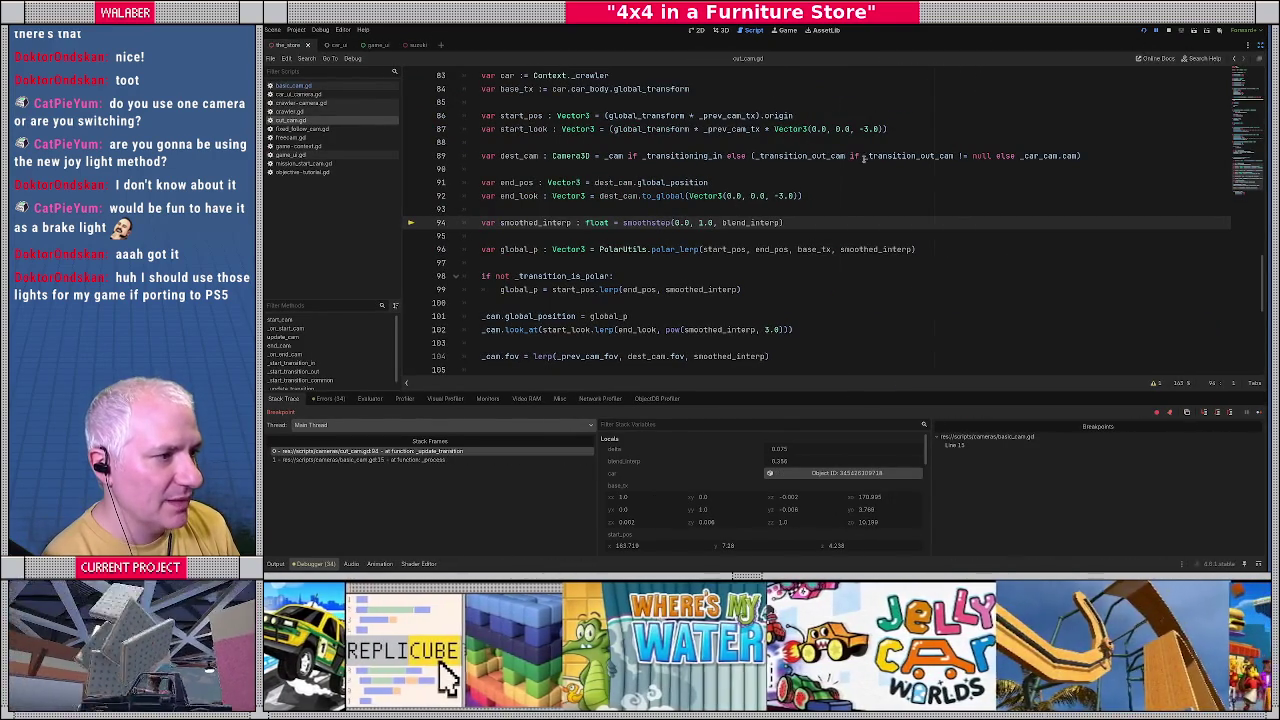
mouse_move(870, 157)
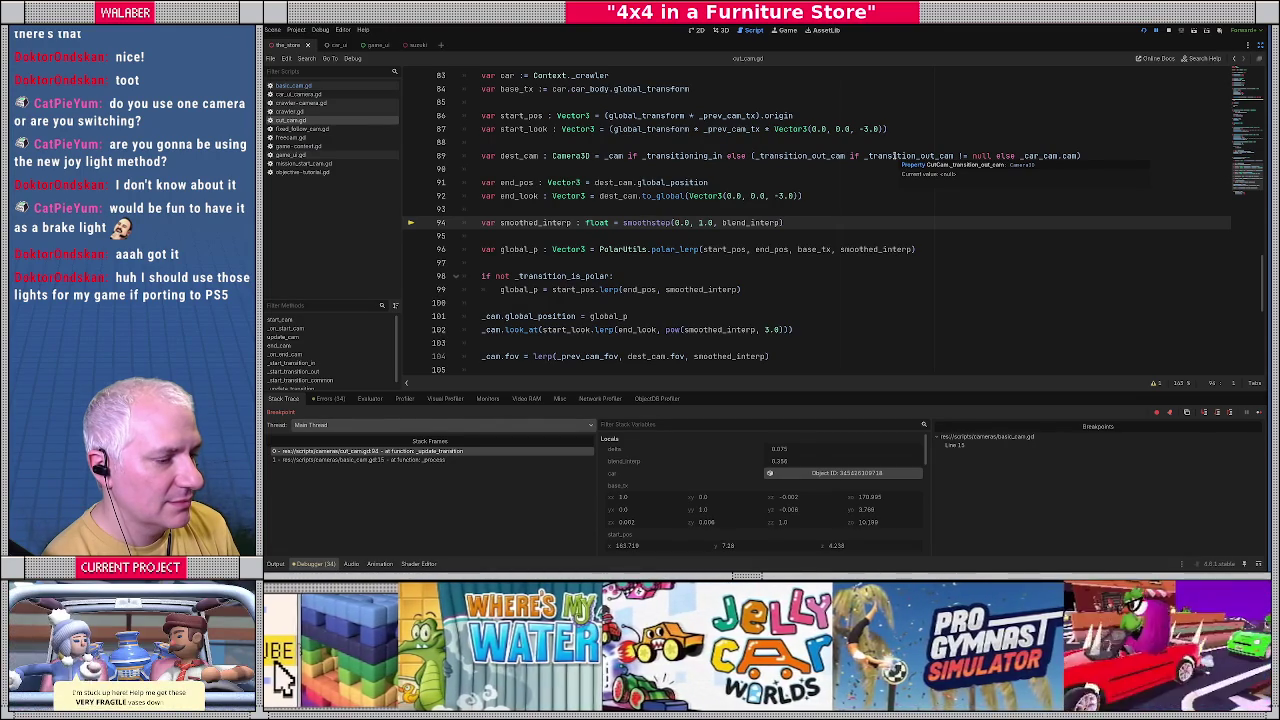
mouse_move(648, 200)
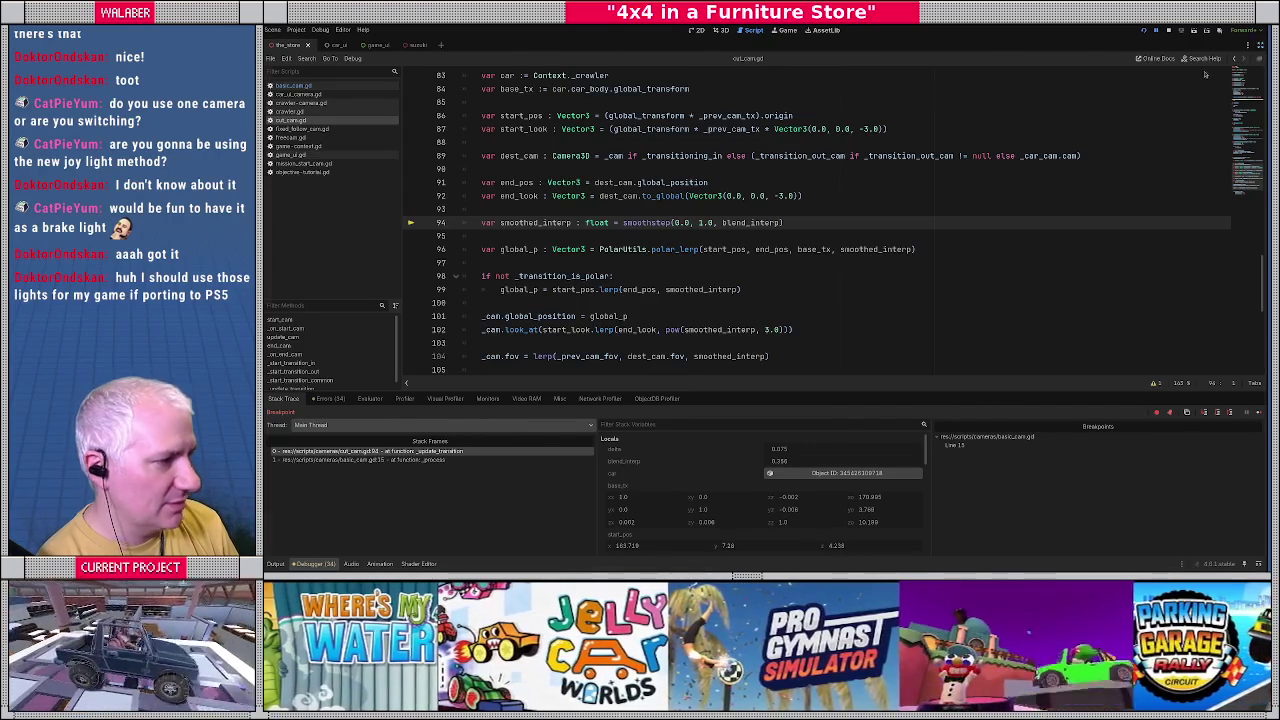
click(1247, 60)
drag(731, 392, 731, 288)
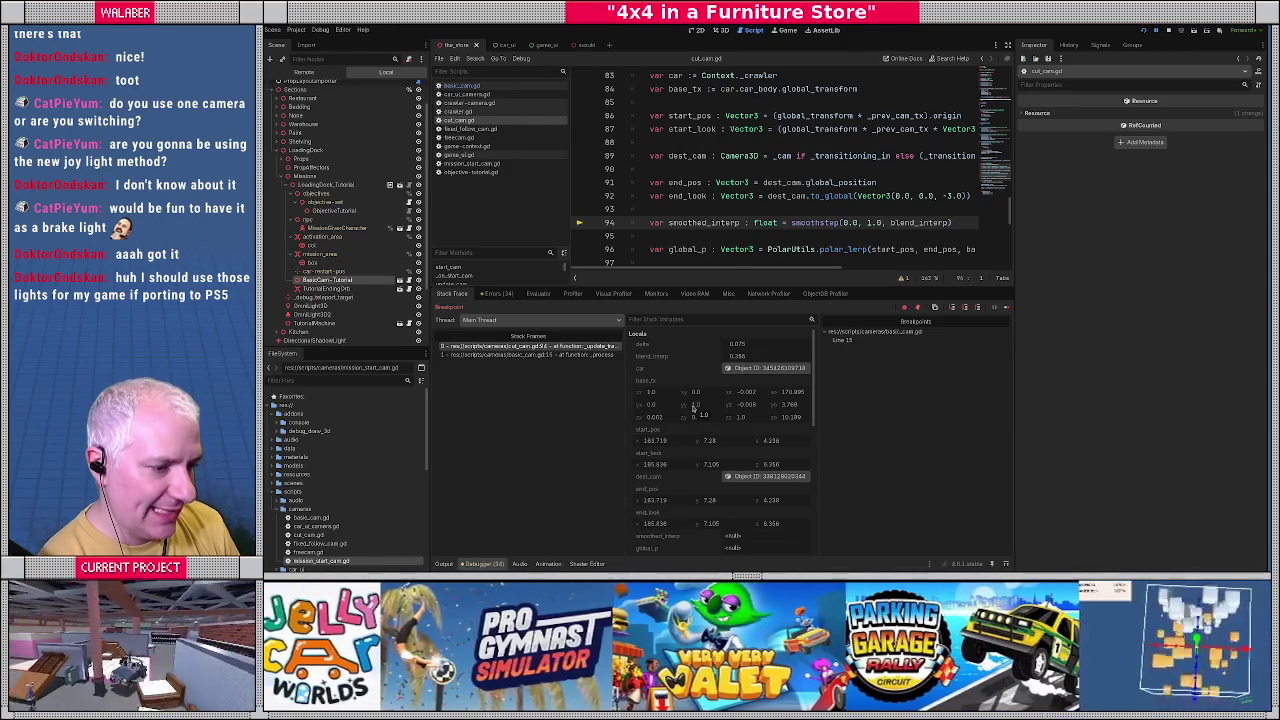
Scroll through the debugger locals and inspect the dest_cam camera's properties.
scroll(693, 408, down, 5)
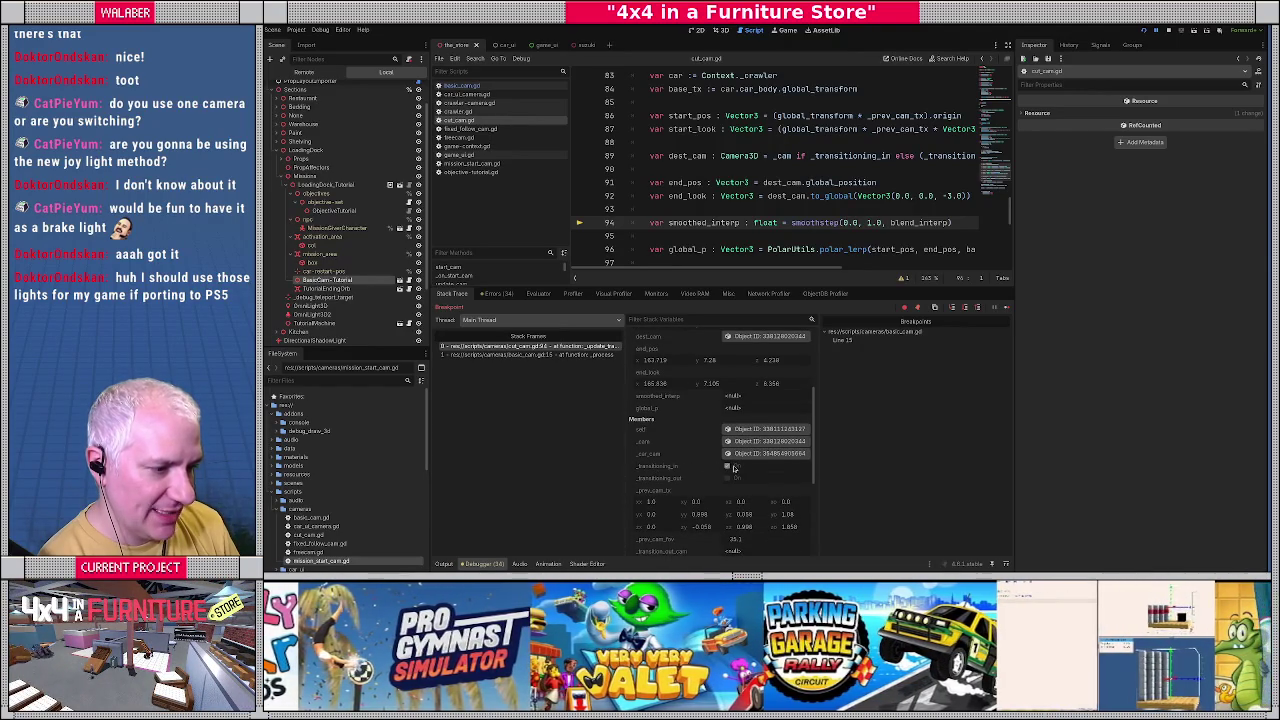
scroll(700, 467, down, 3)
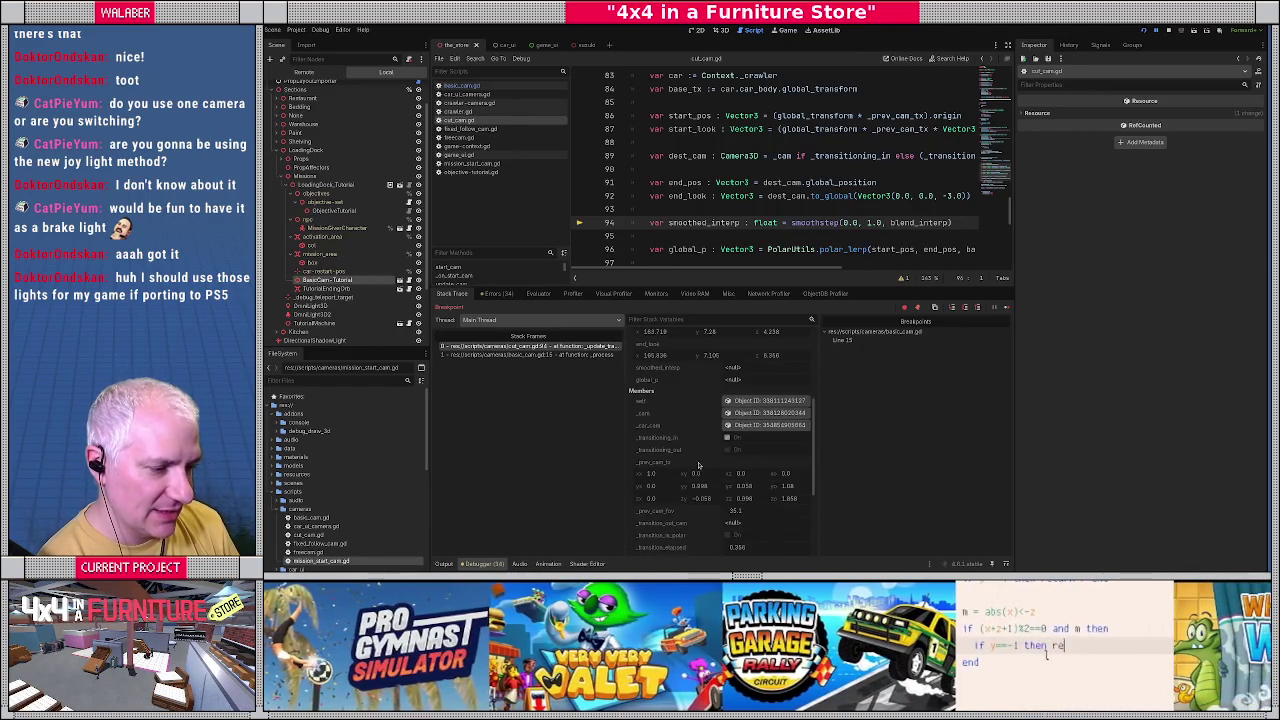
scroll(693, 469, down, 1)
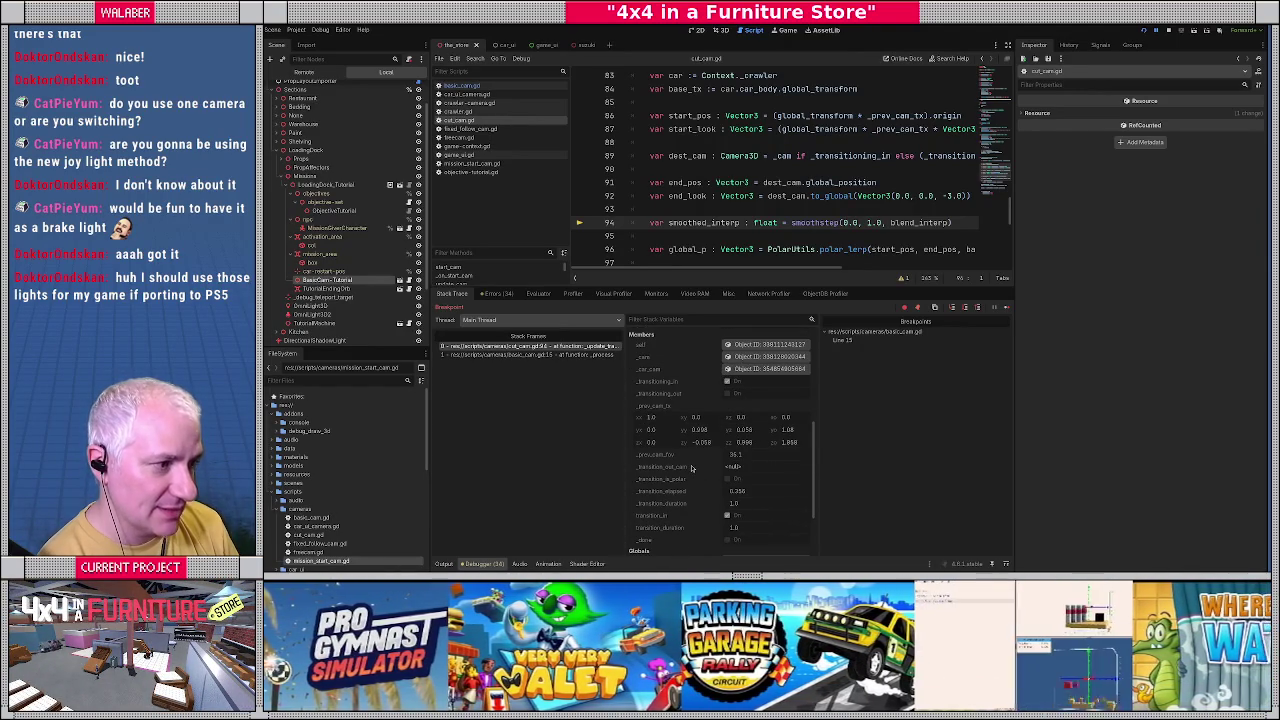
mouse_move(783, 156)
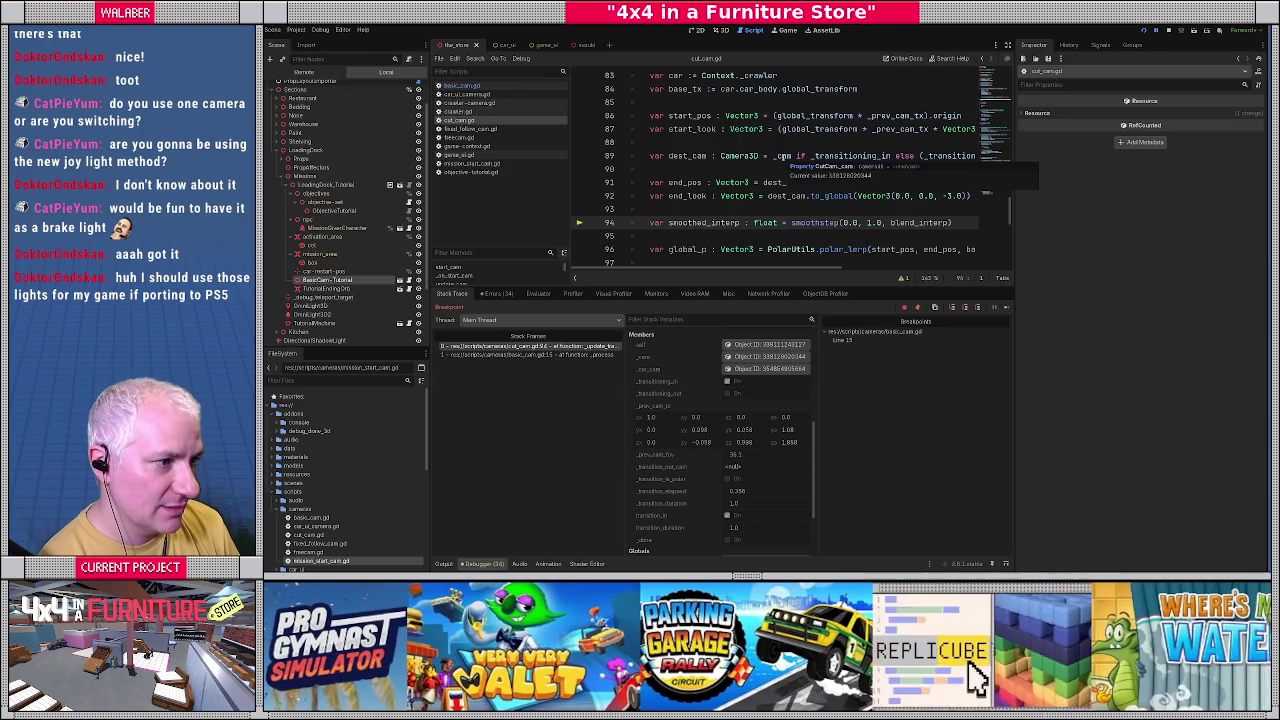
mouse_move(677, 157)
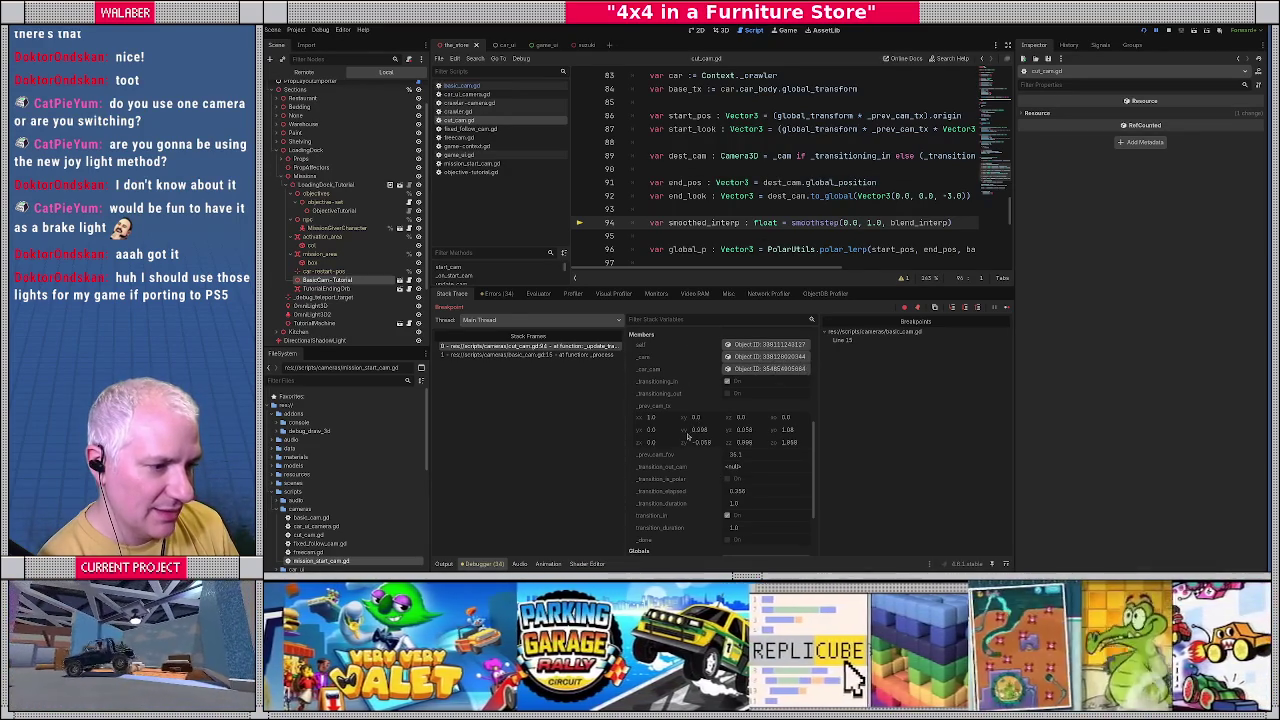
scroll(681, 465, down, 3)
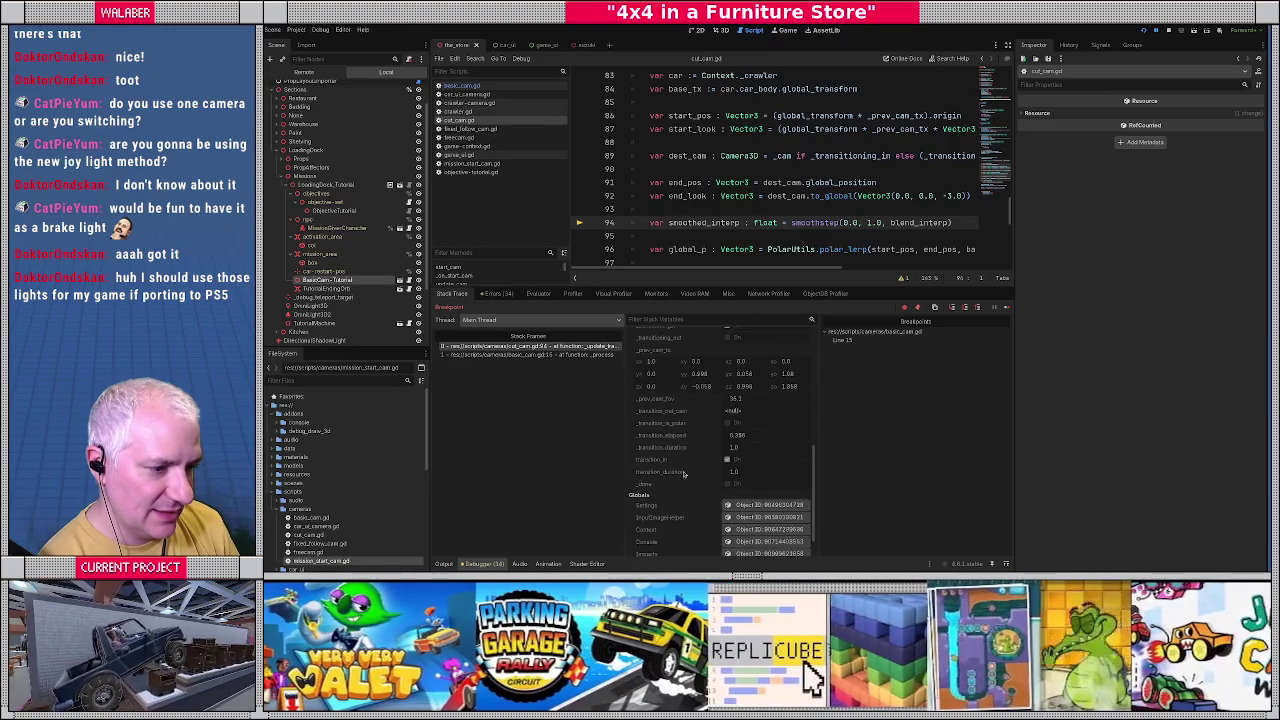
scroll(684, 476, up, 6)
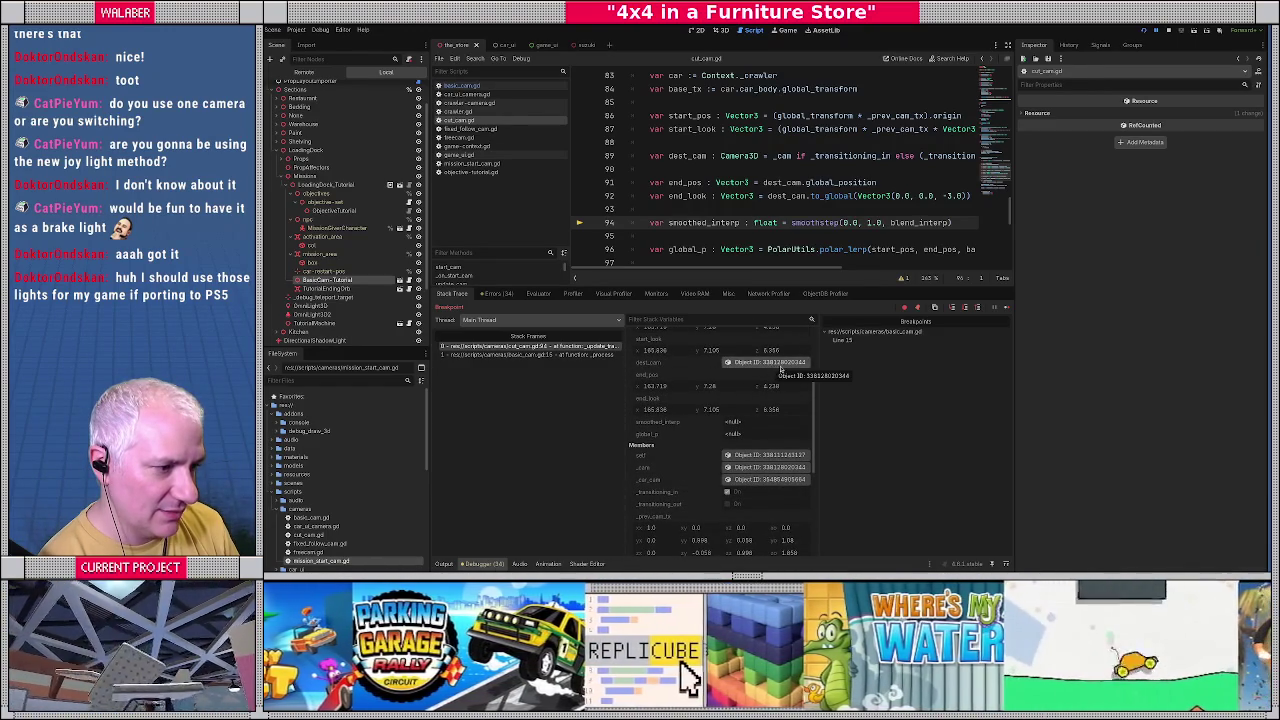
click(766, 366)
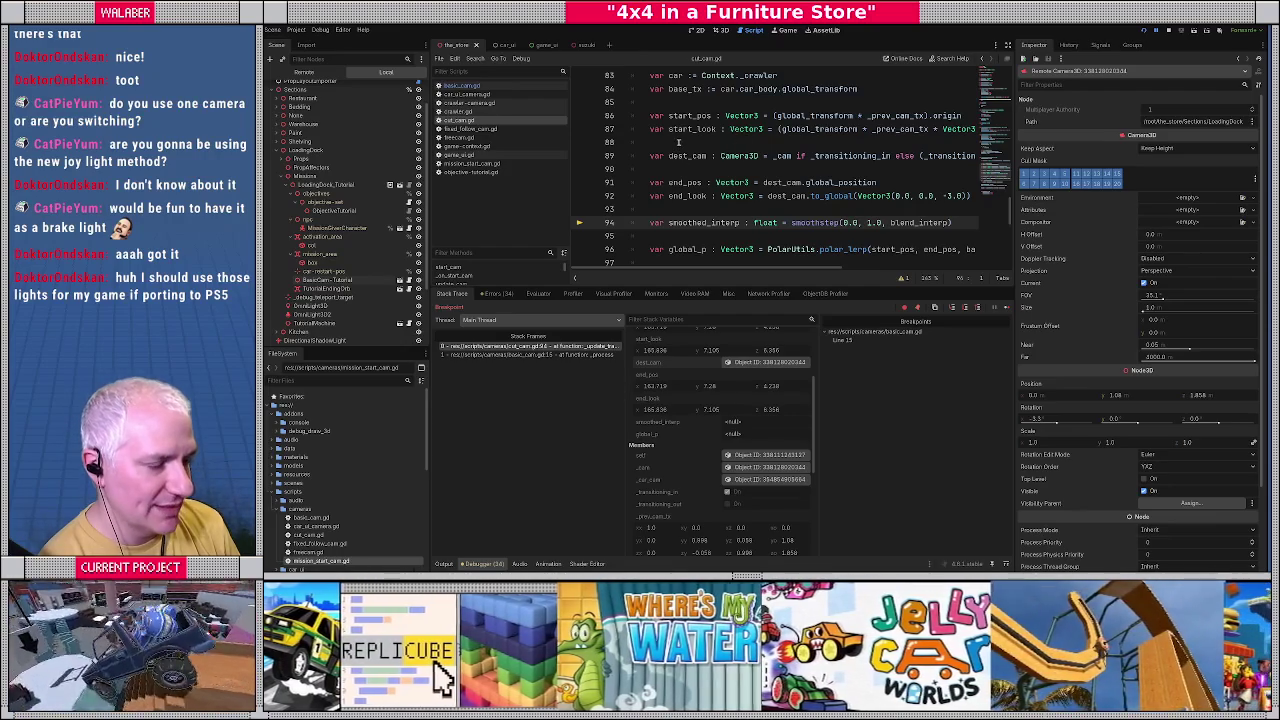
Stop the game and hide the side docks.
scroll(678, 143, up, 6)
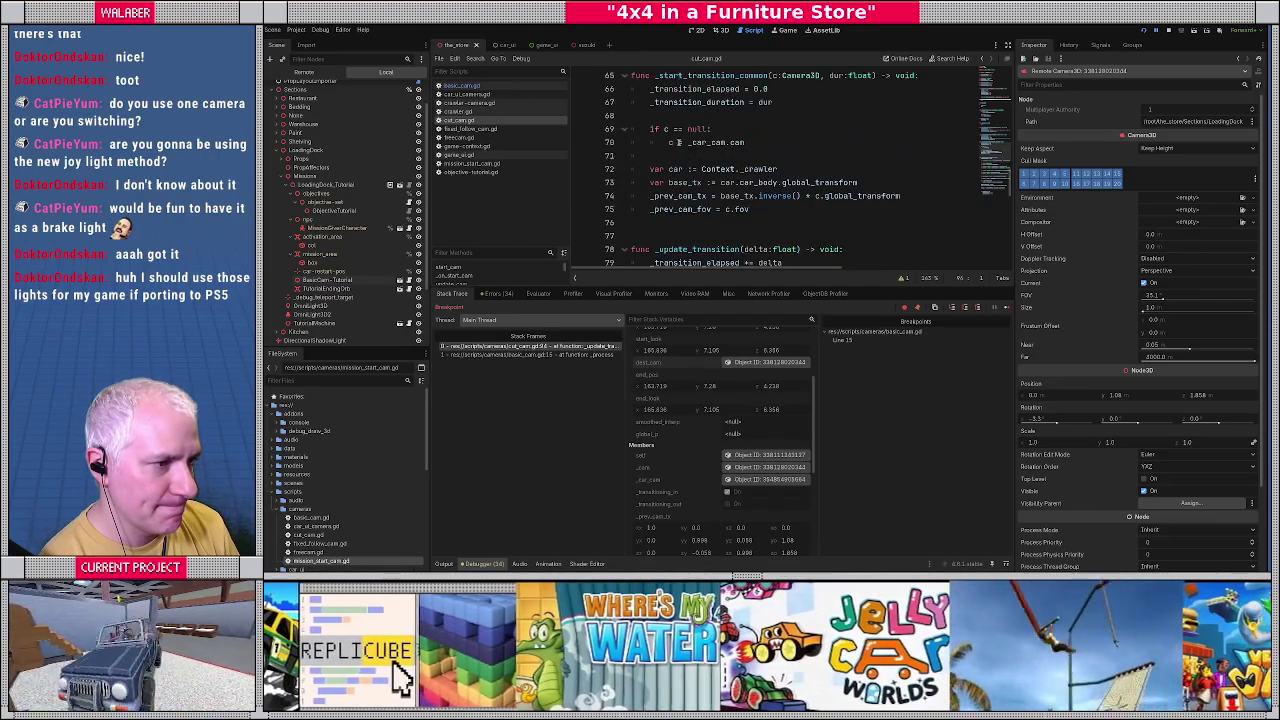
click(1168, 30)
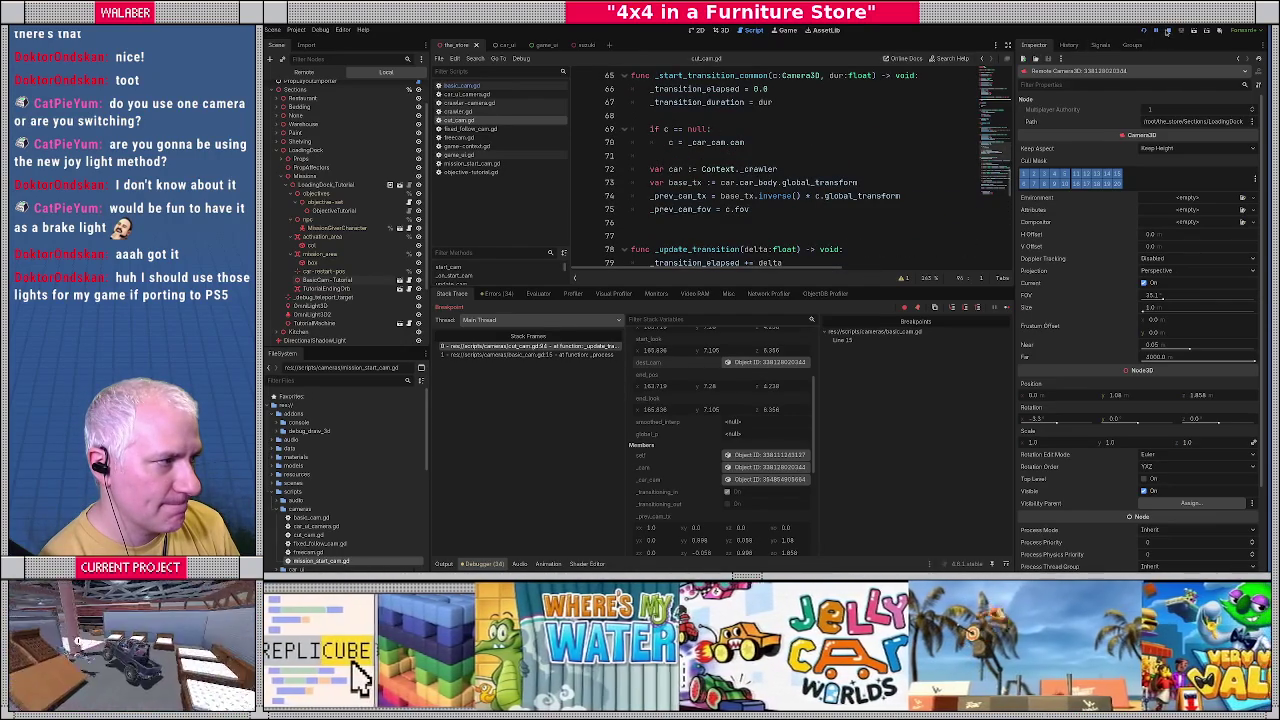
click(1006, 46)
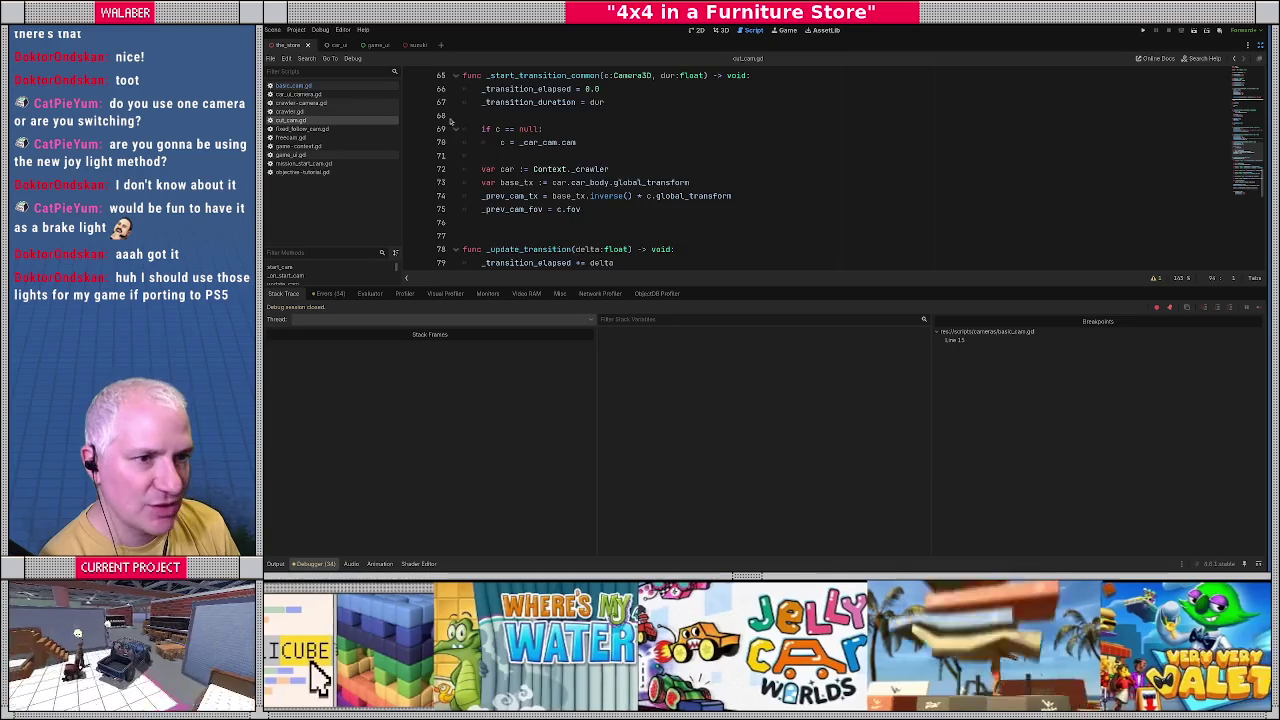
In basic_cam.gd, remove the line 15 breakpoint, add one on line 30, and relaunch the game.
scroll(450, 118, up, 3)
click(293, 85)
click(412, 223)
scroll(525, 209, down, 4)
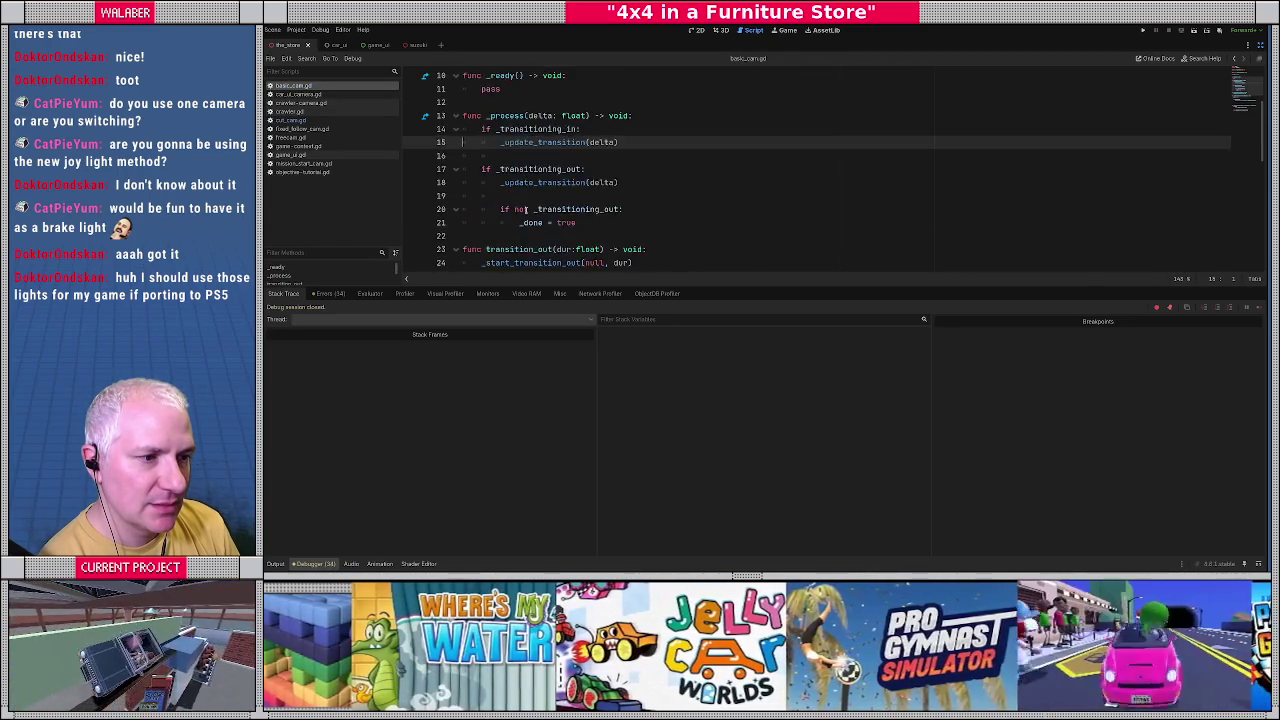
scroll(479, 224, down, 1)
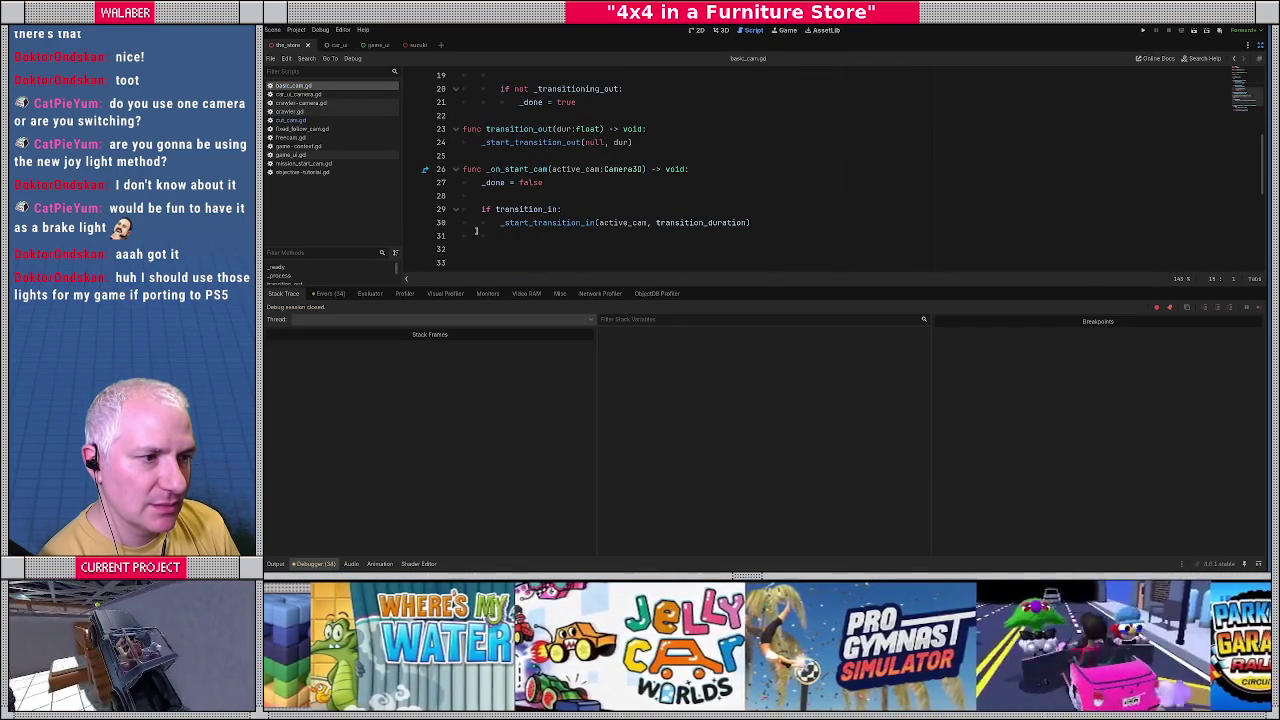
click(411, 222)
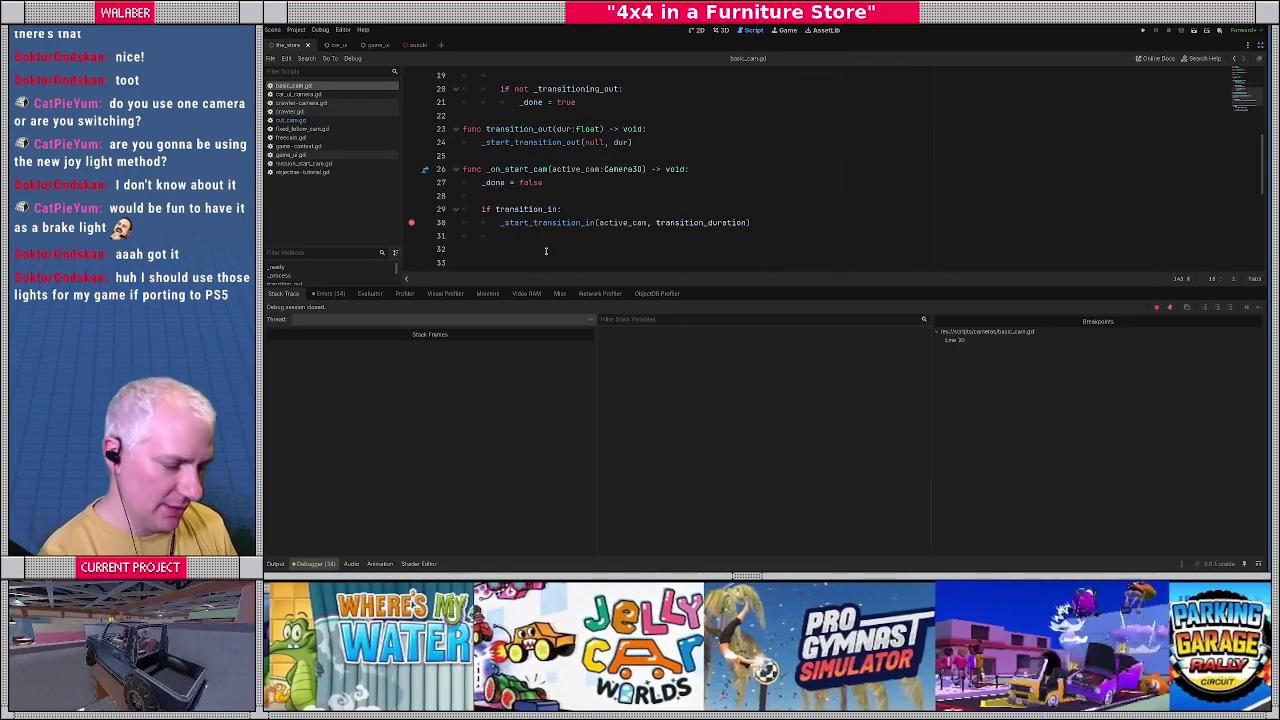
key(alt+o)
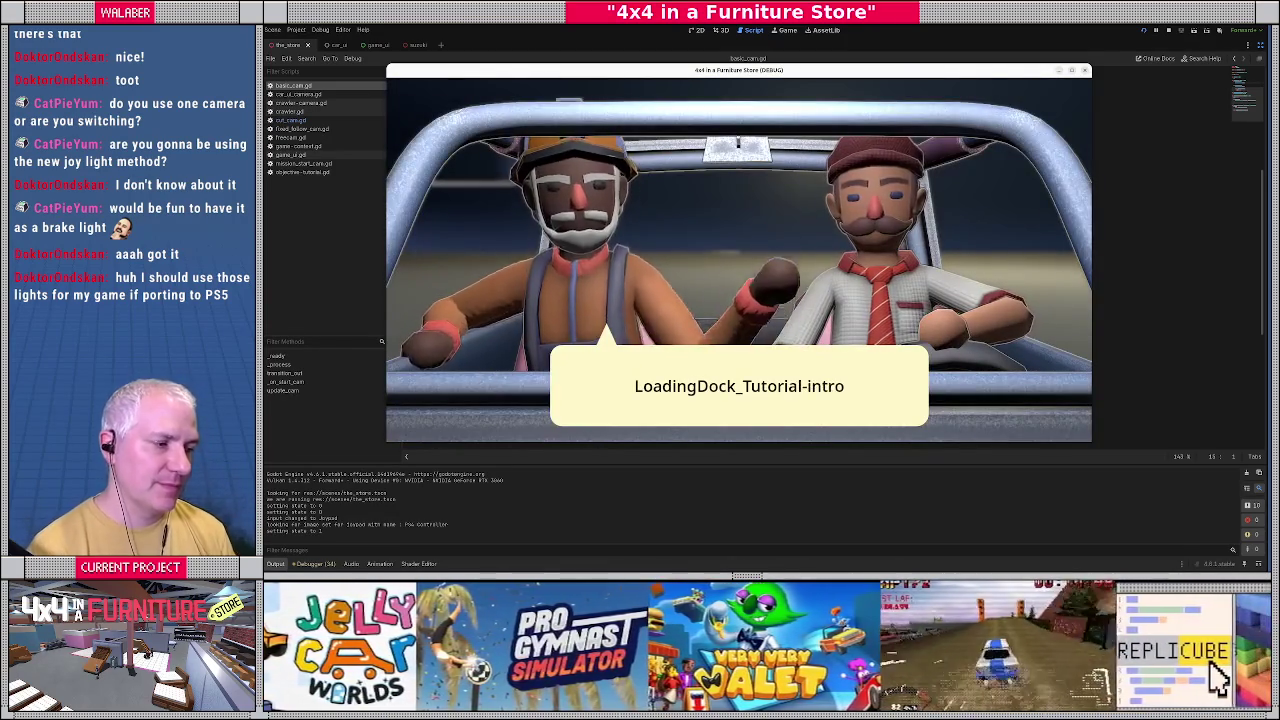
click(738, 260)
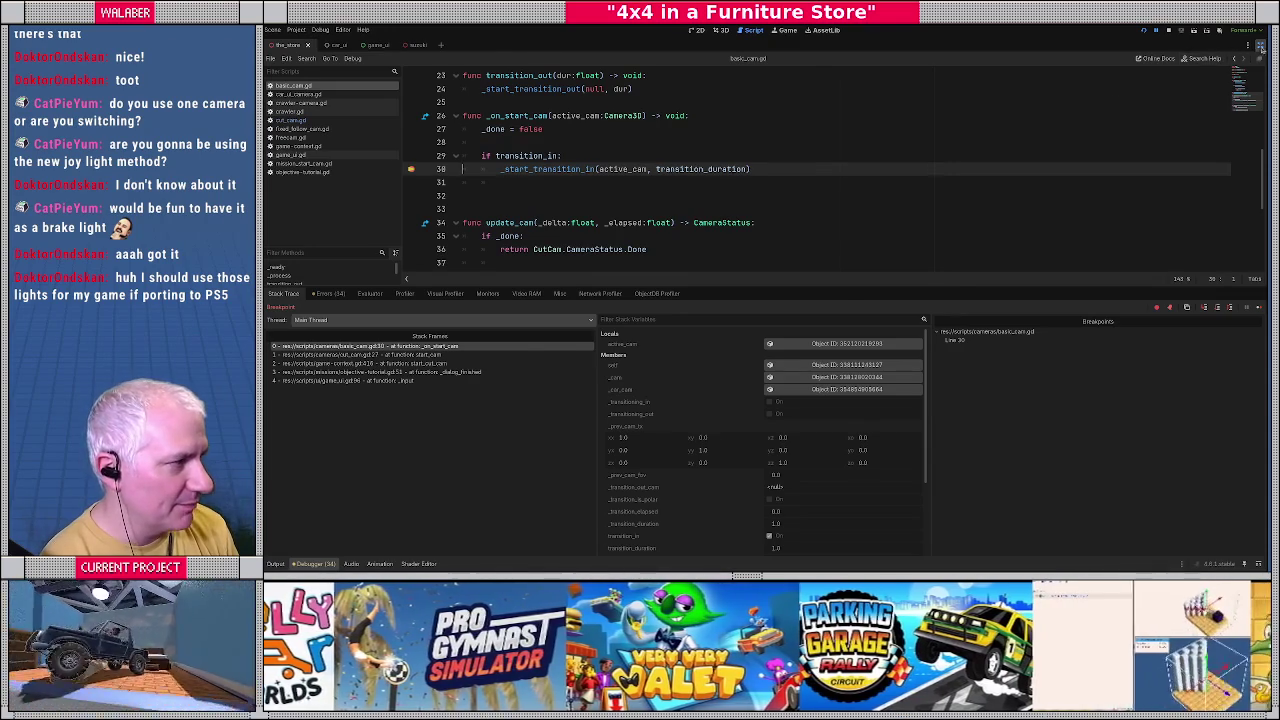
Restore the docks, inspect the active camera, and step into _start_transition_in to check from_cam.
click(1259, 47)
click(770, 343)
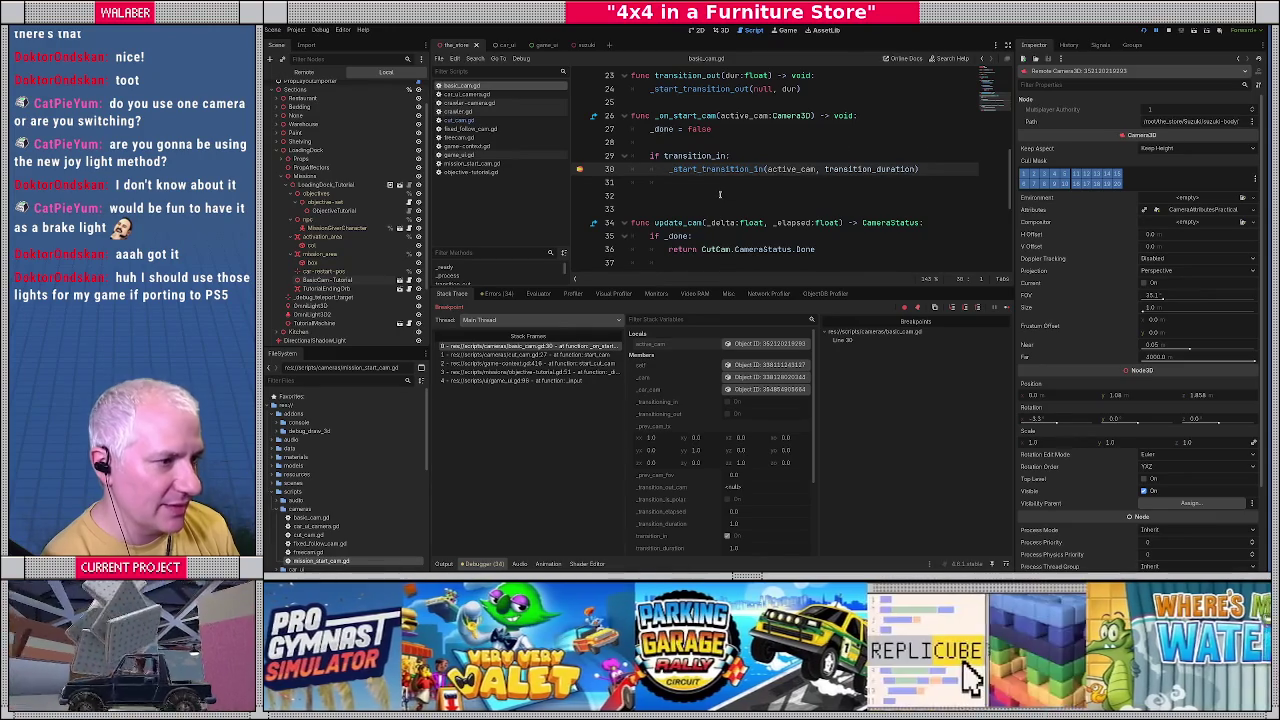
key(F11)
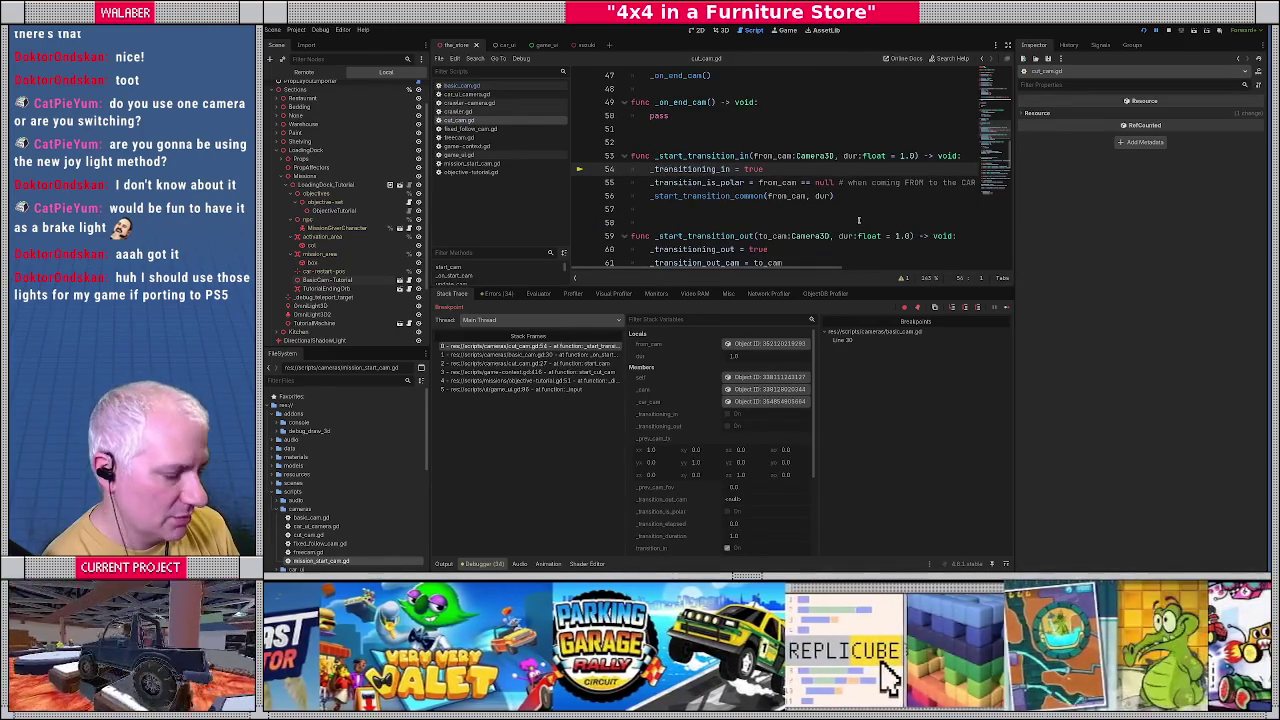
key(F11)
key(F11)
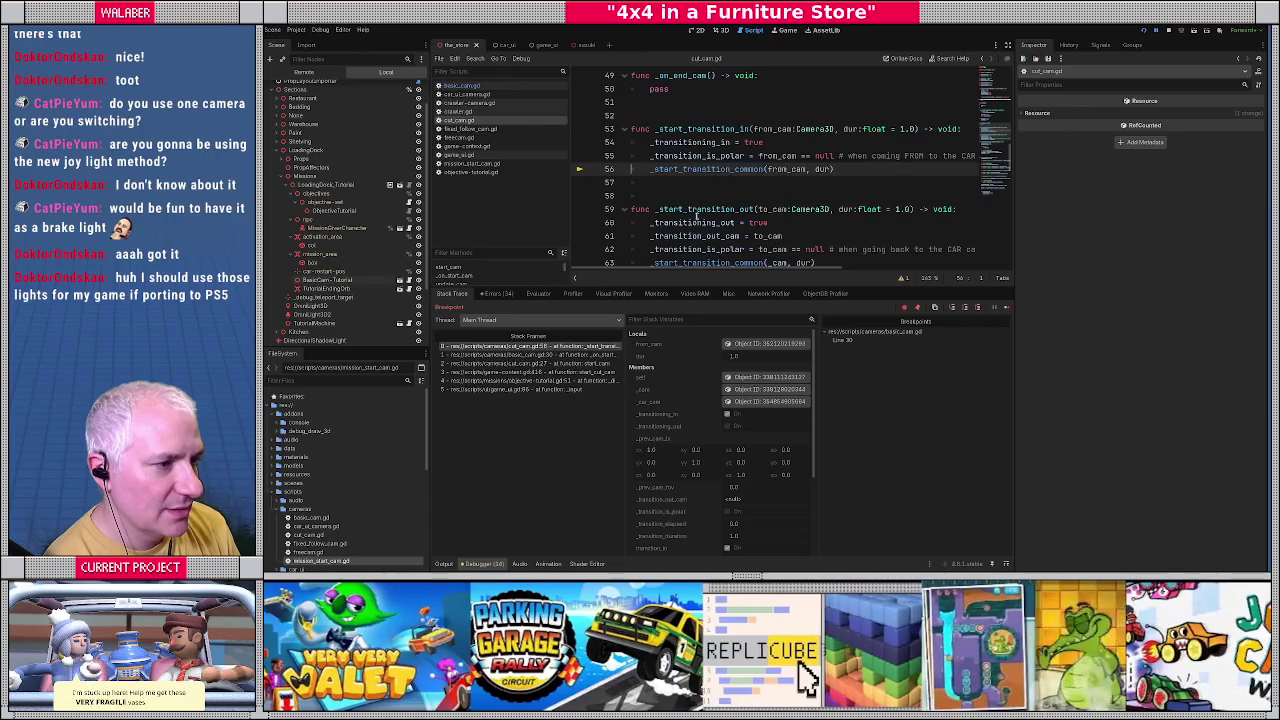
mouse_move(789, 172)
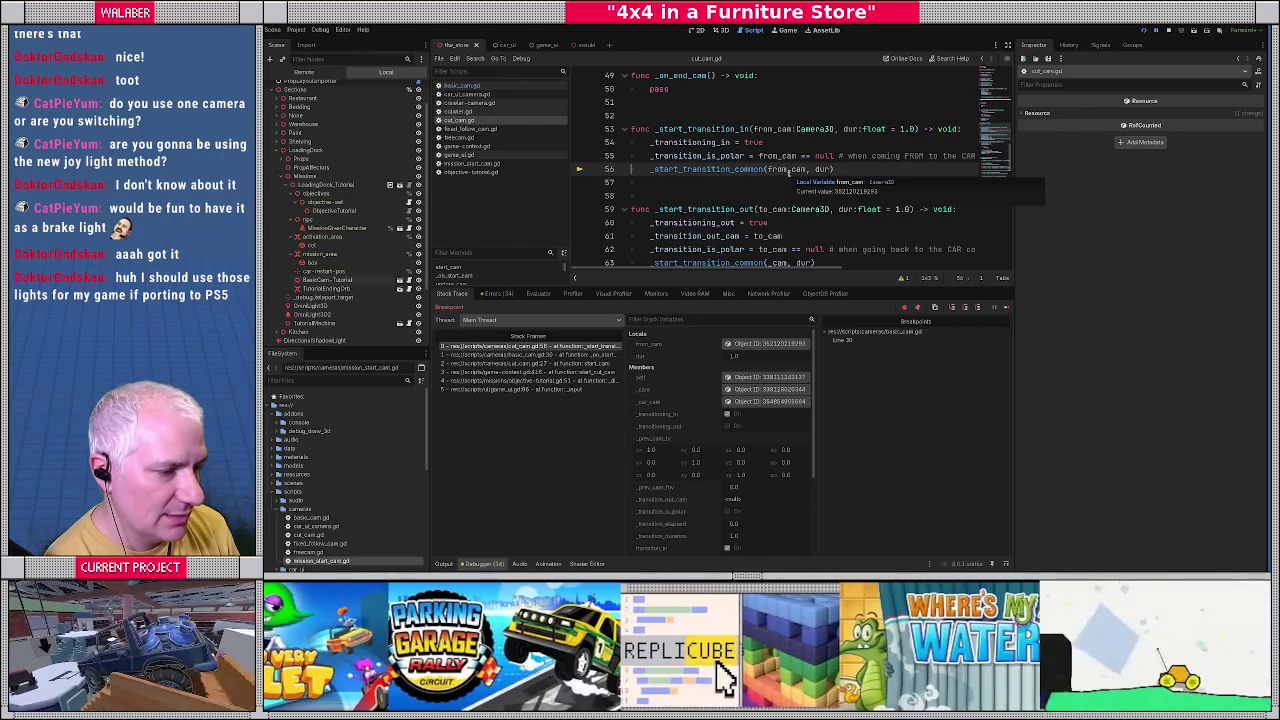
click(770, 343)
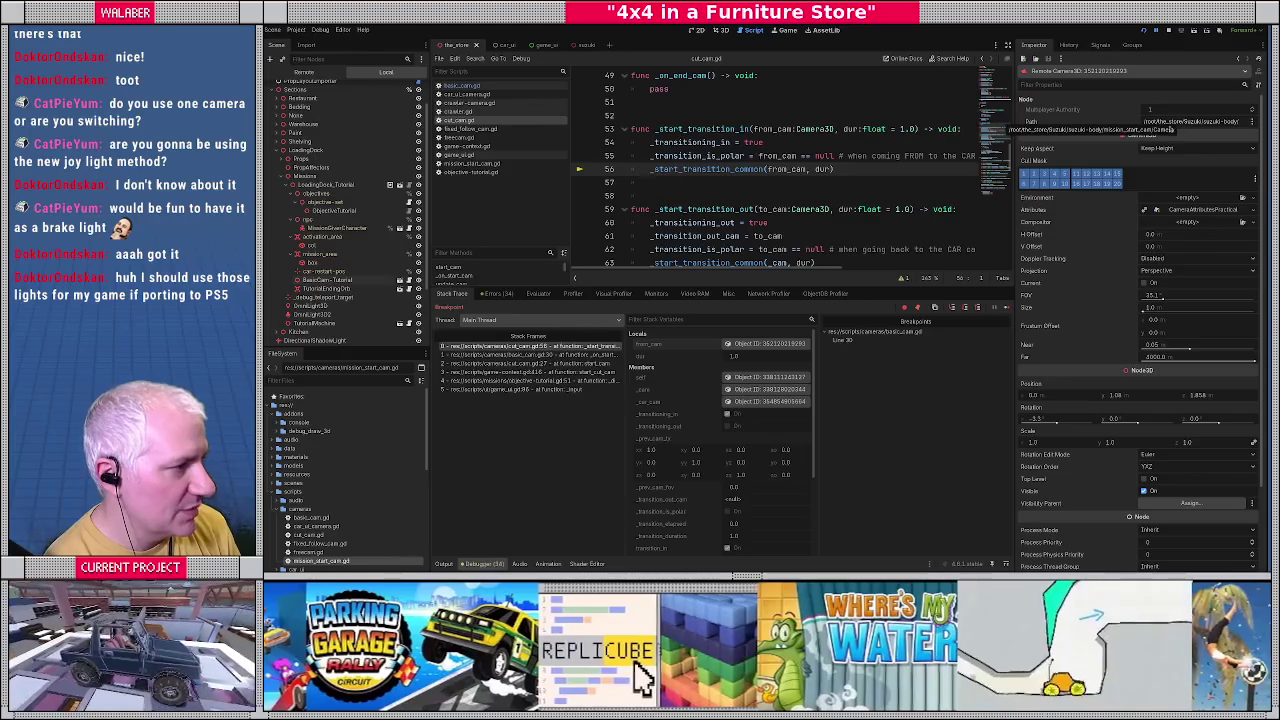
mouse_move(771, 171)
Step through _start_transition_common, inspecting the car camera, then continue to game-context.gd line 297.
key(F11)
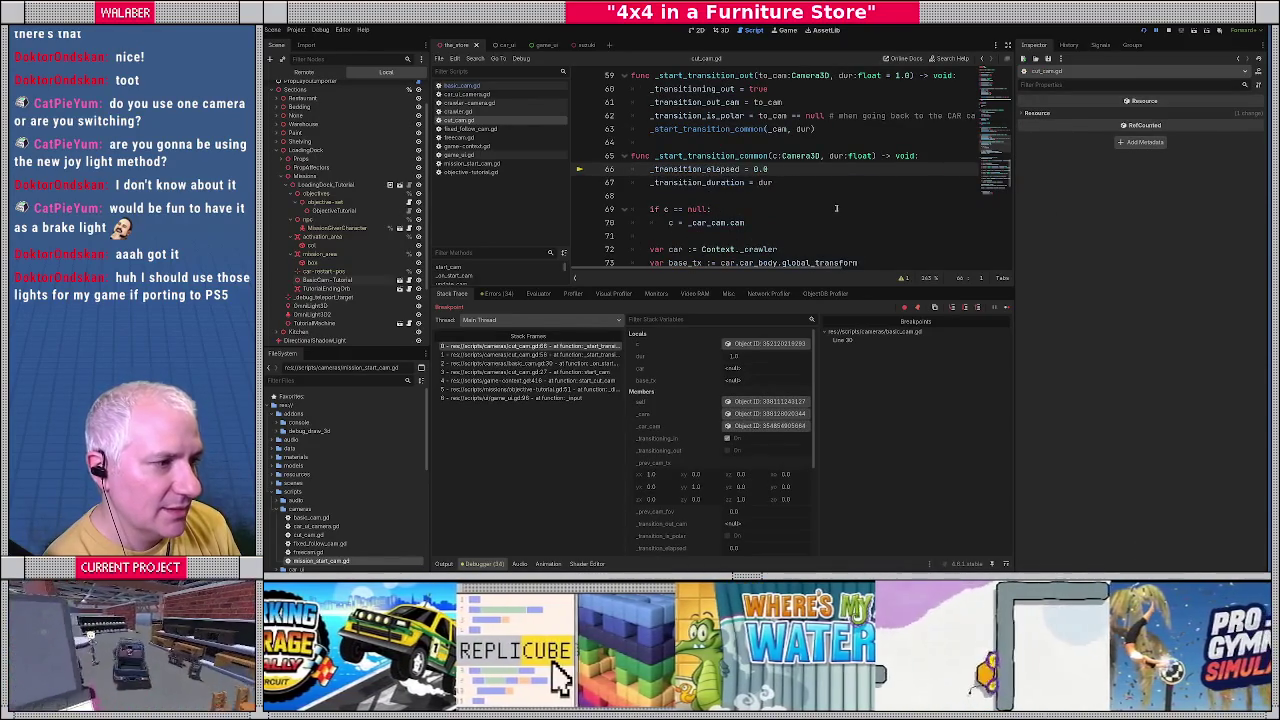
key(F11)
key(F11)
key(F11)
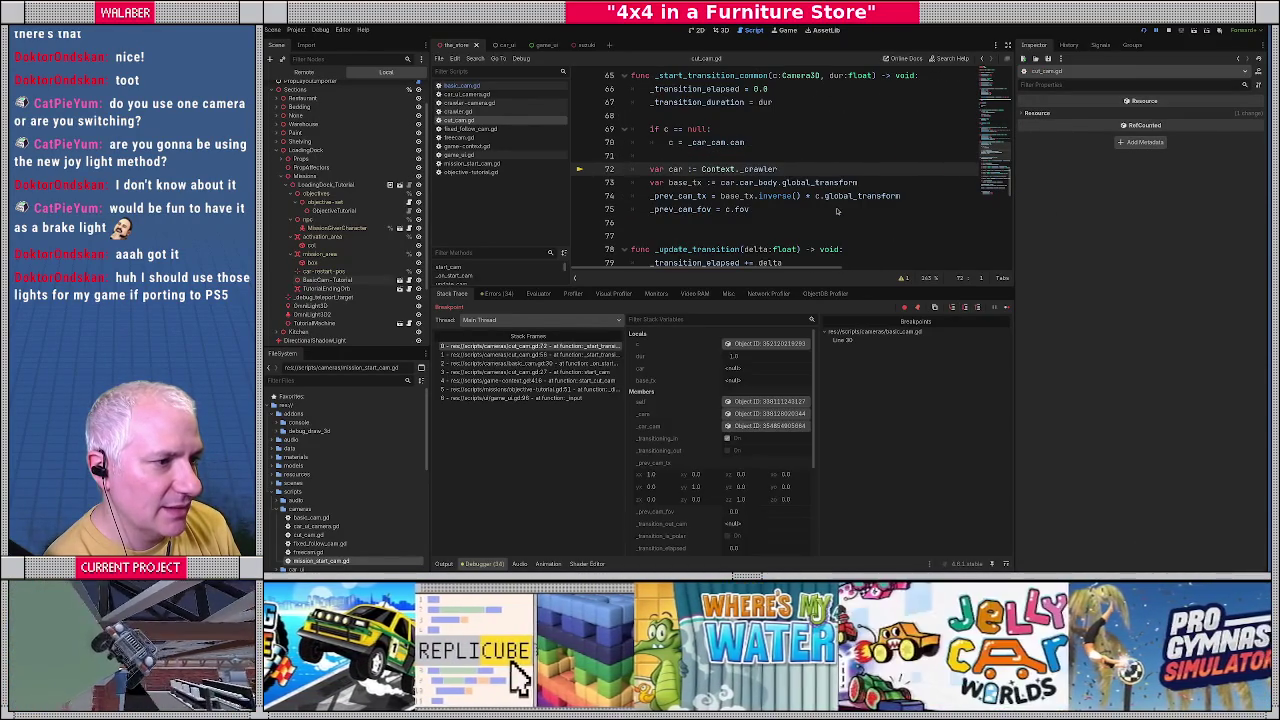
key(F11)
key(F11)
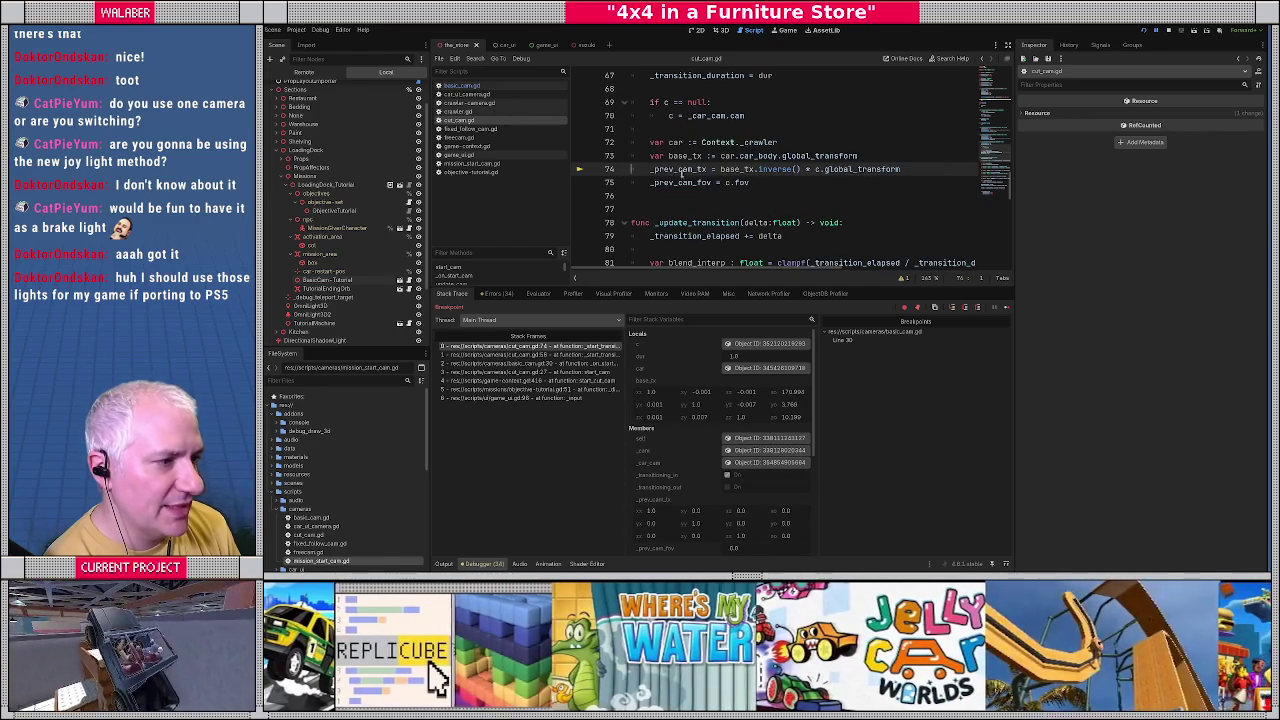
click(762, 343)
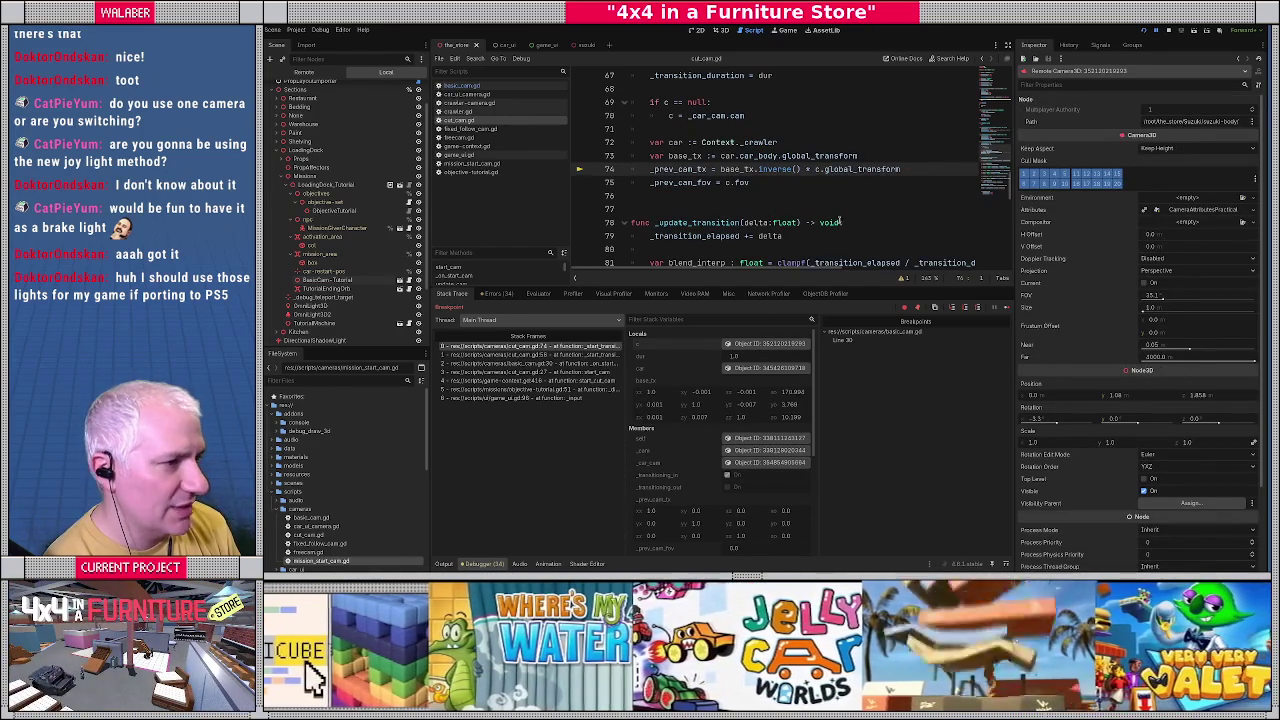
key(F10)
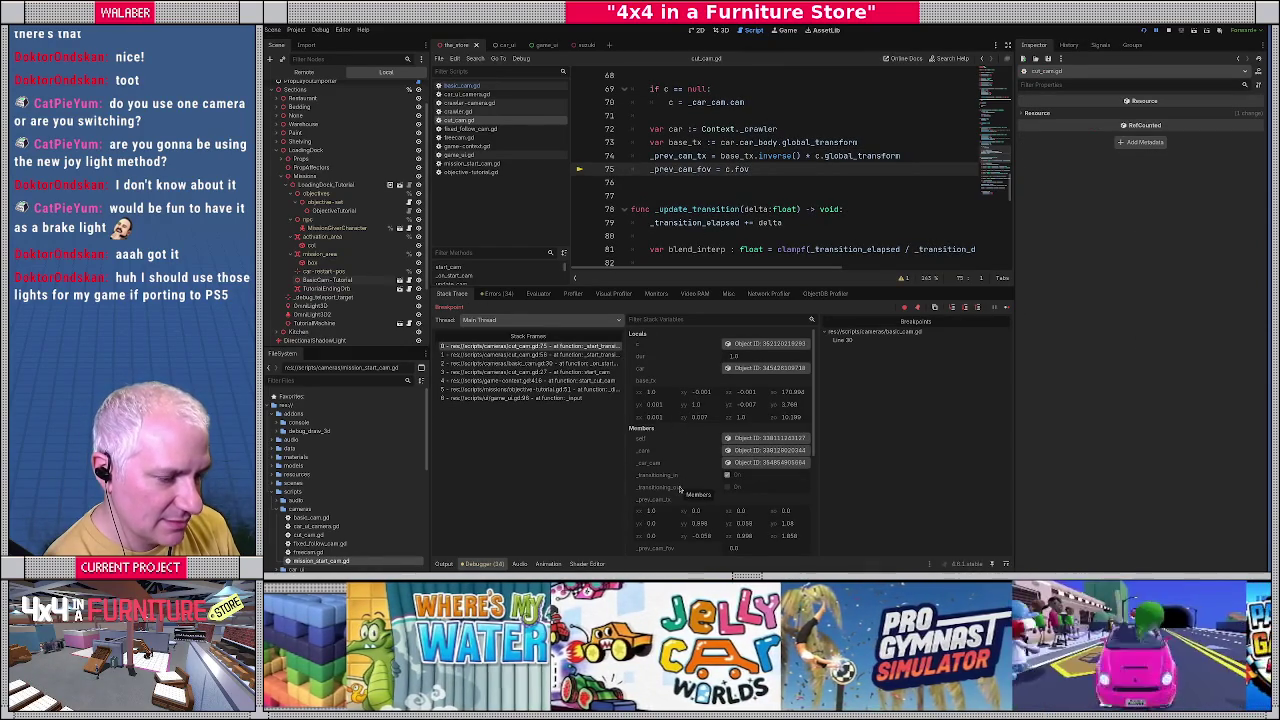
key(F12)
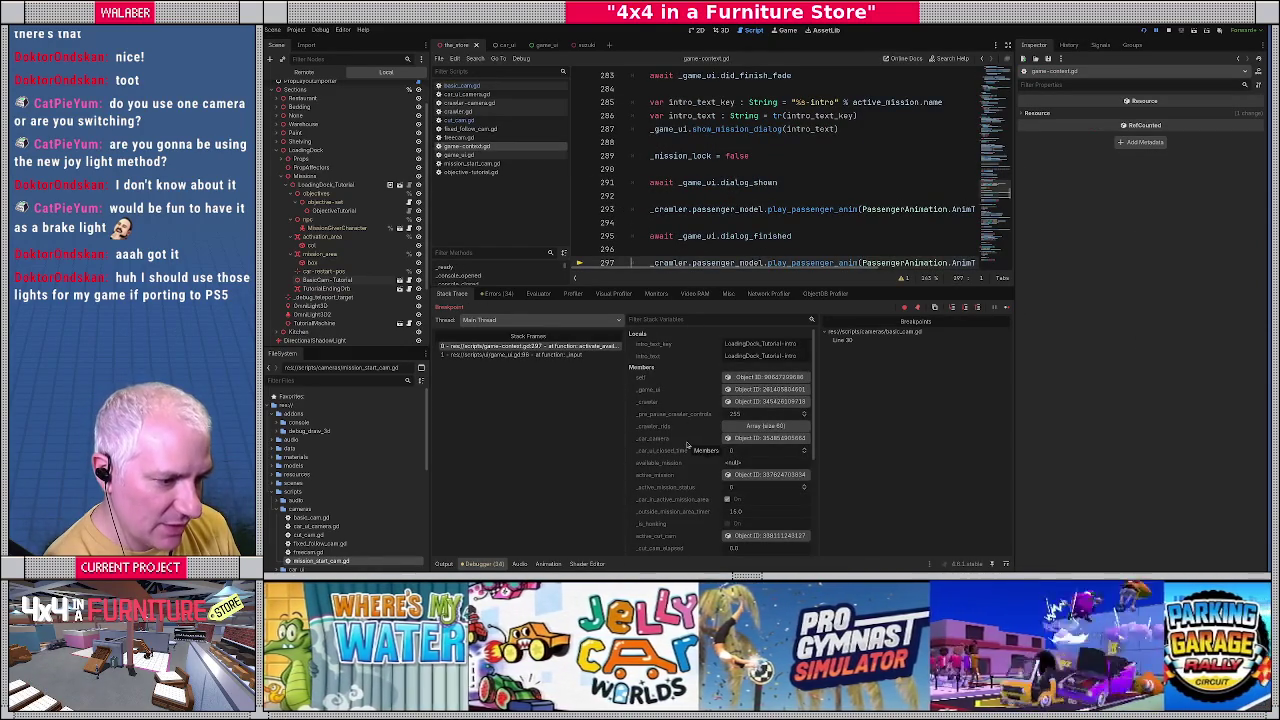
Look over the paused game-context.gd code, then open cut_cam.gd at _update_transition.
scroll(687, 444, down, 5)
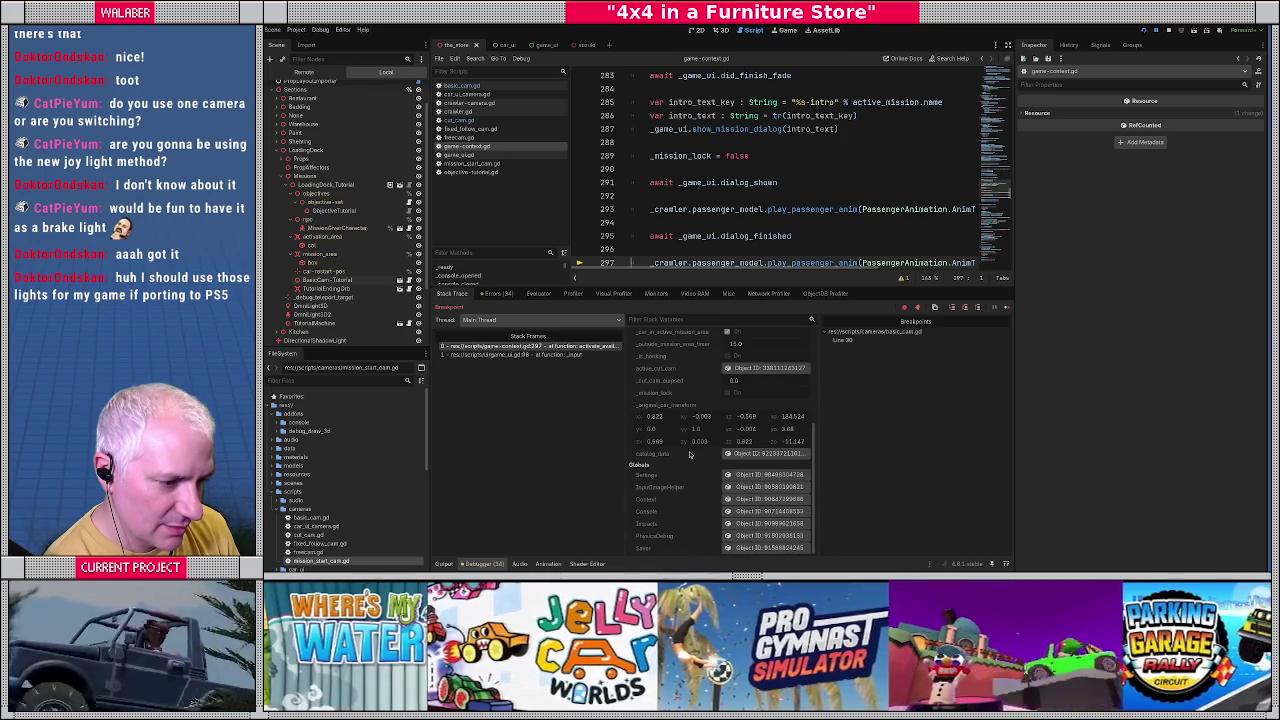
scroll(689, 452, up, 5)
scroll(689, 455, up, 2)
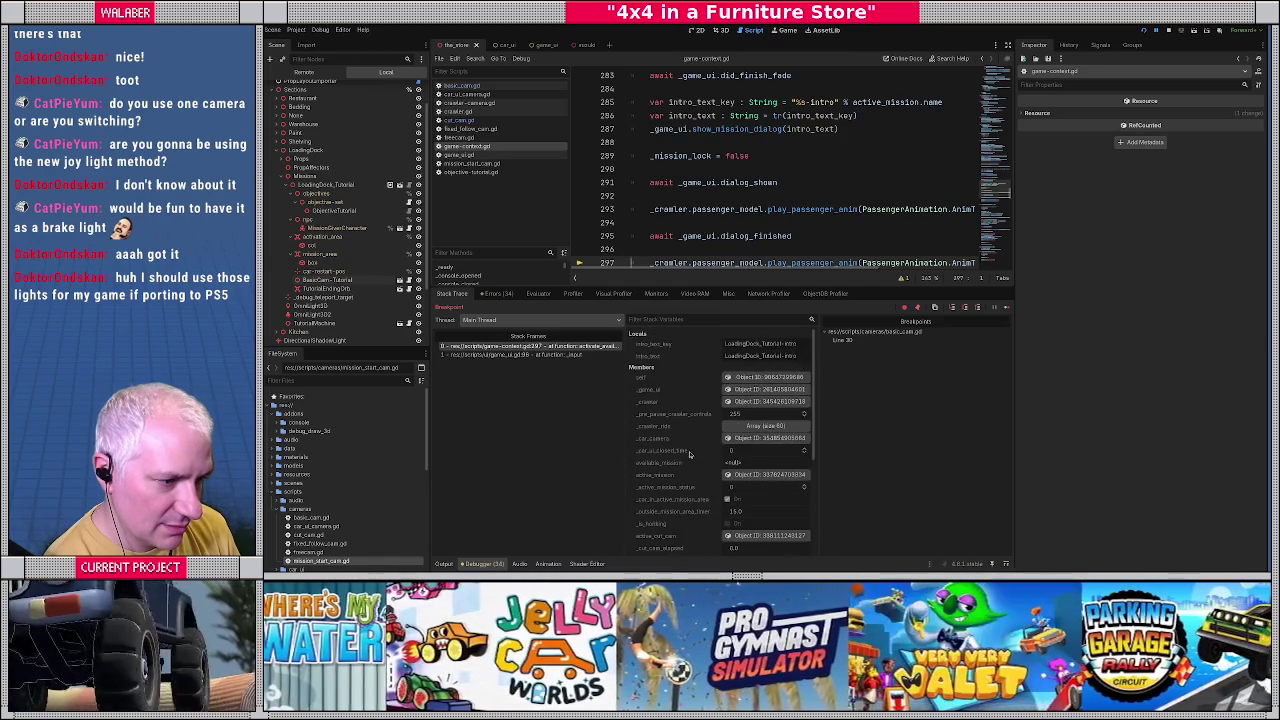
scroll(689, 455, down, 3)
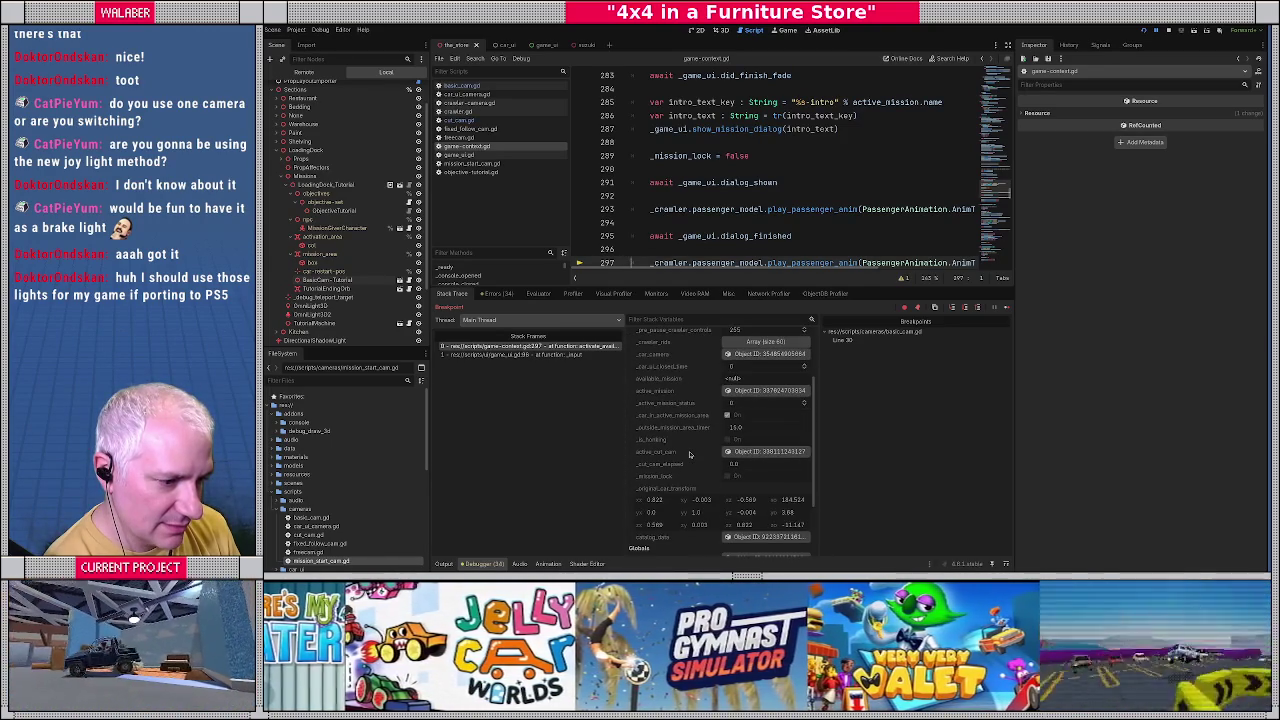
scroll(689, 455, down, 2)
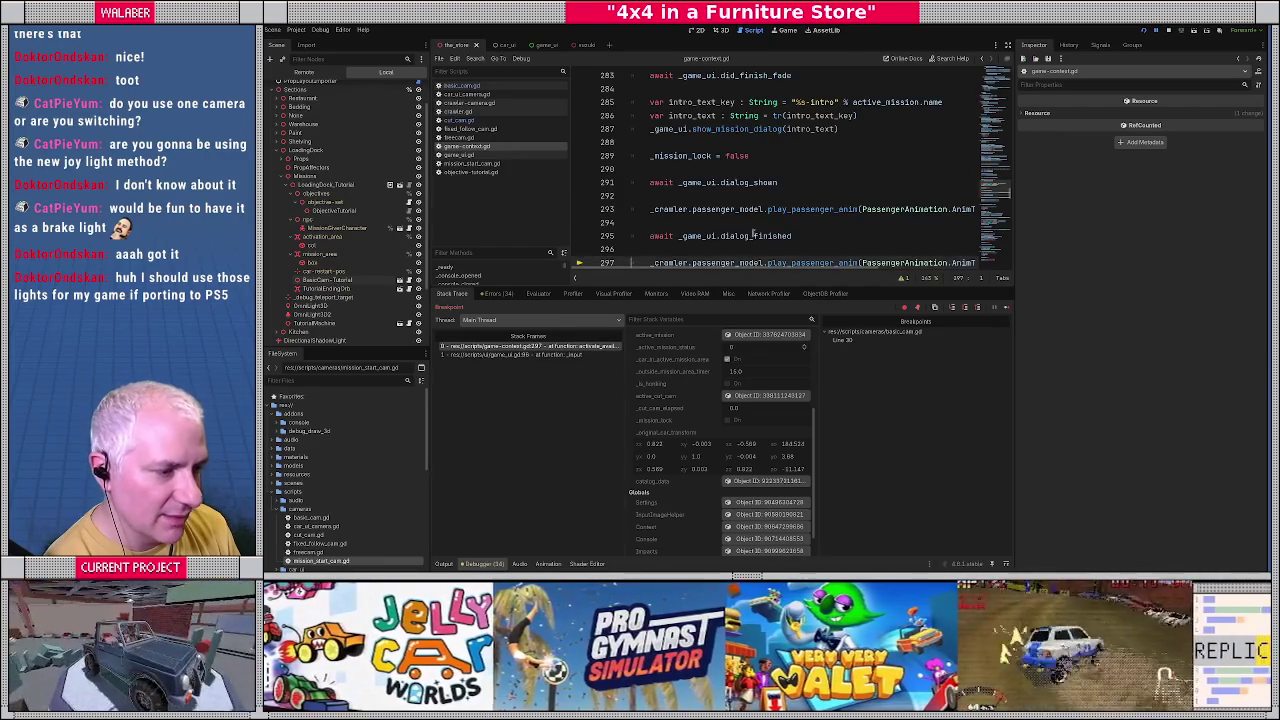
scroll(752, 236, down, 2)
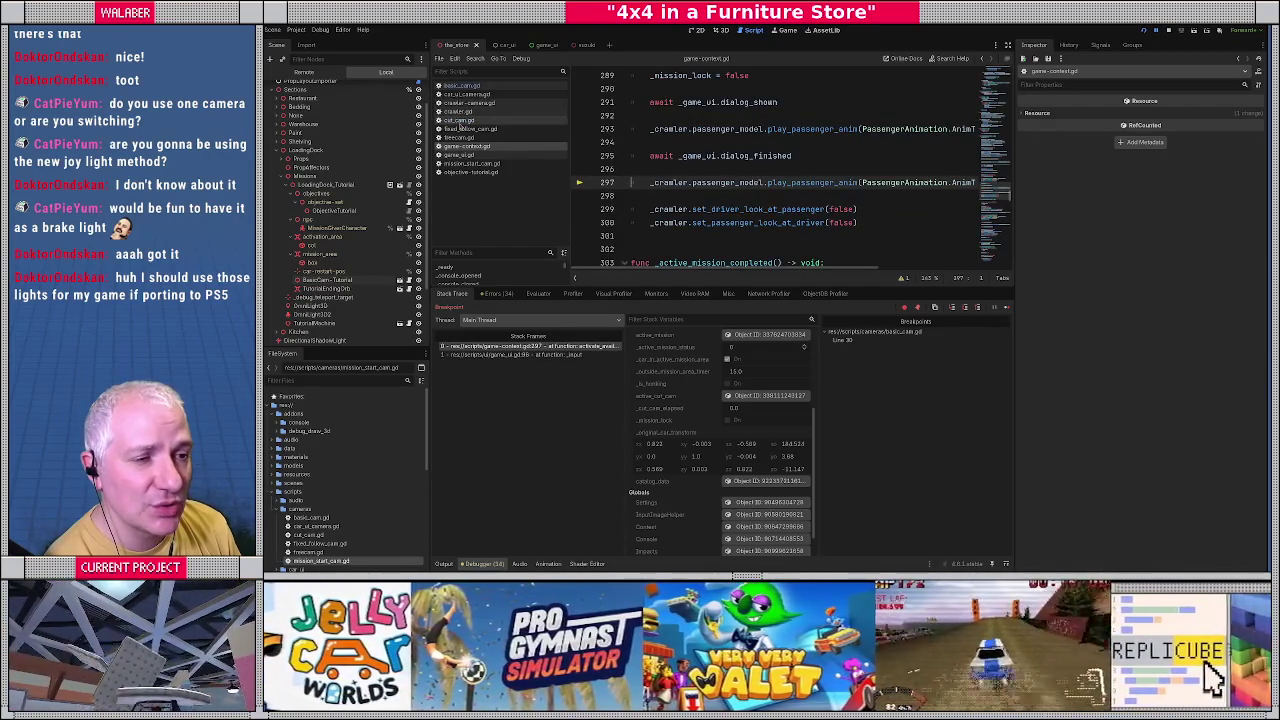
click(458, 120)
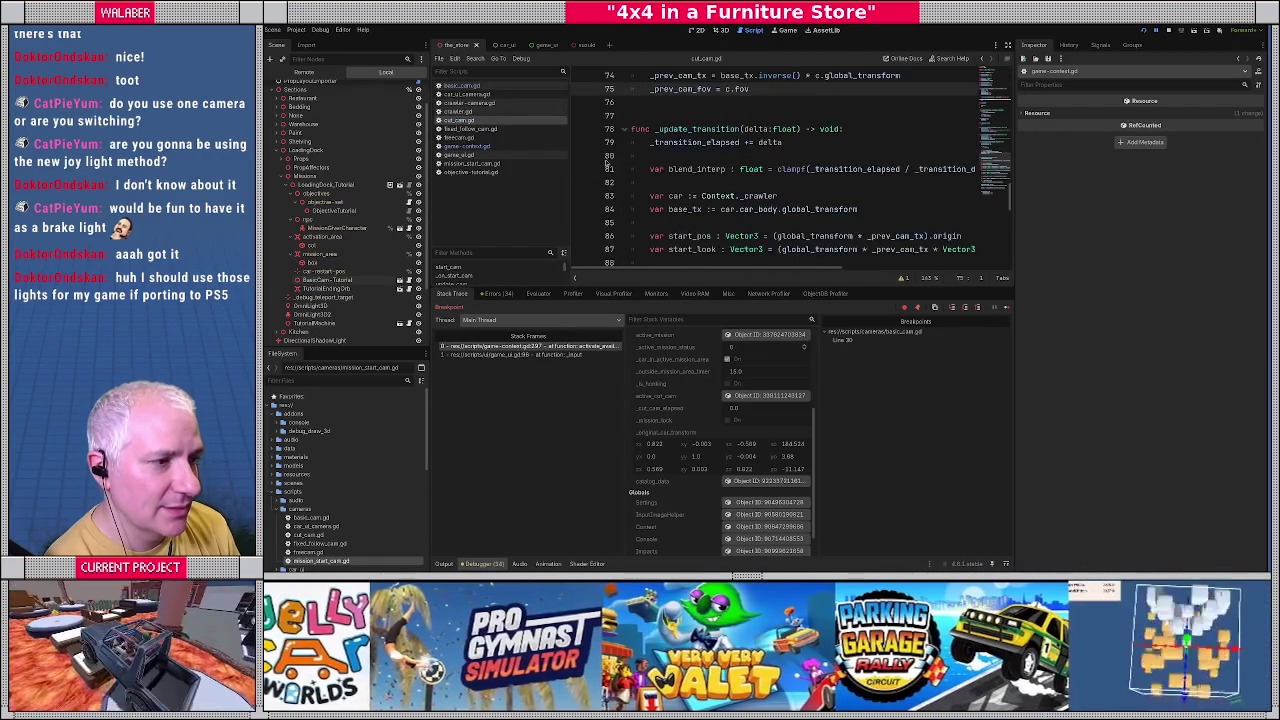
Set a breakpoint on line 79 of cut_cam.gd and enlarge the code area above the debugger.
click(579, 142)
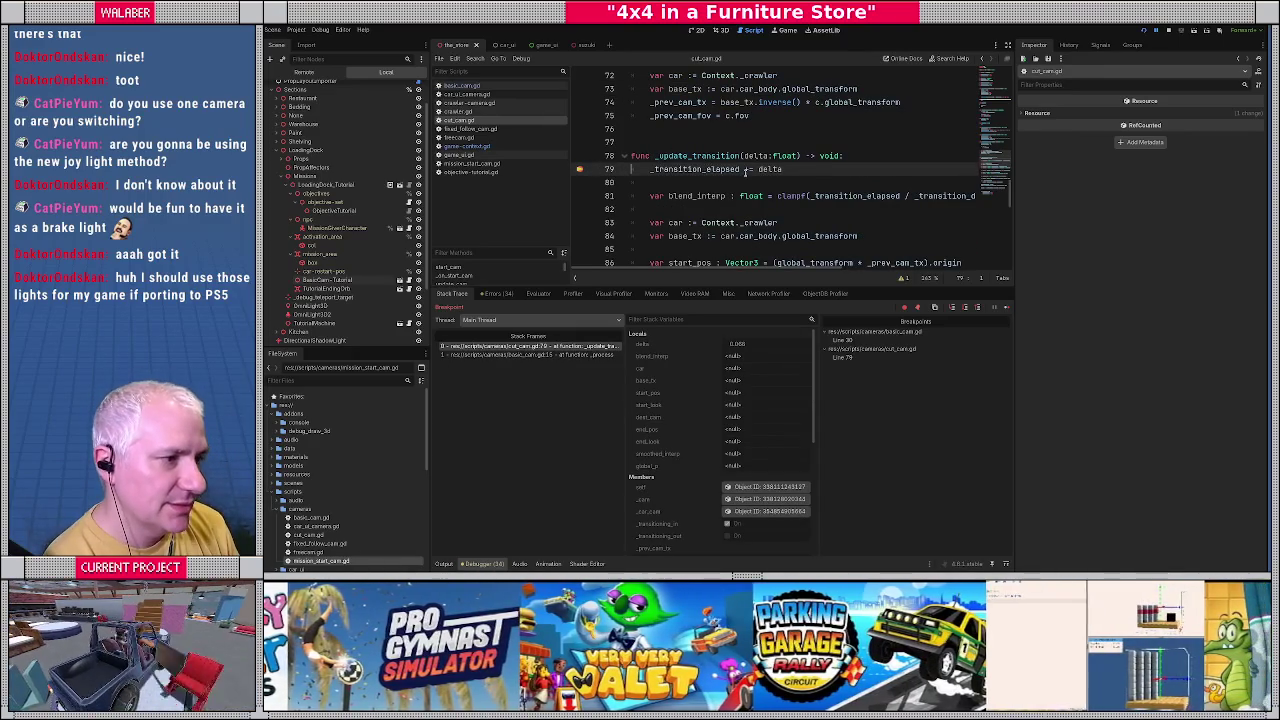
scroll(694, 513, down, 5)
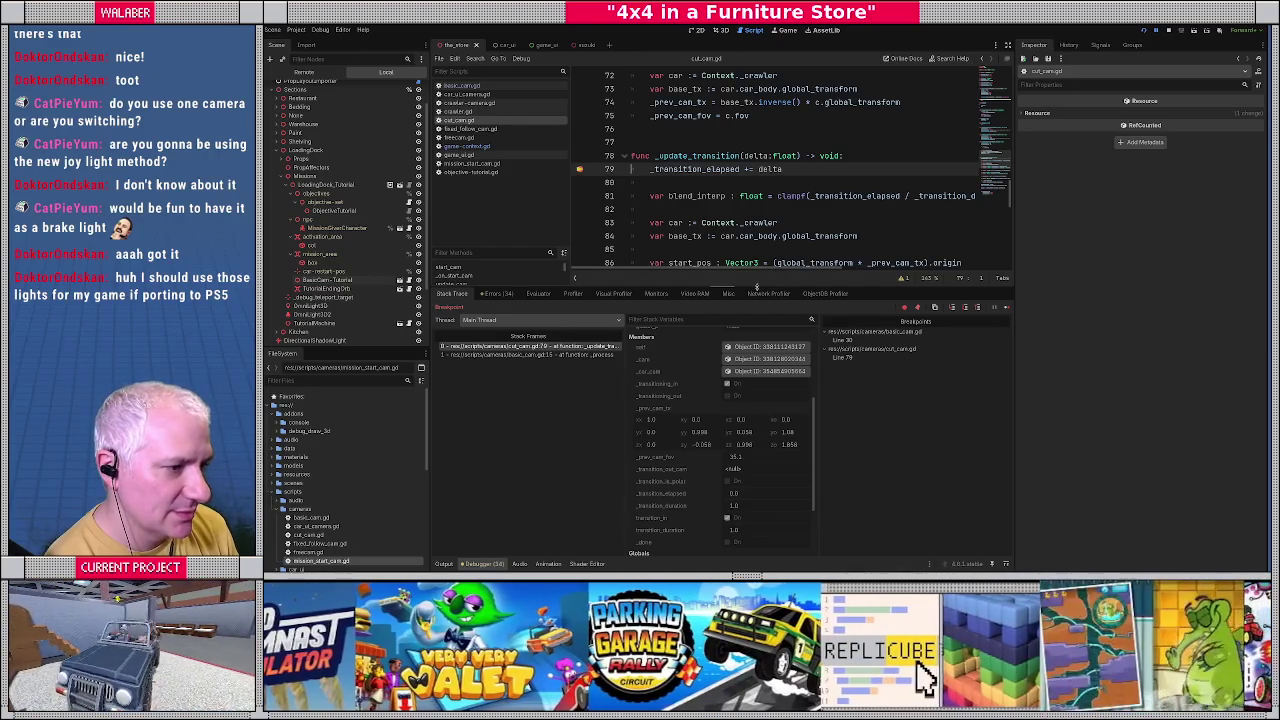
drag(755, 287, 755, 375)
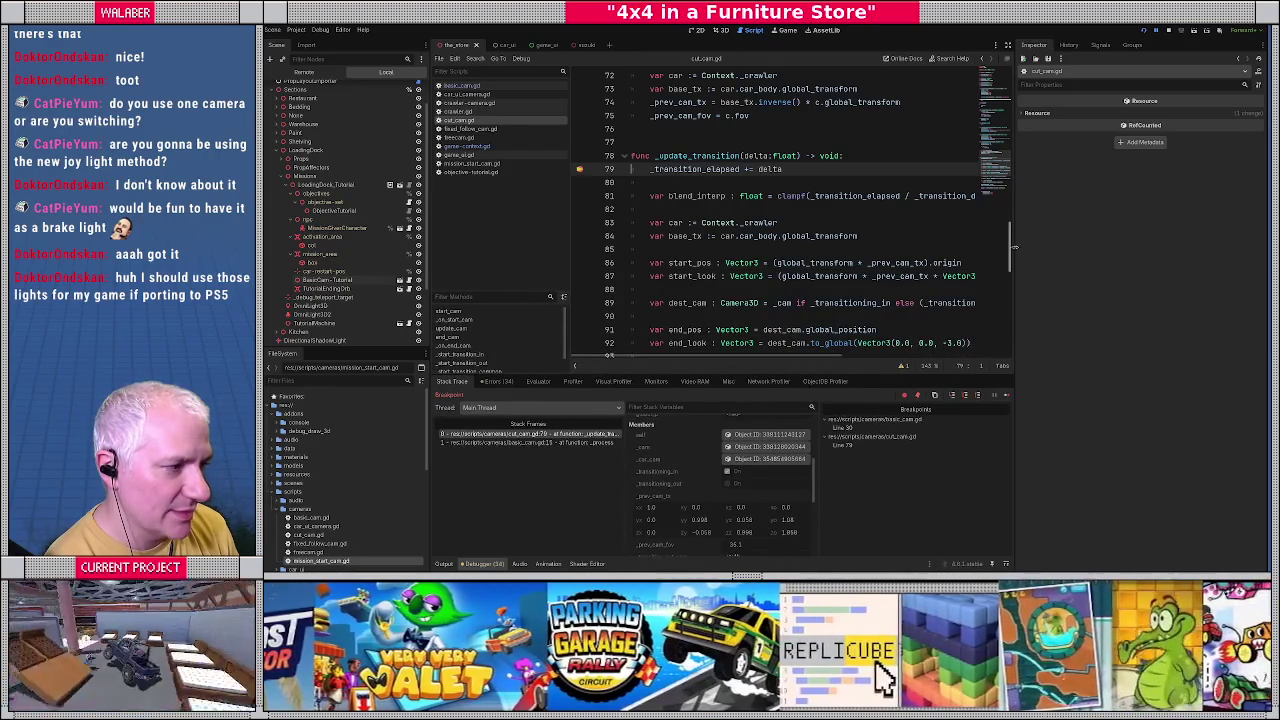
drag(1015, 247, 1075, 247)
scroll(885, 233, down, 1)
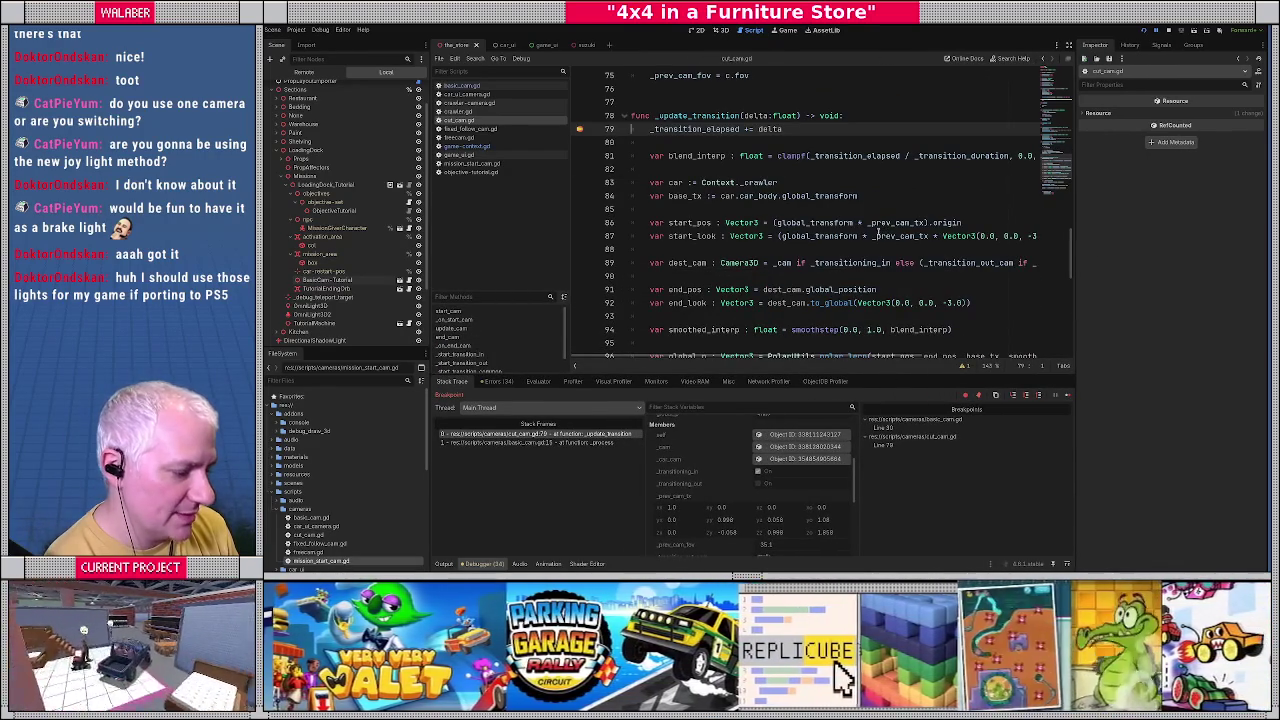
mouse_move(878, 233)
mouse_move(745, 264)
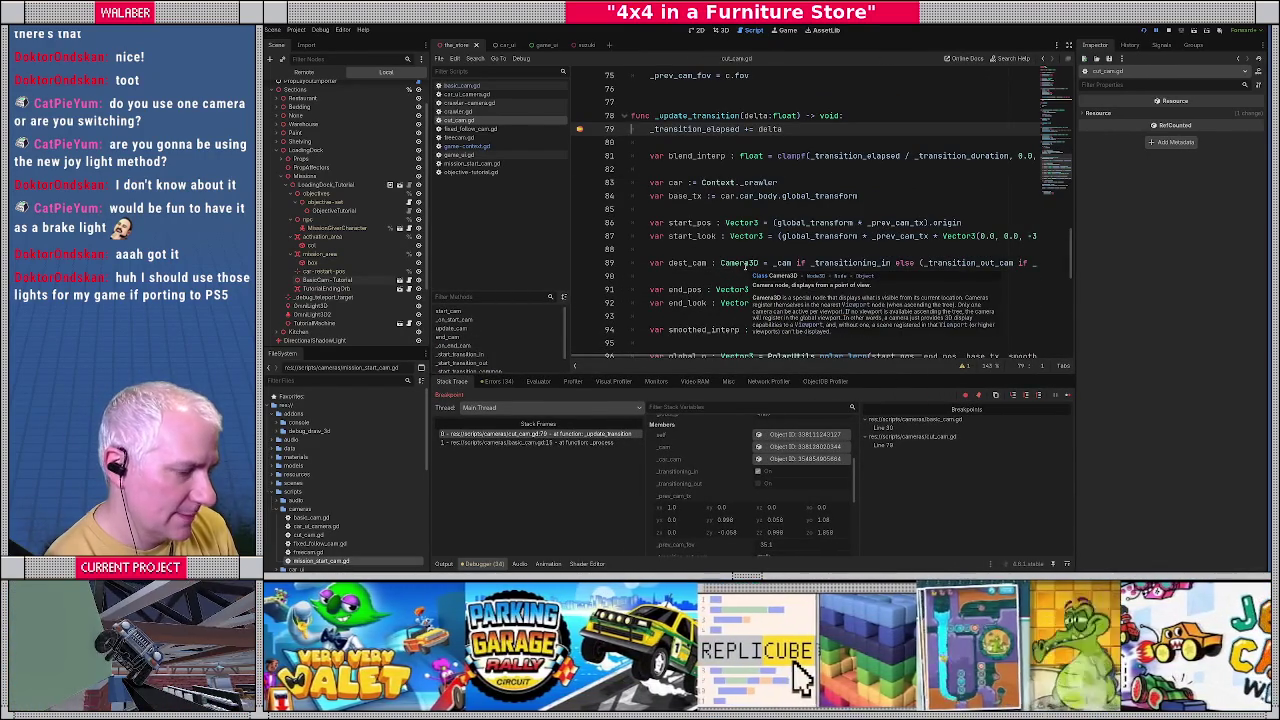
Step over the base transform, start position, destination camera and end position lines, then inspect dest_cam.
key(F10)
key(F10)
key(F10)
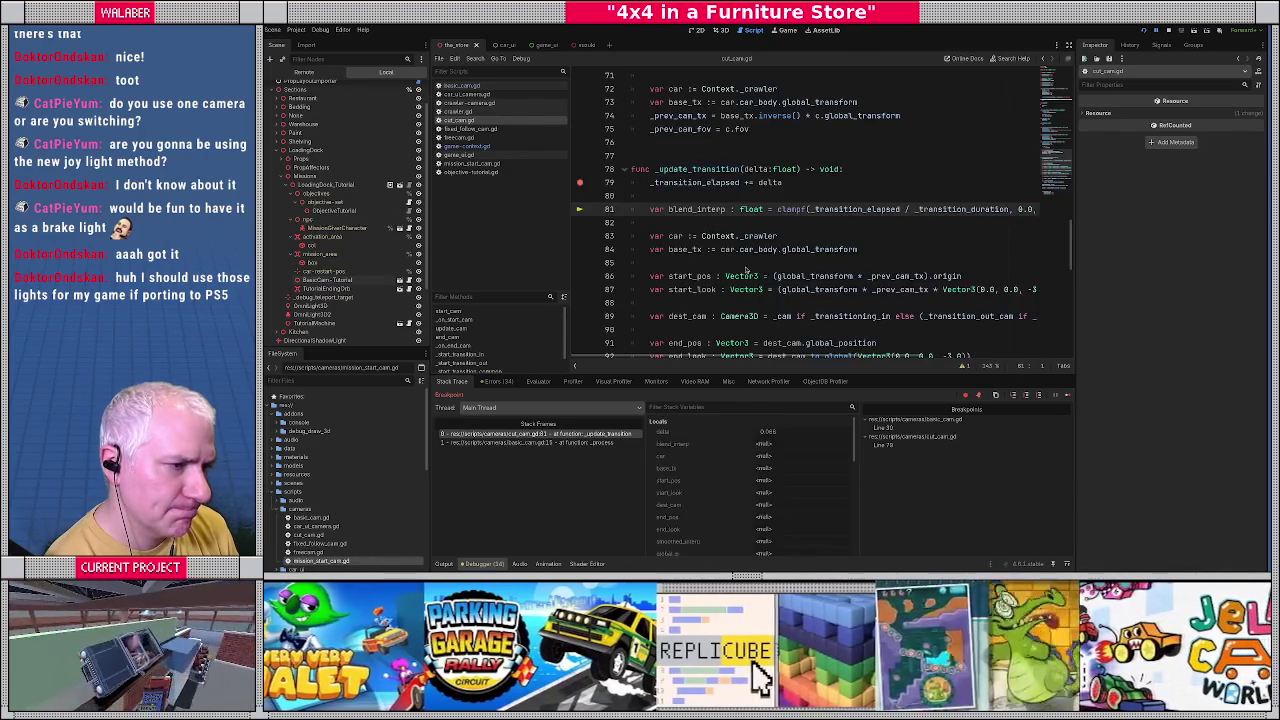
key(F10)
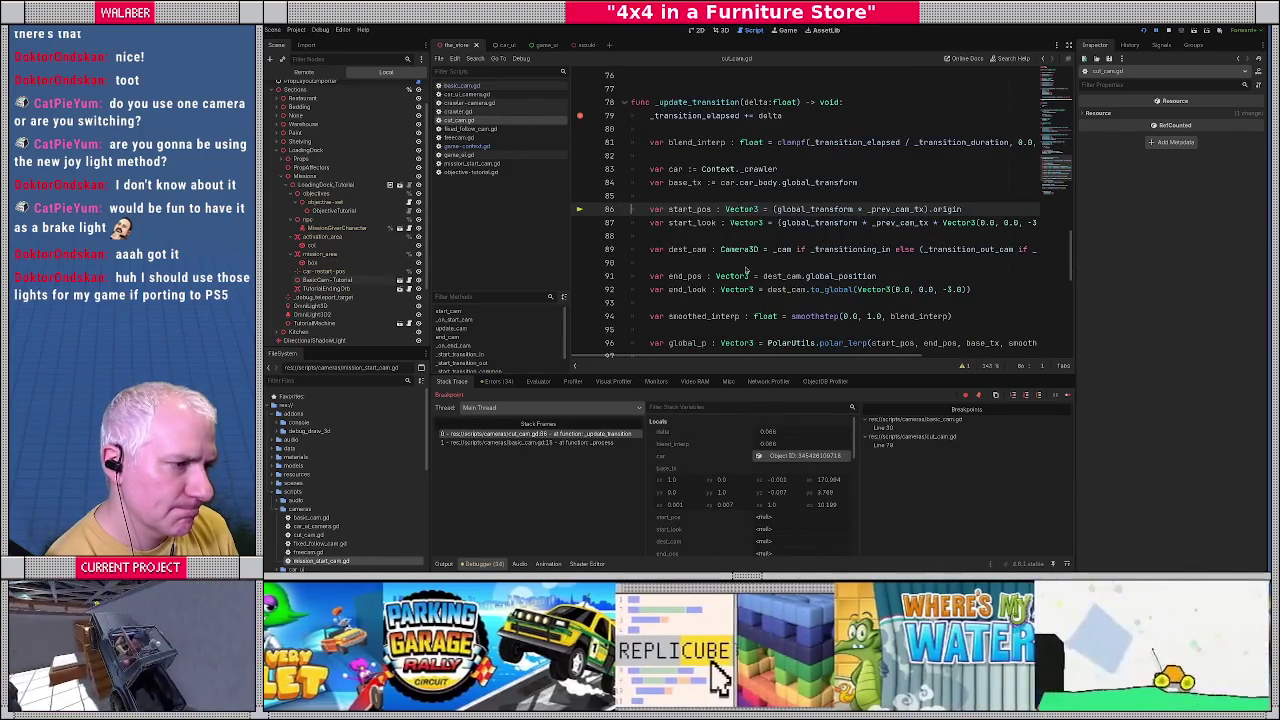
key(F10)
key(F10)
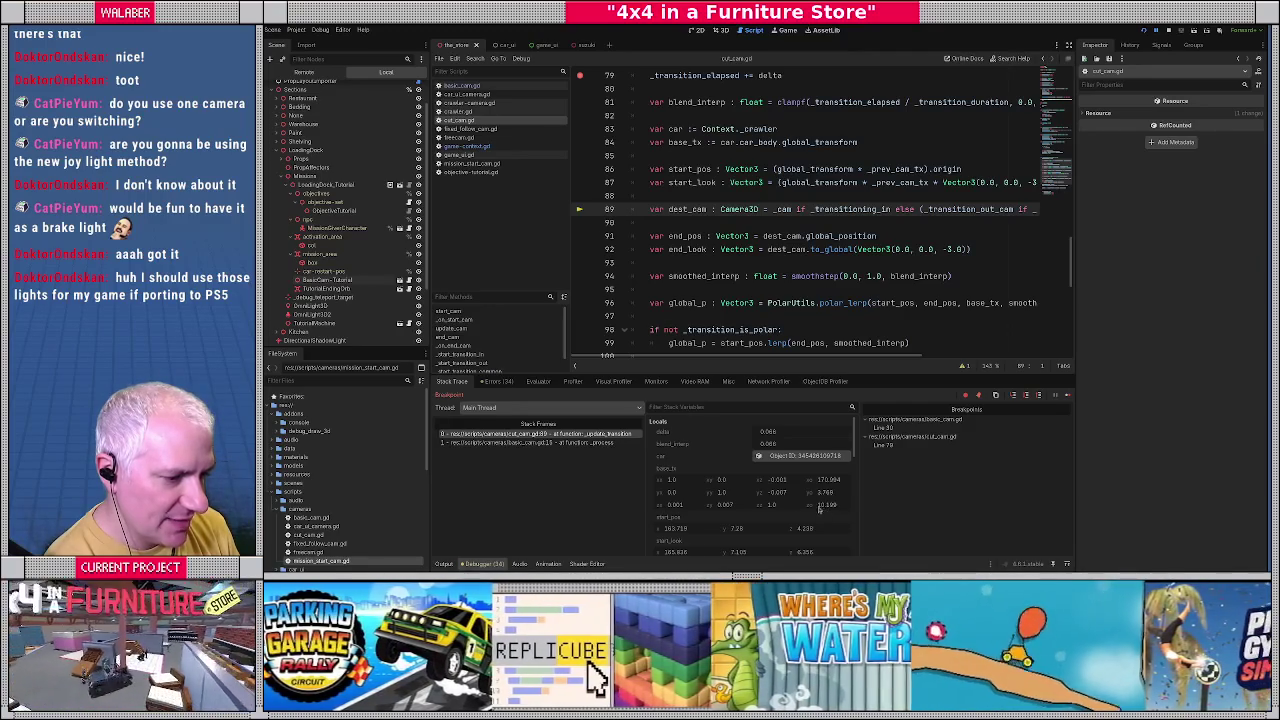
scroll(745, 508, down, 1)
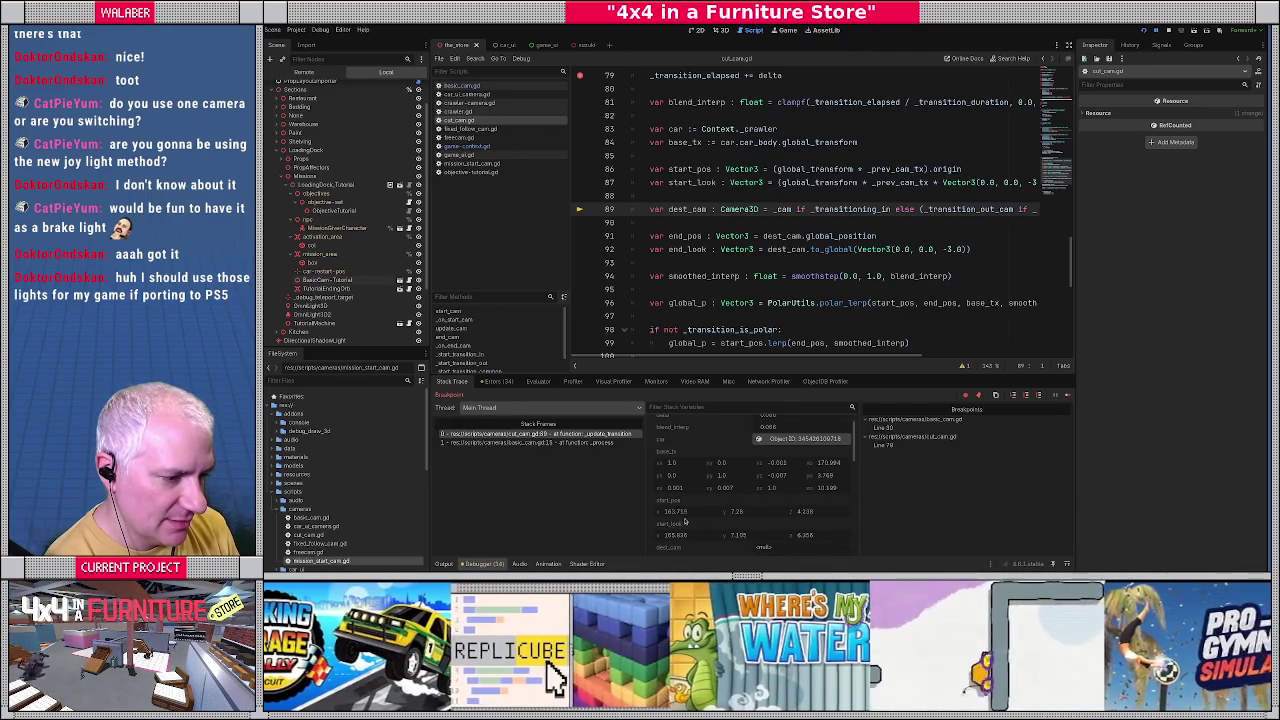
scroll(750, 515, down, 1)
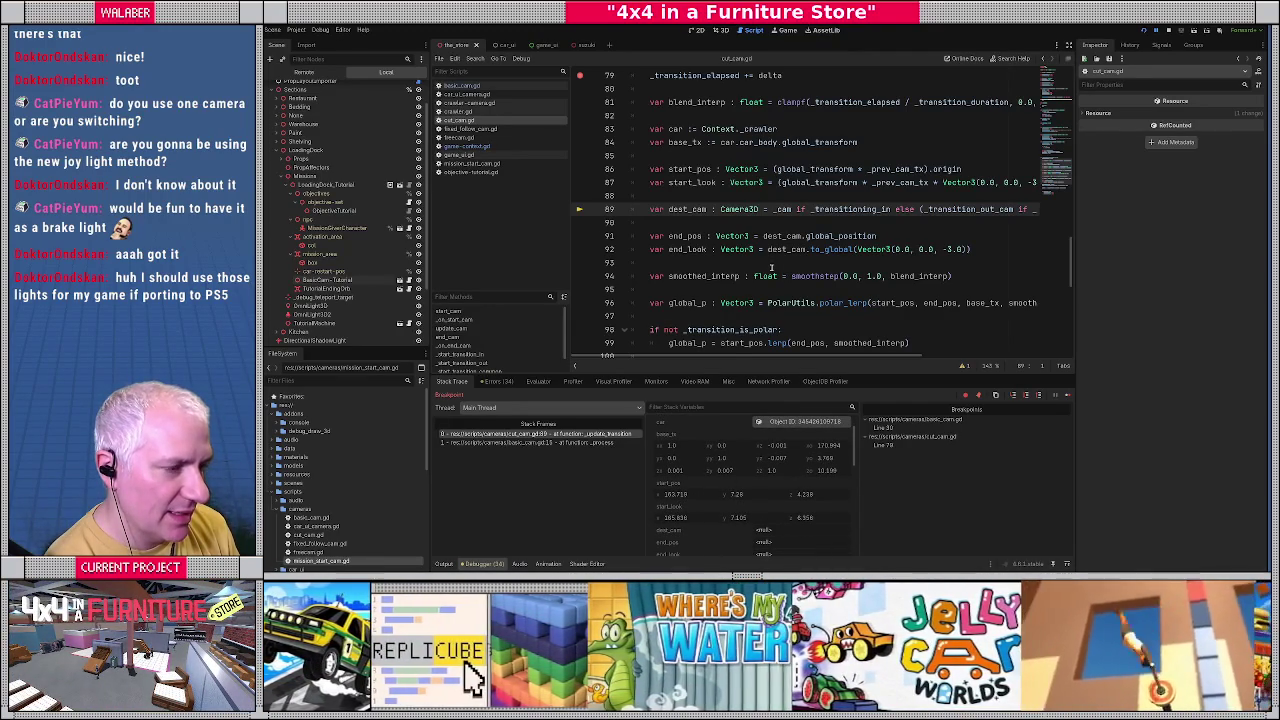
key(F10)
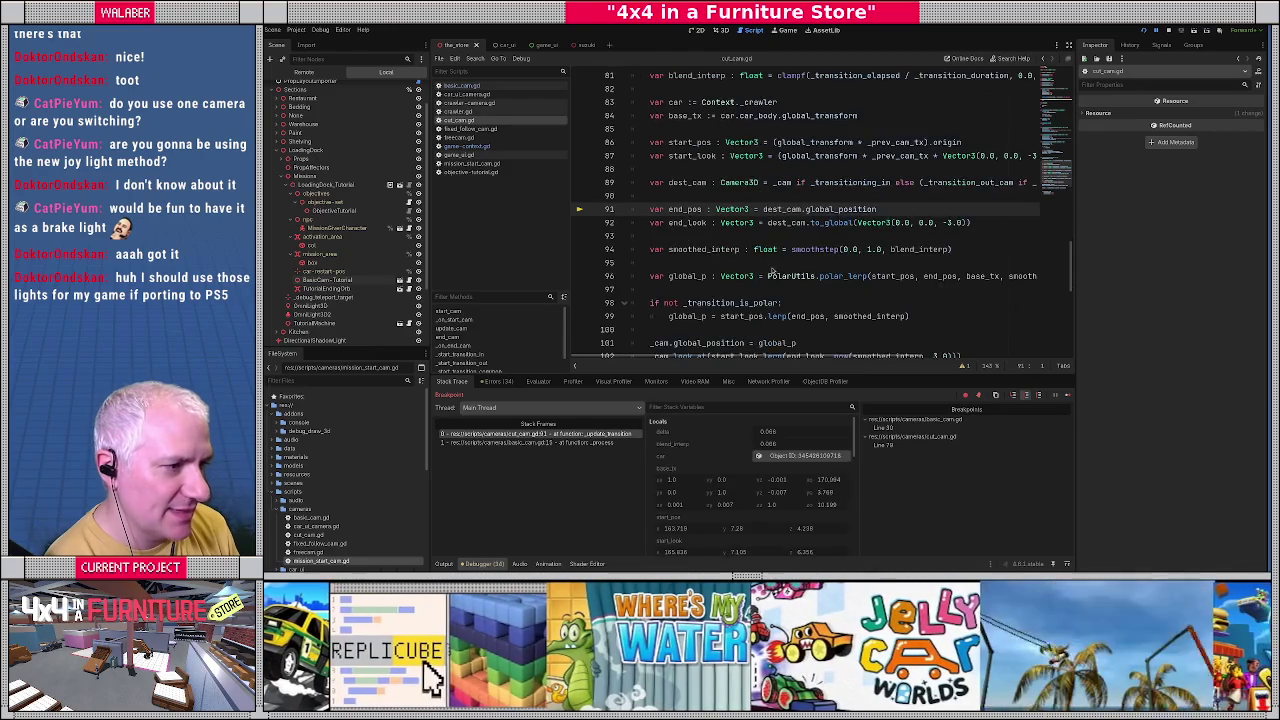
scroll(736, 494, down, 1)
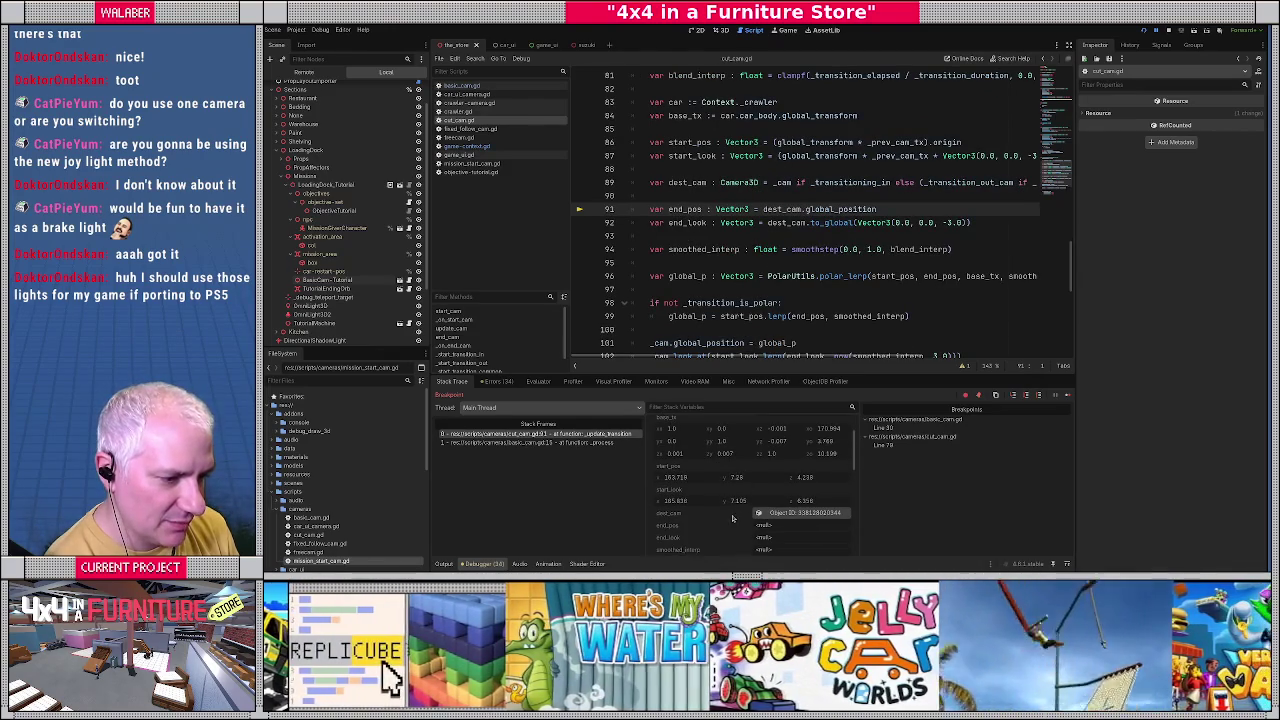
click(790, 513)
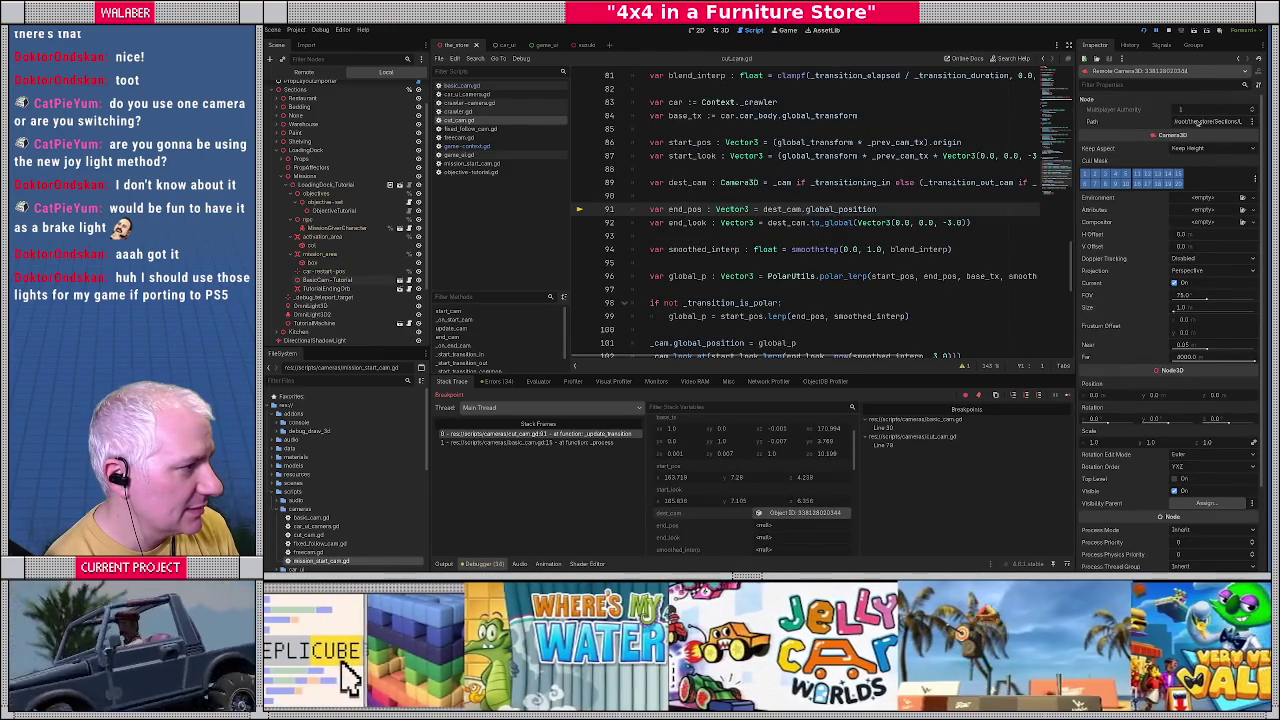
Step past the smoothstep, interpolation and polar lerp lines to the camera position assignment.
click(745, 234)
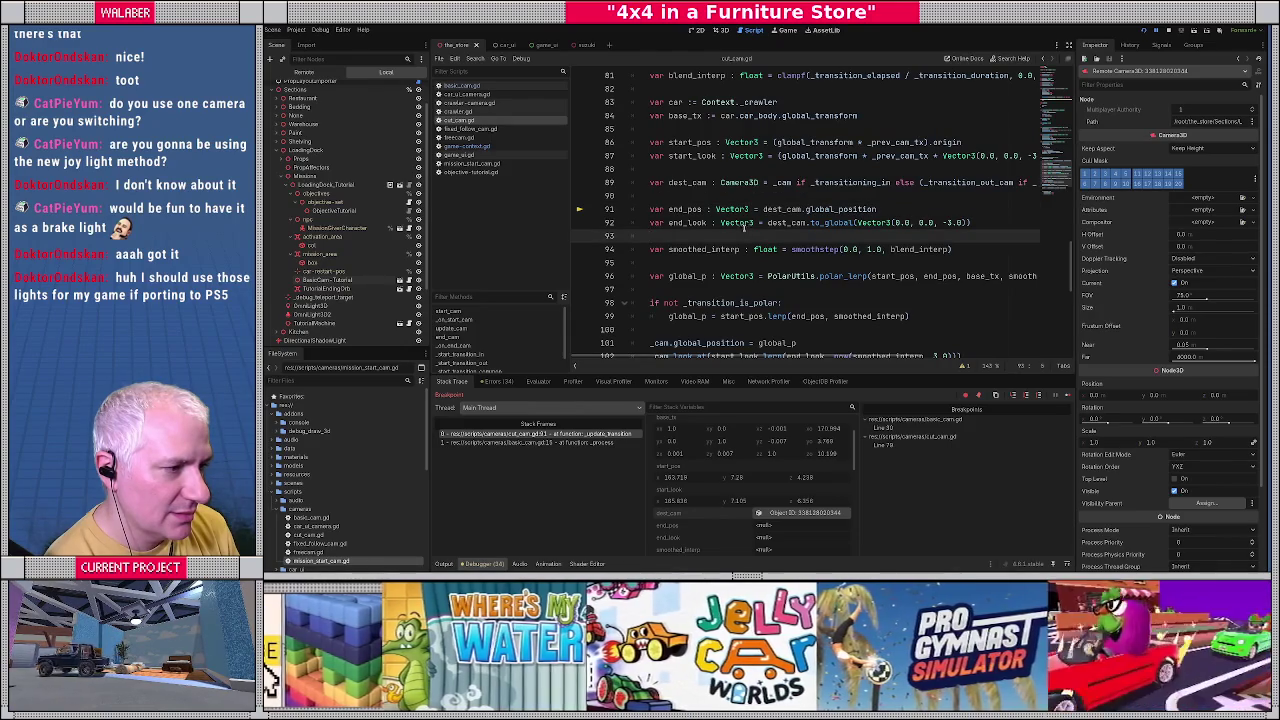
key(F10)
key(F10)
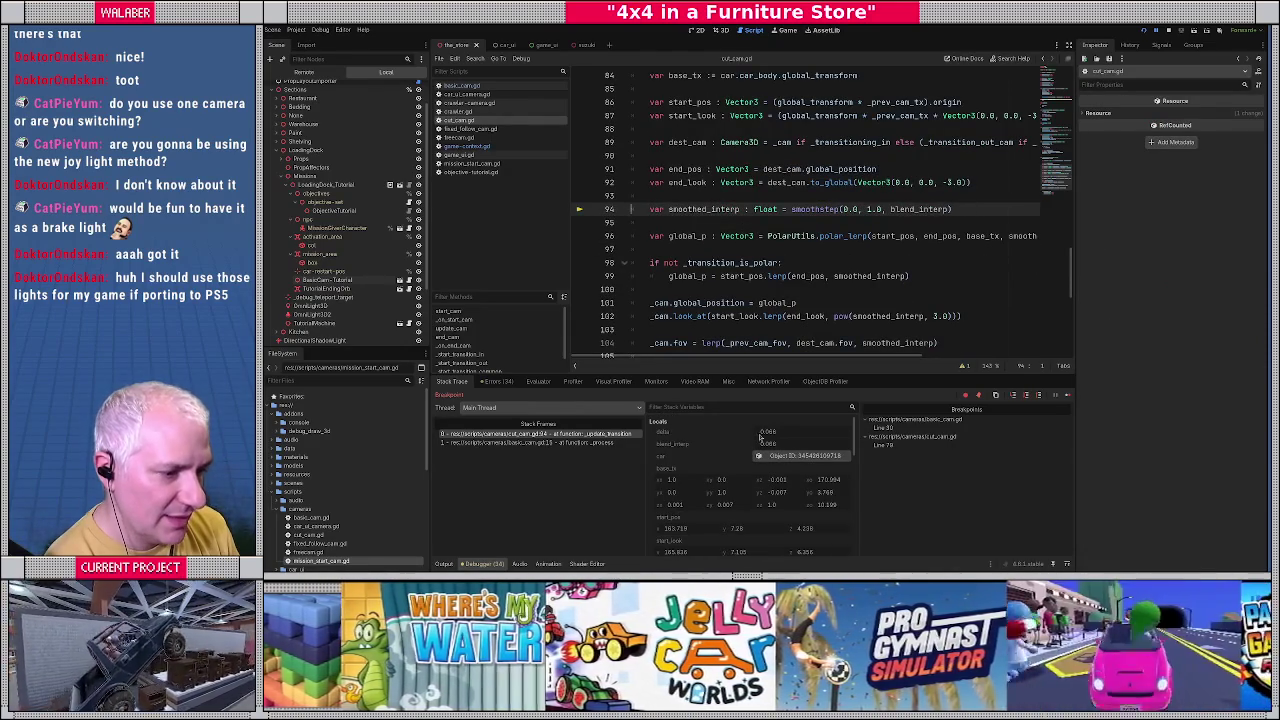
scroll(758, 437, down, 2)
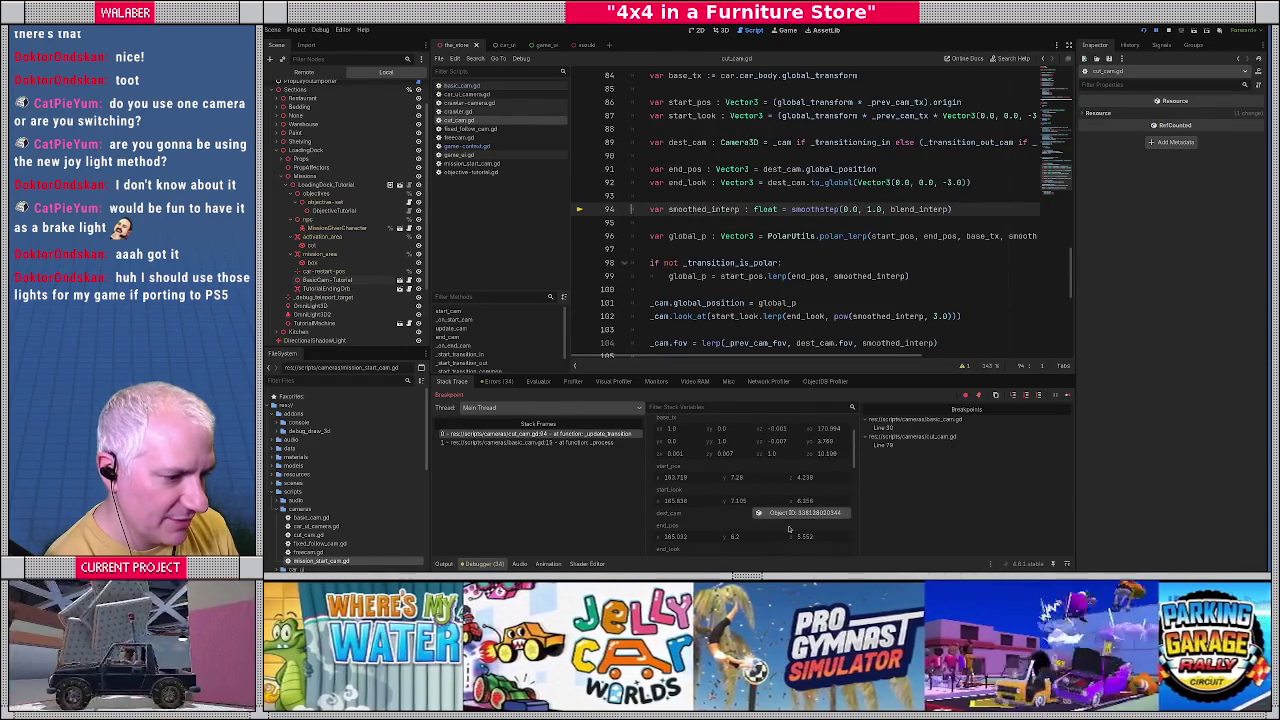
scroll(698, 533, down, 1)
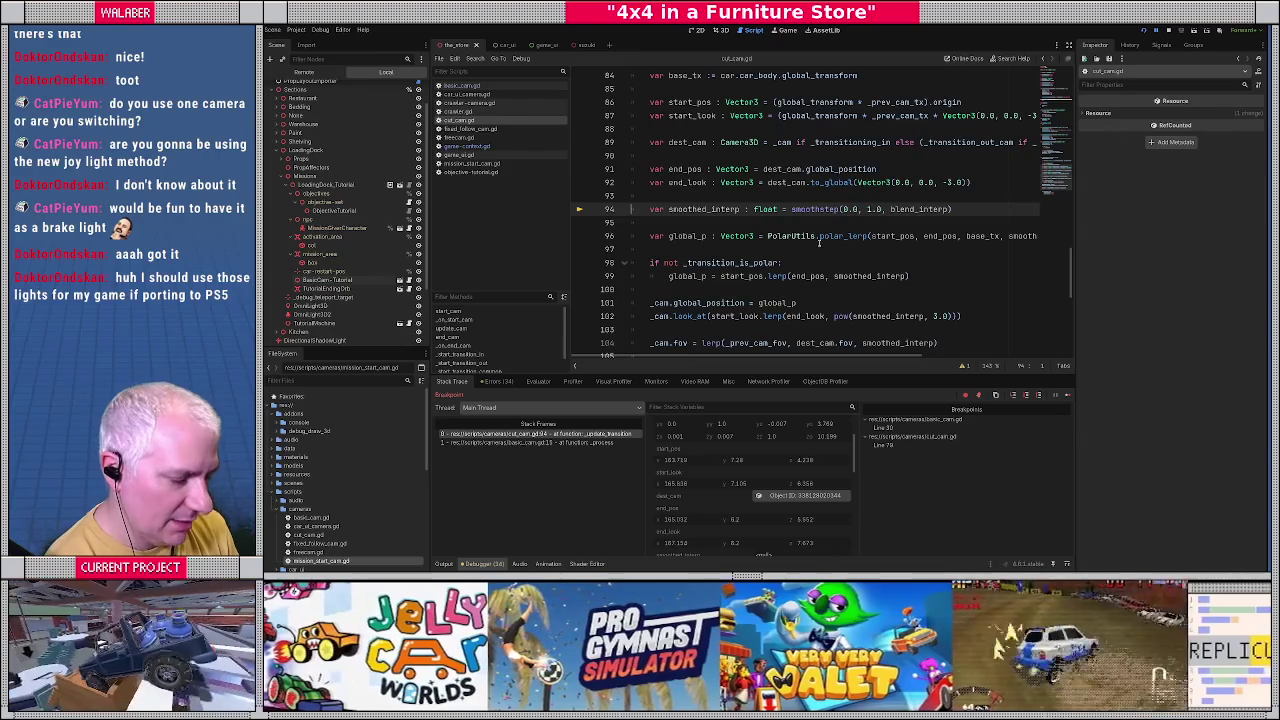
key(F10)
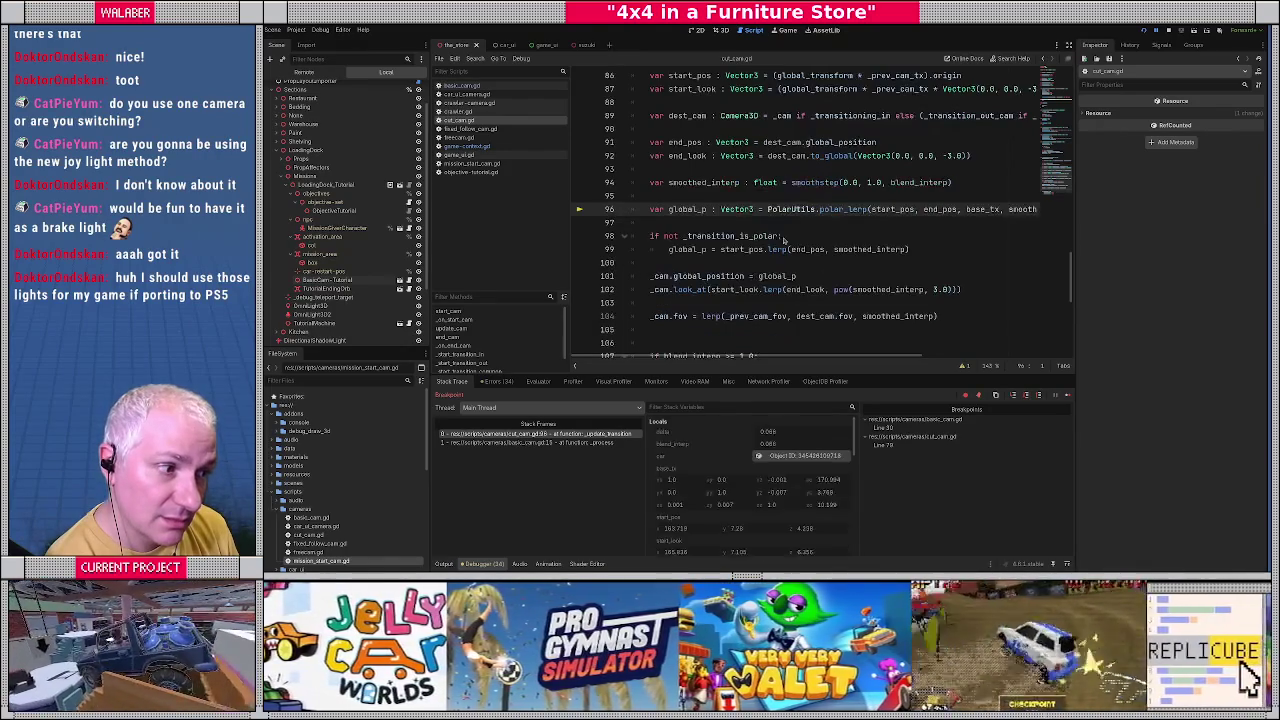
key(F10)
key(F10)
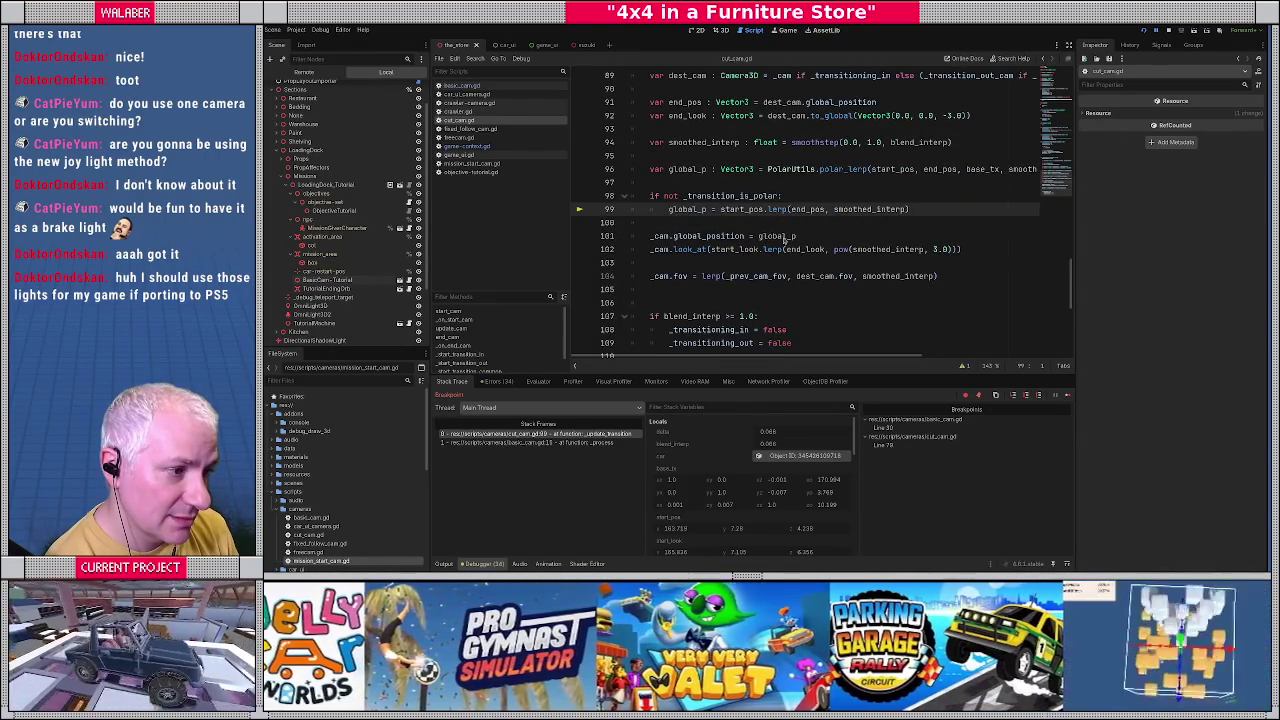
key(F10)
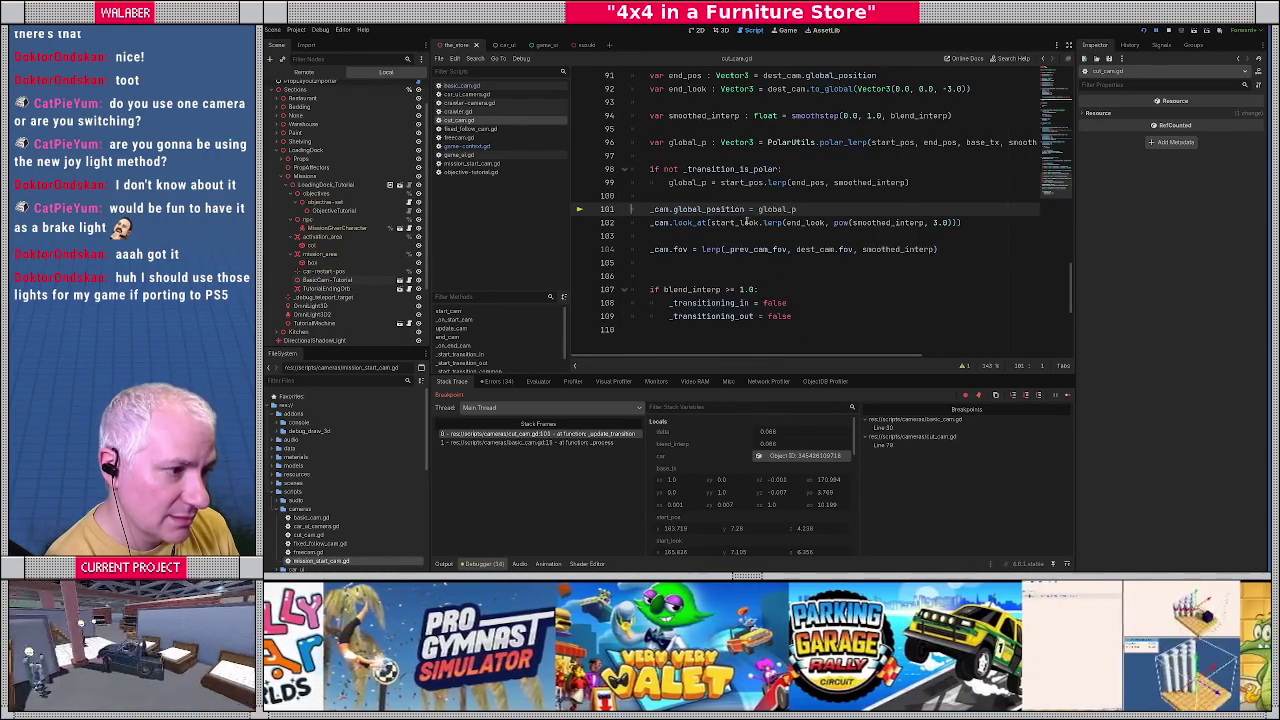
Continue execution until the line 79 breakpoint is hit again.
mouse_move(687, 183)
text(al_position = global_p)
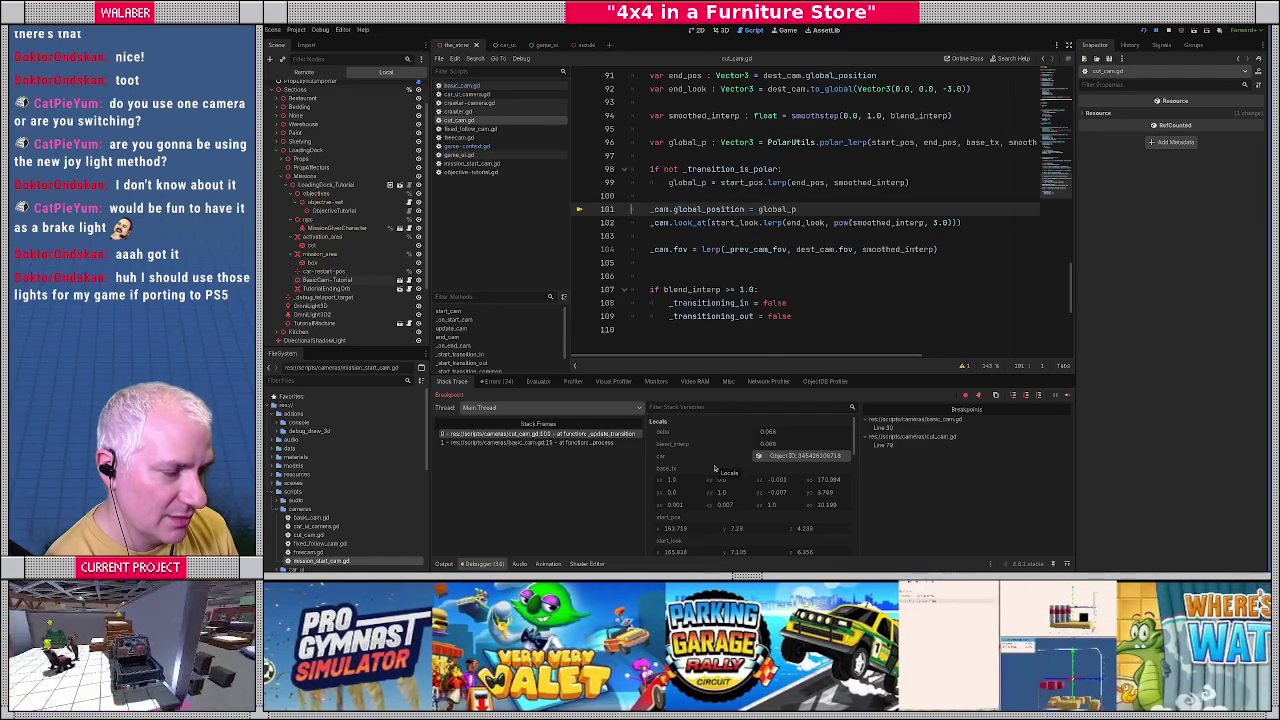
scroll(790, 290, up, 1)
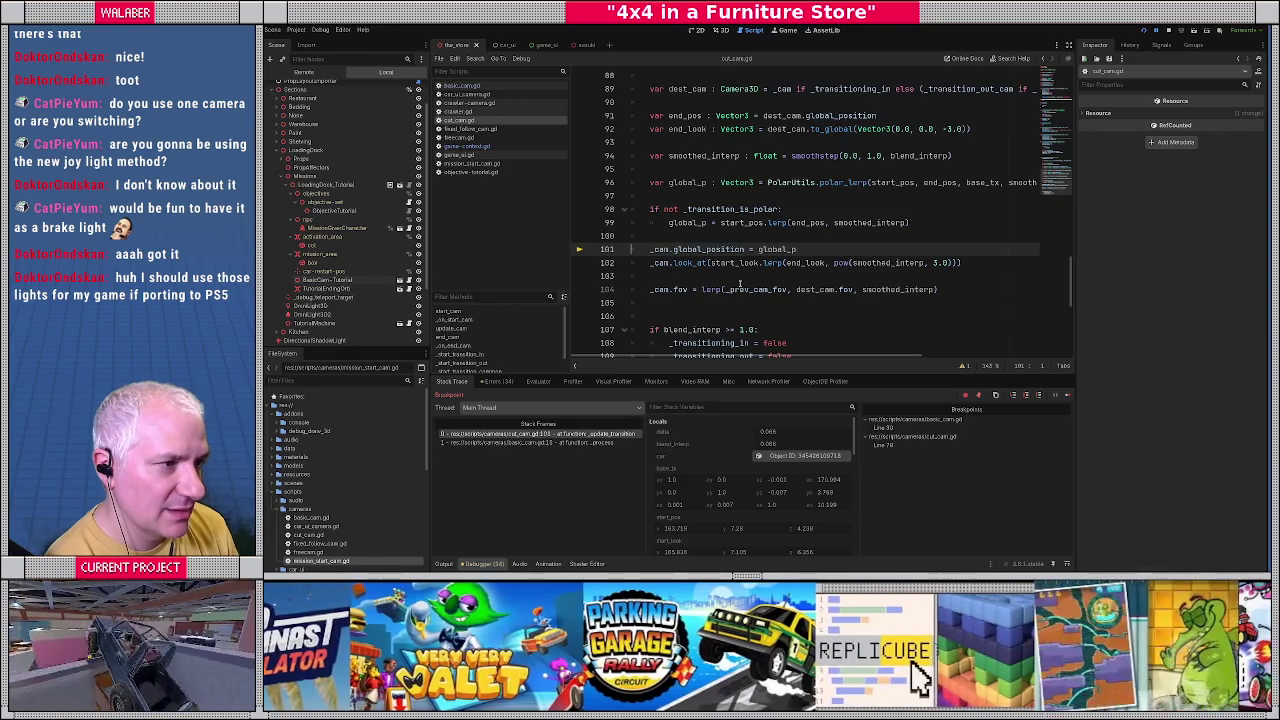
scroll(740, 285, up, 1)
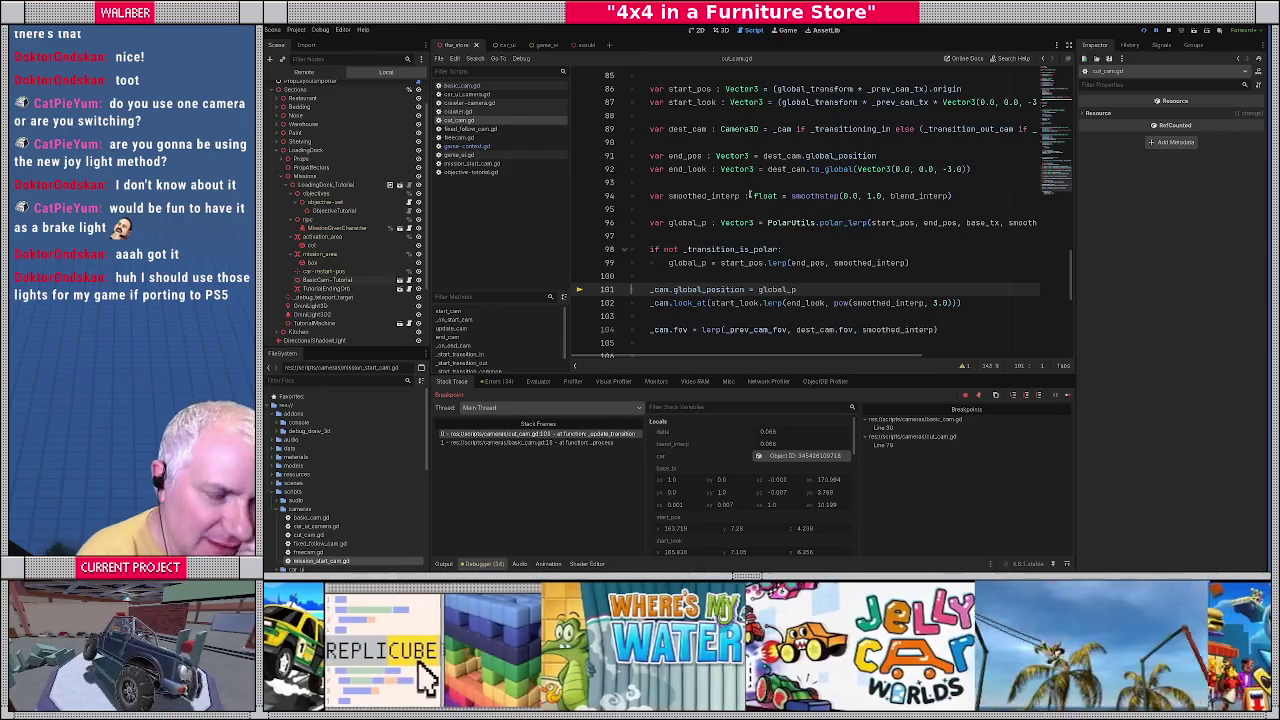
key(F12)
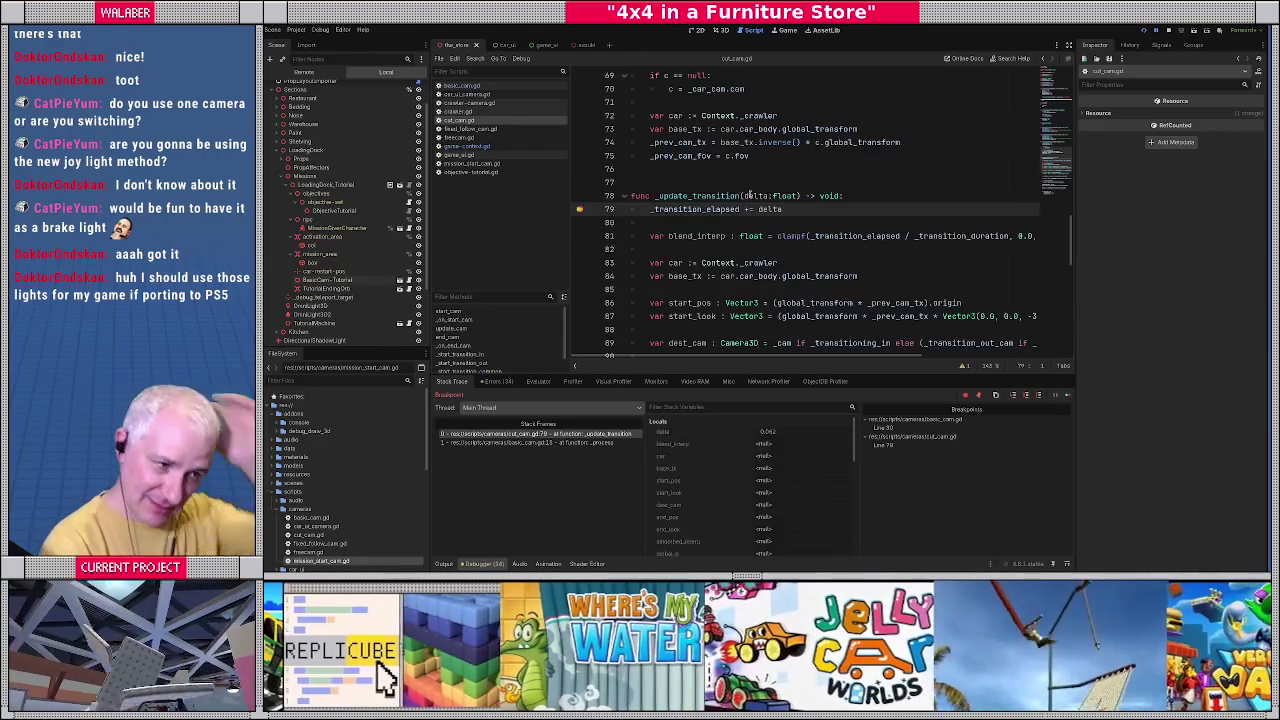
Remove the line 79 breakpoint, let the game resume, then close the running game.
click(580, 209)
key(F12)
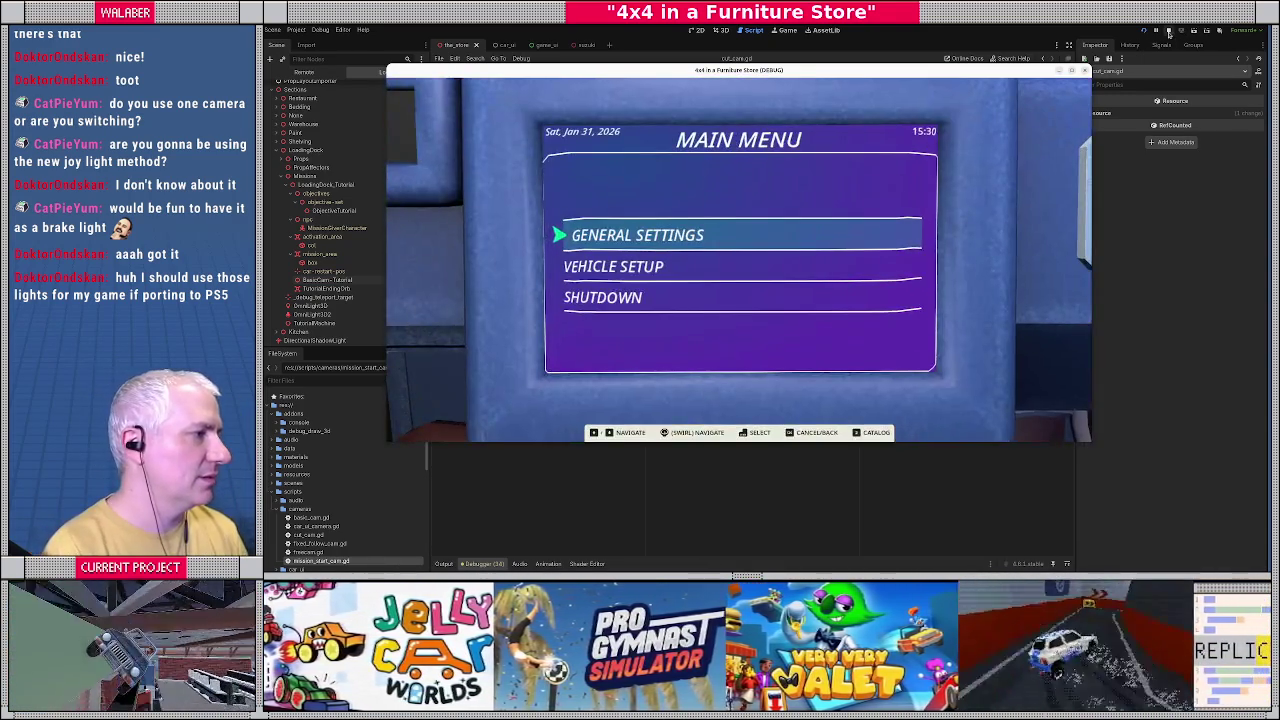
click(1168, 33)
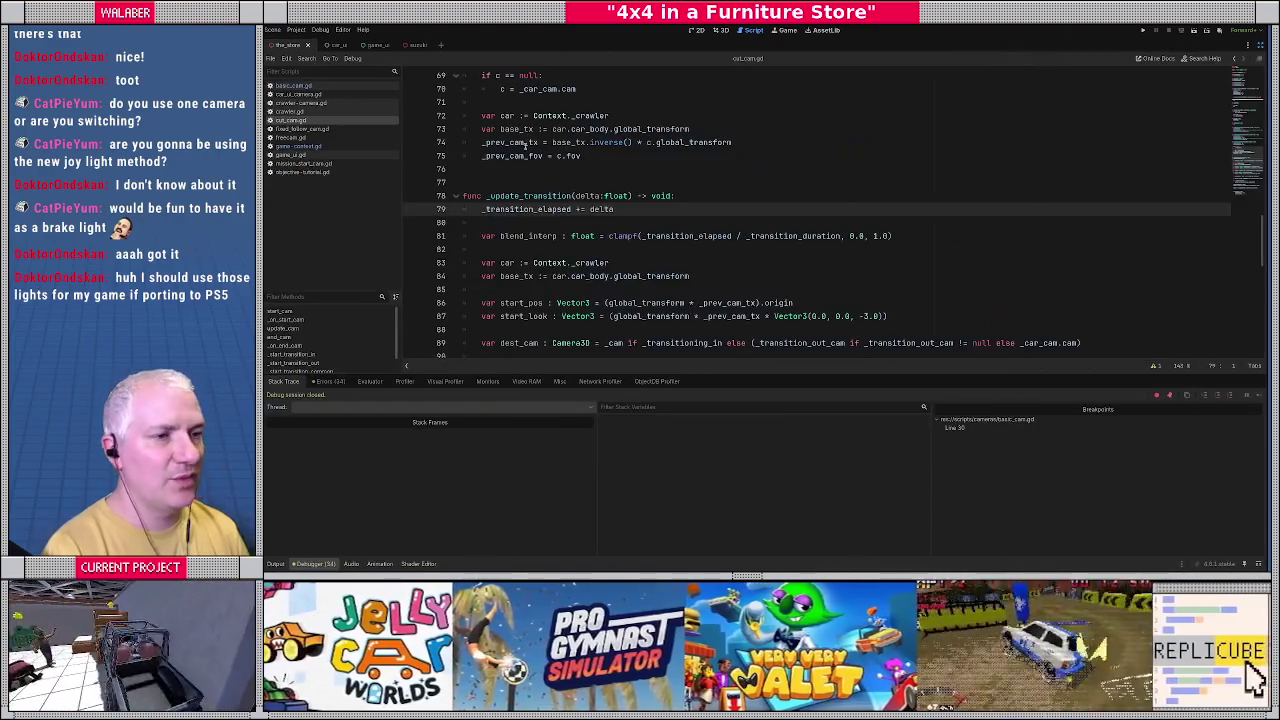
click(293, 86)
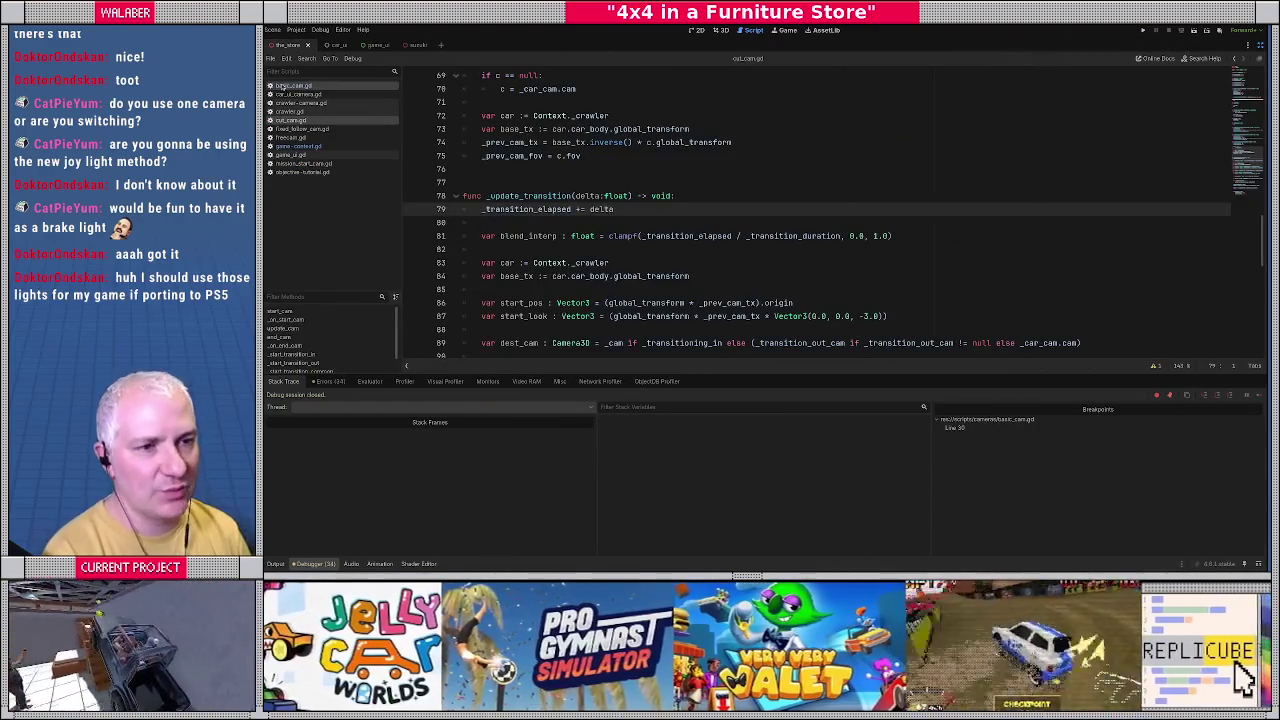
Remove the line 30 breakpoint in basic_cam.gd, then go to the top of cut_cam.gd.
click(411, 209)
scroll(559, 226, up, 2)
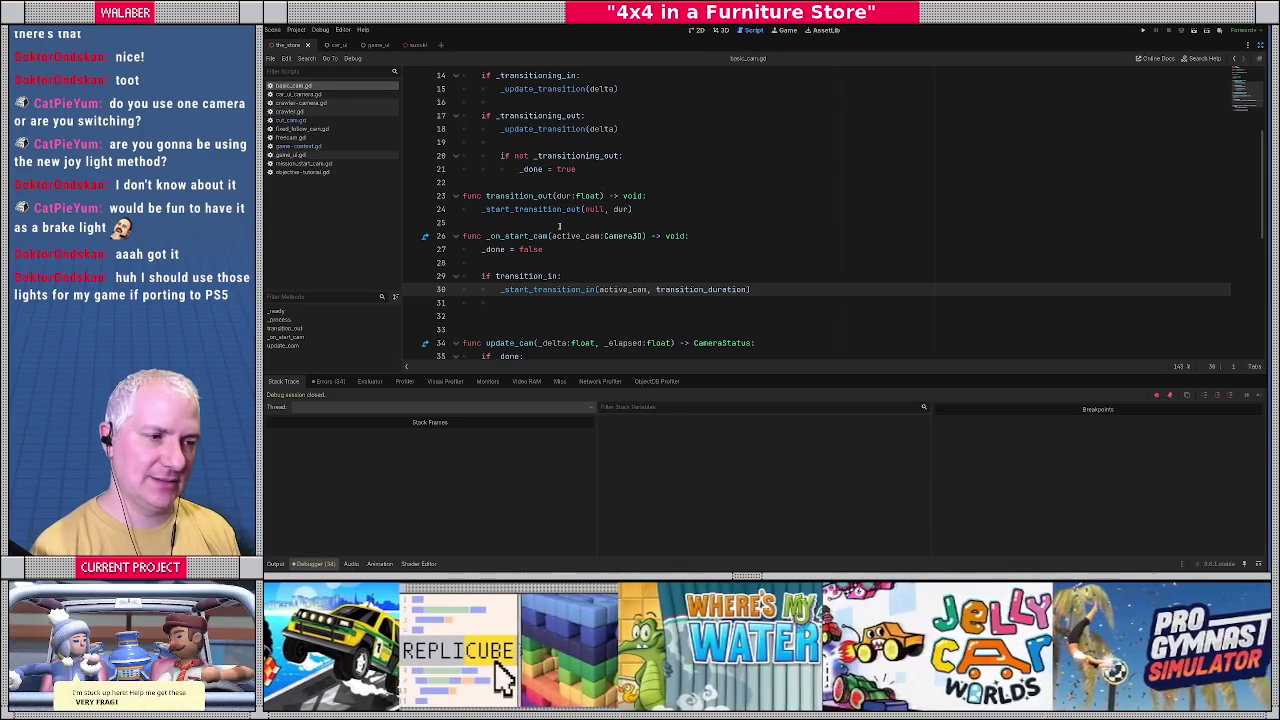
click(290, 120)
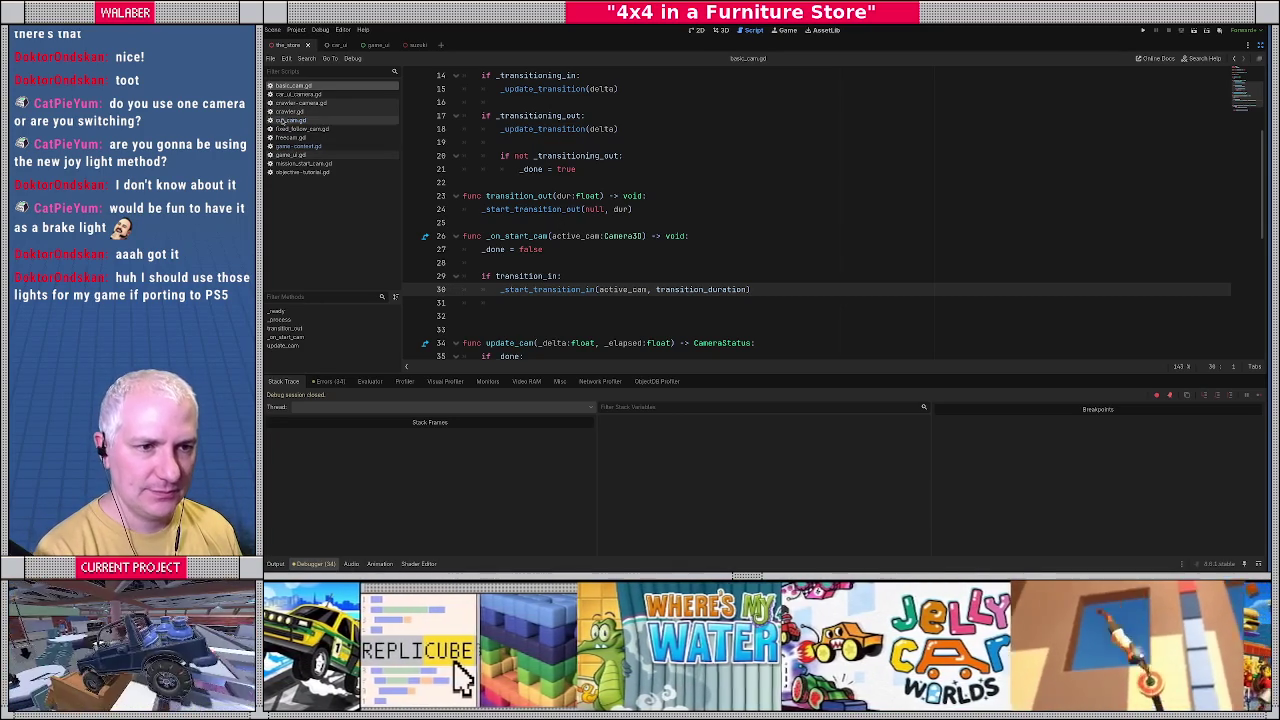
click(527, 176)
scroll(527, 176, up, 4)
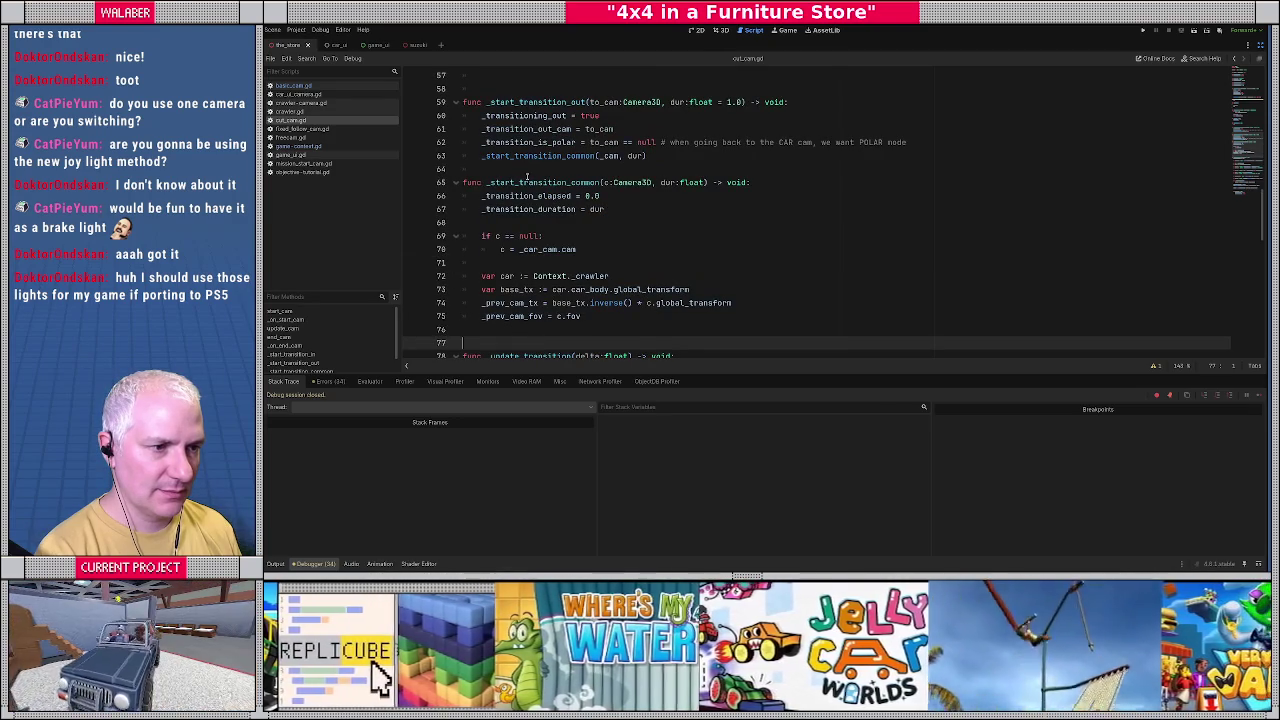
scroll(527, 176, down, 1)
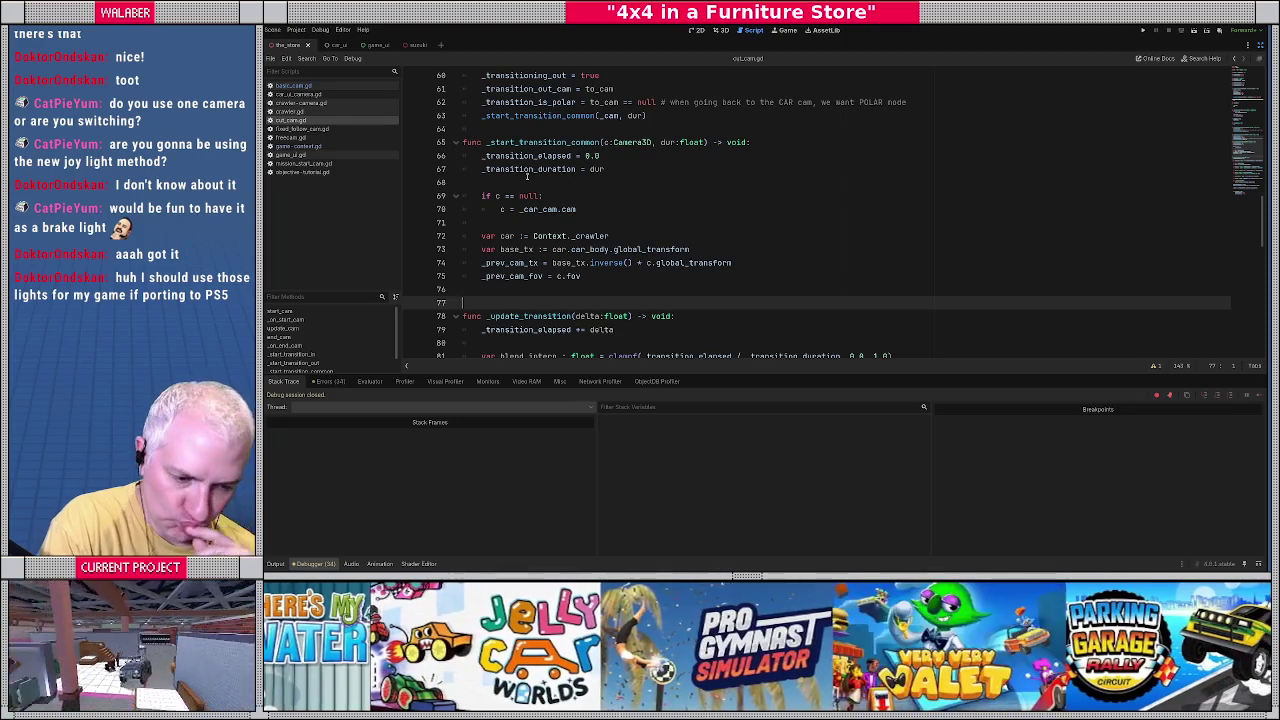
scroll(527, 176, up, 14)
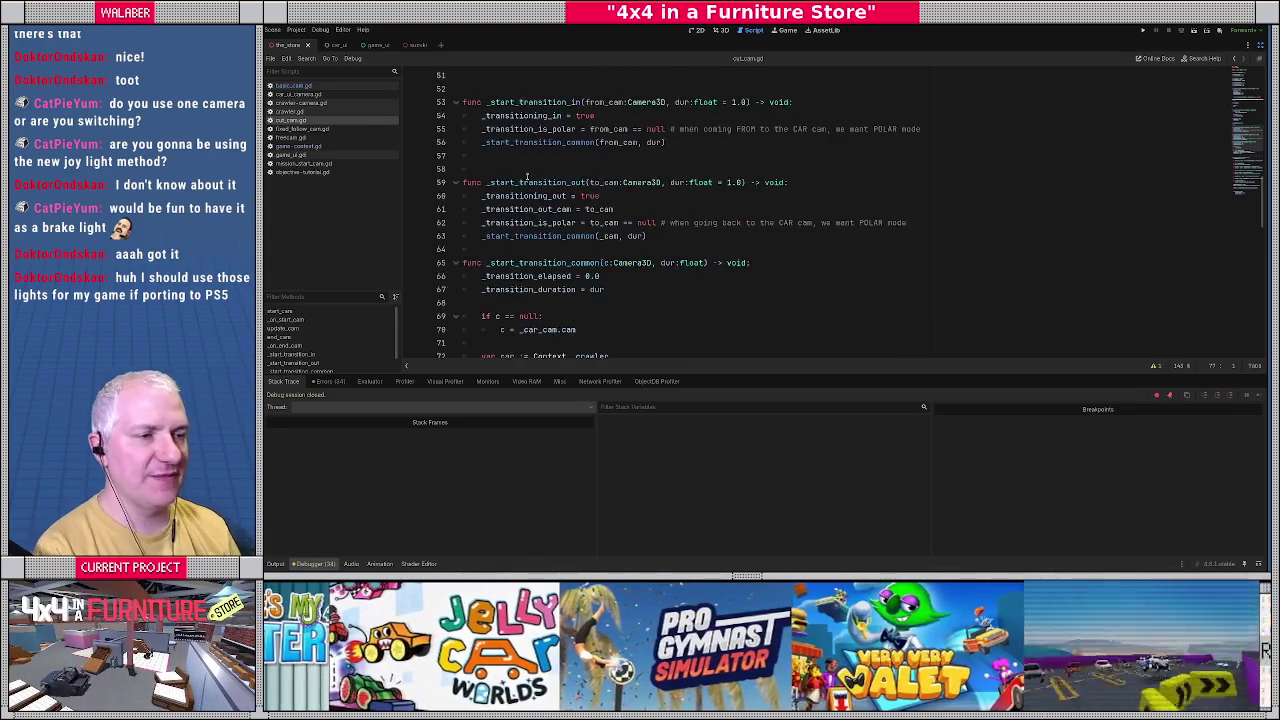
scroll(527, 176, up, 4)
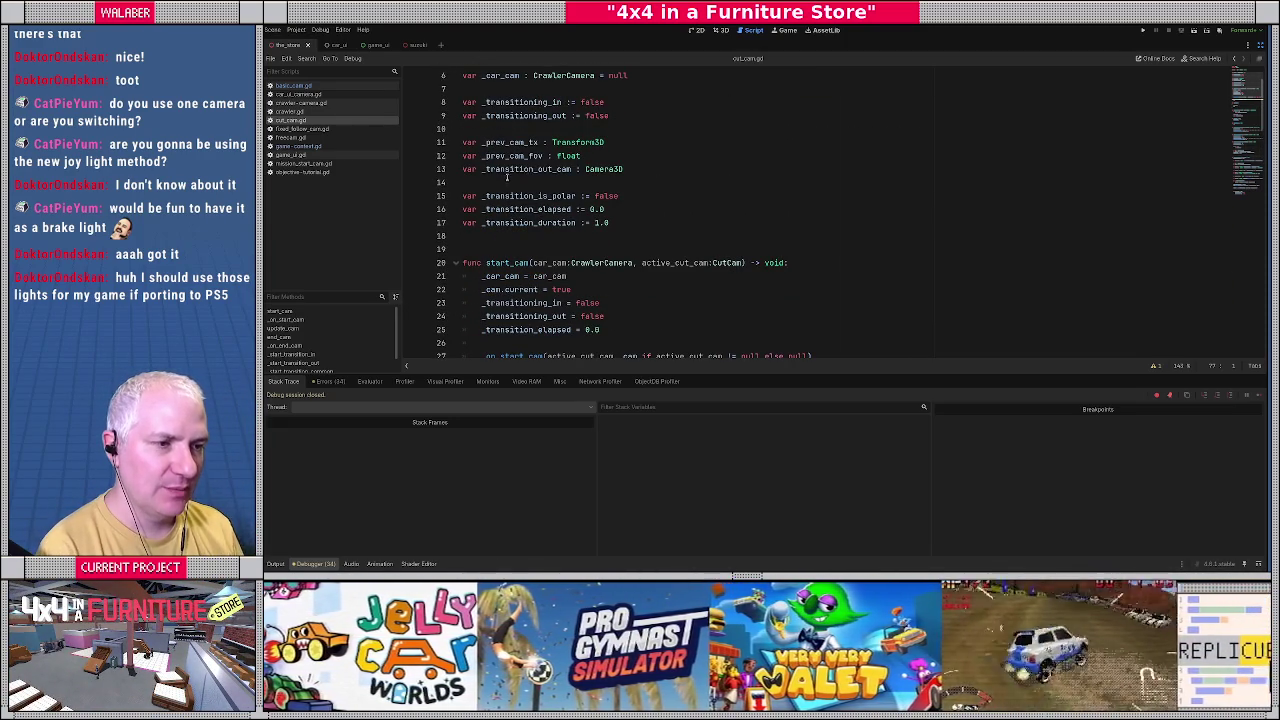
Rename _transition_out_cam to _transition_out_tx and change its type from Camera3D to Transform3D.
double_click(510, 170)
click(551, 177)
click(556, 169)
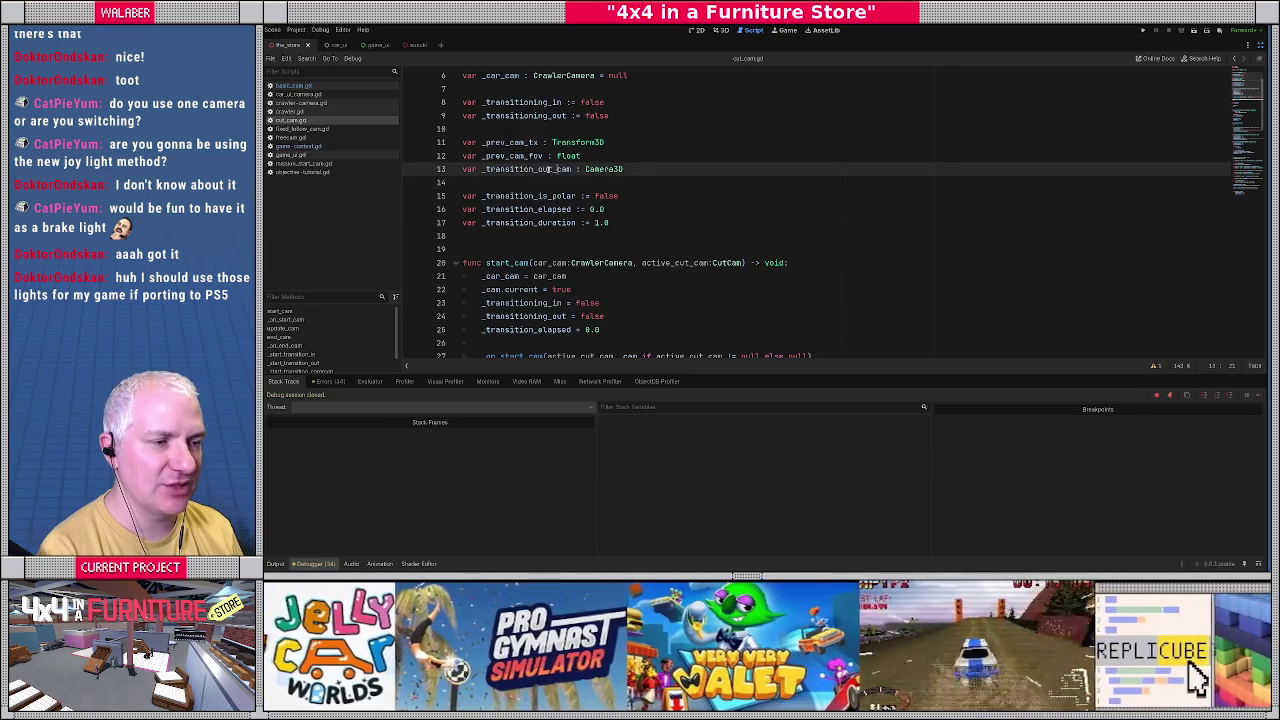
drag(557, 169, 575, 170)
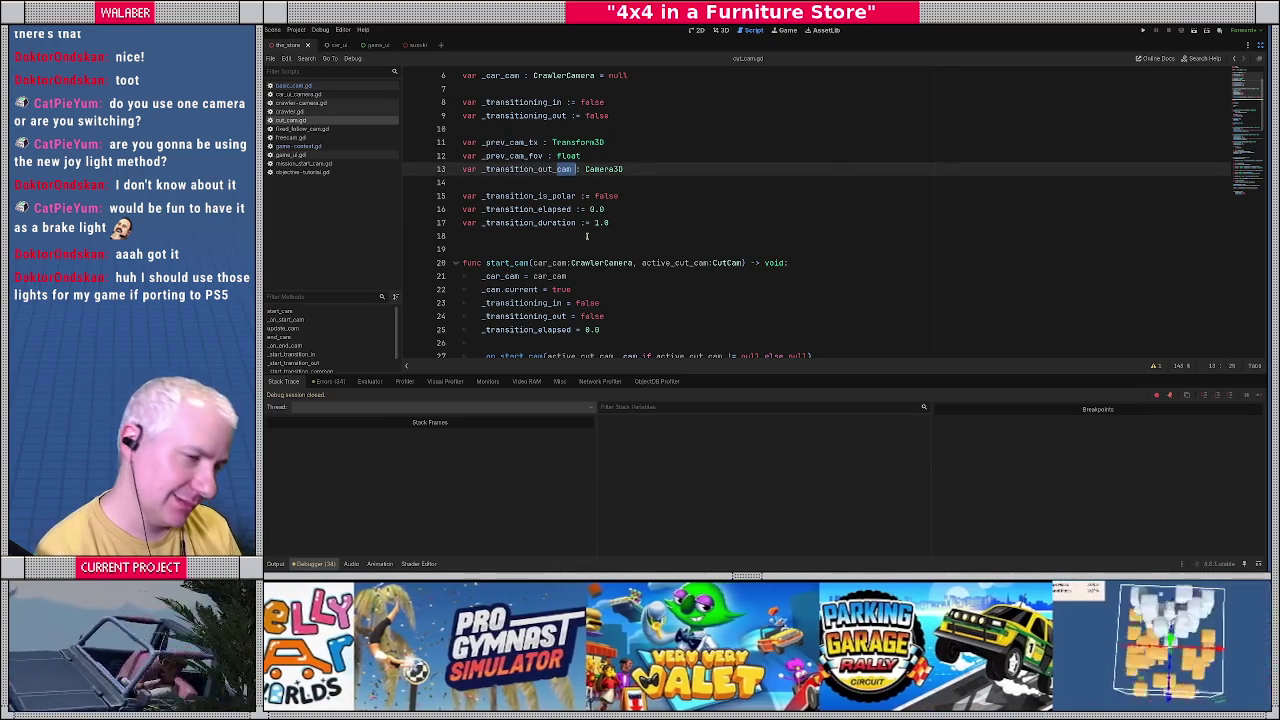
key(shift+Left)
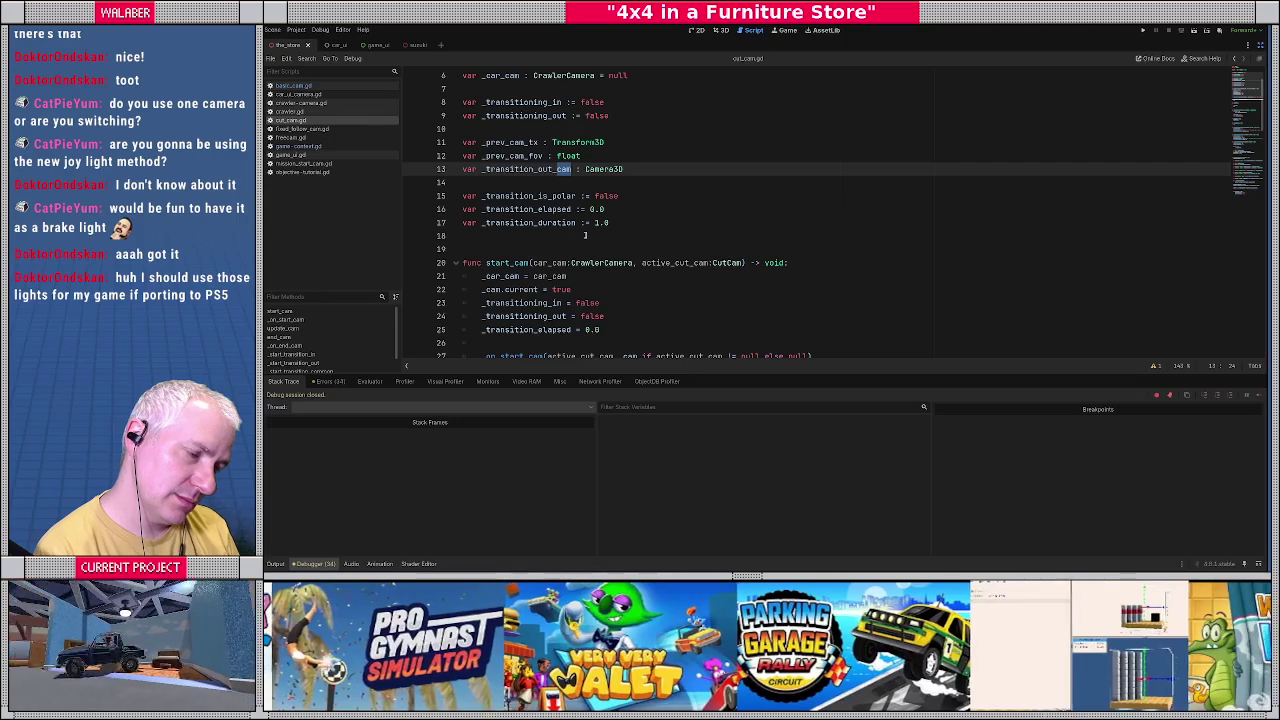
text(tx)
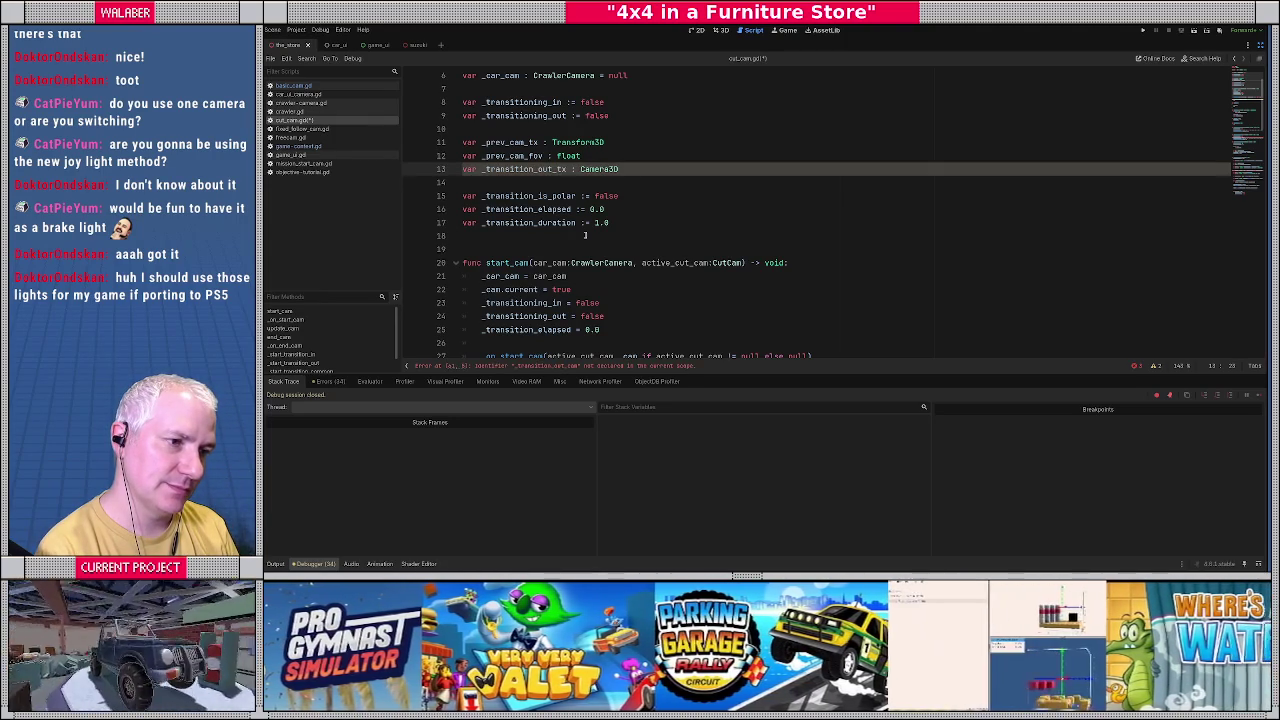
key(shift+End)
text(Transform3)
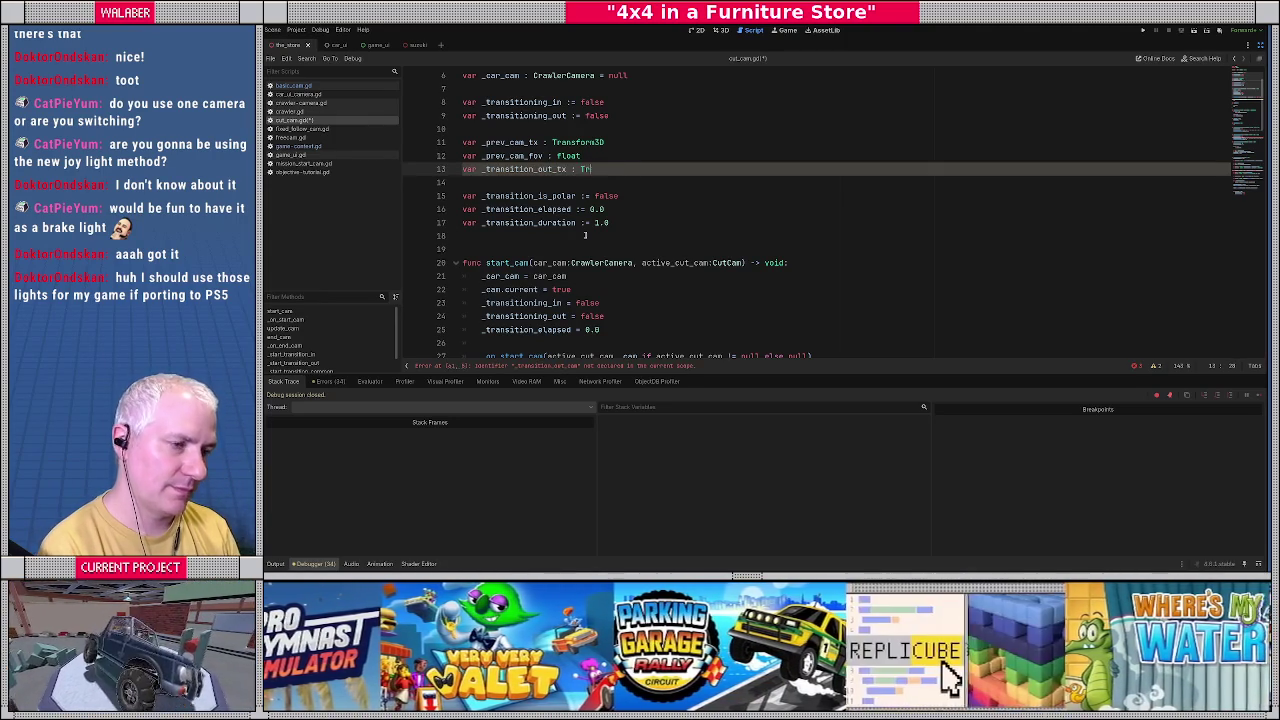
key(Return)
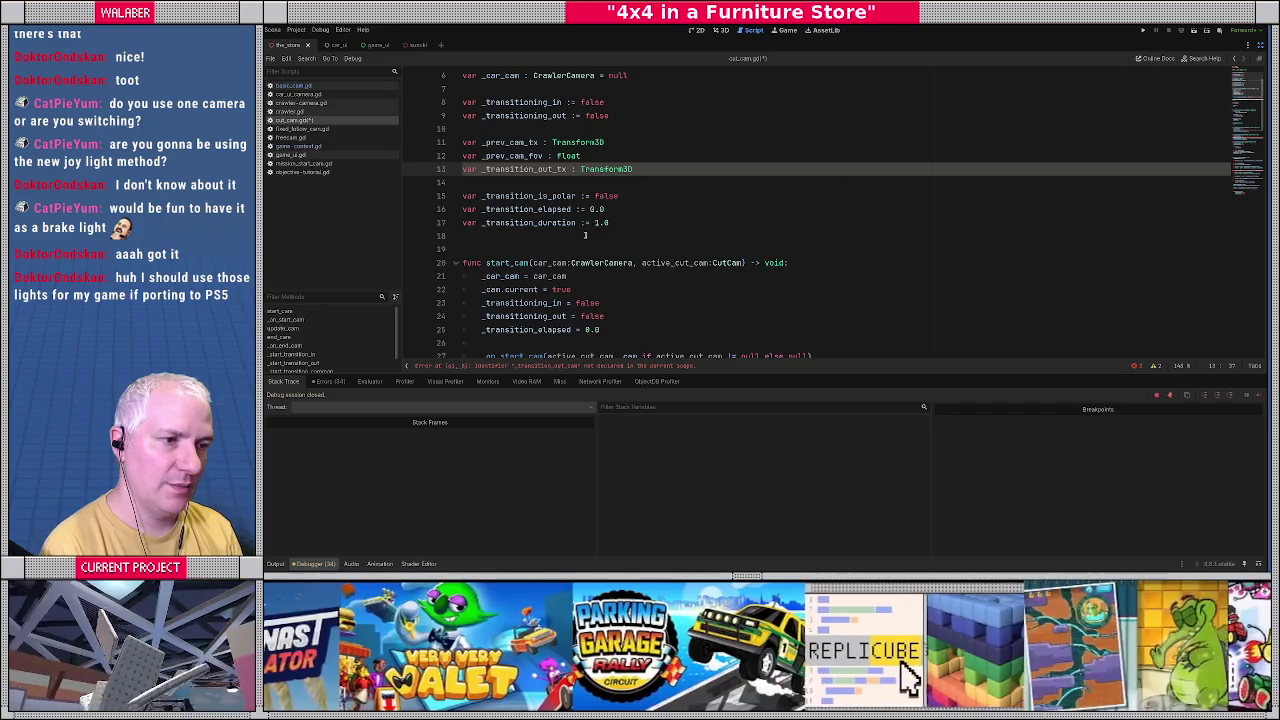
Add a 'var _transition_out_fov : float' declaration below _transition_out_tx.
key(Return)
text(var _Transi)
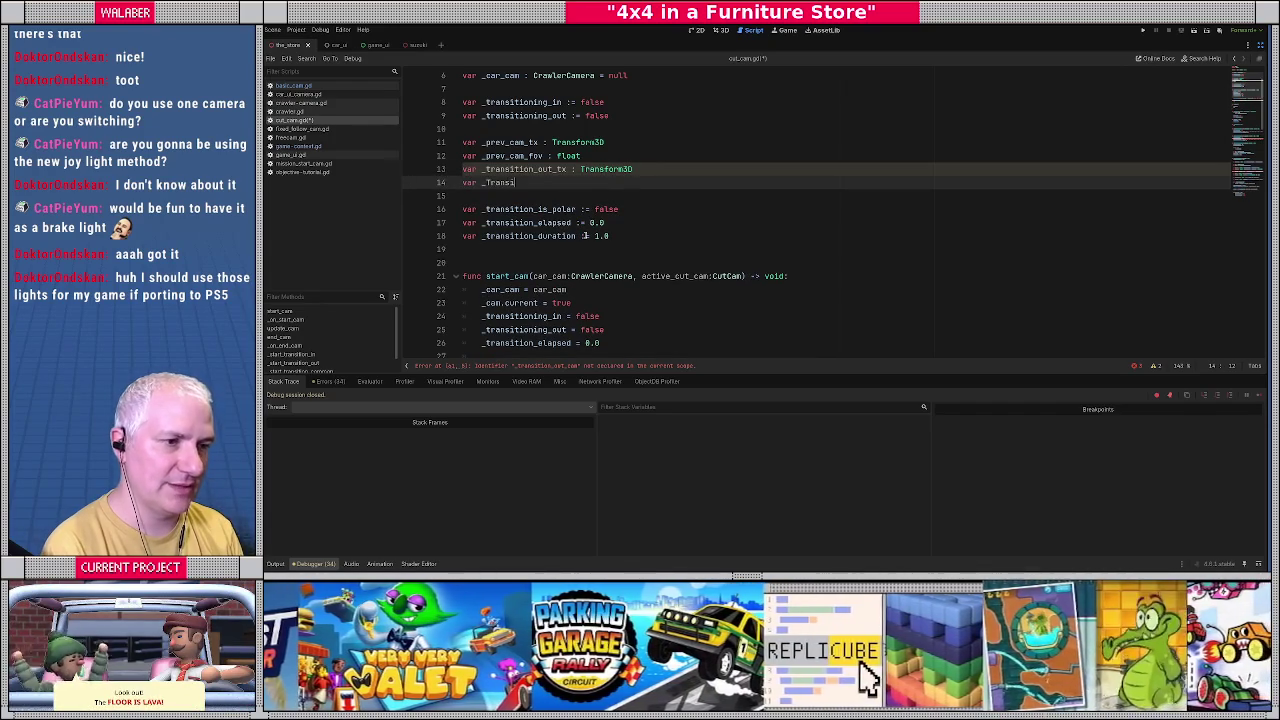
key(BackSpace)
key(BackSpace)
key(BackSpace)
text(_transition_out)
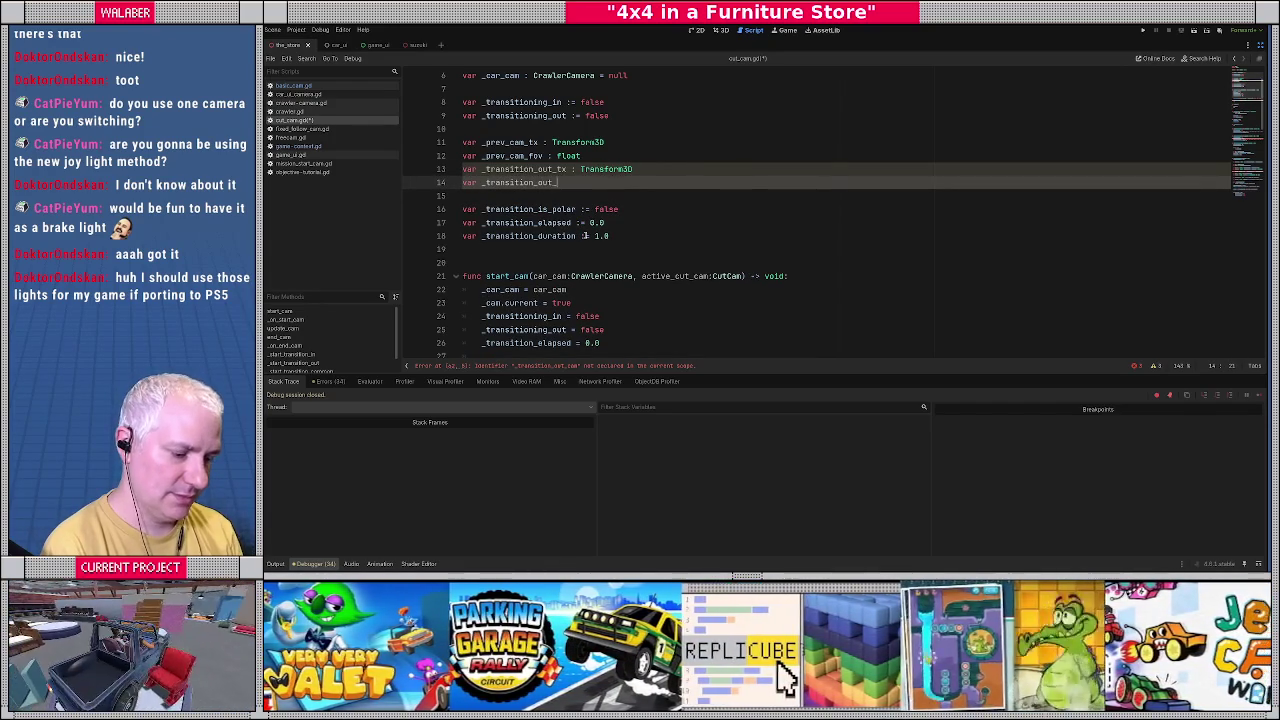
text(_fov : float)
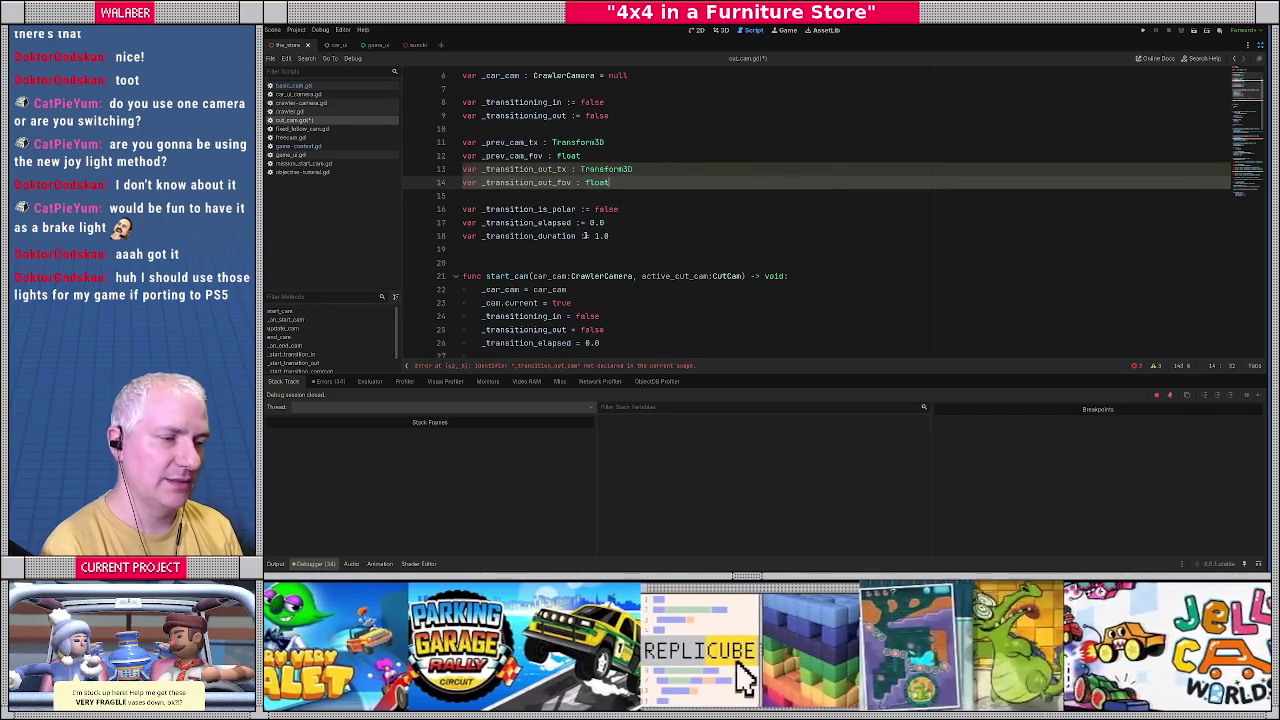
double_click(512, 170)
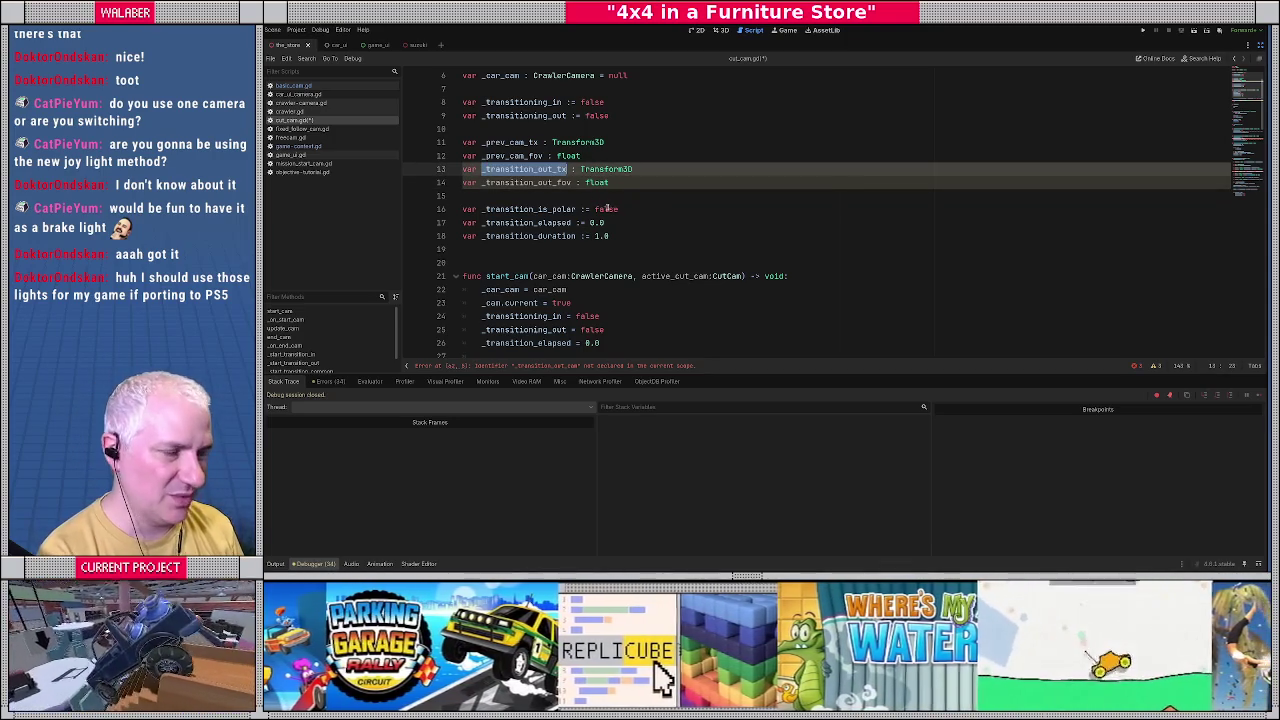
scroll(657, 192, down, 4)
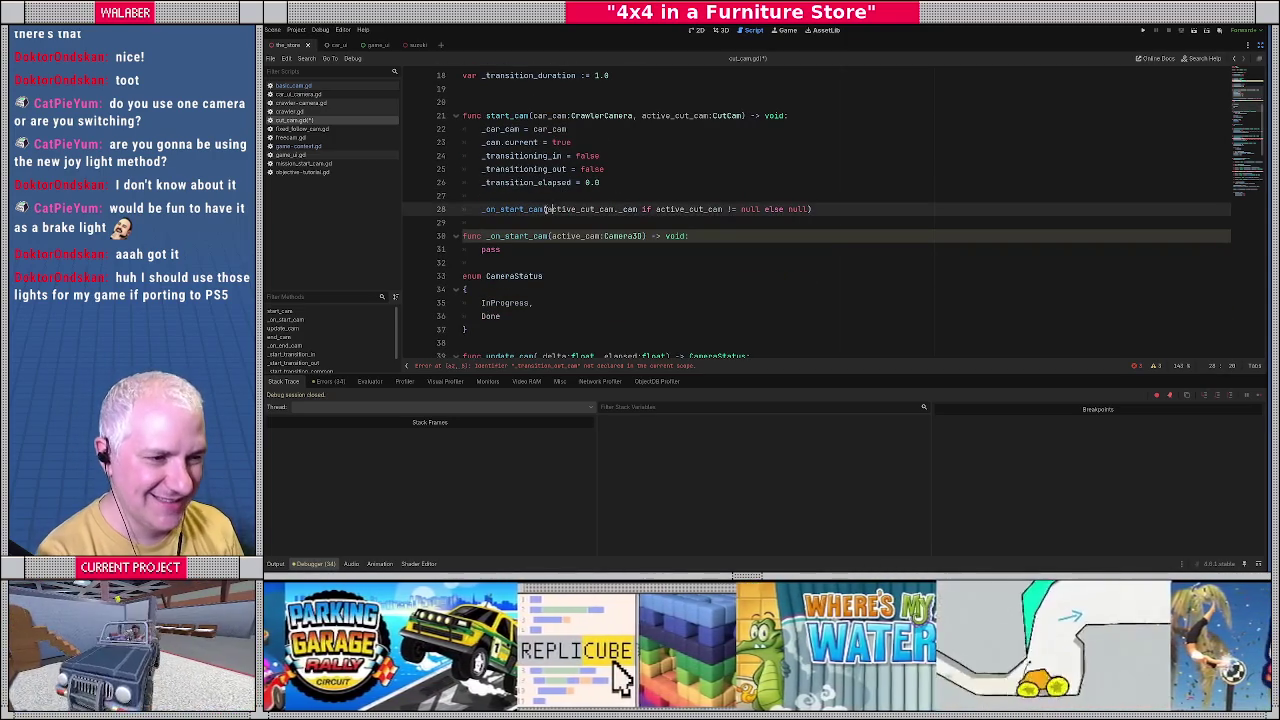
click(551, 240)
scroll(552, 240, down, 1)
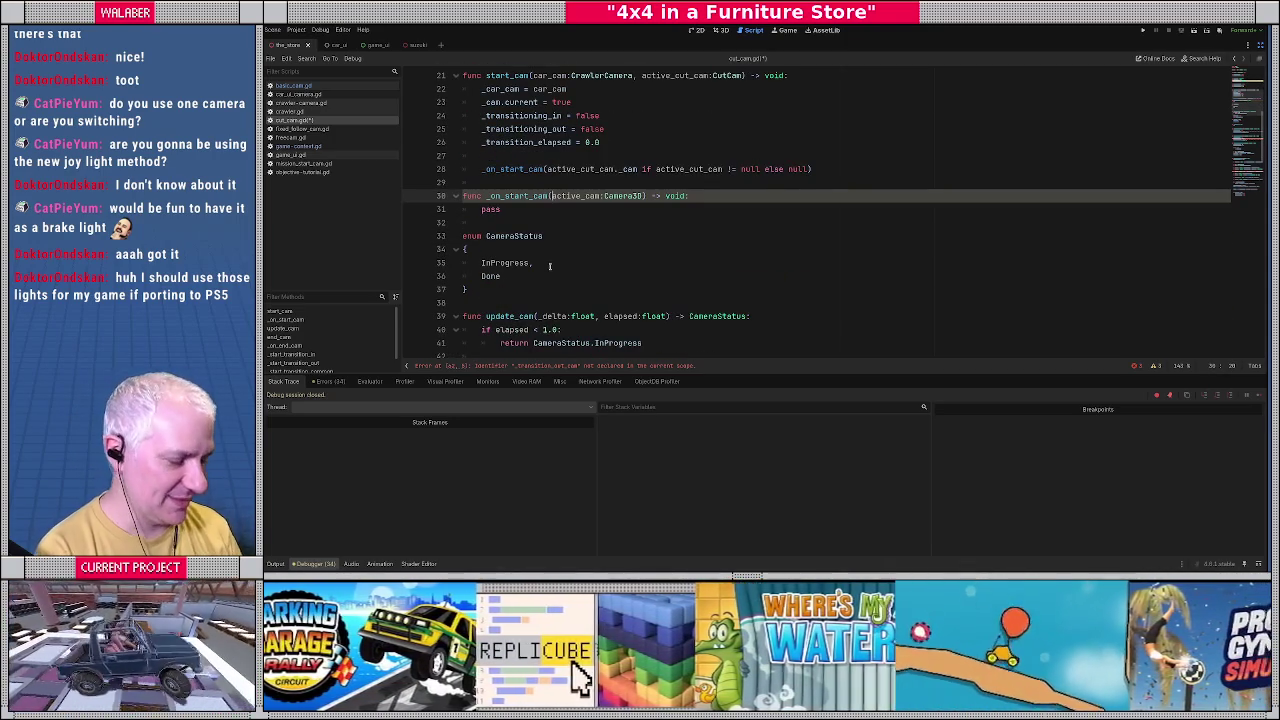
click(549, 266)
scroll(575, 258, down, 4)
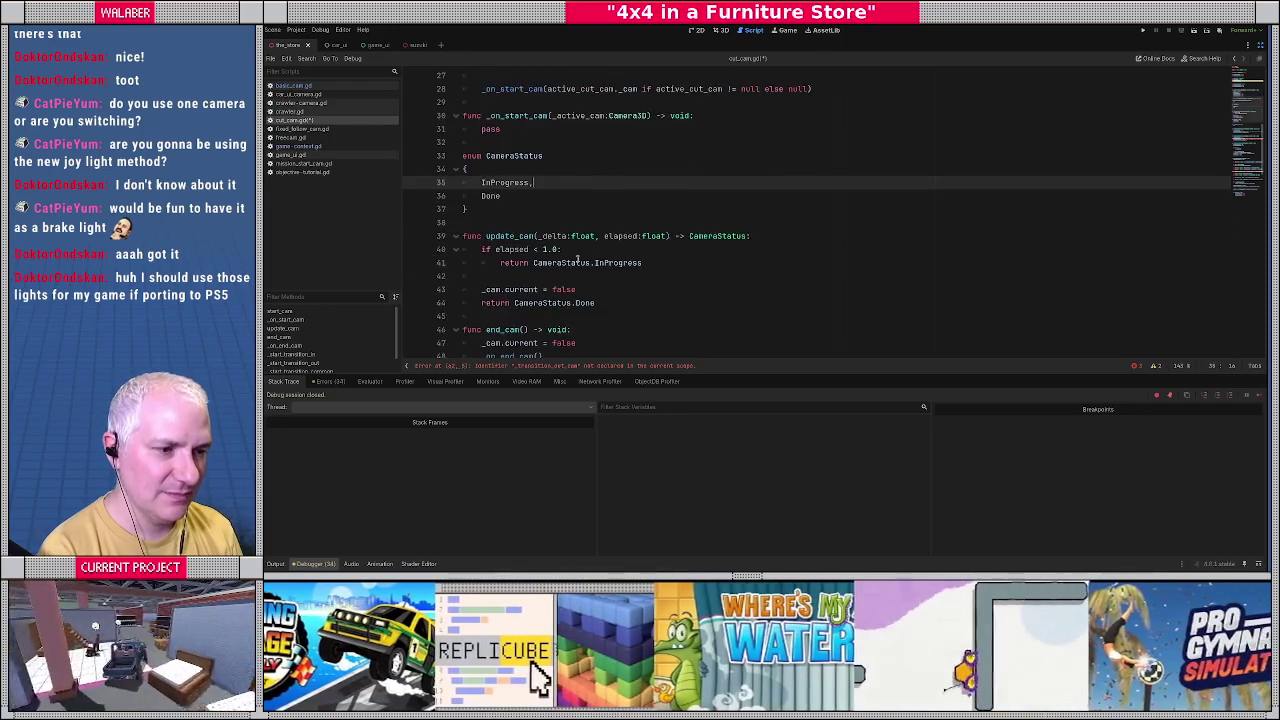
scroll(580, 255, down, 6)
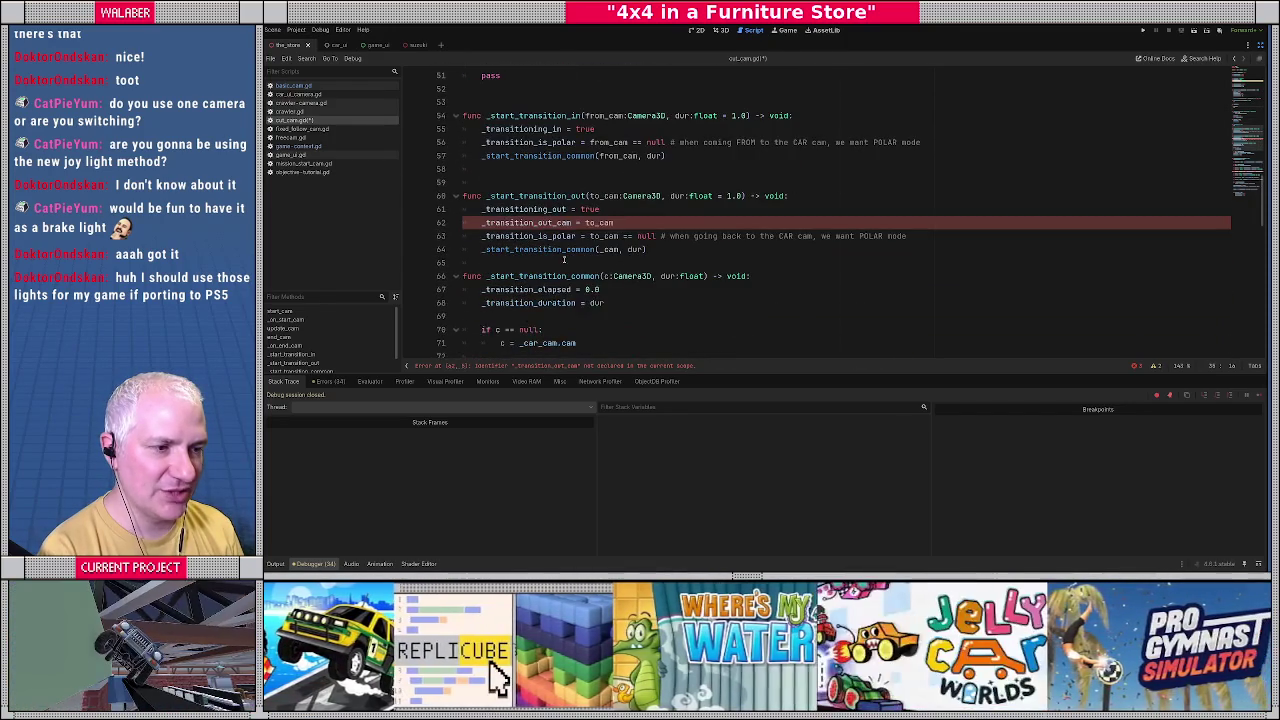
In _start_transition_out, move the _transition_is_polar line up and add 'if to_cam != null:'.
click(612, 209)
key(Return)
text(_transition_out_tx =)
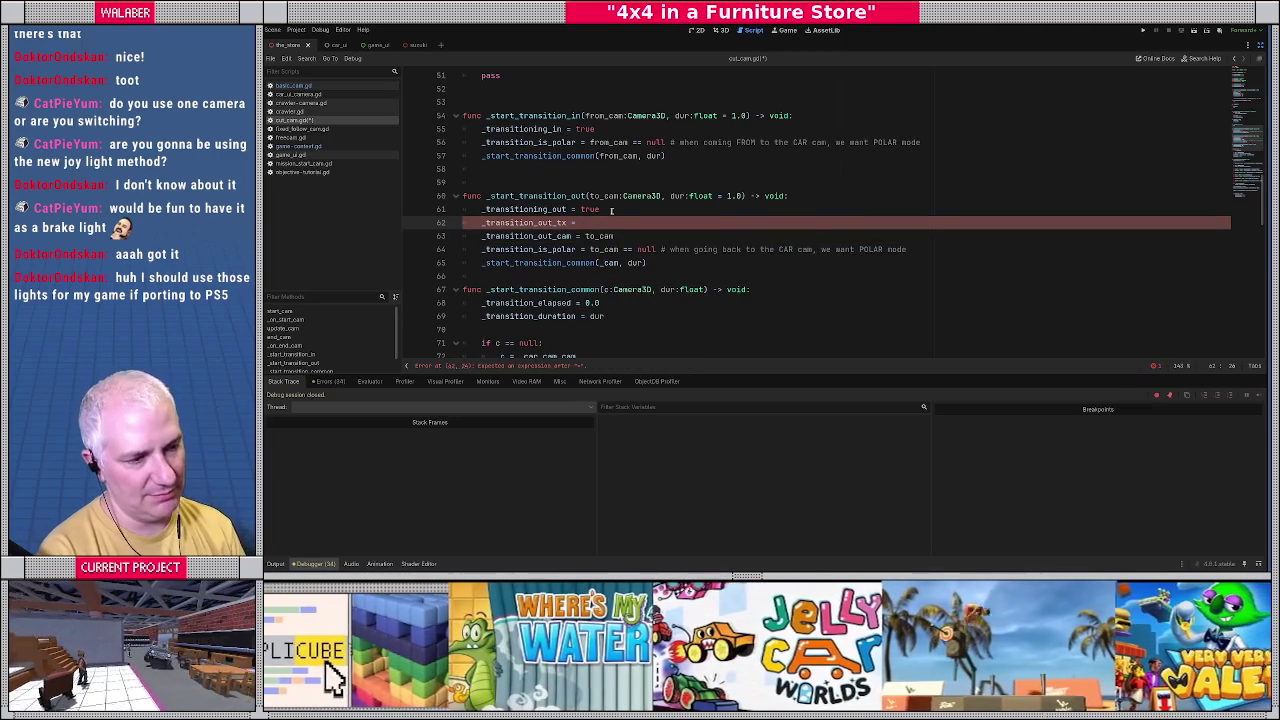
key(Down)
key(Down)
key(alt+Up)
key(alt+Up)
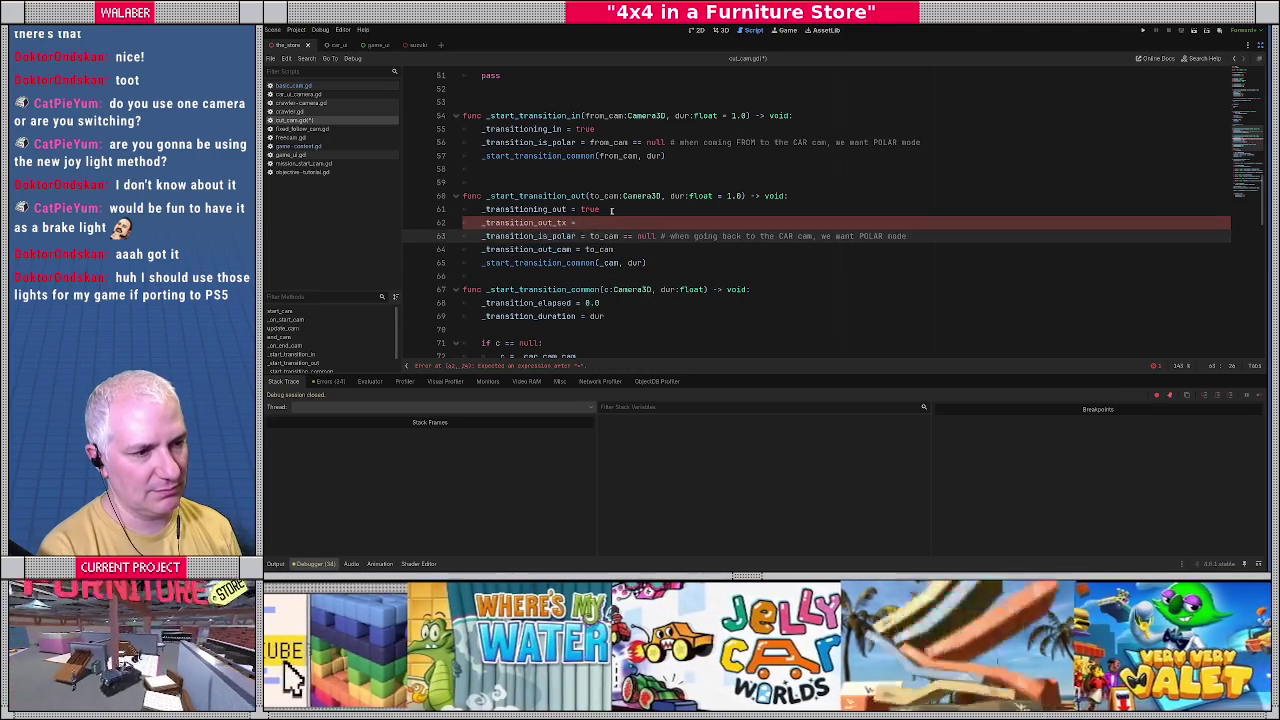
key(Return)
text(if to_)
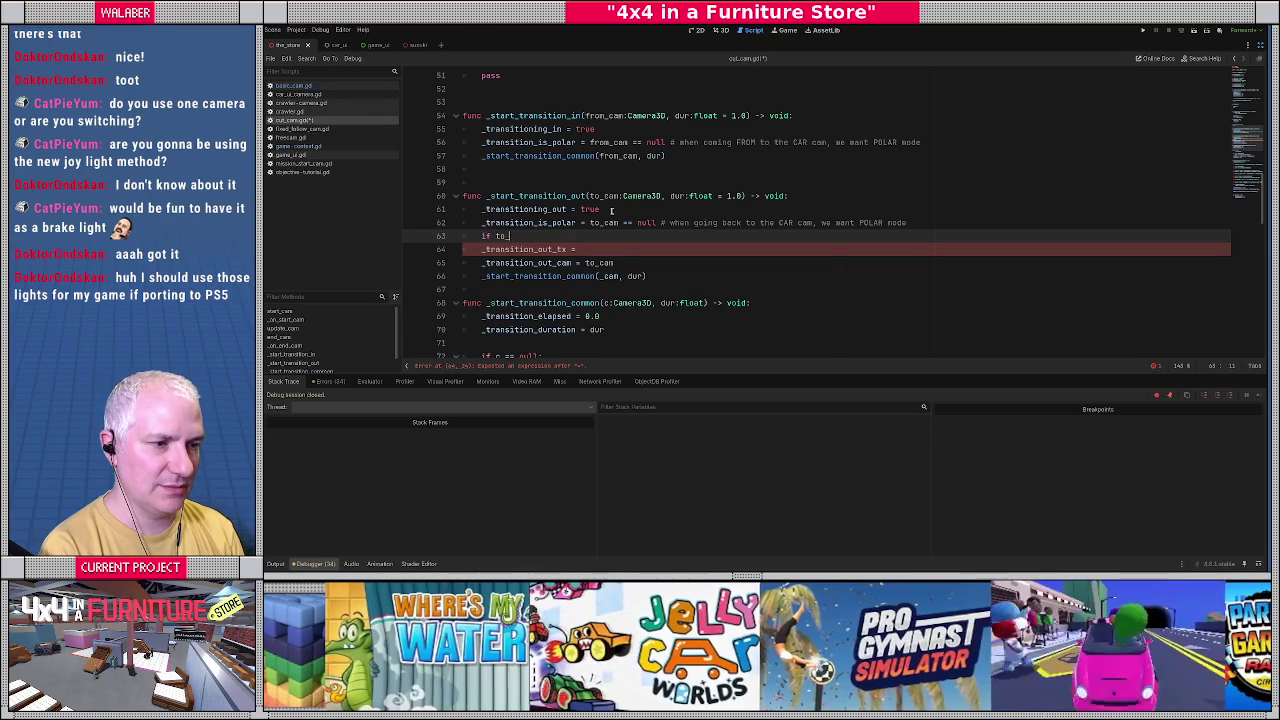
text(cam !=)
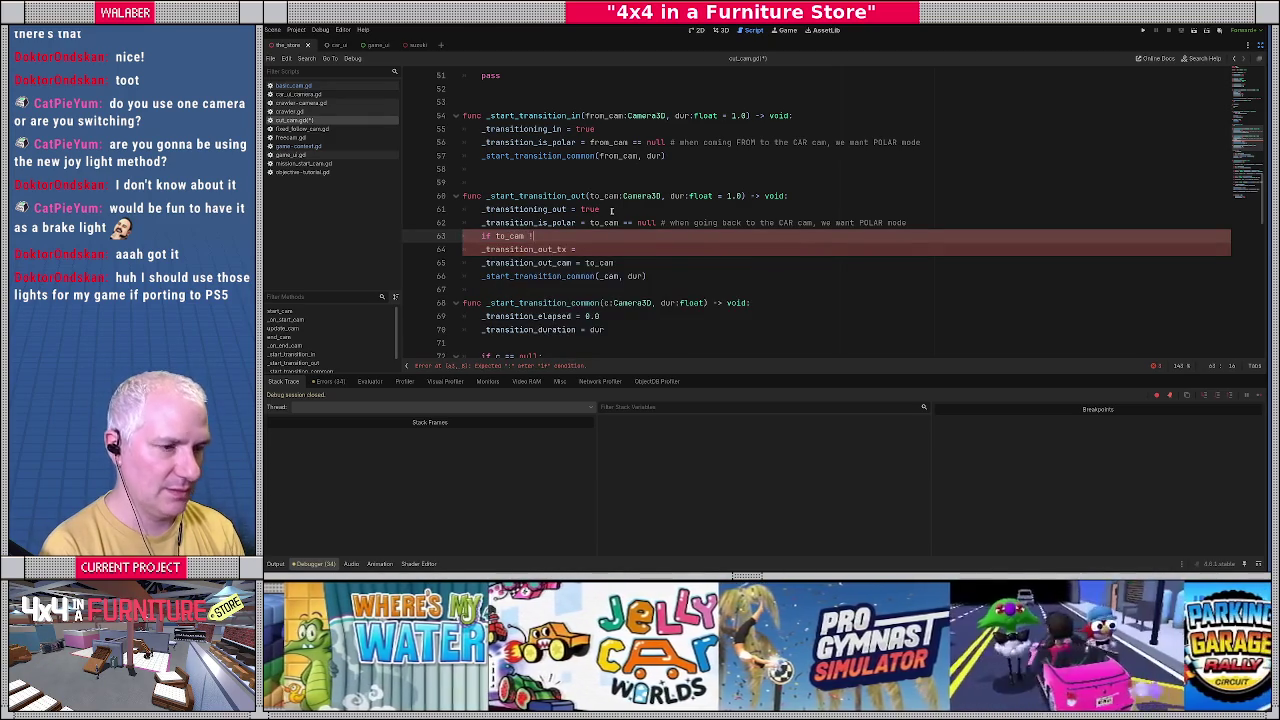
text( null:)
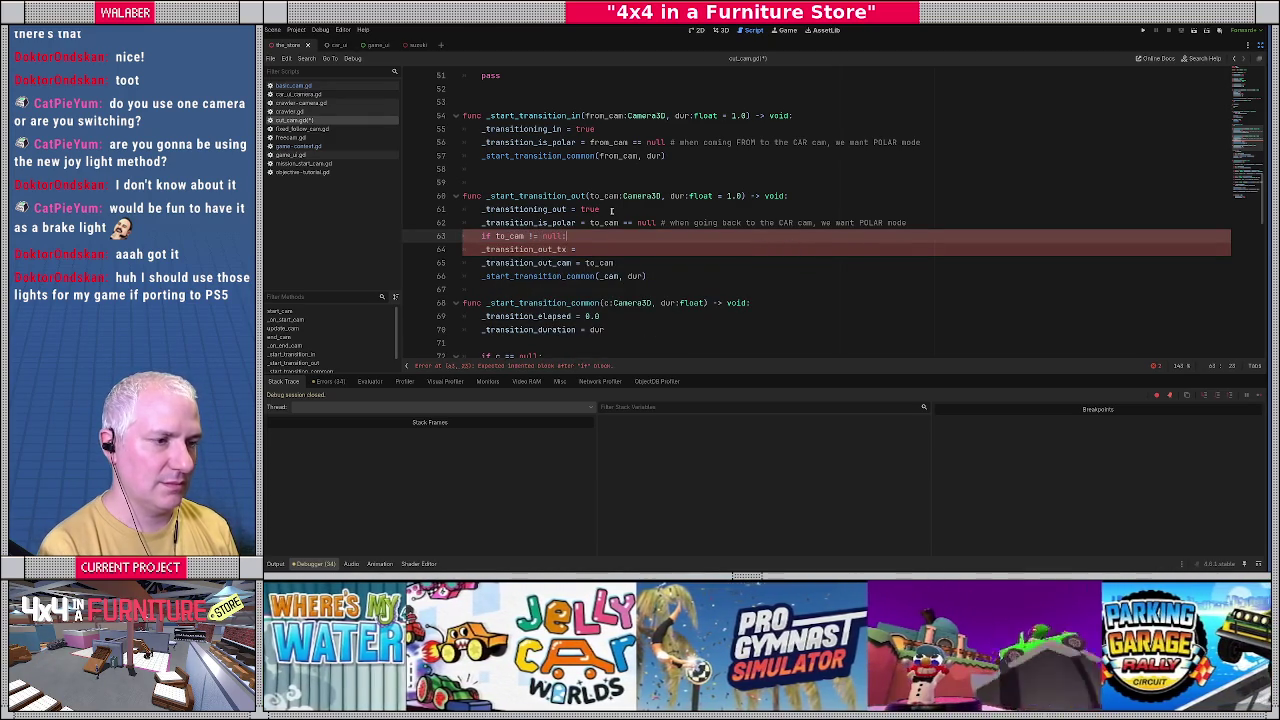
Declare 'var _transition_out_is_car := false' below _prev_cam_fov.
scroll(612, 210, up, 15)
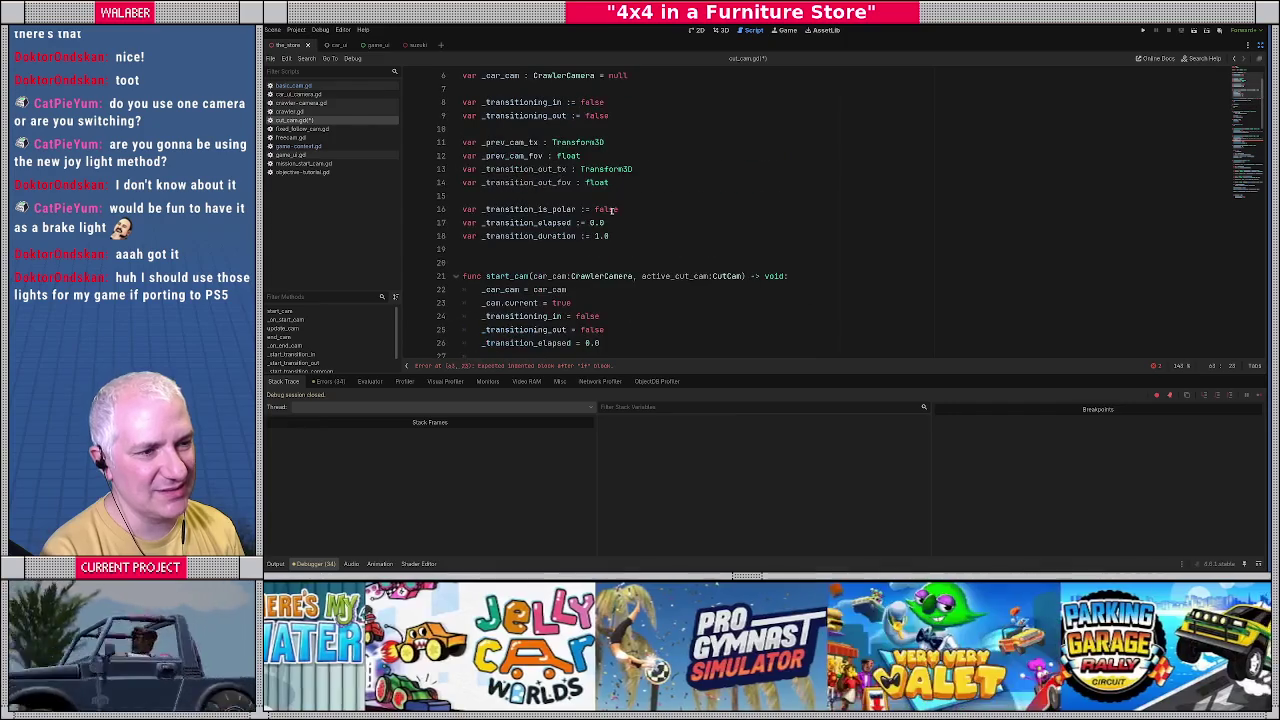
click(599, 155)
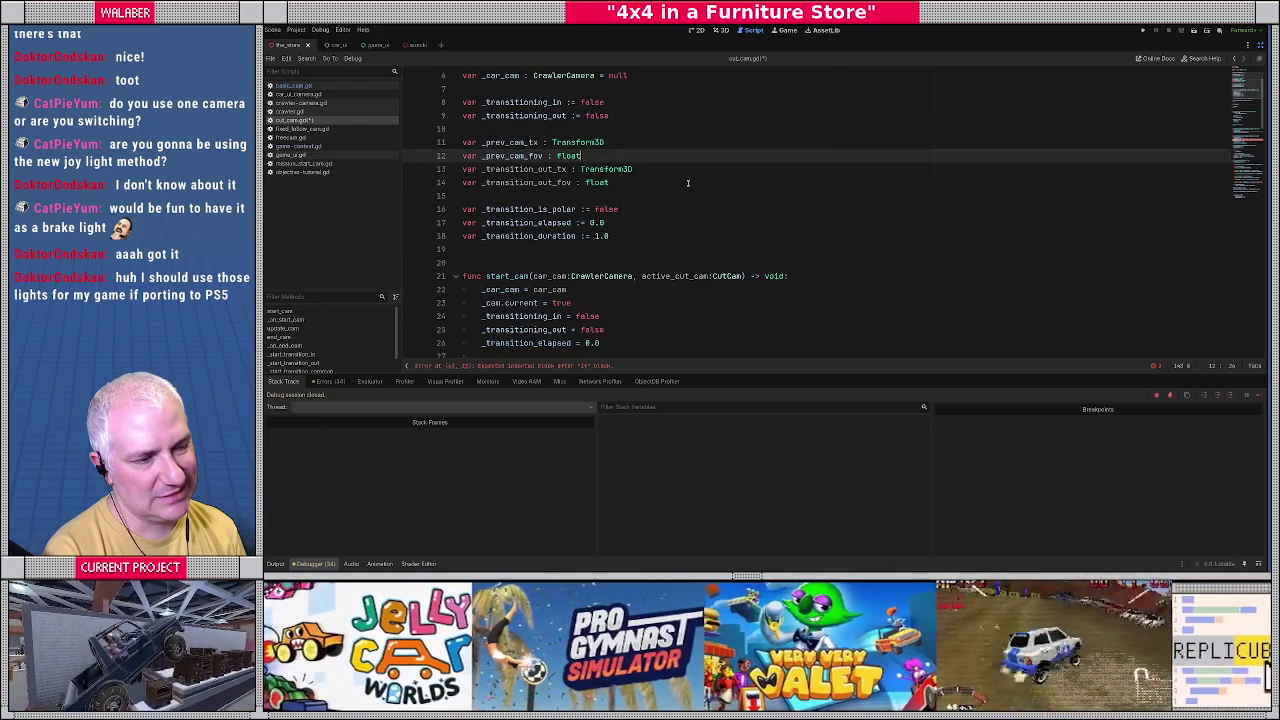
key(Return)
text(var )
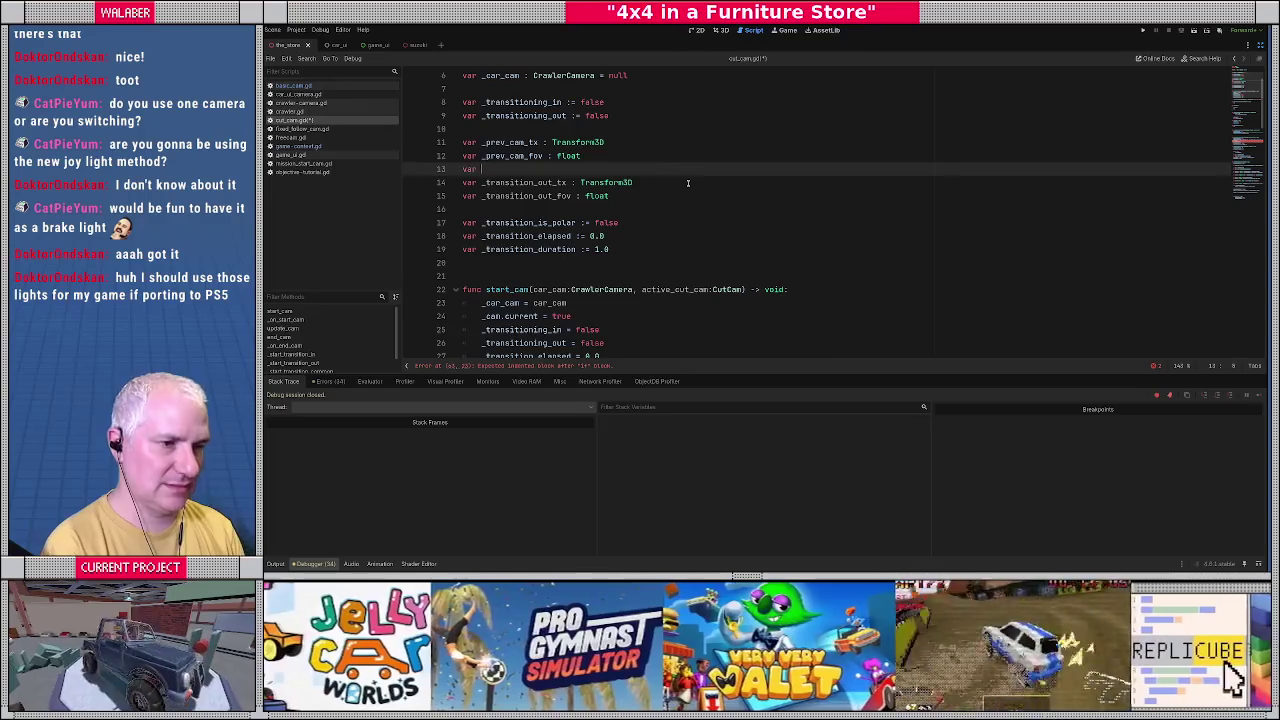
text(_transition_out)
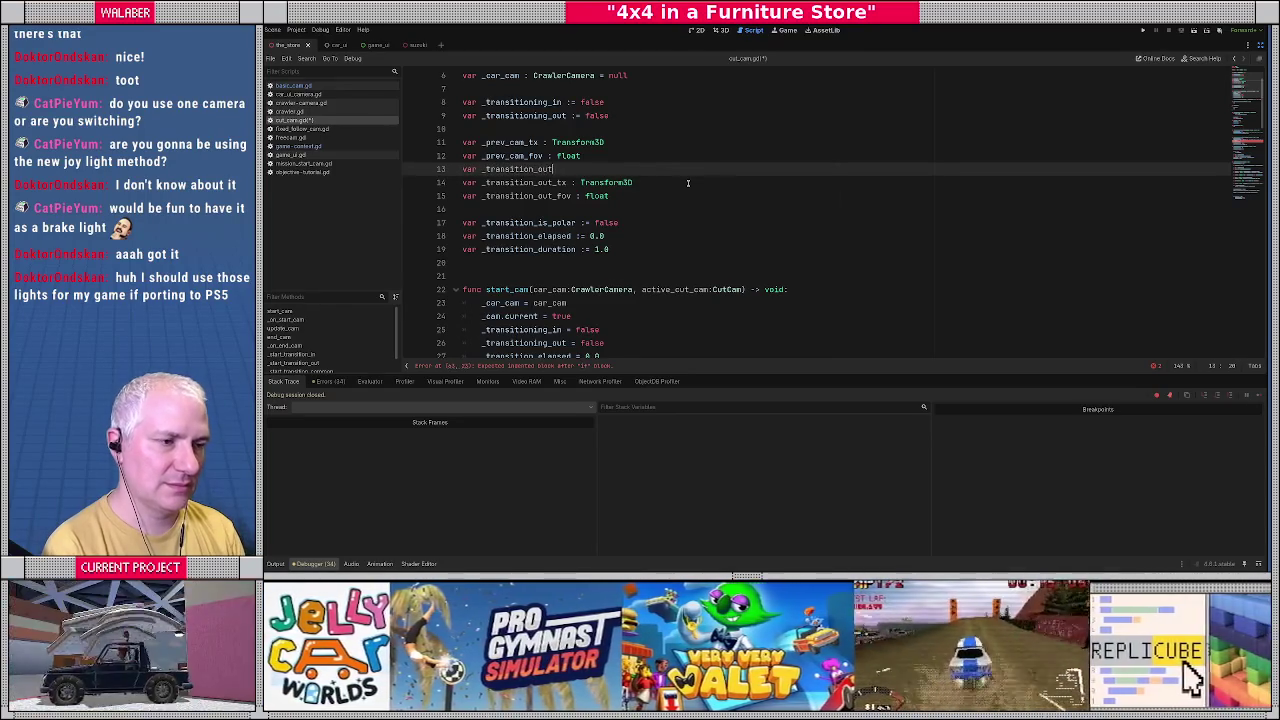
text(_is_car )
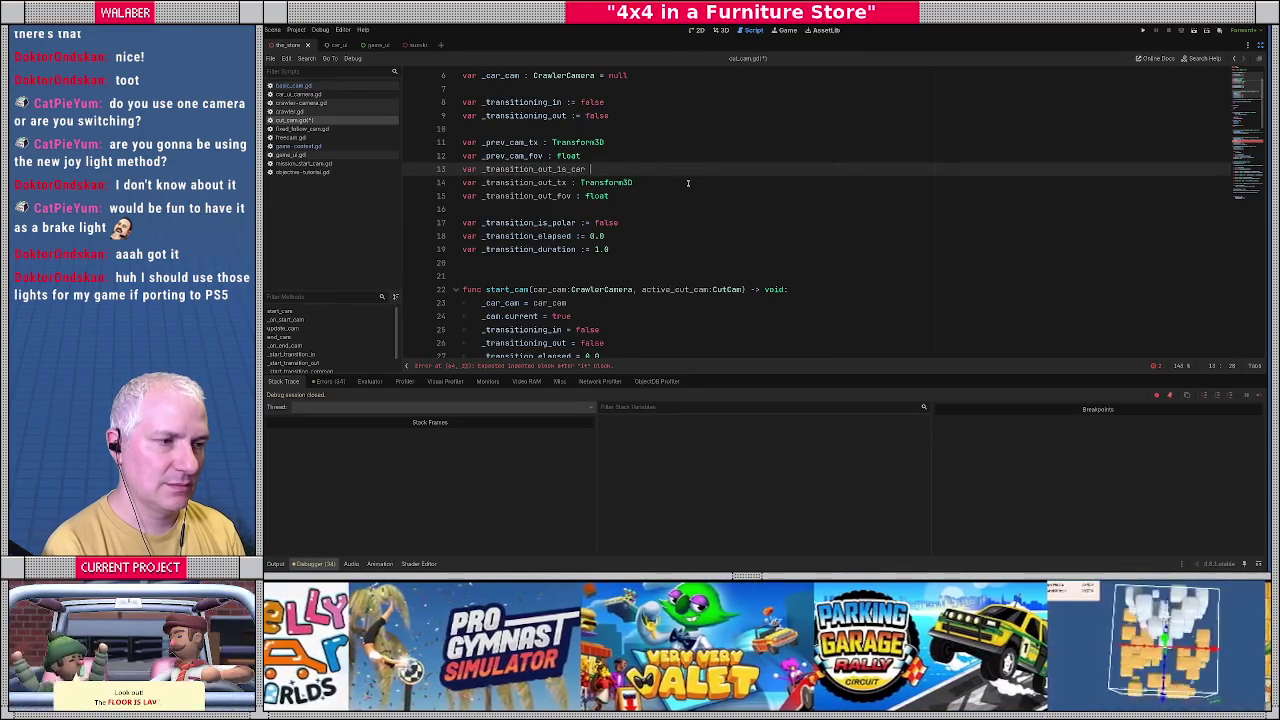
text(:= false)
Inside the if, store to_cam.global_transform in _transition_out_tx and to_cam.fov in _transition_out_fov.
scroll(688, 183, down, 15)
click(656, 223)
key(Tab)
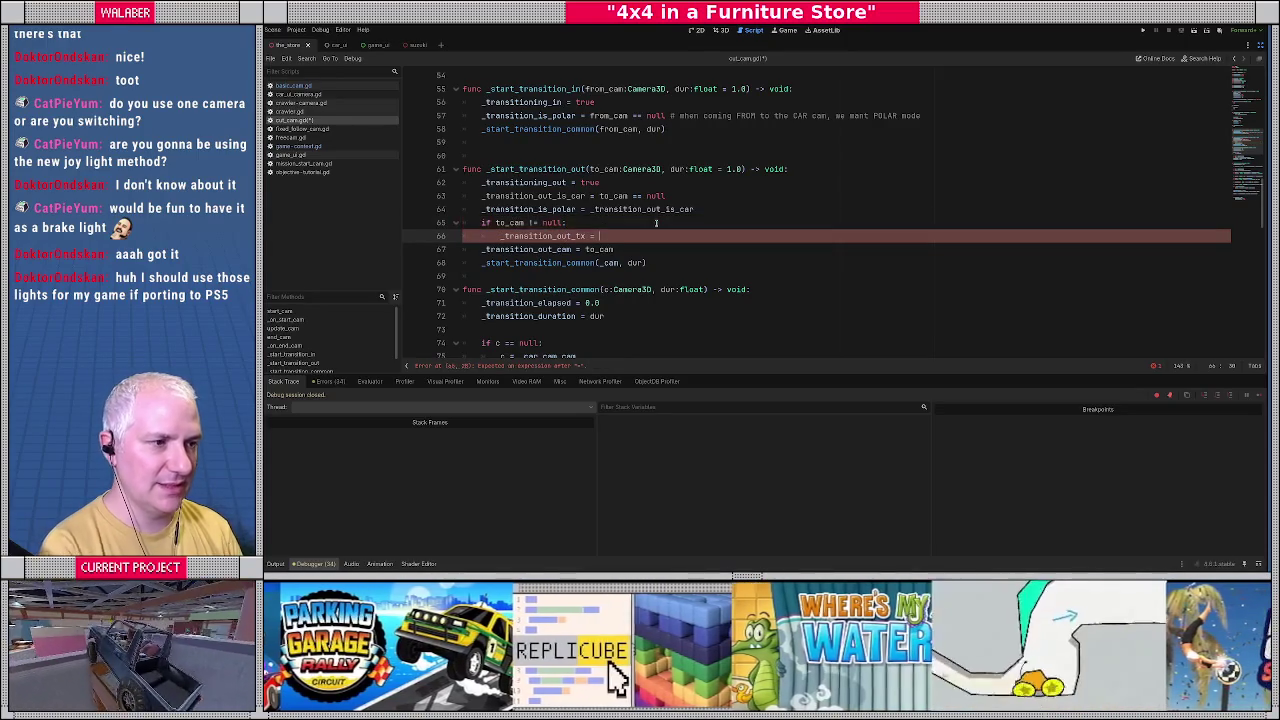
text(t)
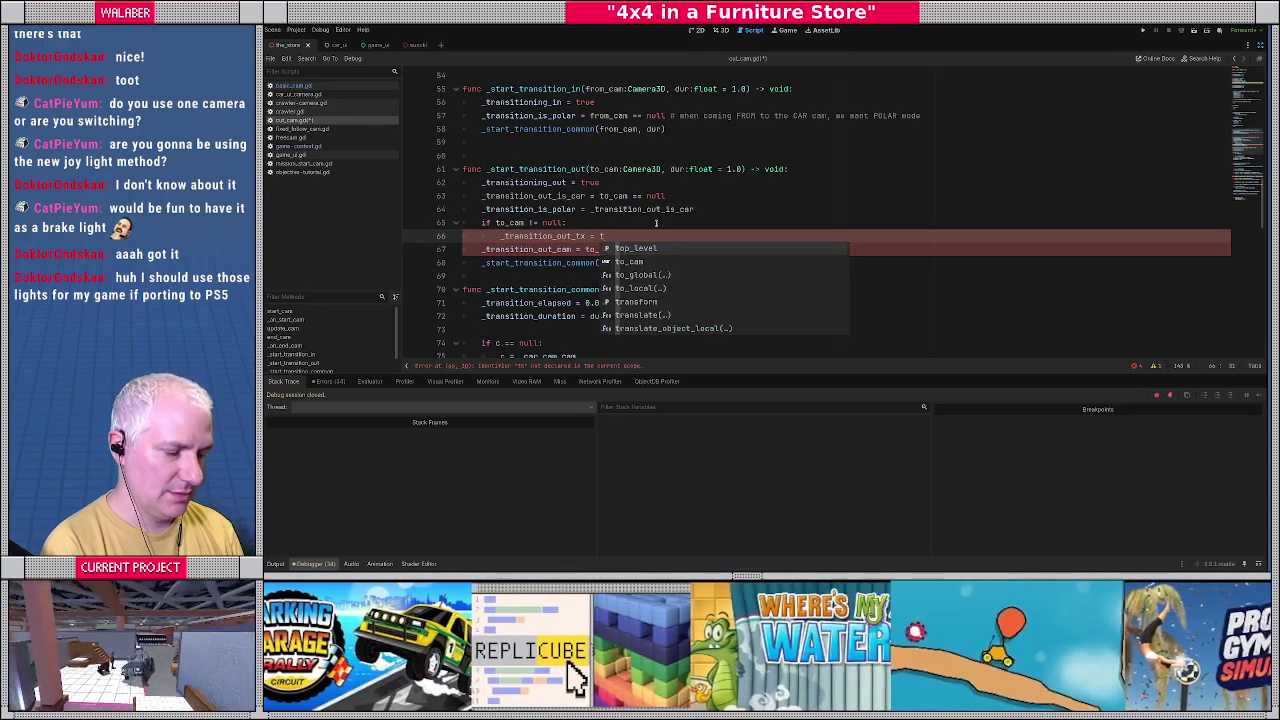
text(o_cam.global_po)
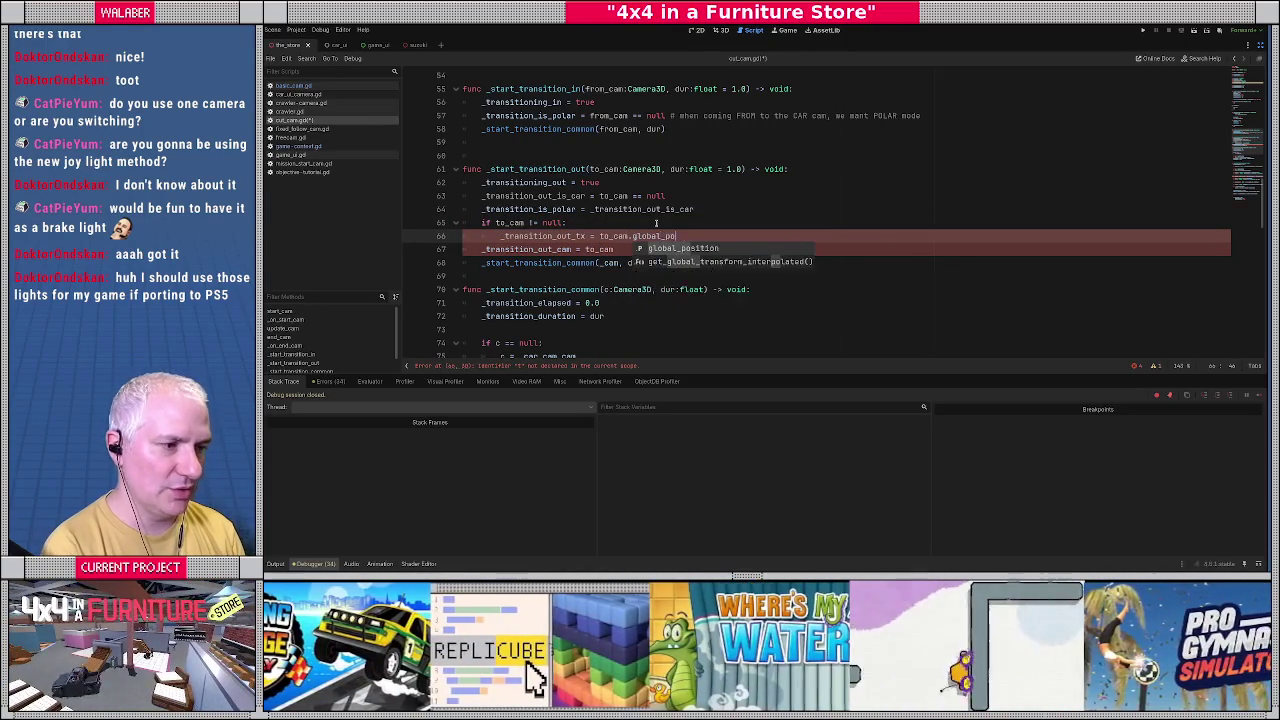
key(BackSpace)
key(BackSpace)
text(transform)
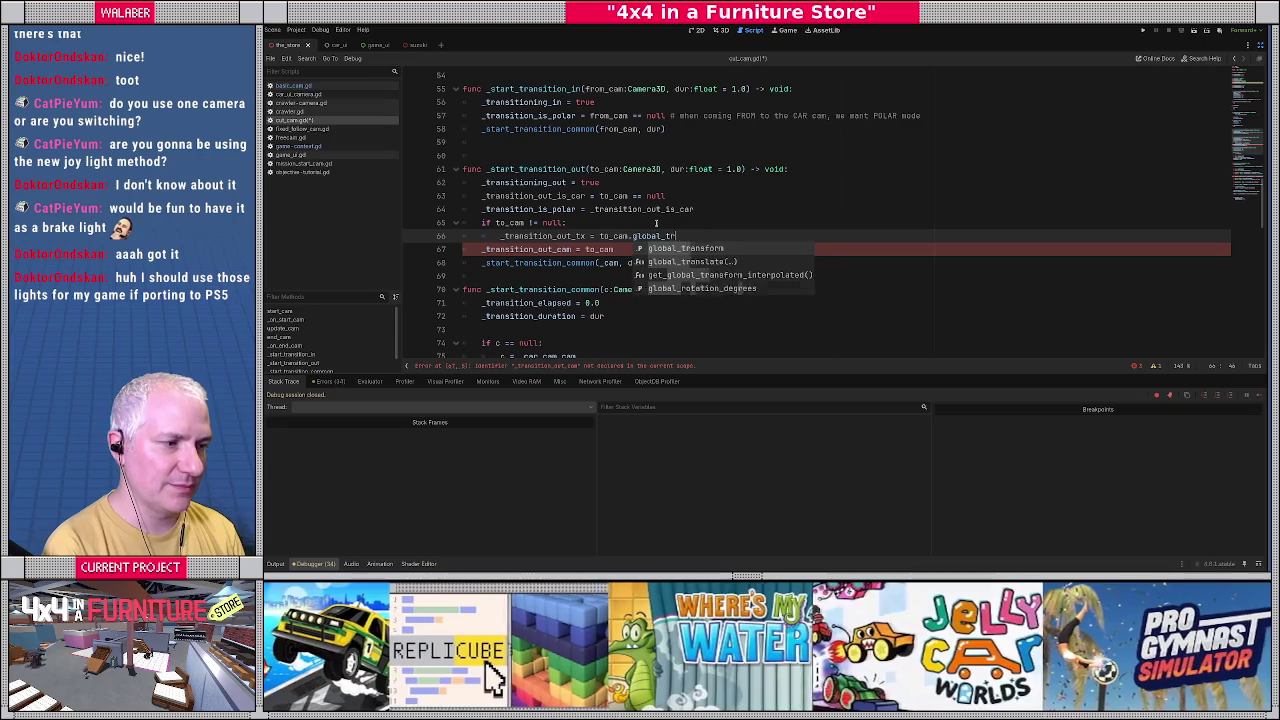
key(Escape)
key(Return)
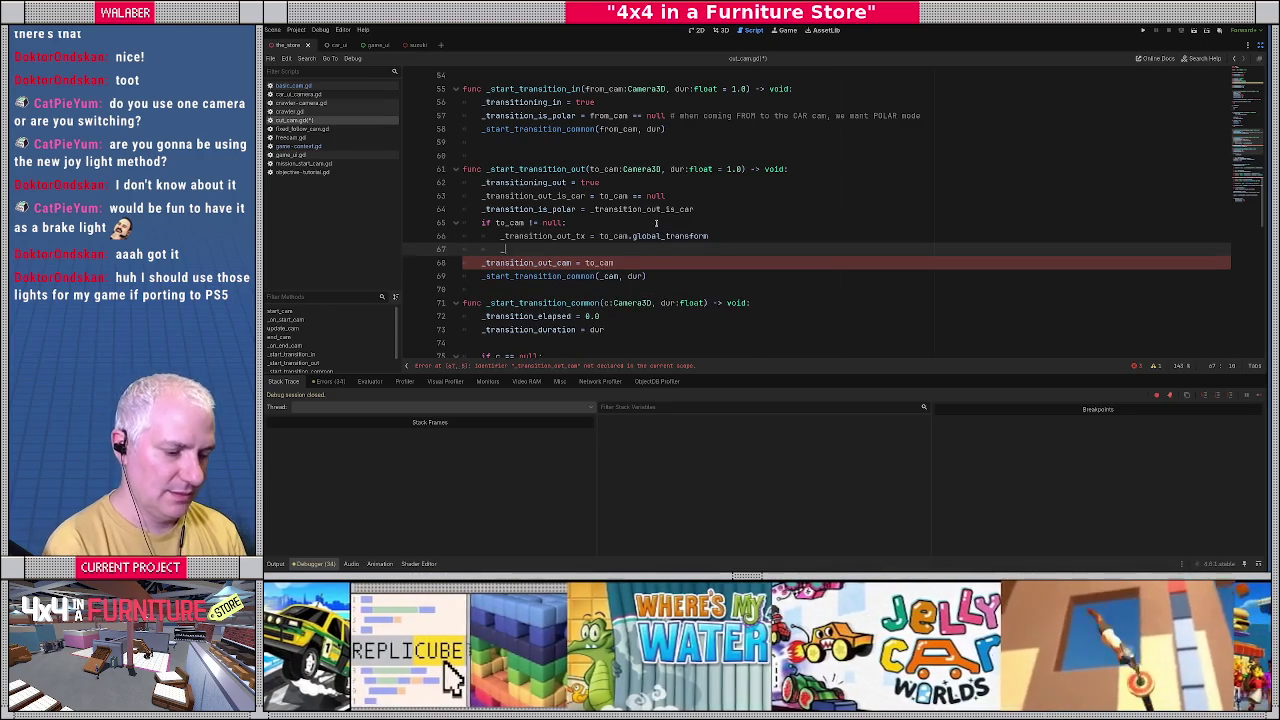
text(_tran)
key(Down)
key(Down)
key(Down)
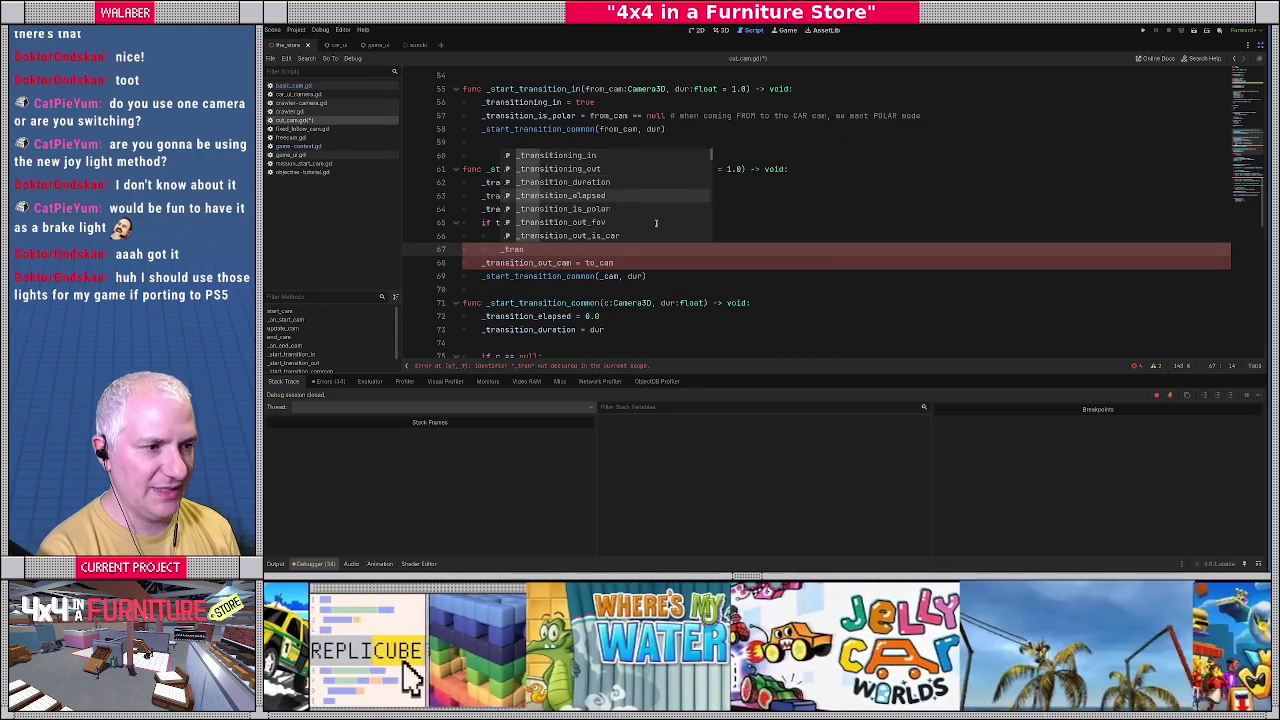
key(Return)
text(to_cam.fov)
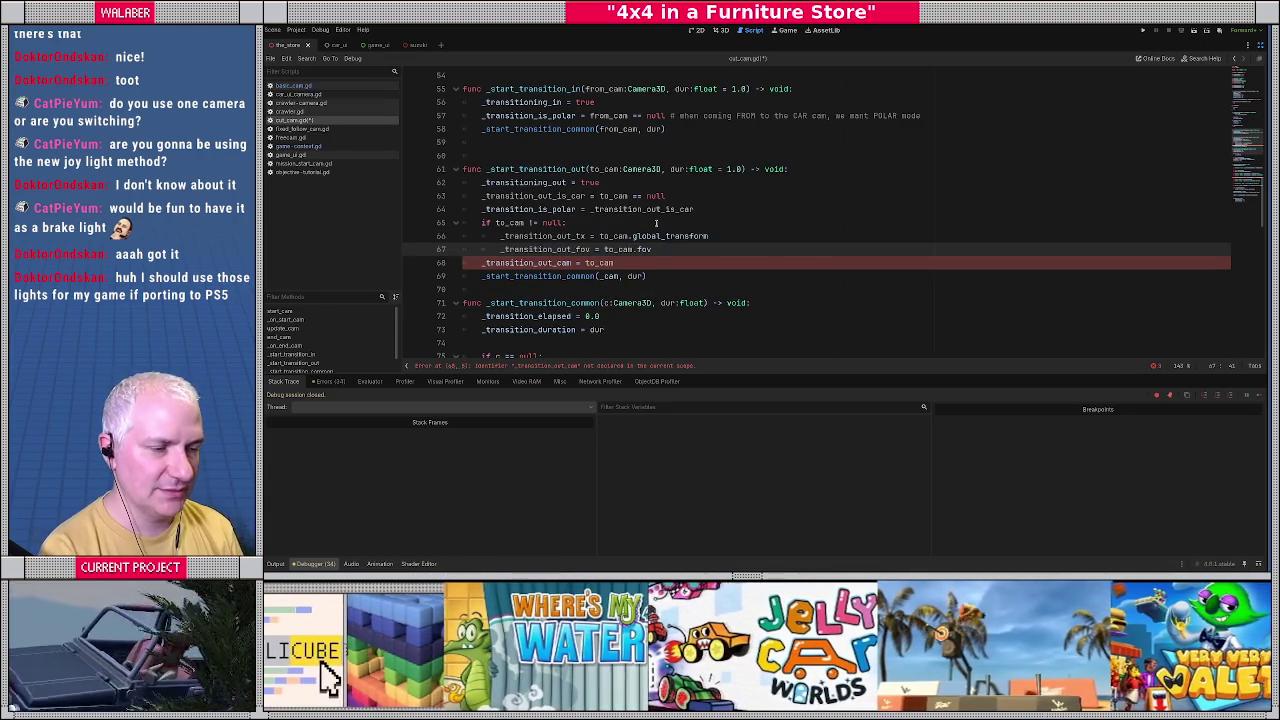
Delete the old _transition_out_cam assignment and add a blank line after line 57.
key(Return)
key(Down)
key(shift+Home)
key(shift+Home)
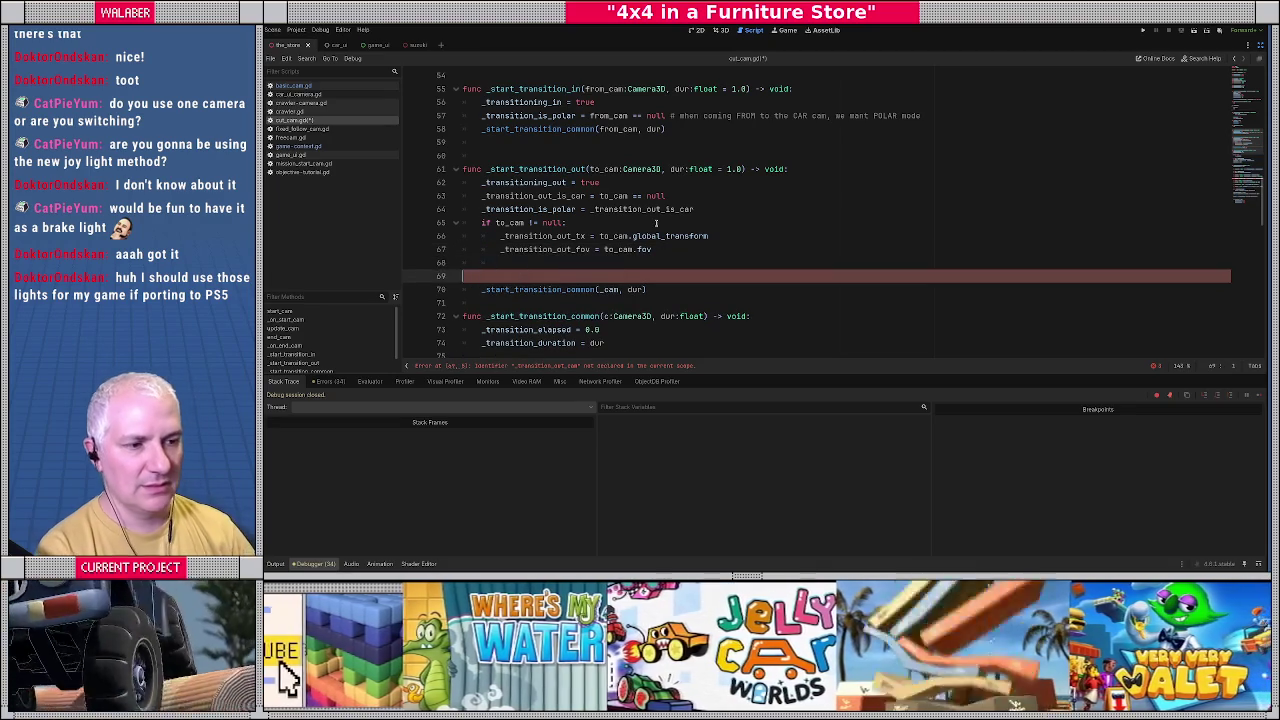
key(BackSpace)
key(BackSpace)
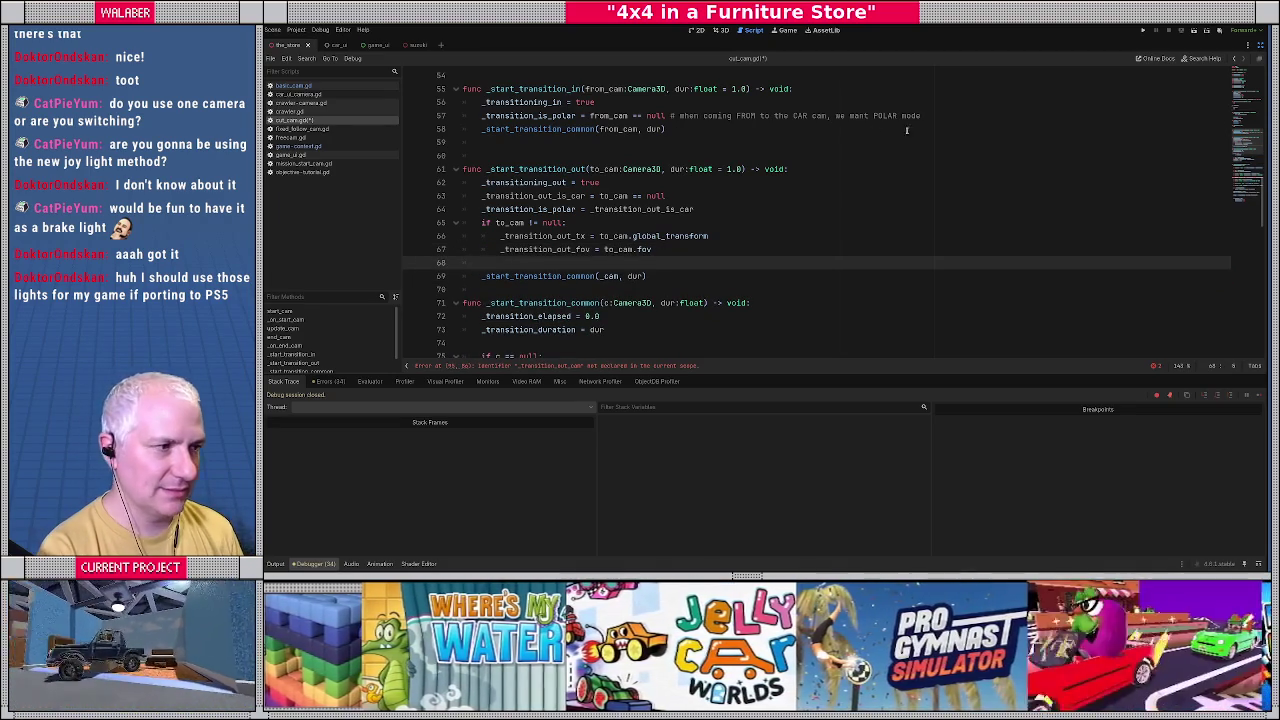
click(899, 120)
key(Return)
scroll(566, 231, down, 2)
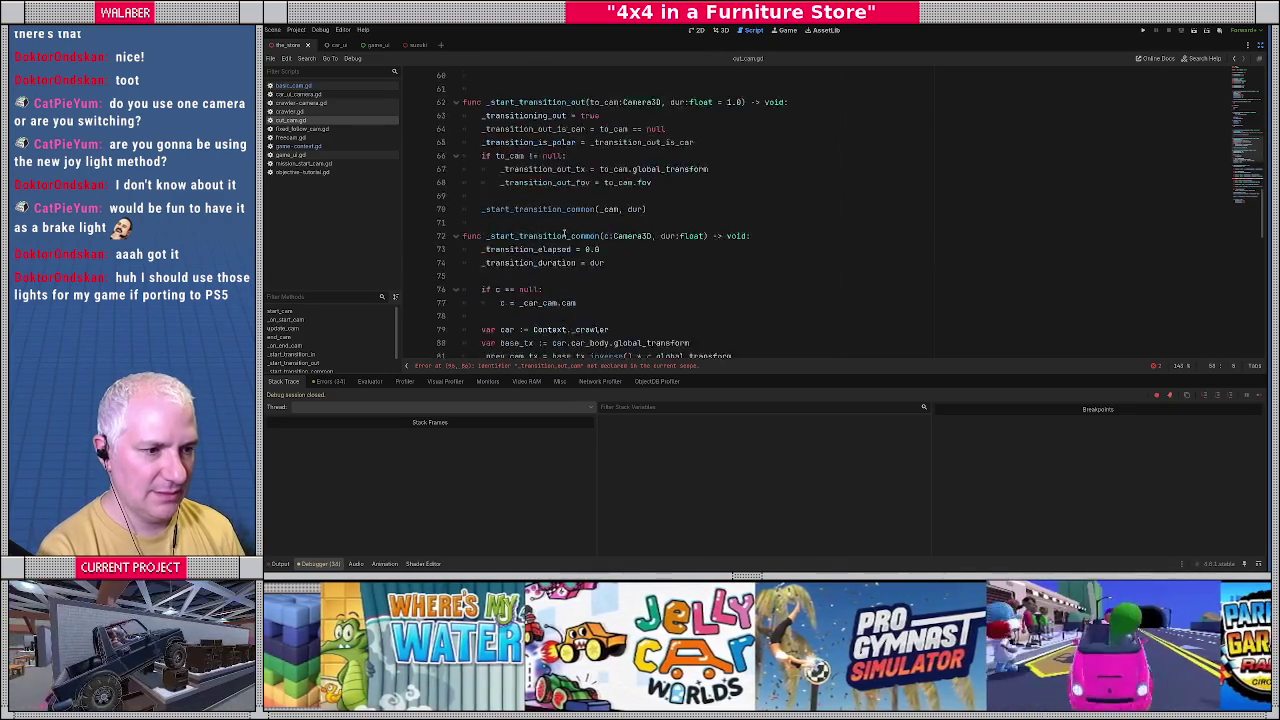
Comment out the dest_cam line in the transition update.
scroll(566, 231, down, 8)
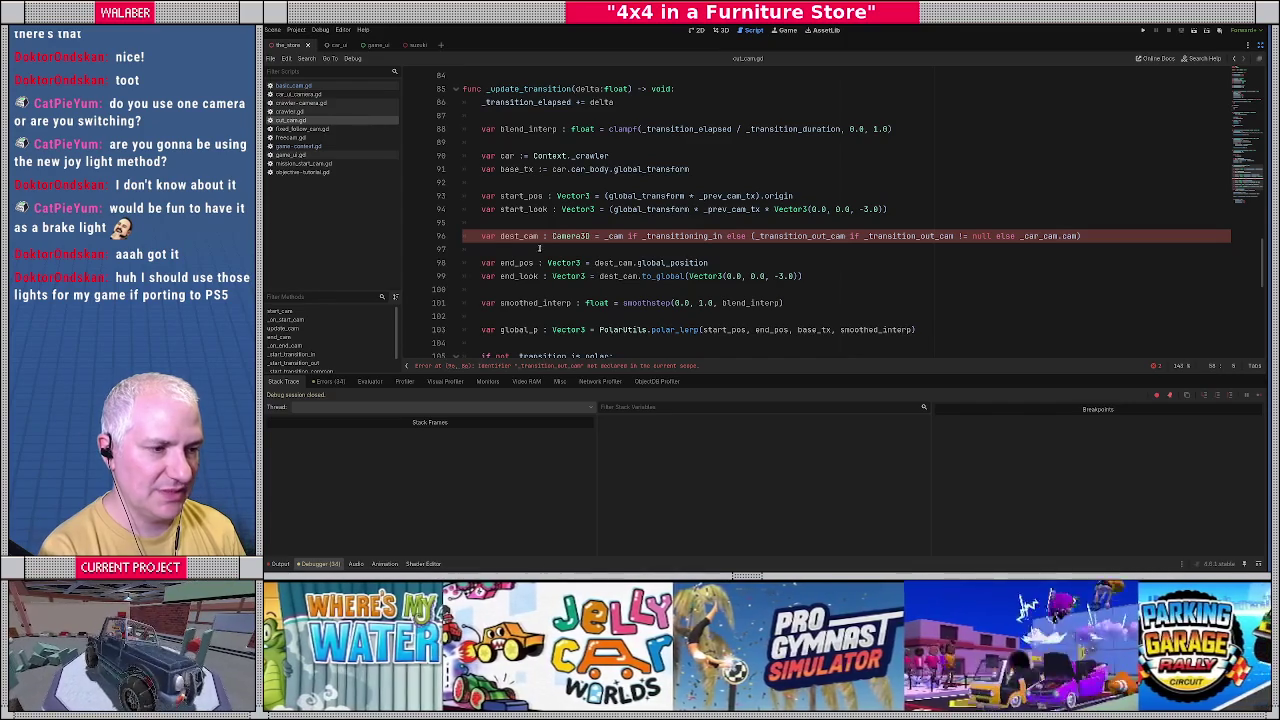
scroll(532, 248, down, 4)
scroll(520, 250, up, 3)
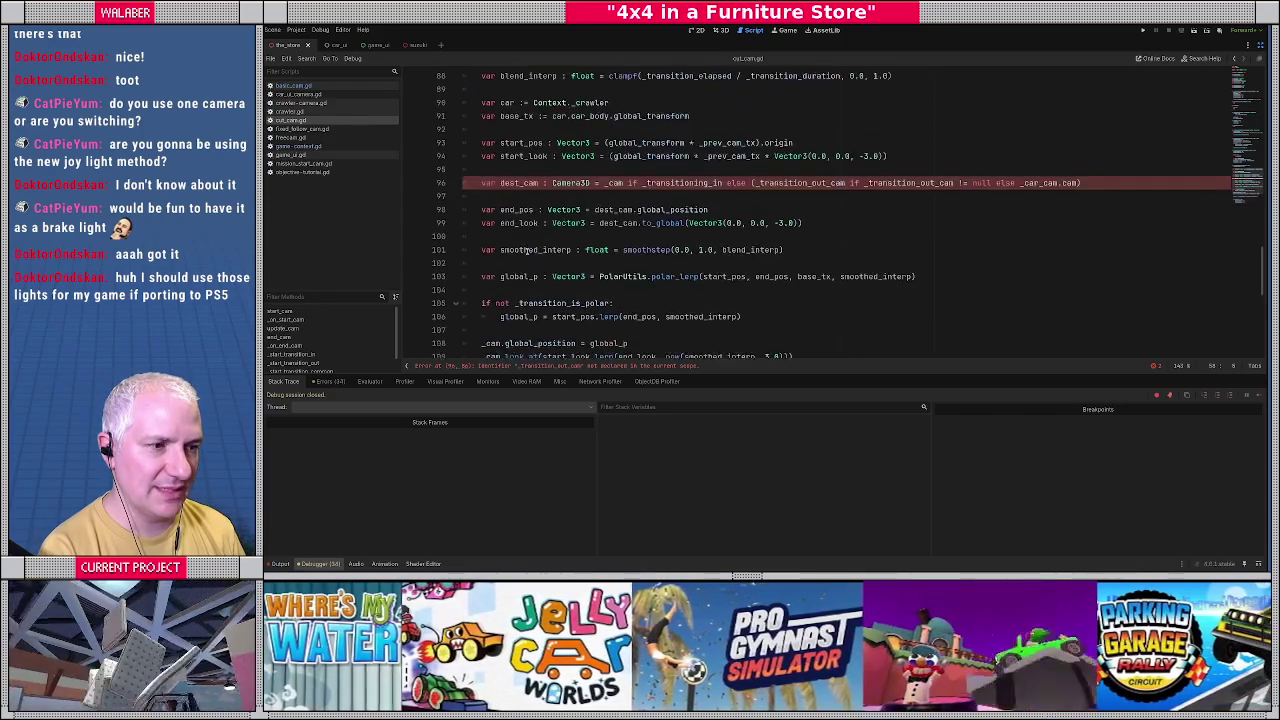
click(479, 196)
key(ctrl+k)
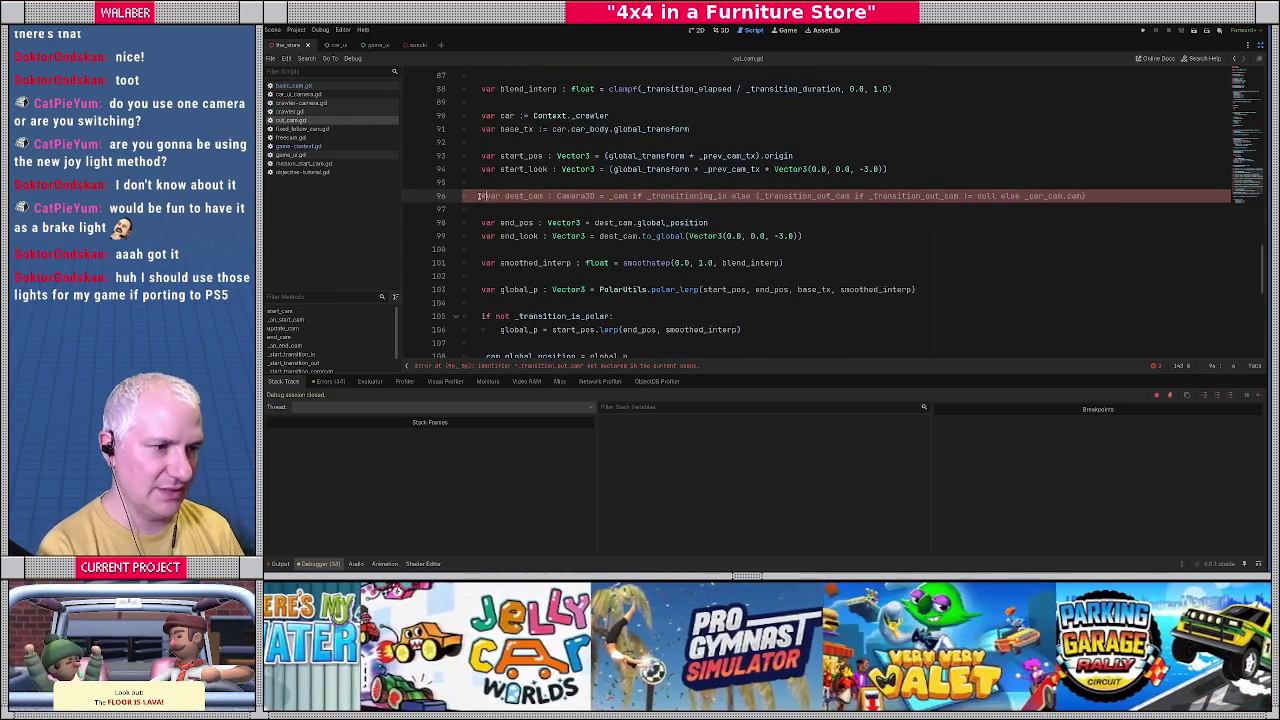
scroll(499, 240, down, 1)
double_click(658, 183)
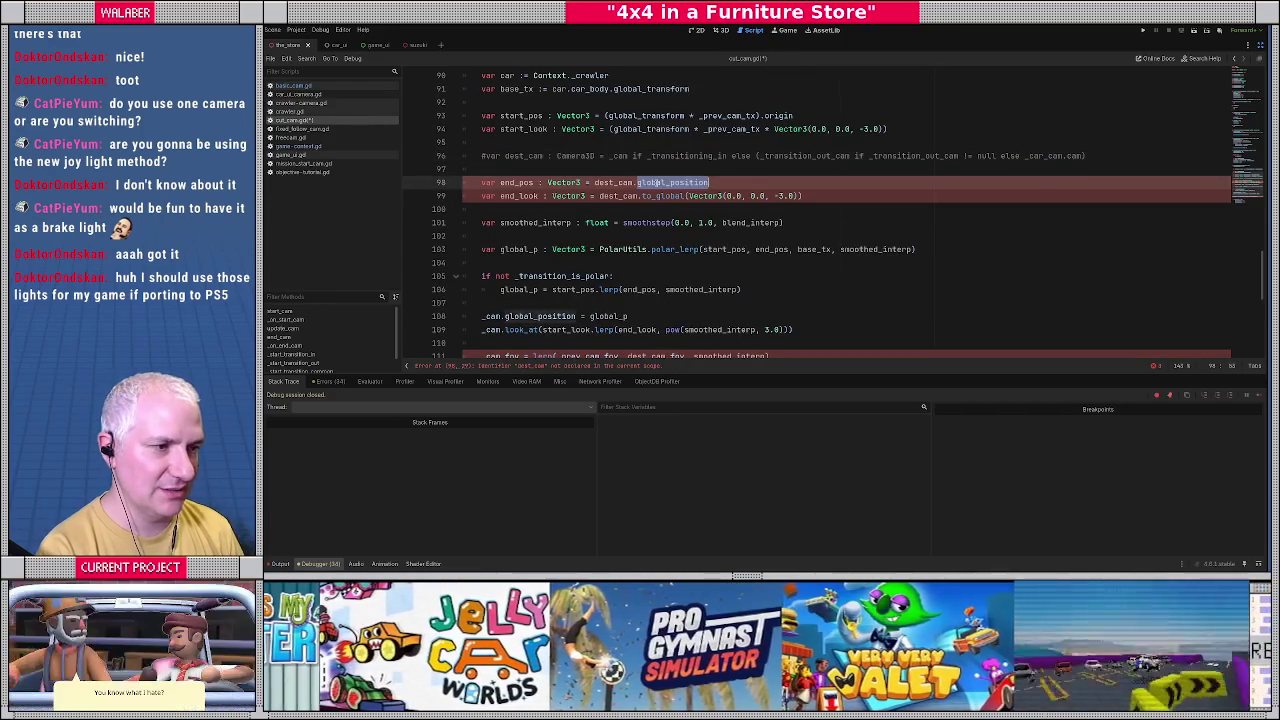
click(651, 184)
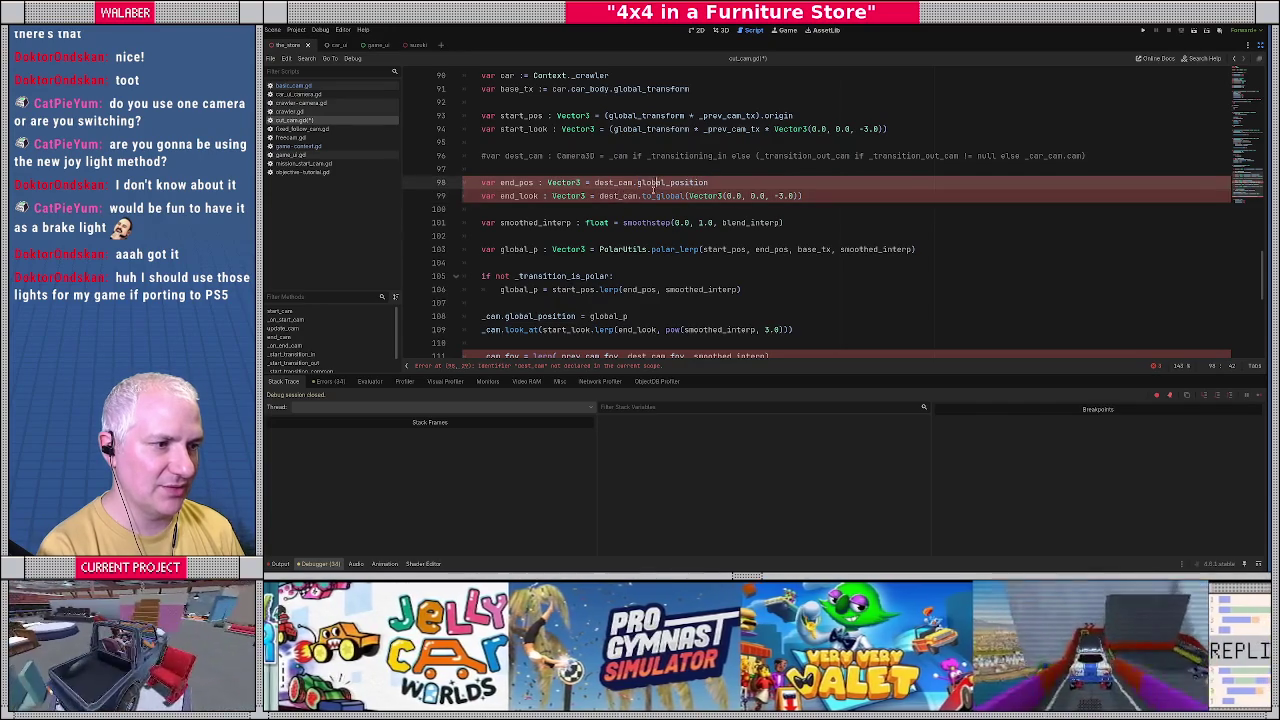
key(Down)
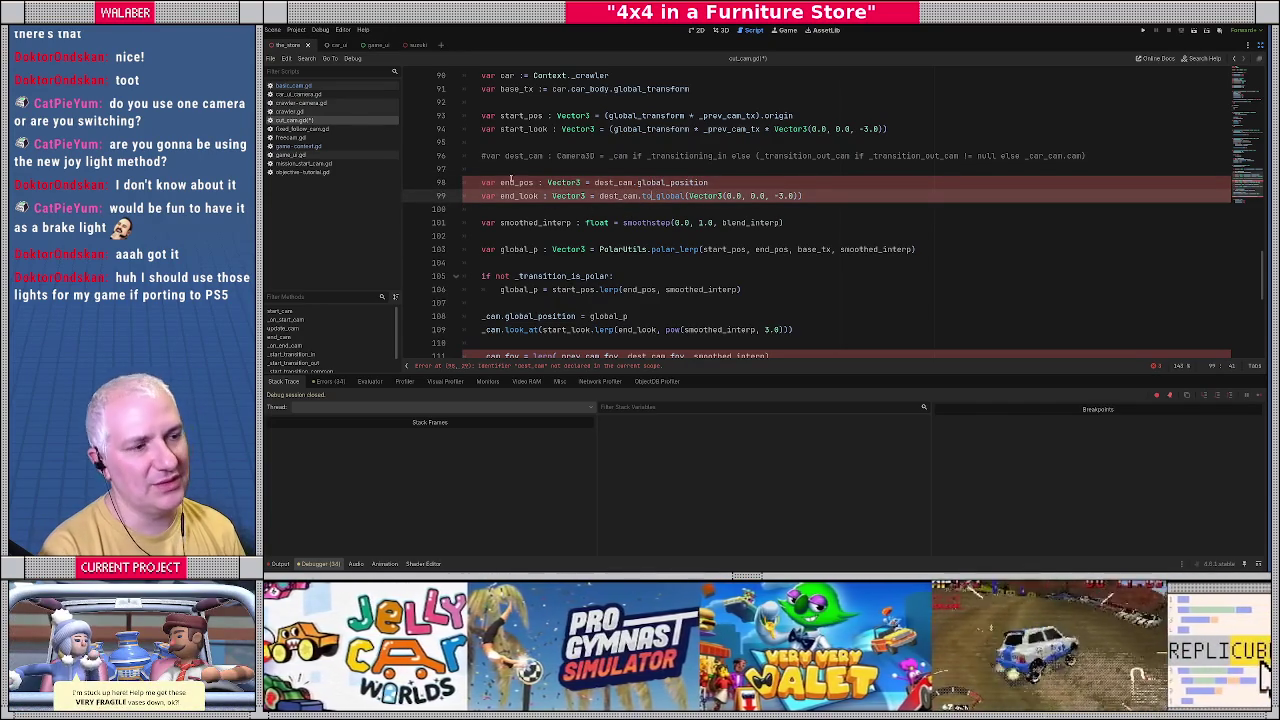
Add 'var dest_tx := _transition_out_tx' above the commented dest_cam line.
click(483, 157)
key(Up)
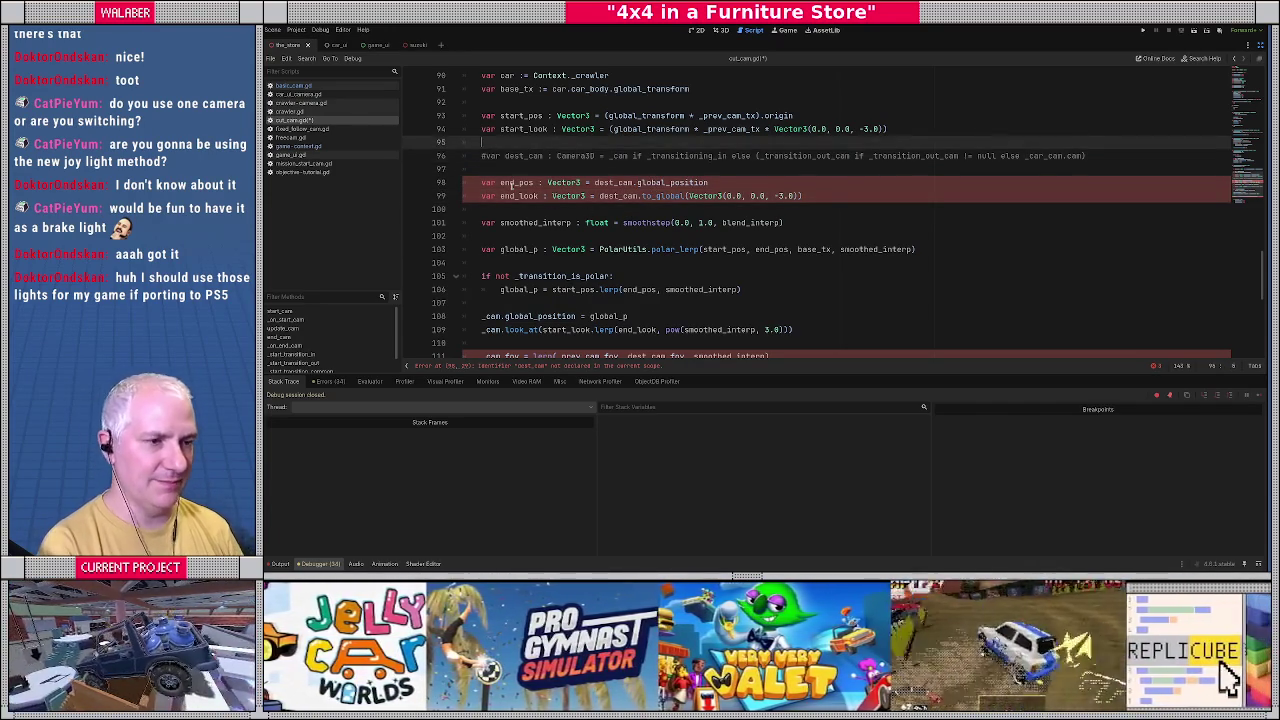
key(Return)
text(var dest_tx :)
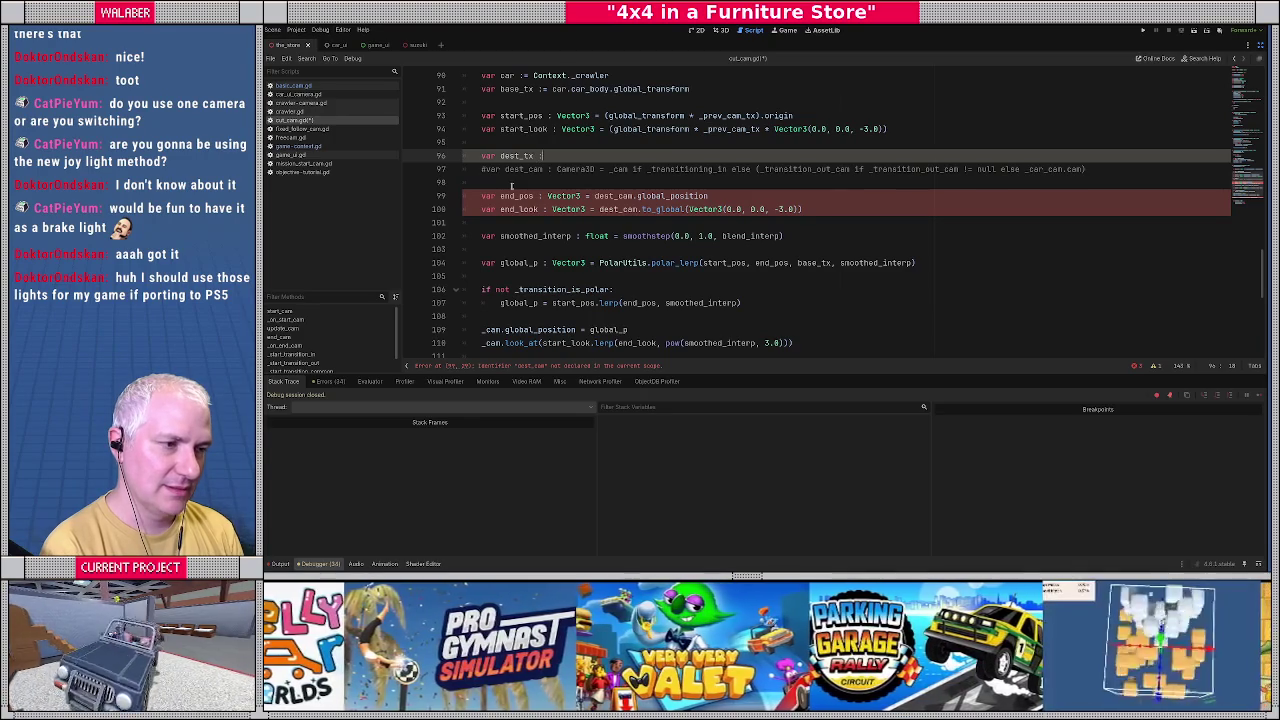
text(= _trans)
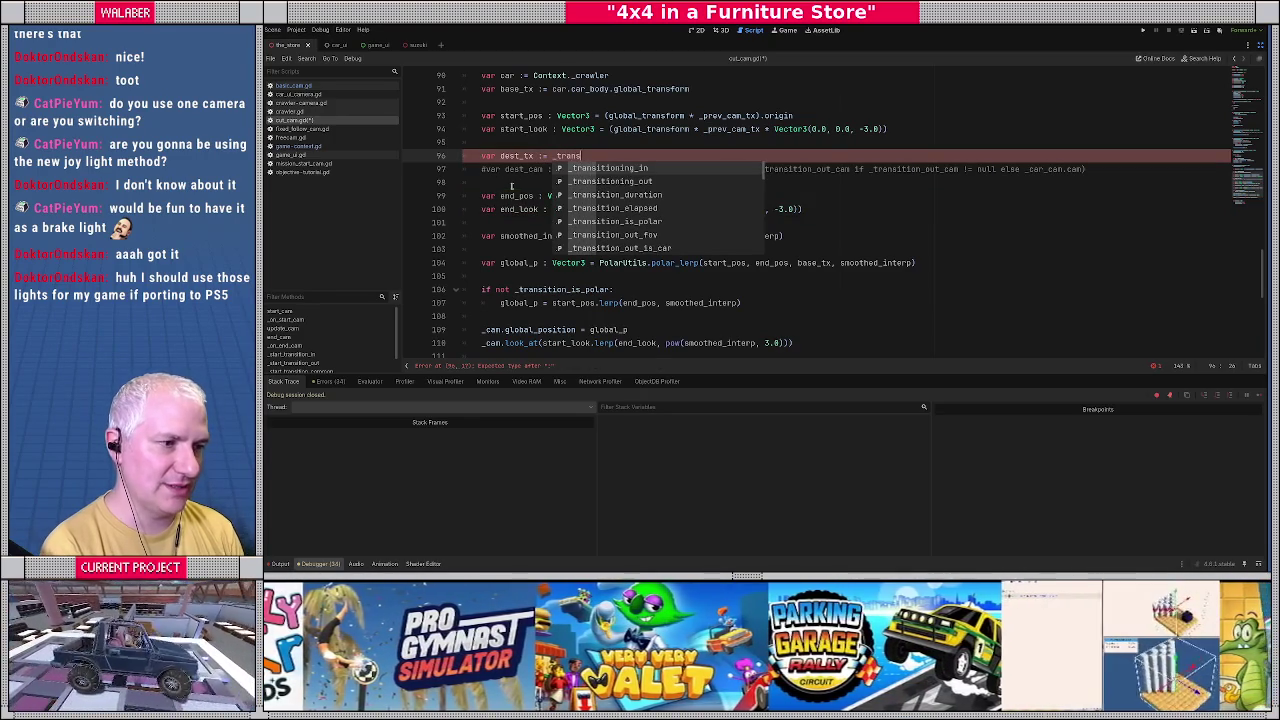
key(Down)
key(Down)
key(Down)
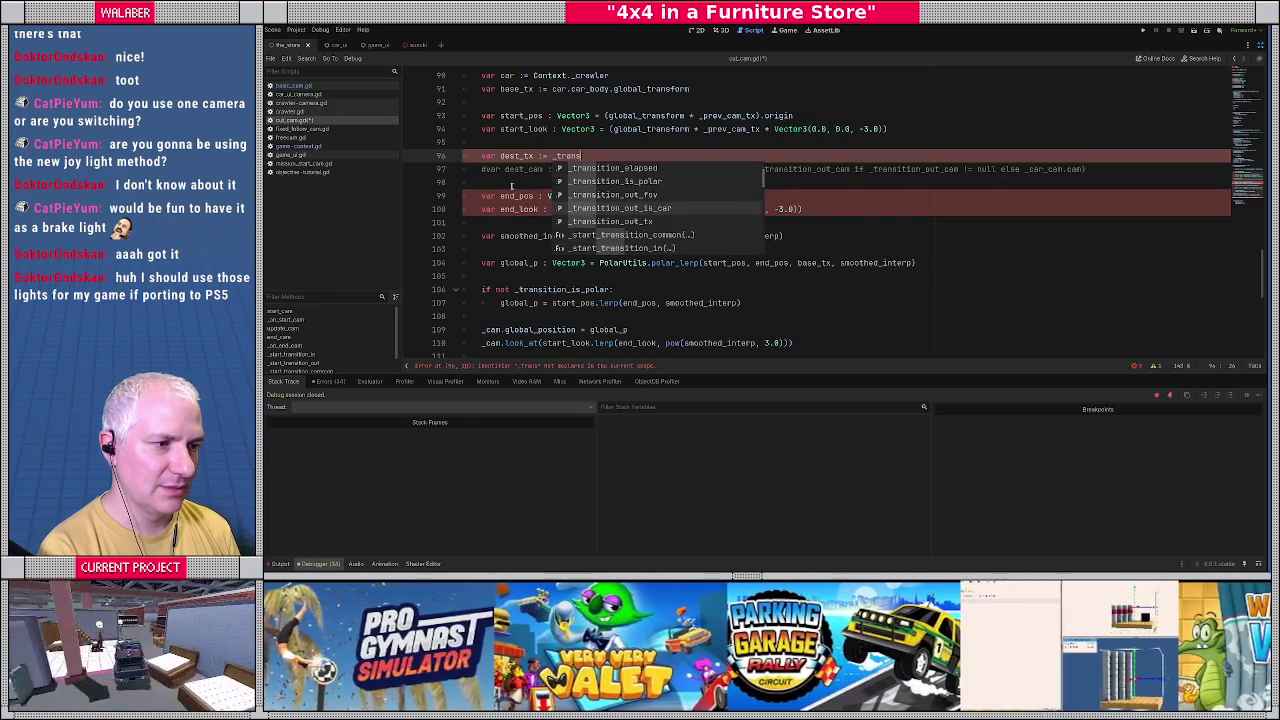
key(Down)
key(Return)
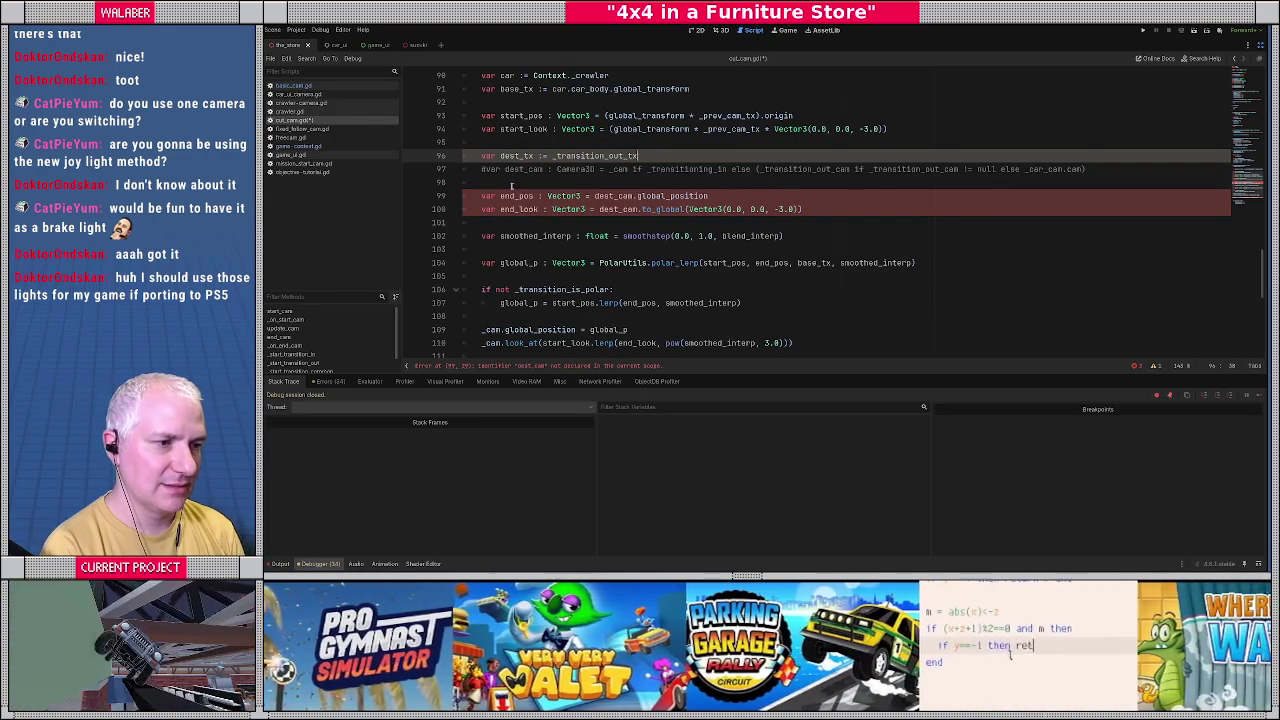
Add 'if _transition_out_is_car:' setting dest_tx to _car_cam.cam.global_transform.
key(Return)
text(if _tran)
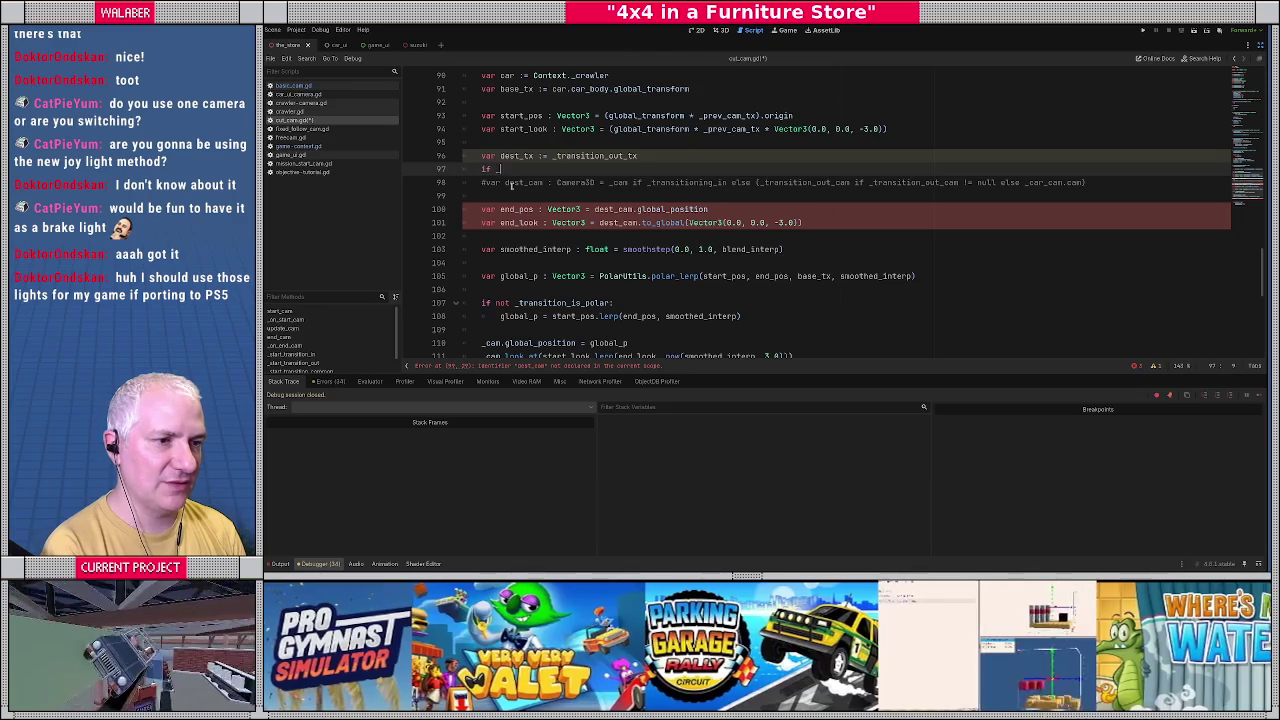
key(Down)
key(Down)
key(Down)
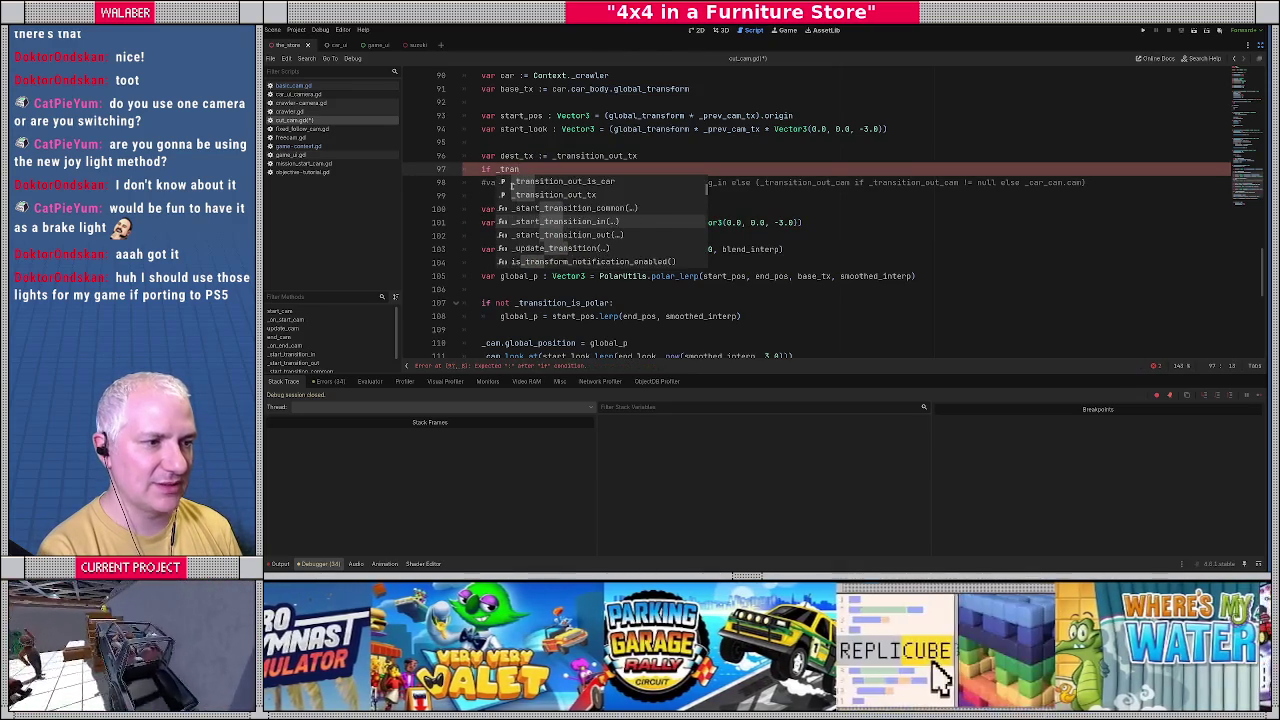
key(Down)
key(Down)
key(Down)
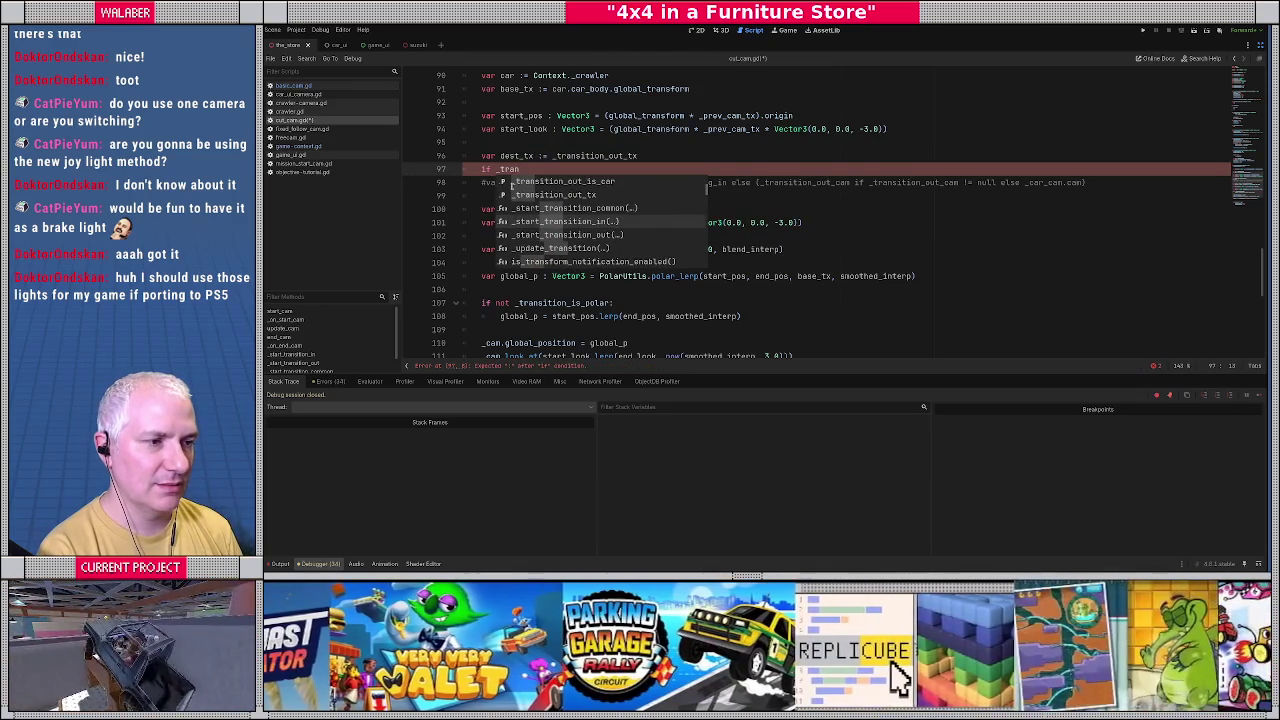
key(Return)
text(:)
key(Return)
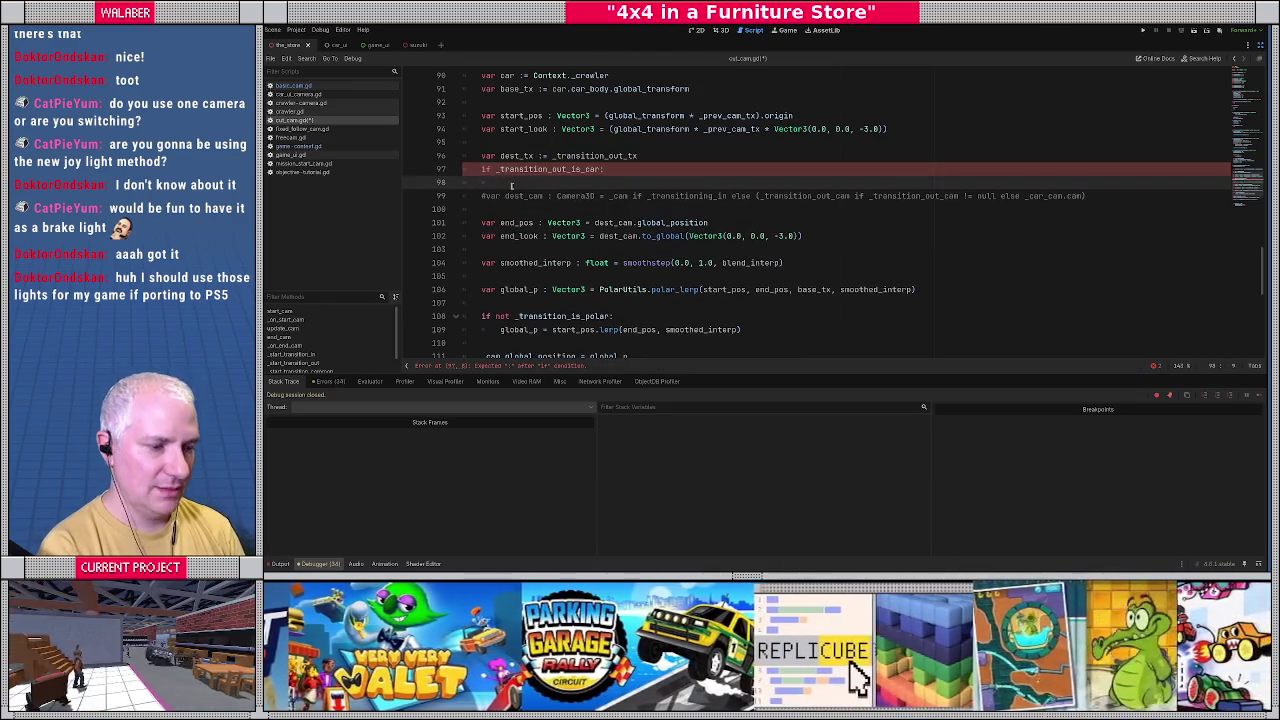
text(dest_tx )
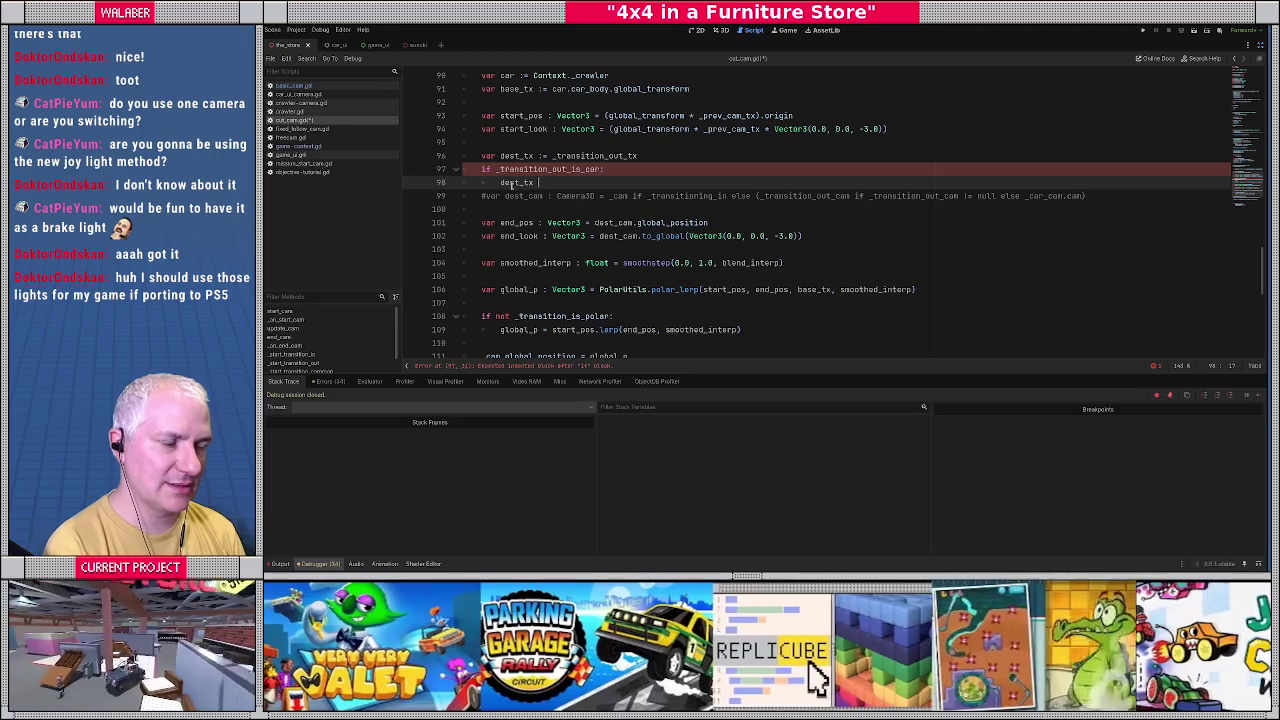
text(:= )
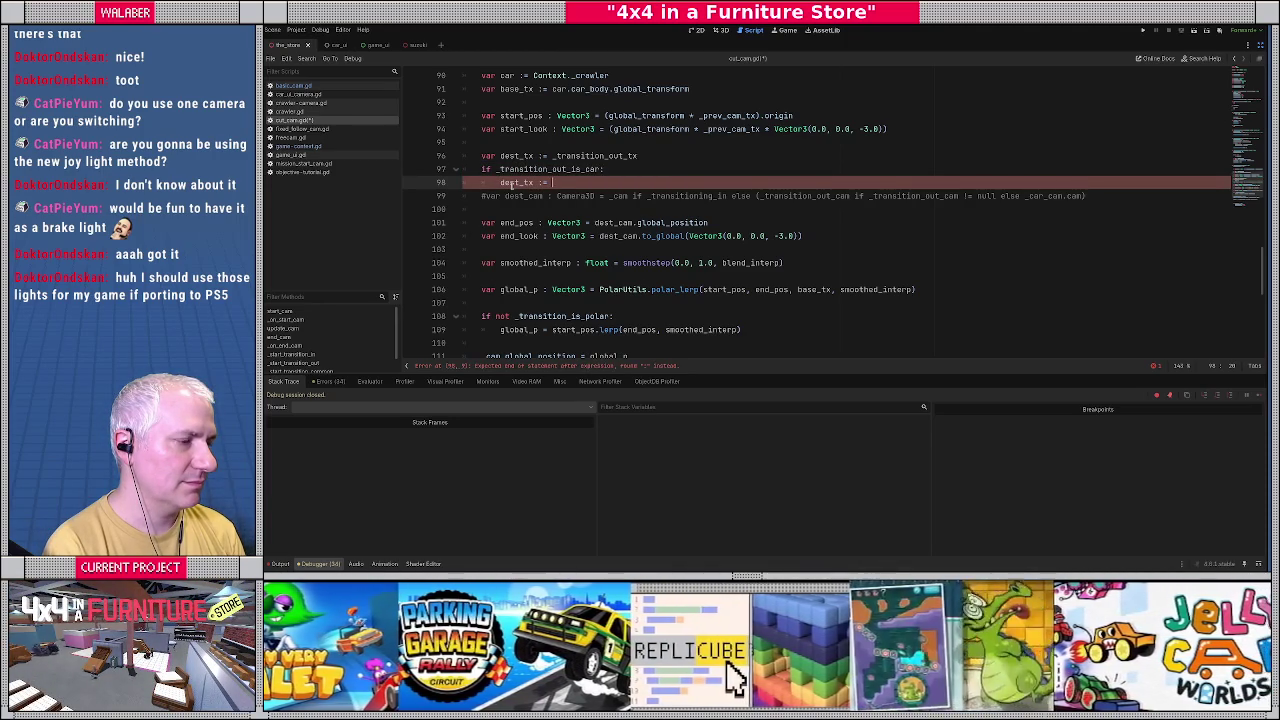
text(_car_)
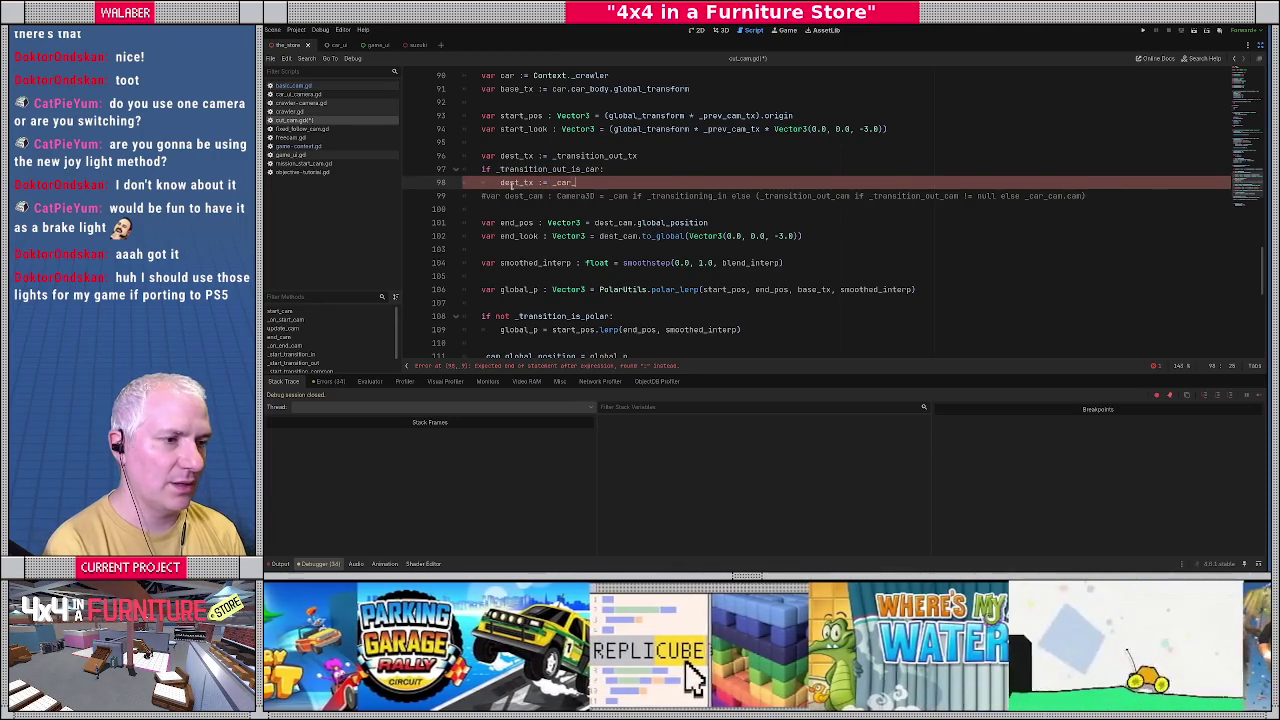
text(cam.cam.glob)
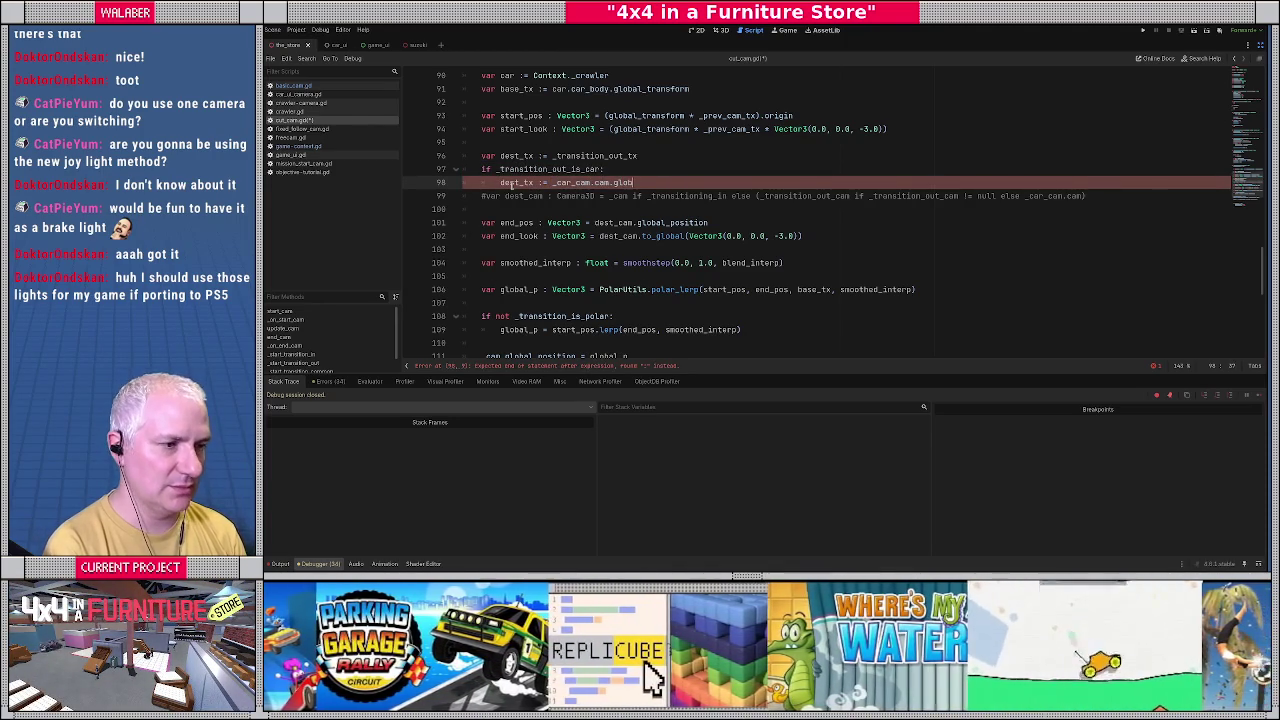
text(al_transfo)
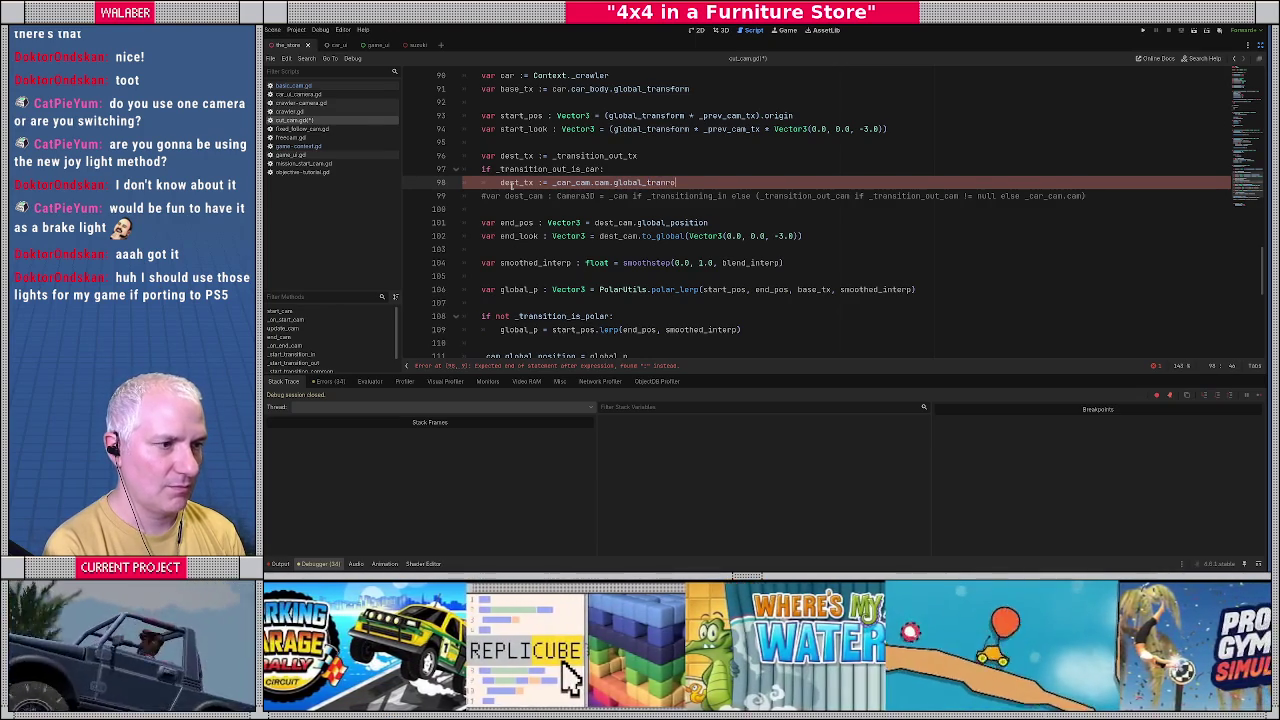
text(rm)
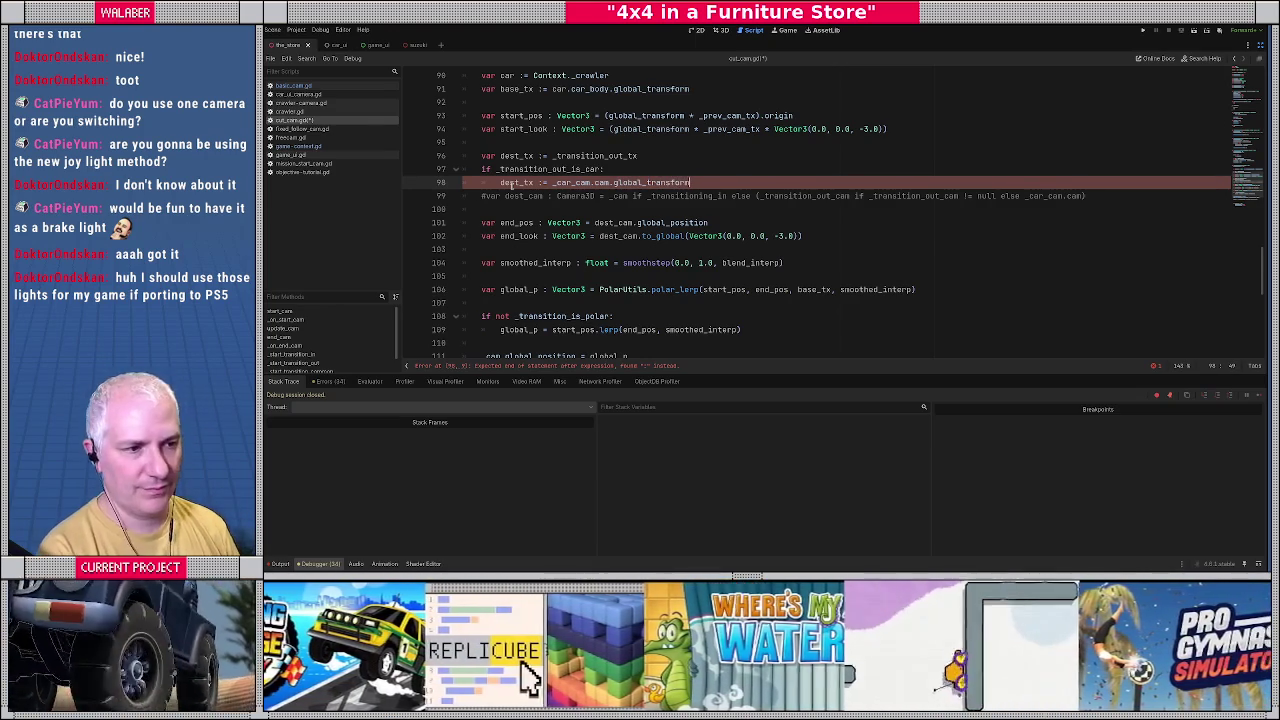
Change the dest_tx line under the condition to a plain '=' assignment and add a blank line.
scroll(833, 216, up, 1)
click(540, 222)
key(BackSpace)
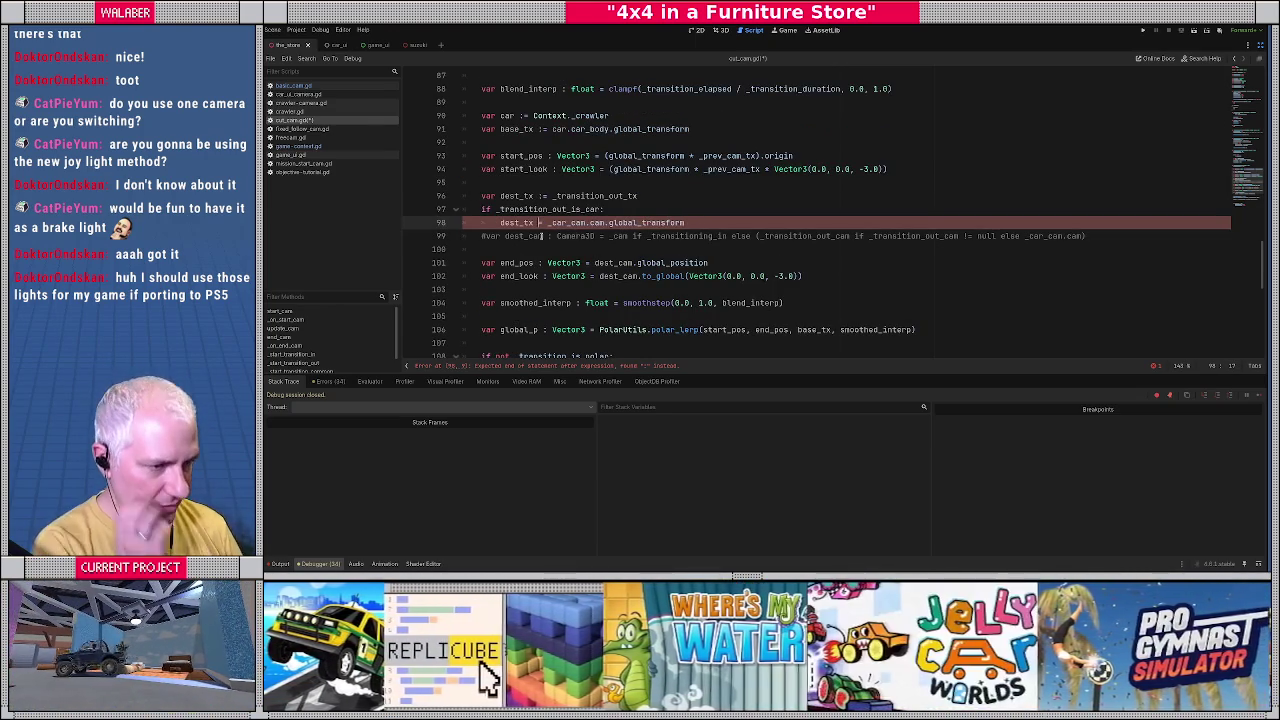
key(End)
key(Return)
scroll(541, 236, down, 1)
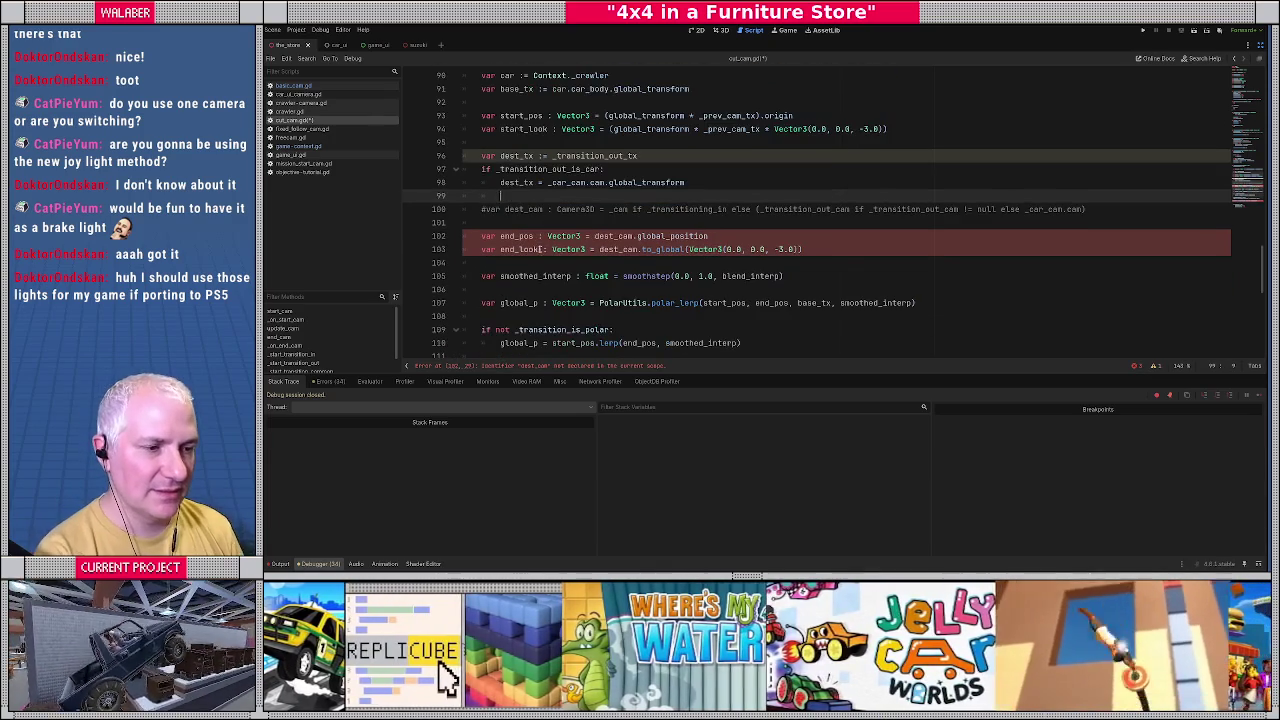
On lines 102–103, use dest_tx.origin as the end position and dest_tx for the look transform.
drag(594, 236, 753, 236)
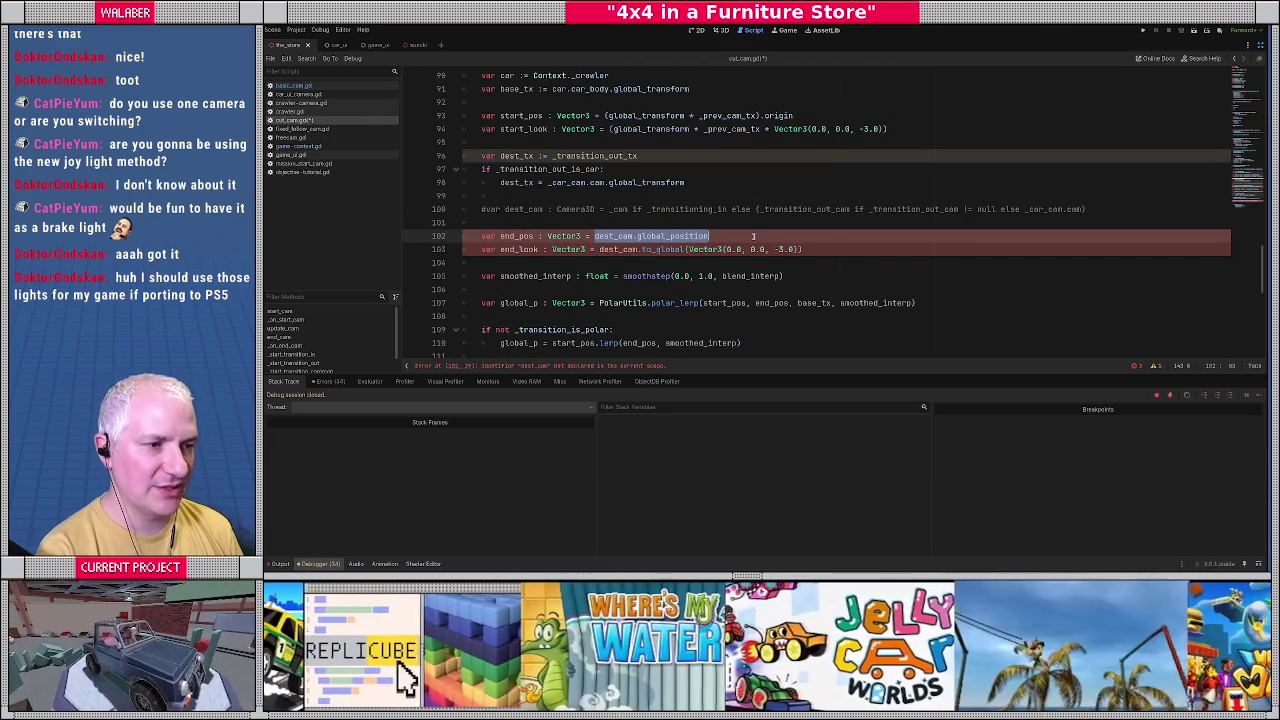
text(dest_tx)
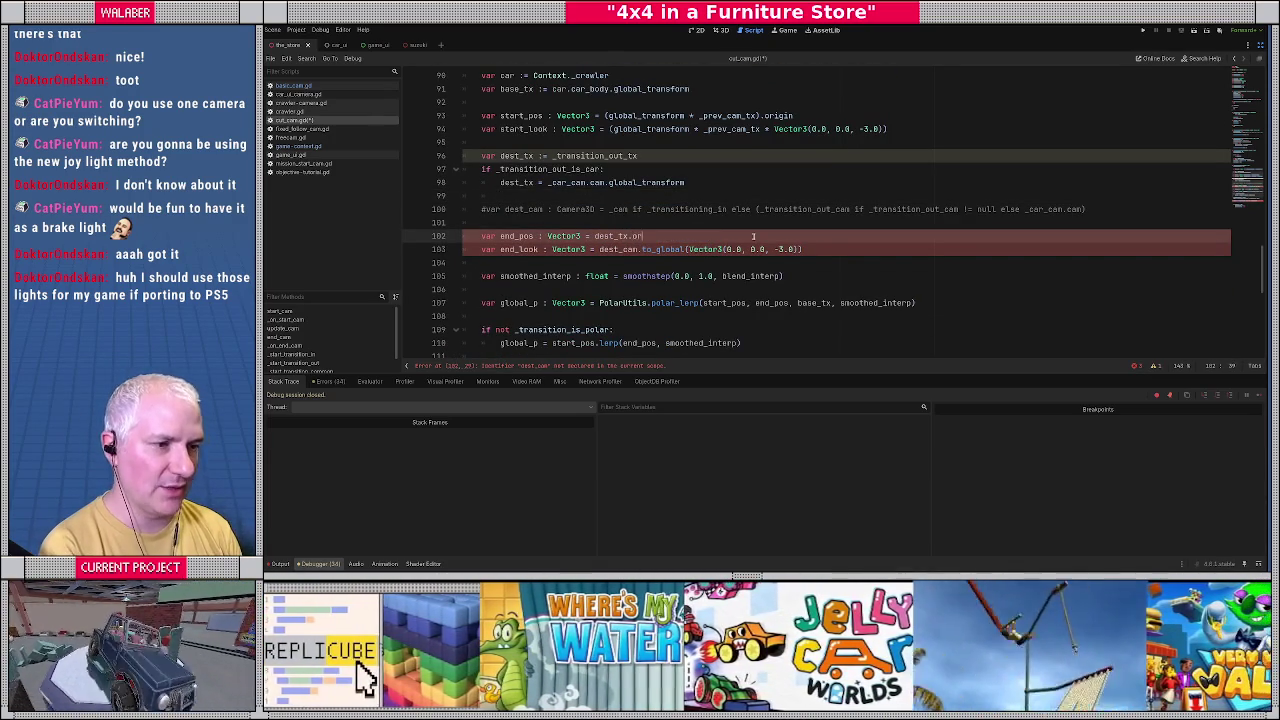
key(Return)
click(597, 249)
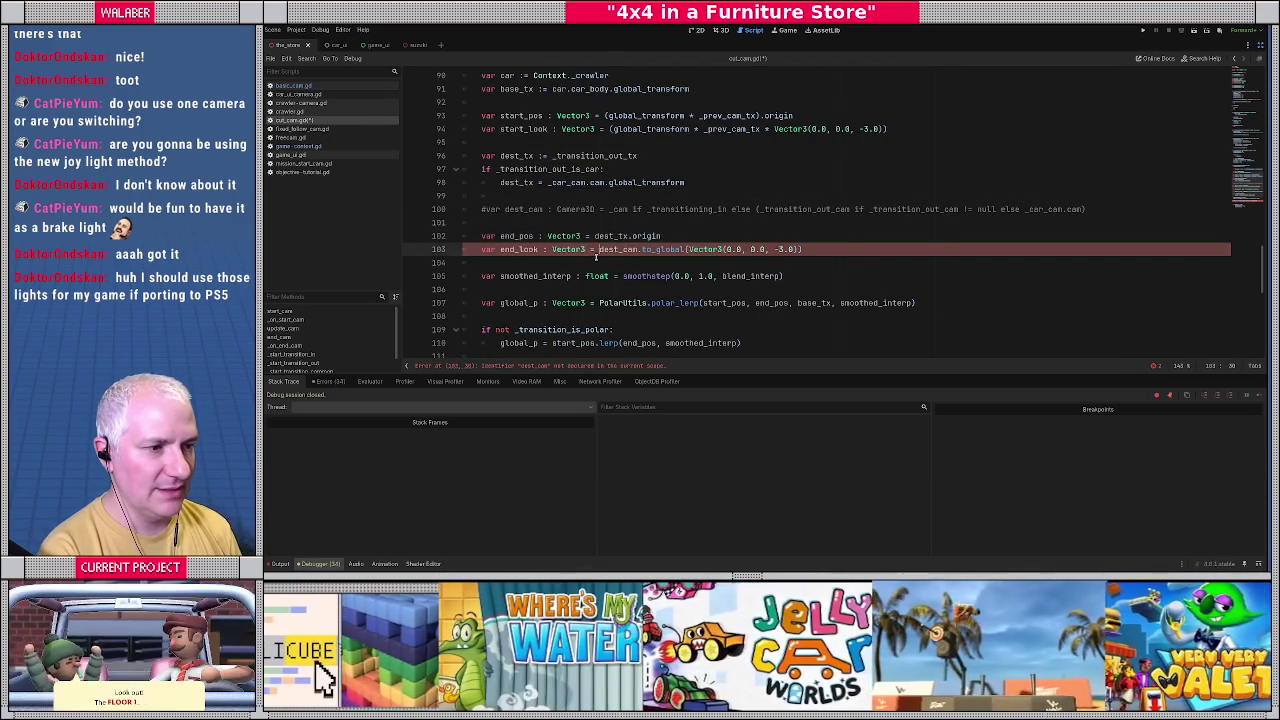
text(dest_tx )
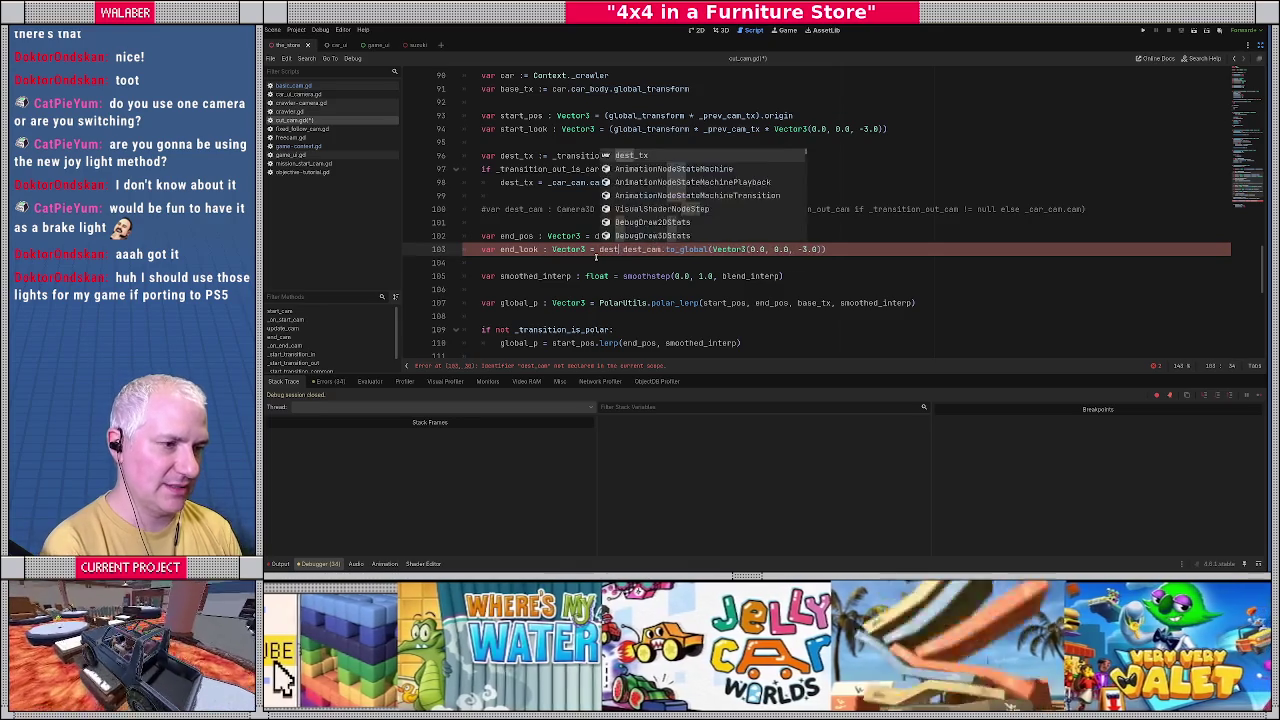
text(*)
key(Delete)
key(Delete)
key(Delete)
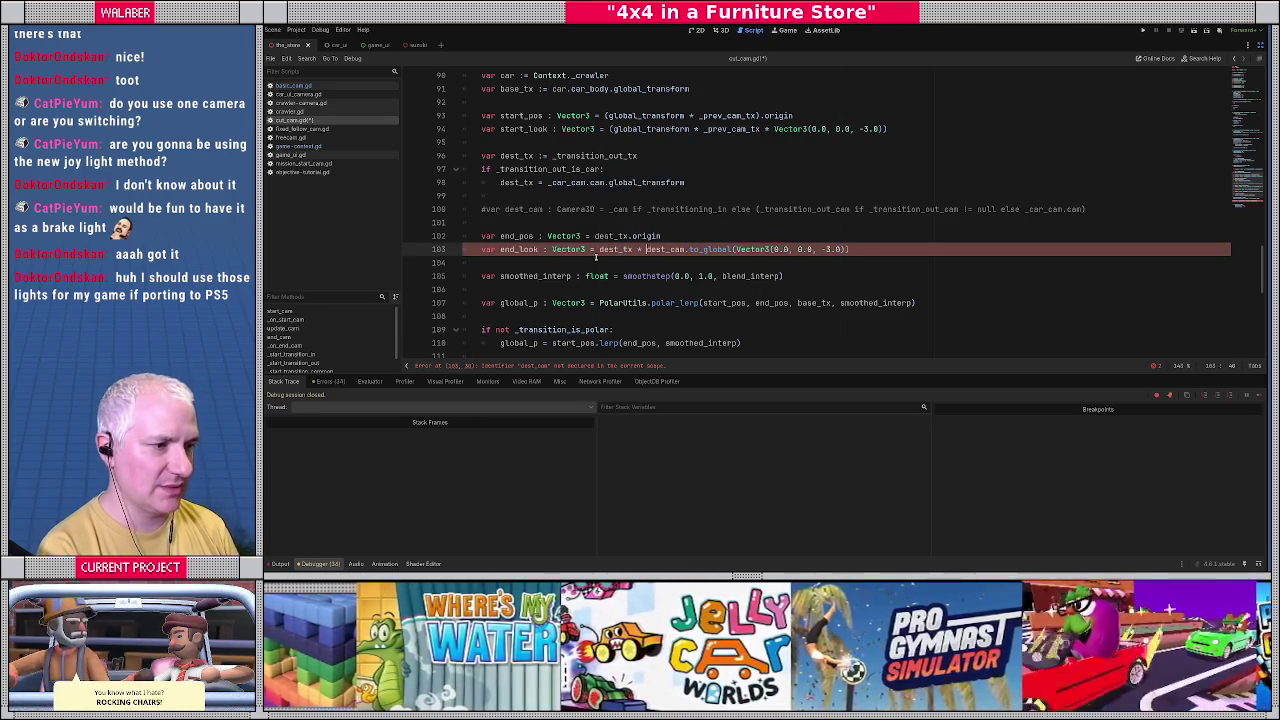
key(Delete)
key(Delete)
key(Delete)
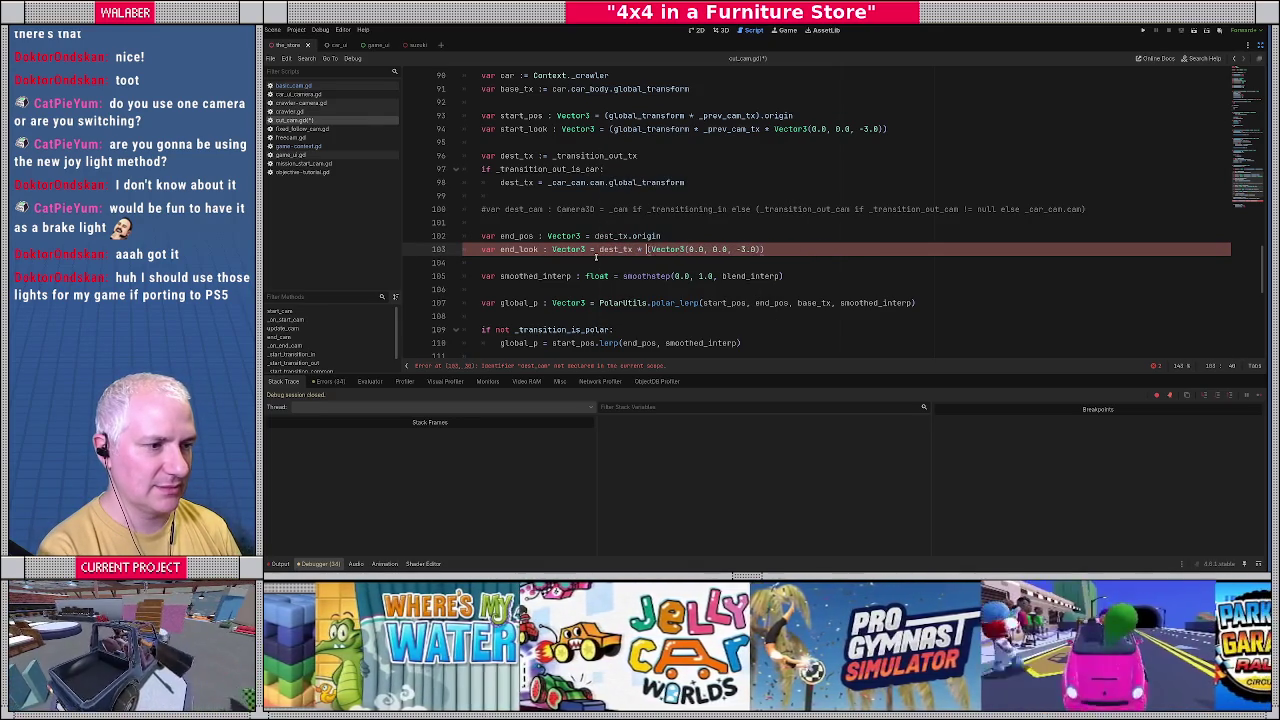
key(End)
key(BackSpace)
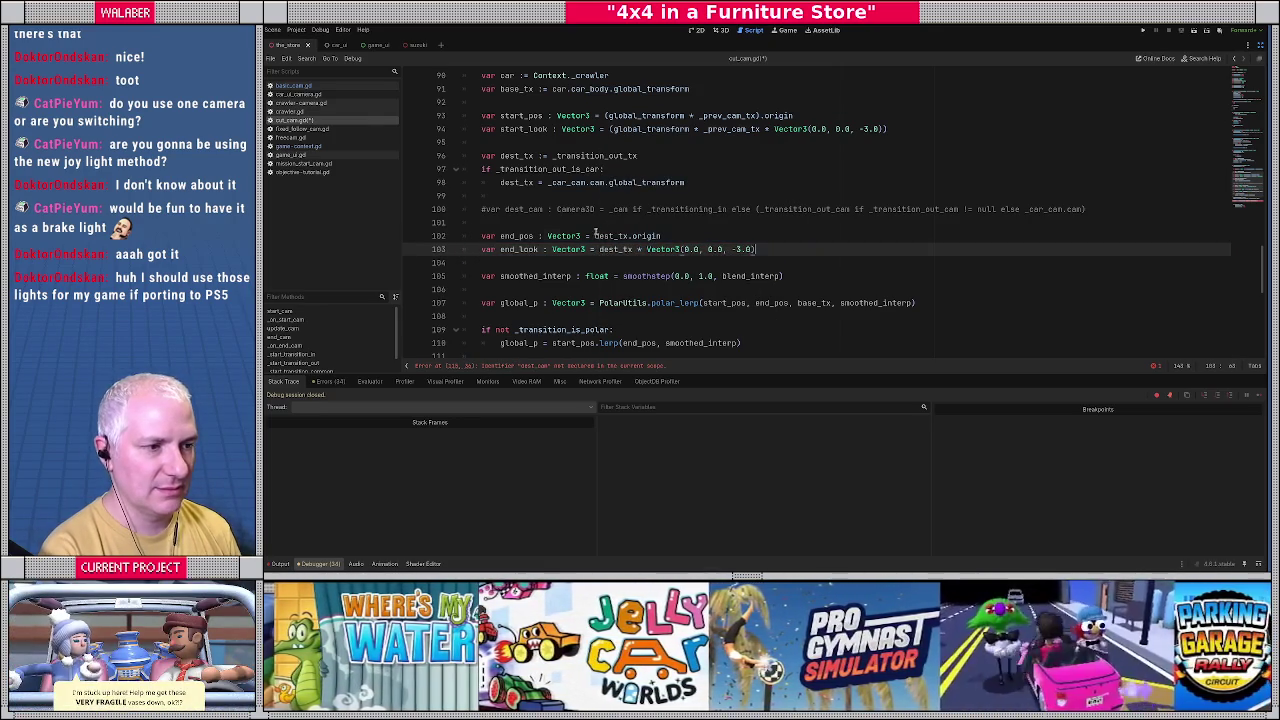
key(Up)
key(Up)
Add 'var dest_fov := _transition_out_fov' and set dest_fov = _car_cam.cam.fov in the car branch.
scroll(578, 219, down, 4)
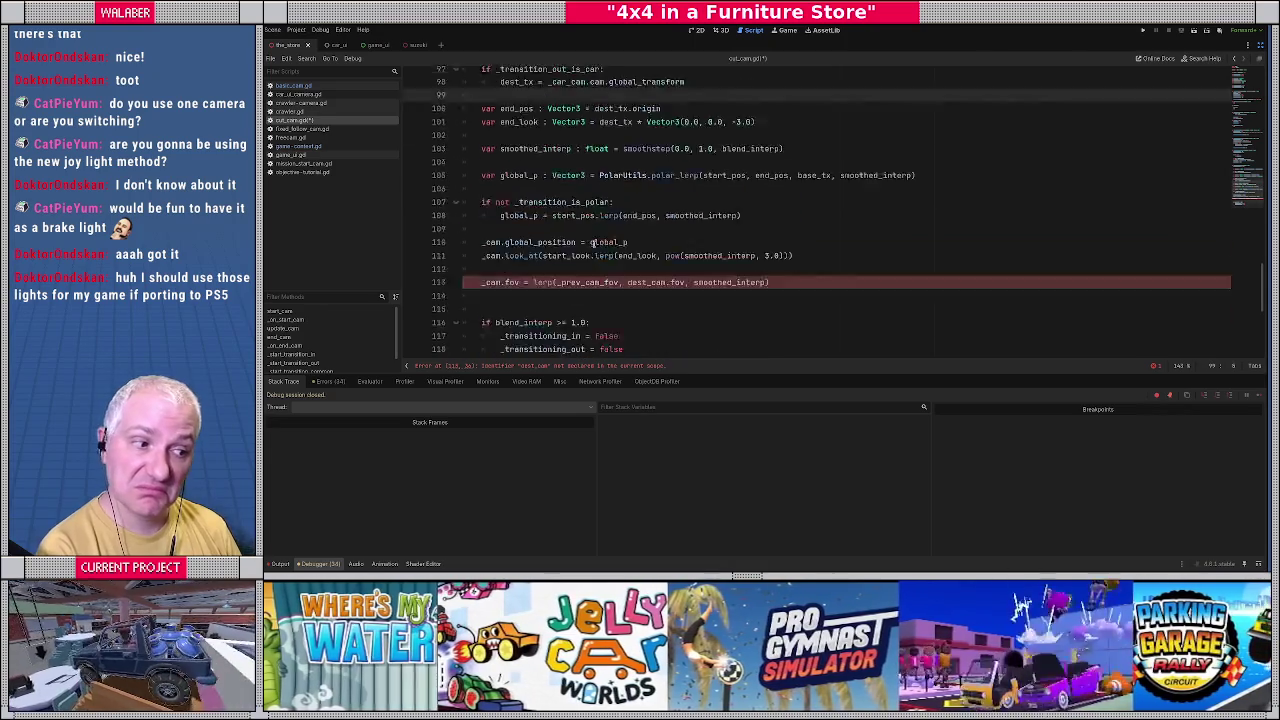
scroll(589, 241, up, 3)
drag(628, 262, 686, 262)
scroll(686, 263, up, 2)
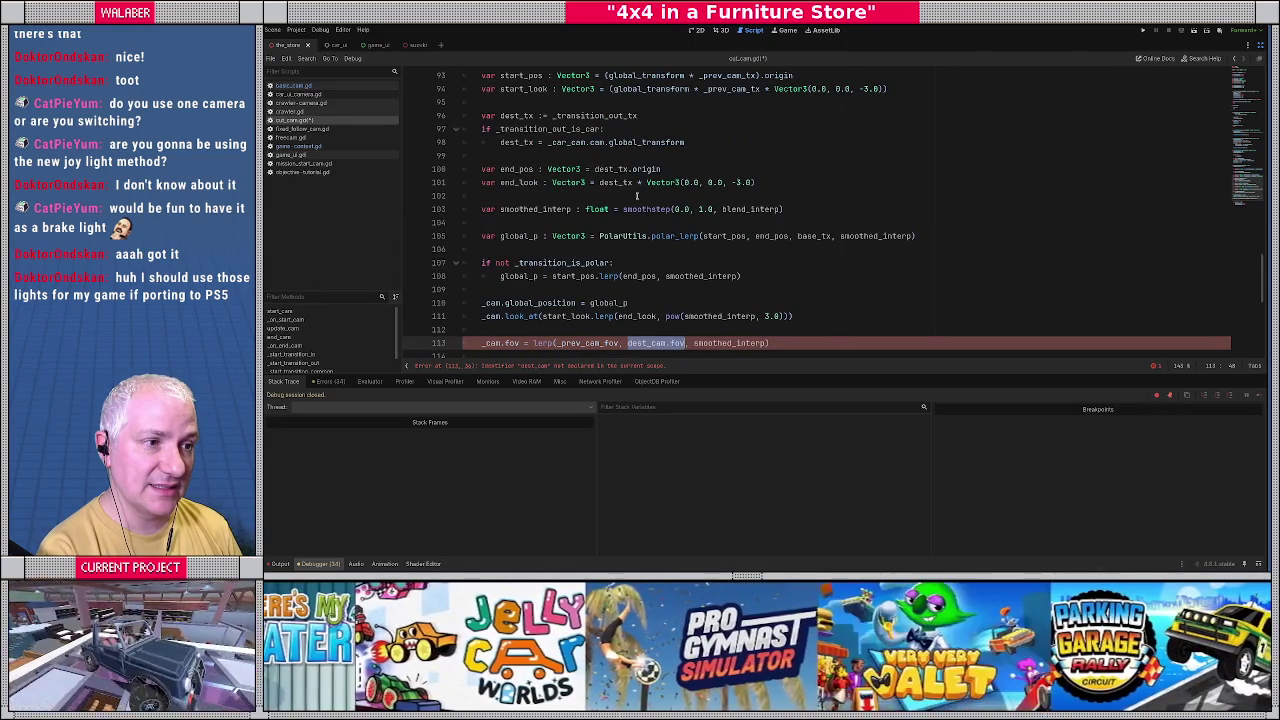
click(656, 116)
key(Return)
text(var dest_fov := _t)
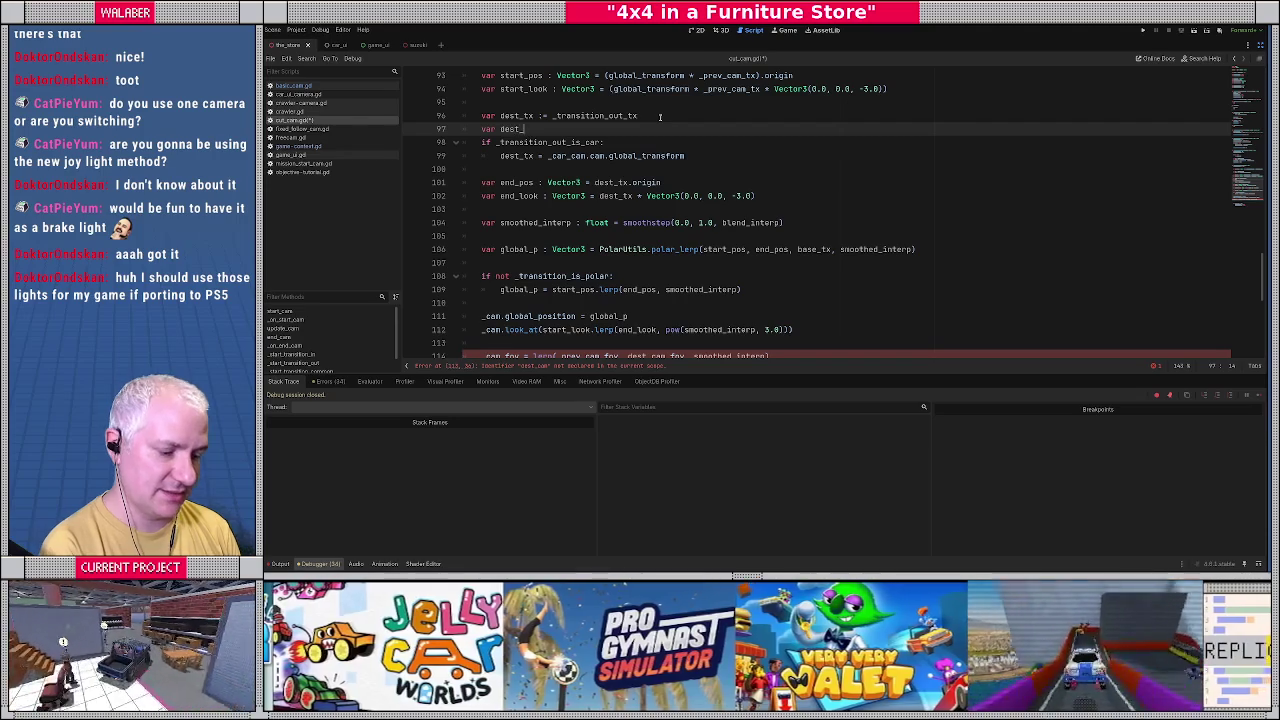
text(ran)
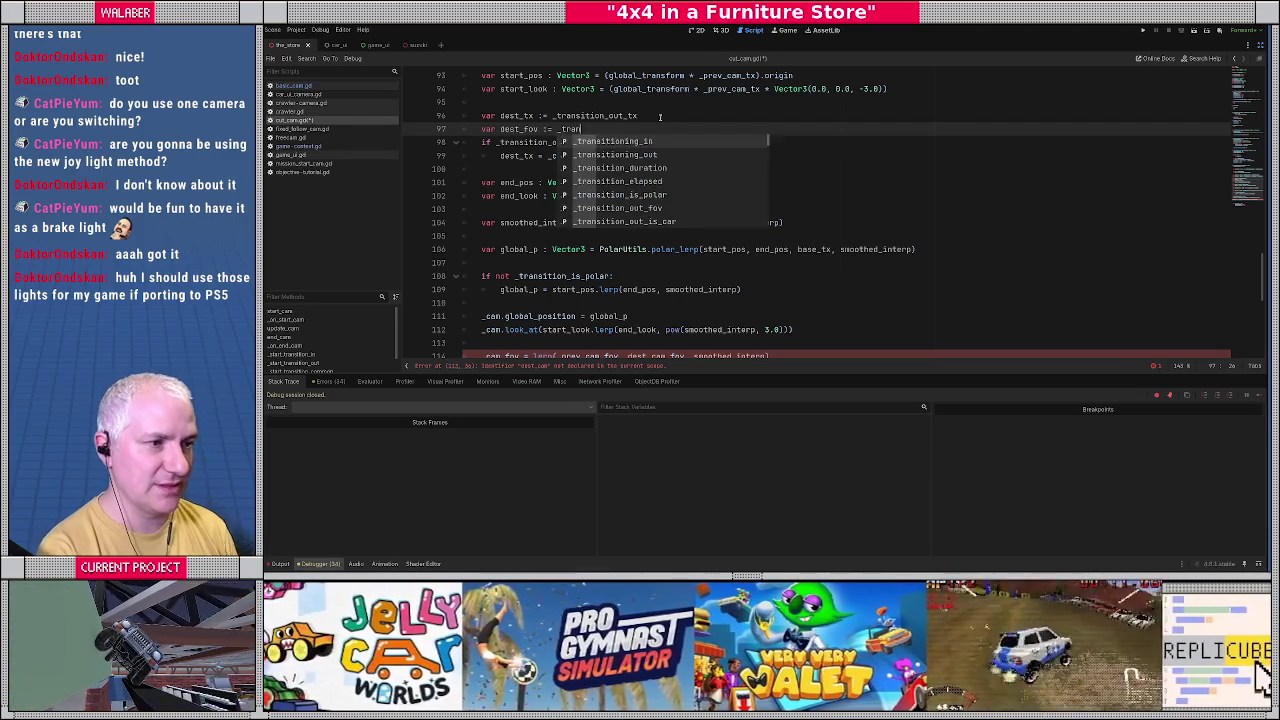
key(Down)
key(Down)
key(Down)
key(Return)
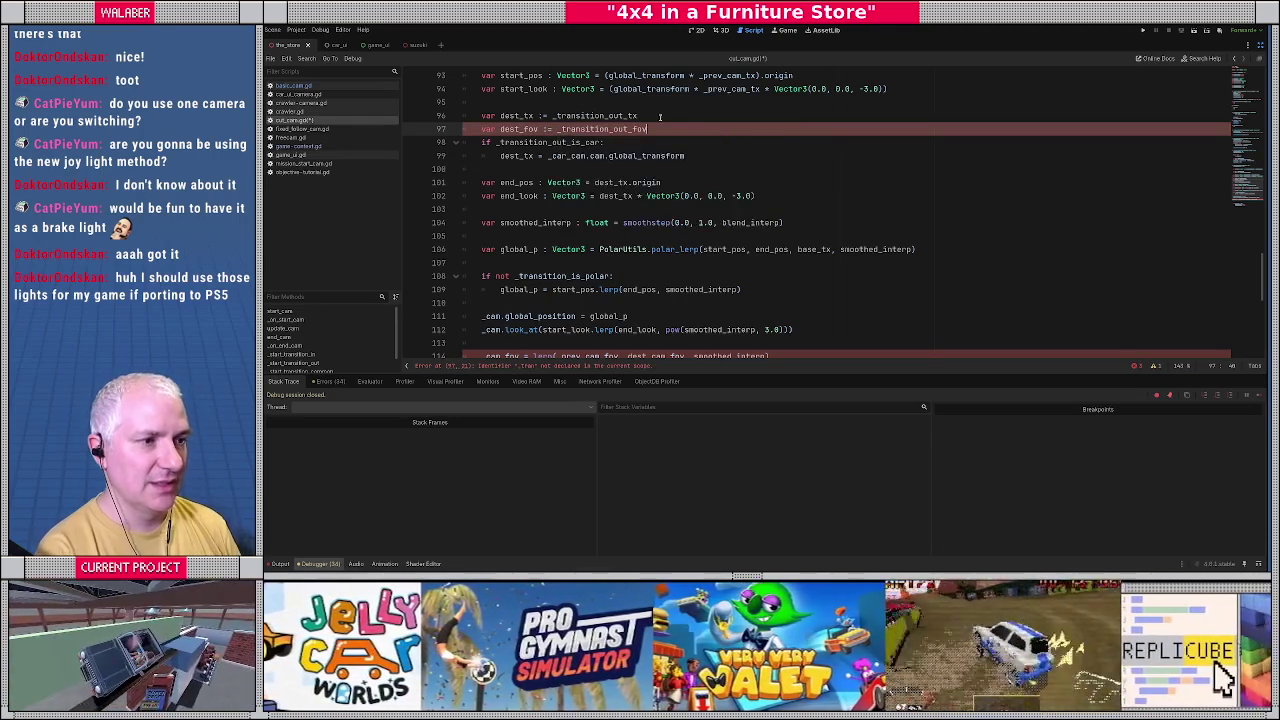
key(Down)
key(Down)
key(End)
key(Return)
text(dest)
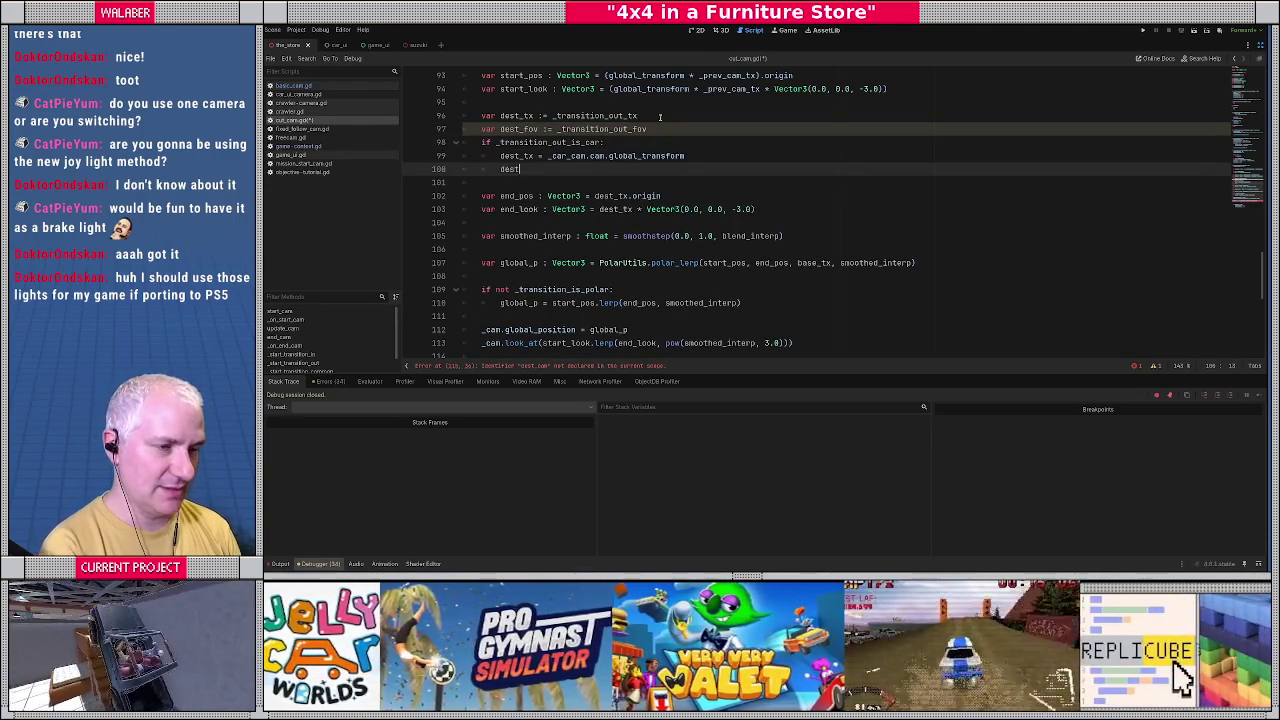
text(_fov = _car_cam.cam.)
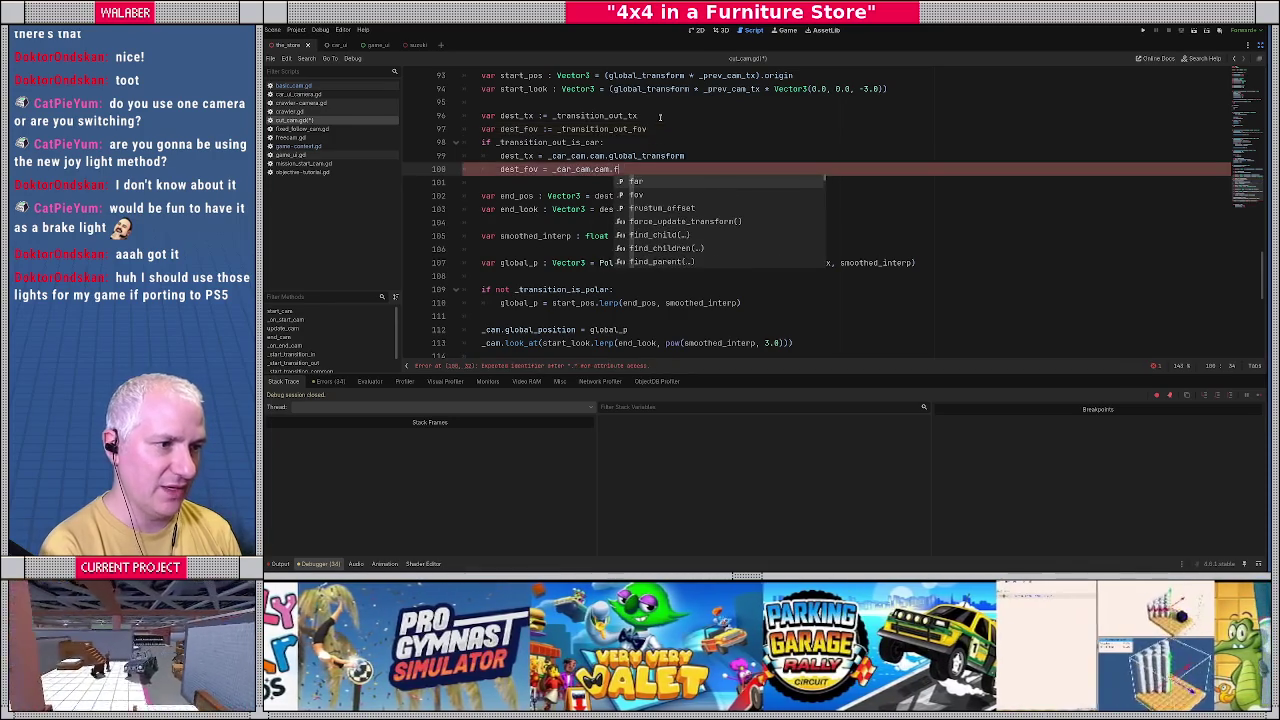
text(fov)
Replace dest_cam.fov with dest_fov on line 115, then save and run the game.
scroll(621, 266, down, 3)
drag(628, 250, 685, 250)
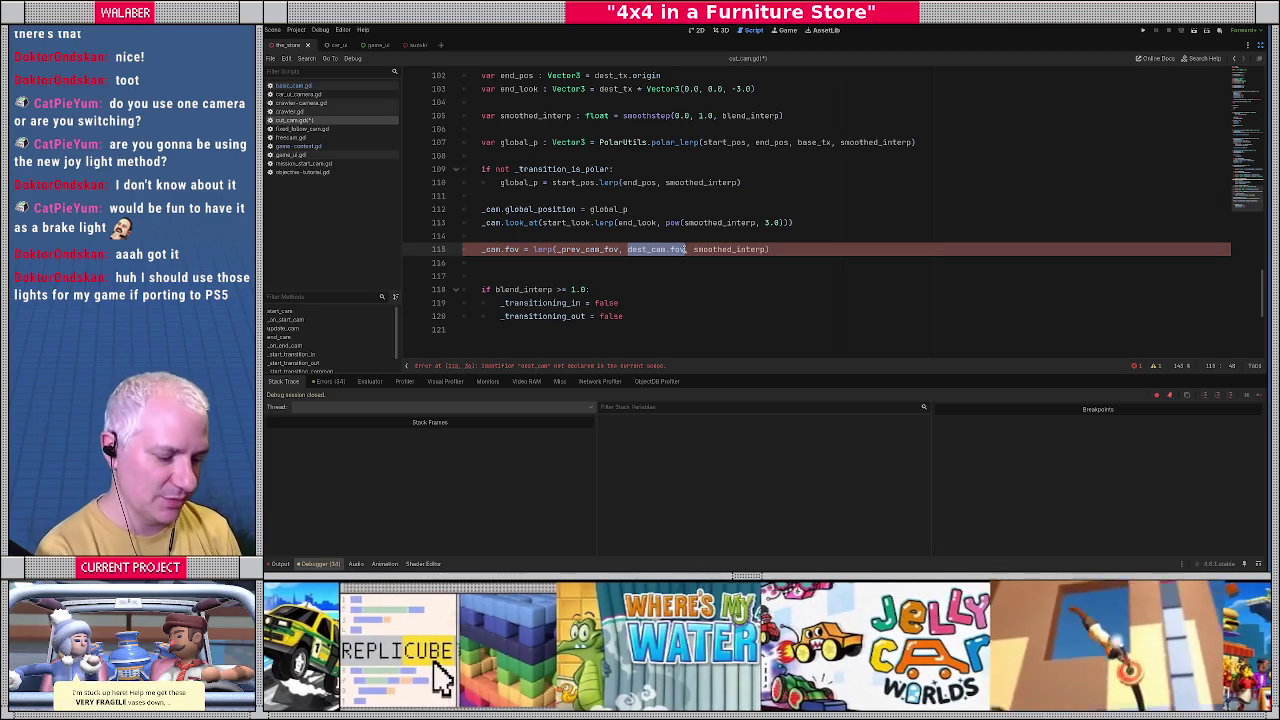
text(dest_fov)
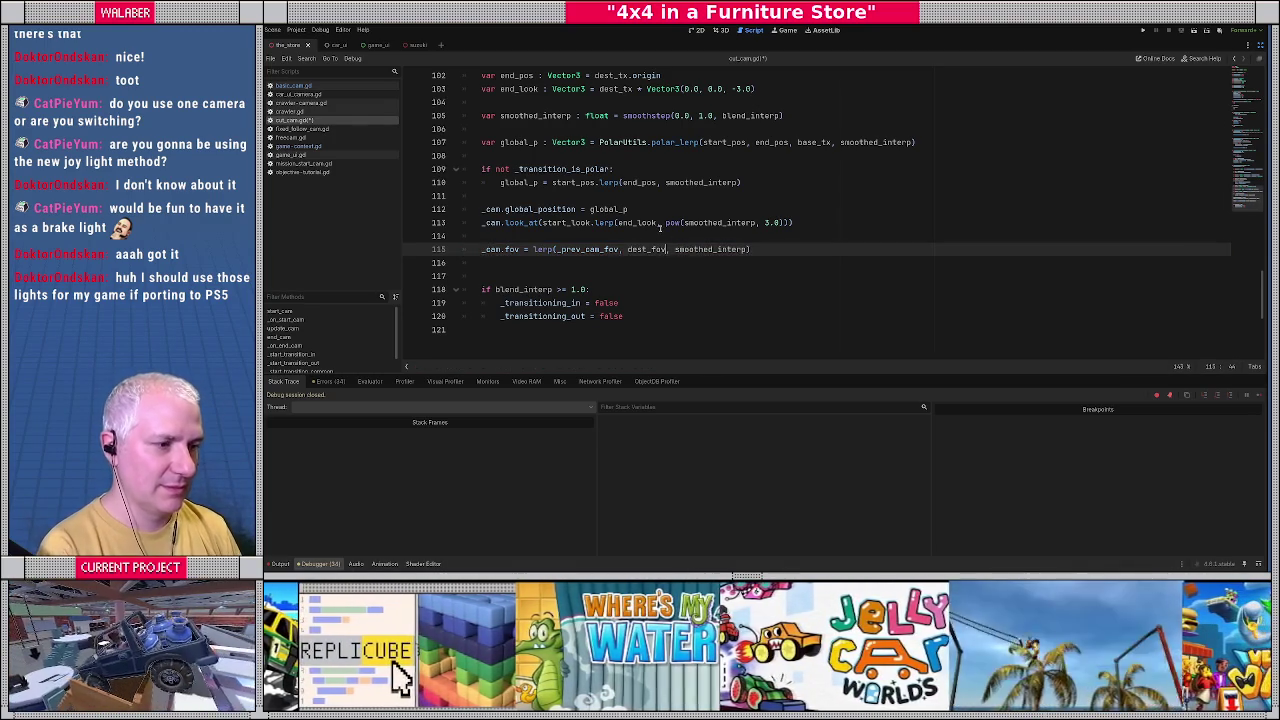
click(660, 229)
click(650, 199)
key(F5)
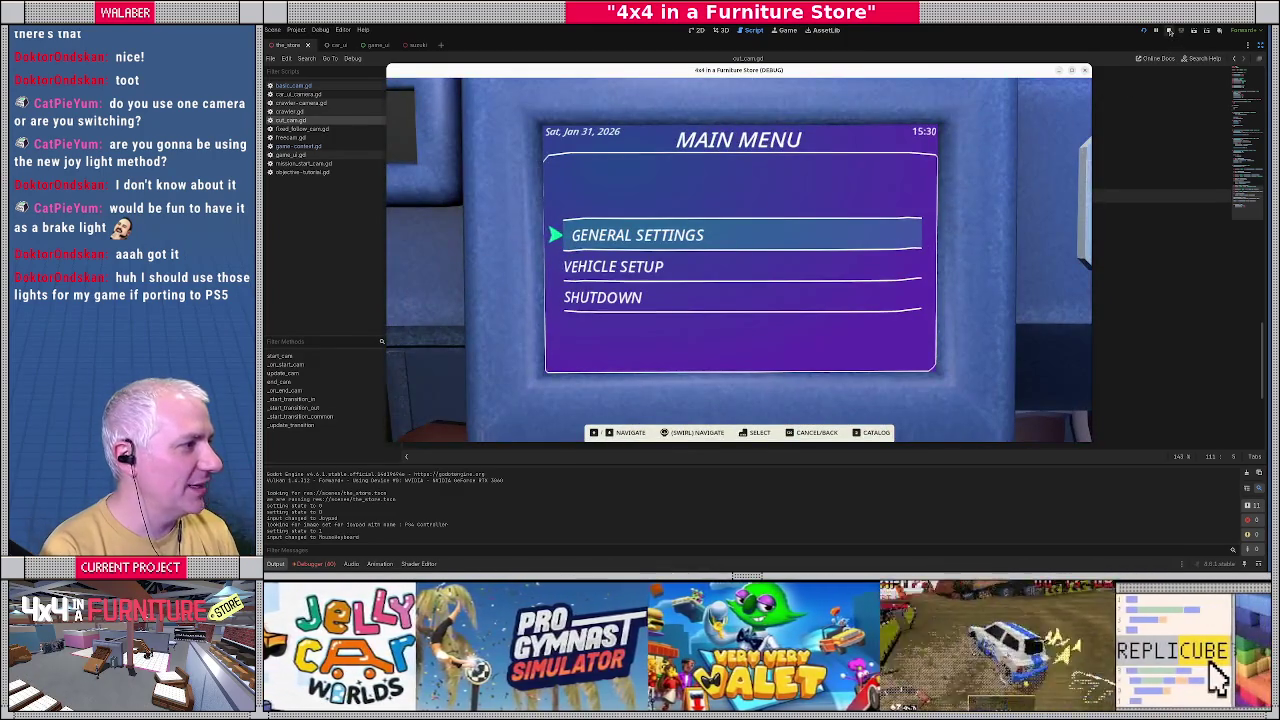
Skip the intro and close the main menu to watch the jeep camera, then quit the game.
key(Escape)
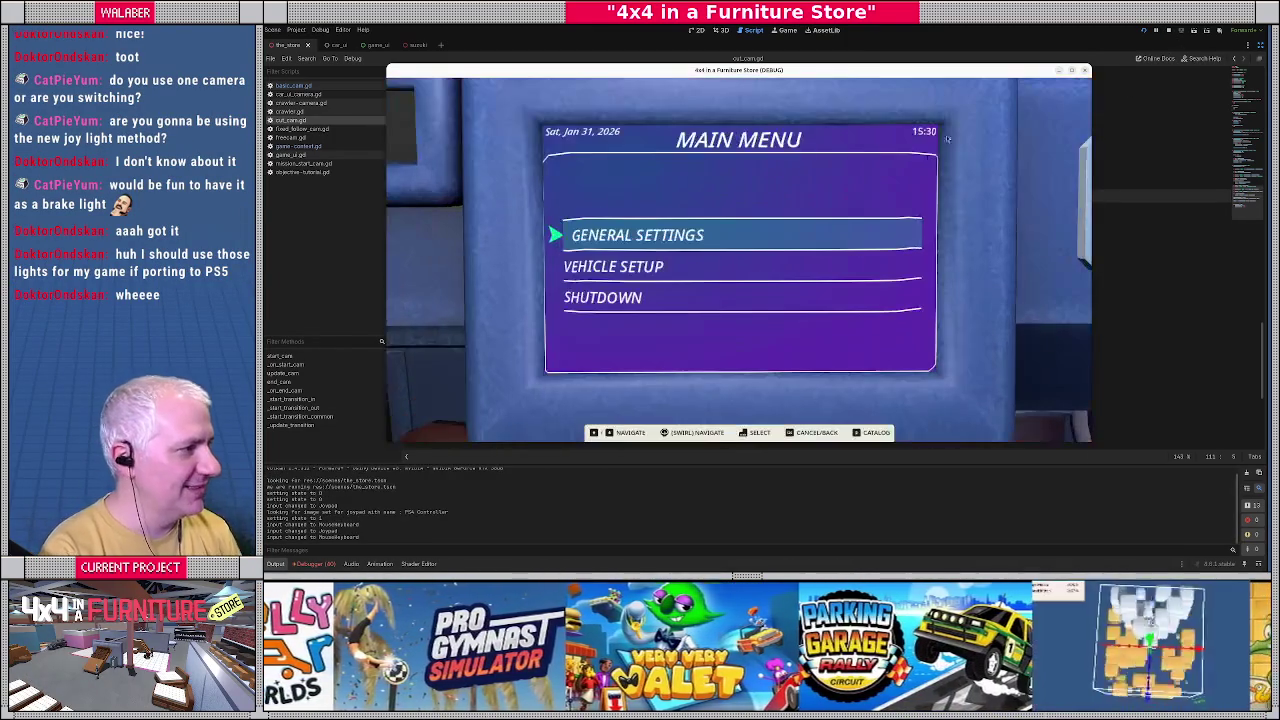
key(Escape)
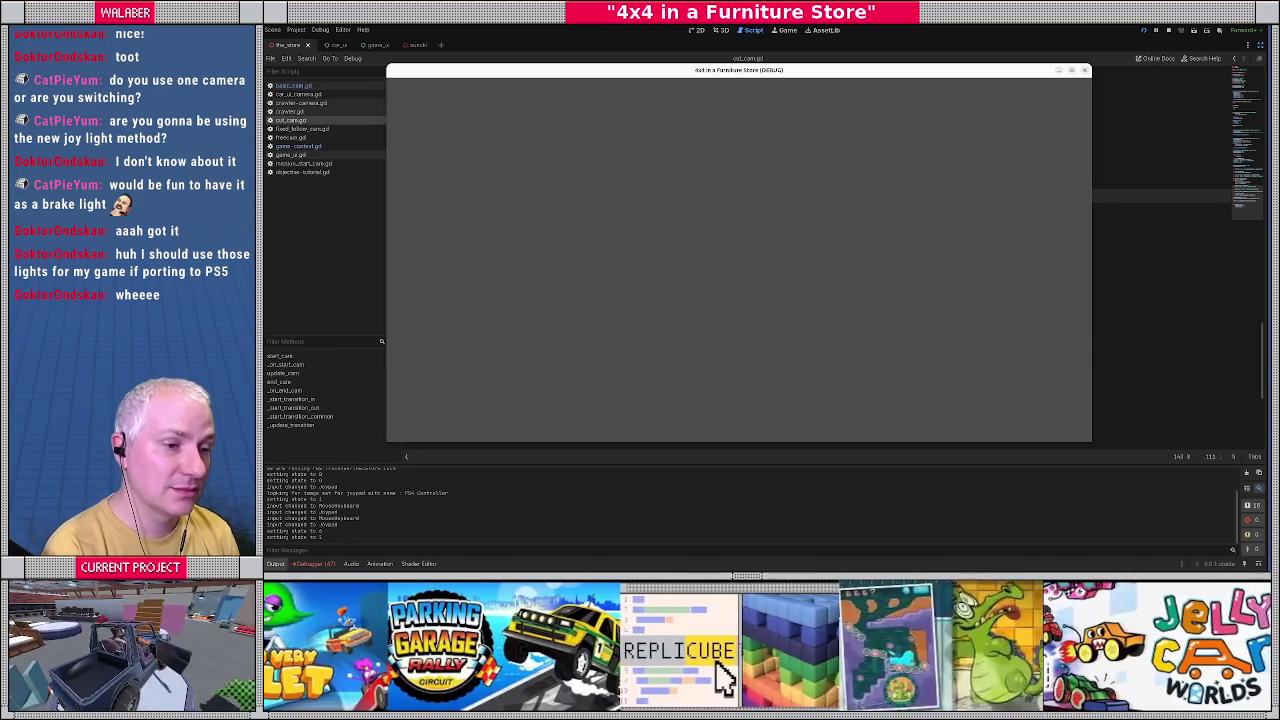
key(F8)
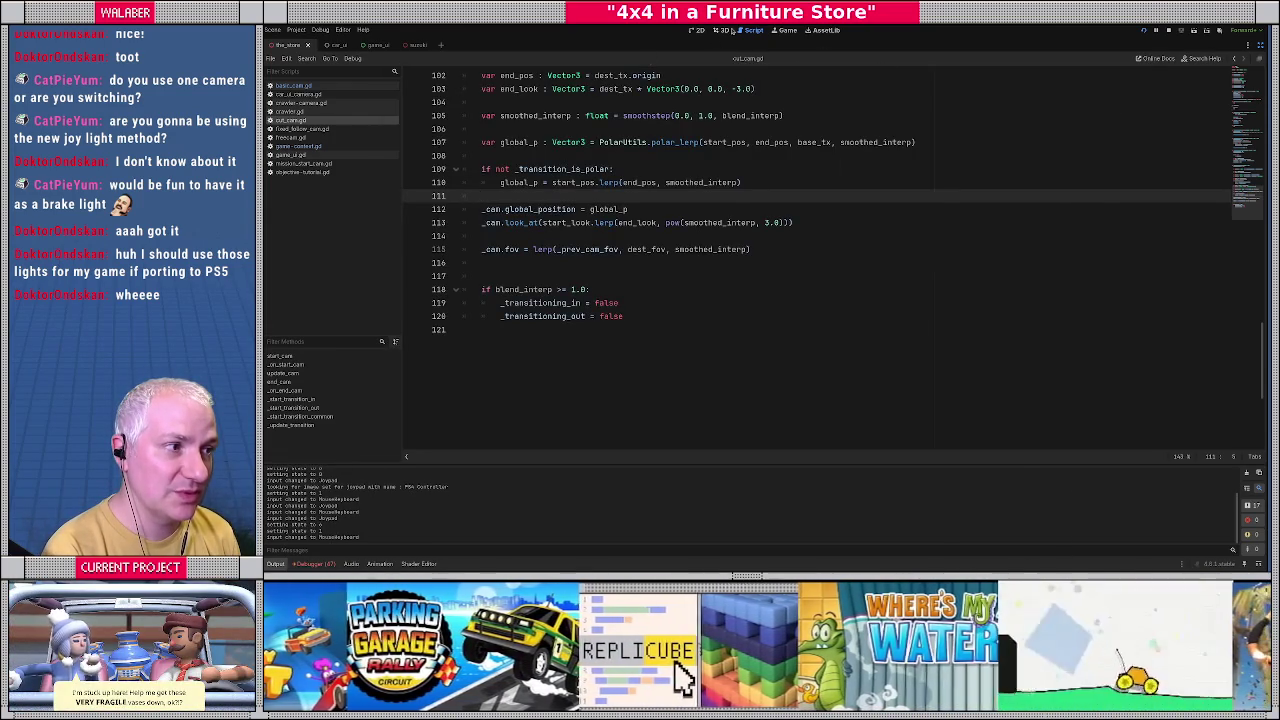
Restore the docks, focus and orbit around BasicCam-Tutorial in 3D, then return to cut_cam.gd.
click(731, 30)
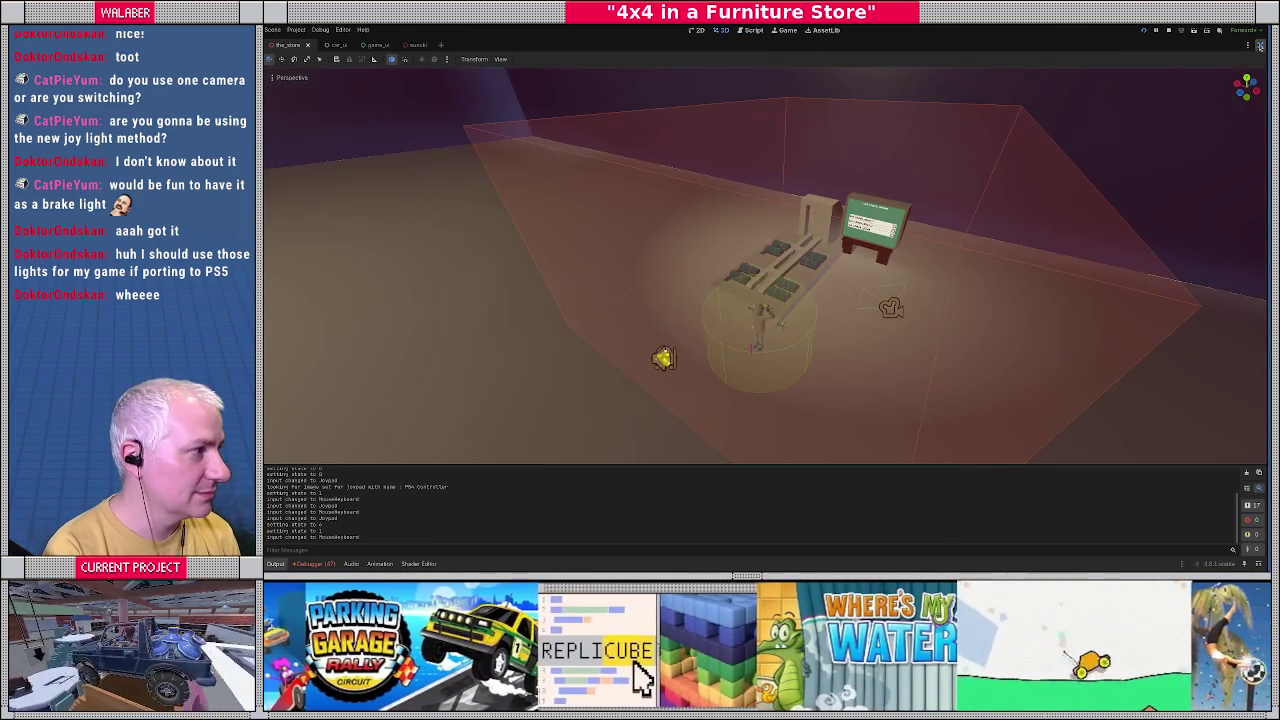
key(ctrl+shift+F11)
click(860, 309)
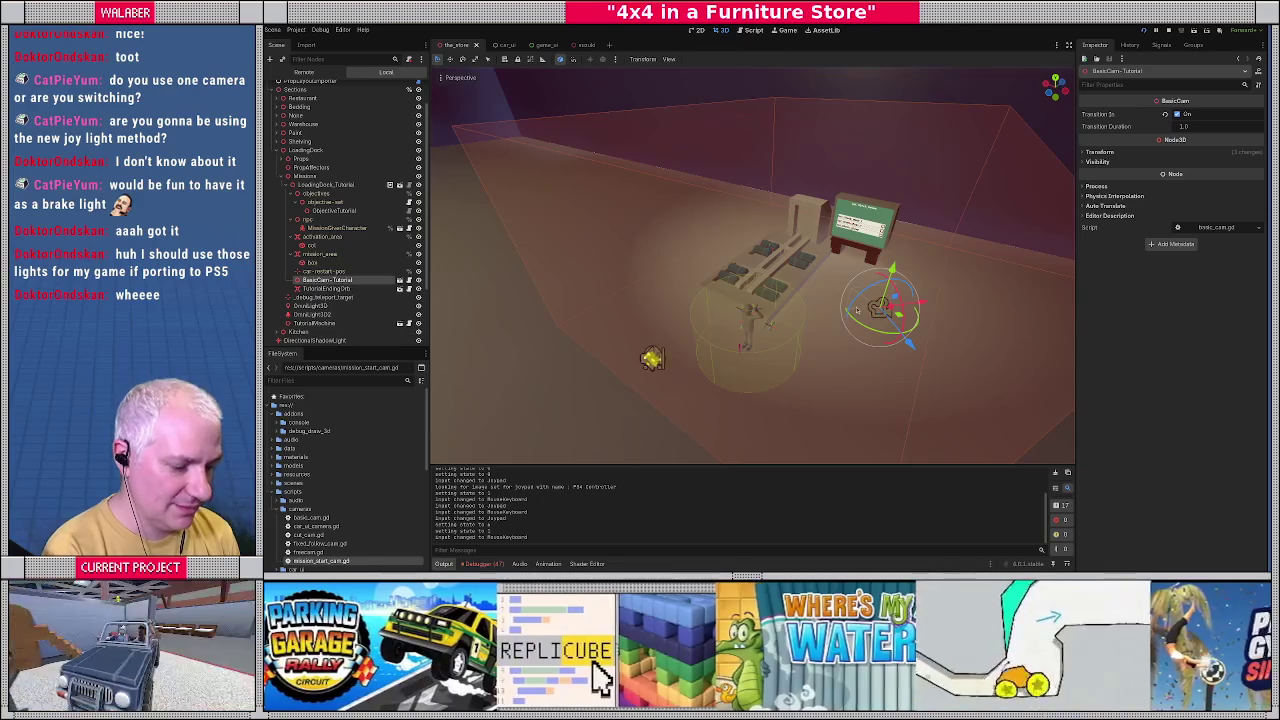
key(f)
mouse_move(760, 270)
mouse_down()
mouse_move(793, 296)
mouse_move(827, 297)
mouse_up()
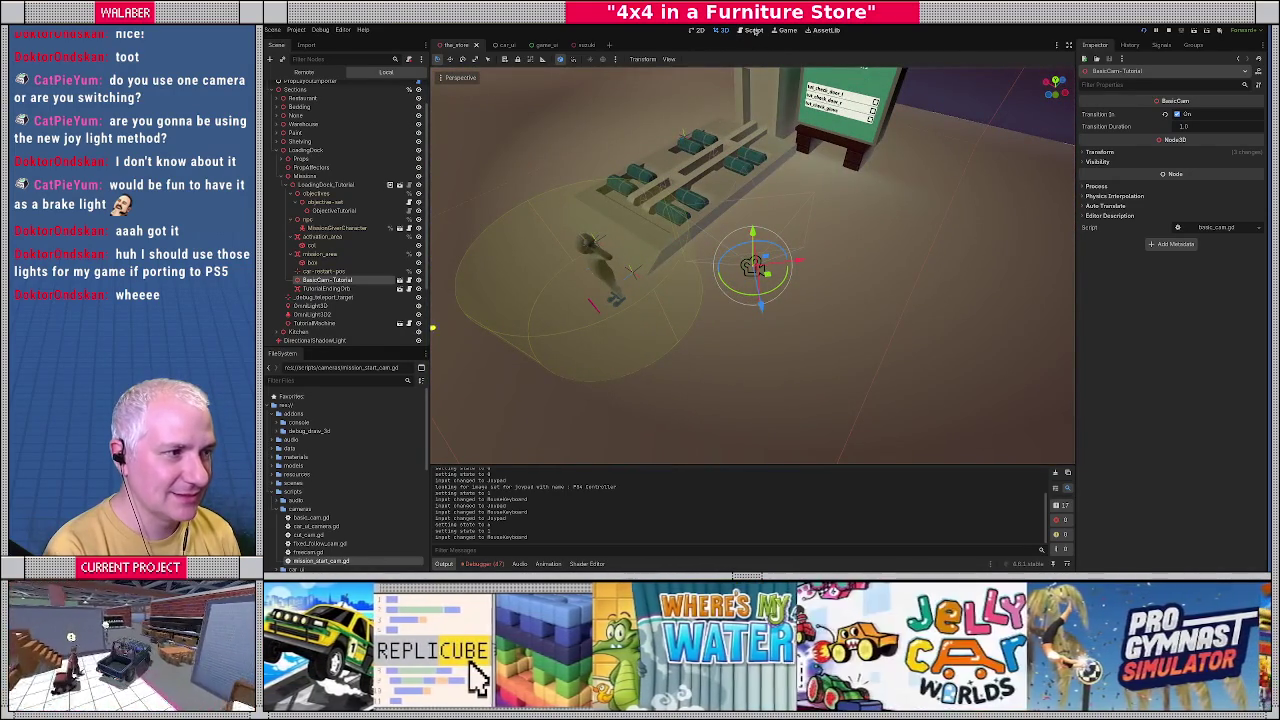
click(755, 31)
scroll(801, 192, up, 3)
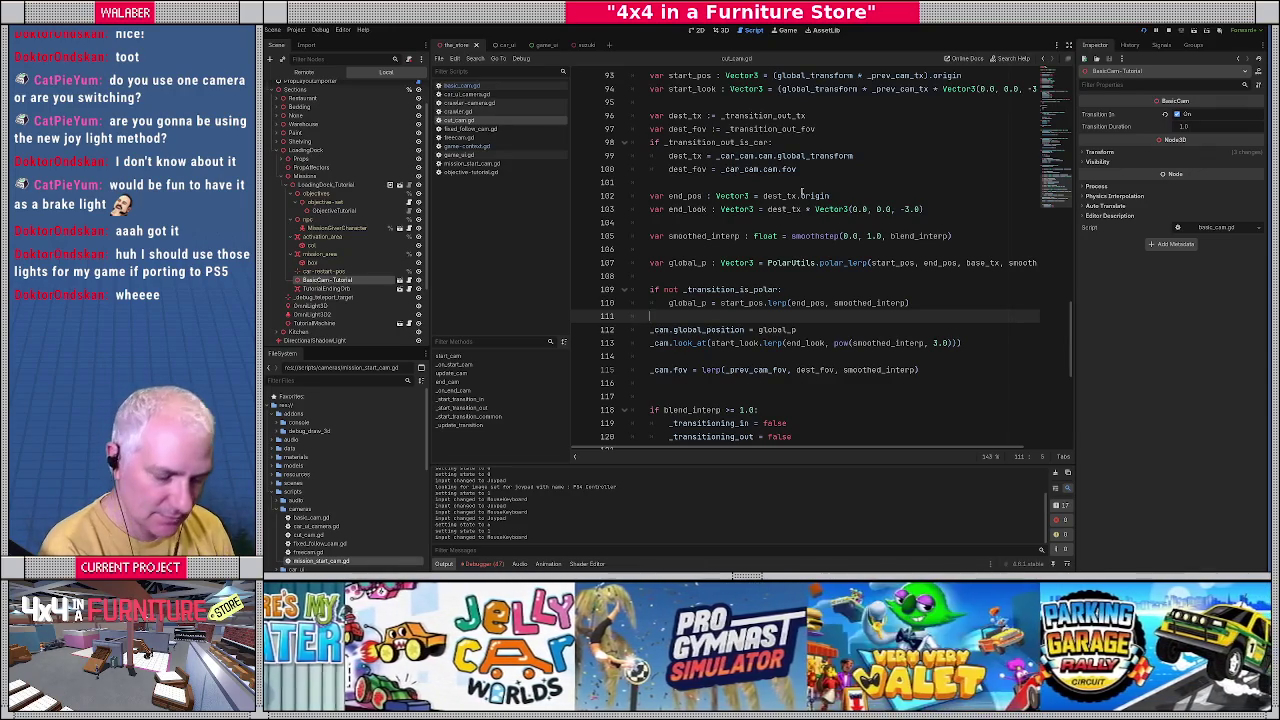
Review the _transition_out_is_car block and the end_pos and end_look lines in cut_cam.gd.
click(679, 235)
scroll(684, 236, up, 1)
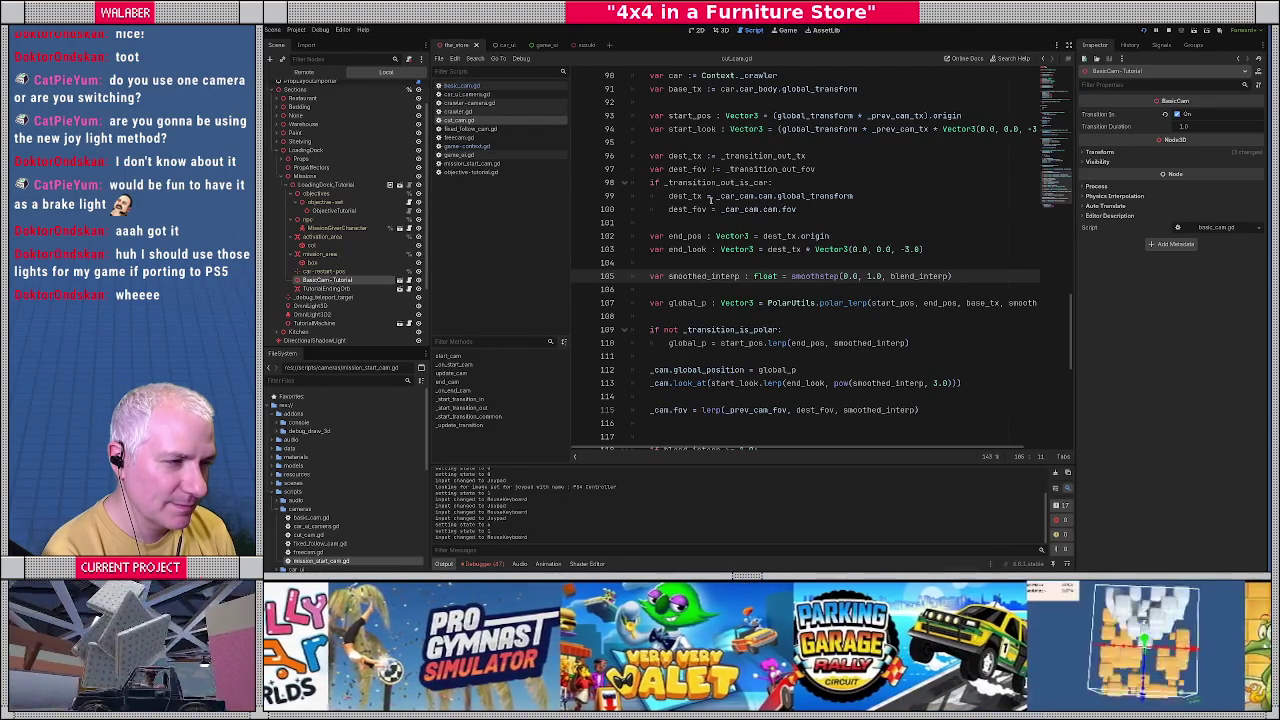
mouse_move(650, 182)
mouse_down()
mouse_move(760, 186)
mouse_move(820, 219)
mouse_up()
mouse_move(650, 236)
mouse_down()
mouse_move(720, 250)
mouse_move(925, 250)
mouse_up()
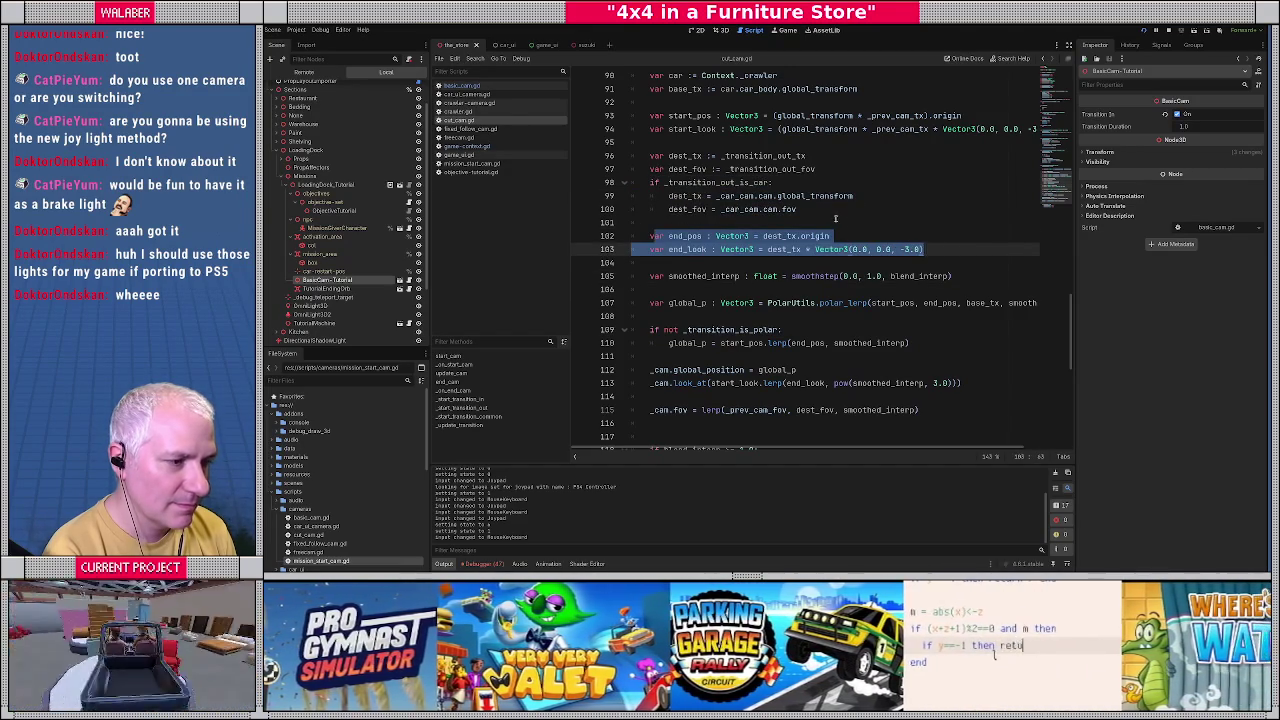
click(936, 252)
Run the game and select the remote Camera under the_store > Sections > LoadingDock > Missions > BasicCam-Tutorial.
key(F5)
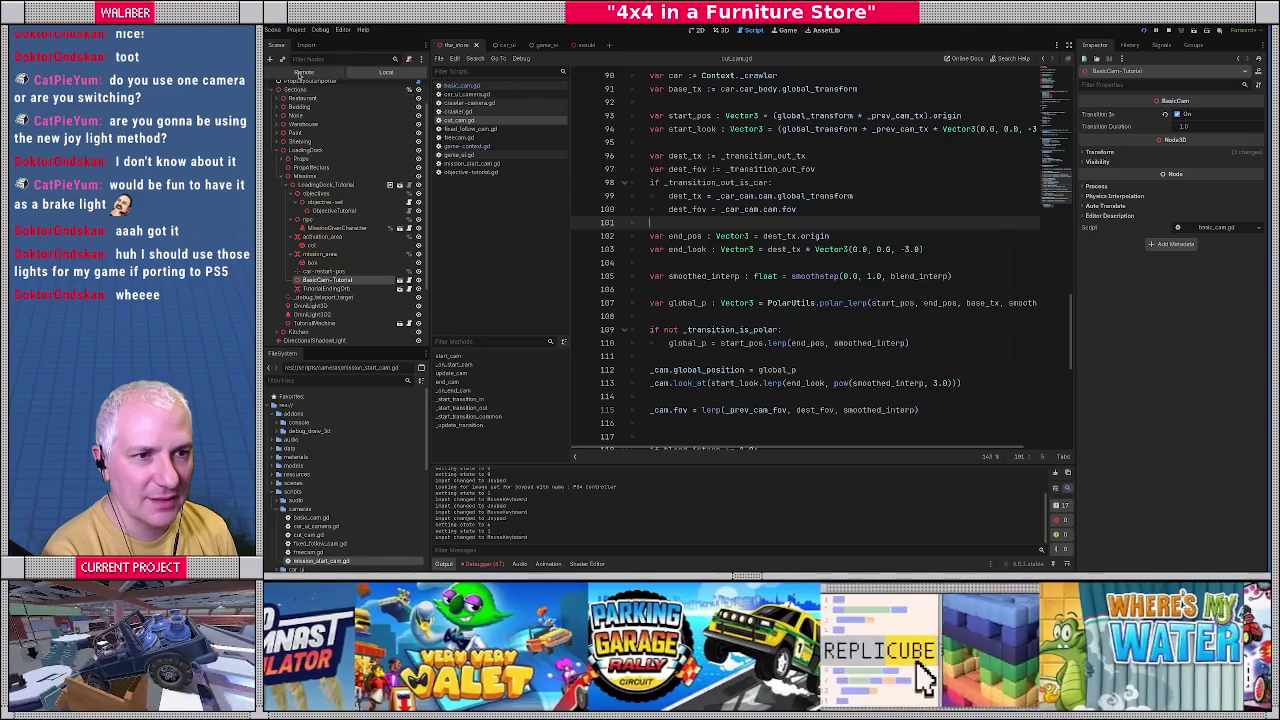
click(301, 72)
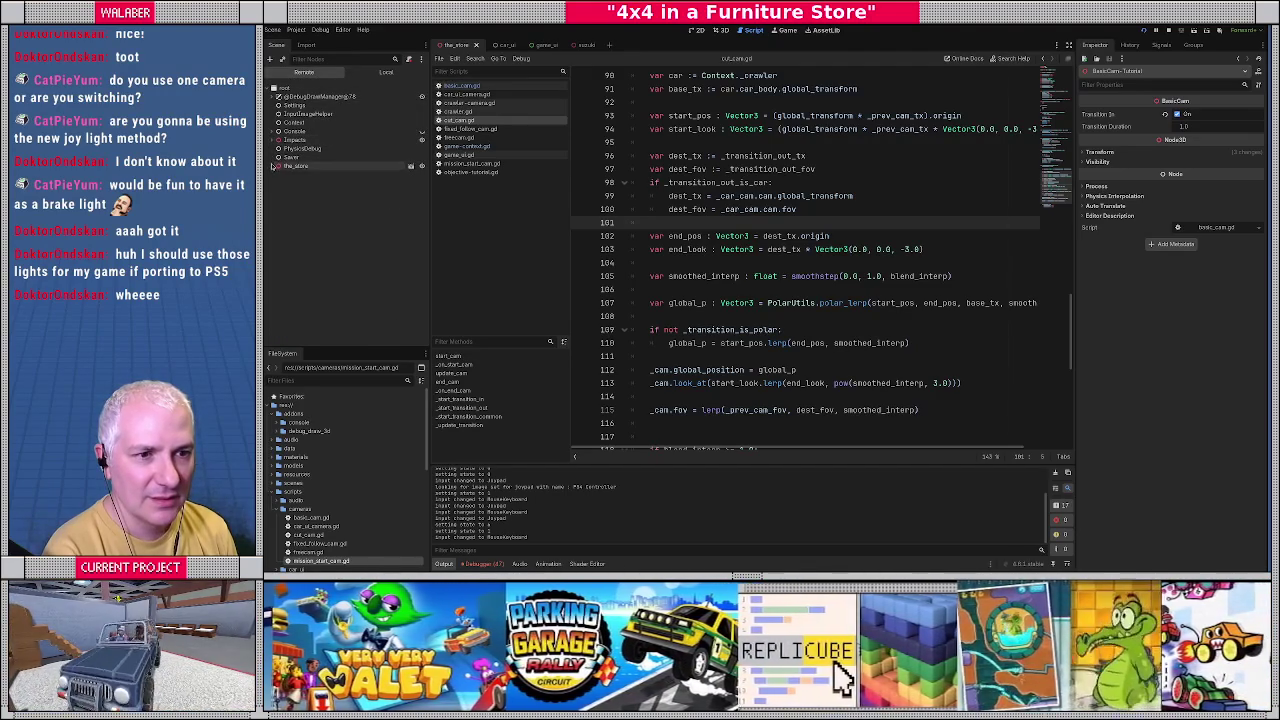
click(273, 166)
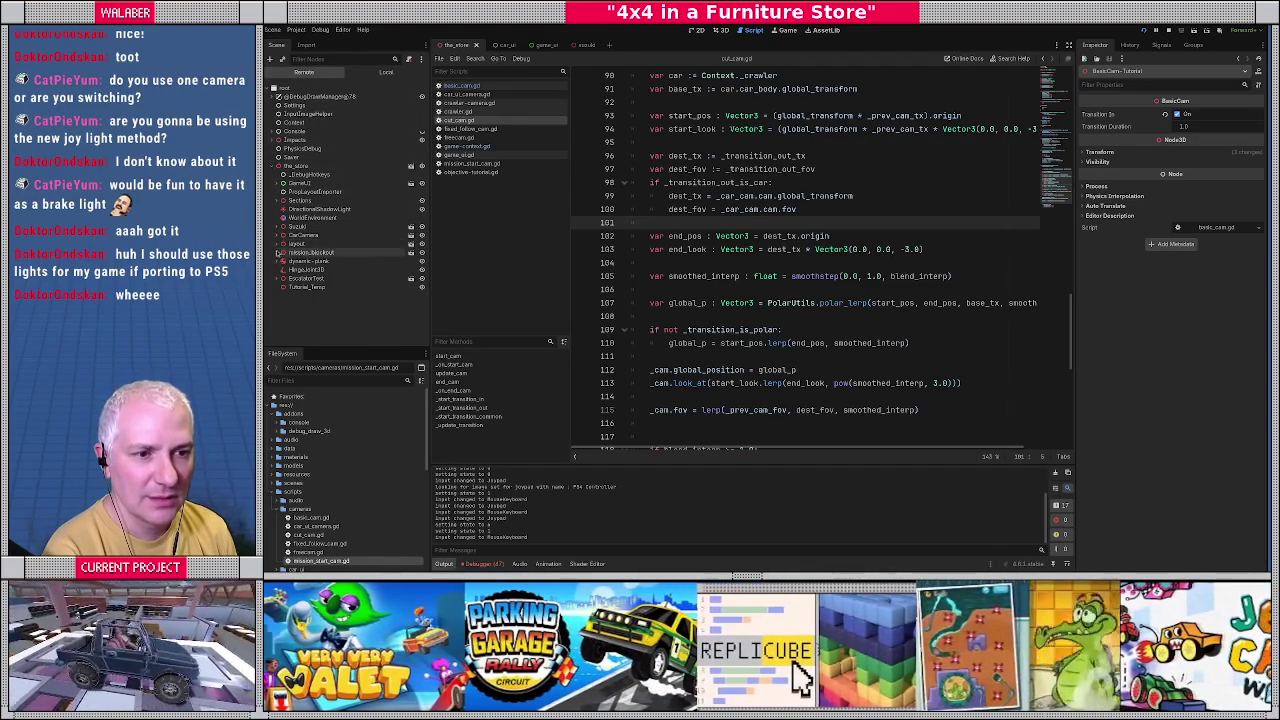
click(278, 200)
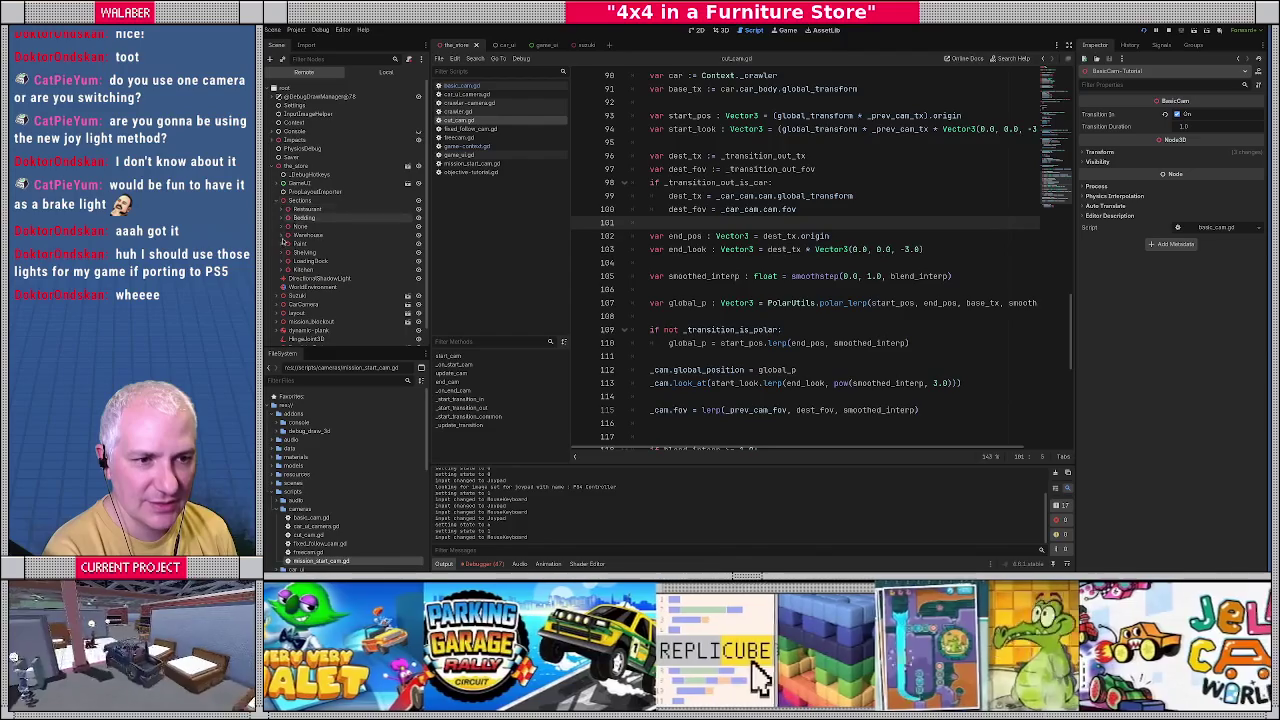
click(284, 261)
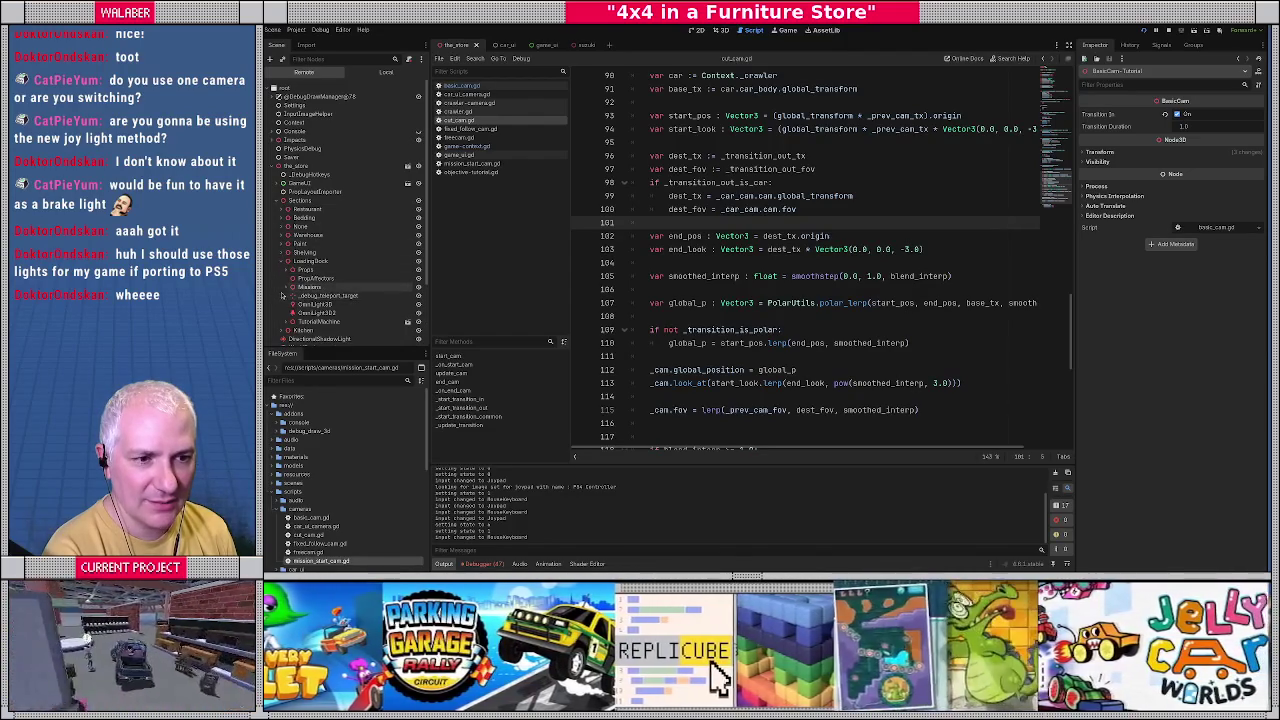
click(284, 287)
scroll(288, 290, down, 1)
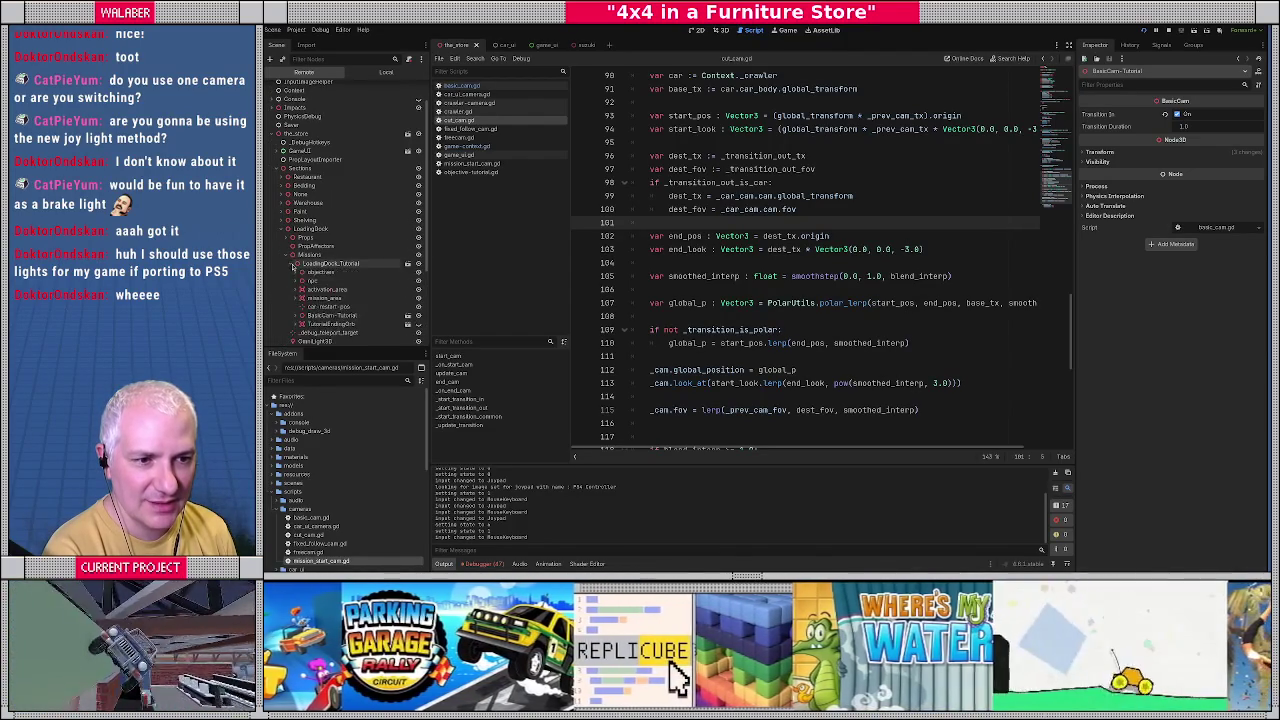
scroll(293, 267, down, 2)
click(297, 251)
click(318, 259)
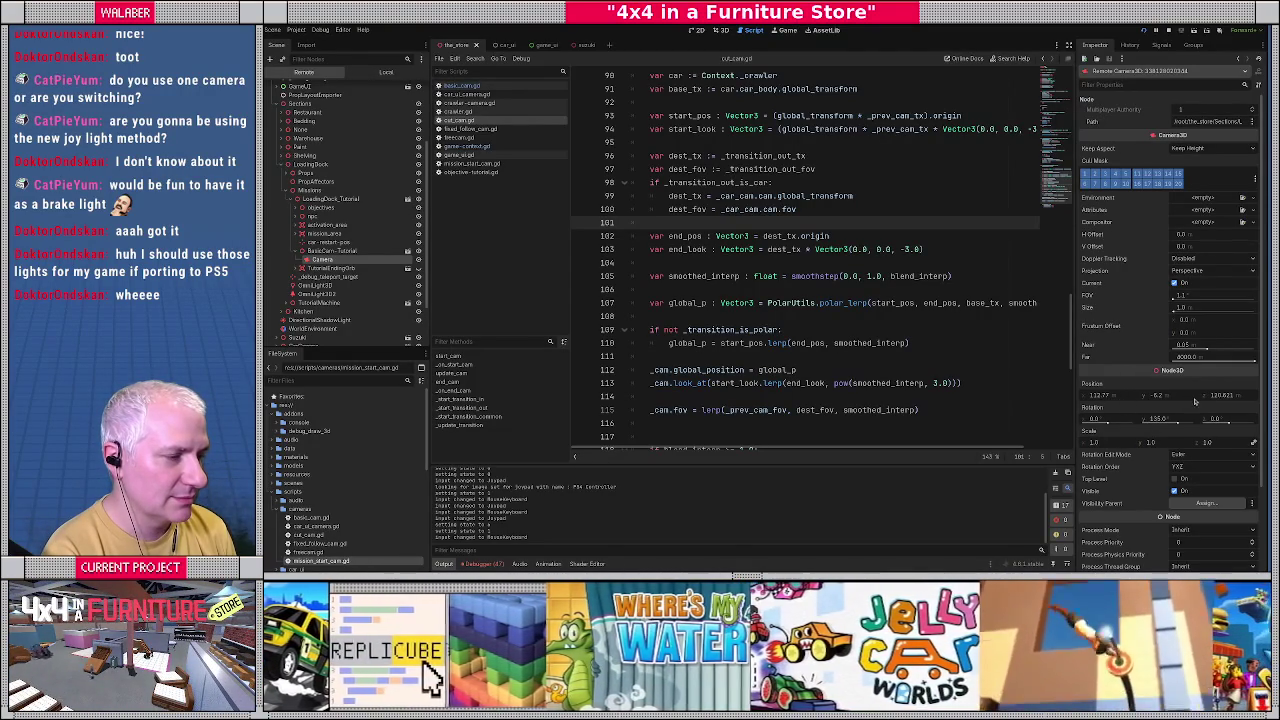
Set the live Camera's position to 0, 0, 0 in the Inspector.
click(1124, 398)
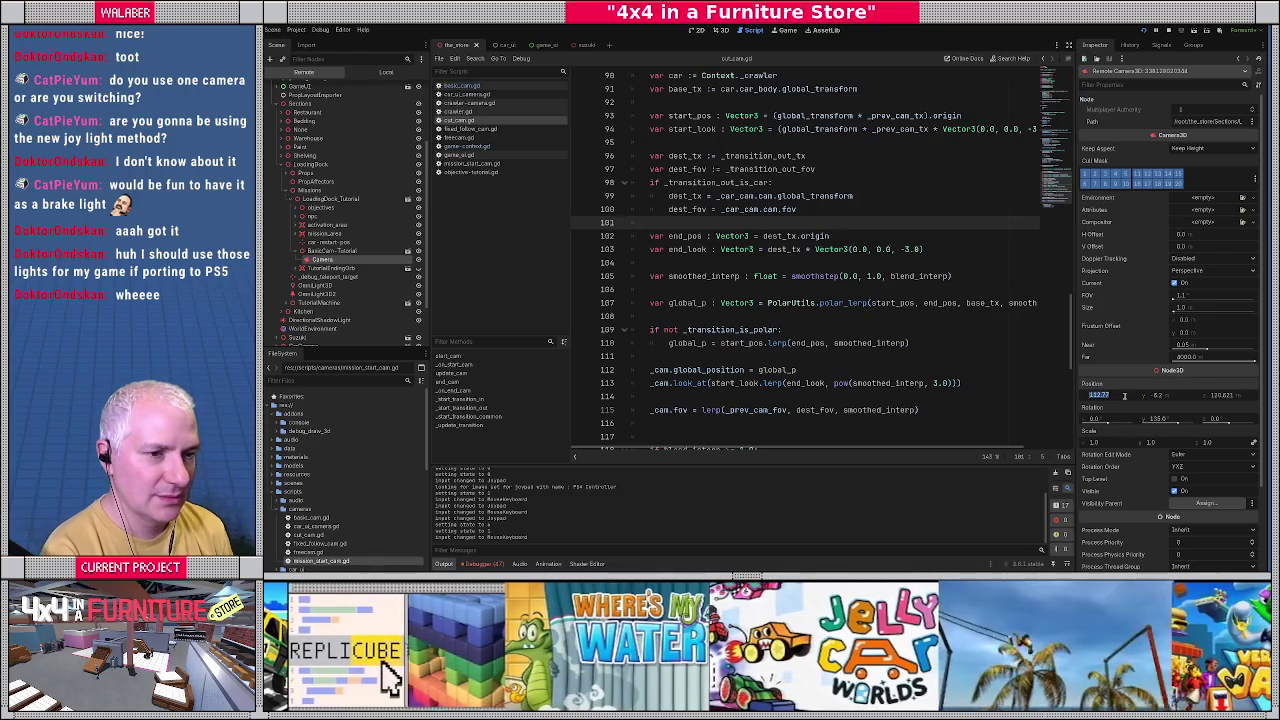
text(0)
key(Tab)
text(0)
key(Tab)
text(0)
key(Return)
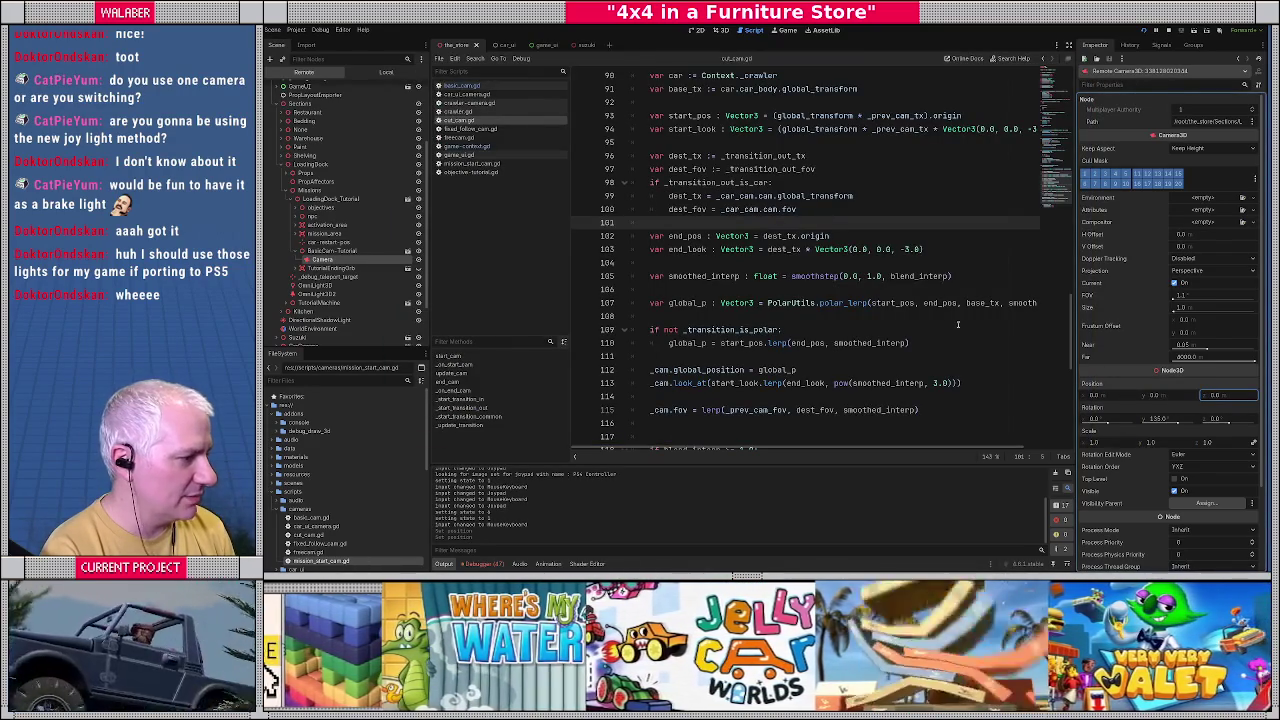
click(984, 333)
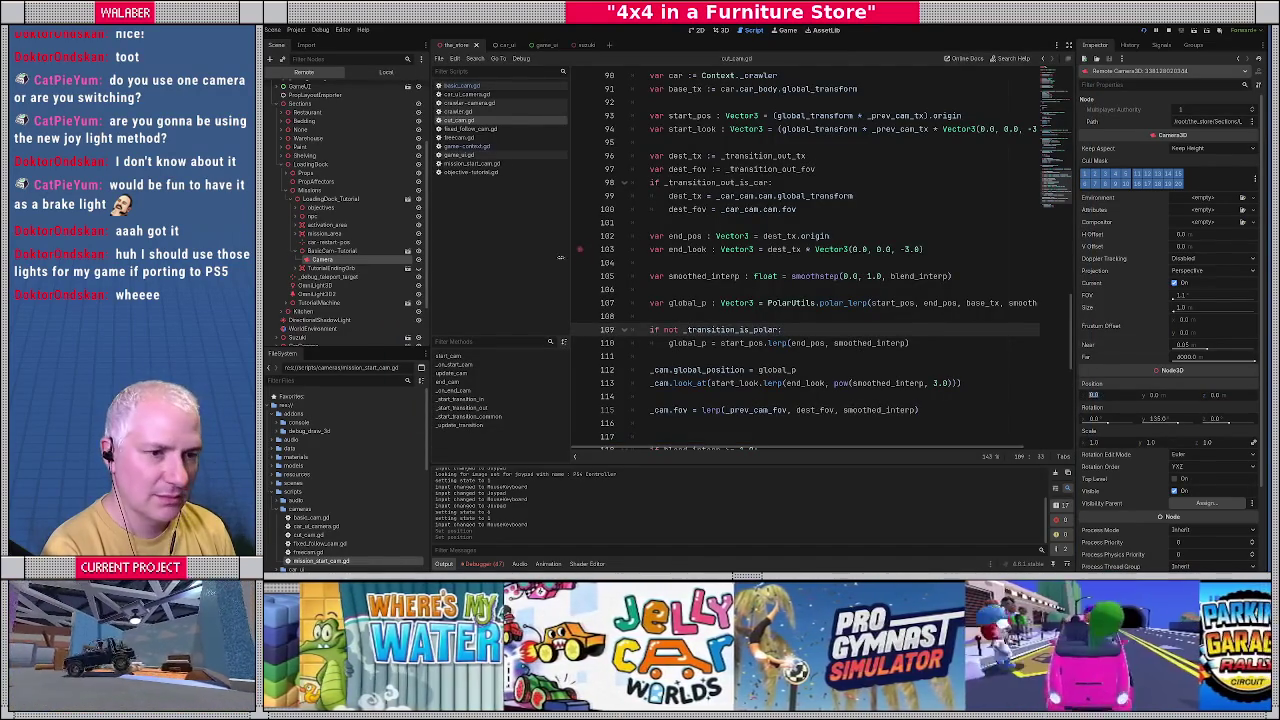
Switch to the 3D view, check the game window, and select BasicCam-Tutorial in the local tree.
click(721, 31)
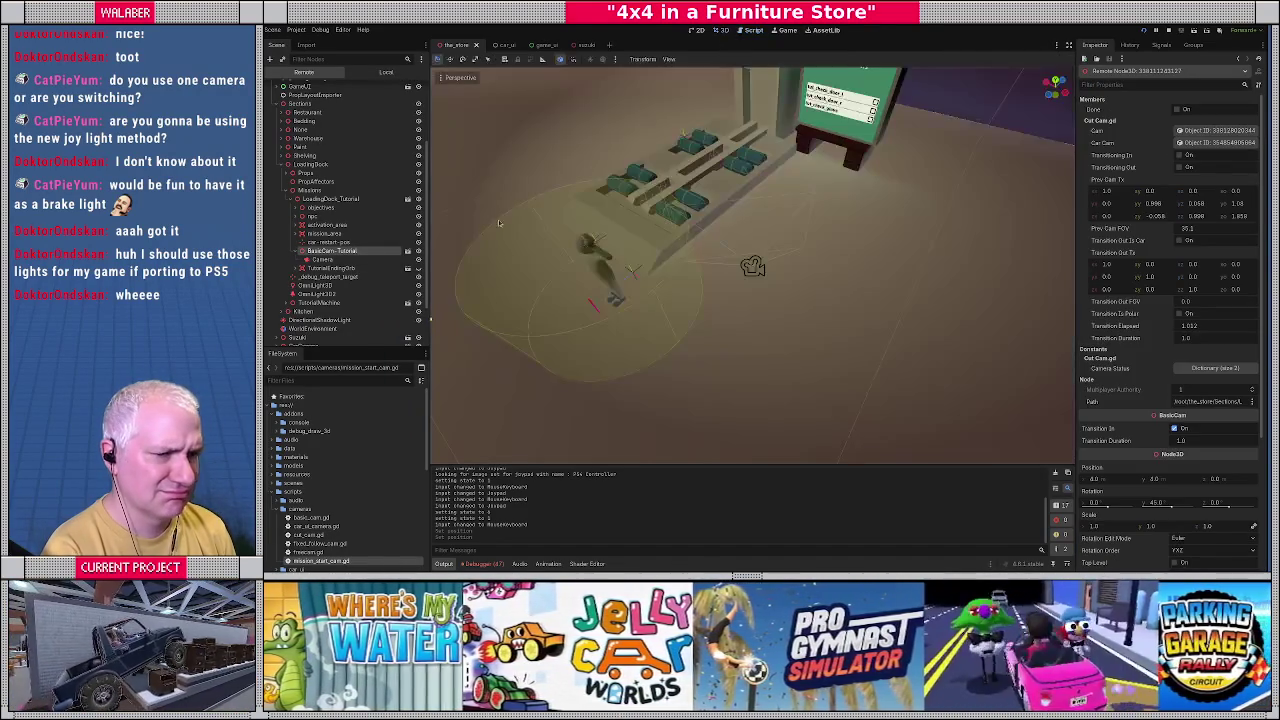
click(321, 251)
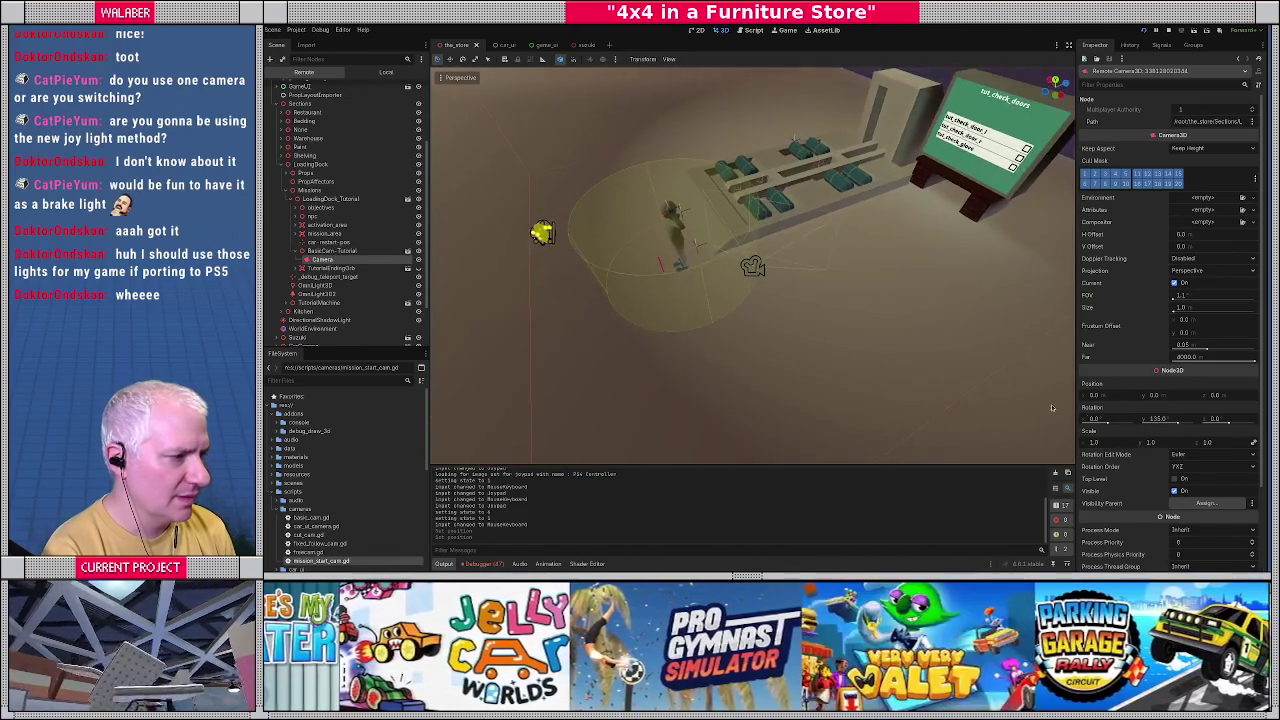
key(F5)
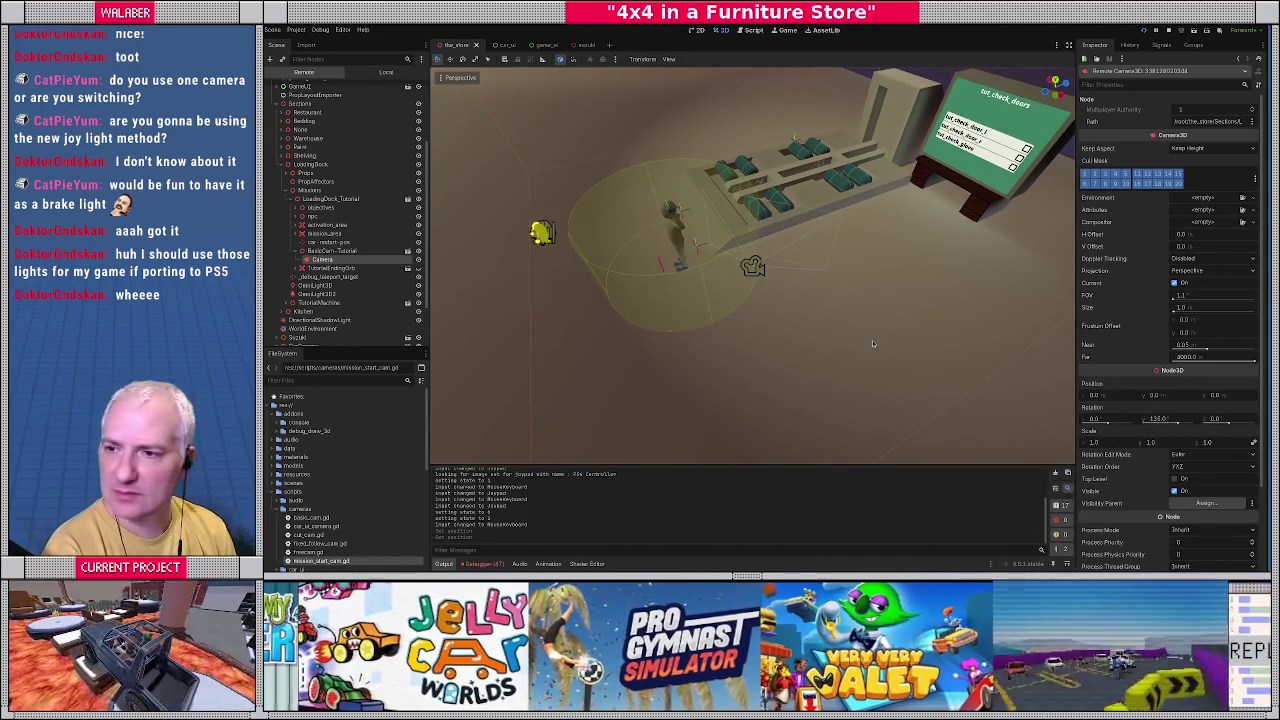
key(F8)
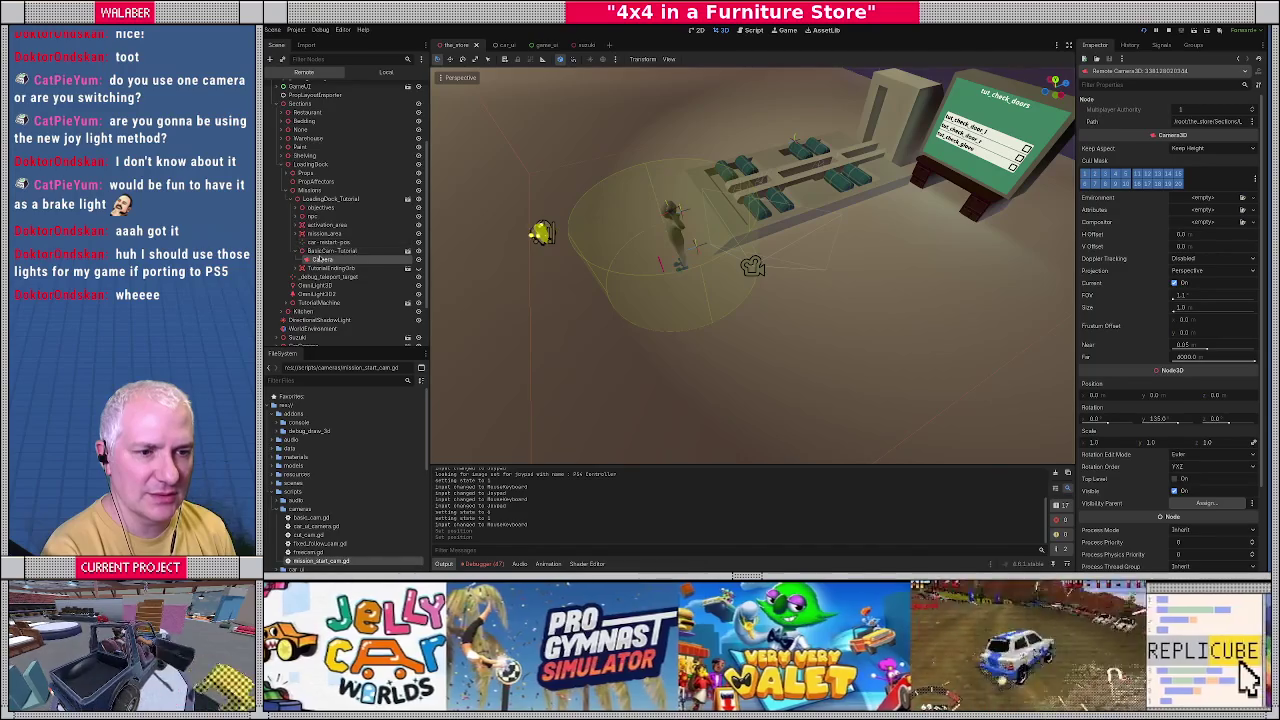
click(386, 72)
click(327, 280)
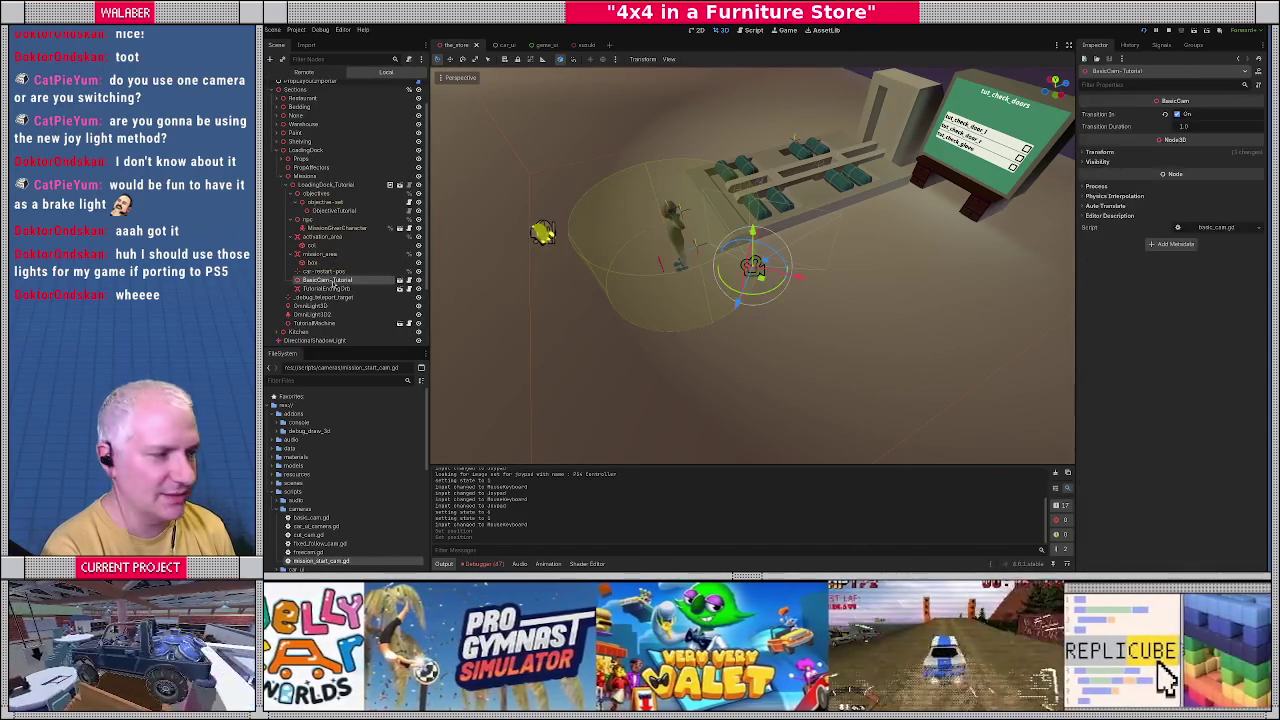
Expand BasicCam-Tutorial's transform properties and focus and orbit the view around it.
click(1100, 152)
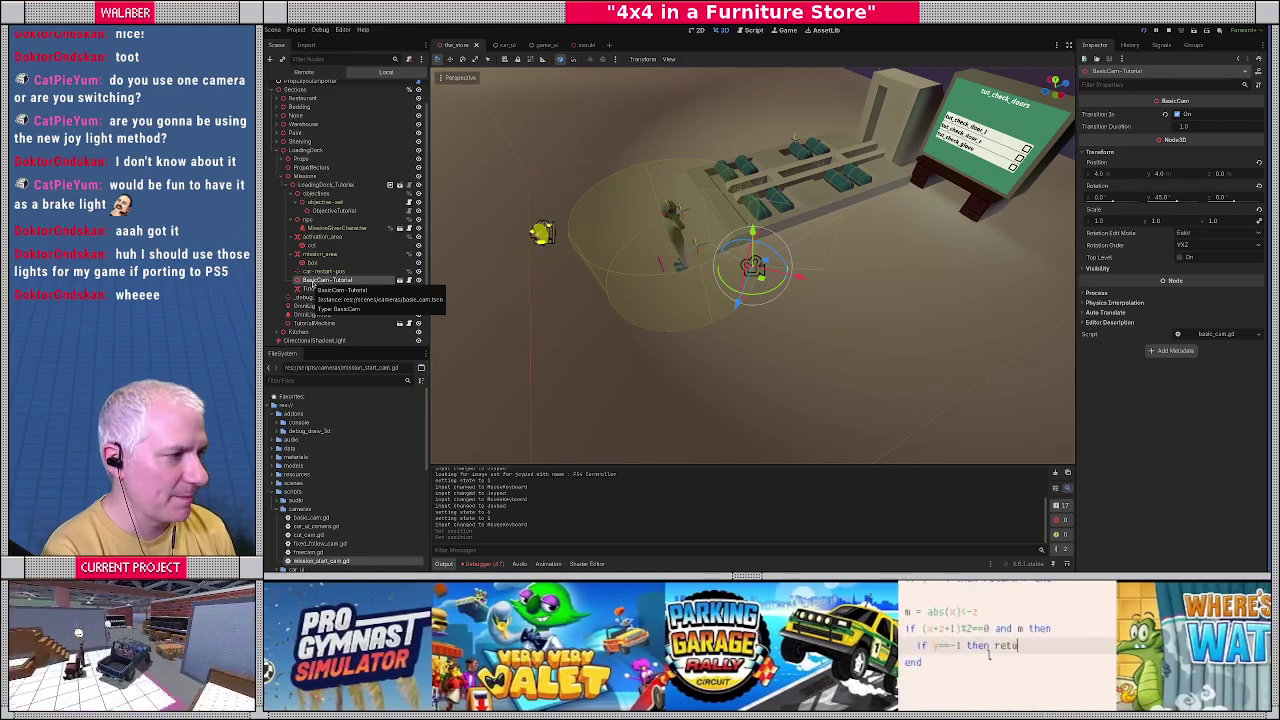
key(f)
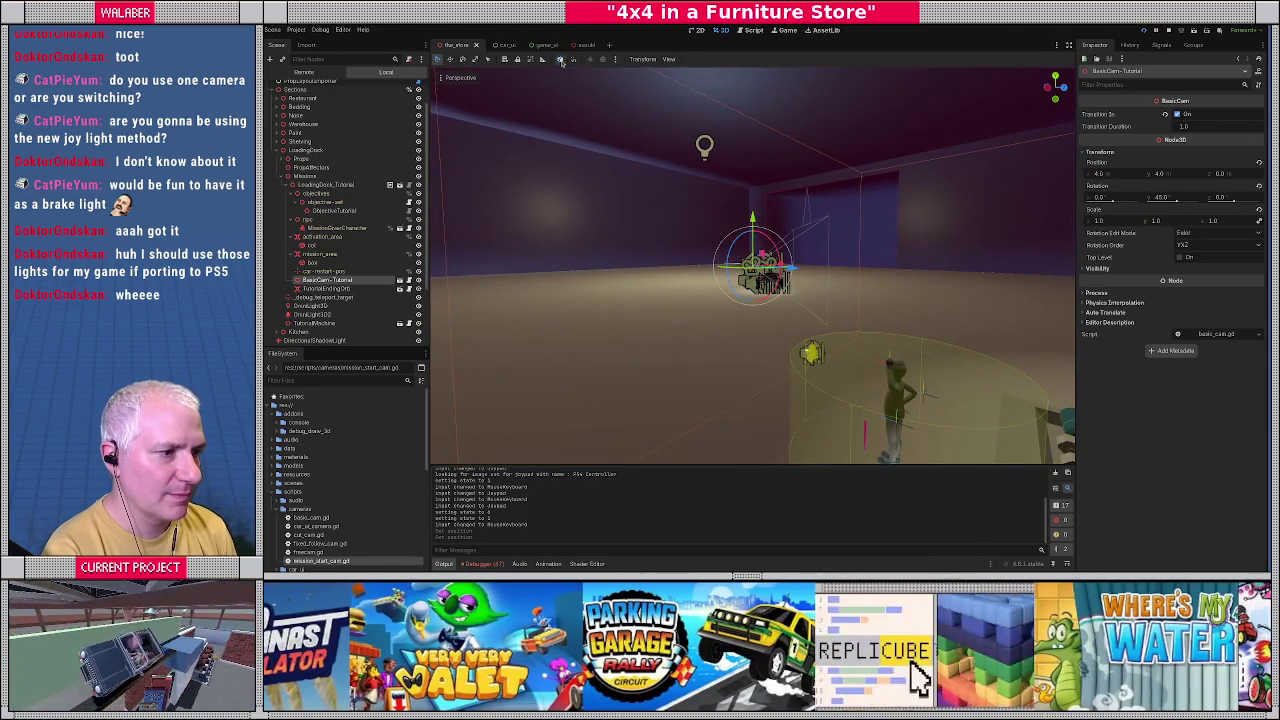
mouse_move(580, 120)
mouse_down()
mouse_move(664, 285)
mouse_move(740, 240)
mouse_move(745, 300)
mouse_up()
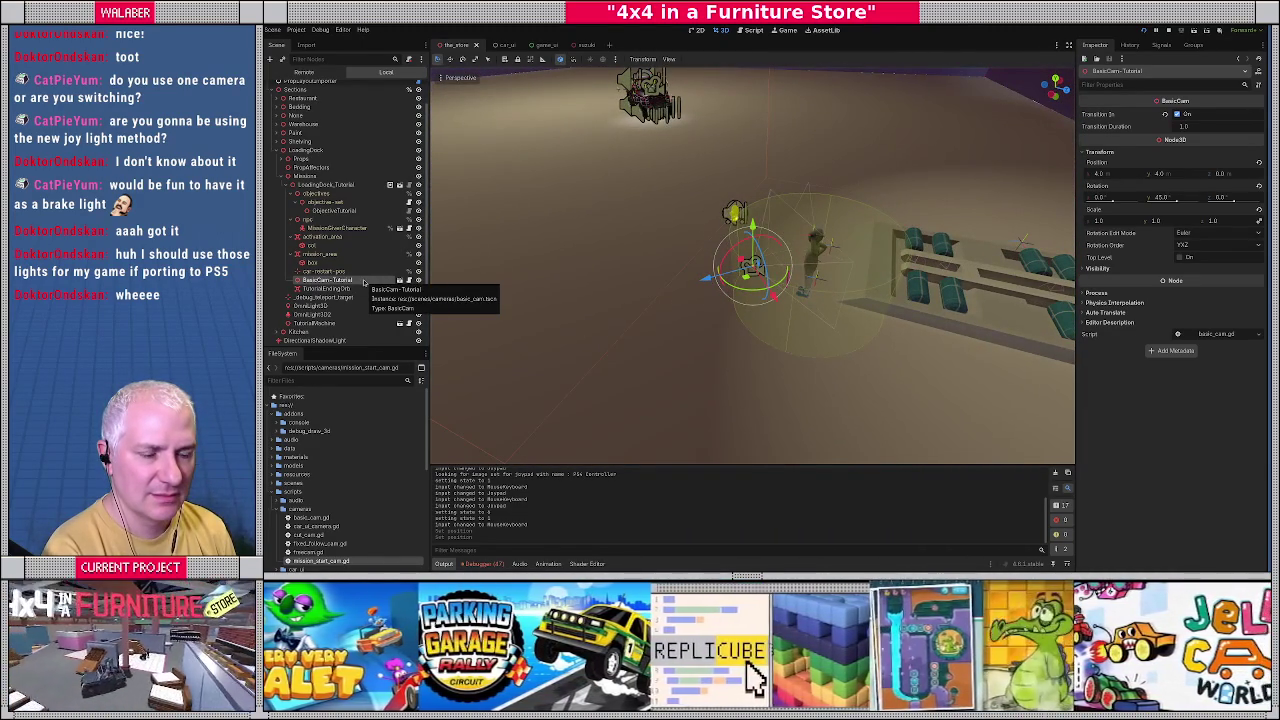
Check the game window, then select the live Camera under BasicCam-Tutorial in the Remote tree.
key(F5)
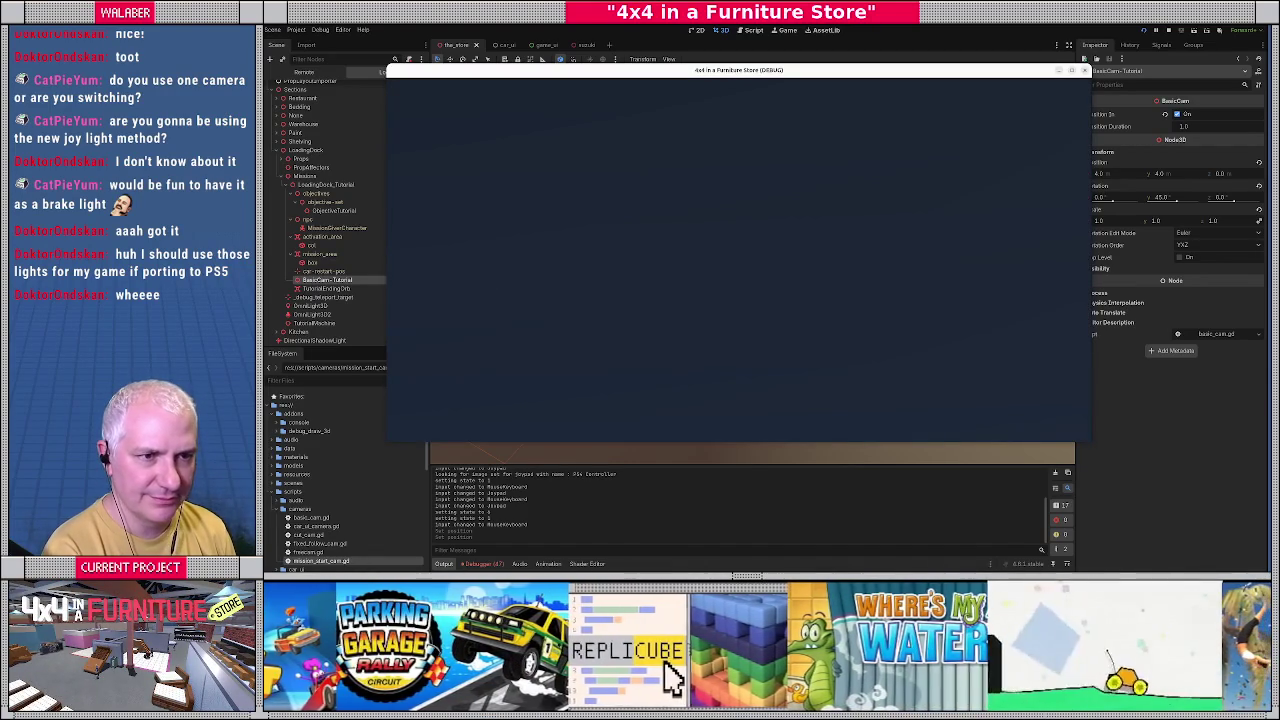
key(F8)
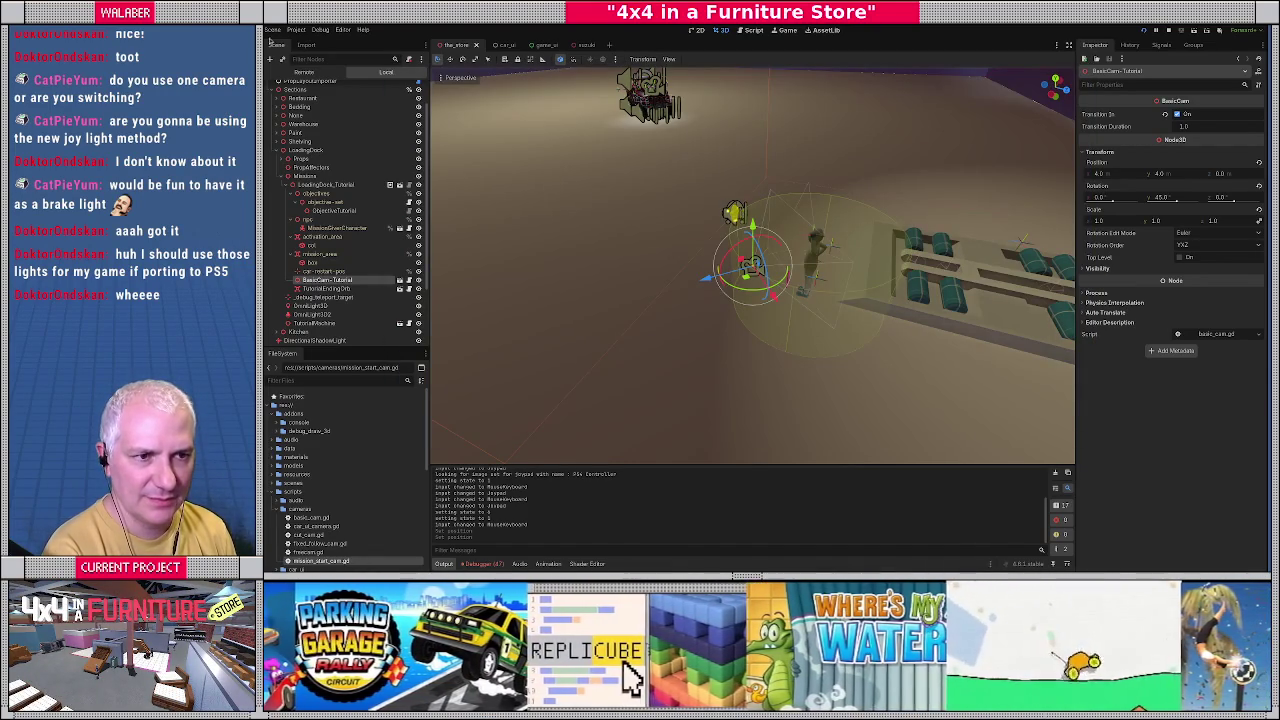
click(311, 78)
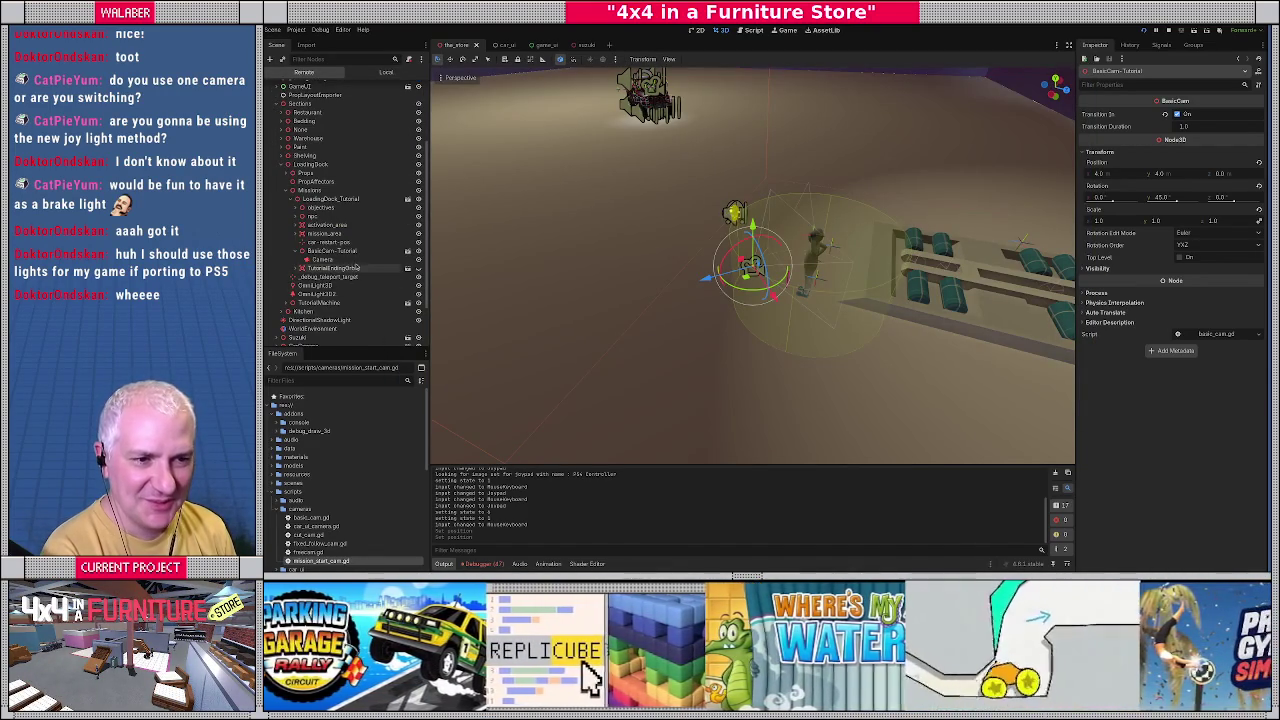
click(347, 258)
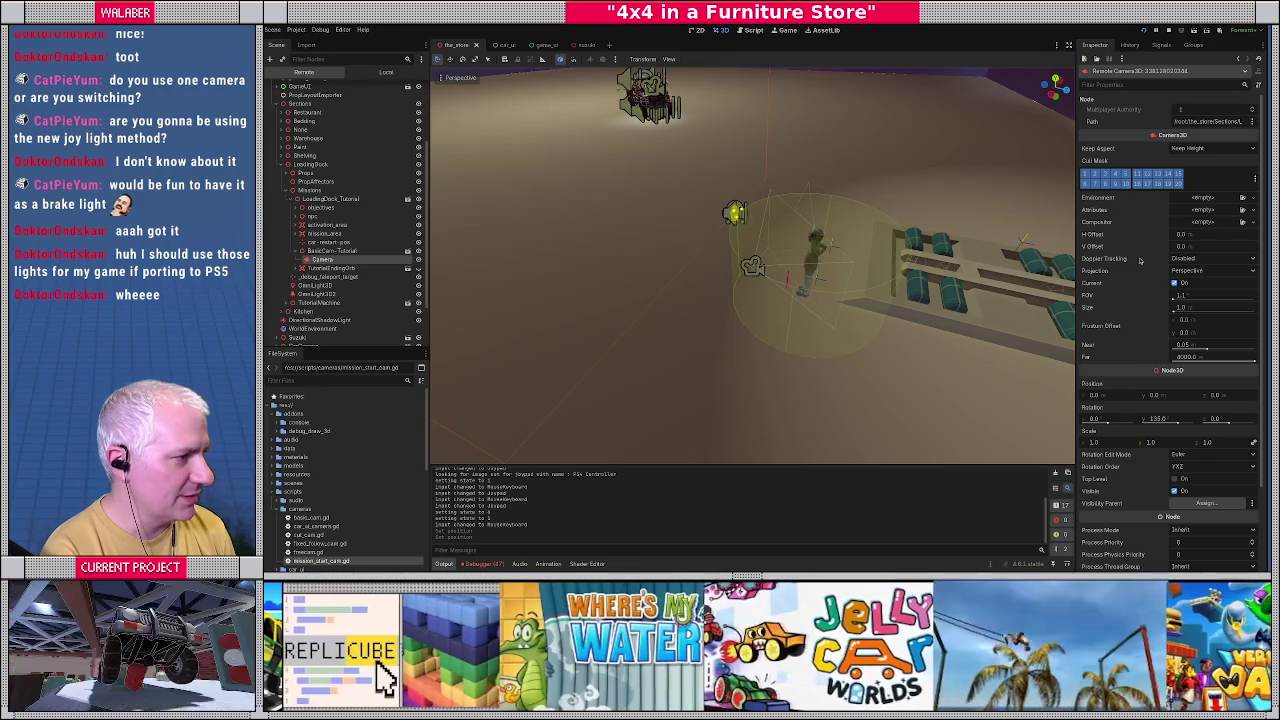
Inspect the live BasicCam-Tutorial and Camera properties, then stop the running game.
scroll(1139, 259, down, 3)
scroll(1140, 345, up, 3)
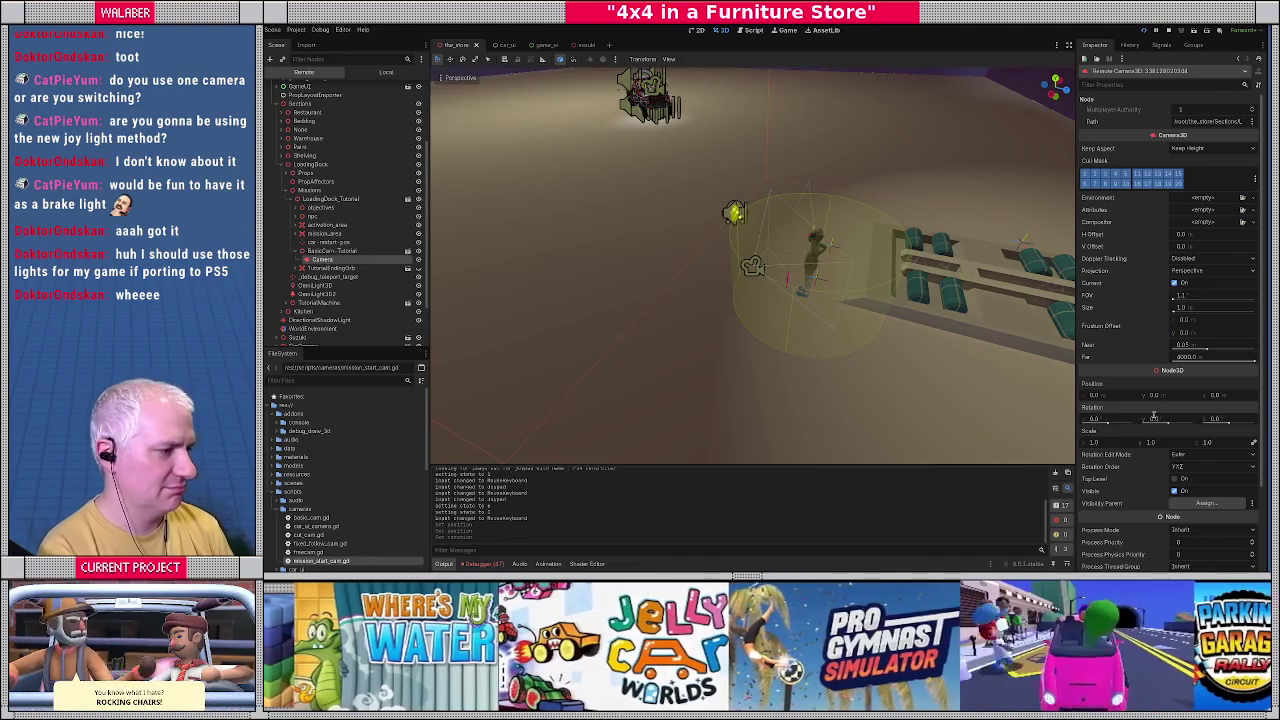
key(F5)
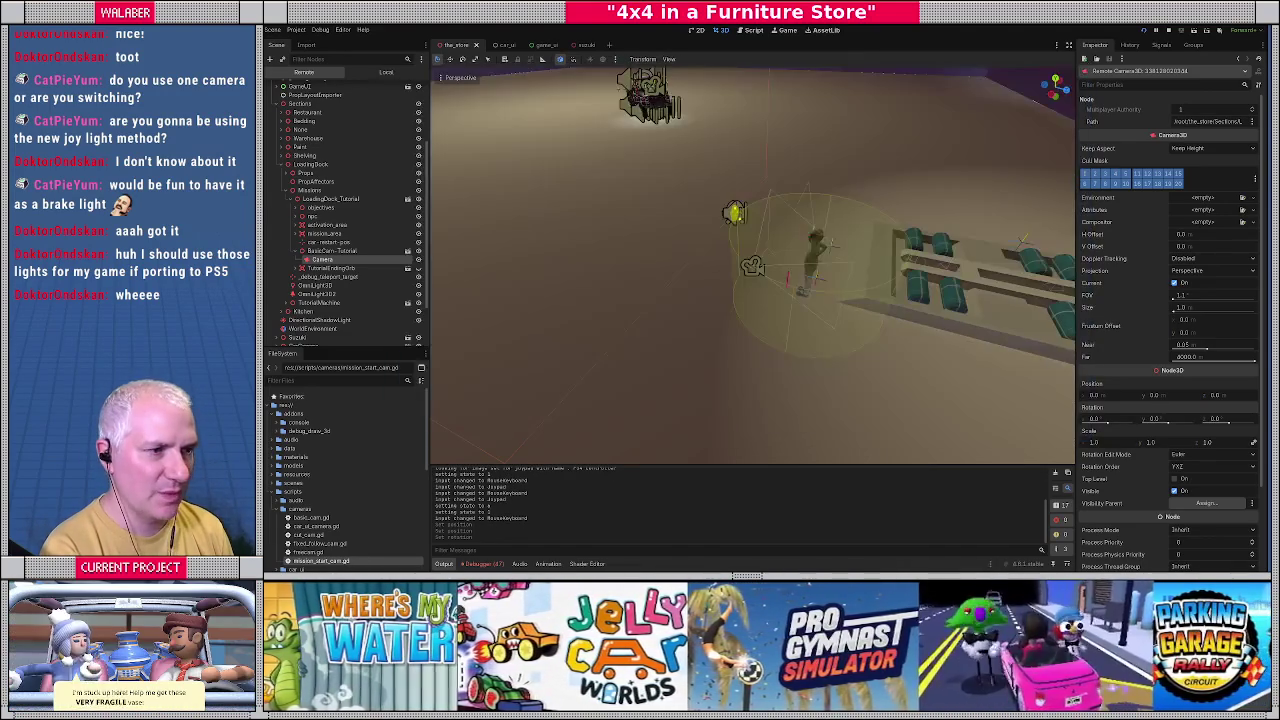
click(332, 251)
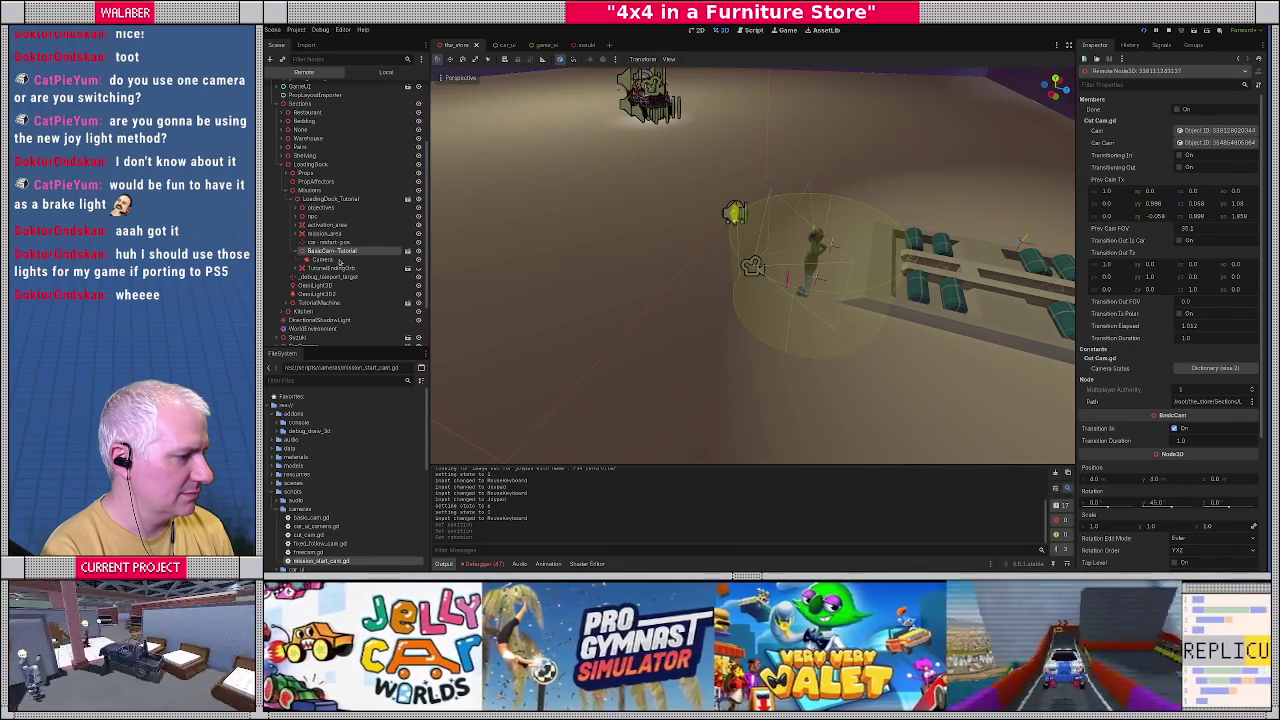
click(340, 261)
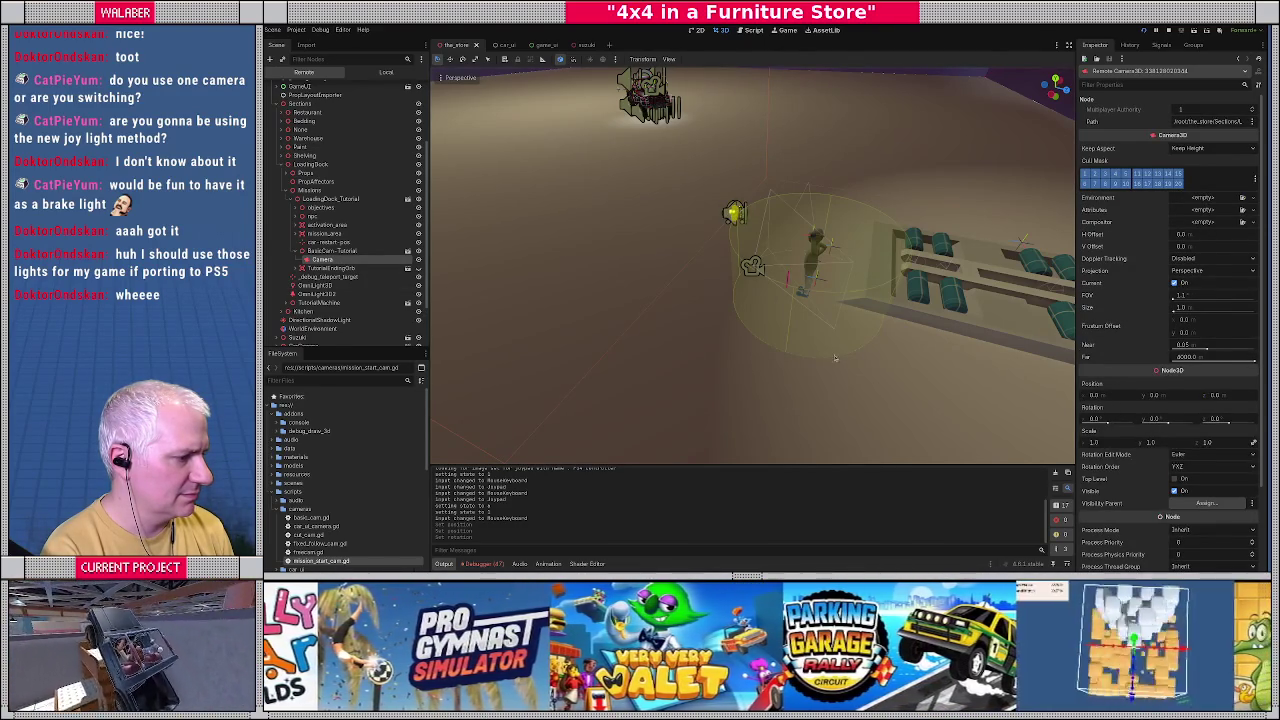
key(F5)
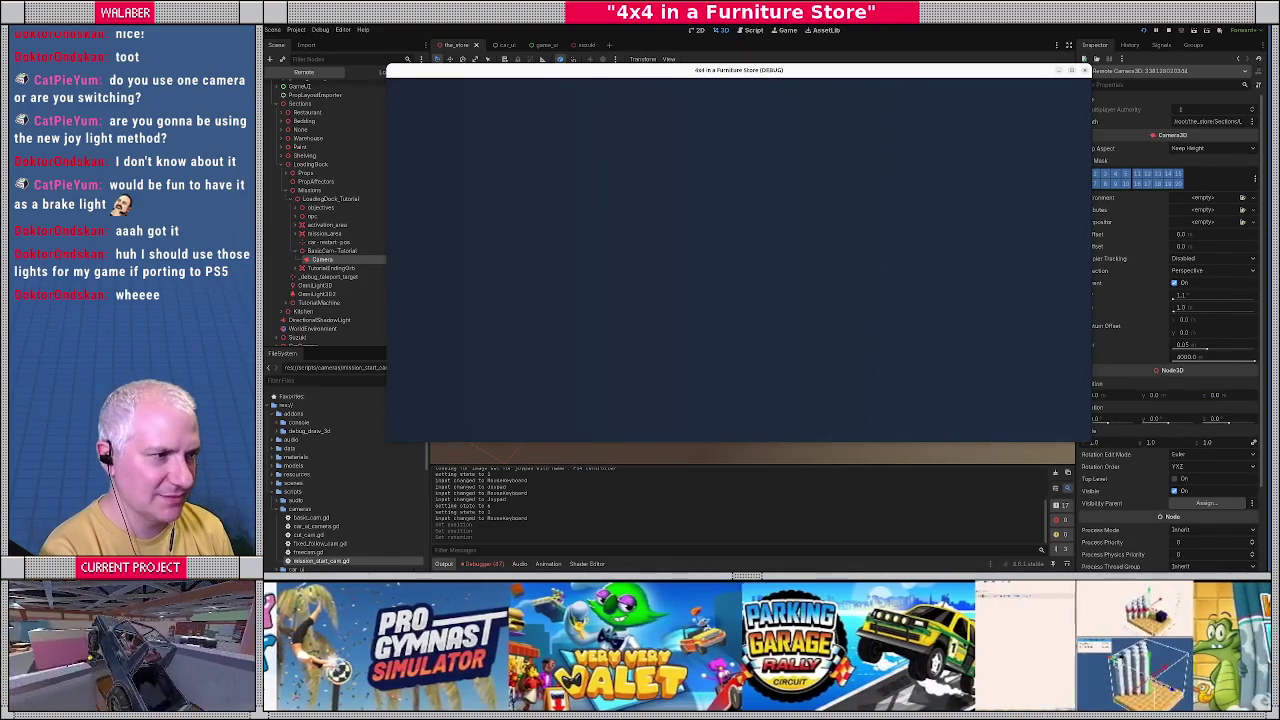
key(F8)
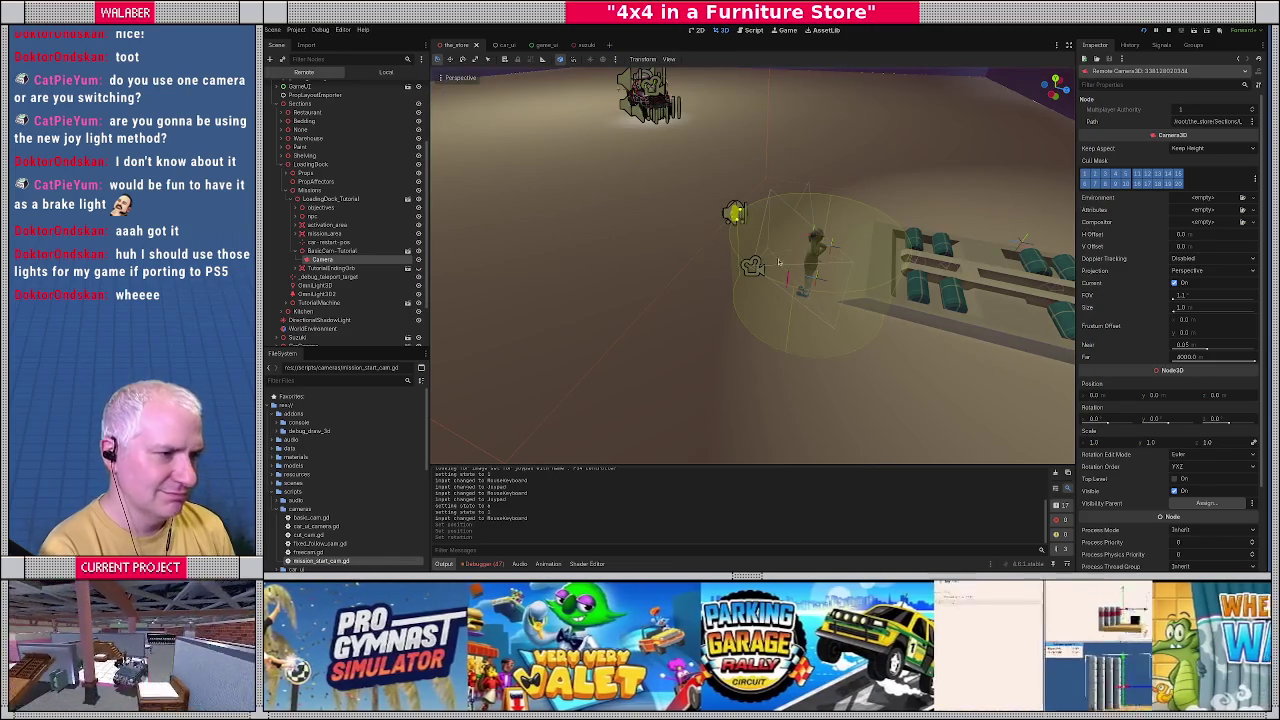
click(1167, 31)
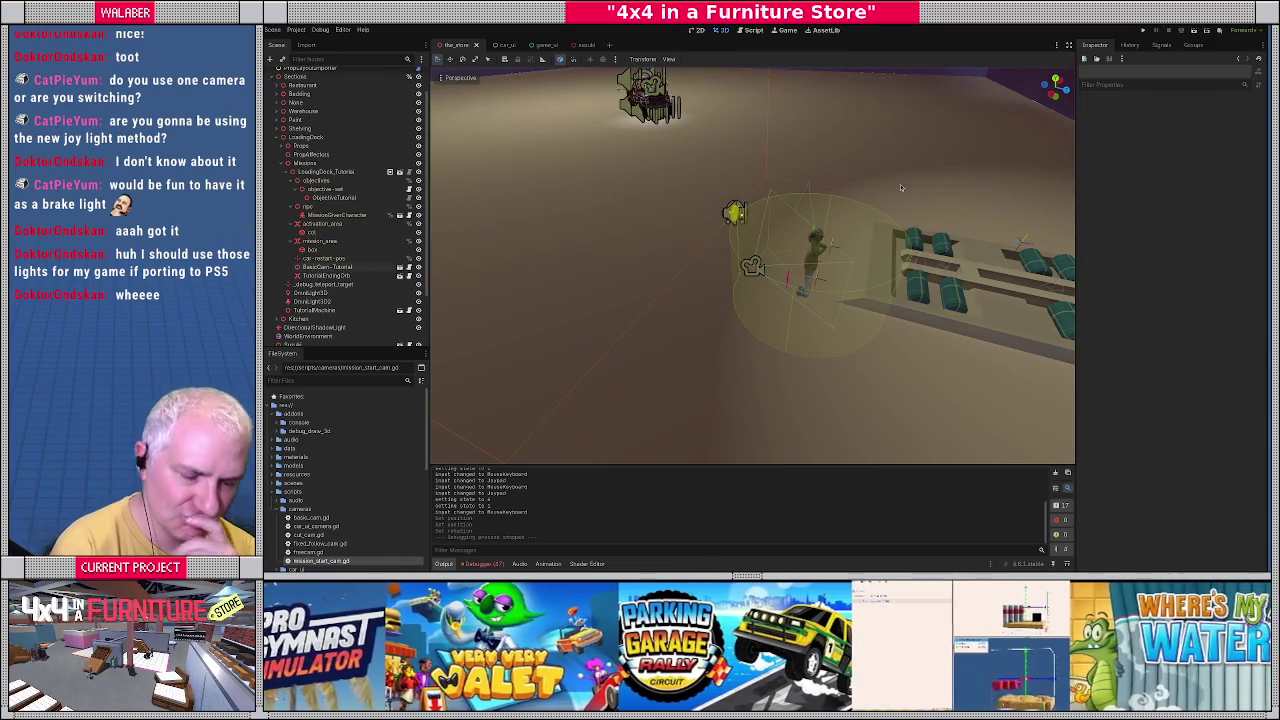
Turn off Transition In on BasicCam-Tutorial and run the game to see its camera view.
click(396, 270)
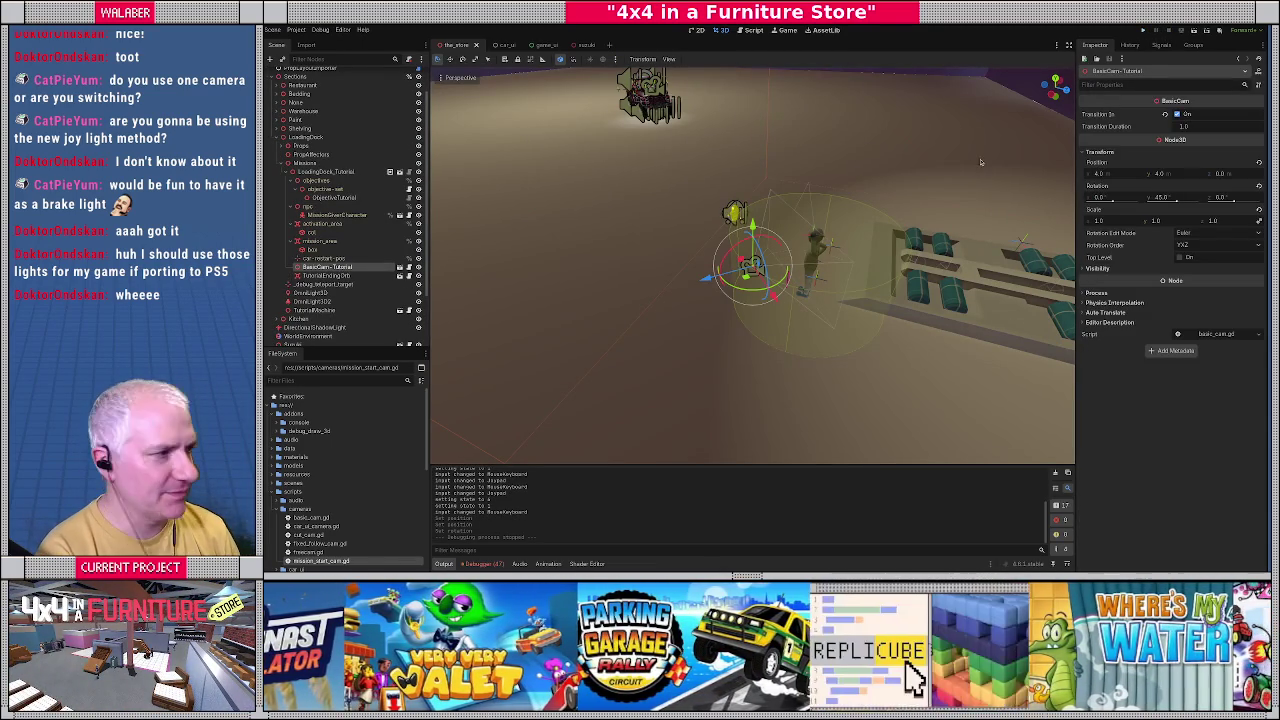
click(1177, 115)
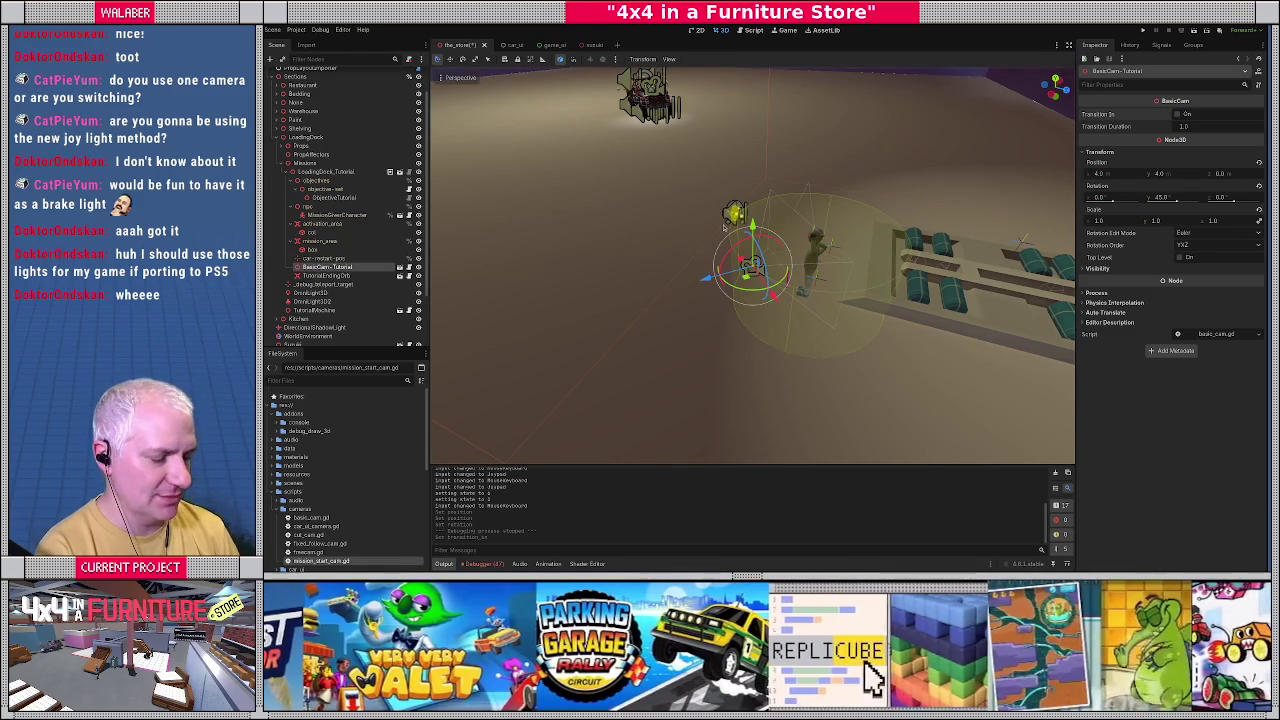
key(F5)
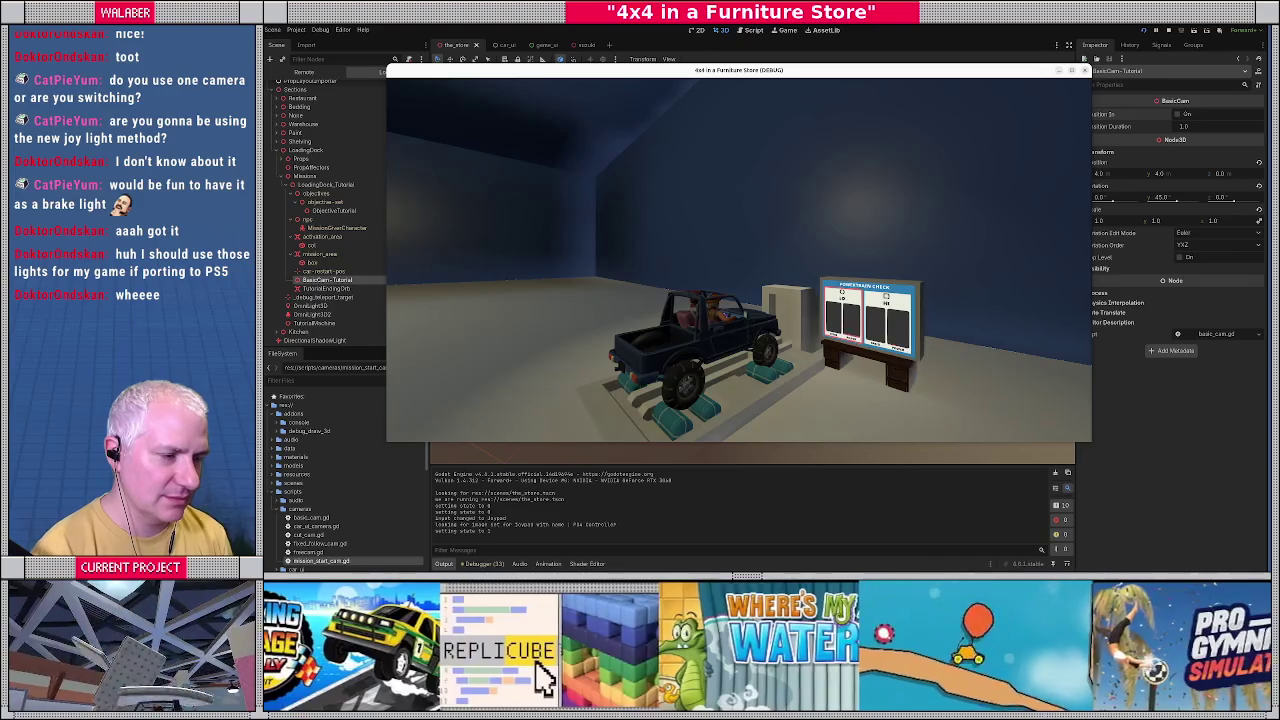
key(Escape)
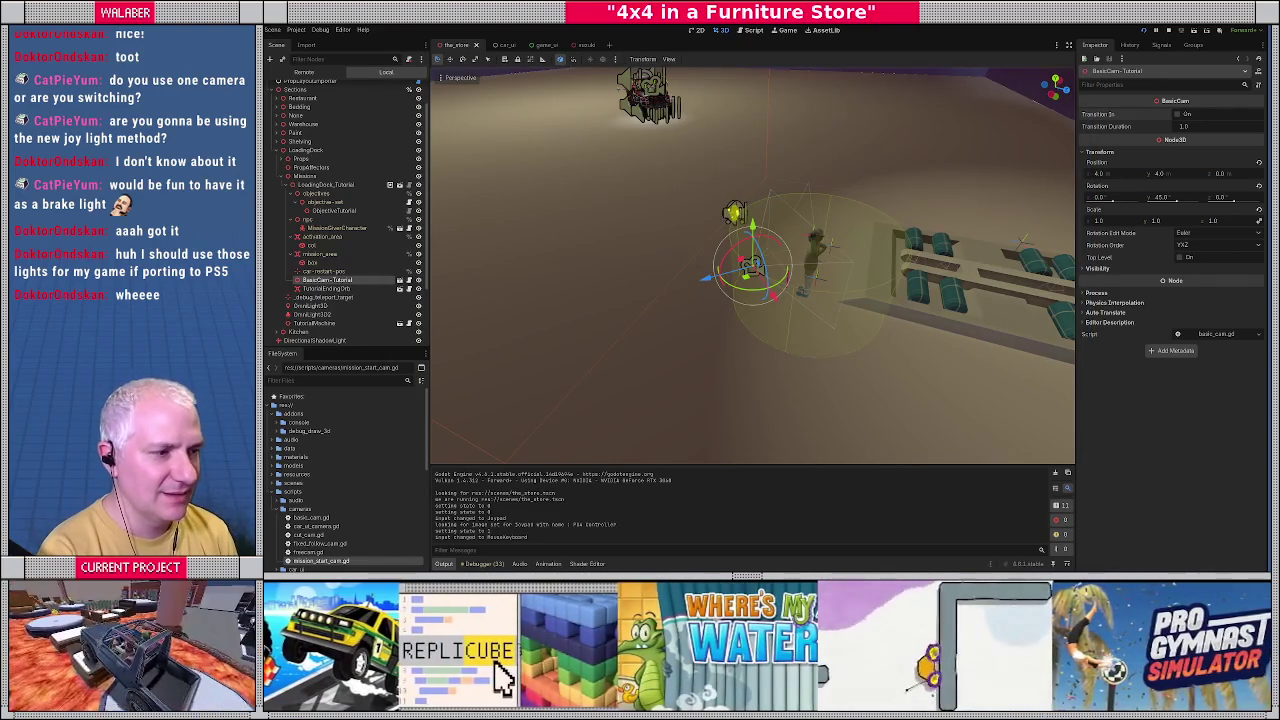
key(F6)
key(Escape)
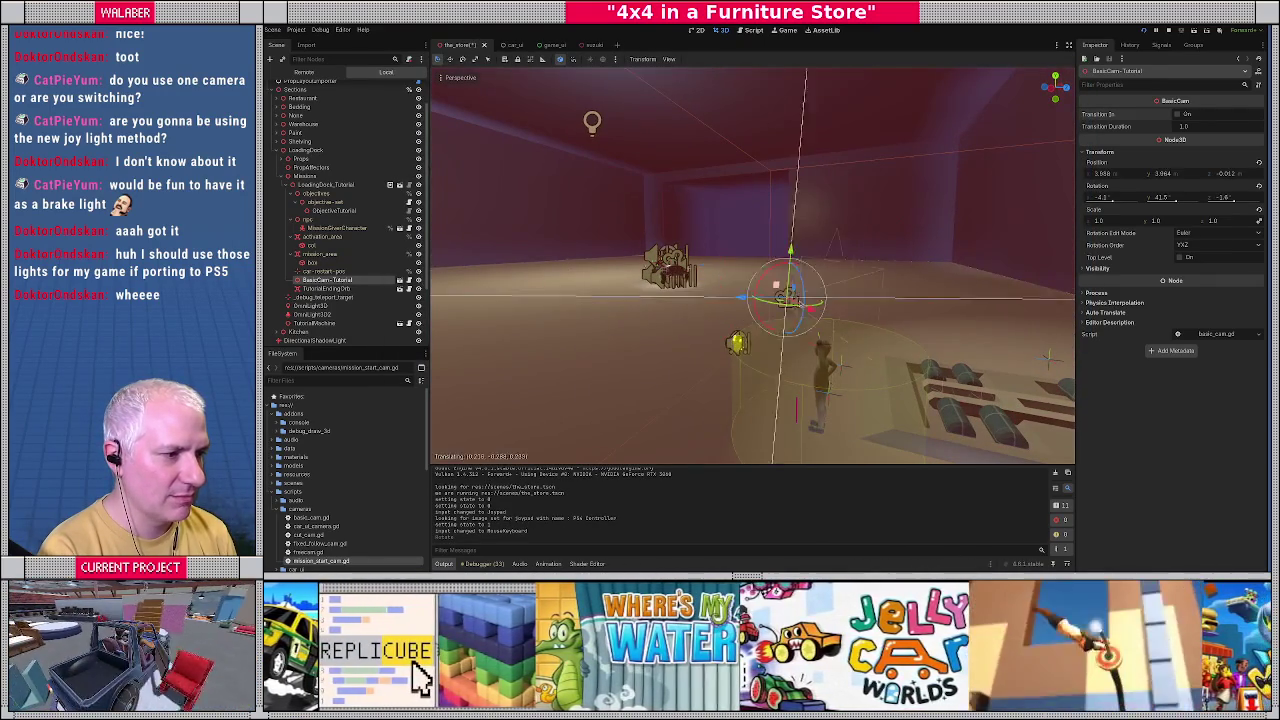
key(F6)
key(Escape)
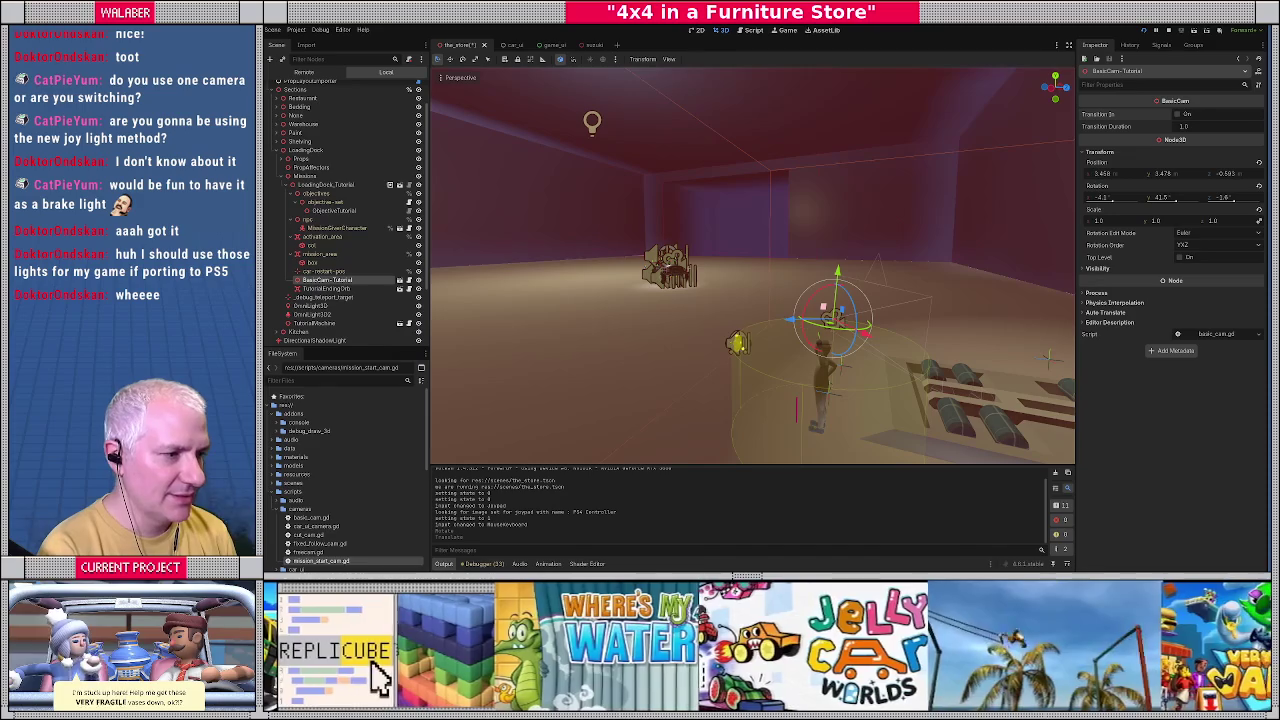
Move the camera rig to a new position and check the truck shot in-game.
key(f)
mouse_move(732, 271)
mouse_down()
mouse_move(736, 258)
mouse_move(746, 279)
mouse_move(770, 277)
mouse_up()
key(F6)
key(Escape)
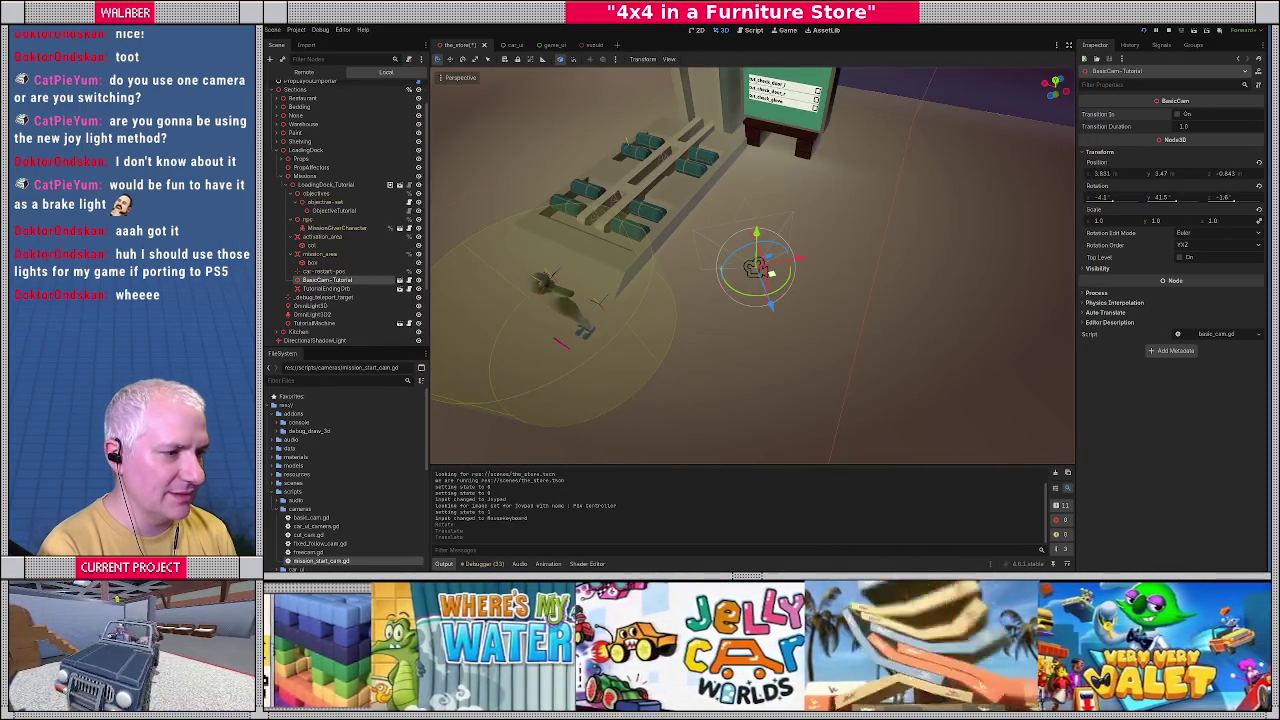
key(F6)
key(Escape)
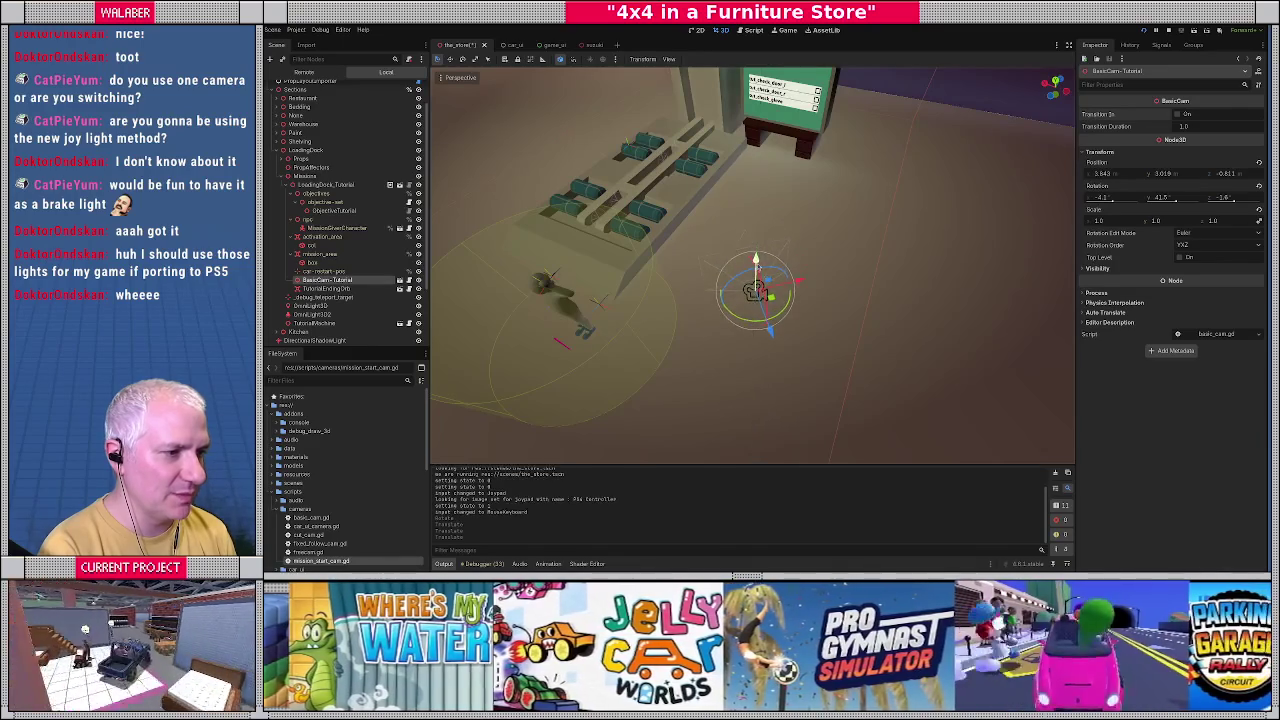
key(F6)
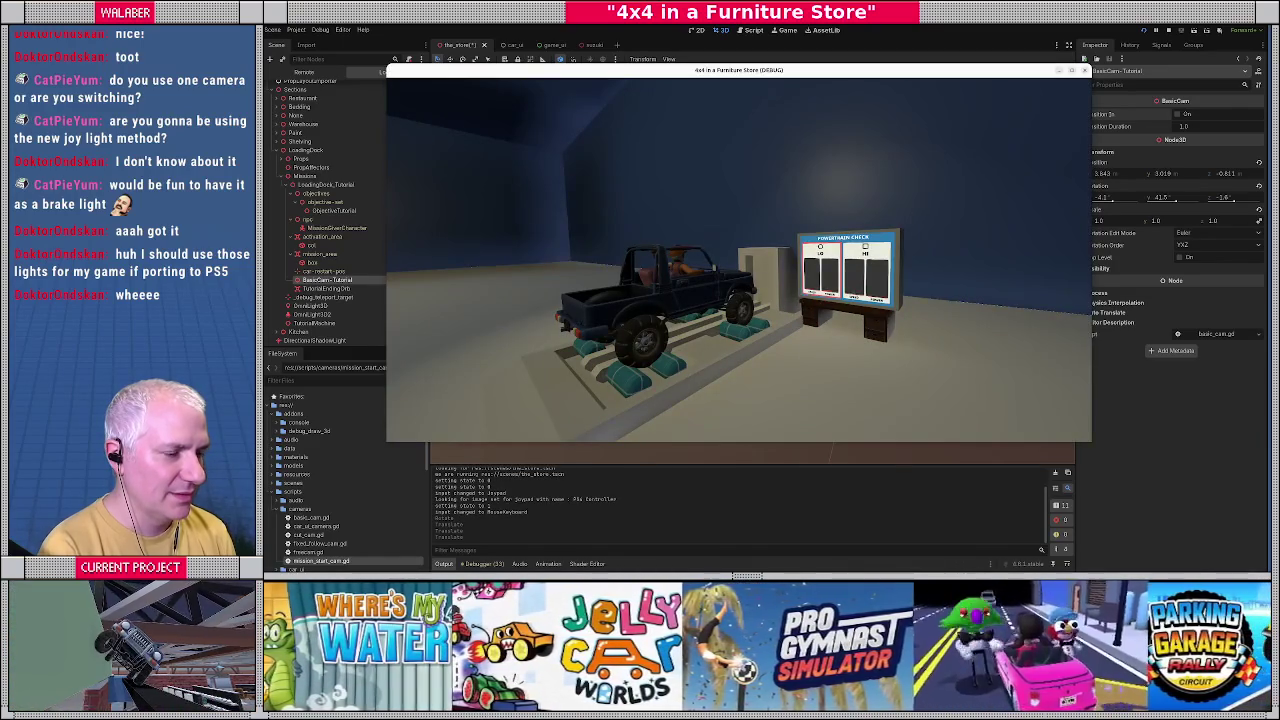
key(Escape)
Move the camera rig up and to the right and re-run the game to check the shot.
scroll(757, 262, up, 2)
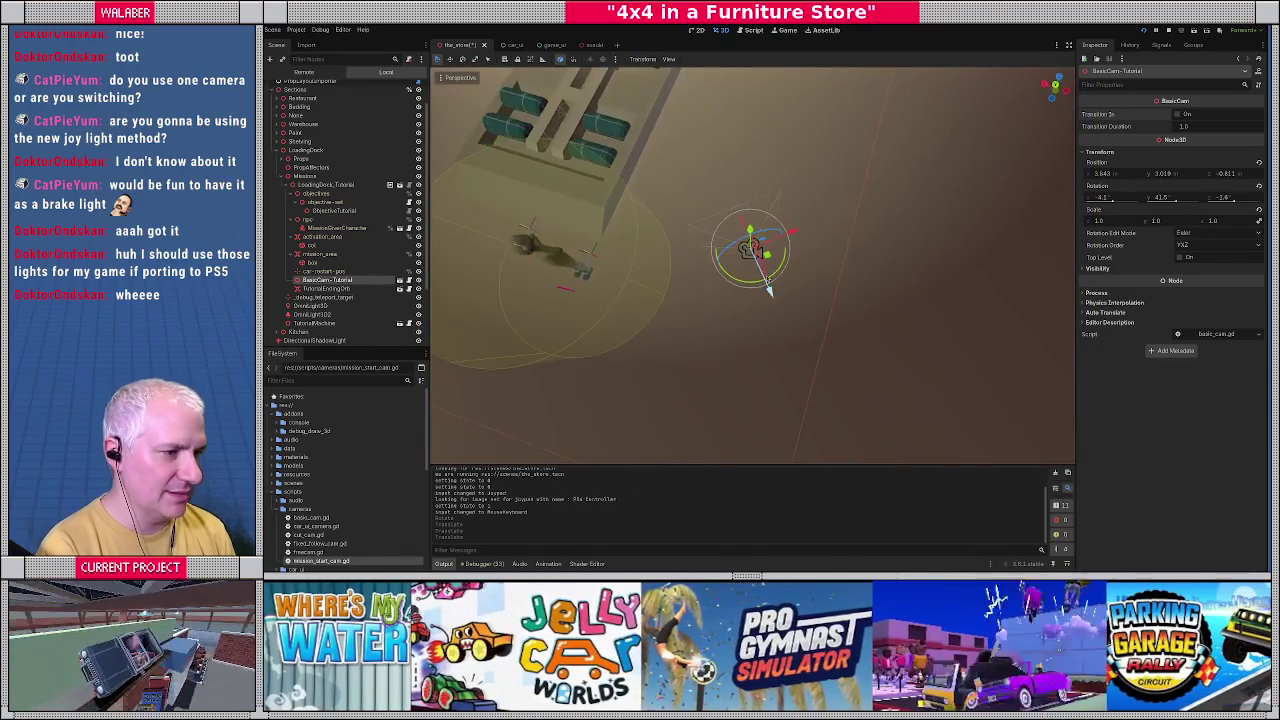
mouse_move(780, 270)
mouse_down()
mouse_move(814, 212)
mouse_move(857, 178)
mouse_move(811, 252)
mouse_move(800, 290)
mouse_move(820, 290)
mouse_move(808, 285)
mouse_move(737, 340)
mouse_move(782, 258)
mouse_up()
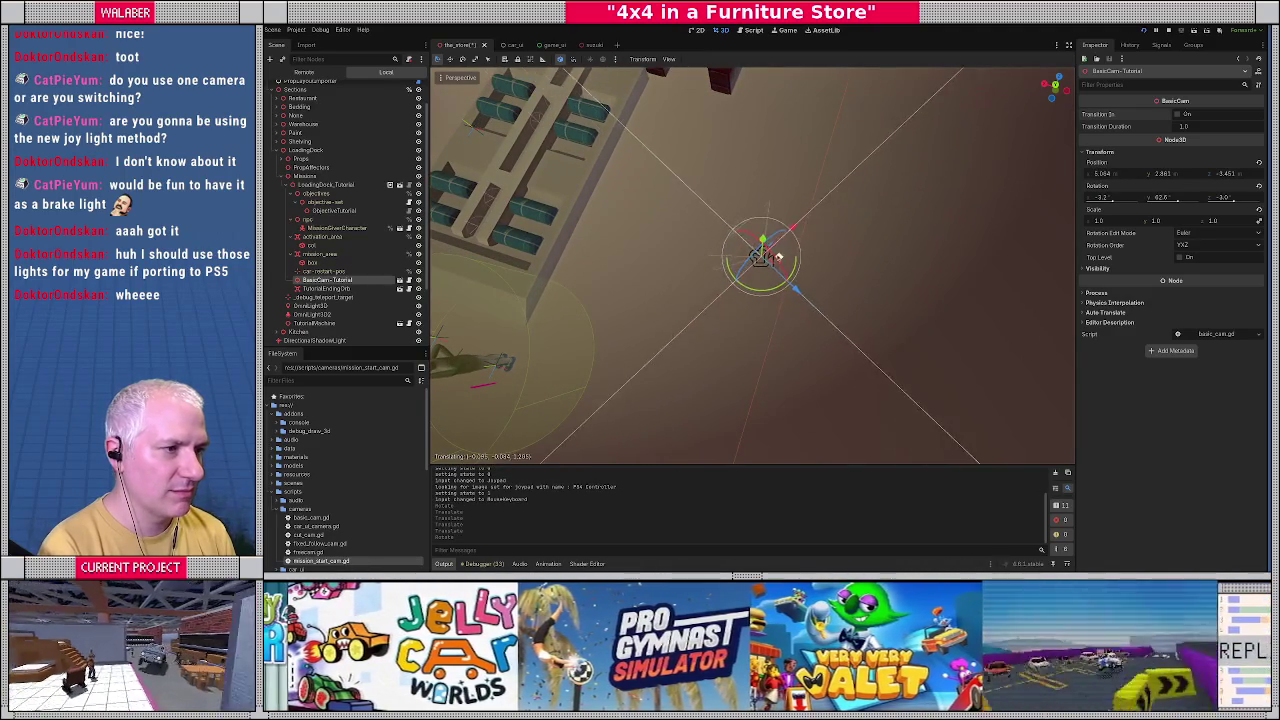
key(F5)
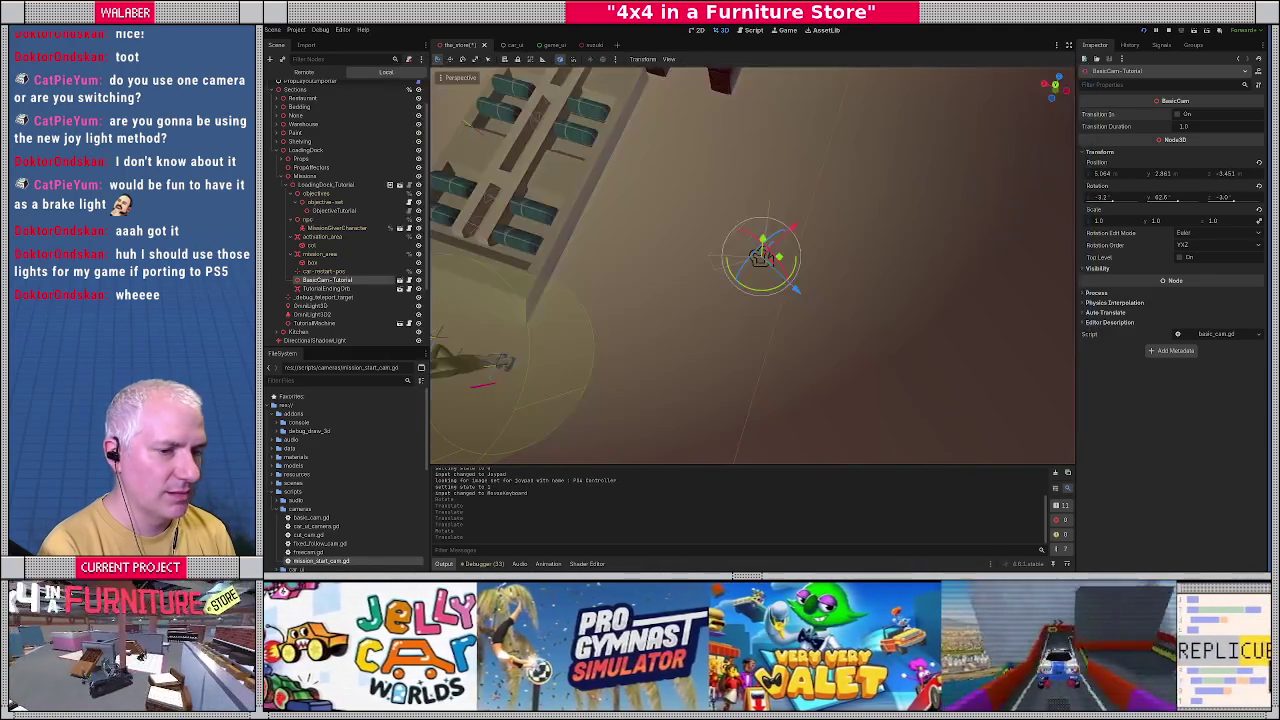
key(F8)
right_click(304, 272)
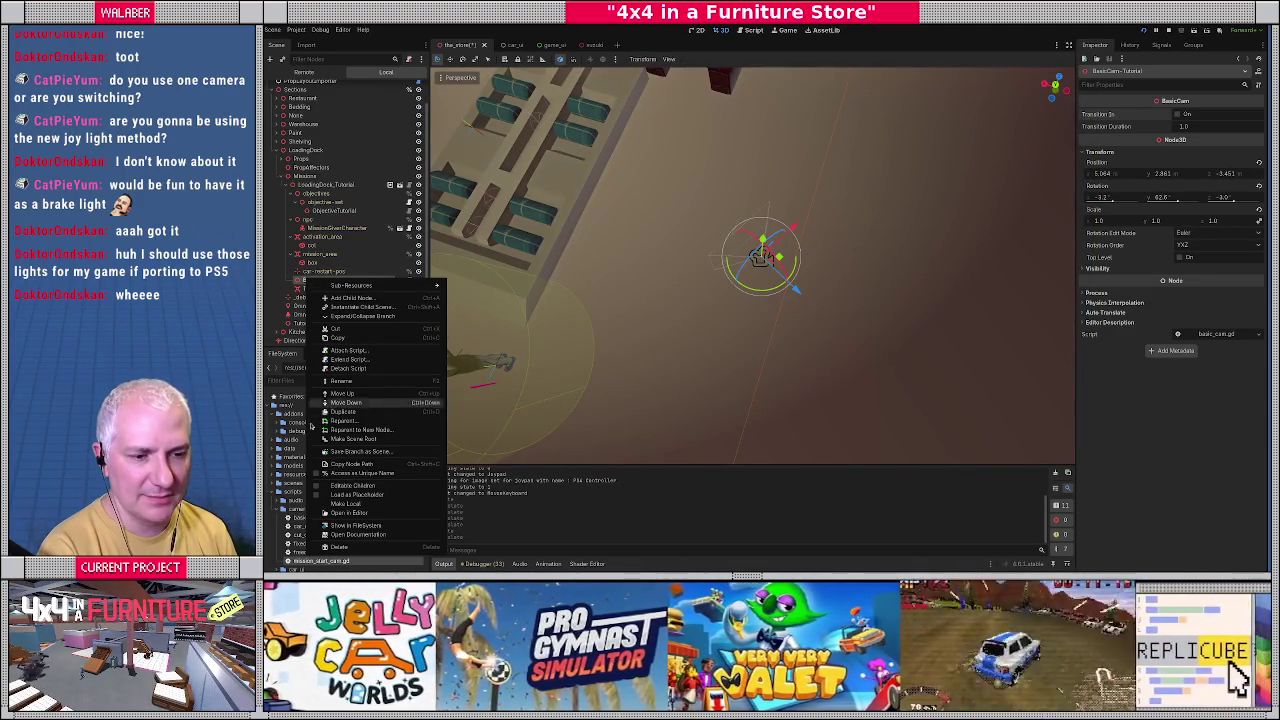
Make BasicCam-Tutorial's children editable and set its Camera's field of view to 47.7.
click(330, 471)
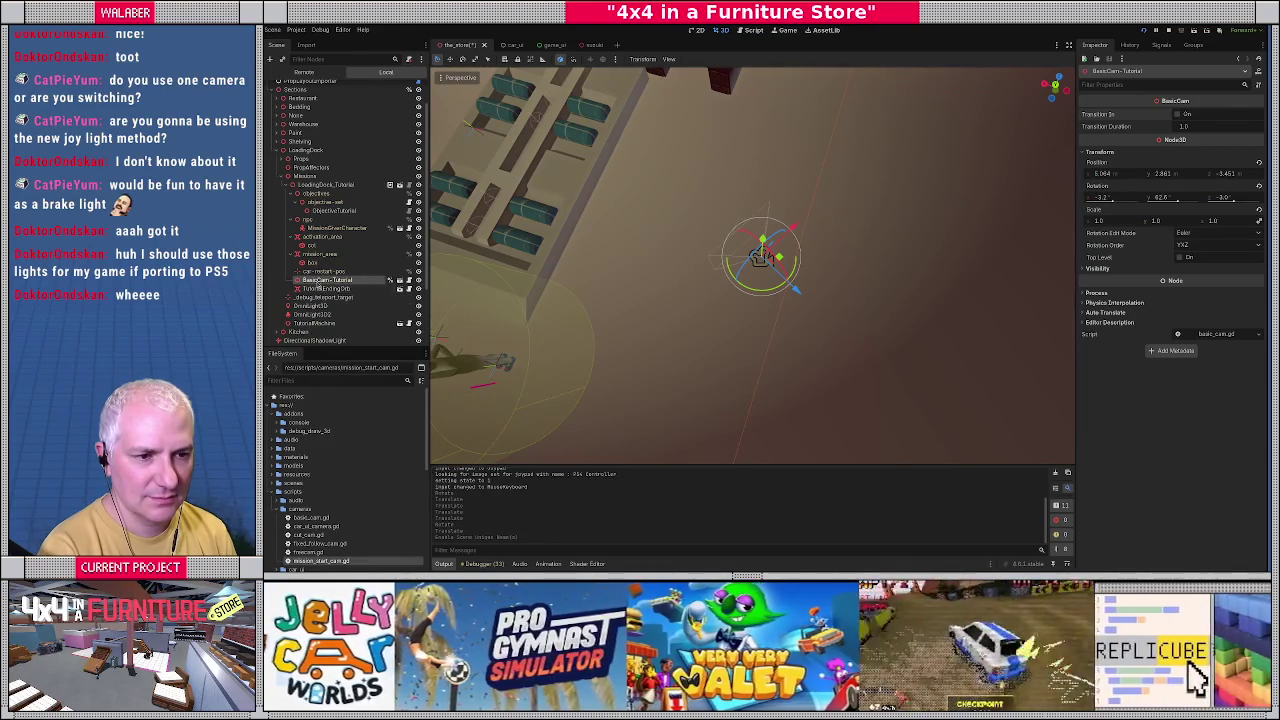
right_click(320, 284)
click(326, 479)
right_click(336, 282)
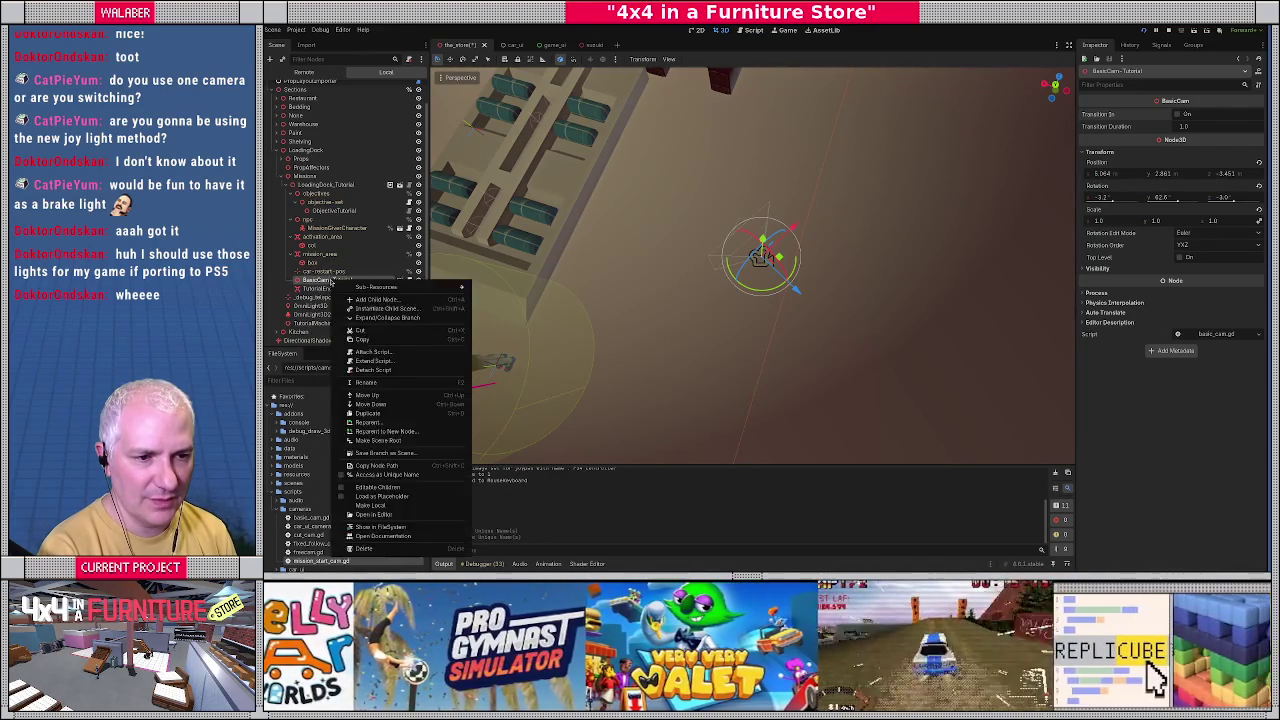
click(340, 487)
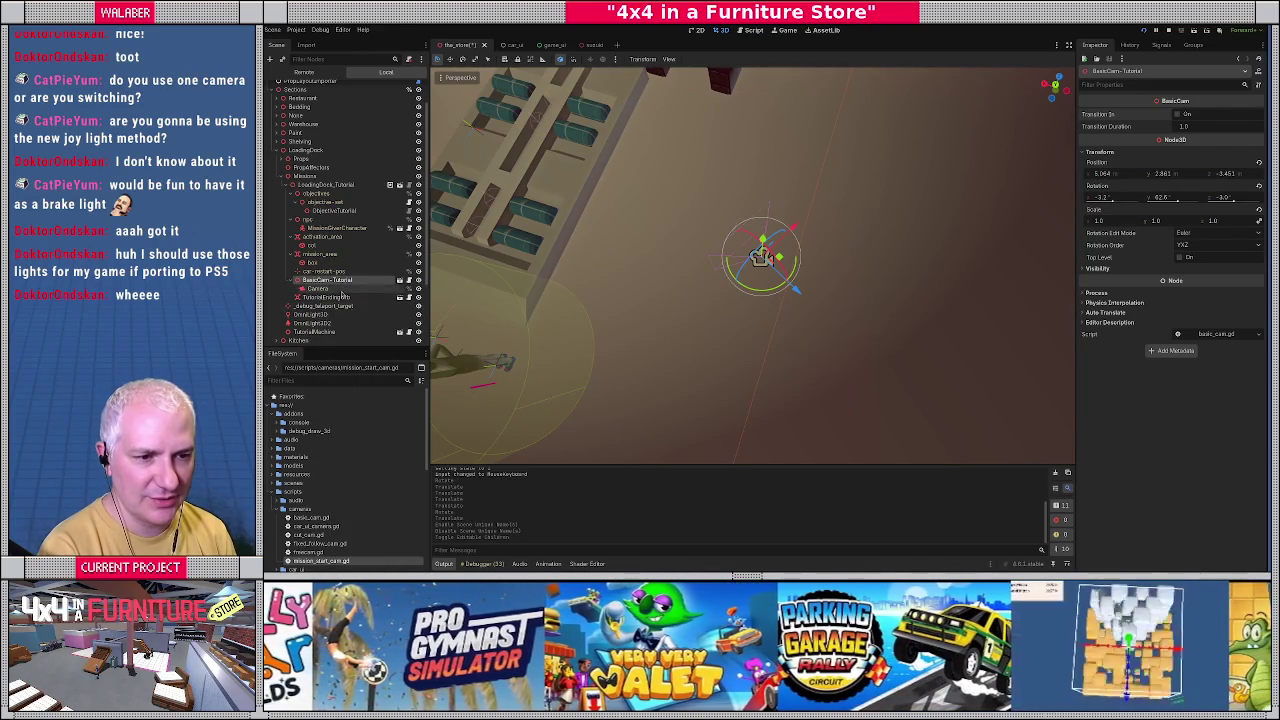
click(320, 288)
drag(1190, 363, 1015, 335)
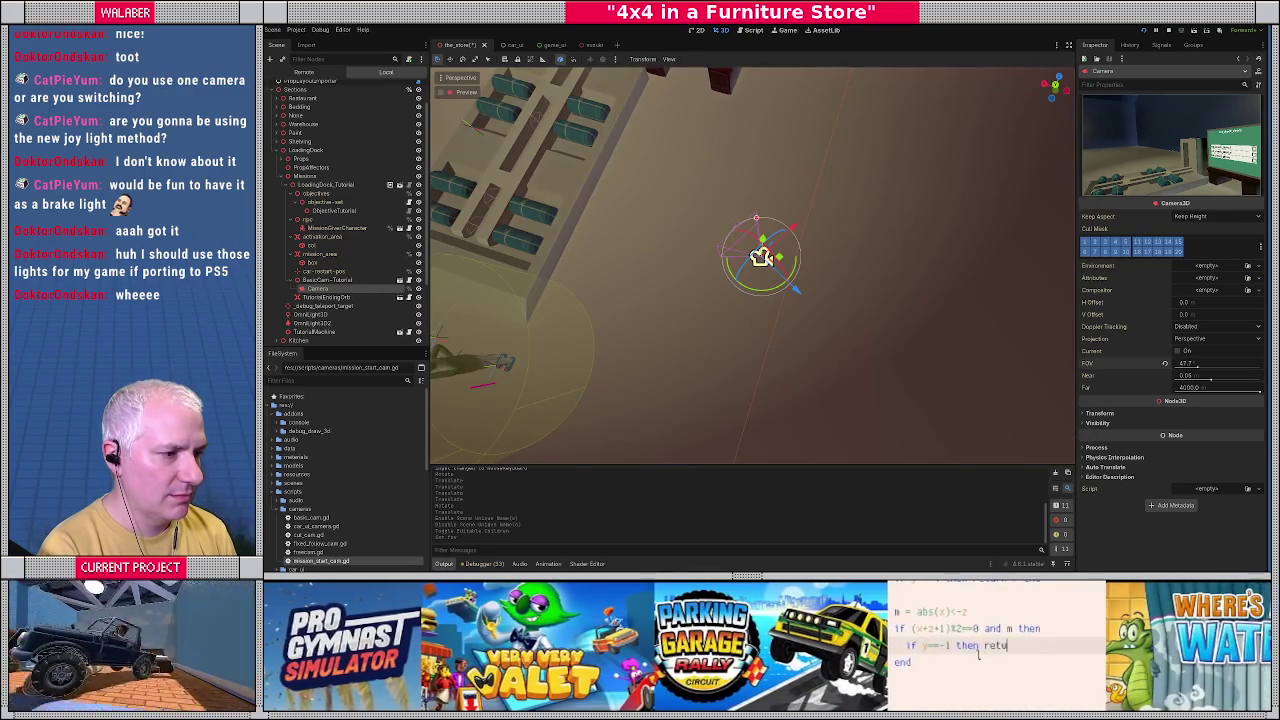
Nudge the camera rig slightly right and closer, then run the game to test the framing.
click(760, 257)
click(744, 295)
drag(744, 295, 771, 300)
key(F5)
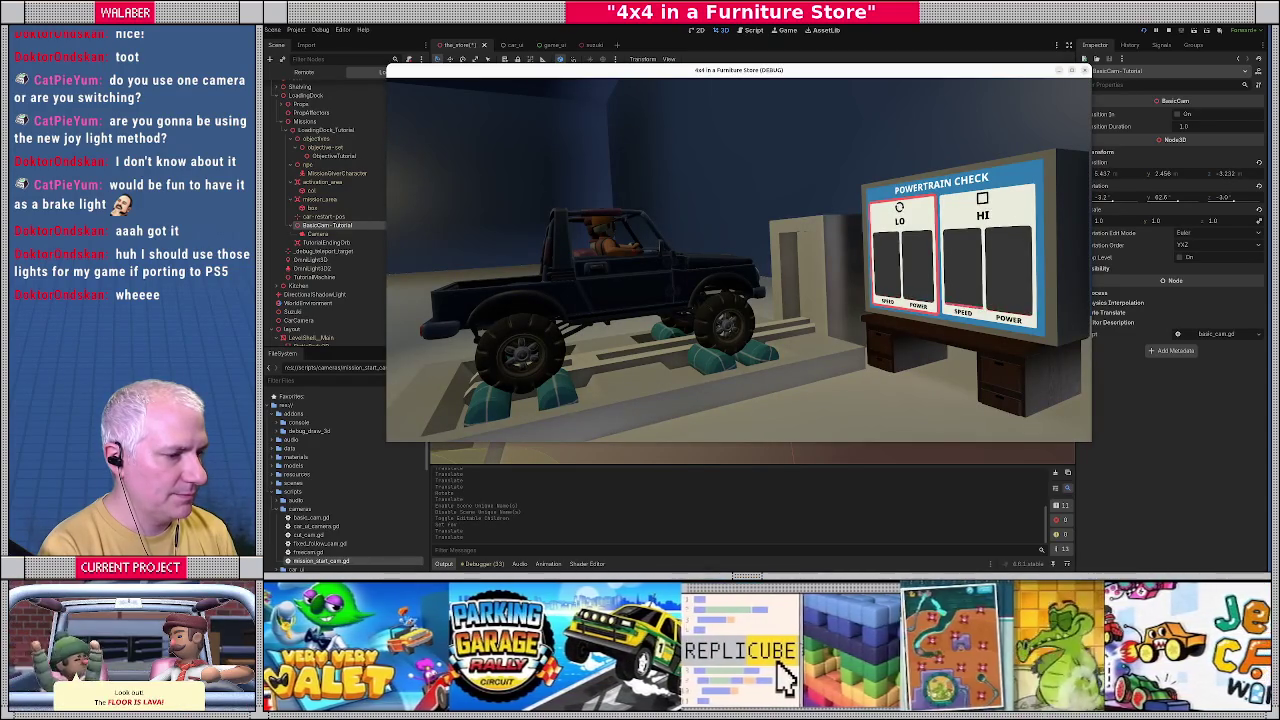
Slide the BasicCam-Tutorial rig to a new spot, checking the shot in-game after each move.
key(F8)
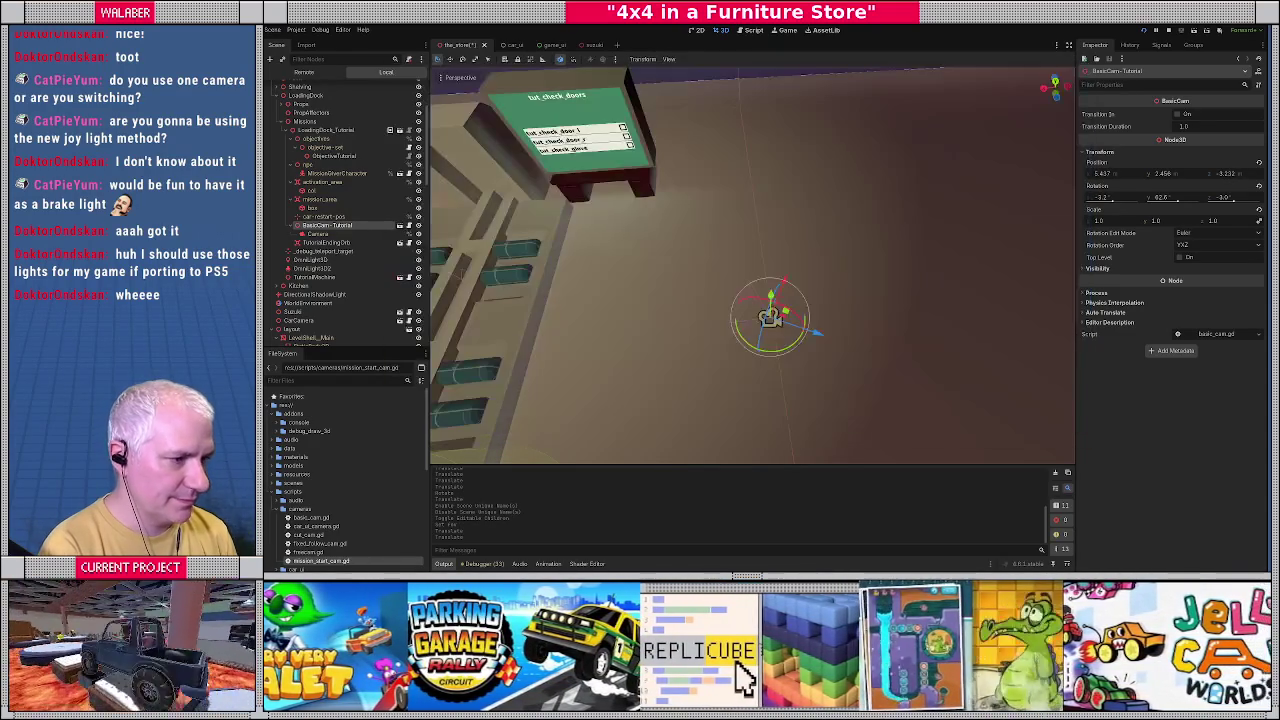
mouse_move(765, 283)
mouse_down()
mouse_move(751, 290)
mouse_move(685, 259)
mouse_up()
key(f)
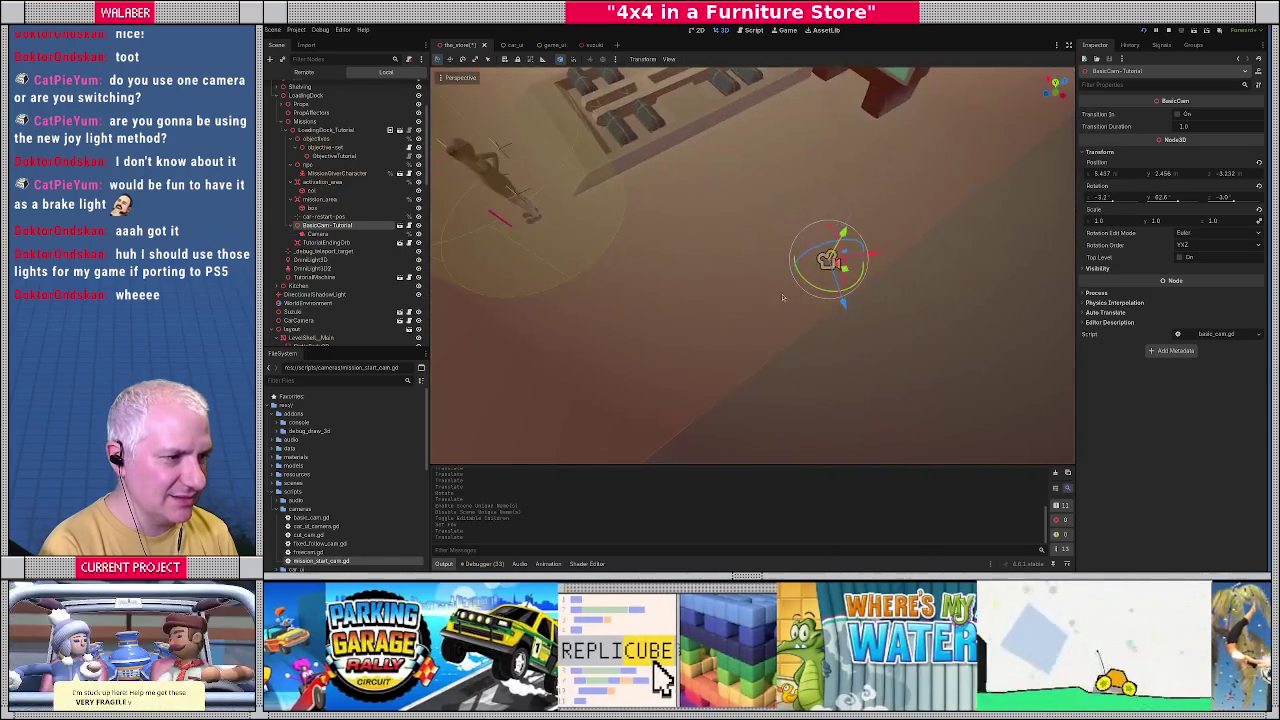
mouse_move(843, 268)
mouse_down()
mouse_move(767, 279)
mouse_move(752, 296)
mouse_up()
key(F5)
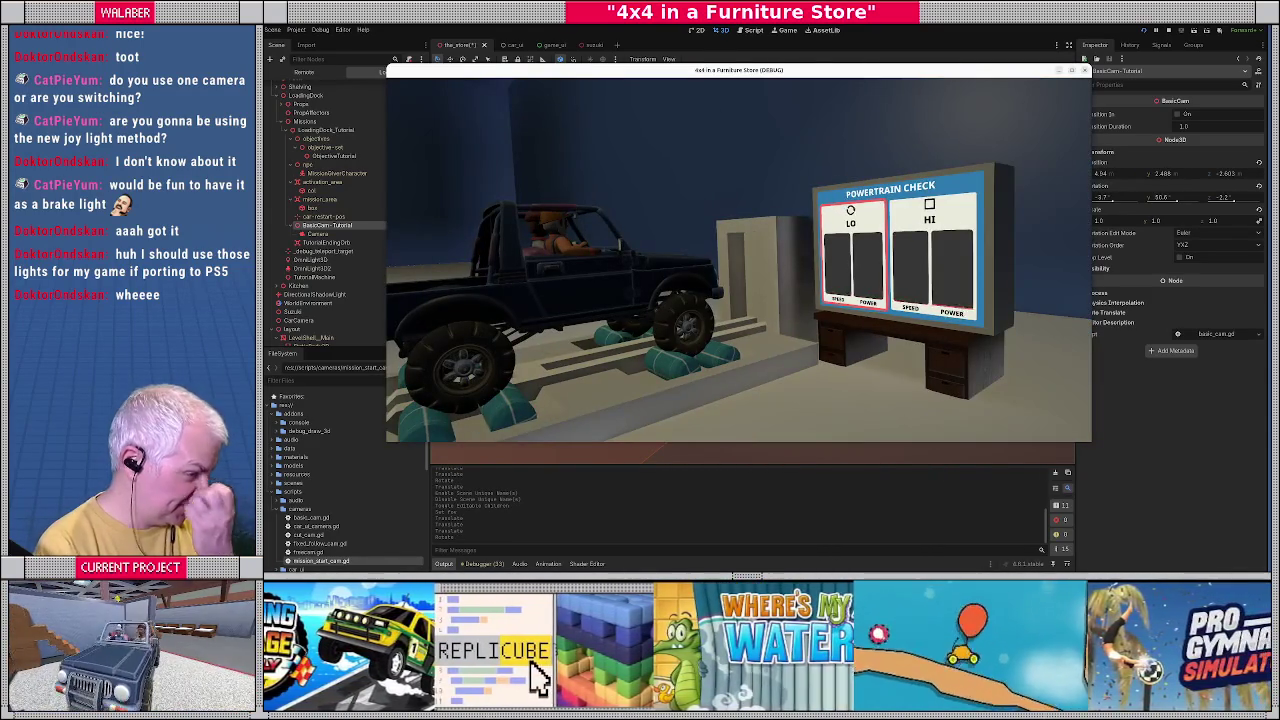
key(F8)
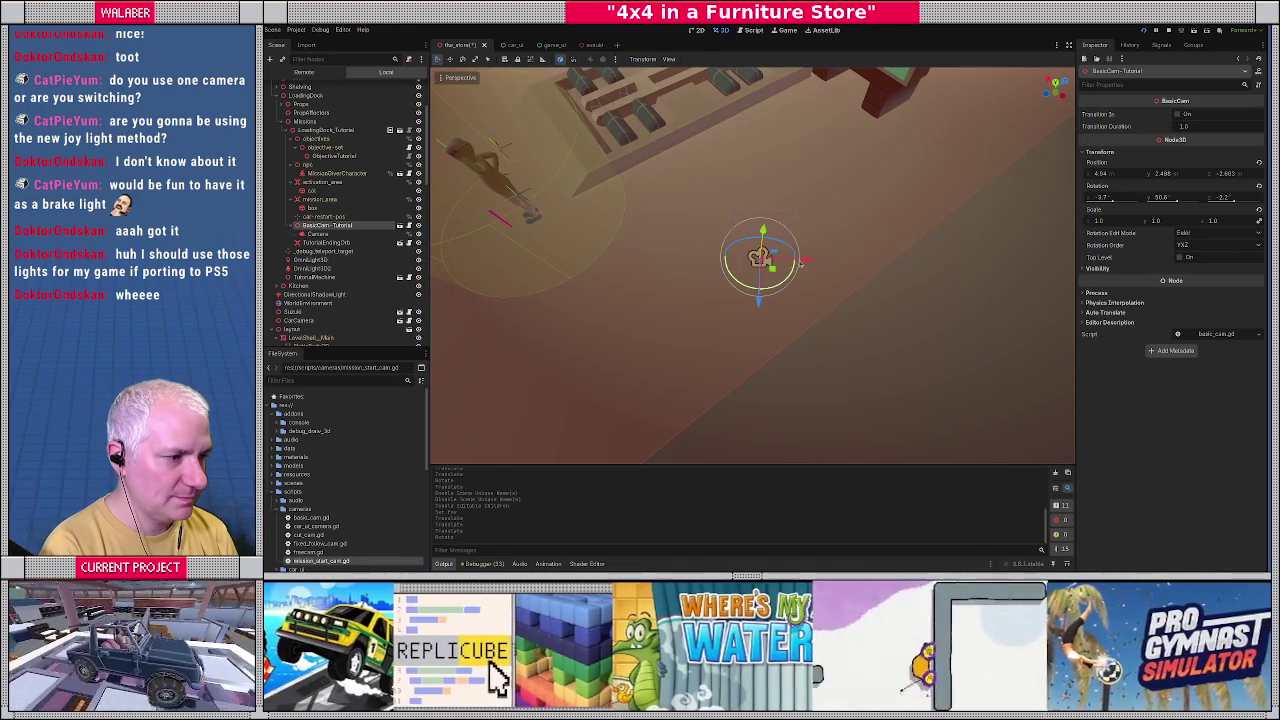
mouse_move(806, 264)
mouse_down()
mouse_move(777, 290)
mouse_move(726, 290)
mouse_up()
key(F5)
key(F8)
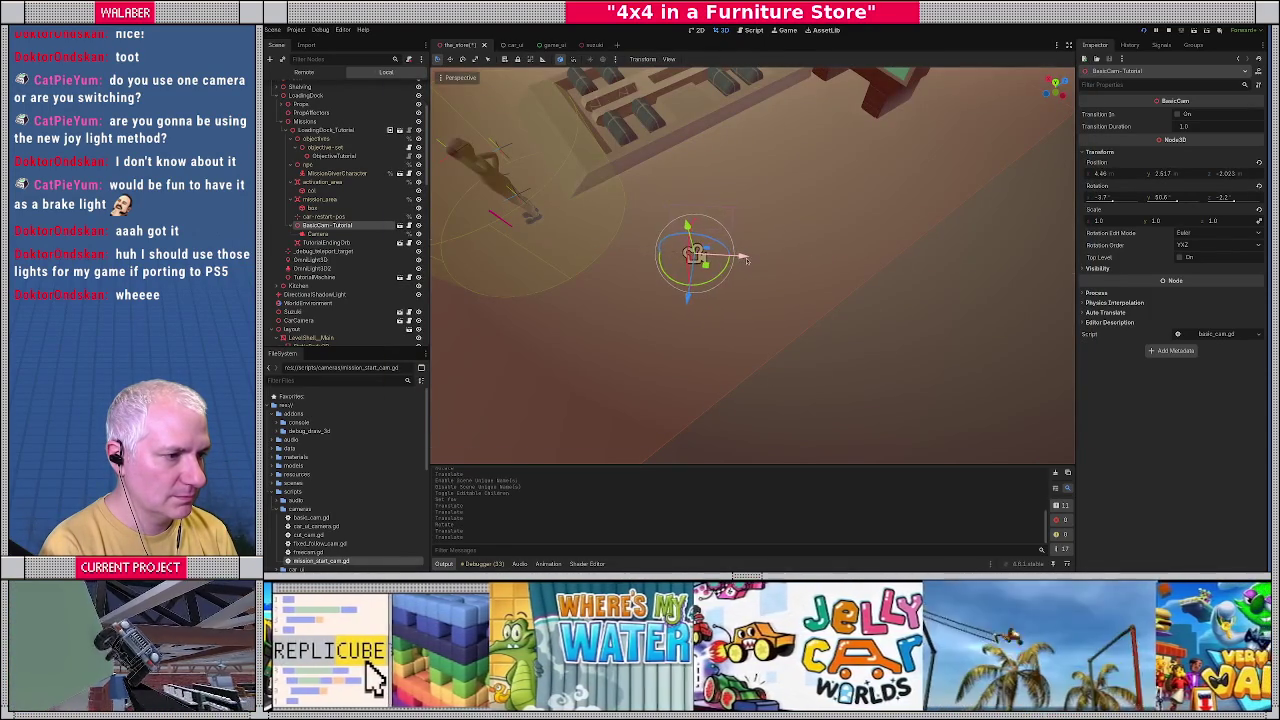
key(F5)
key(F8)
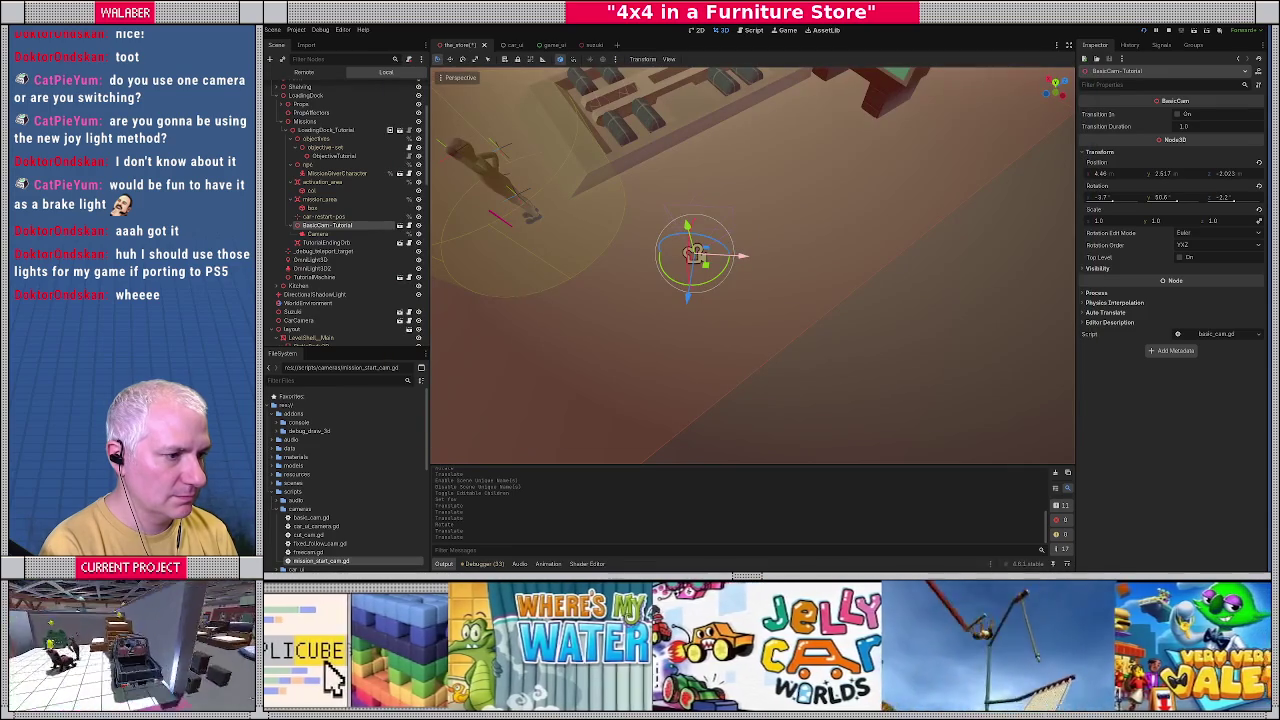
Shift the tutorial camera sideways along X toward 4.872, 2.625, -2.003, retesting the view in-game.
drag(755, 255, 718, 258)
key(F5)
key(F8)
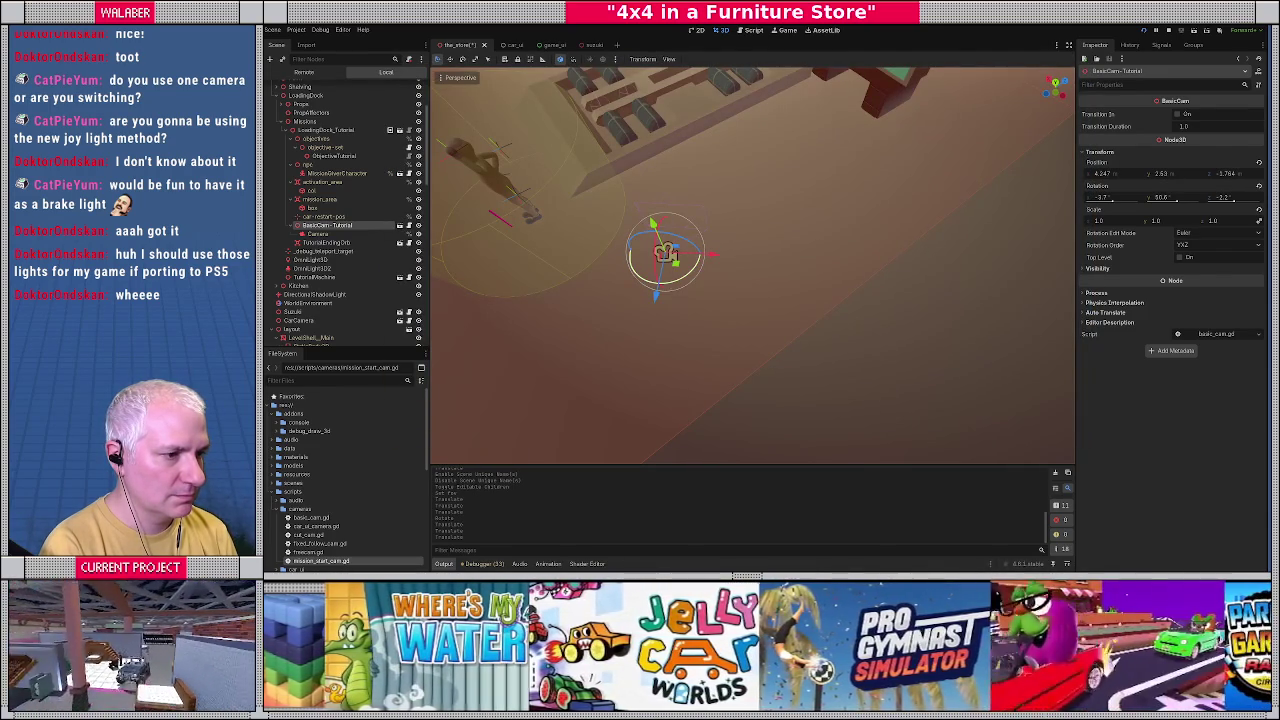
key(F5)
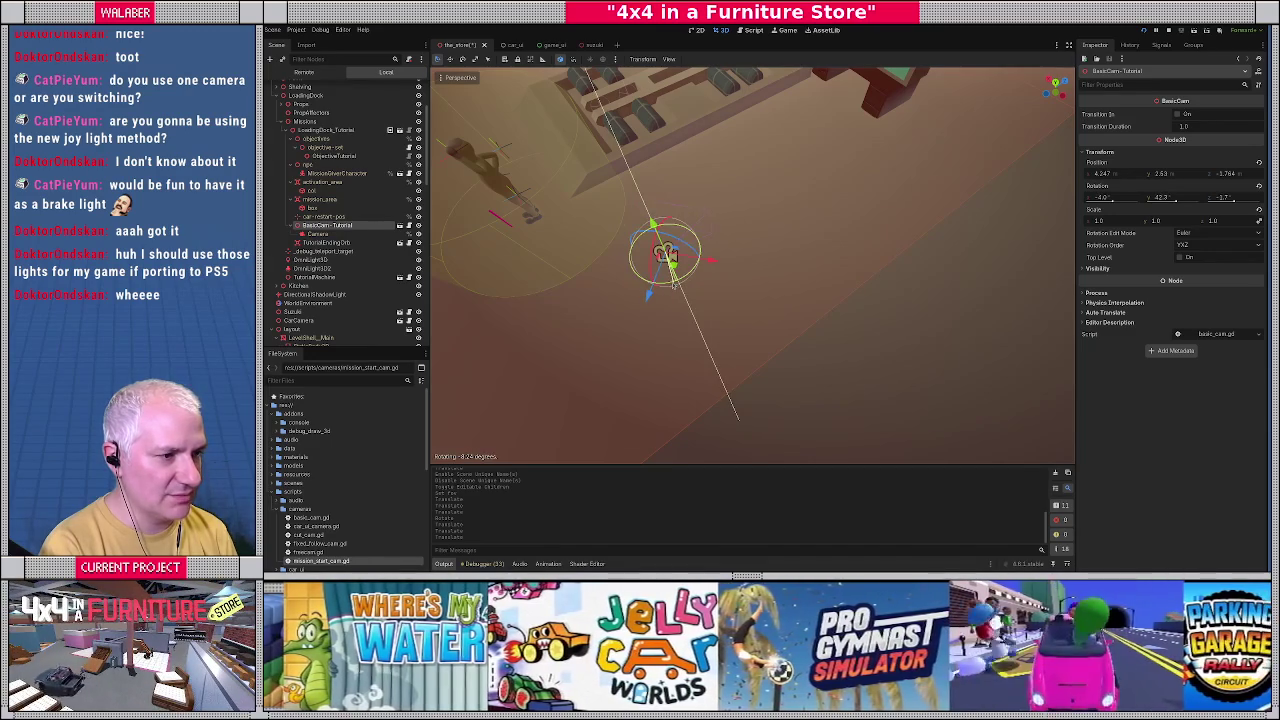
key(F8)
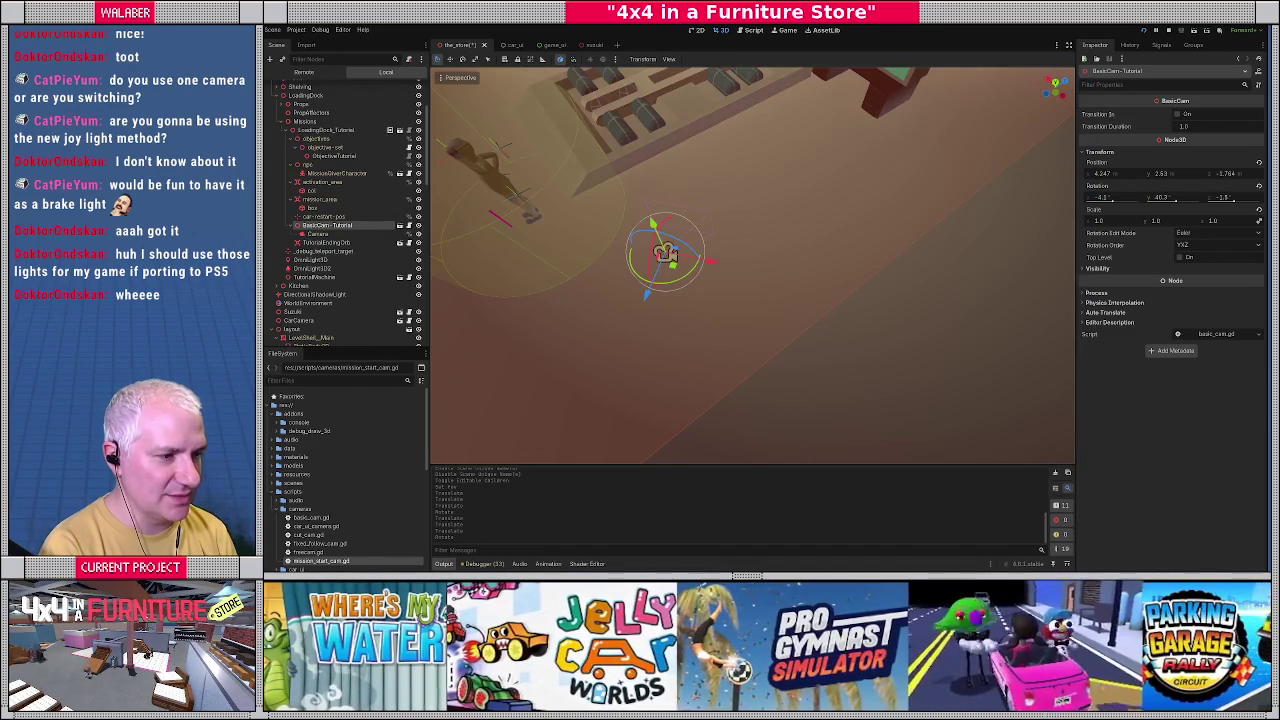
scroll(767, 316, down, 2)
scroll(730, 308, down, 3)
key(F5)
key(F8)
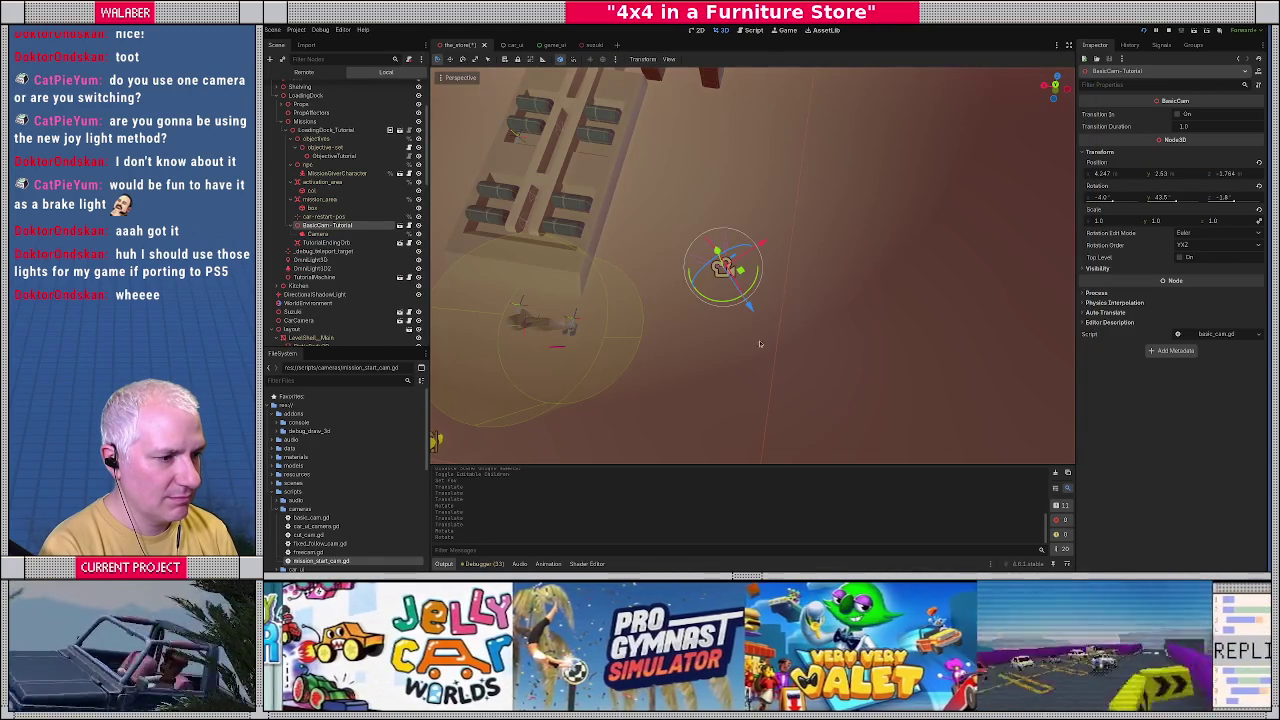
Turn the tutorial camera slightly around its vertical axis, retest in-game, and save the store scene.
drag(706, 302, 722, 303)
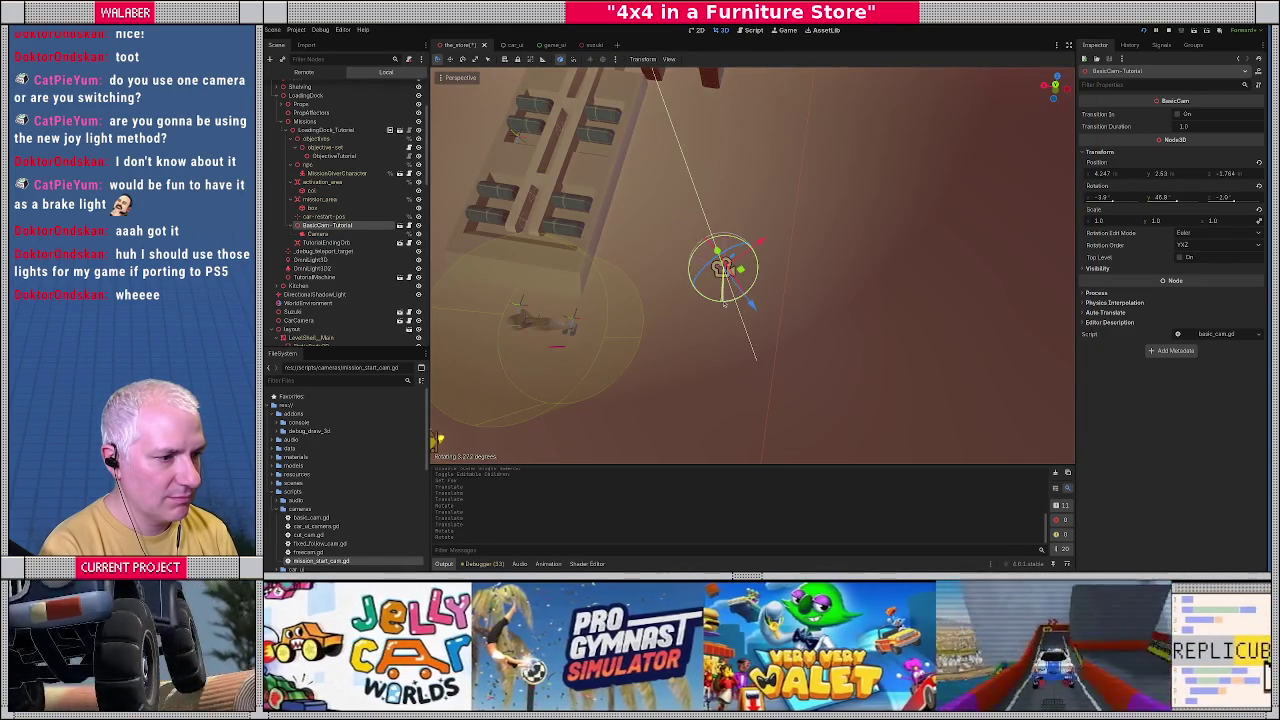
key(F5)
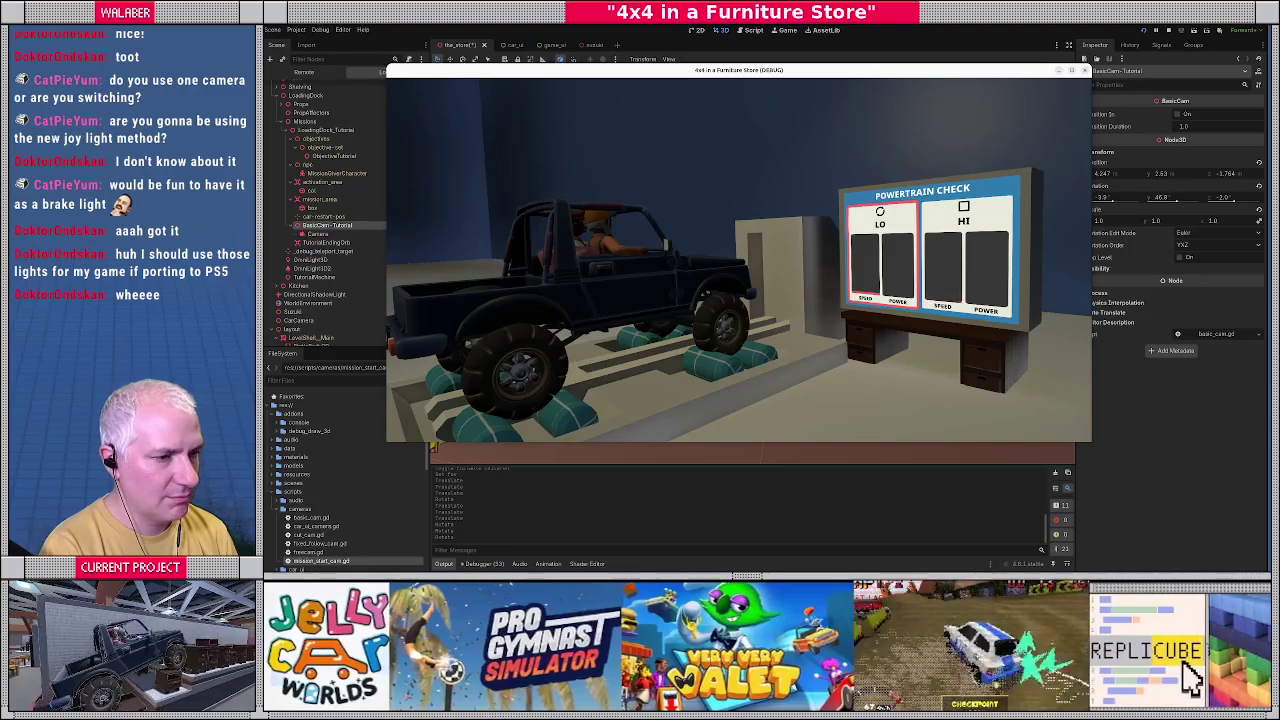
key(F8)
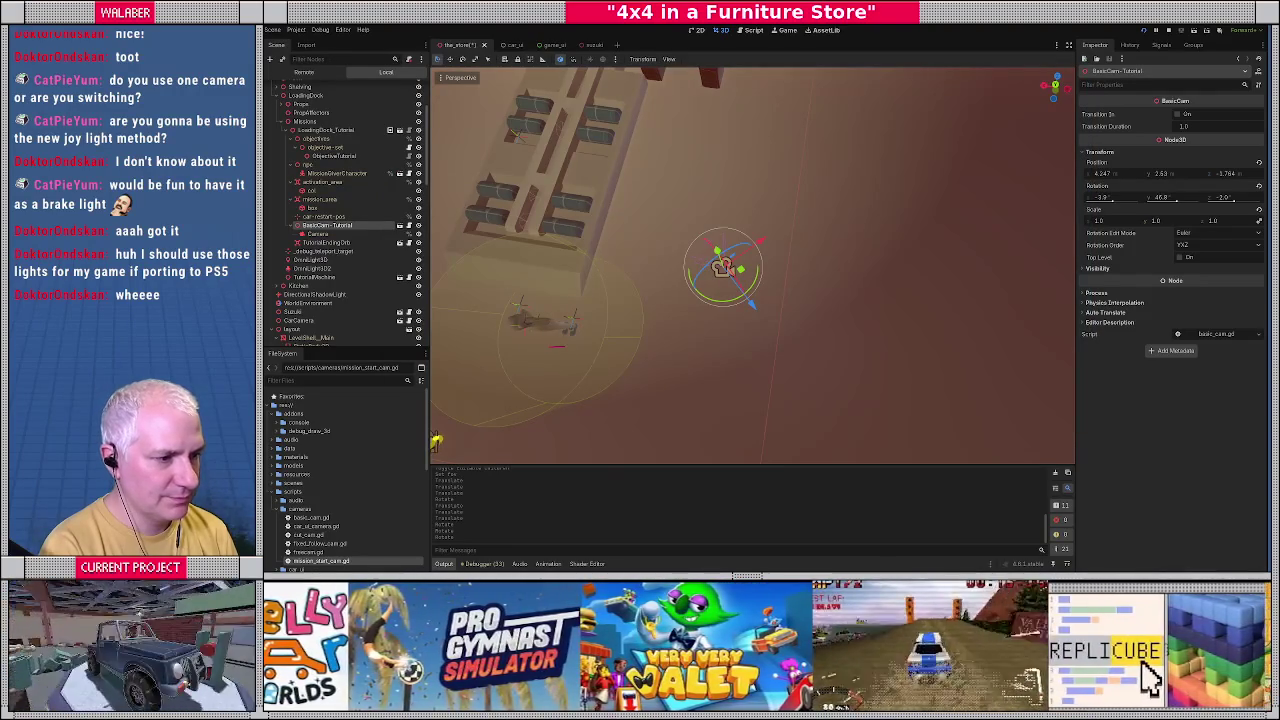
drag(754, 301, 764, 309)
key(F5)
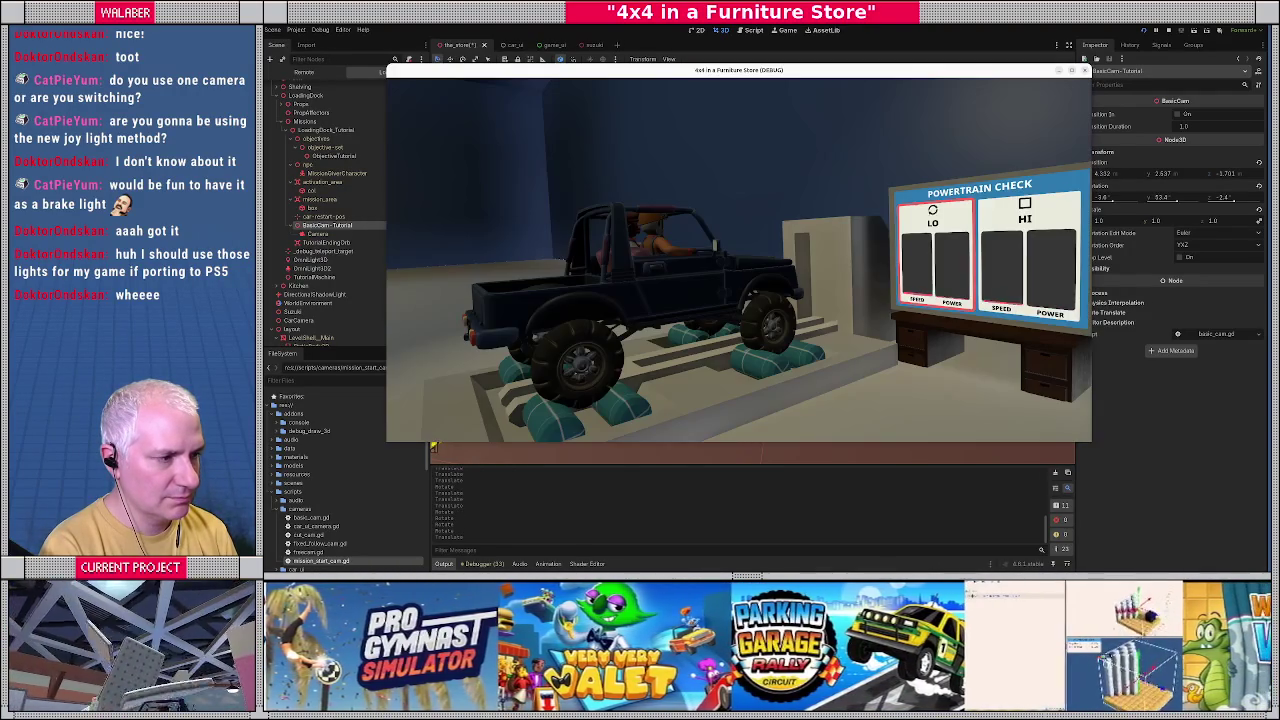
key(F8)
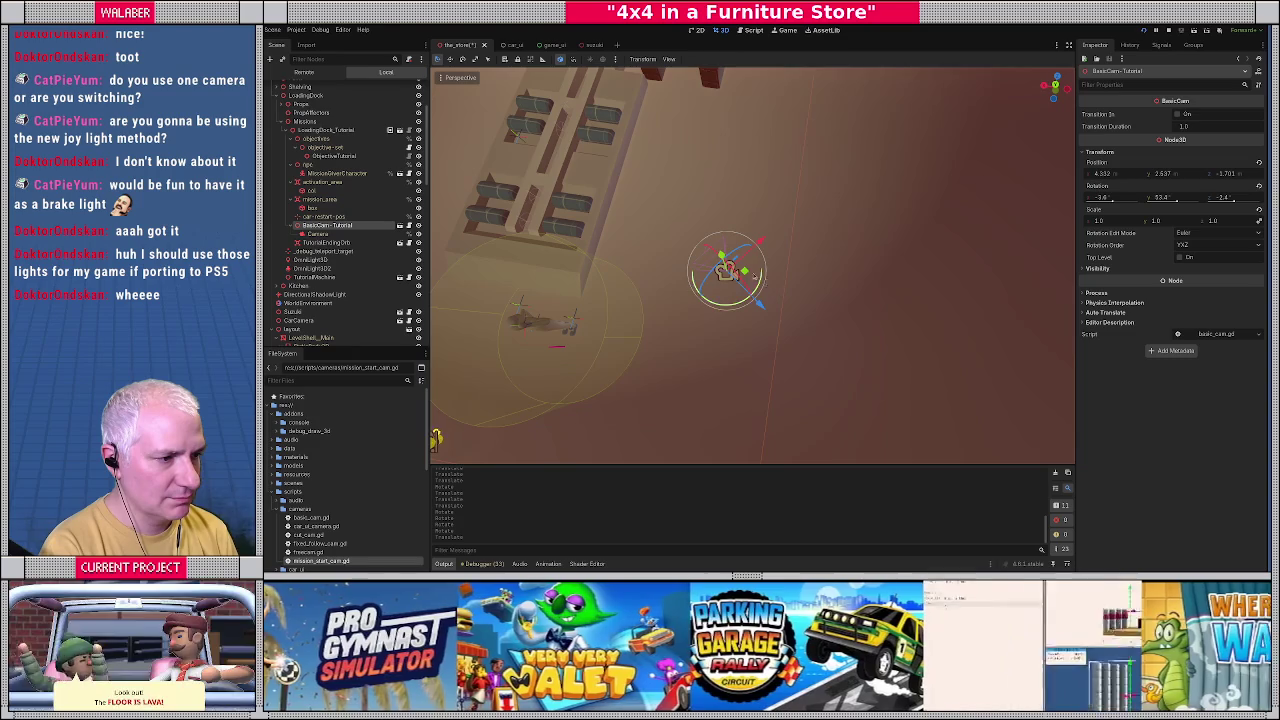
key(F5)
key(F8)
key(F5)
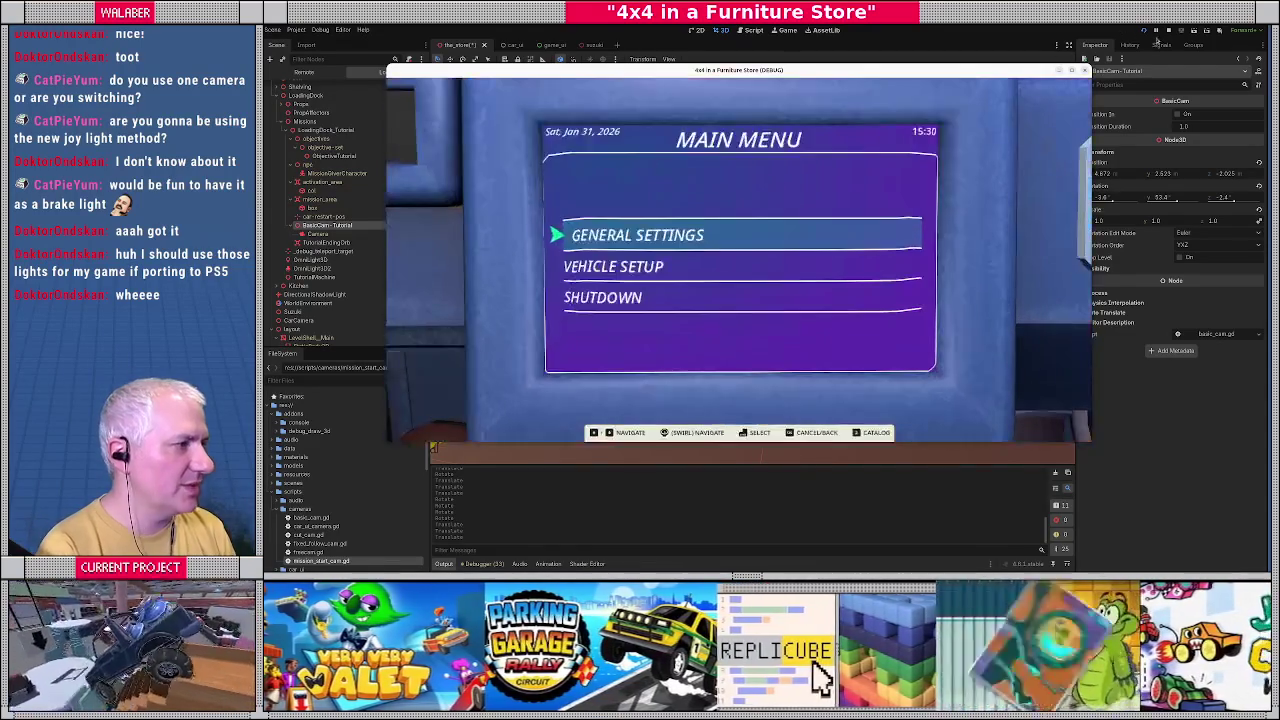
key(F8)
key(ctrl+s)
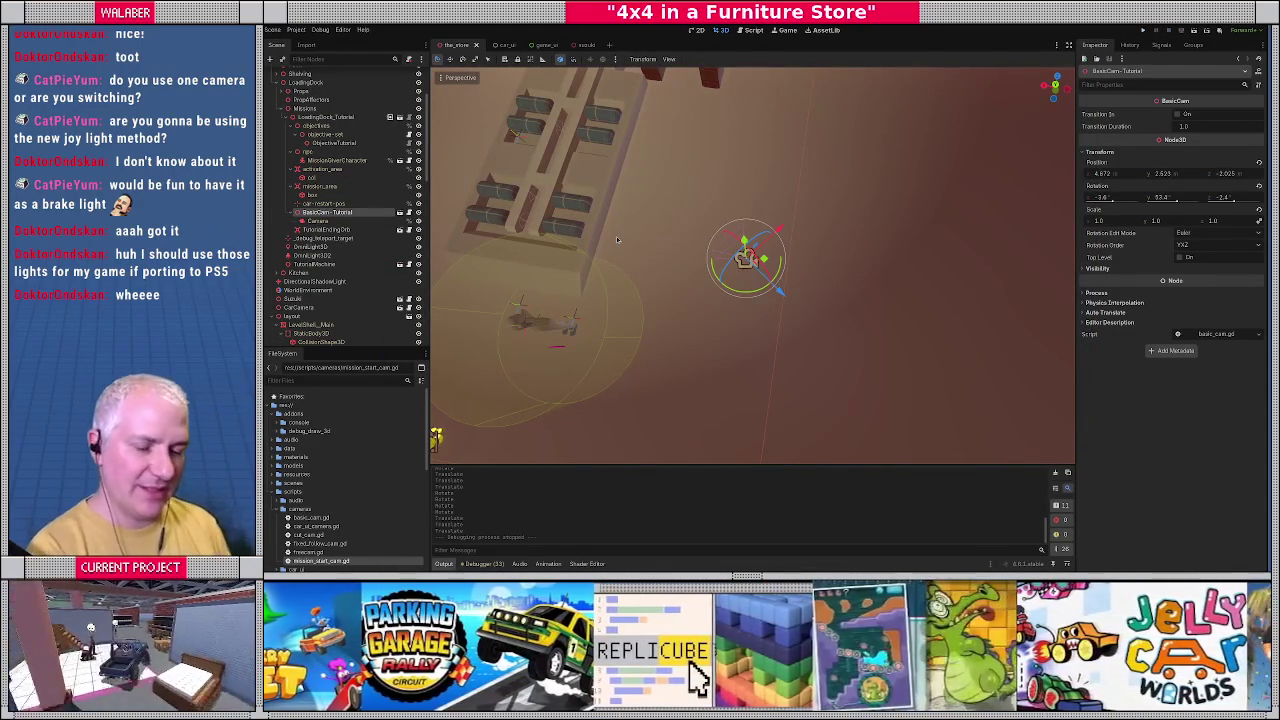
Open cut_cam.gd with the side panels hidden and review the car and destination transform lines.
key(ctrl+F3)
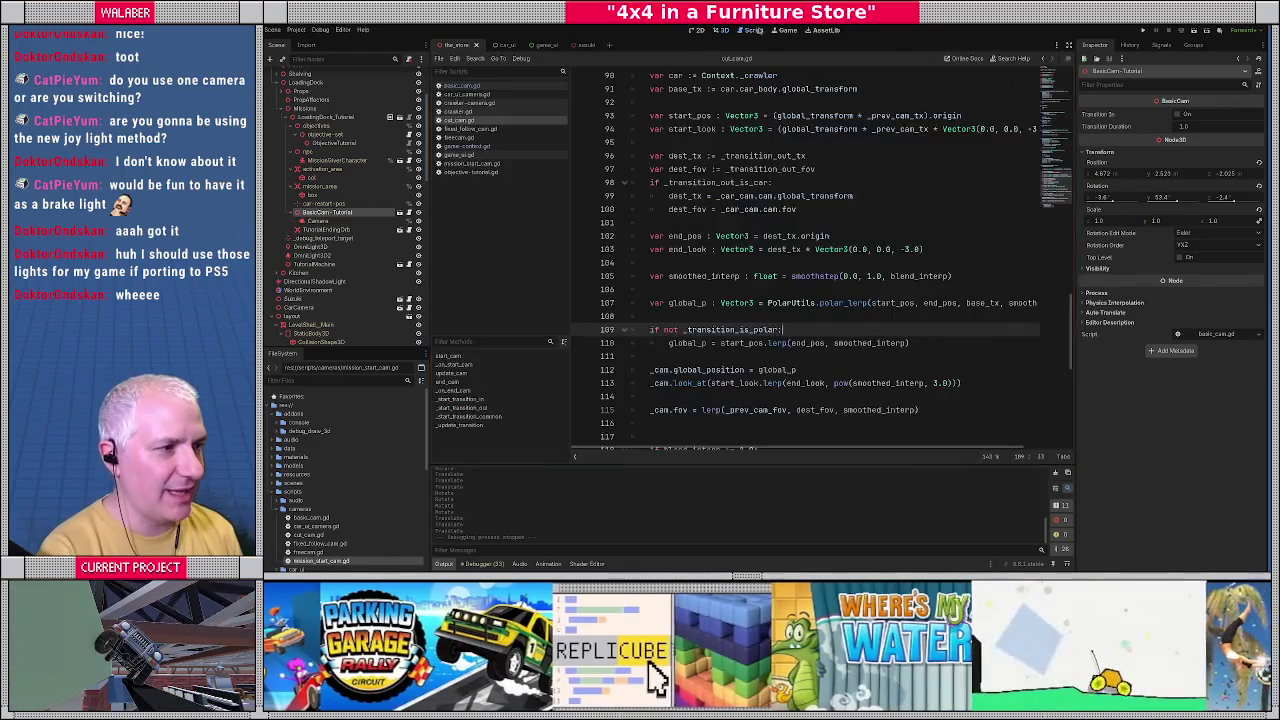
click(1068, 44)
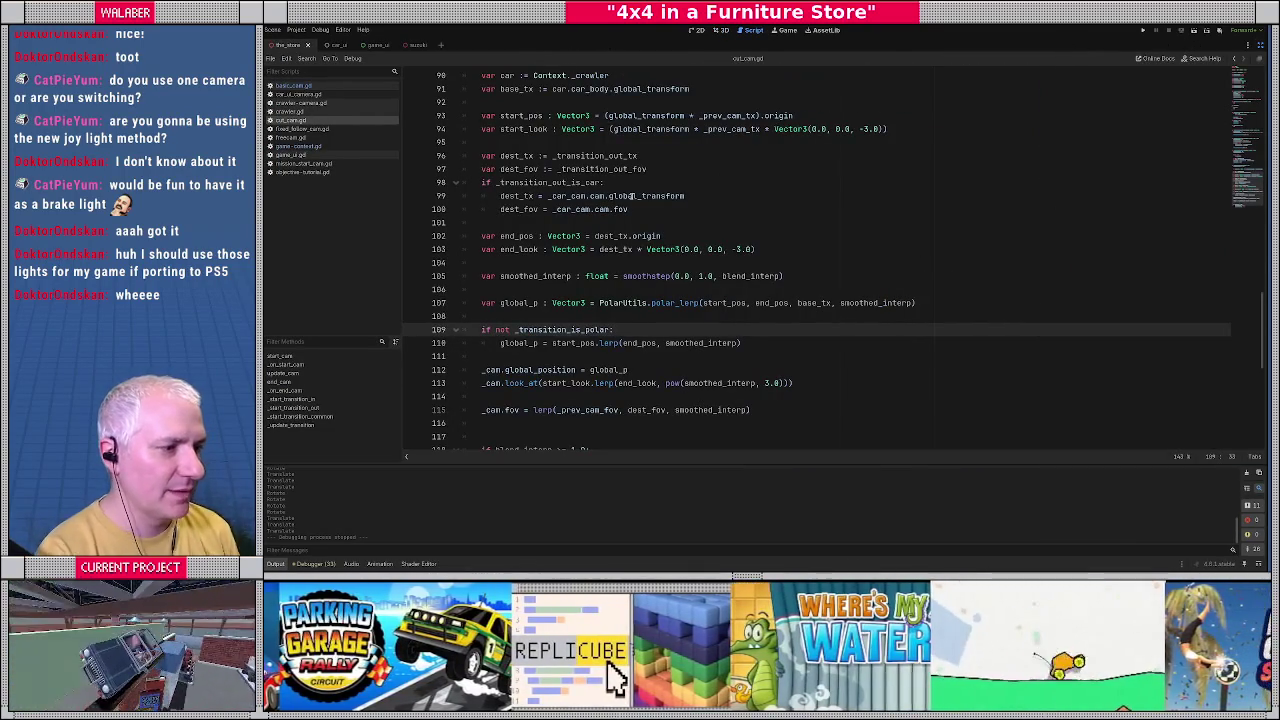
click(631, 196)
scroll(631, 196, up, 1)
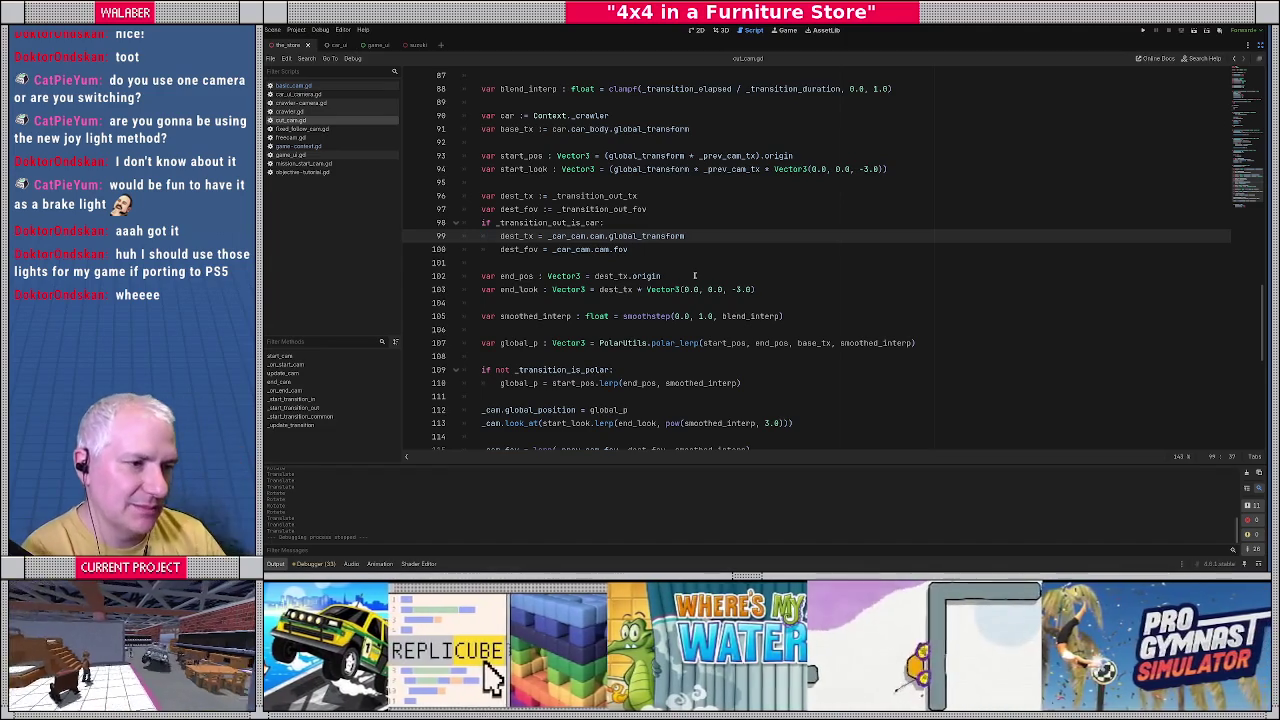
drag(566, 116, 685, 237)
click(729, 245)
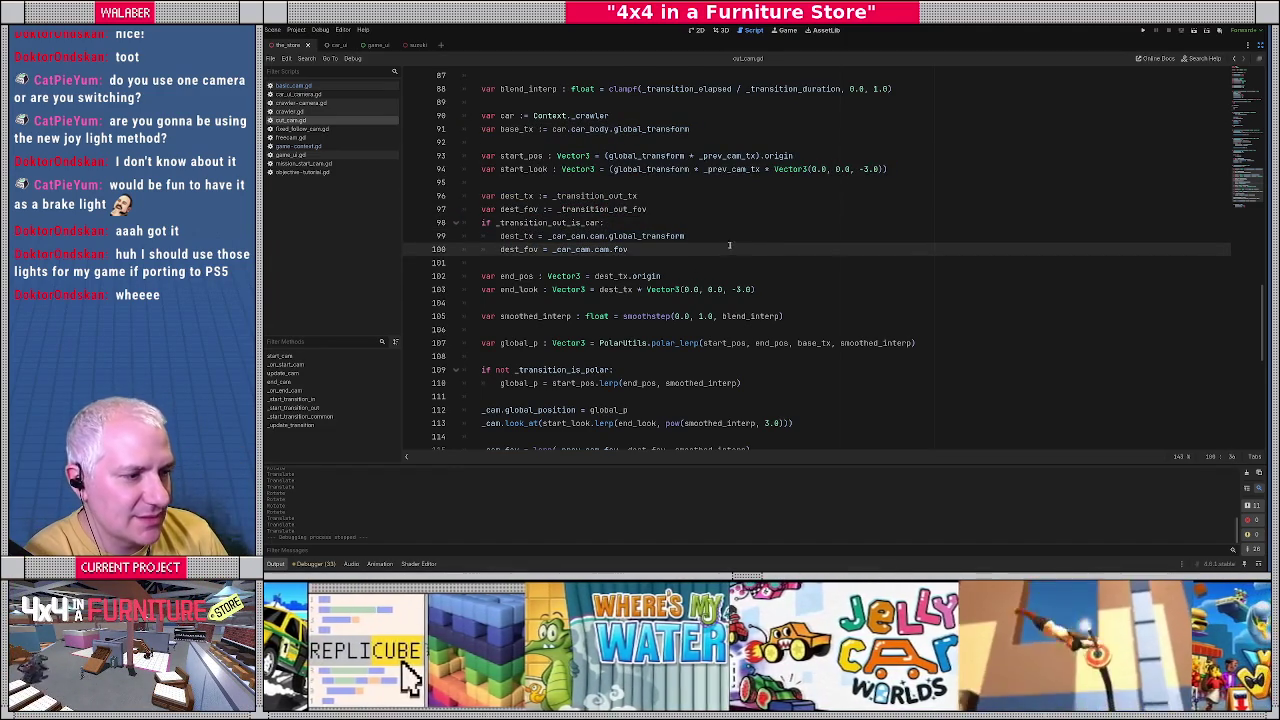
scroll(760, 240, down, 1)
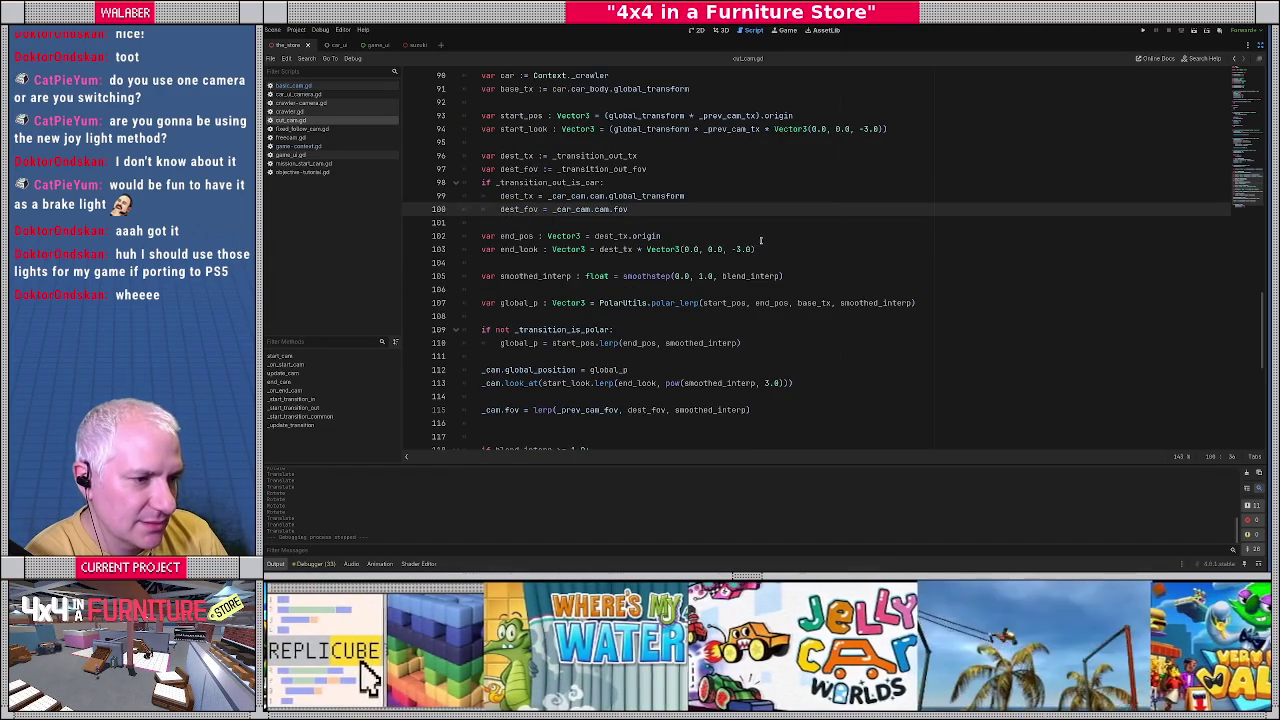
scroll(760, 240, down, 1)
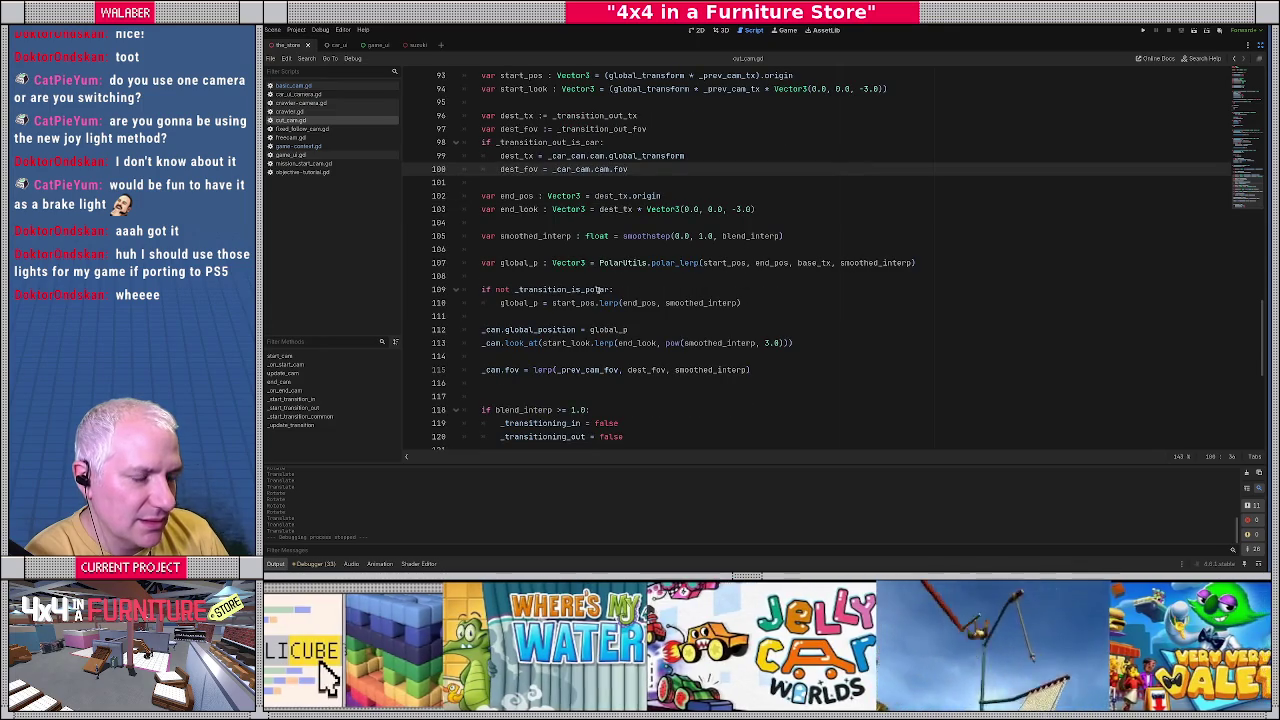
Inspect the field-of-view blend line and the start_look, global_p, start_pos and end_pos variables.
drag(494, 370, 640, 370)
click(651, 370)
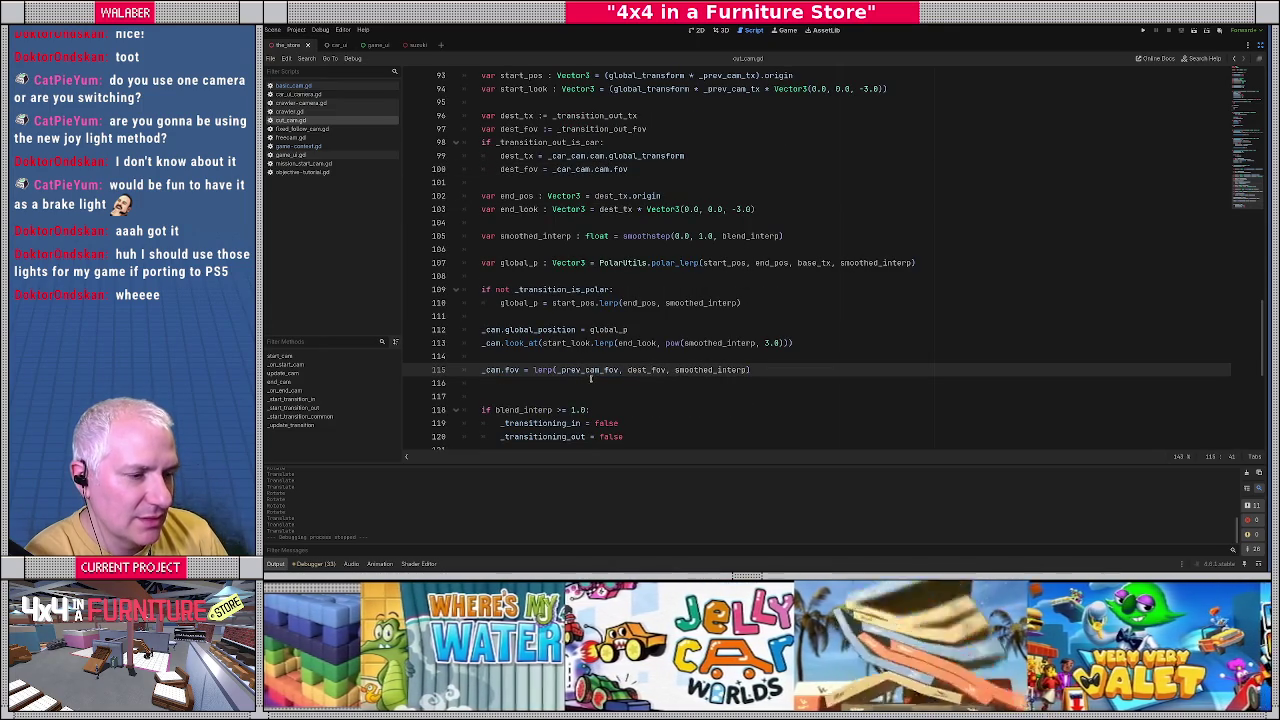
click(569, 343)
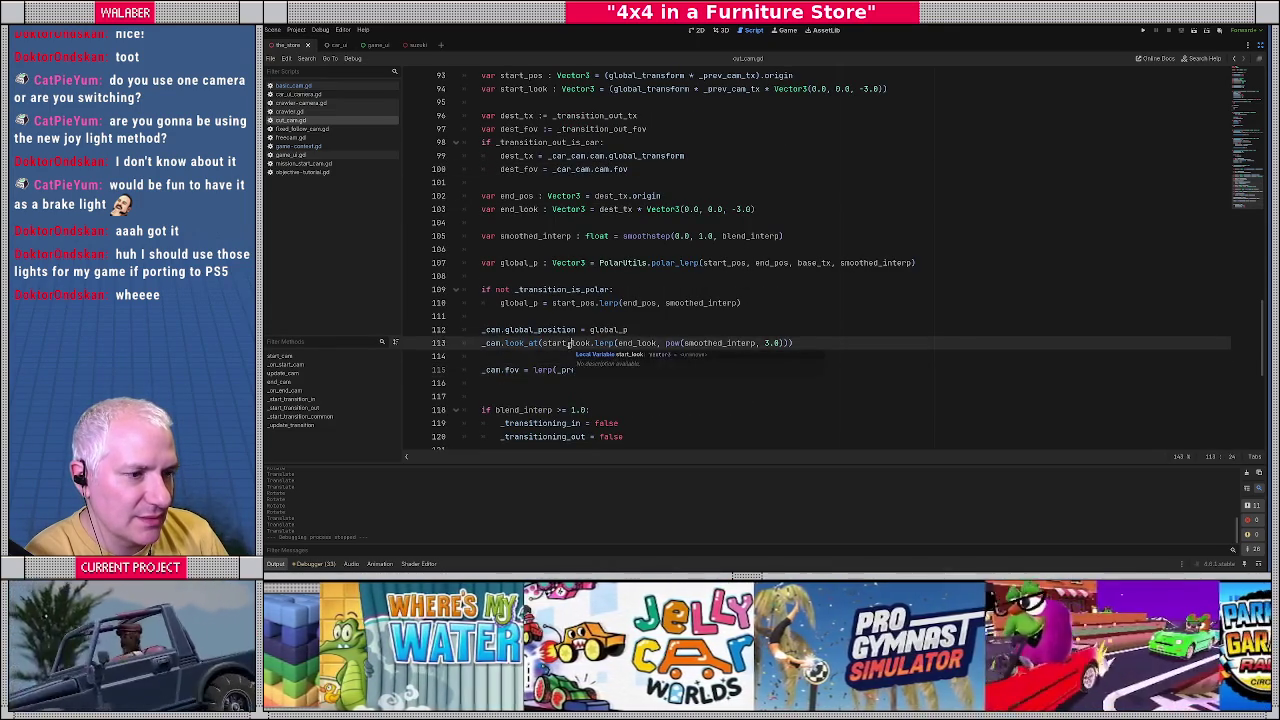
double_click(606, 329)
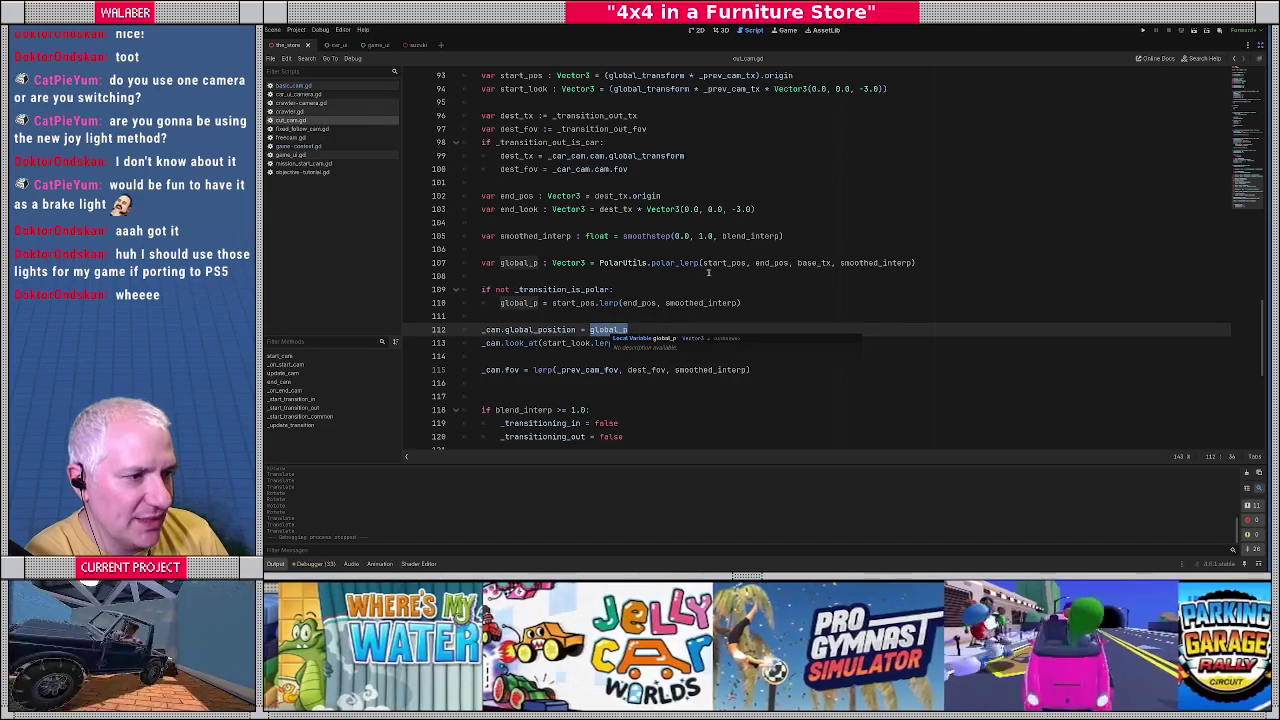
double_click(724, 263)
double_click(771, 263)
scroll(543, 150, up, 2)
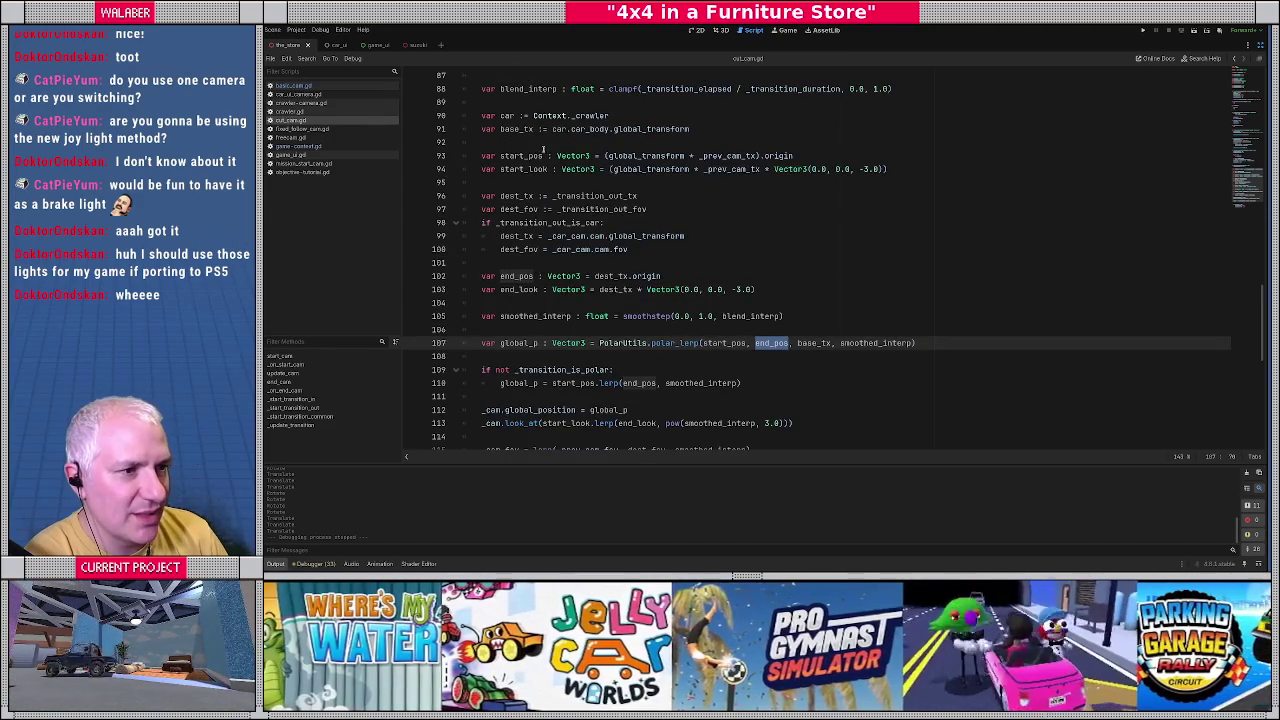
Replace global_transform with base_tx on lines 93 and 94 of the start position and look code.
drag(557, 156, 854, 155)
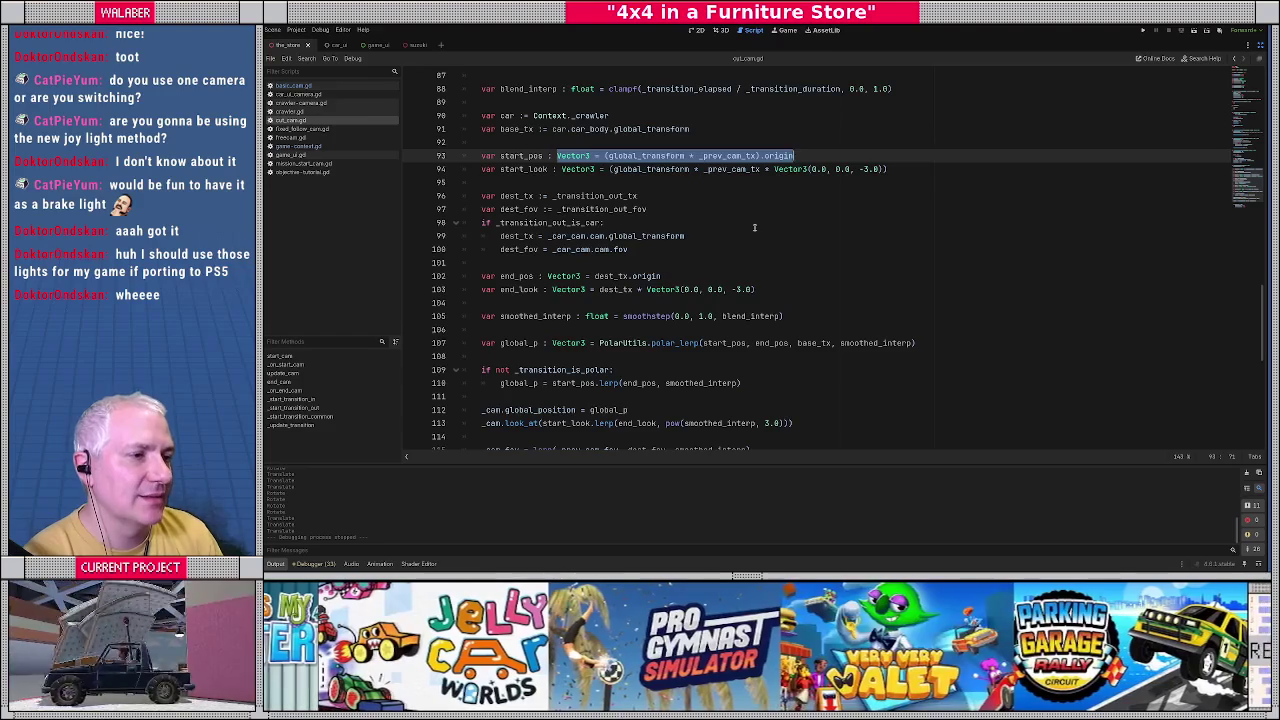
click(754, 227)
double_click(643, 156)
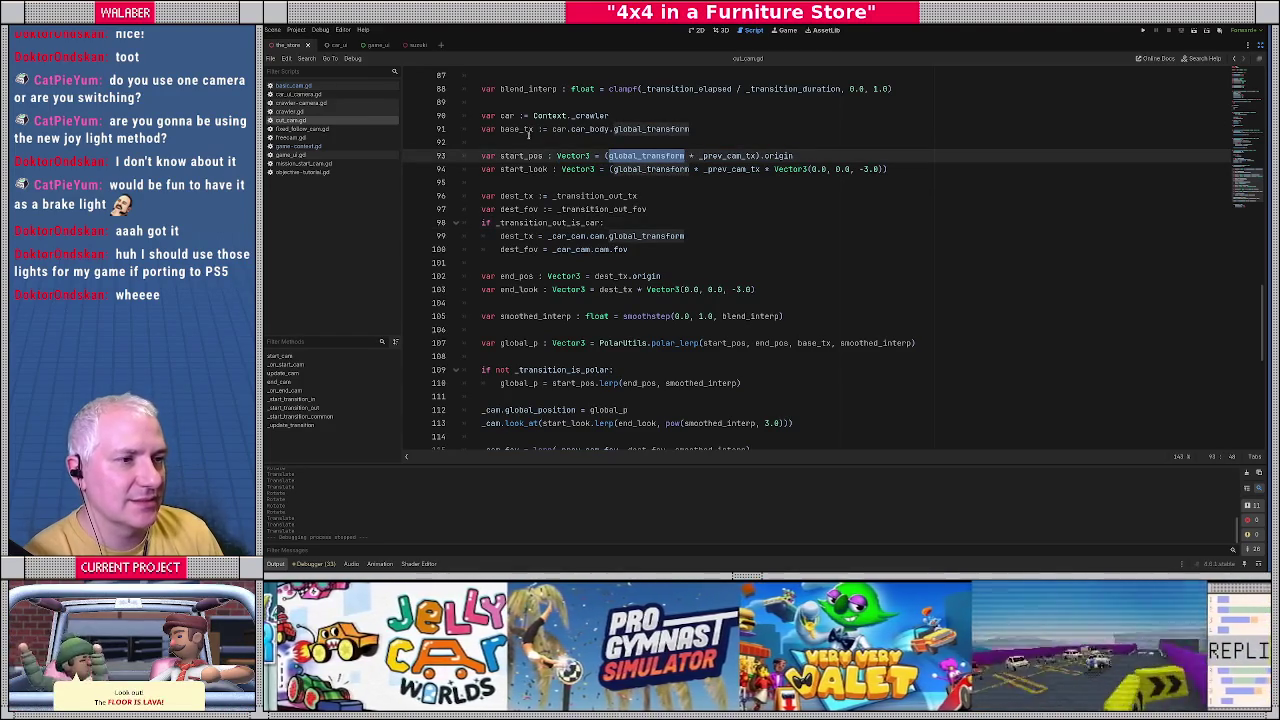
double_click(517, 129)
key(ctrl+c)
double_click(645, 156)
key(ctrl+v)
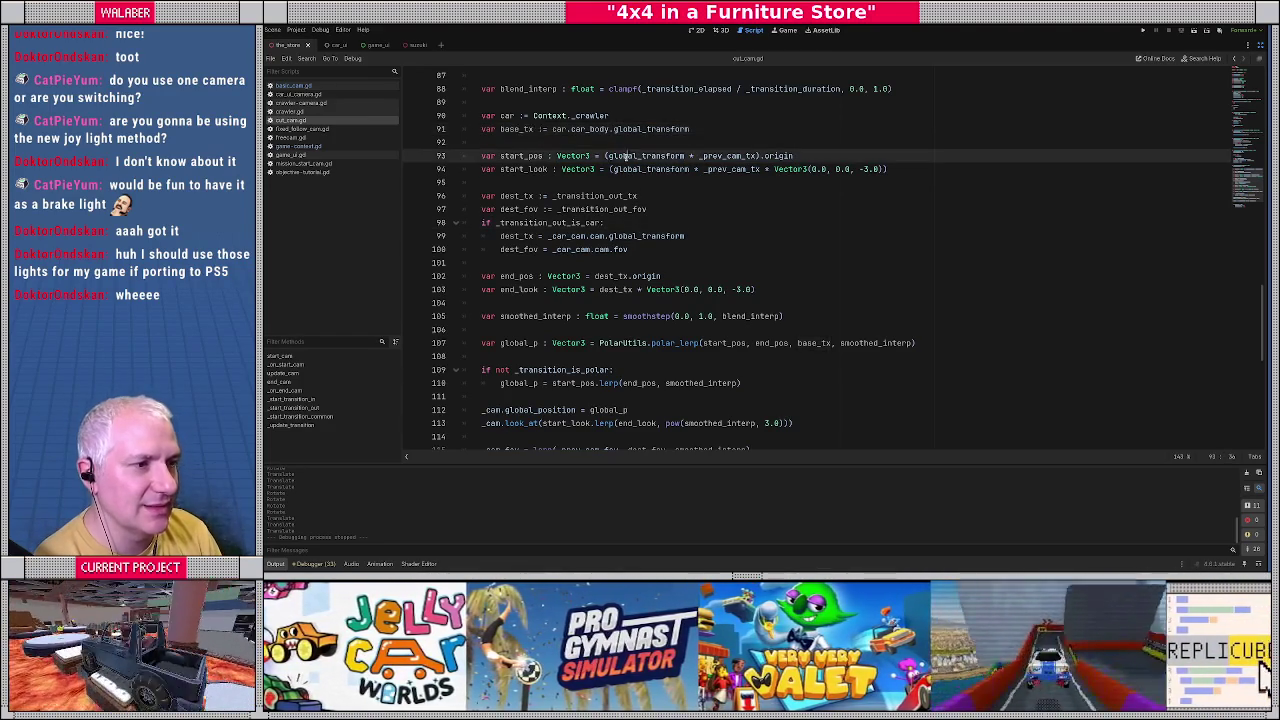
double_click(650, 169)
key(ctrl+v)
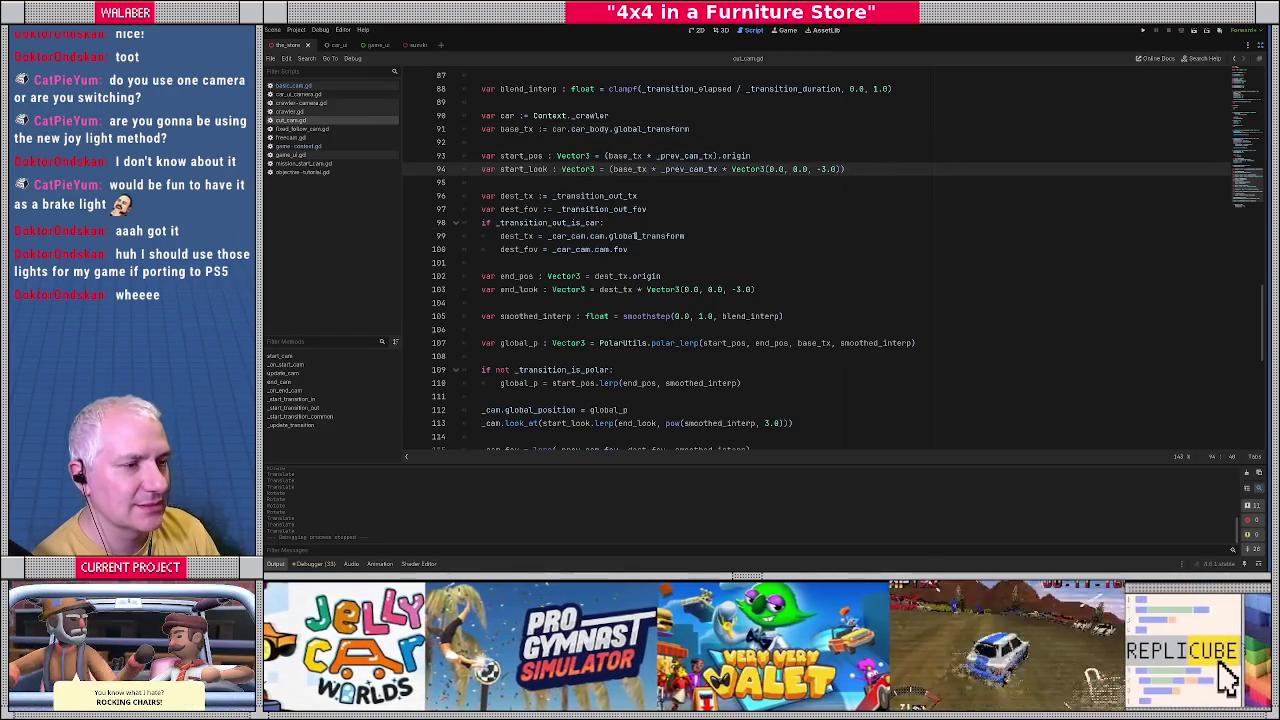
click(641, 183)
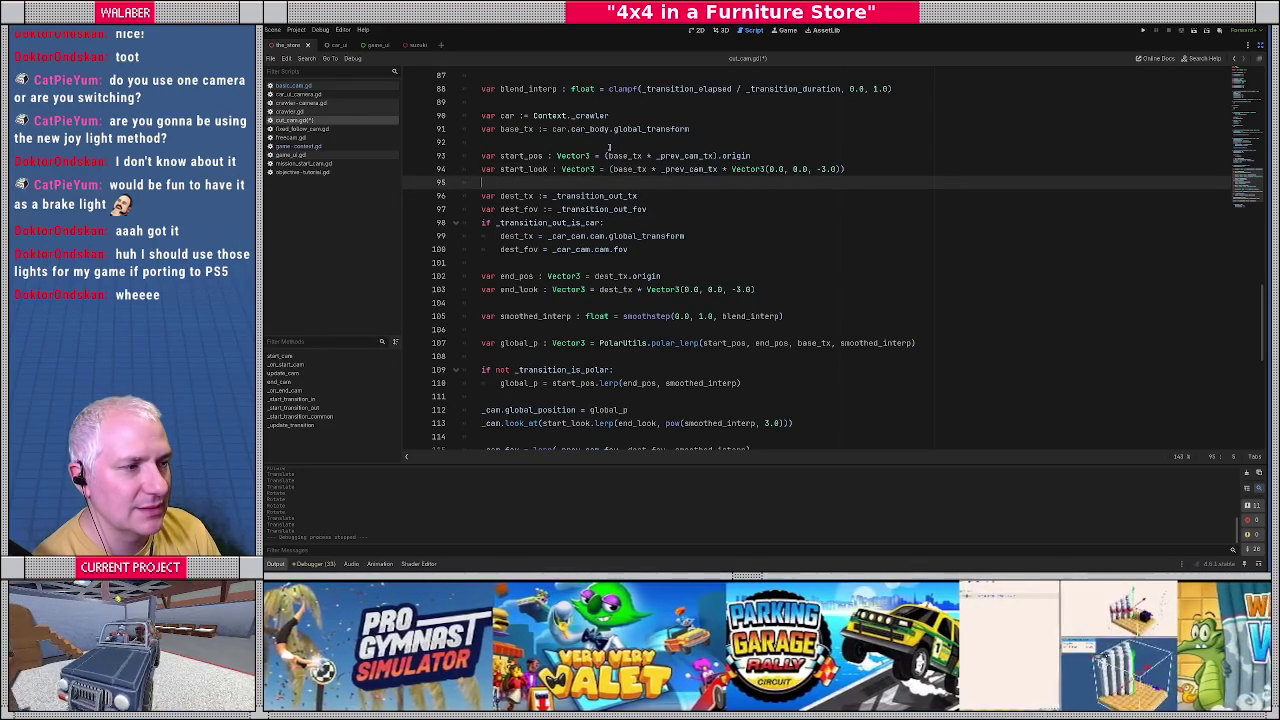
scroll(628, 182, up, 4)
click(628, 182)
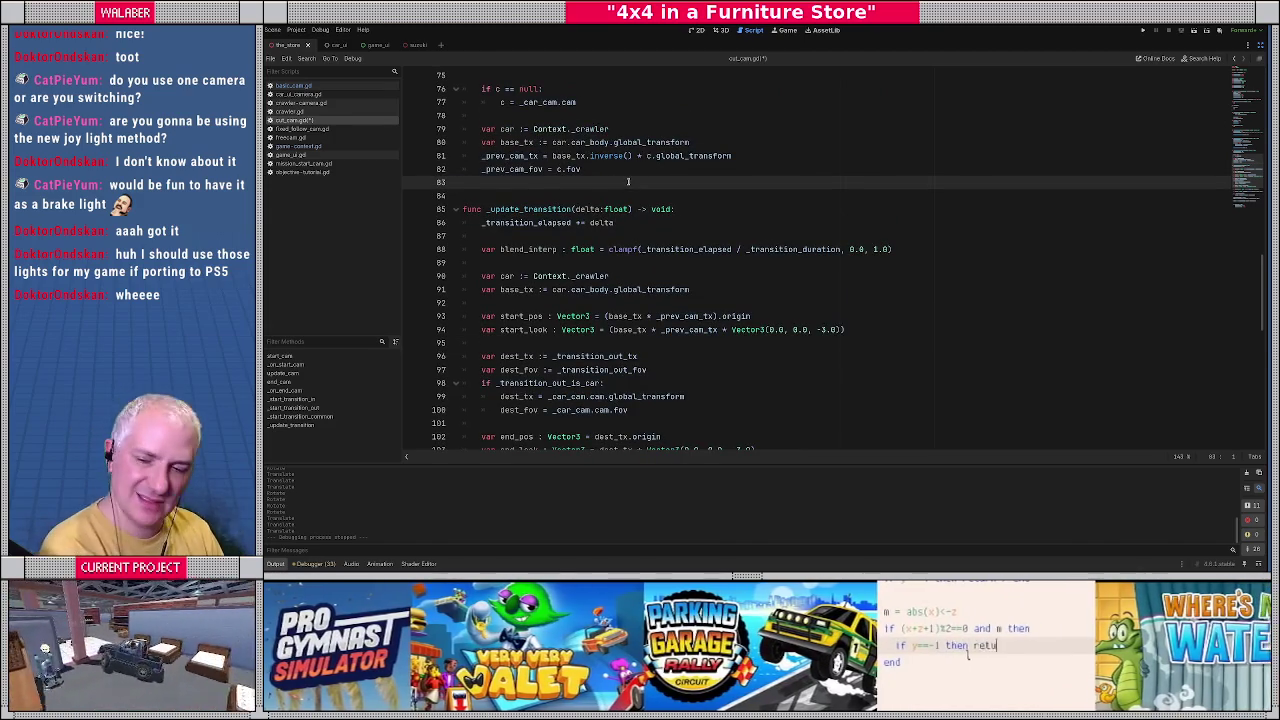
Restore the scene and inspector panels, toggle the camera's Transition In setting, and save to test.
click(1260, 45)
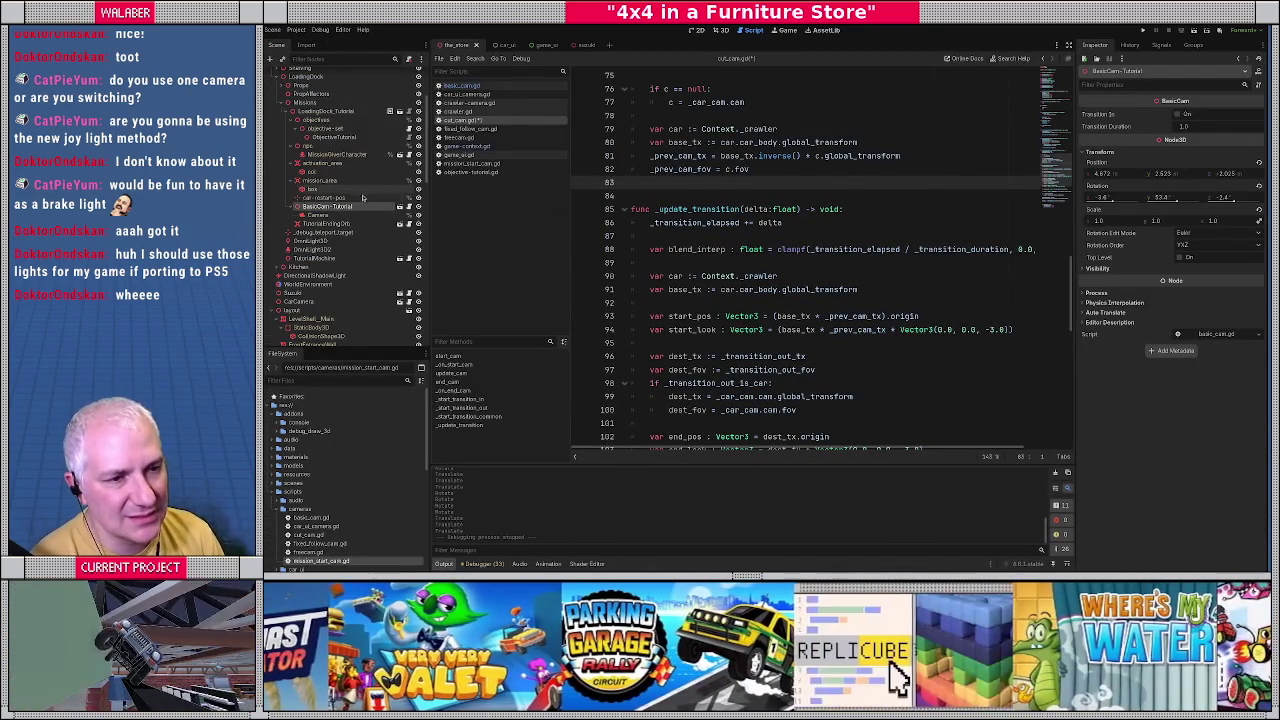
click(1177, 114)
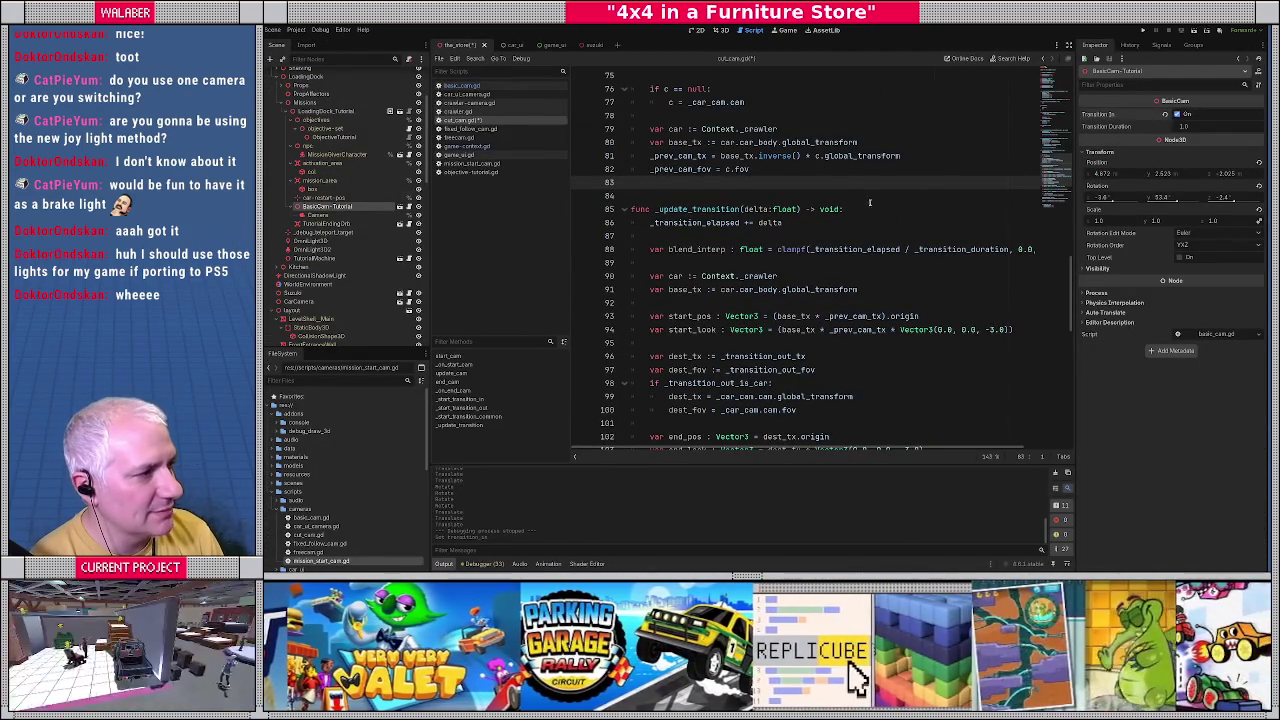
click(745, 222)
key(ctrl+s)
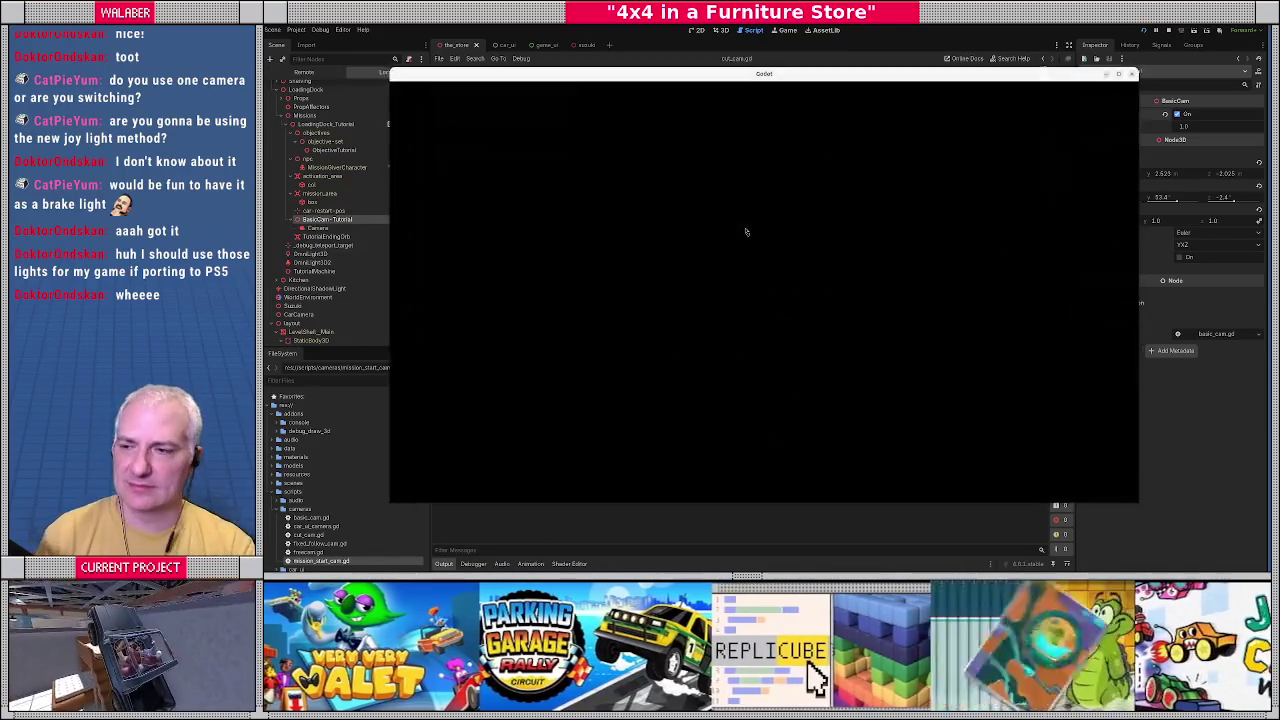
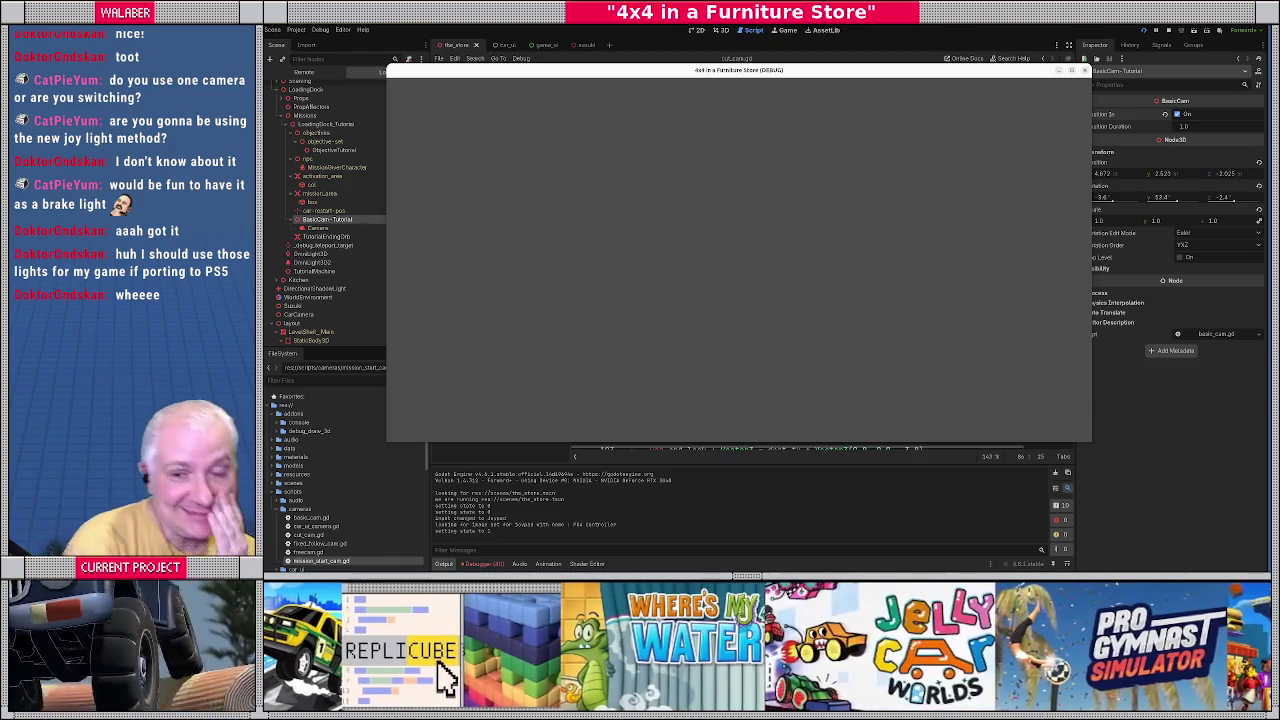
Stop the running game and select the car-relative previous-camera lines in _start_transition_common.
key(F8)
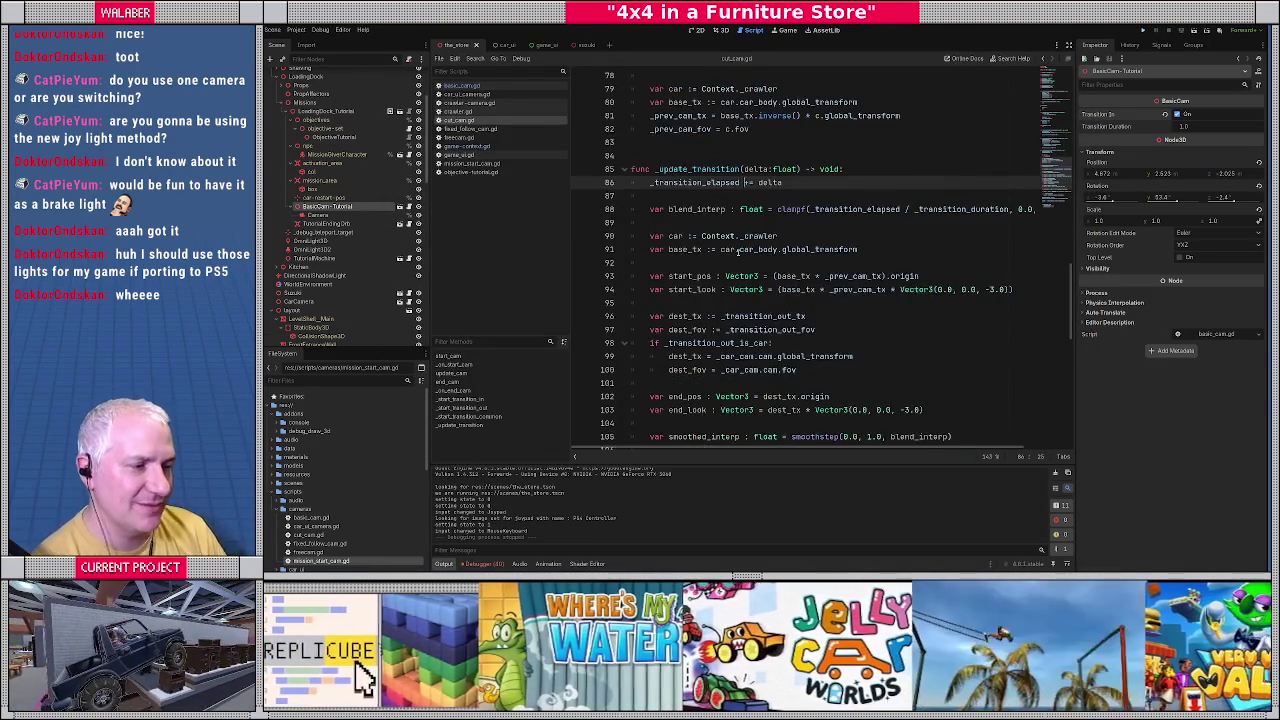
scroll(745, 240, up, 3)
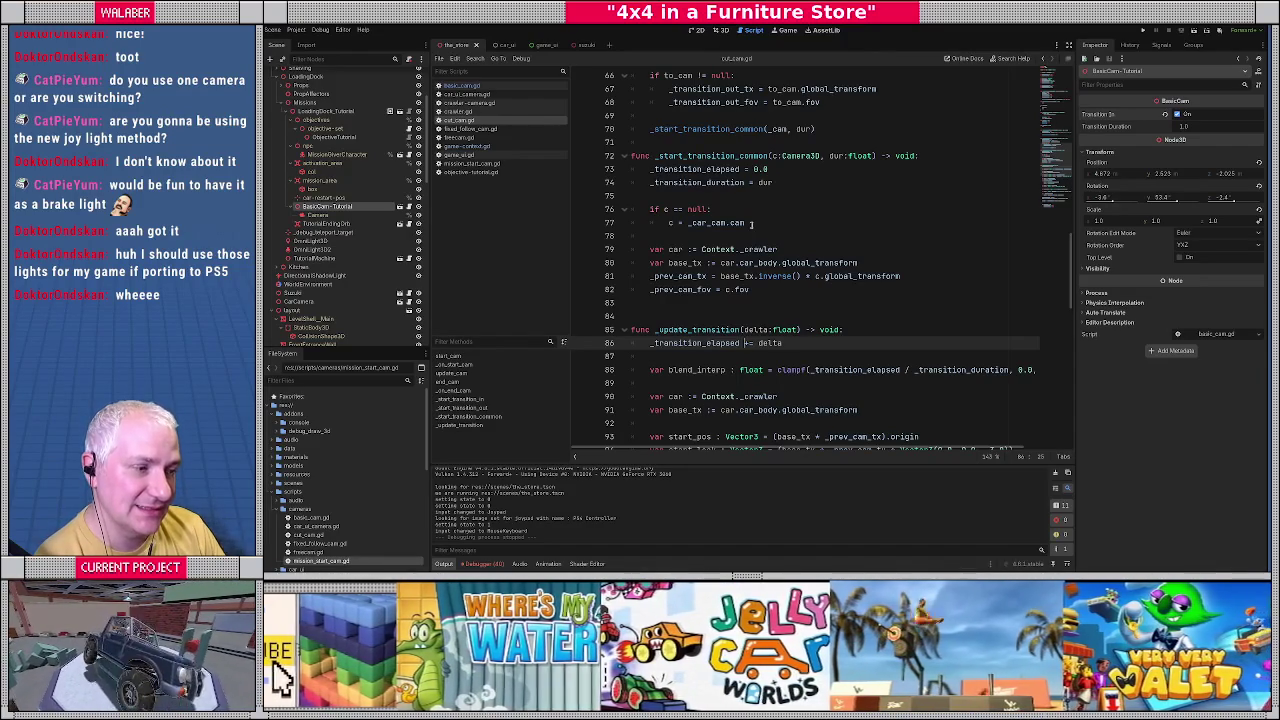
scroll(751, 223, down, 1)
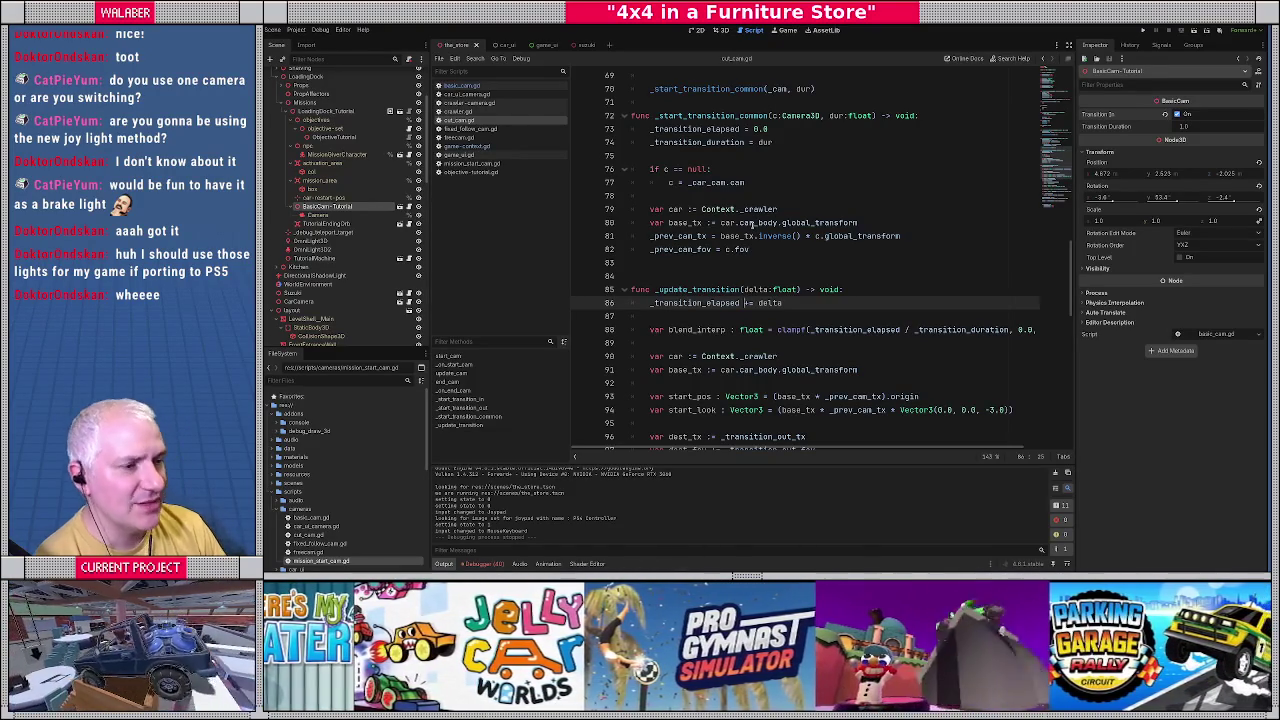
mouse_move(650, 210)
mouse_down()
mouse_move(900, 236)
mouse_move(768, 248)
mouse_up()
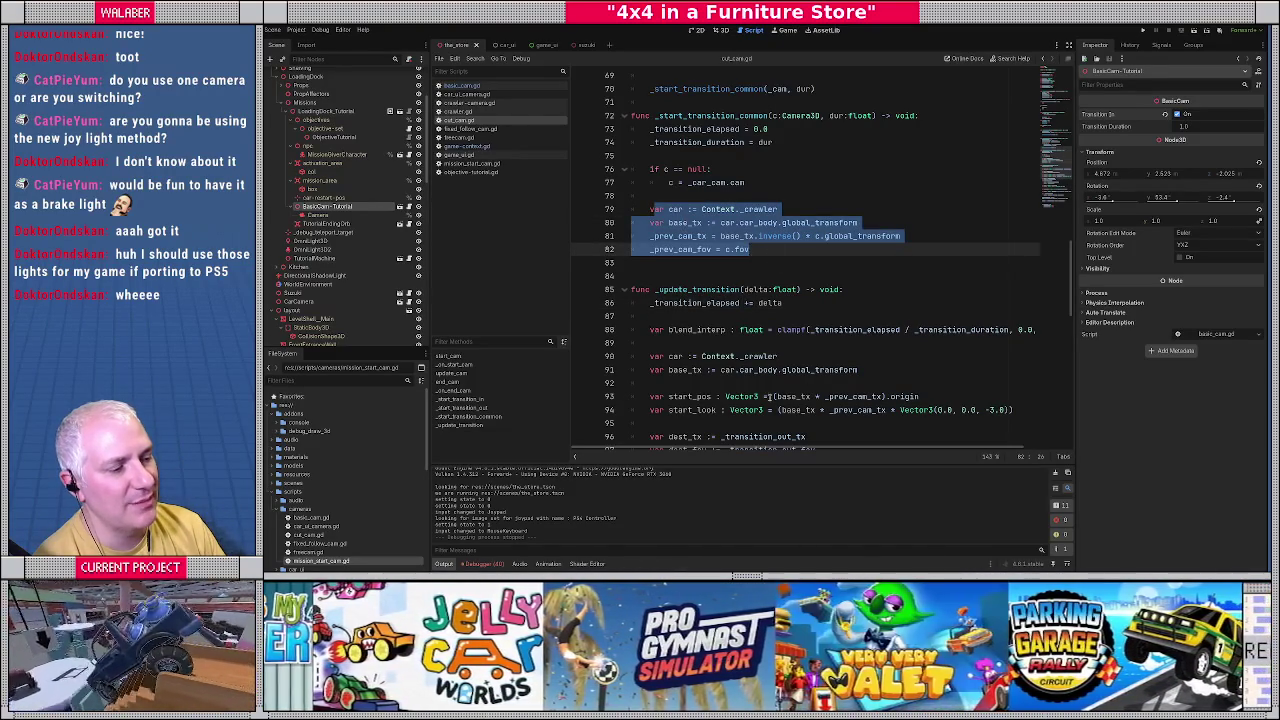
Delete the var car and base_tx lines and set _prev_cam_tx to c.global_transform.
drag(778, 397, 866, 410)
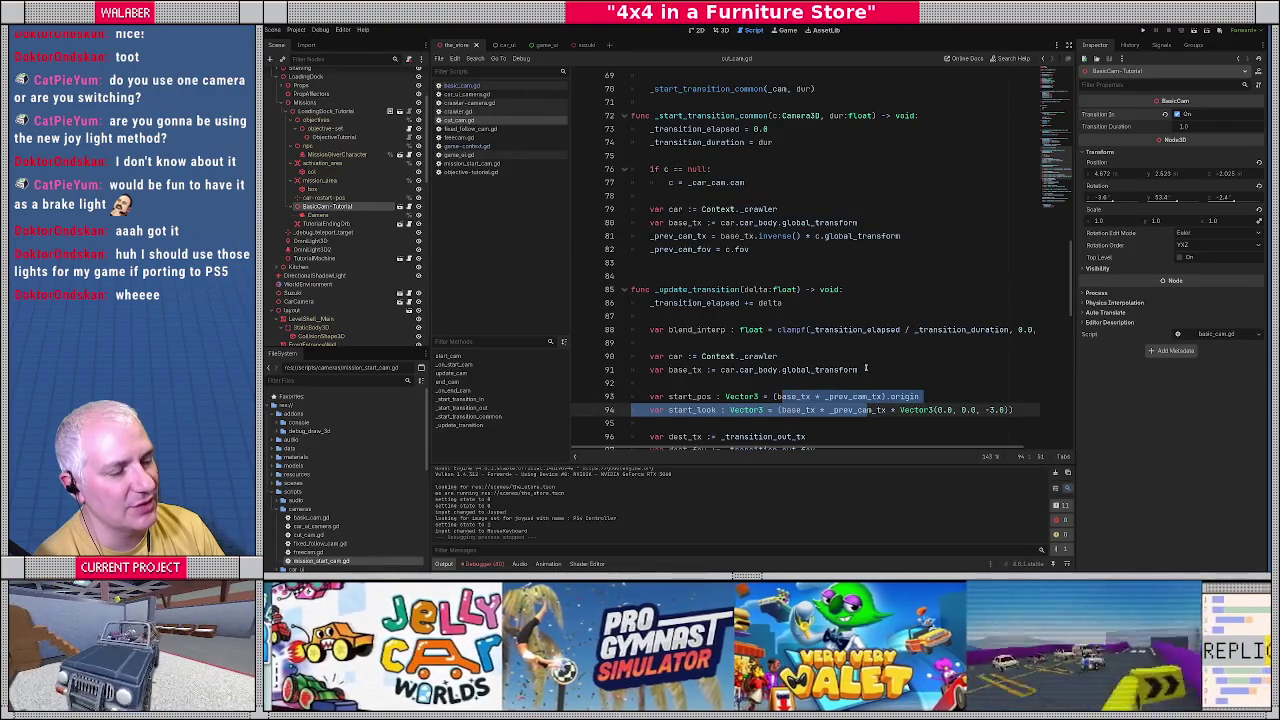
click(866, 369)
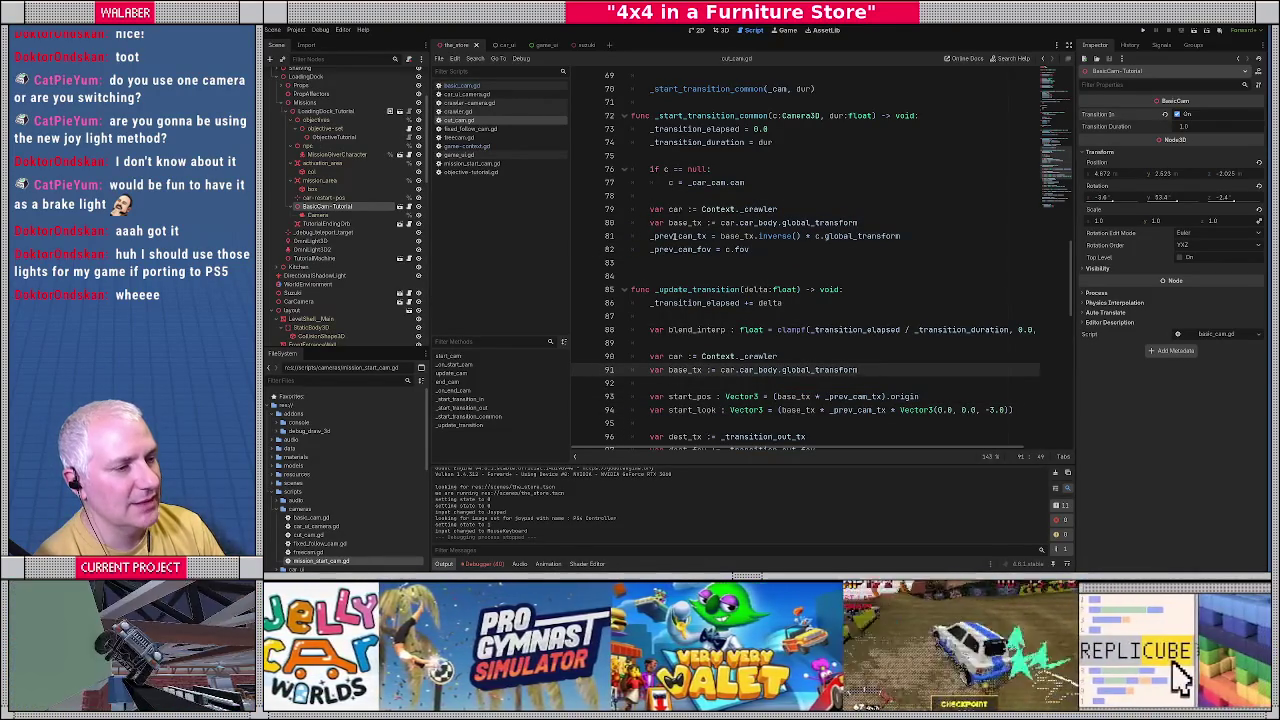
click(650, 209)
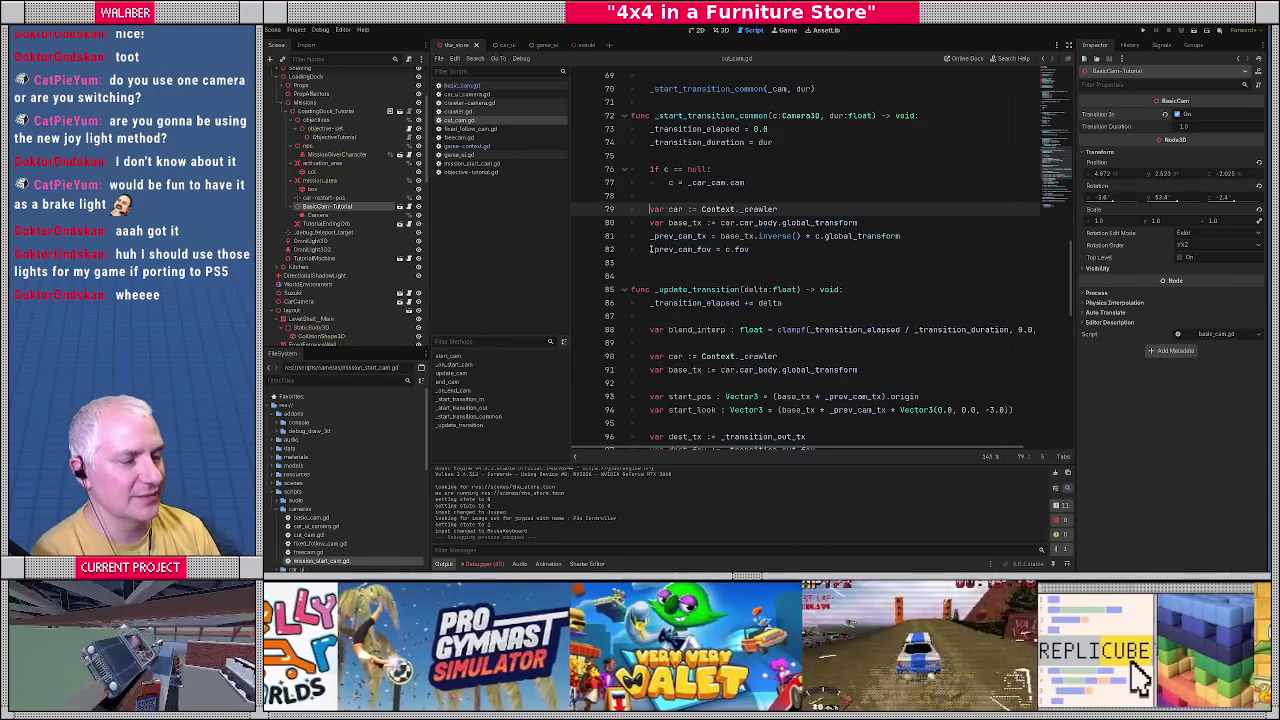
drag(650, 209, 651, 245)
key(Delete)
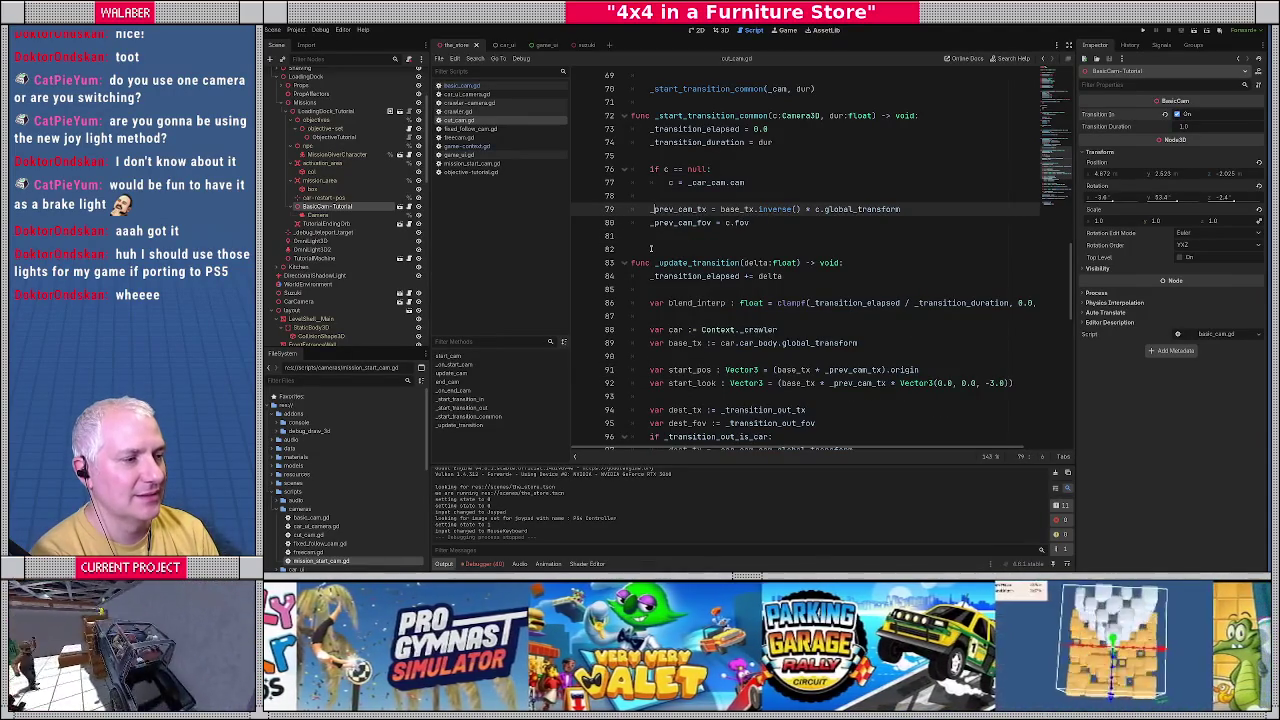
key(shift+End)
key(BackSpace)
text(c.global_)
key(Return)
Remove the base_tx multiplication and extra parentheses from start_pos and start_look.
scroll(755, 314, down, 1)
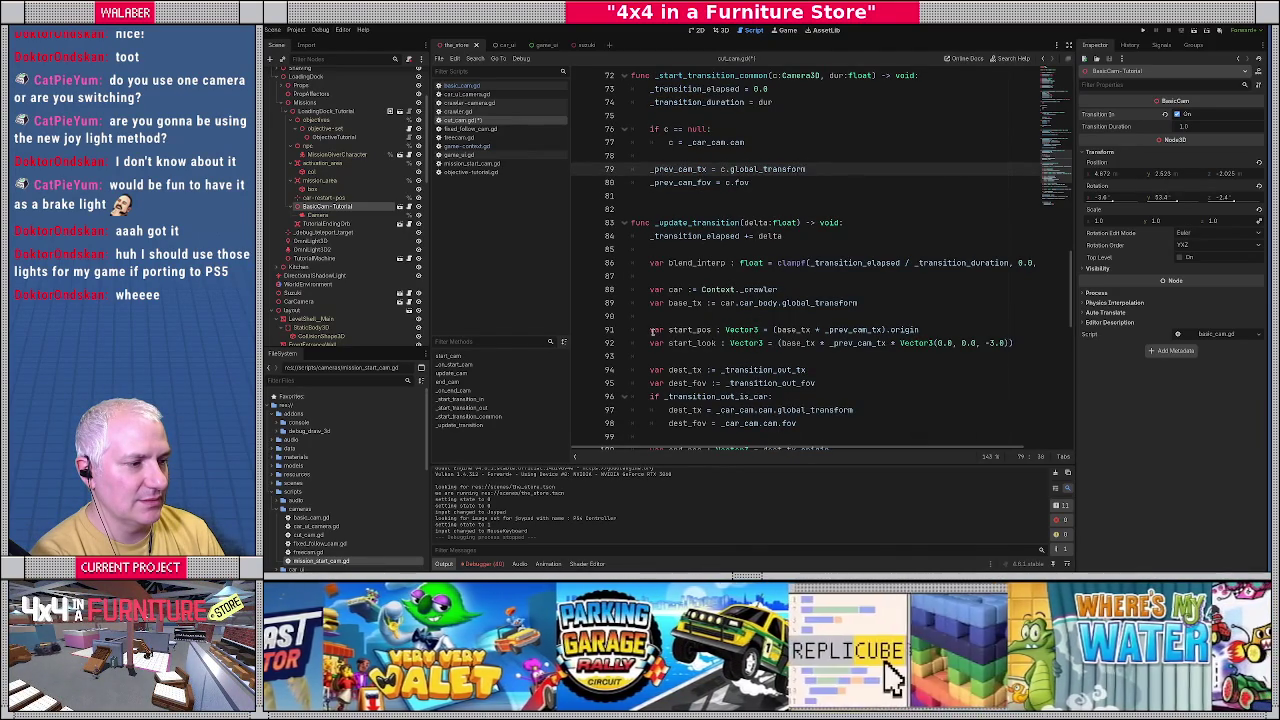
key(BackSpace)
key(BackSpace)
key(Delete)
key(Delete)
key(Delete)
key(ctrl+Right)
key(Delete)
key(Down)
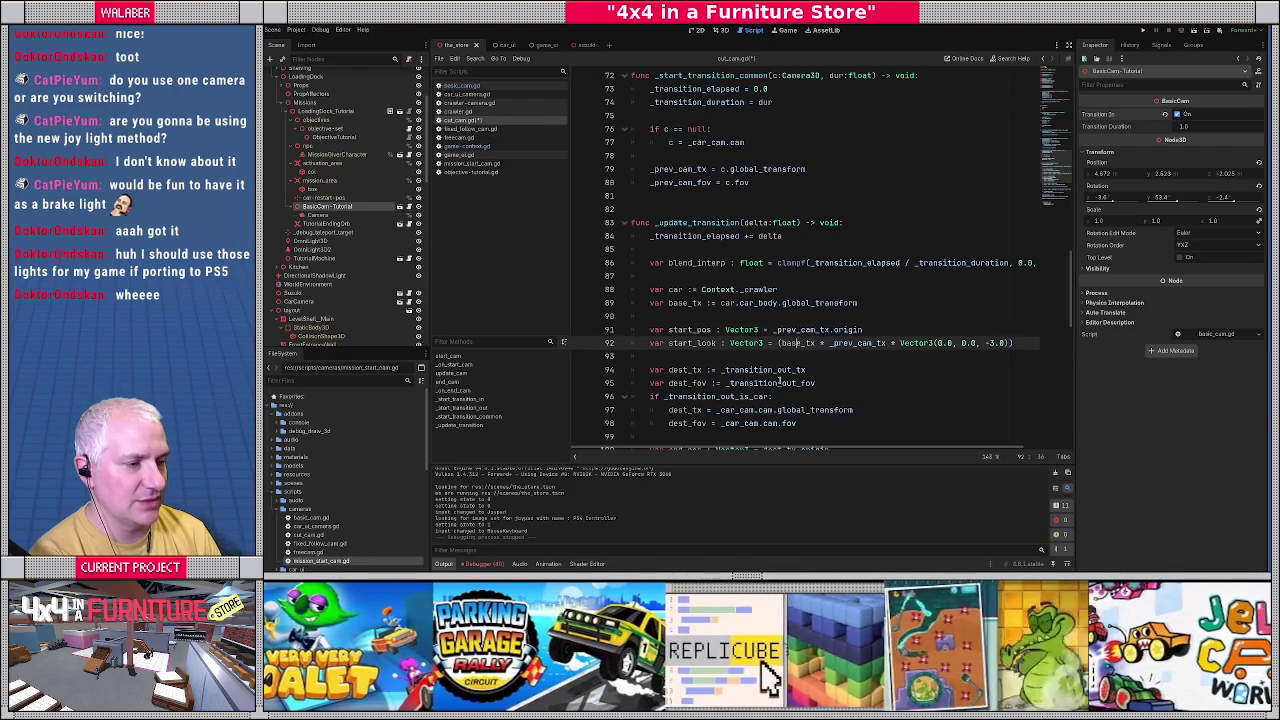
key(BackSpace)
key(Delete)
key(Delete)
key(Delete)
key(End)
key(BackSpace)
key(Home)
key(End)
key(BackSpace)
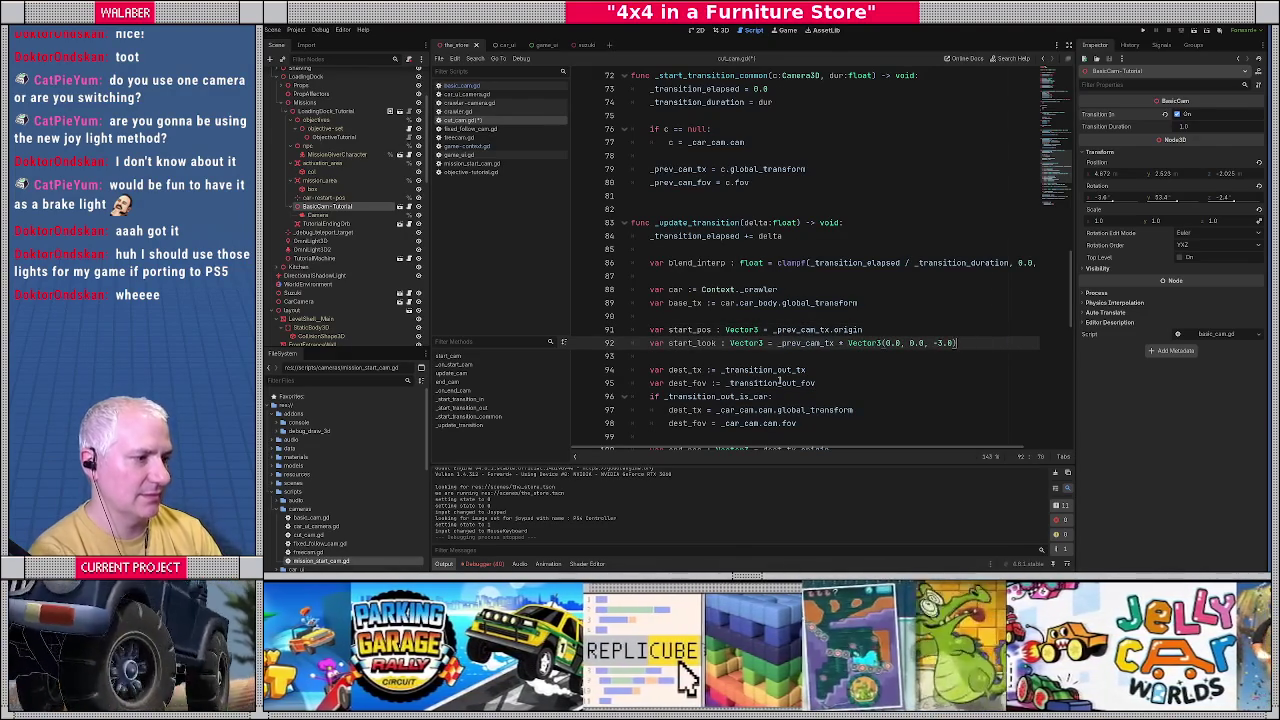
Scroll down to review how _update_transition blends the start and end positions.
click(750, 317)
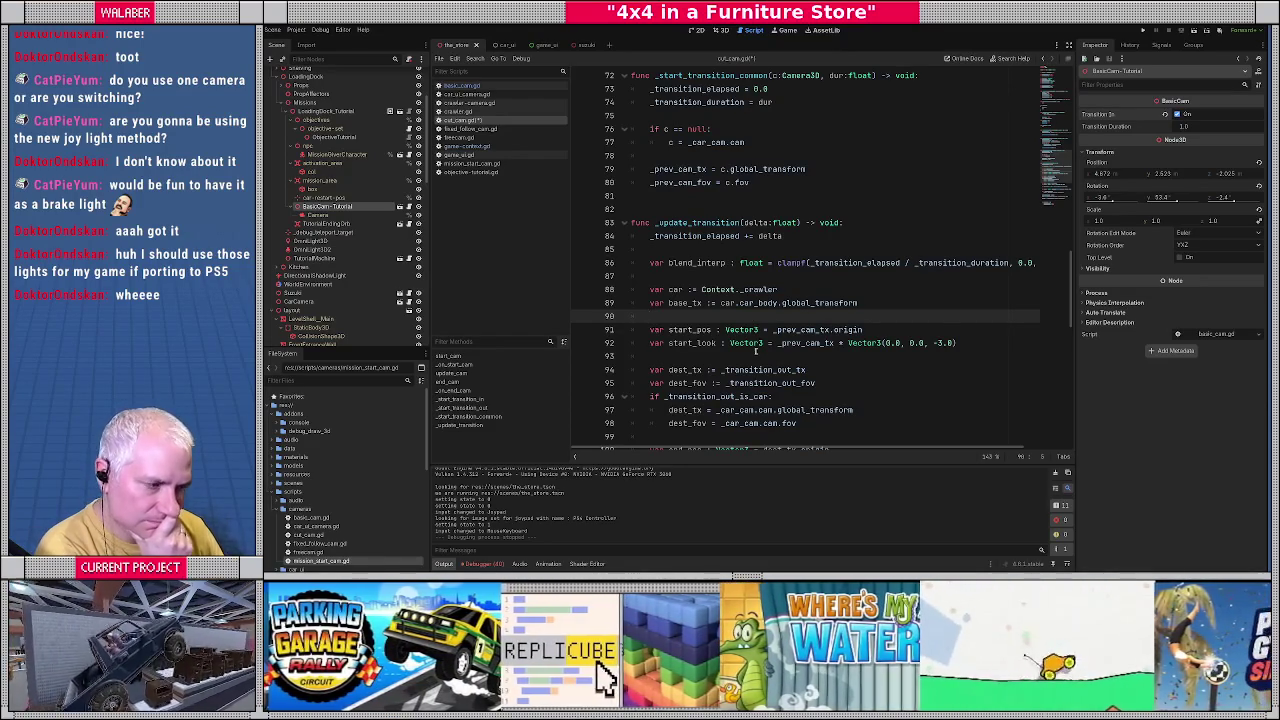
scroll(741, 334, down, 3)
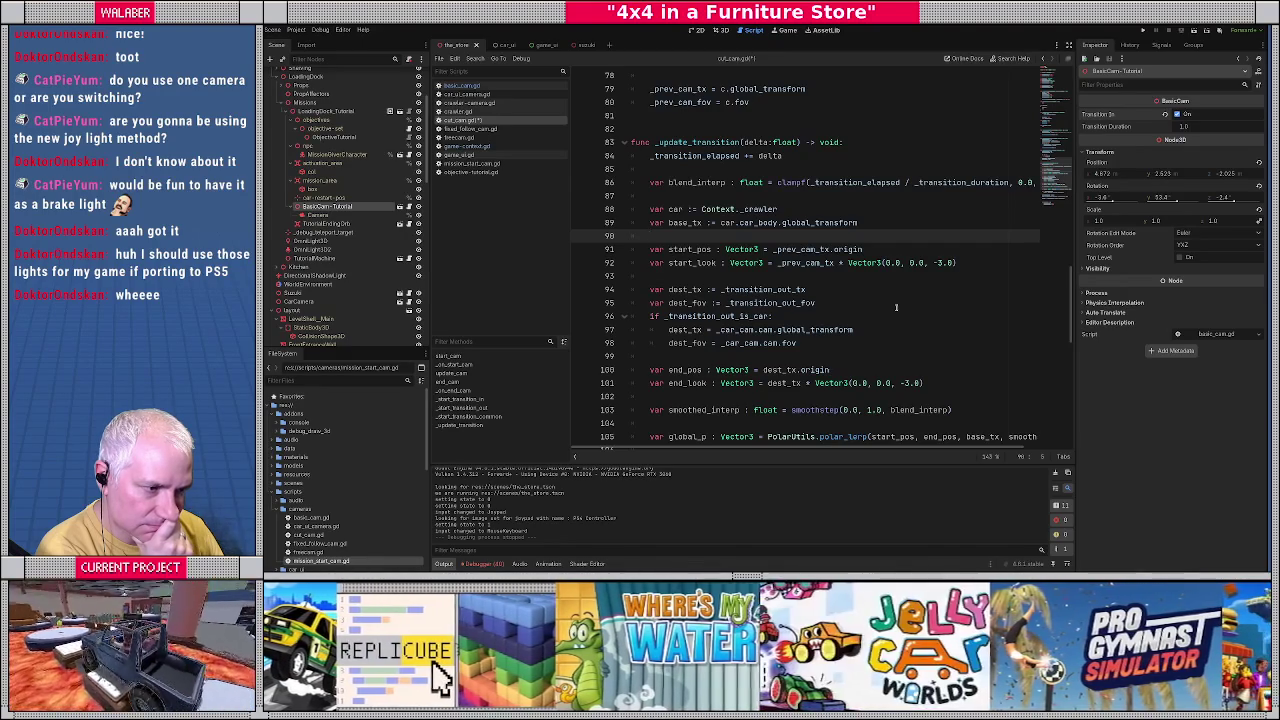
scroll(896, 307, down, 2)
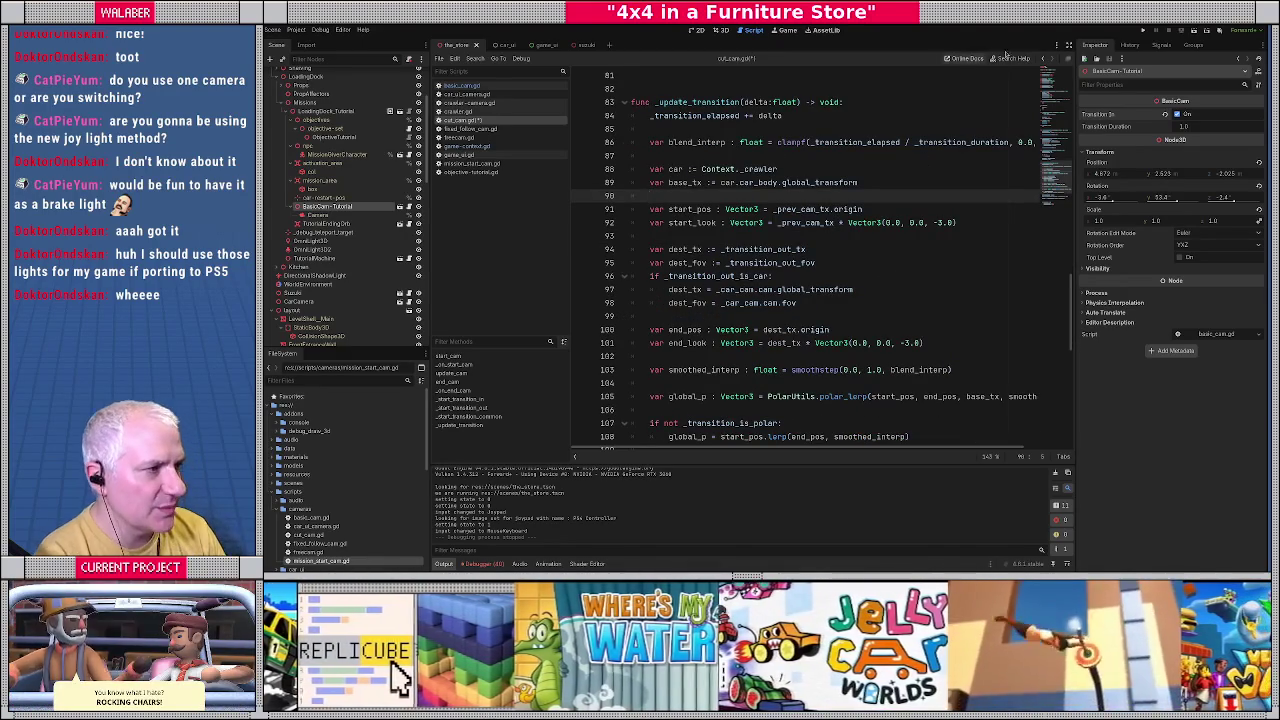
scroll(885, 167, down, 1)
Switch to distraction-free mode and review the edited transition code.
click(1069, 45)
click(695, 193)
scroll(693, 190, up, 1)
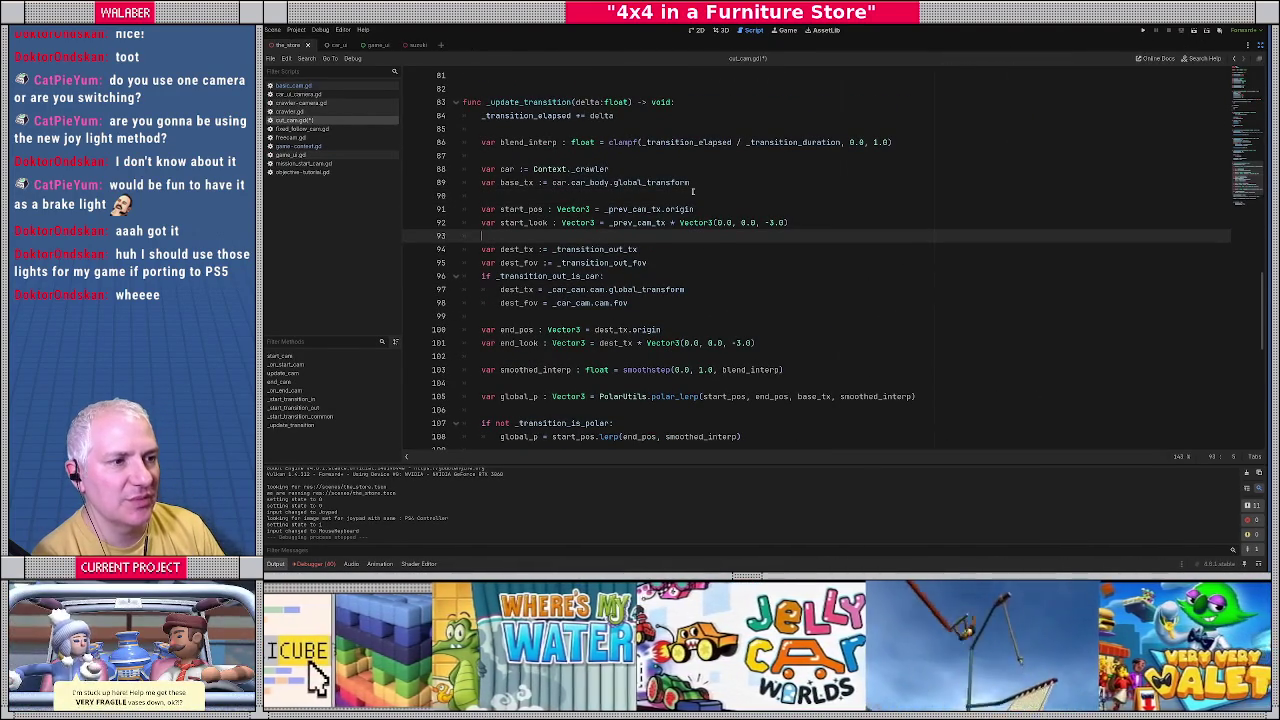
click(485, 184)
scroll(485, 230, down, 1)
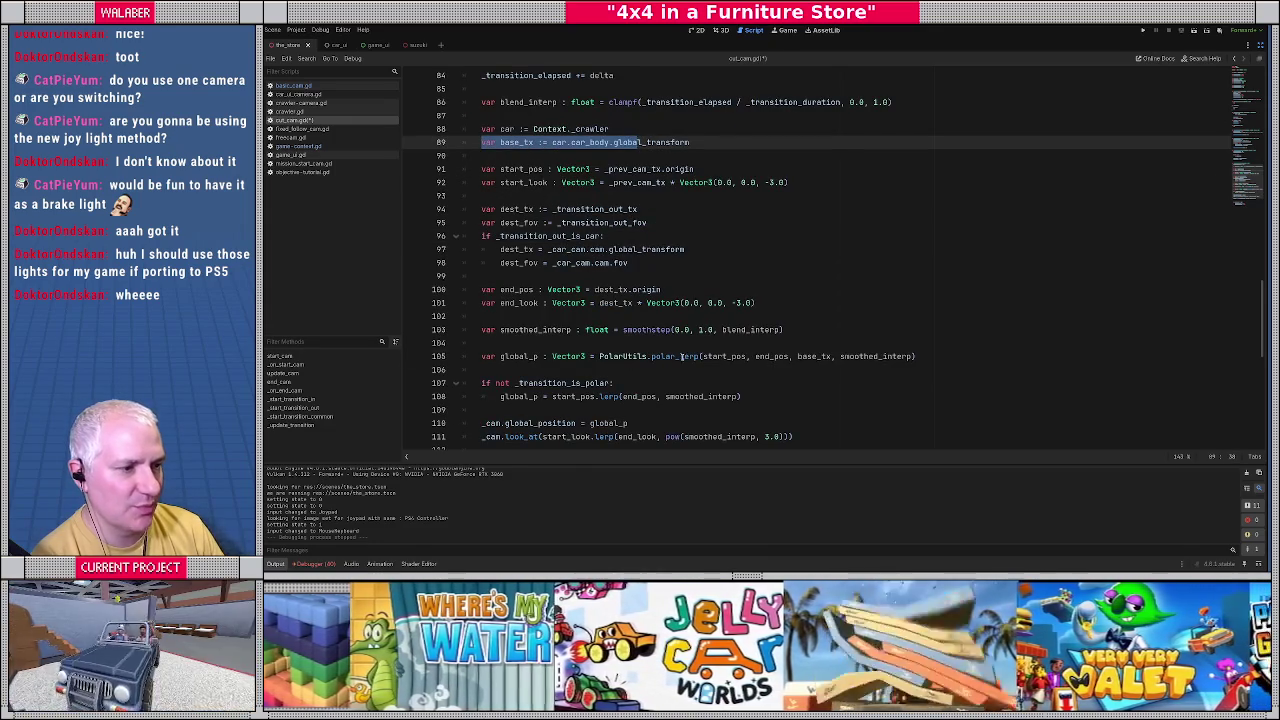
drag(685, 356, 880, 356)
click(826, 340)
scroll(748, 341, down, 1)
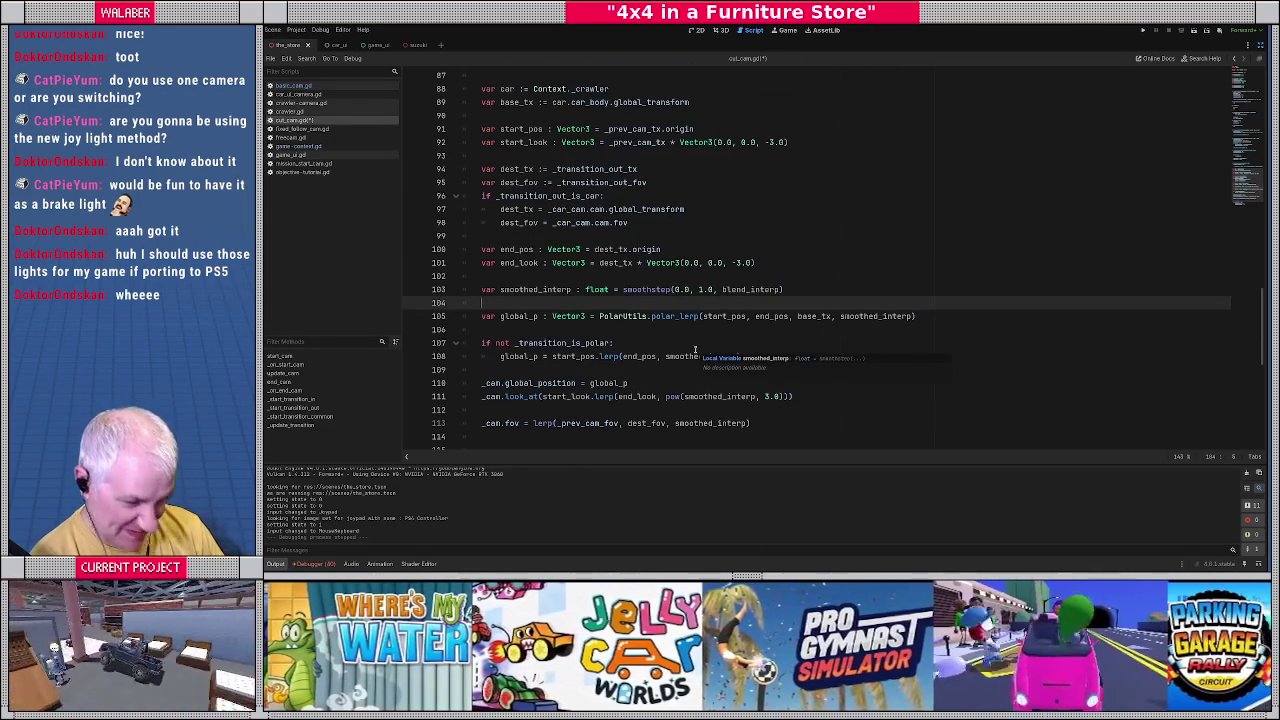
click(576, 330)
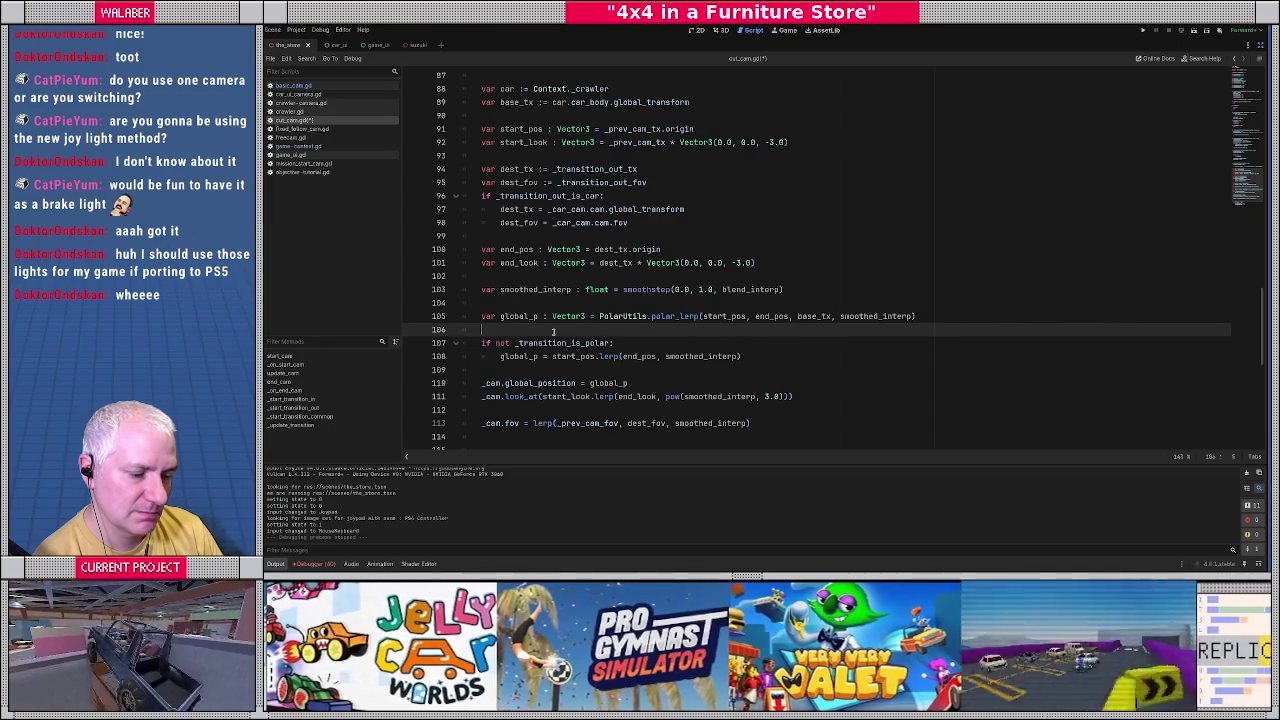
Save cut_cam.gd and run the project to test the transition.
key(ctrl+s)
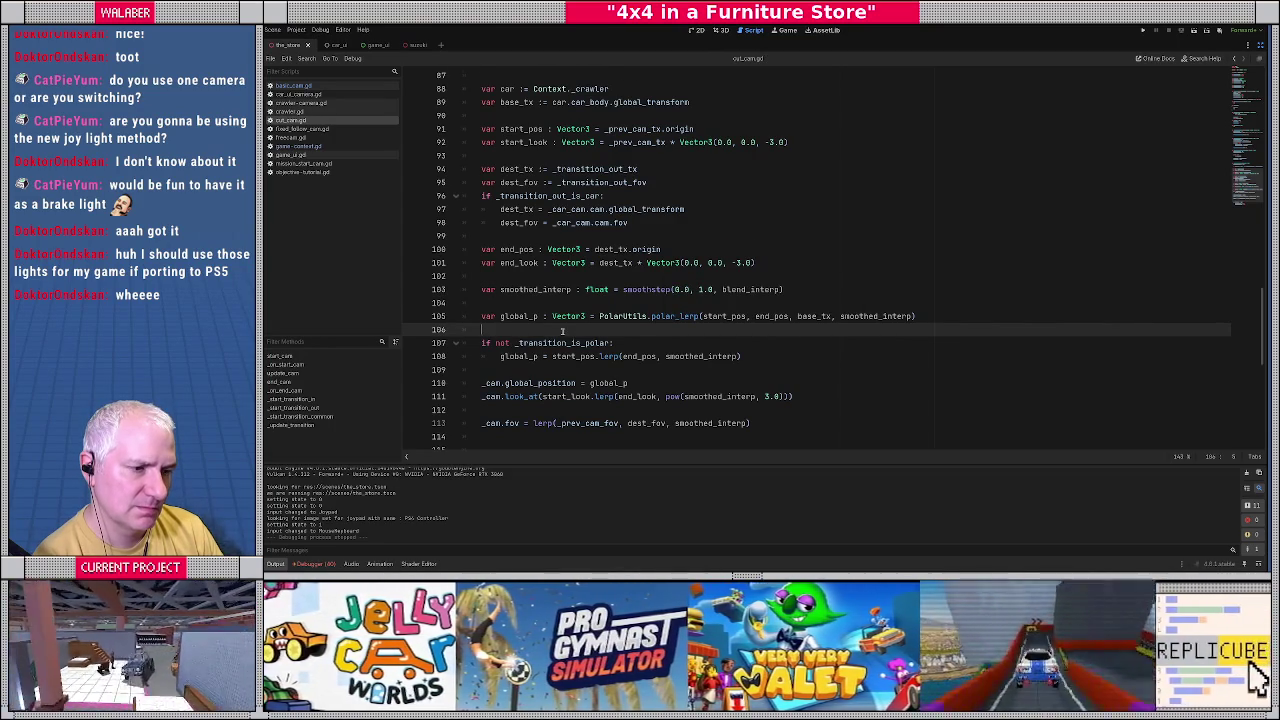
scroll(562, 330, down, 1)
click(621, 328)
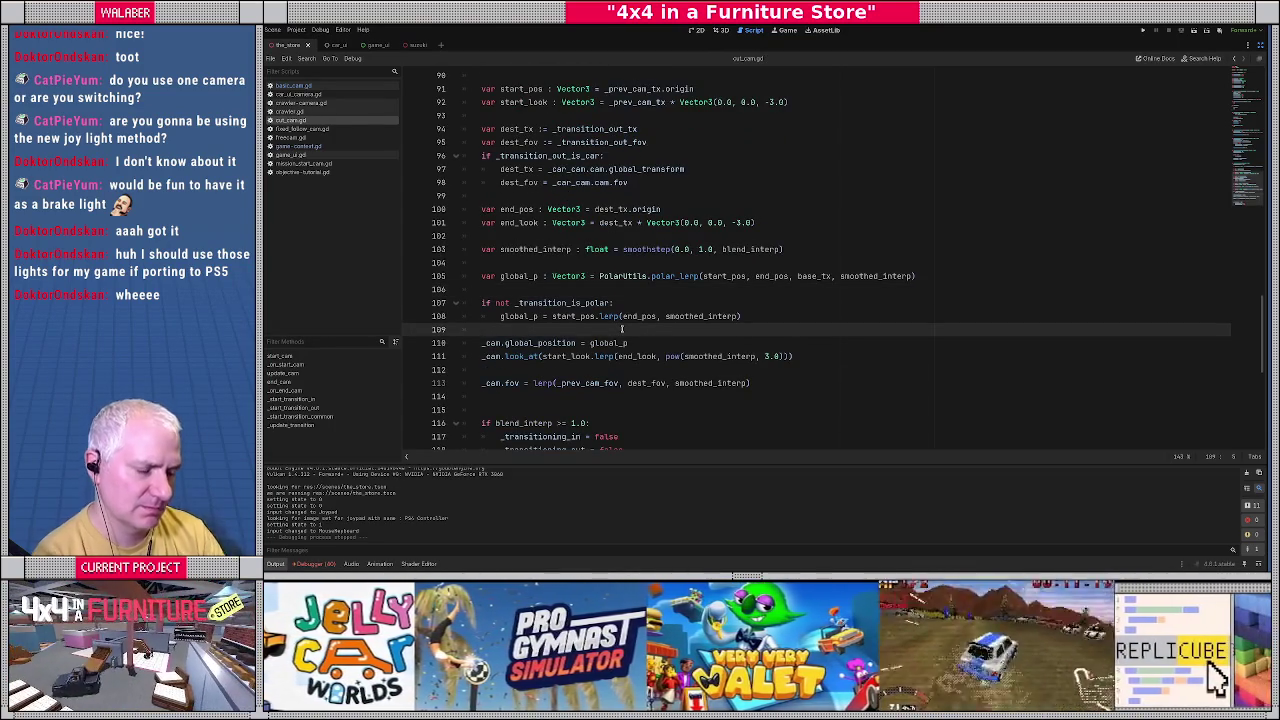
key(F5)
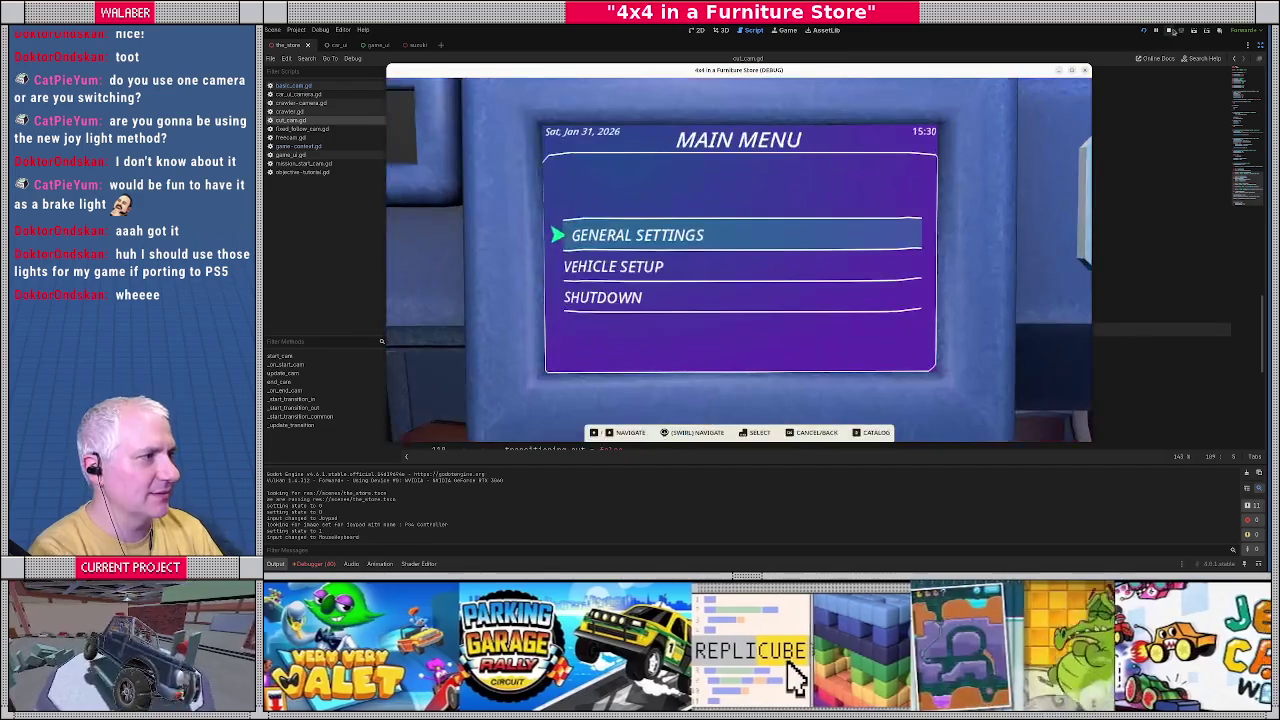
key(F8)
click(538, 316)
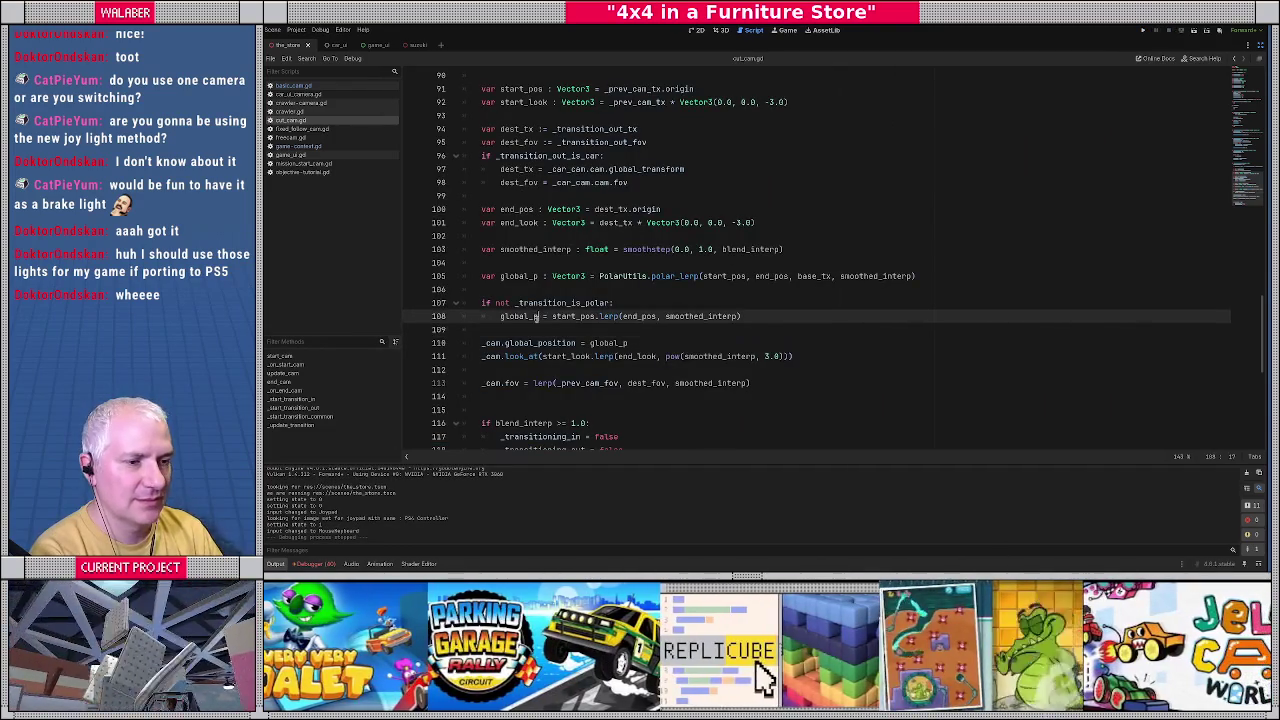
scroll(598, 331, down, 1)
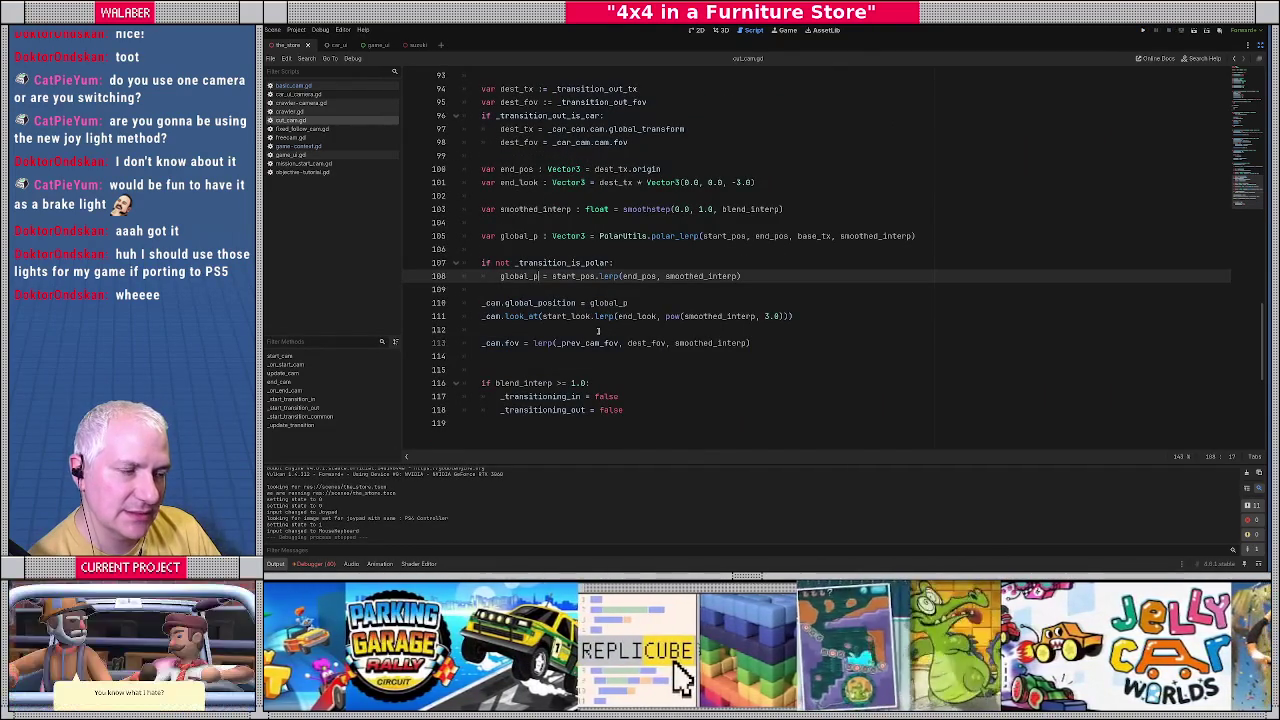
click(545, 247)
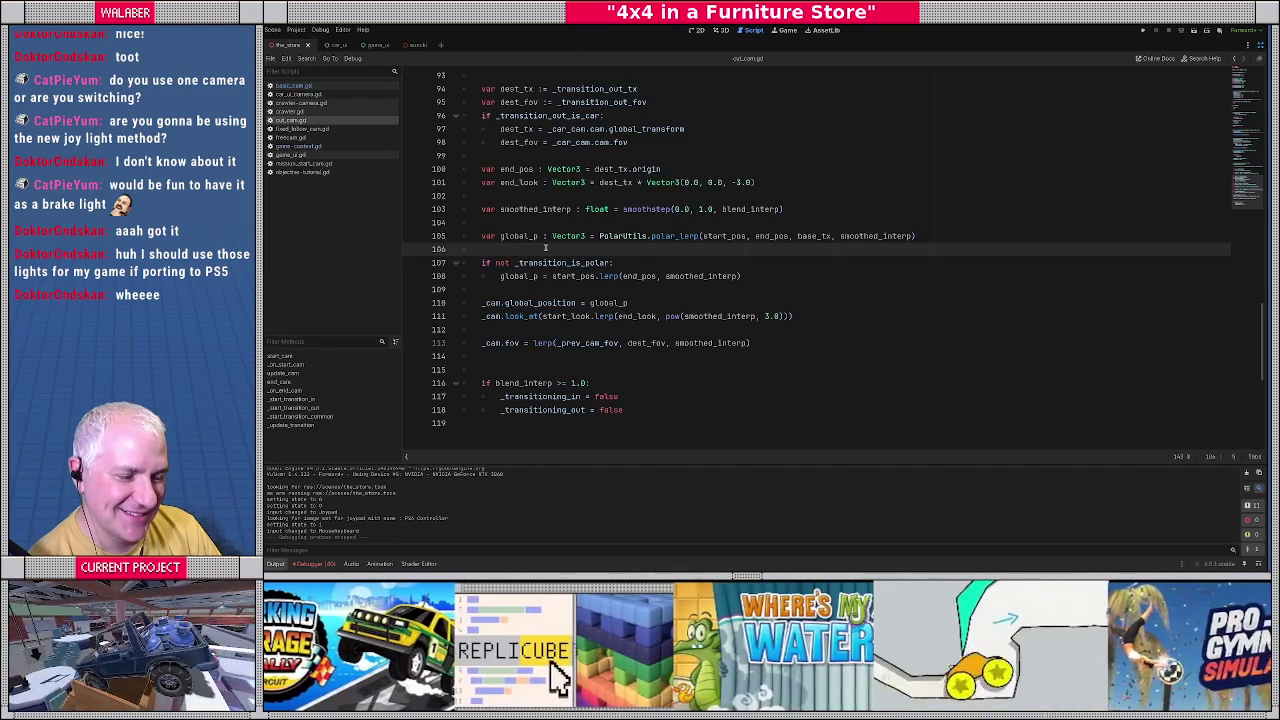
double_click(491, 303)
double_click(522, 302)
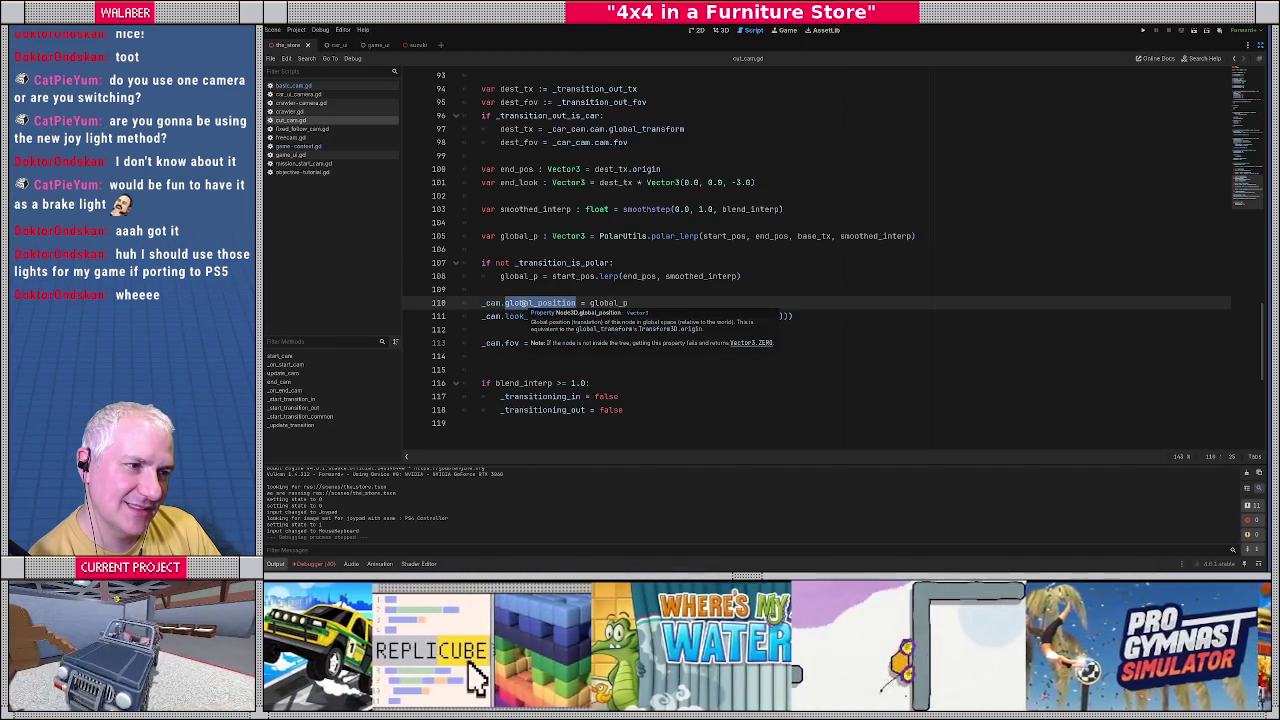
scroll(522, 302, up, 2)
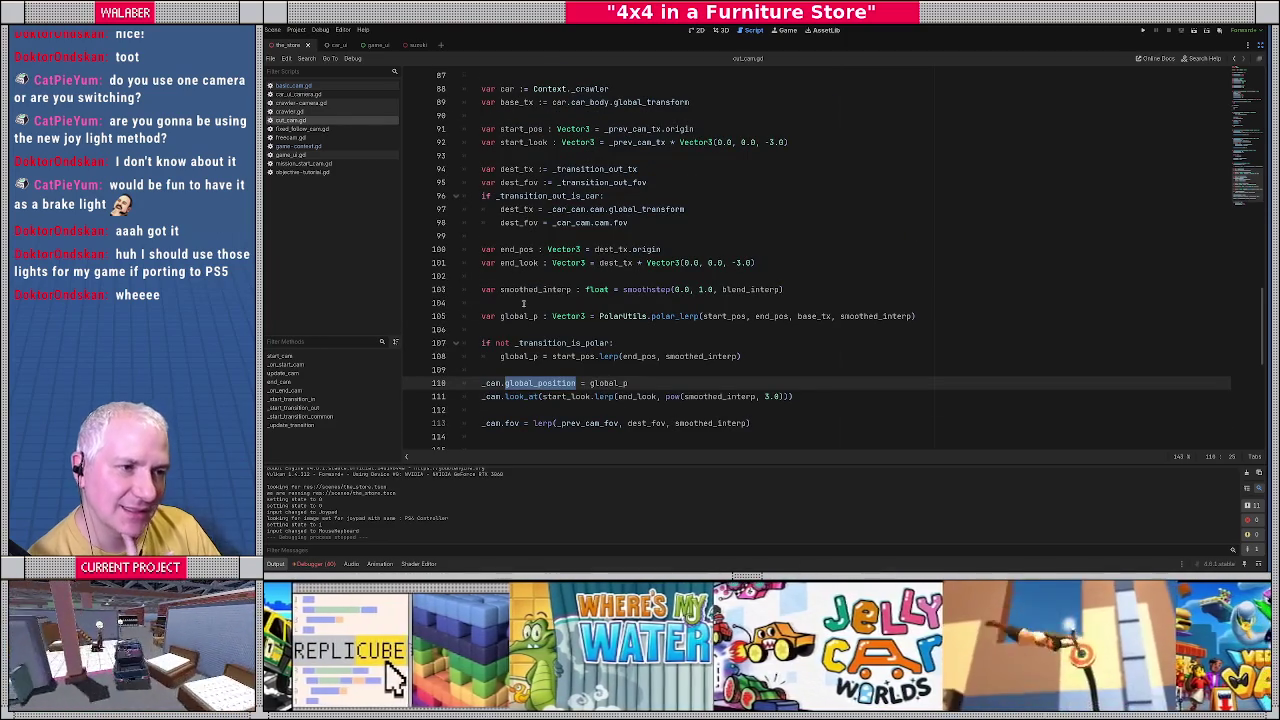
scroll(522, 303, up, 1)
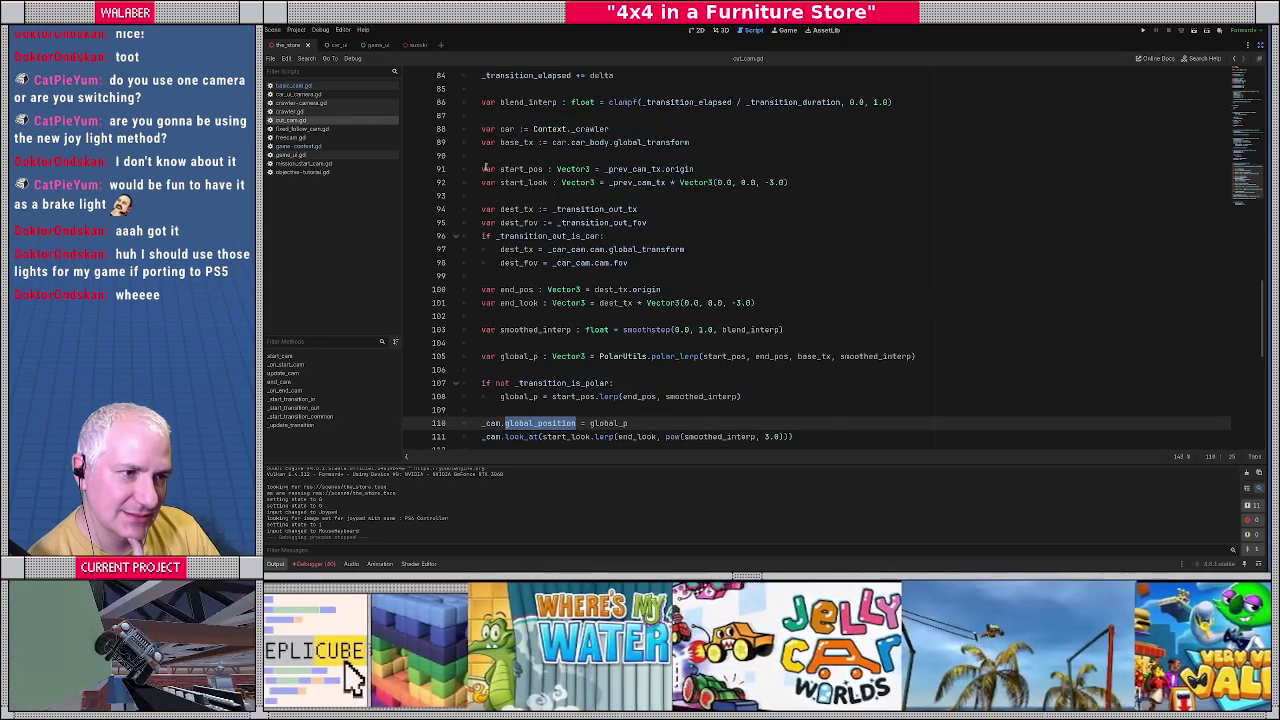
click(480, 143)
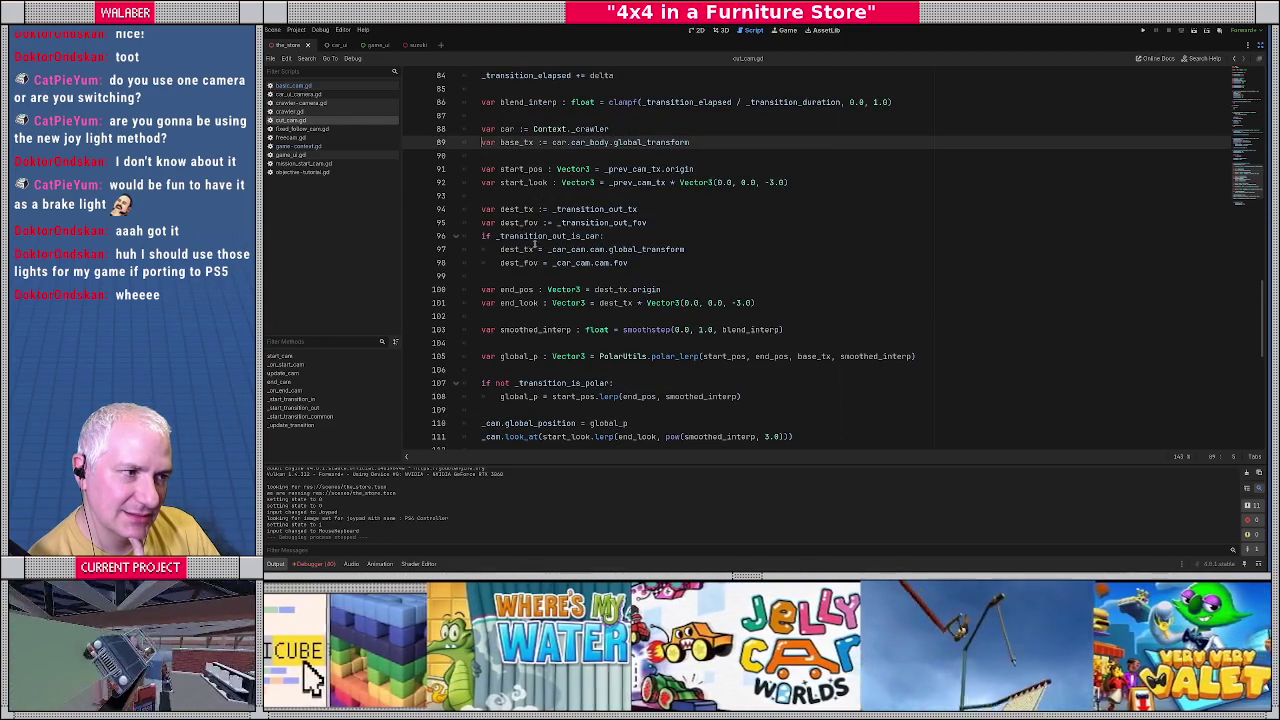
scroll(531, 242, up, 2)
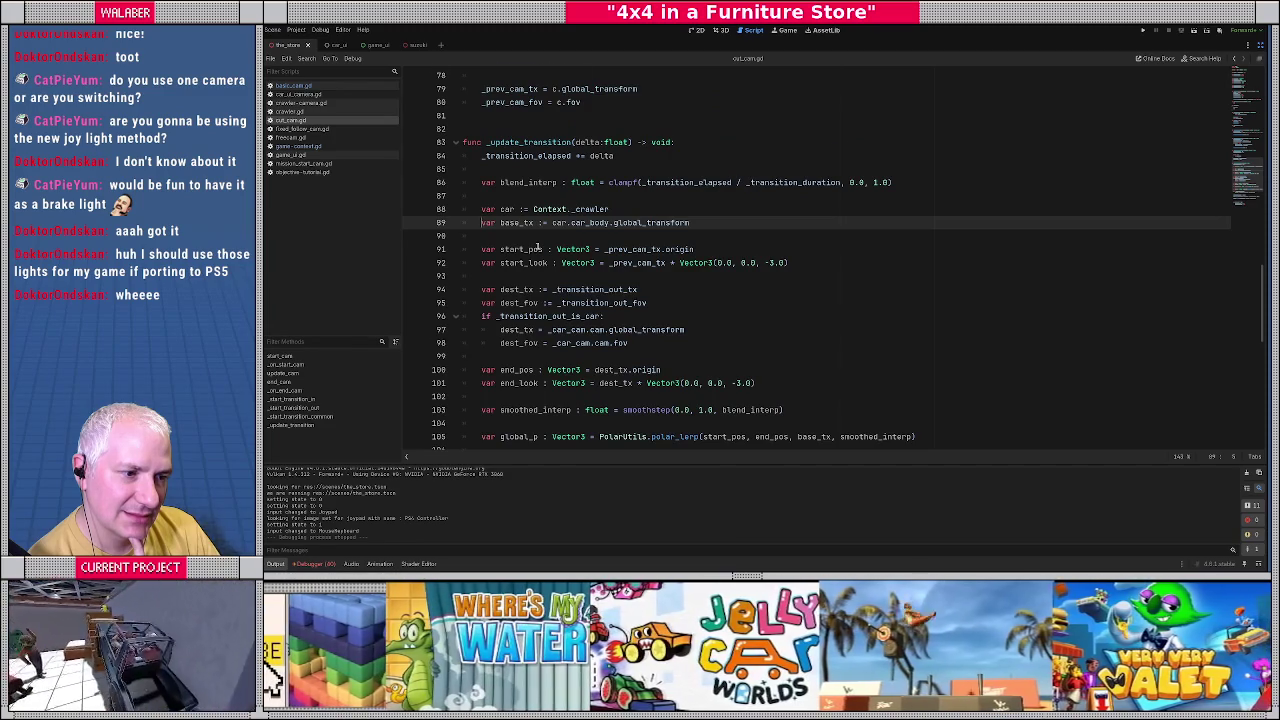
scroll(538, 246, down, 6)
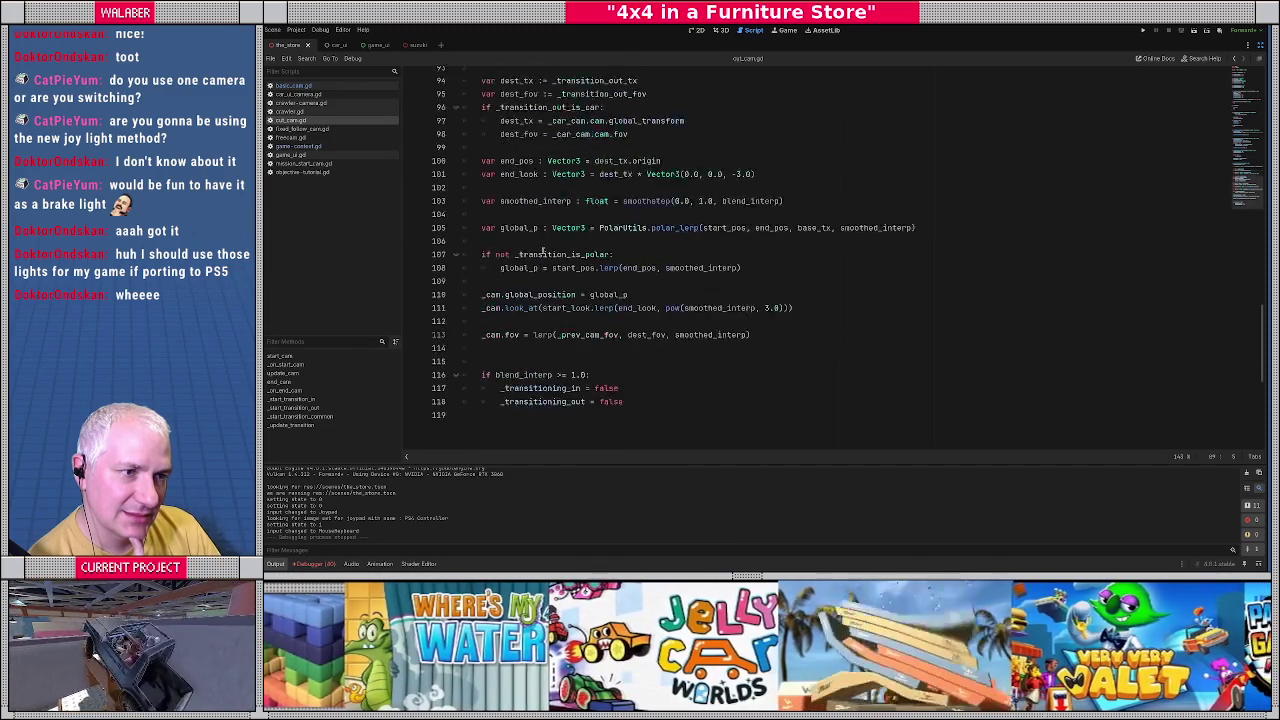
scroll(543, 250, up, 16)
scroll(543, 250, up, 14)
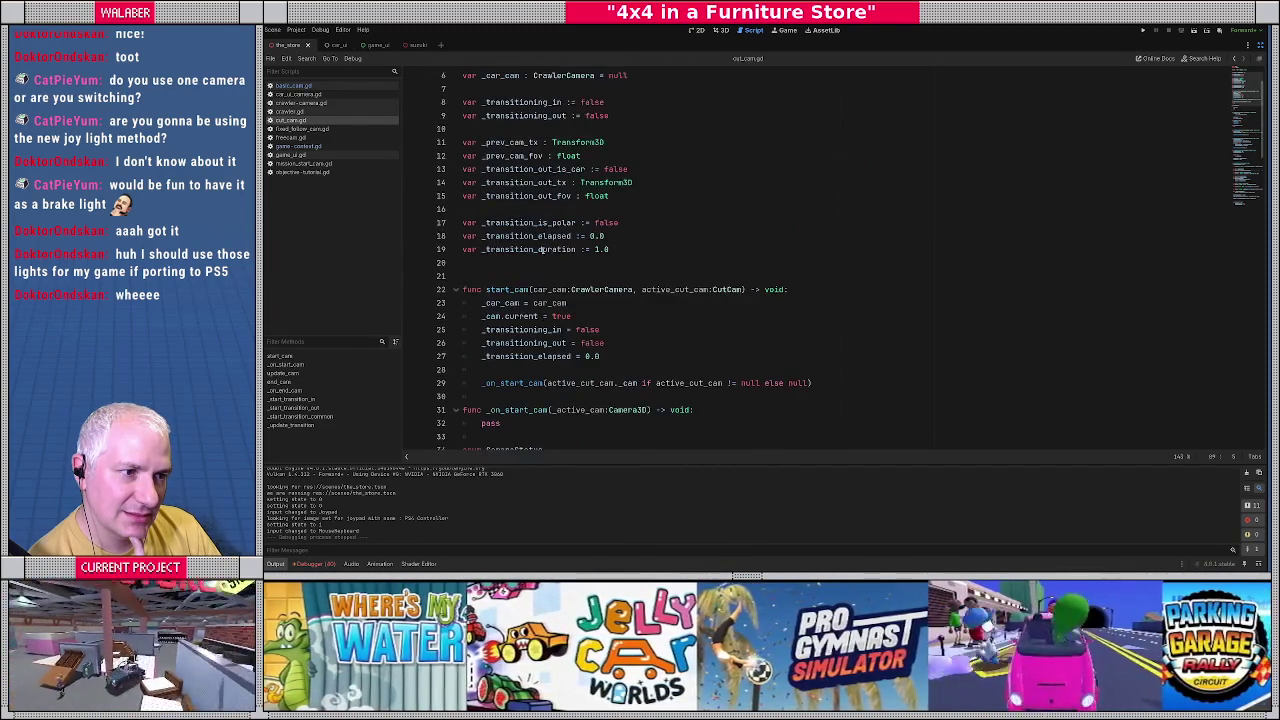
scroll(545, 249, down, 20)
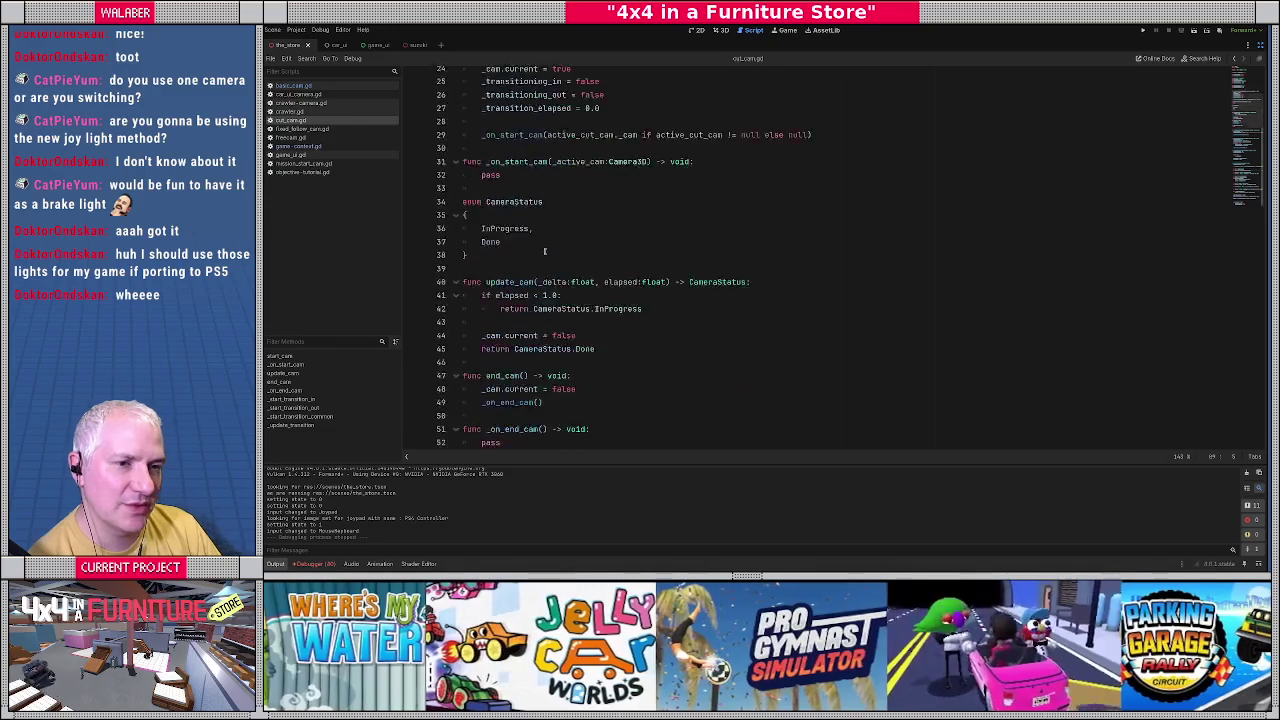
scroll(551, 257, down, 1)
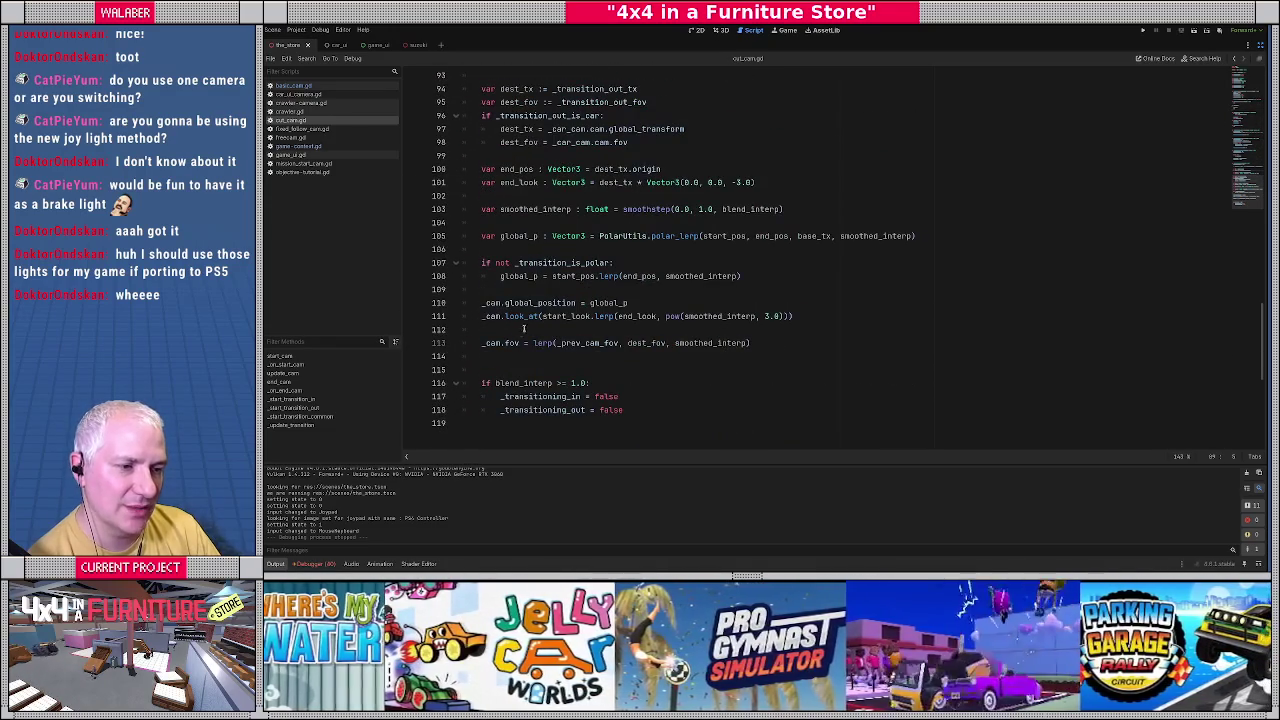
double_click(493, 305)
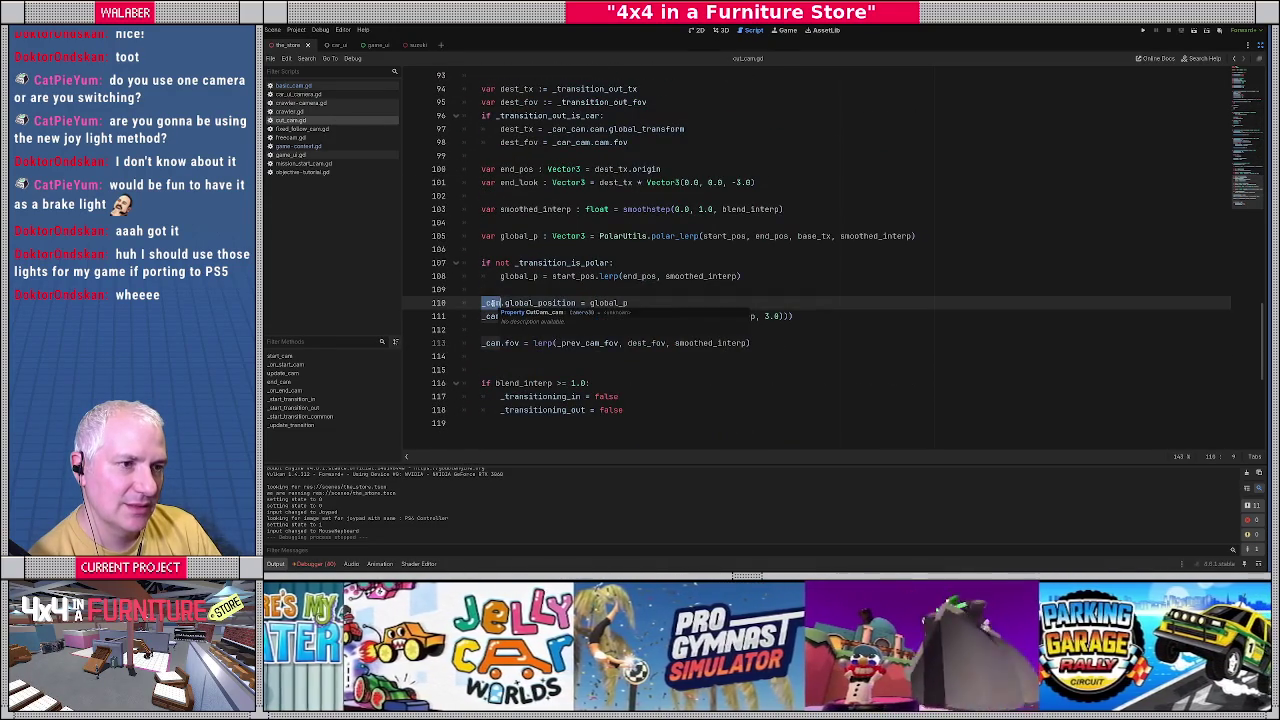
mouse_move(705, 272)
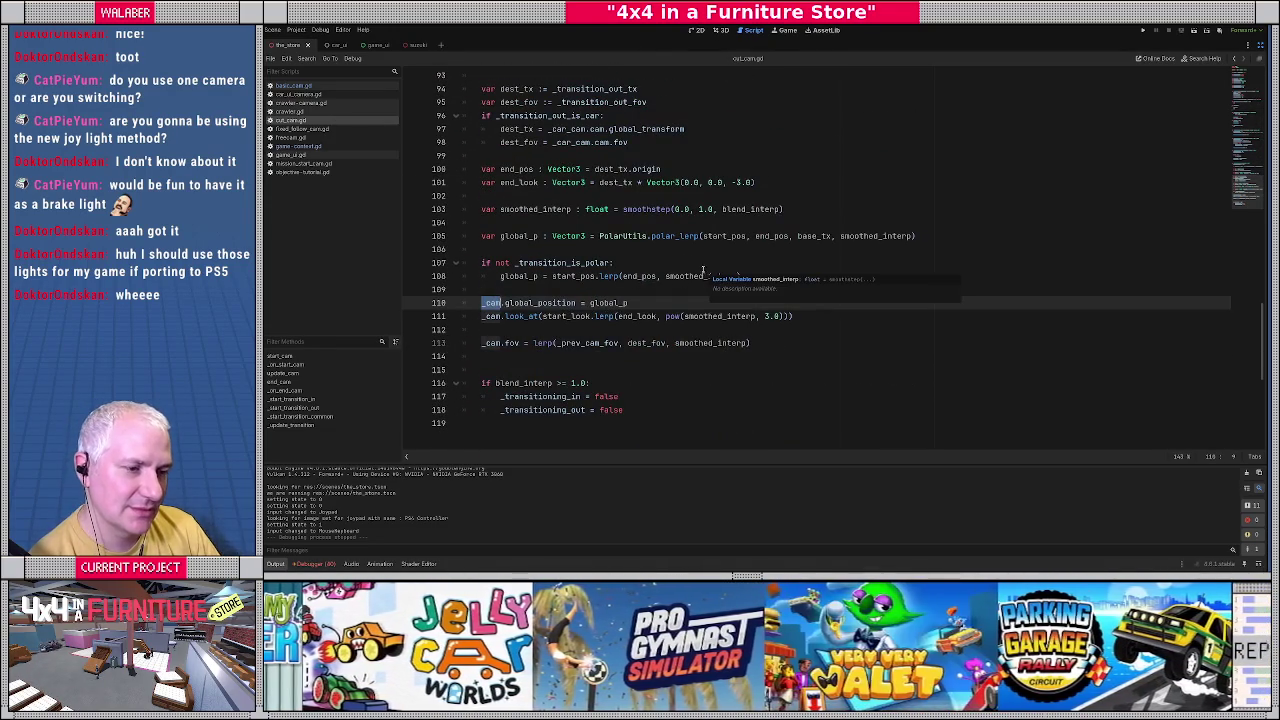
click(617, 259)
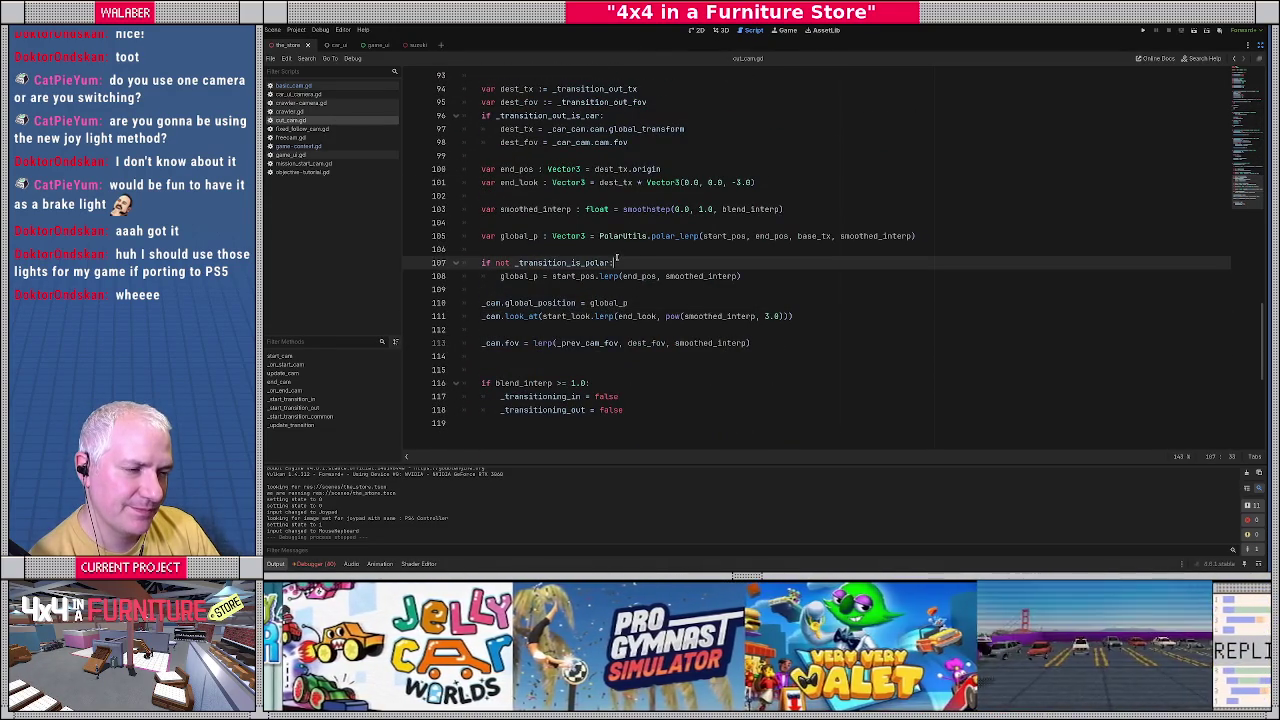
double_click(491, 302)
key(ctrl+f)
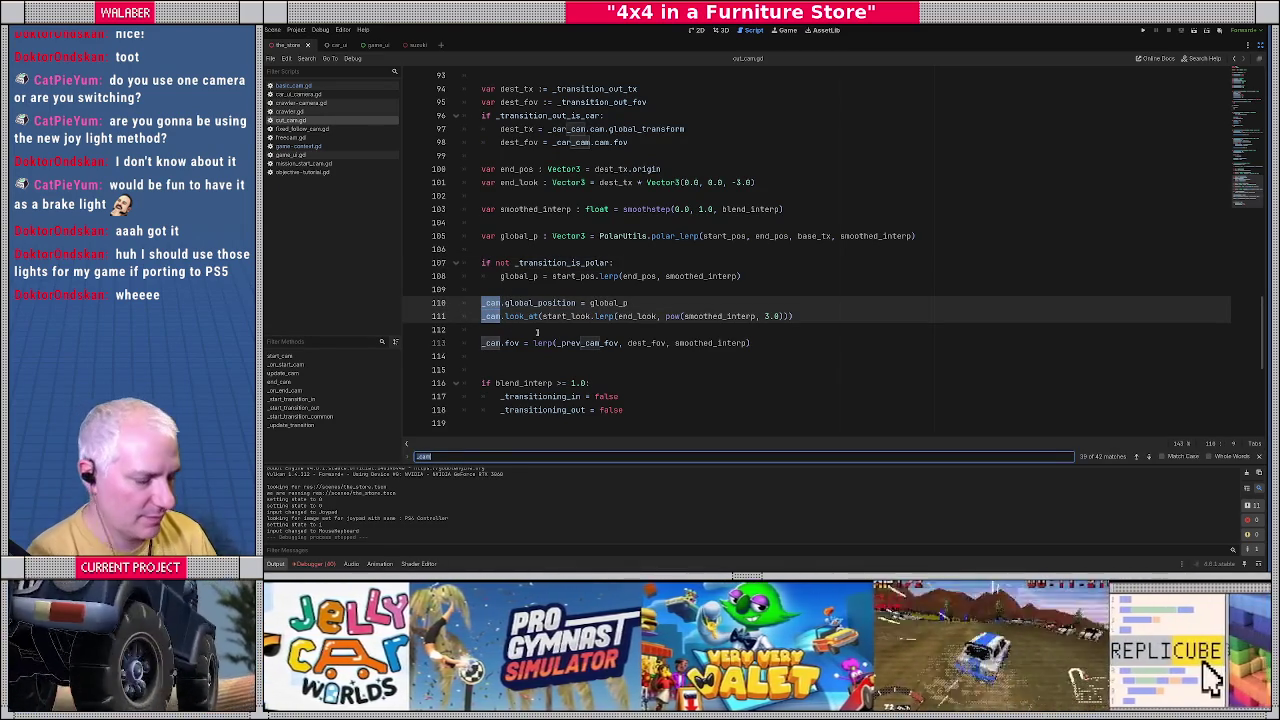
Search for '_cam.' and step through matches on lines 24, 29, 44, 48, 67 and 68.
text(.)
key(Return)
key(Return)
key(Return)
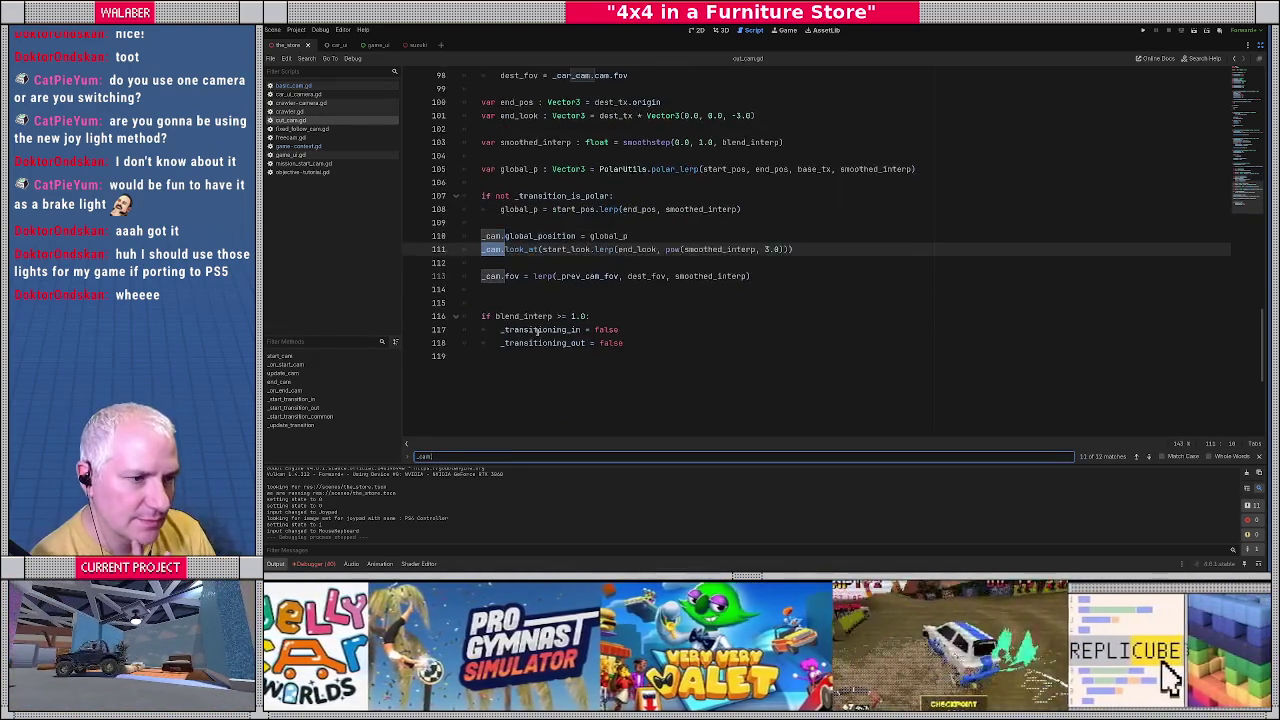
key(Return)
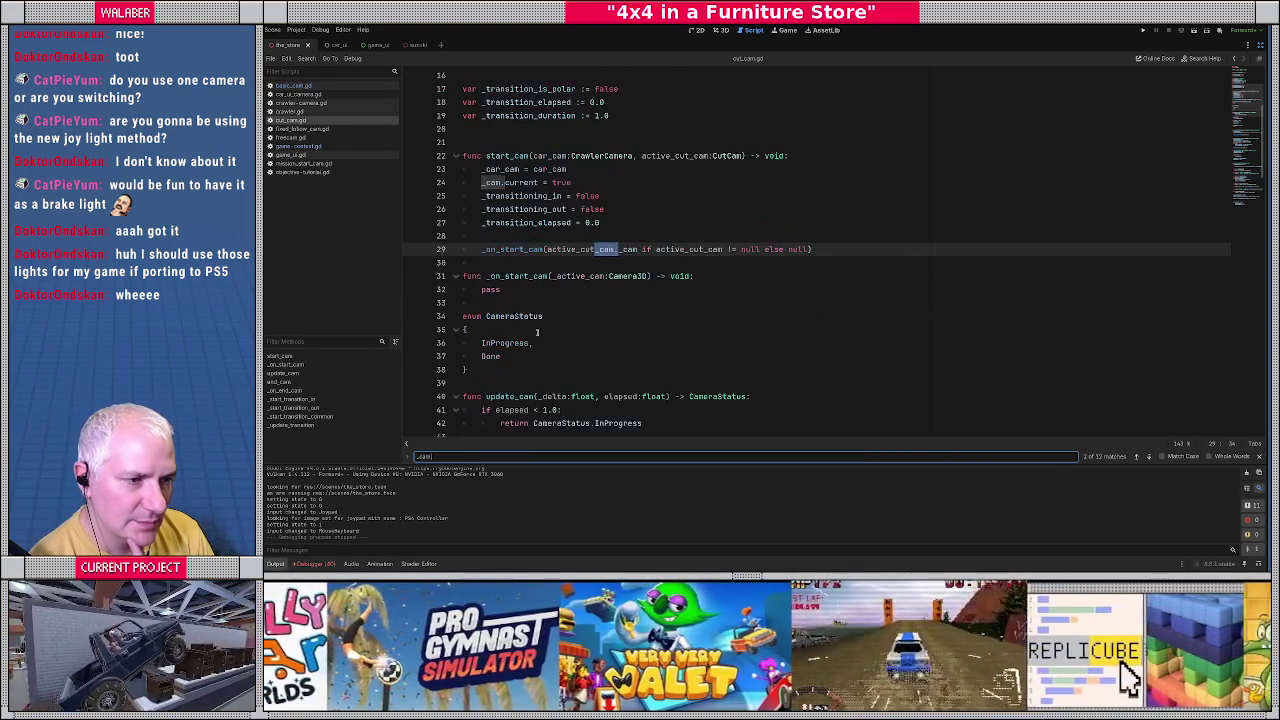
key(Return)
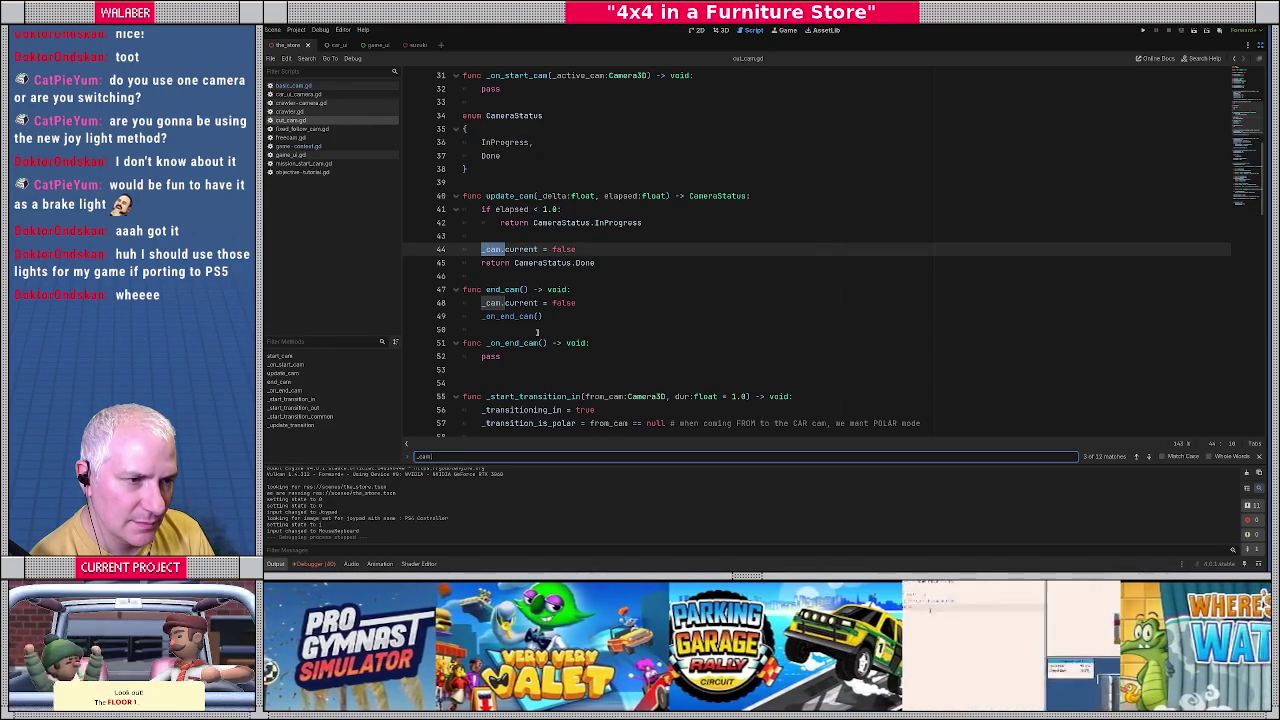
key(Return)
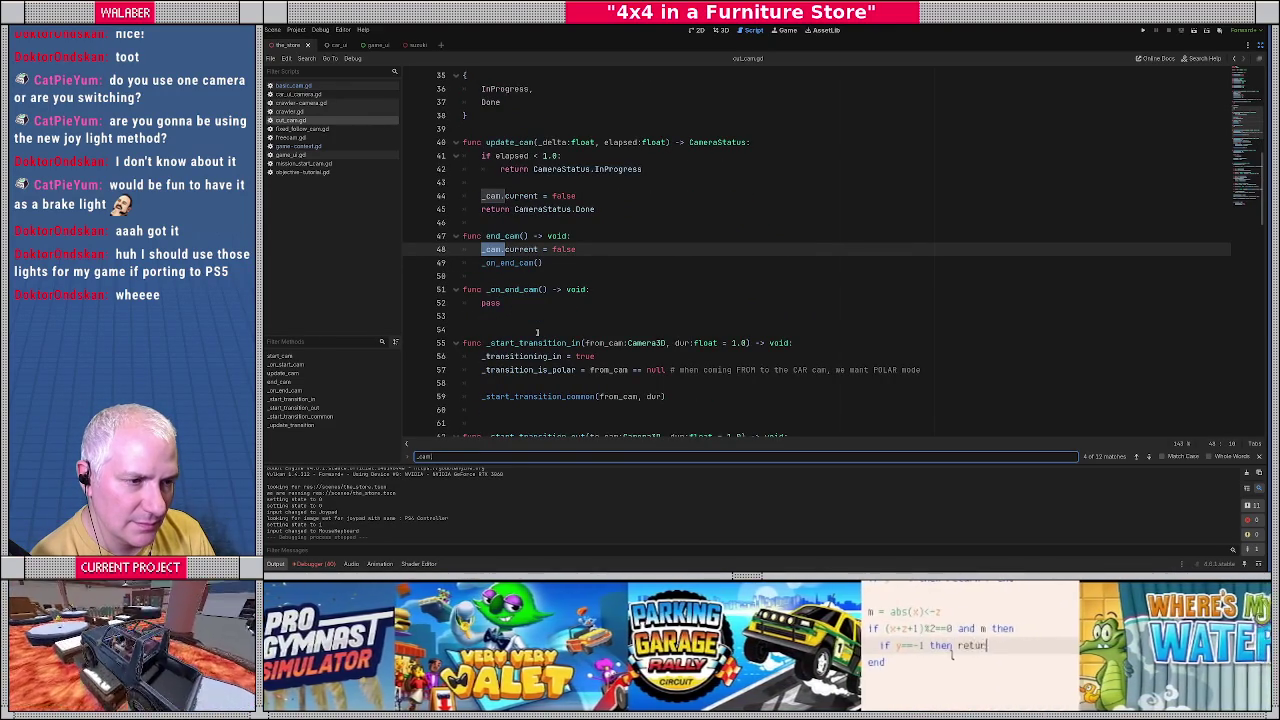
key(Return)
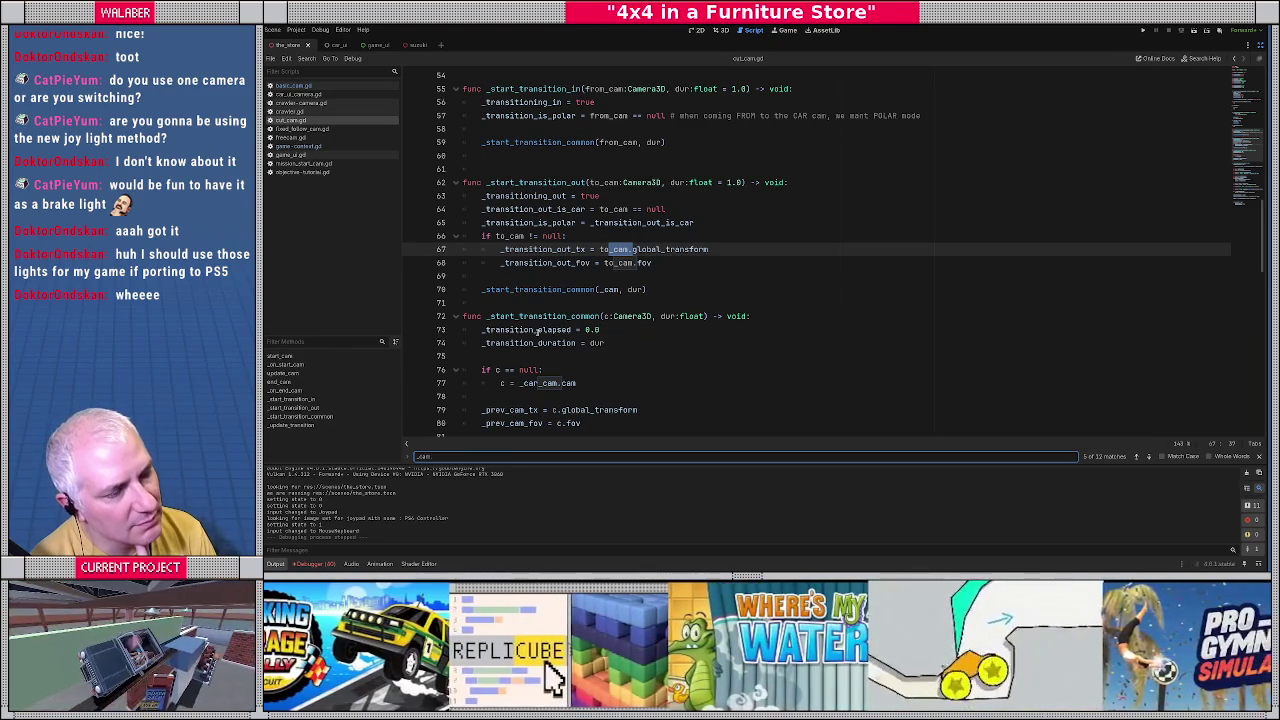
key(Return)
key(Return)
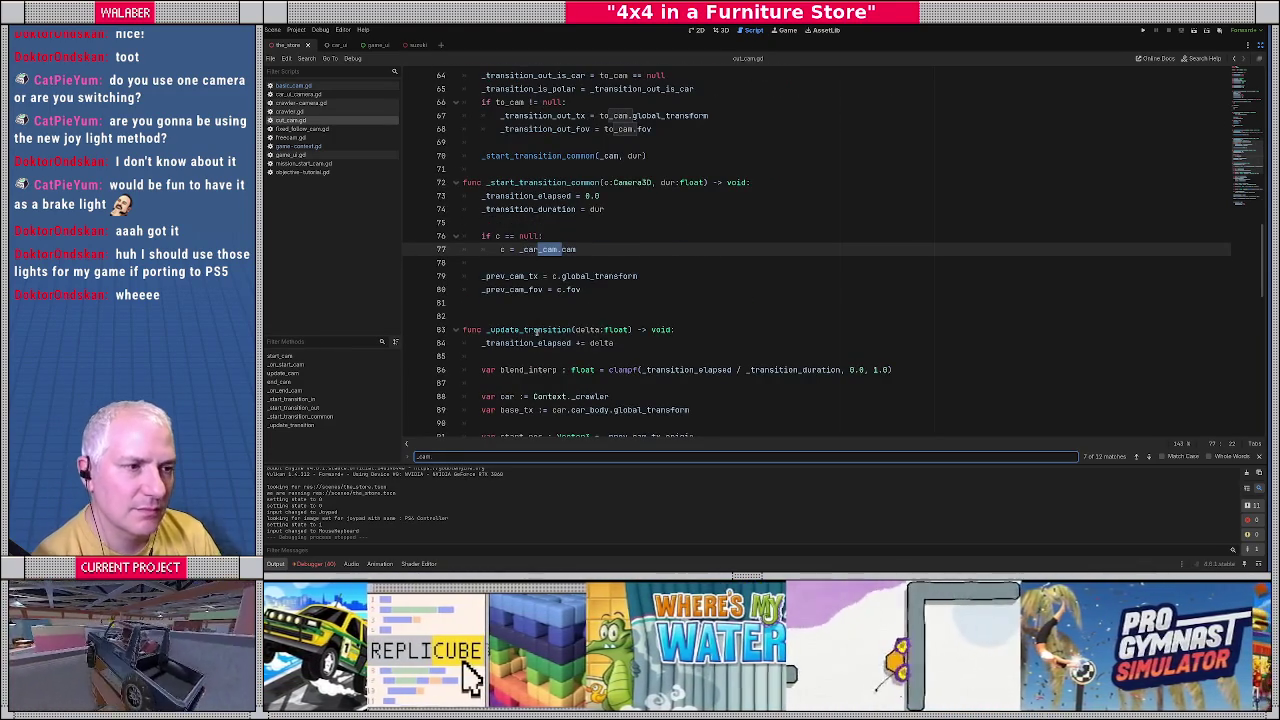
scroll(536, 331, up, 3)
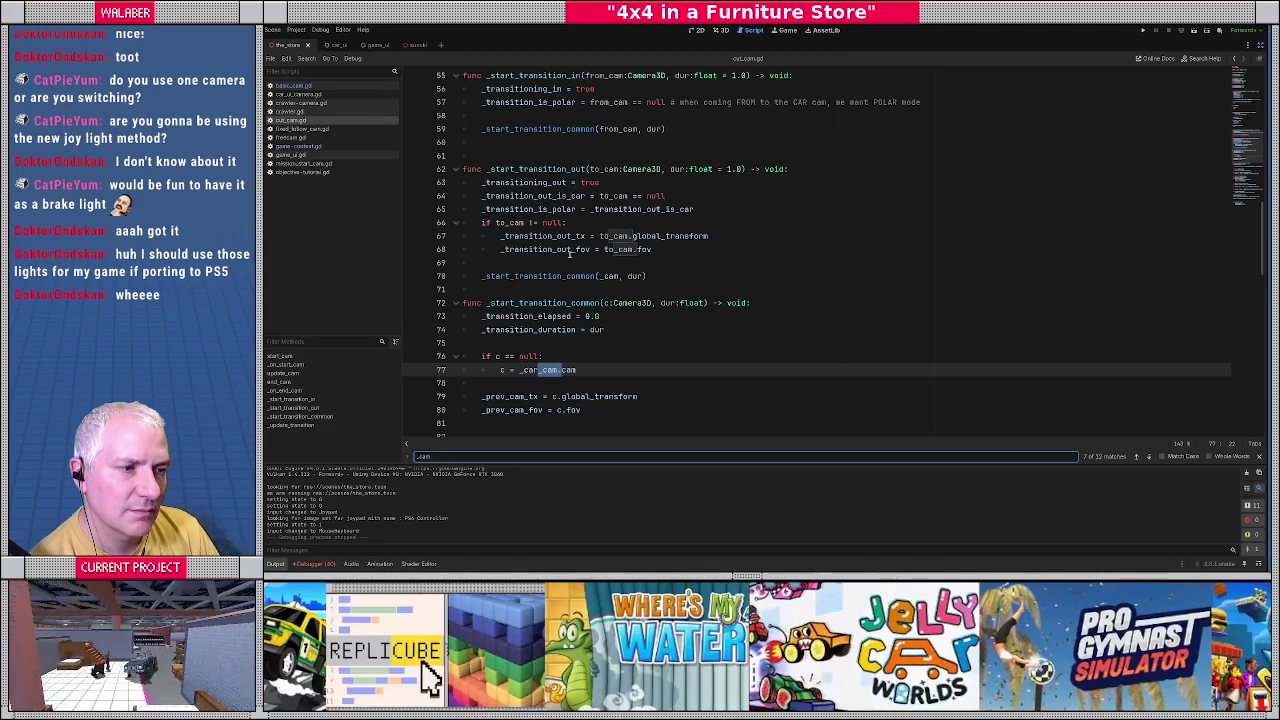